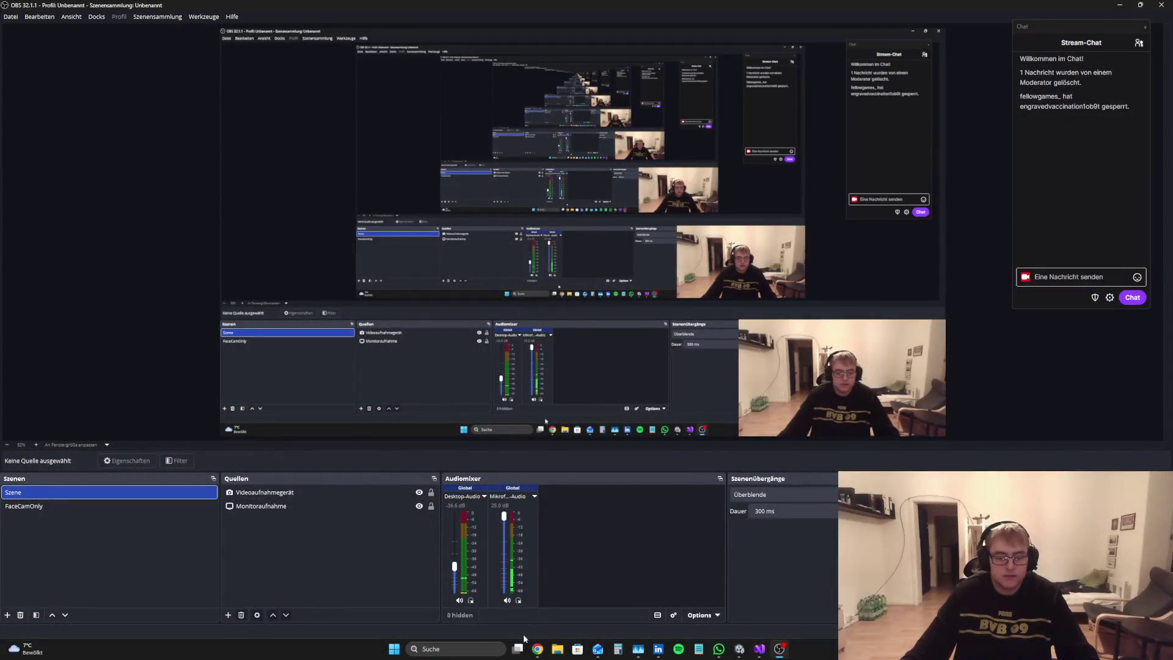
Step: Bring the Fancy GUI Kit Asset Store page in Chrome to the front
{"action": "left_click", "coordinate": [529, 653]}
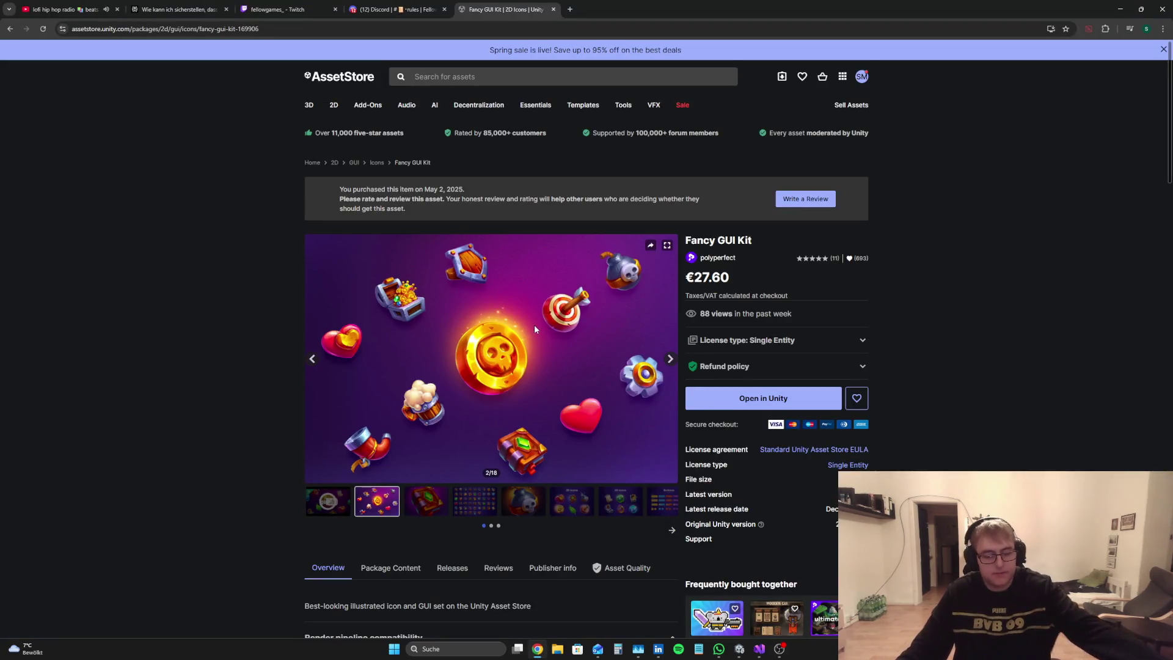
Step: Step through the kit's preview images to the 8/18 Buttons image, then return to the Theptis editor
{"action": "left_click", "coordinate": [469, 506]}
{"action": "left_click", "coordinate": [523, 504]}
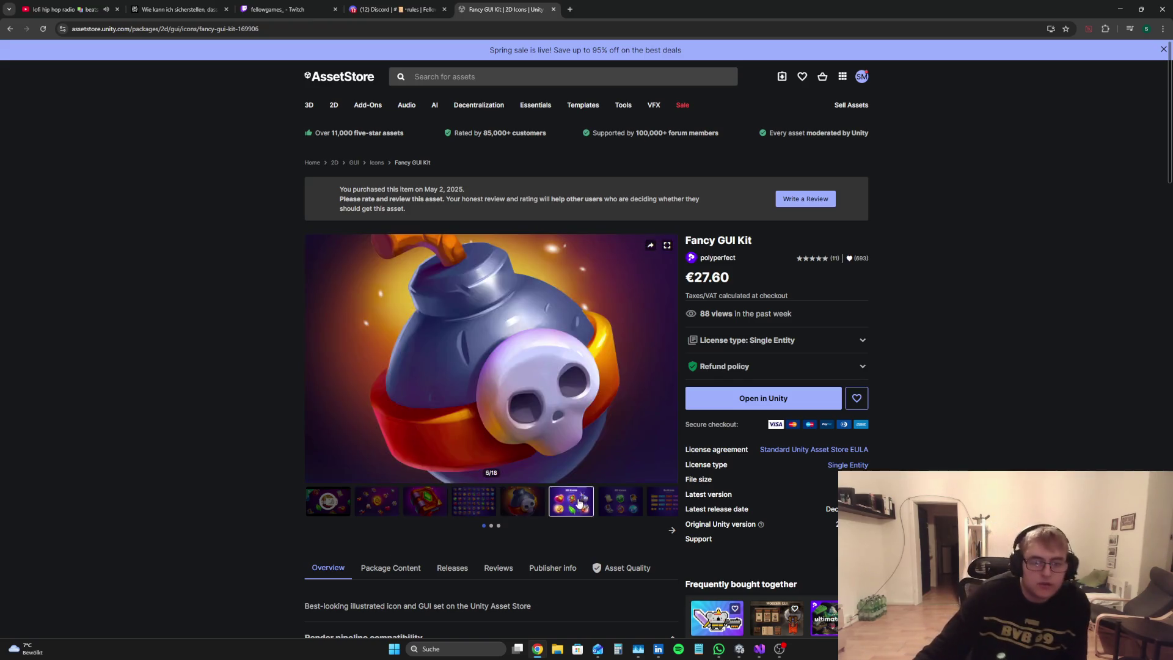
{"action": "left_click", "coordinate": [571, 504]}
{"action": "left_click", "coordinate": [631, 506]}
{"action": "left_click", "coordinate": [665, 502]}
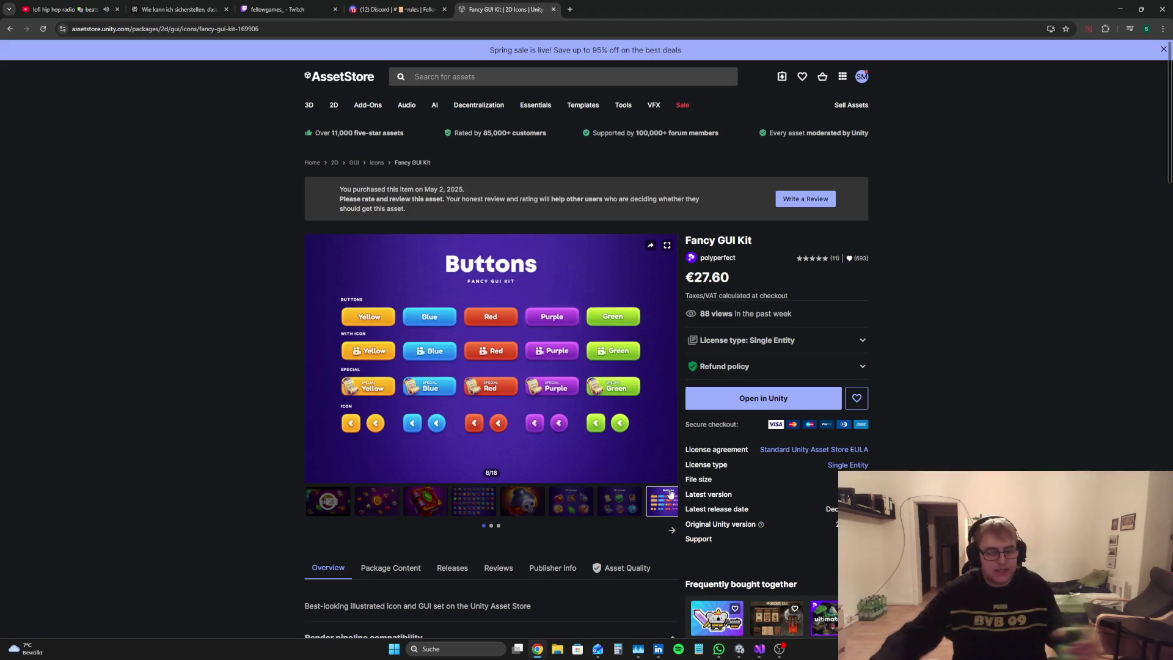
{"action": "mouse_move", "coordinate": [746, 648]}
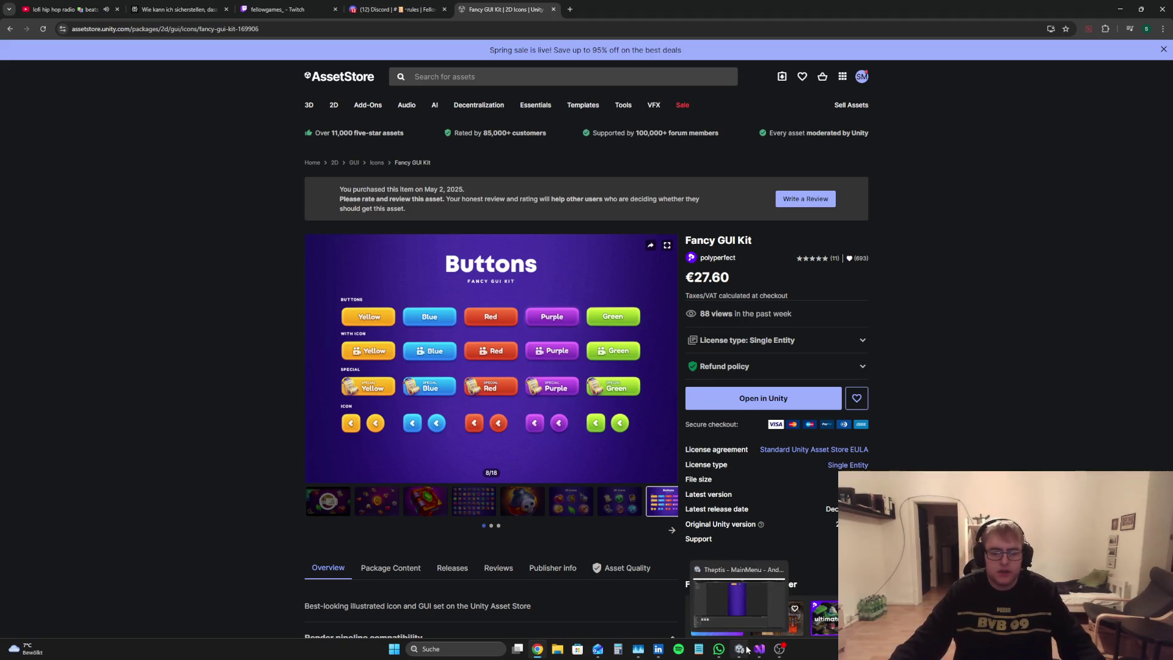
{"action": "left_click", "coordinate": [737, 605]}
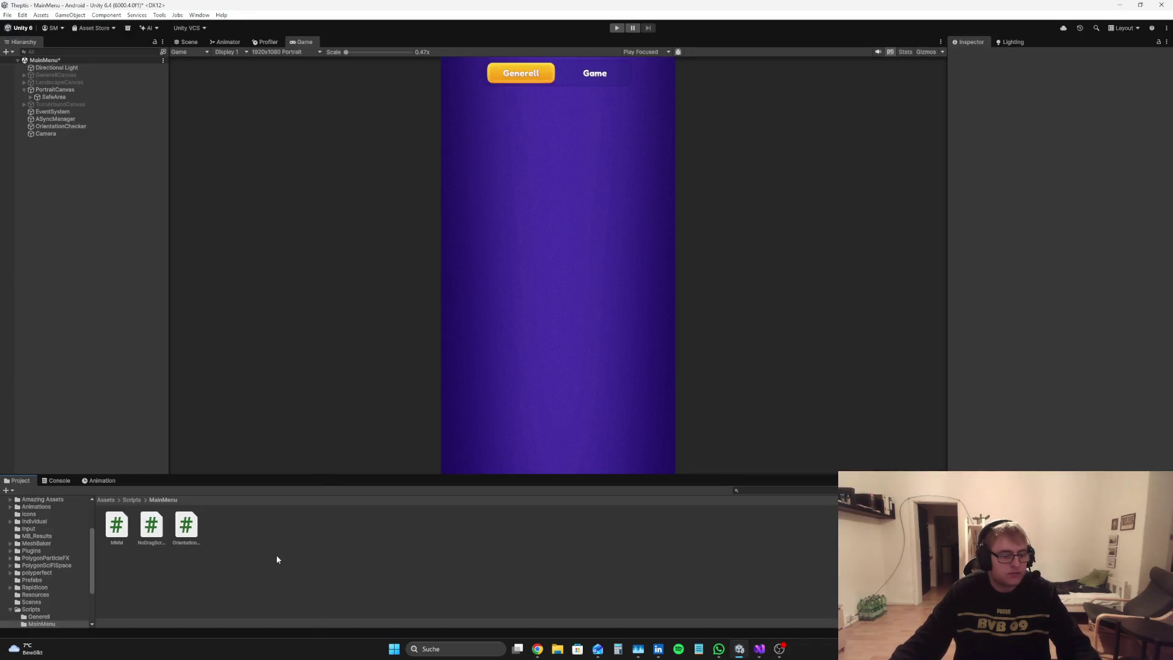
Step: Browse the Project window to polyperfect/Fancy GUI Kit/Prefabs/UI/Buttons/Button Text
{"action": "left_click", "coordinate": [107, 500]}
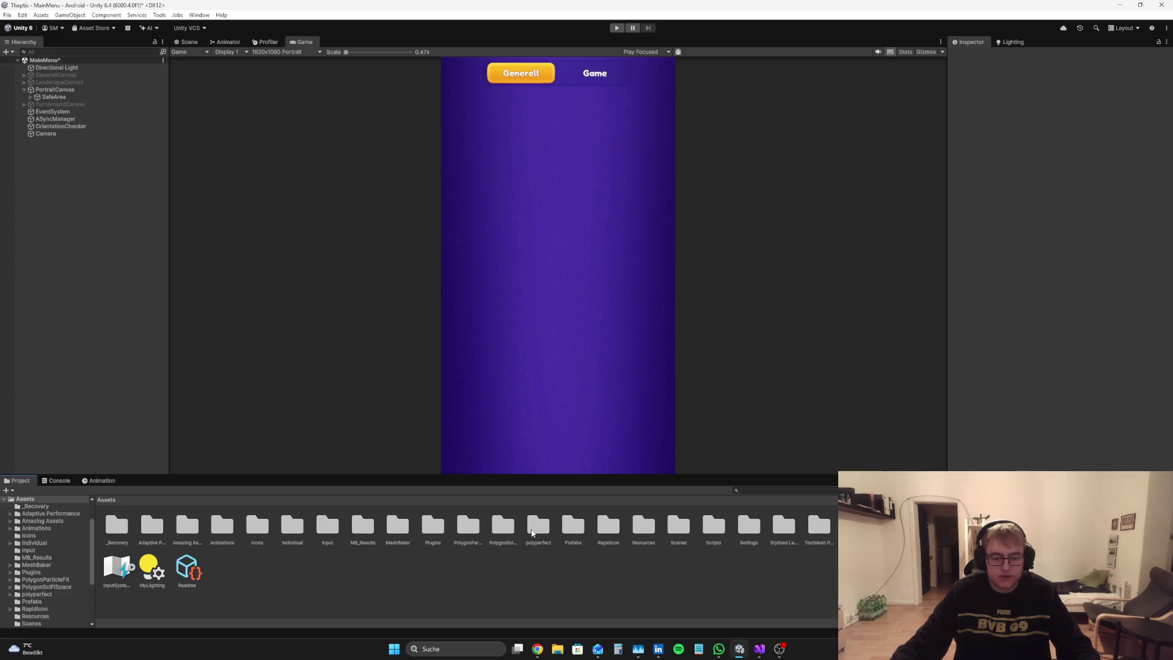
{"action": "double_click", "coordinate": [507, 530]}
{"action": "left_click", "coordinate": [107, 500]}
{"action": "double_click", "coordinate": [535, 525]}
{"action": "double_click", "coordinate": [119, 525]}
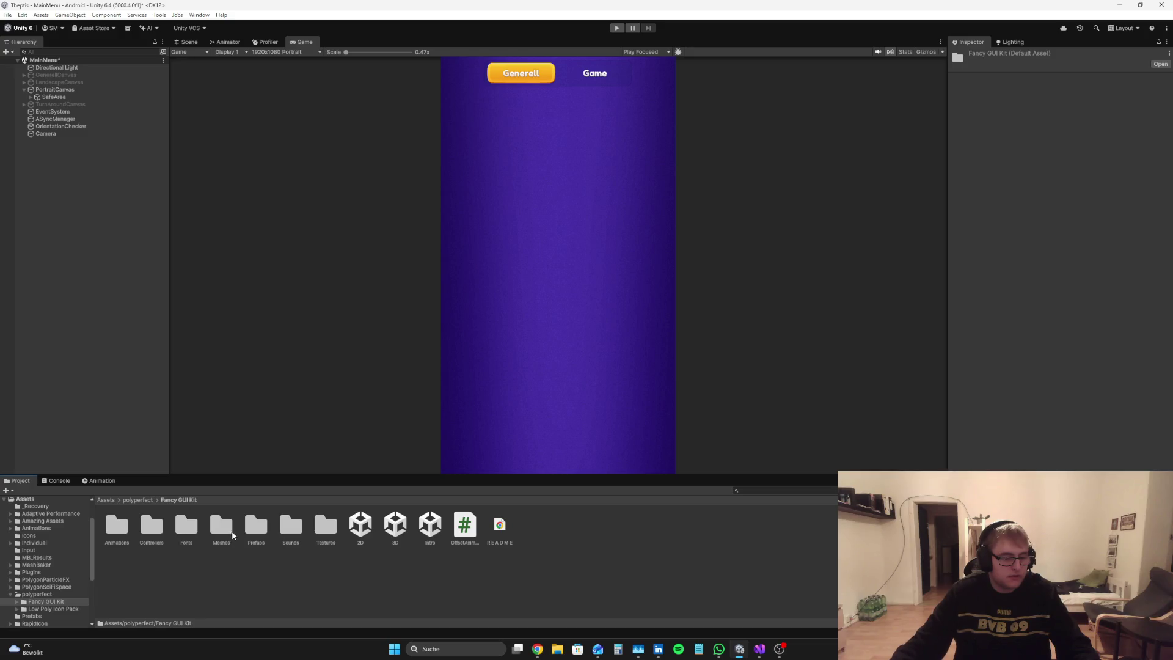
{"action": "double_click", "coordinate": [263, 529]}
{"action": "double_click", "coordinate": [186, 525]}
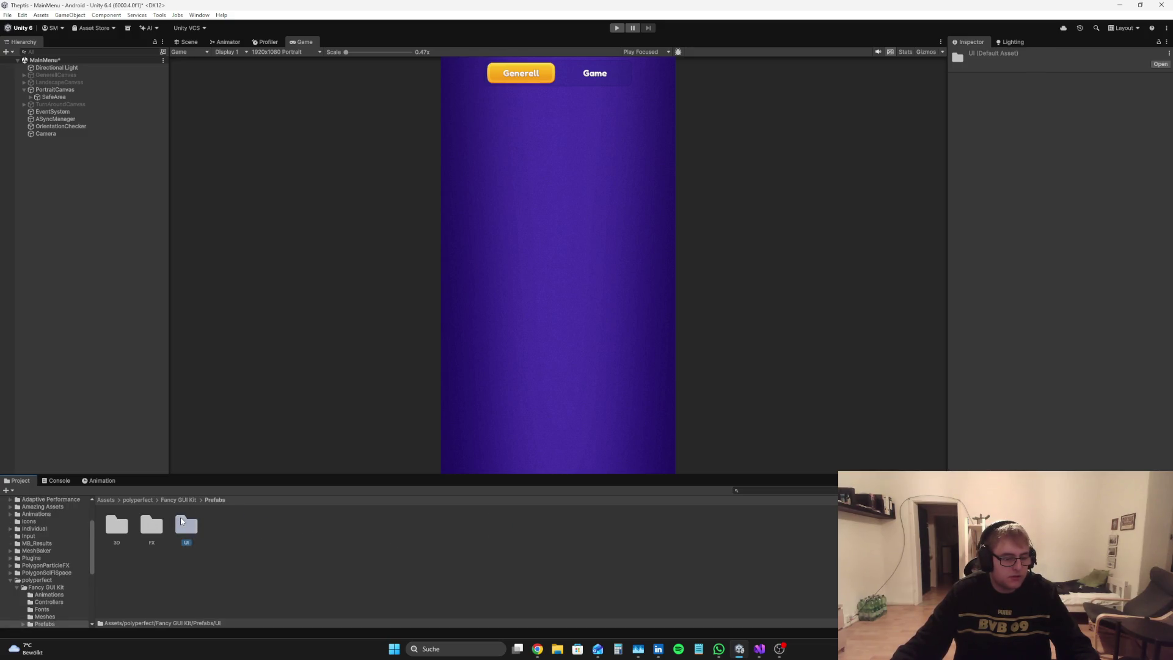
{"action": "double_click", "coordinate": [151, 525]}
{"action": "left_click", "coordinate": [117, 529]}
{"action": "key", "text": "Right"}
{"action": "key", "text": "Right"}
{"action": "key", "text": "Right"}
{"action": "key", "text": "Left"}
{"action": "double_click", "coordinate": [218, 528]}
Step: Drag Button_Text_Red under SafeArea and check its placement in the scene view
{"action": "left_click", "coordinate": [122, 533]}
{"action": "key", "text": "Right"}
{"action": "key", "text": "Right"}
{"action": "key", "text": "Right"}
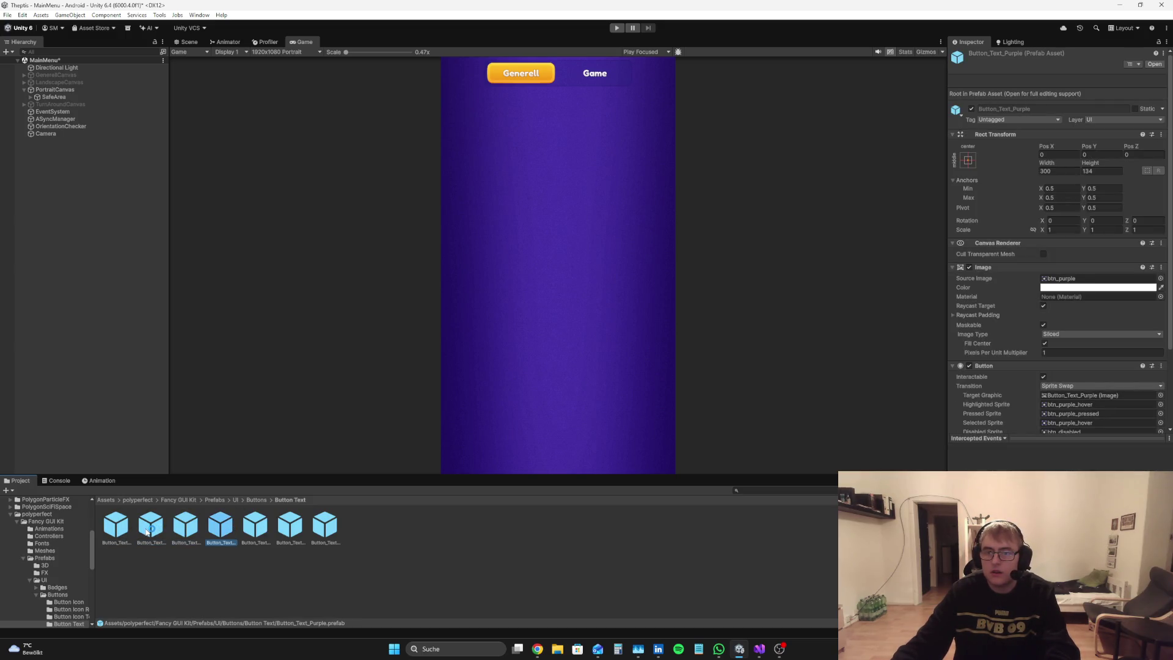
{"action": "mouse_move", "coordinate": [259, 550]}
{"action": "left_mouse_down"}
{"action": "mouse_move", "coordinate": [238, 466]}
{"action": "mouse_move", "coordinate": [52, 100]}
{"action": "left_mouse_up"}
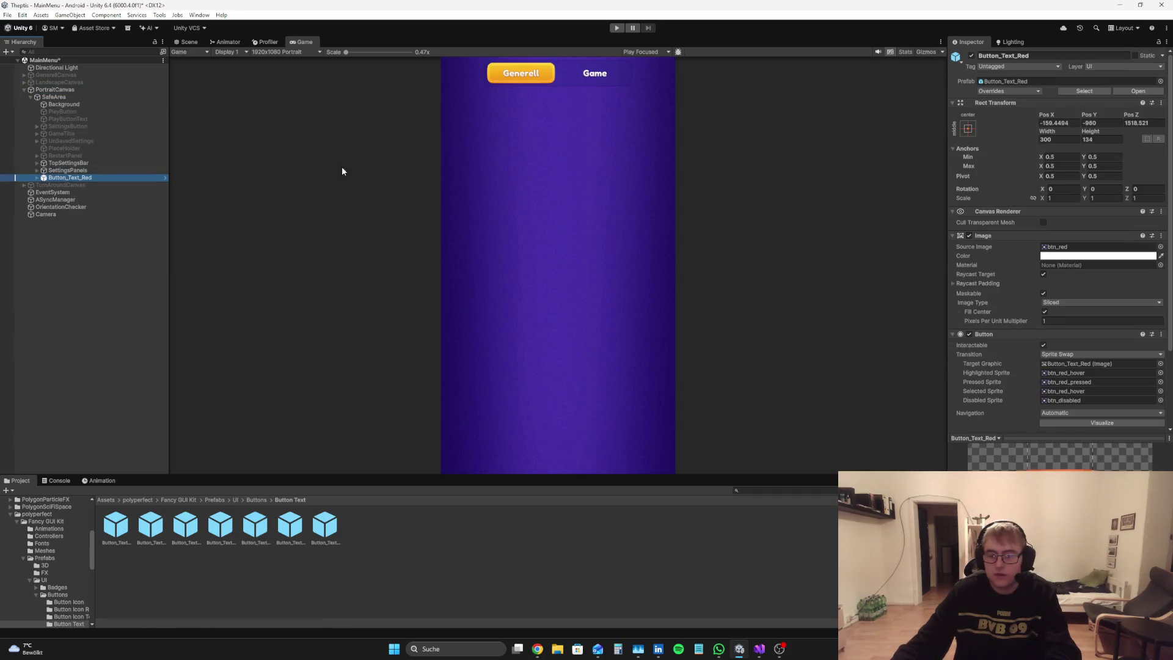
{"action": "left_click", "coordinate": [188, 44]}
{"action": "scroll", "coordinate": [568, 270], "scroll_direction": "up", "scroll_amount": 5}
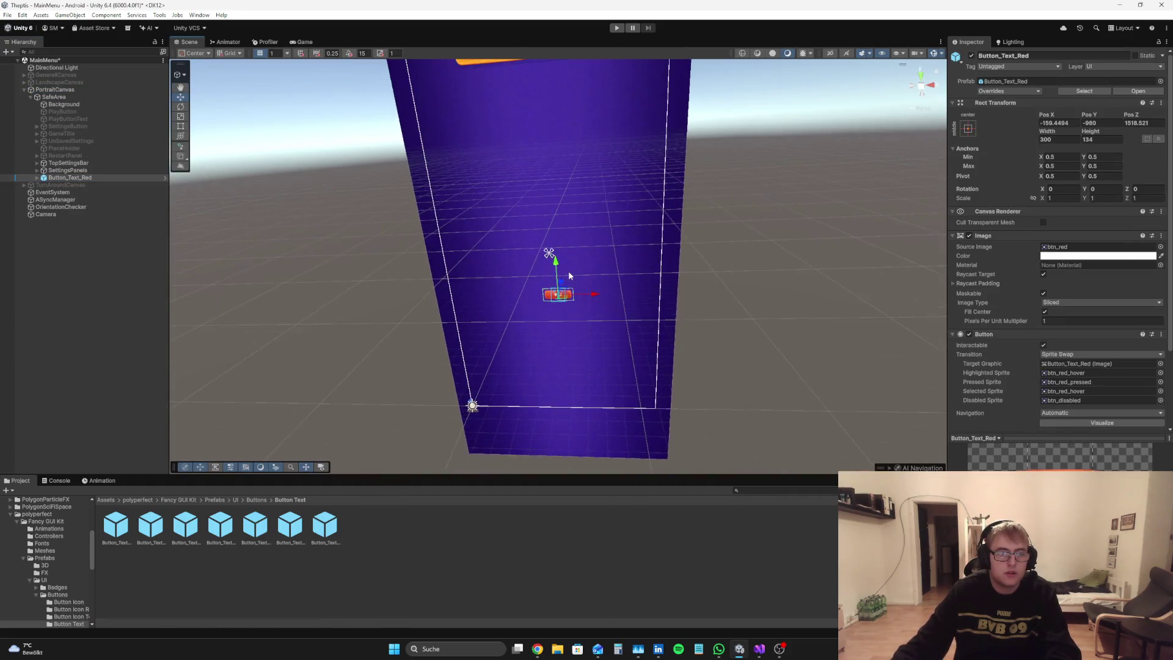
{"action": "left_click", "coordinate": [303, 43]}
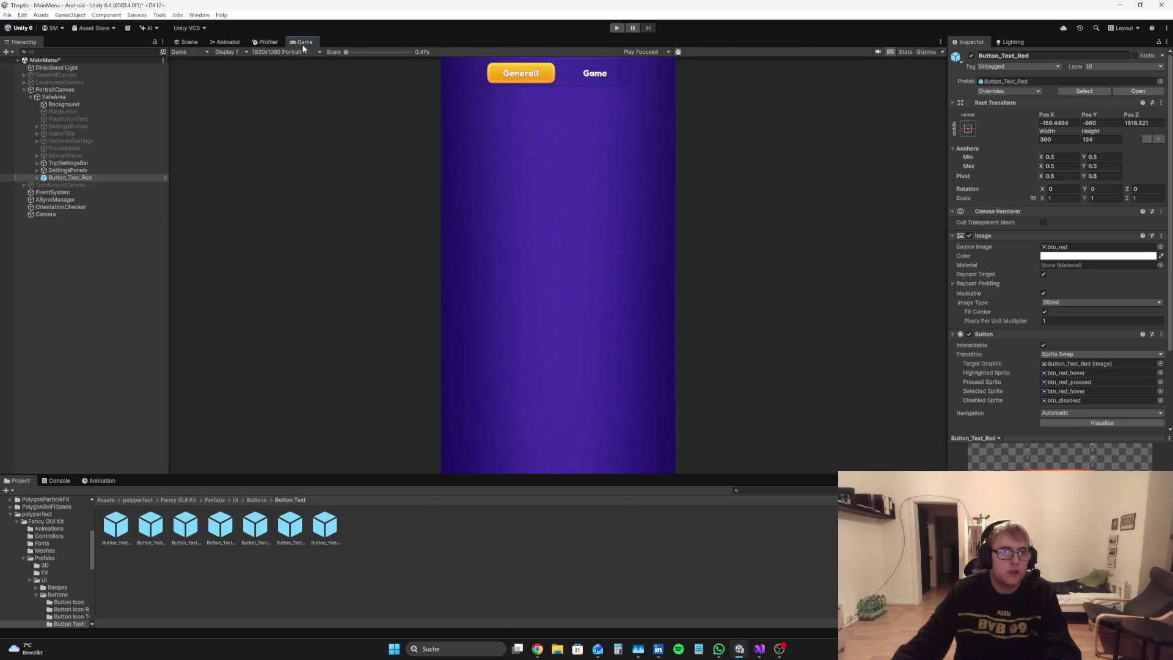
{"action": "right_click", "coordinate": [80, 177]}
Step: Unpack Button_Text_Red completely and reorder it among SafeArea's children
{"action": "mouse_move", "coordinate": [140, 330]}
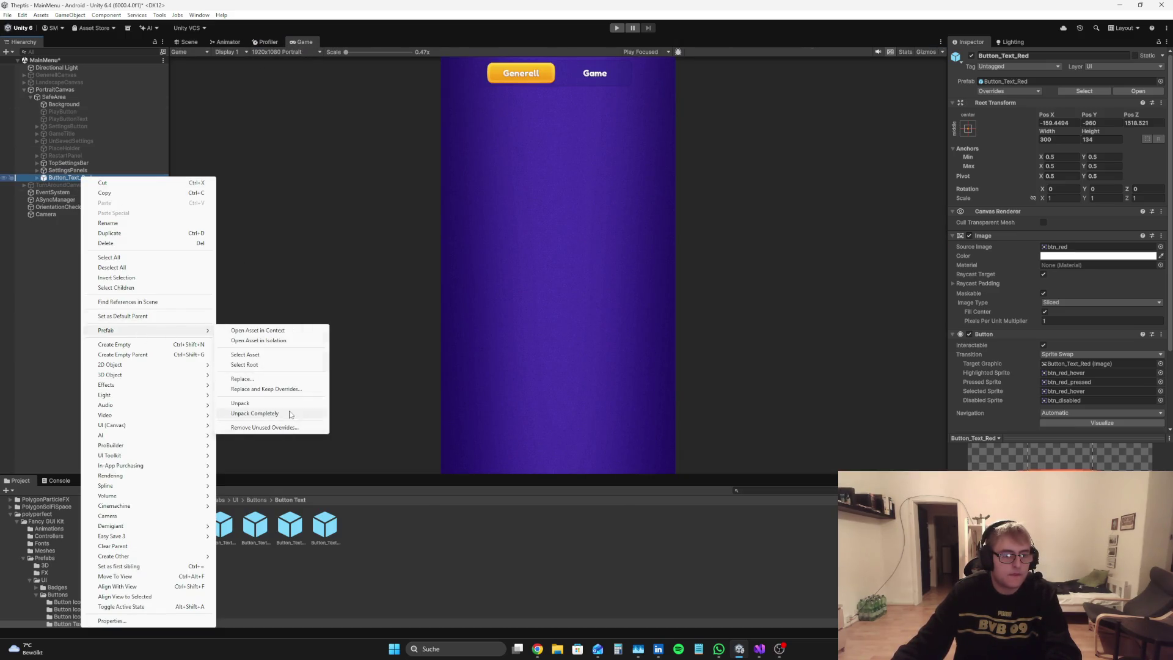
{"action": "left_click", "coordinate": [275, 414]}
{"action": "left_click", "coordinate": [69, 178]}
{"action": "mouse_move", "coordinate": [72, 183]}
{"action": "left_mouse_down"}
{"action": "mouse_move", "coordinate": [73, 100]}
{"action": "mouse_move", "coordinate": [86, 193]}
{"action": "mouse_move", "coordinate": [85, 181]}
{"action": "left_mouse_up"}
Step: Set the red button's Pos Z to 0
{"action": "left_click", "coordinate": [186, 41]}
{"action": "scroll", "coordinate": [558, 190], "scroll_direction": "down", "scroll_amount": 2}
{"action": "left_click", "coordinate": [1142, 98]}
{"action": "key", "text": "BackSpace"}
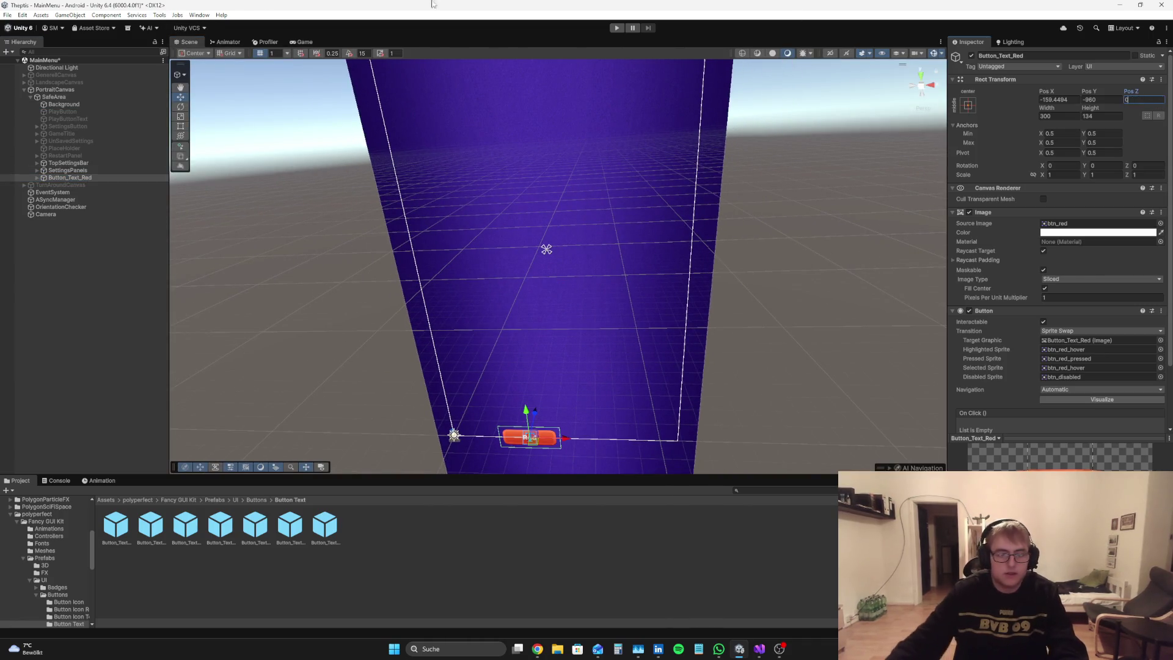
{"action": "left_click", "coordinate": [305, 41]}
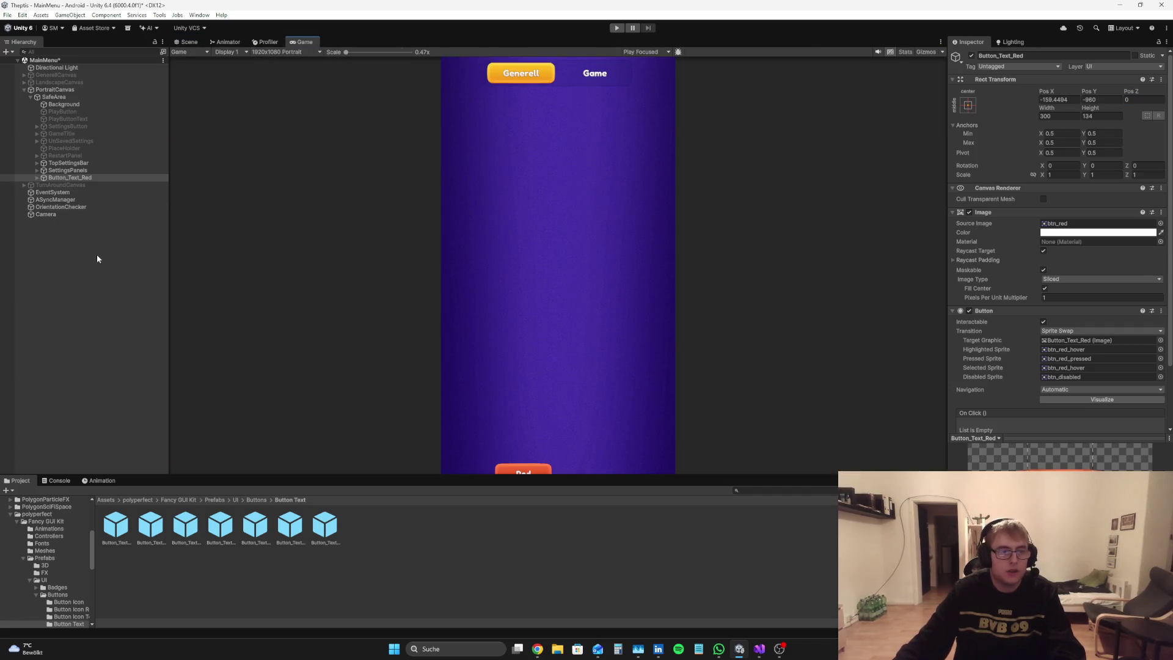
Step: Anchor the red button at the bottom centre of the canvas
{"action": "left_click", "coordinate": [967, 105]}
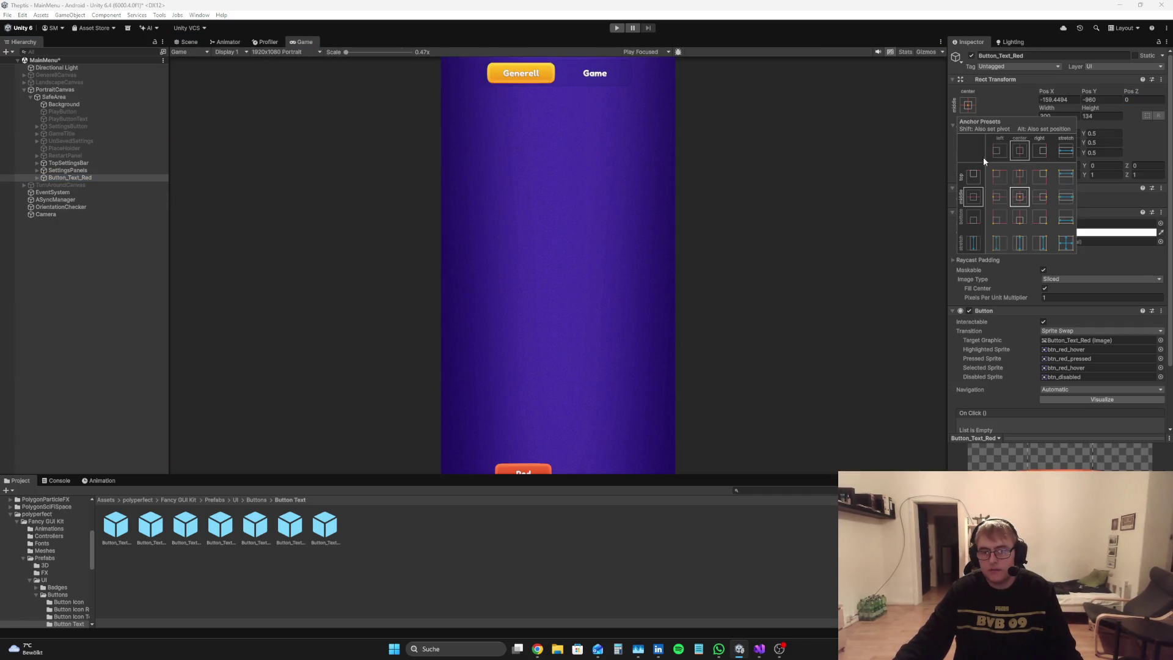
{"action": "left_click", "coordinate": [1024, 224], "text": "alt"}
{"action": "left_click", "coordinate": [82, 336]}
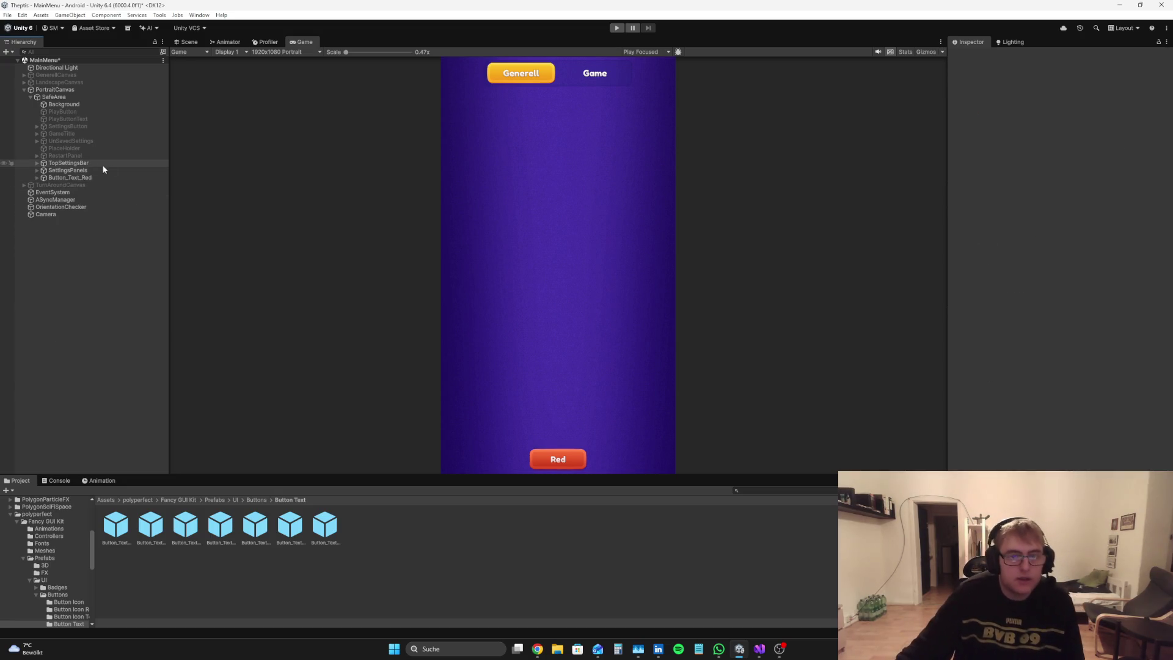
Step: Rename the red button object to FeedbackButton
{"action": "left_click", "coordinate": [99, 178]}
{"action": "left_click", "coordinate": [1021, 56]}
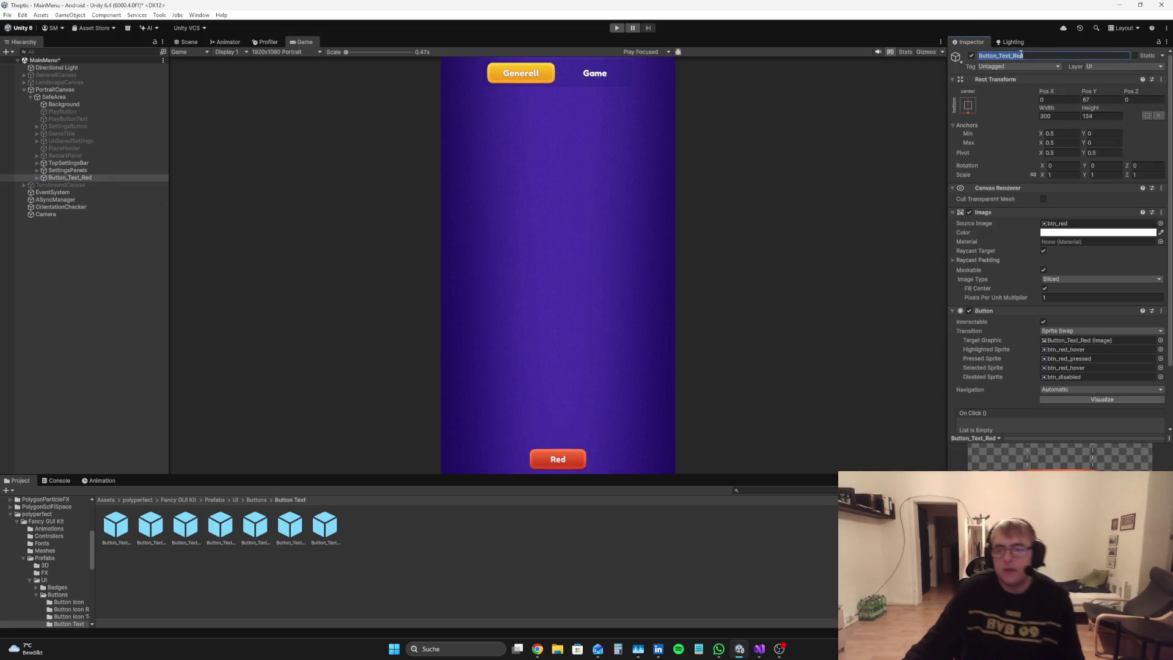
{"action": "key", "text": "BackSpace"}
{"action": "type", "text": "FeedbackButton"}
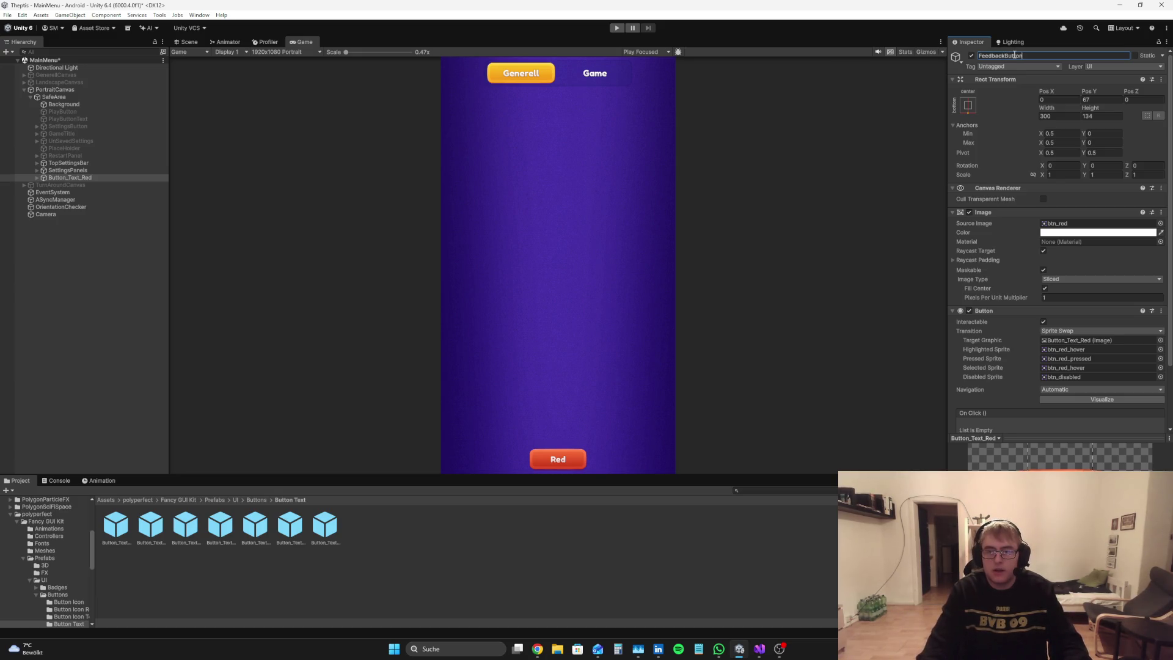
{"action": "key", "text": "Return"}
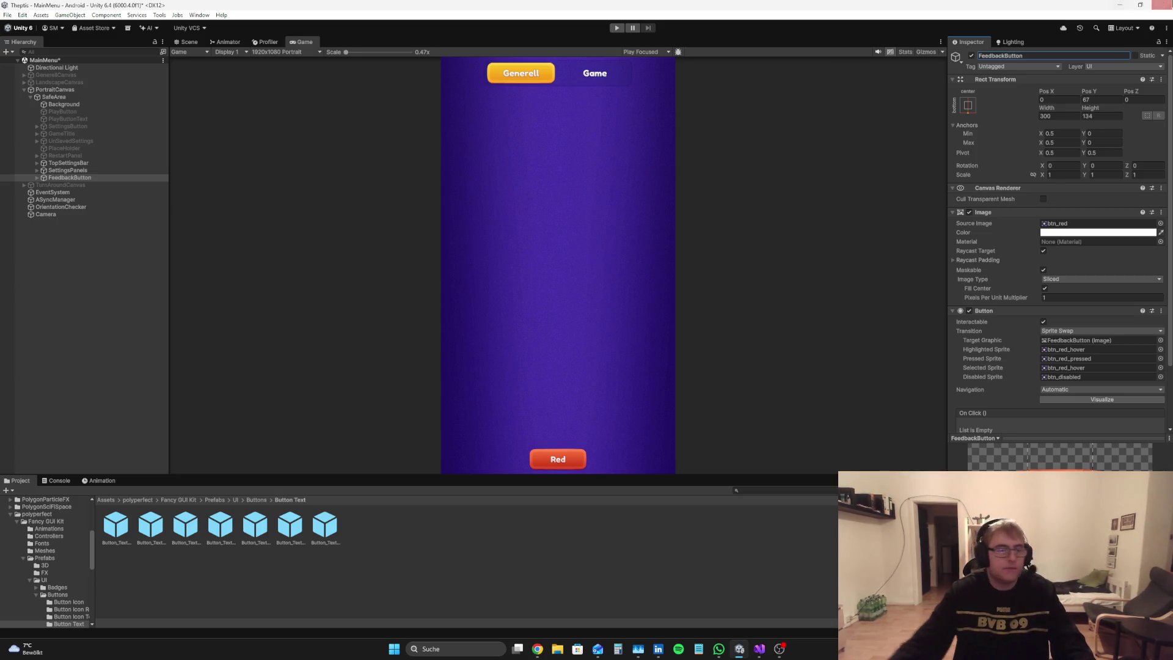
Step: Change the button's Text (TMP) label to 'Send Feedback'
{"action": "left_click", "coordinate": [41, 178]}
{"action": "left_click", "coordinate": [36, 178]}
{"action": "left_click", "coordinate": [57, 184]}
{"action": "type", "text": "Sen"}
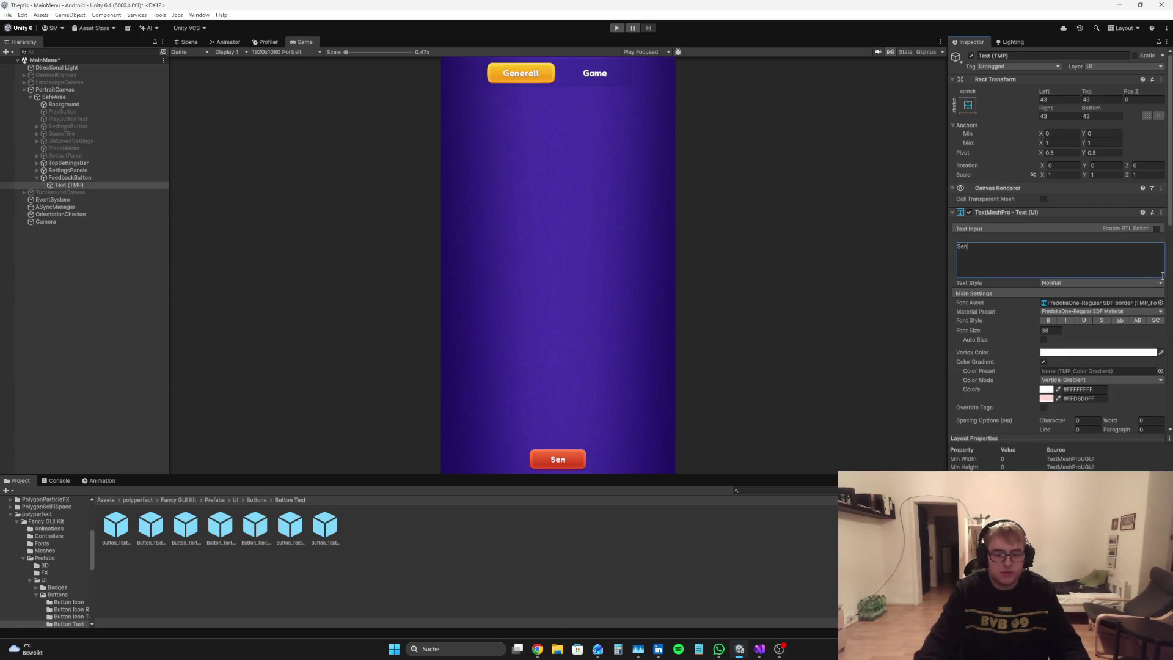
{"action": "type", "text": "d Feedback"}
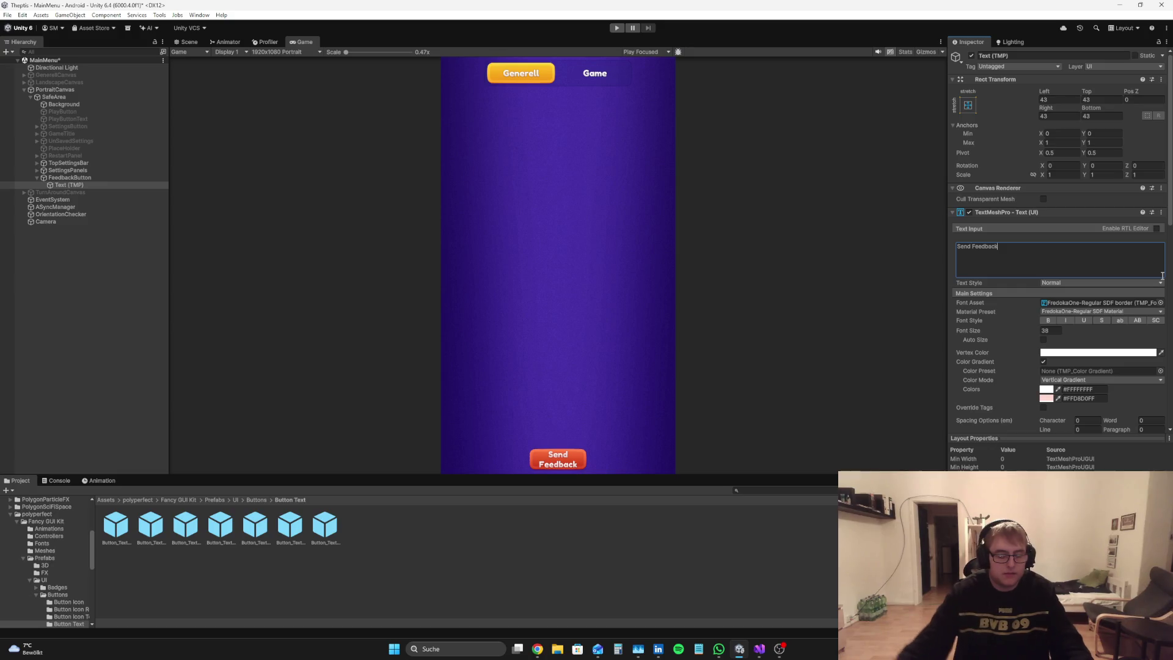
{"action": "left_click", "coordinate": [37, 178]}
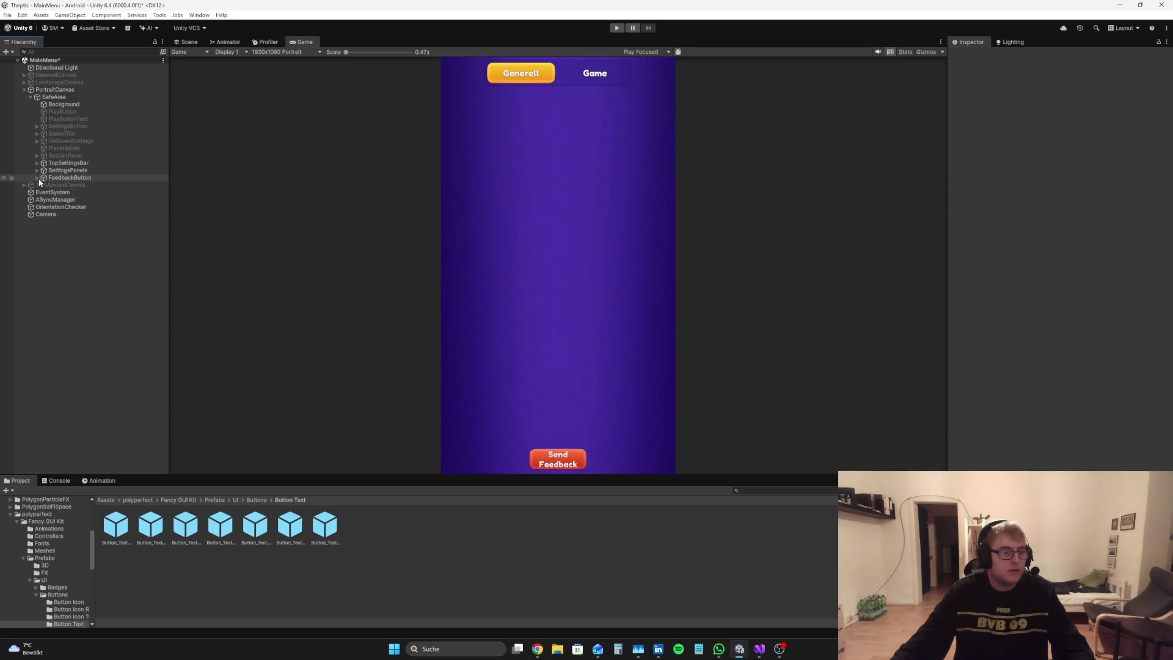
Step: Set FeedbackButton's width to 500
{"action": "left_click", "coordinate": [70, 177]}
{"action": "left_click", "coordinate": [1070, 115]}
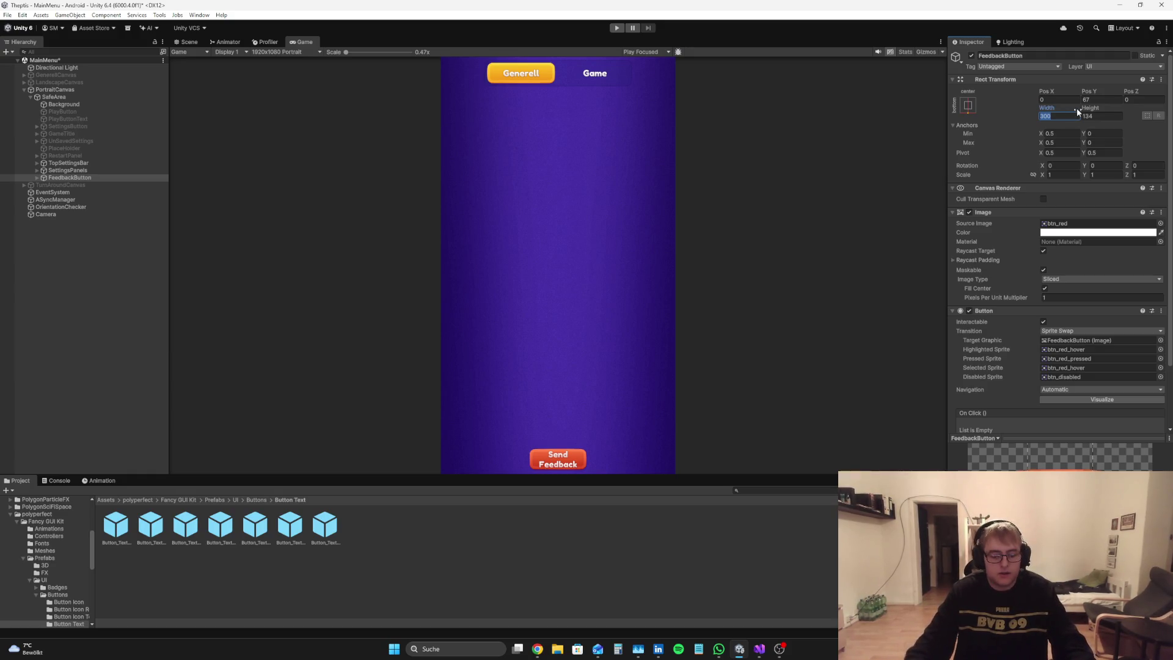
{"action": "key", "text": "BackSpace"}
{"action": "type", "text": "00"}
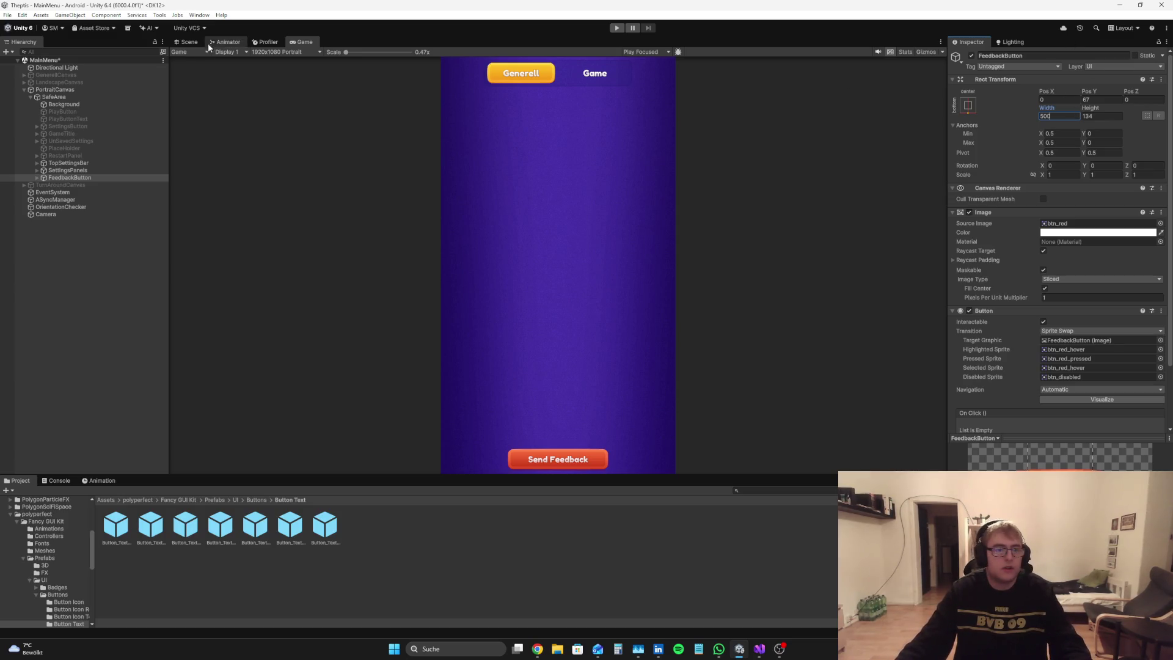
{"action": "left_click", "coordinate": [105, 291]}
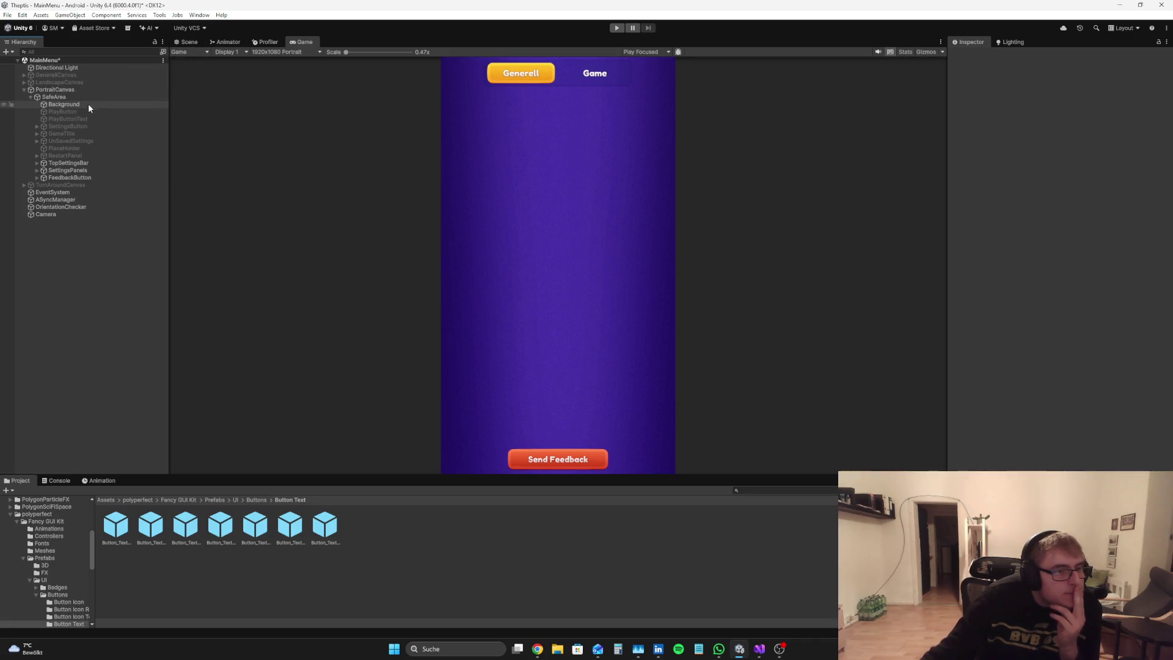
{"action": "left_click", "coordinate": [199, 53]}
Step: Preview the menu in the device simulator on the current phone and run the game
{"action": "left_click", "coordinate": [198, 72]}
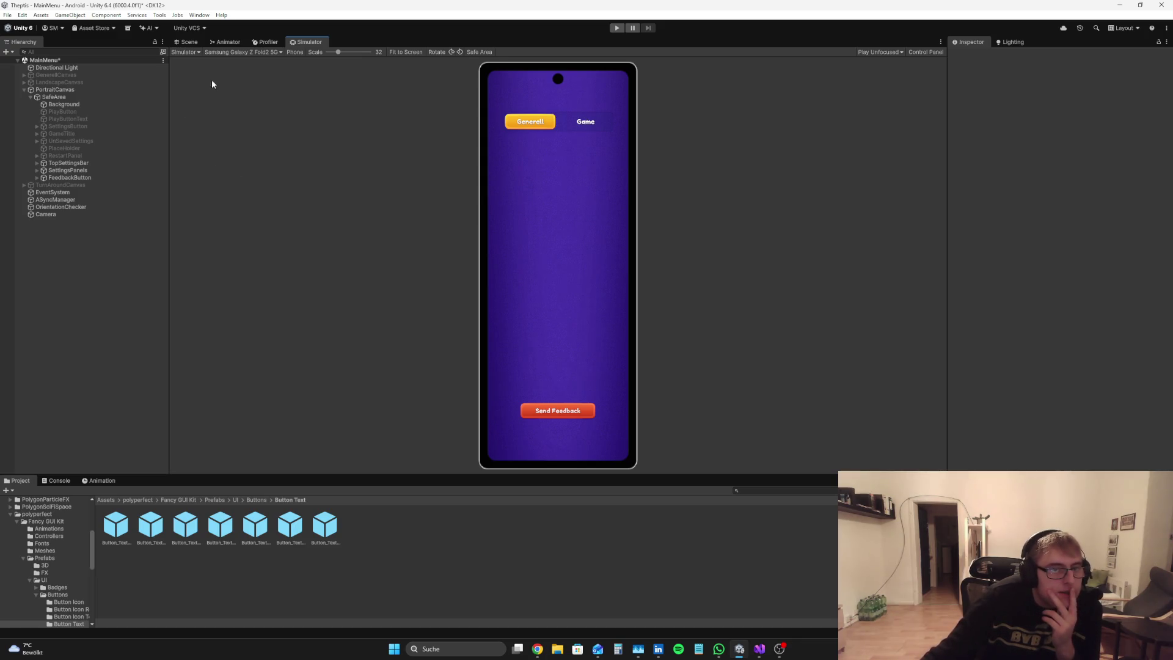
{"action": "left_click", "coordinate": [247, 51]}
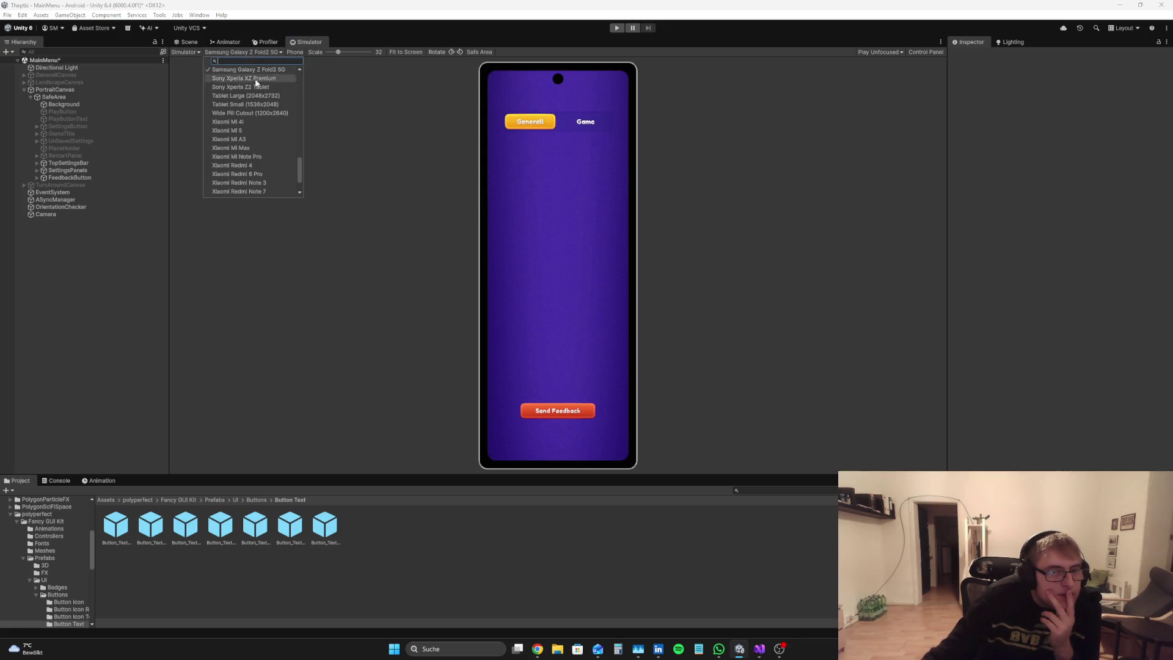
{"action": "left_click", "coordinate": [571, 218]}
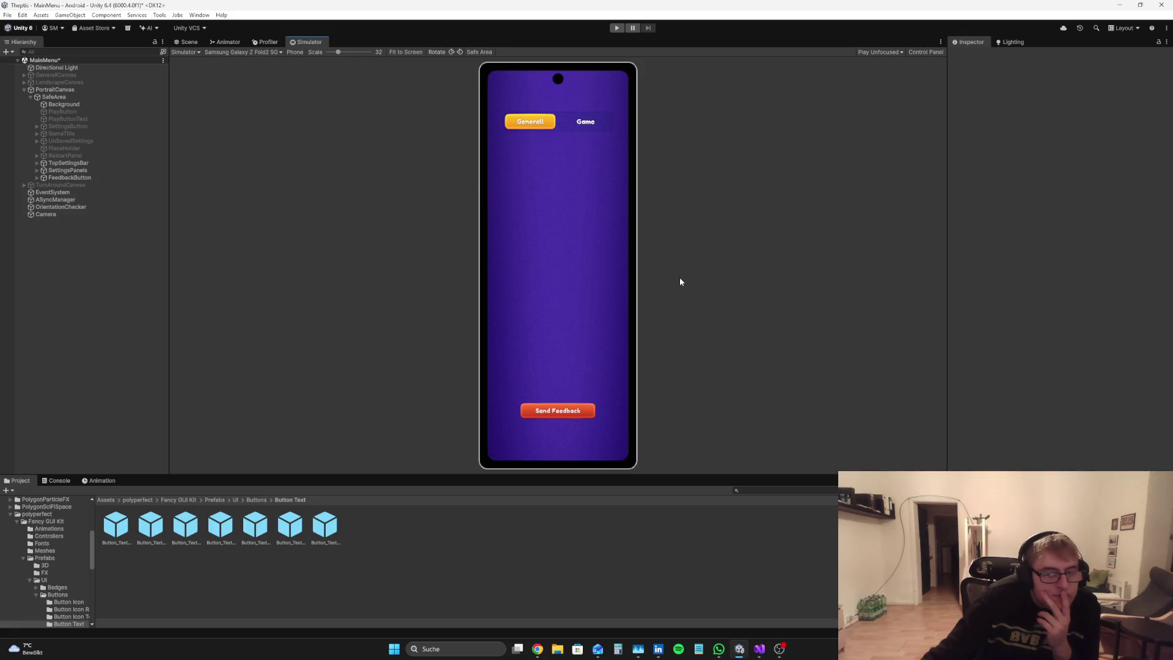
{"action": "left_click", "coordinate": [613, 29]}
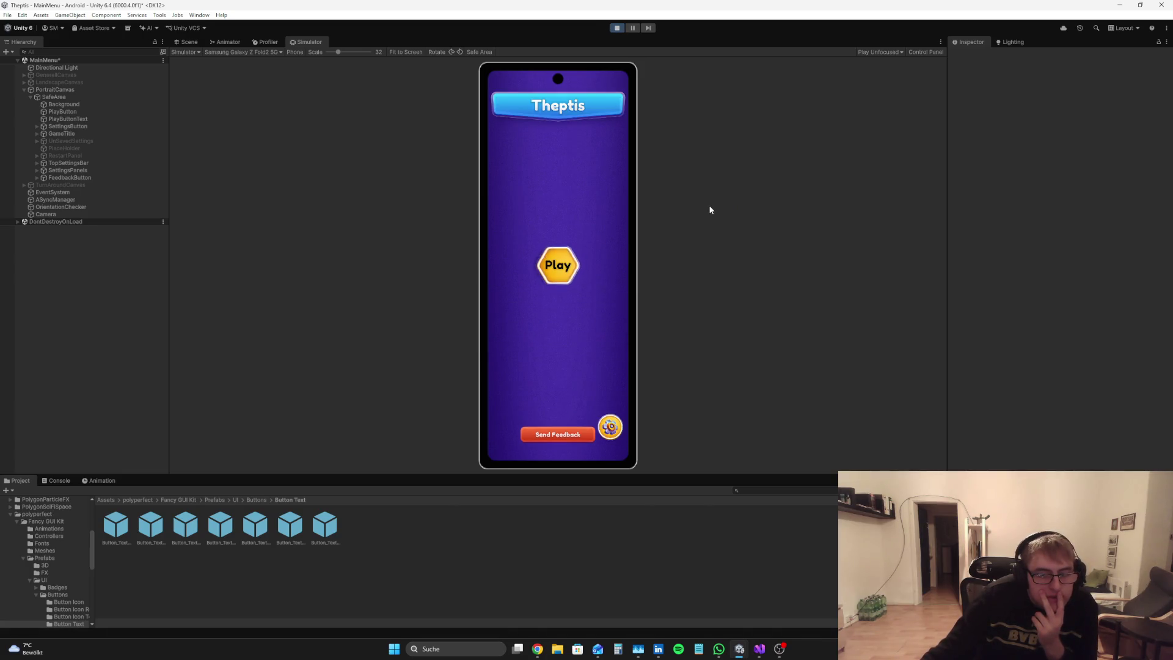
Step: Stop the game and set FeedbackButton's width to 450
{"action": "left_click", "coordinate": [69, 178]}
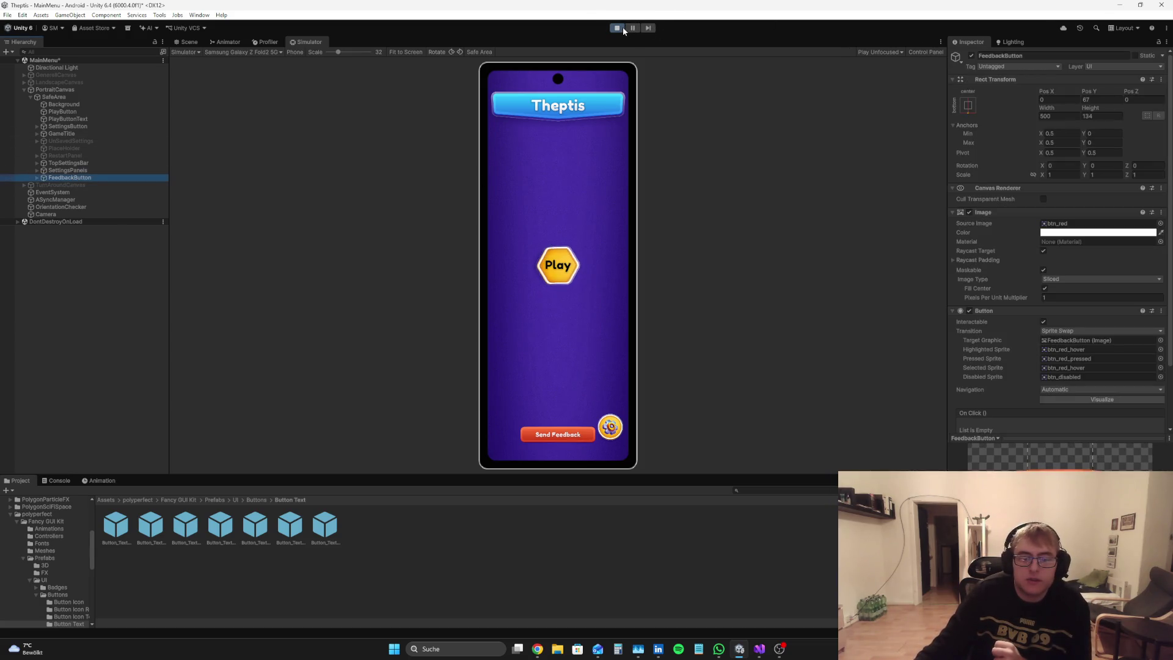
{"action": "left_click", "coordinate": [622, 27]}
{"action": "type", "text": "400"}
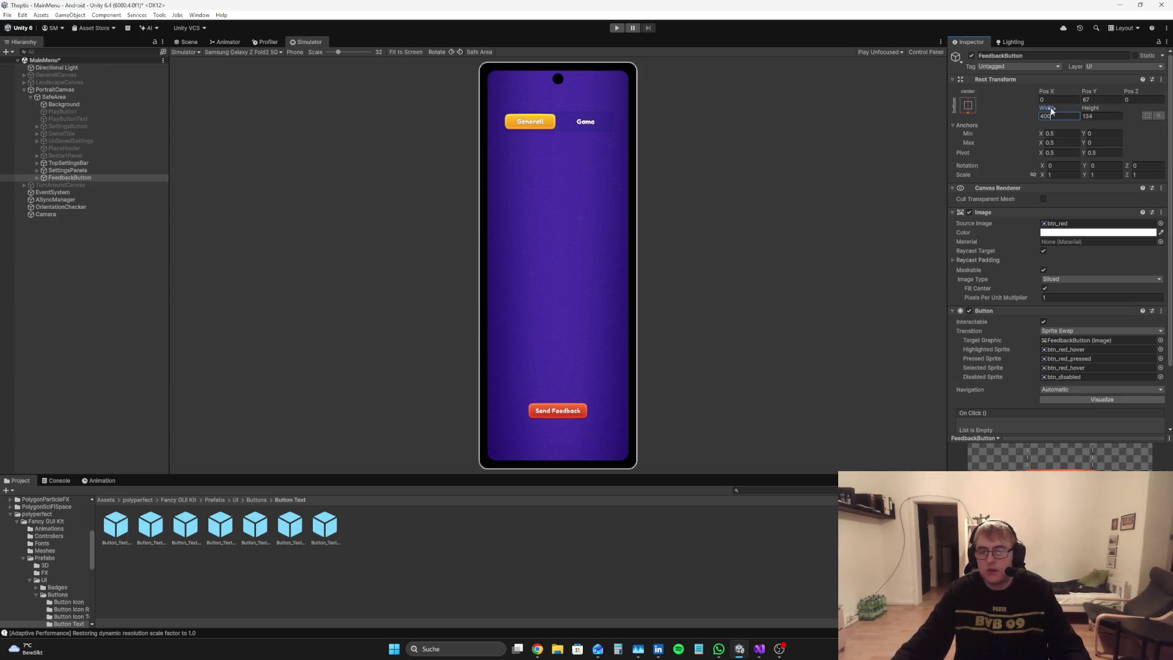
{"action": "key", "text": "BackSpace"}
{"action": "key", "text": "BackSpace"}
{"action": "key", "text": "BackSpace"}
{"action": "type", "text": "450"}
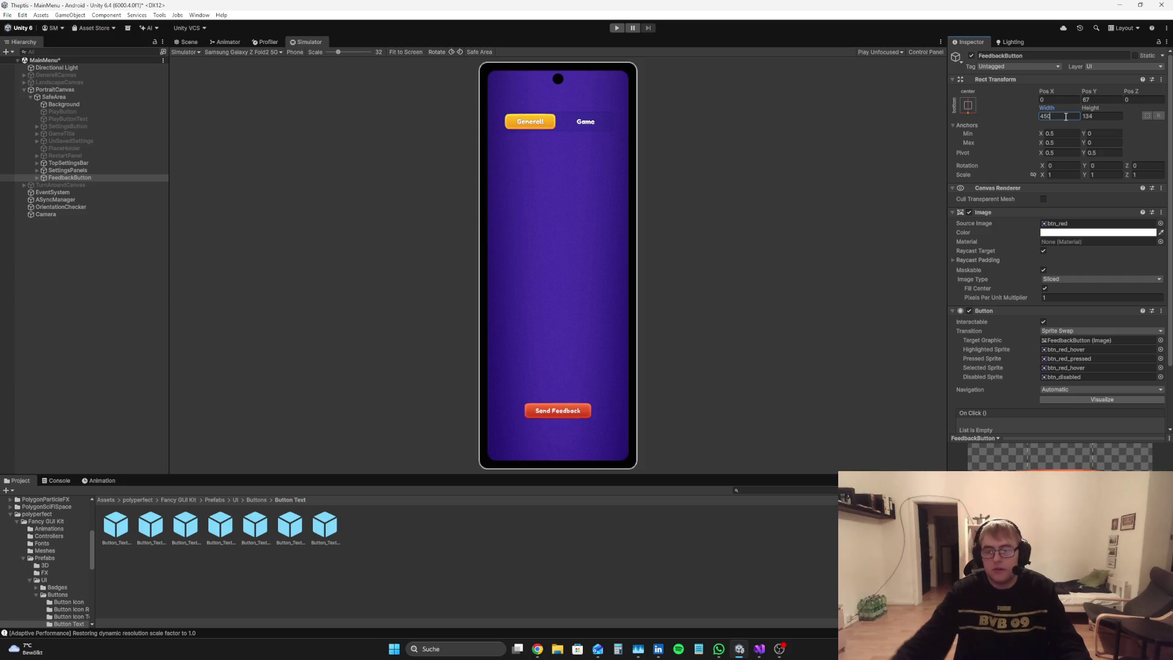
Step: Rename the button's Text (TMP) child to SendFeedbackText+
{"action": "left_click", "coordinate": [187, 42]}
{"action": "mouse_move", "coordinate": [554, 354]}
{"action": "left_mouse_down"}
{"action": "mouse_move", "coordinate": [579, 393]}
{"action": "mouse_move", "coordinate": [590, 458]}
{"action": "mouse_move", "coordinate": [589, 403]}
{"action": "left_mouse_up"}
{"action": "left_click", "coordinate": [37, 177]}
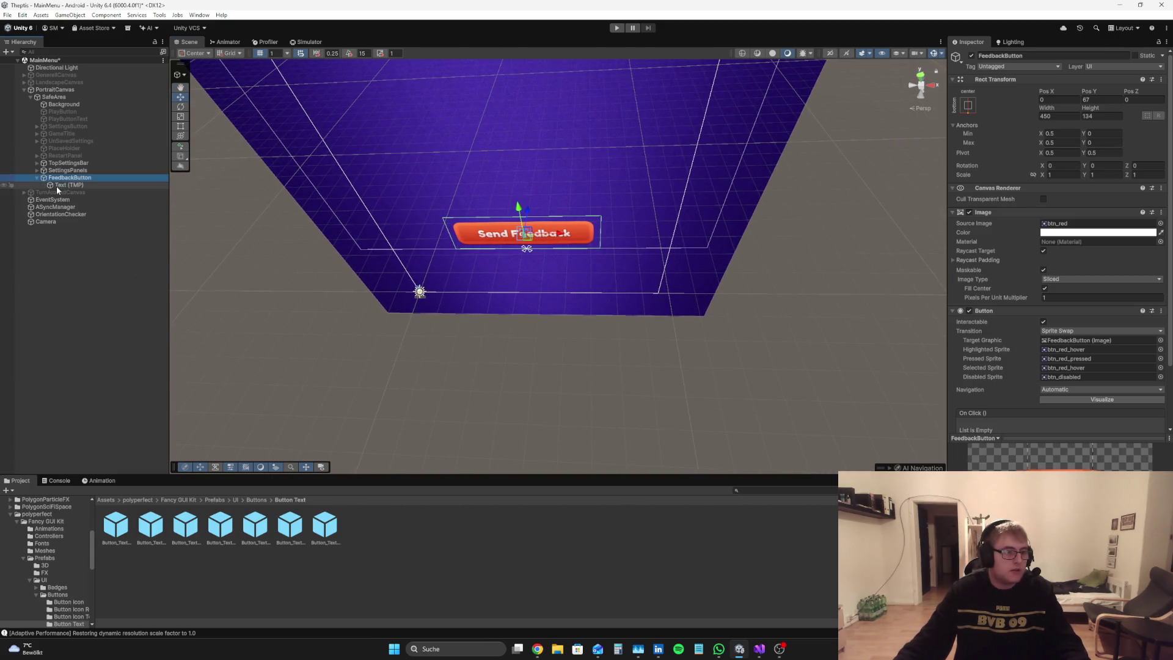
{"action": "left_click", "coordinate": [56, 185]}
{"action": "left_click", "coordinate": [1027, 54]}
{"action": "type", "text": "Send"}
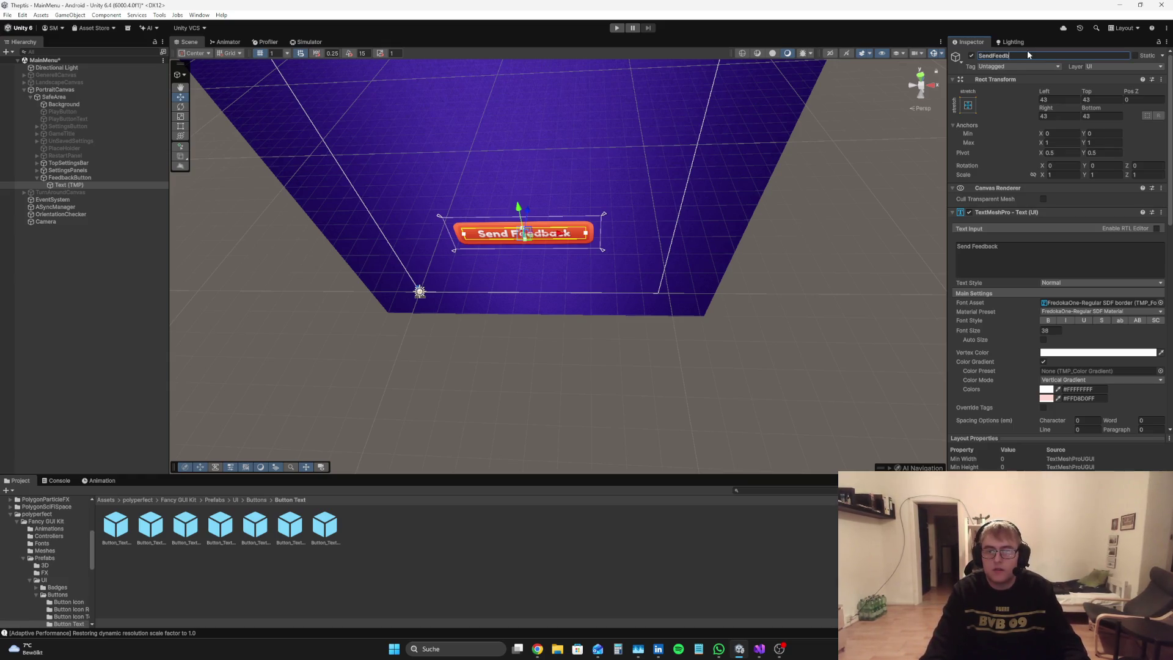
{"action": "key", "text": "Return"}
Step: Select FeedbackButton and expand its Raycast Padding settings
{"action": "scroll", "coordinate": [1007, 223], "scroll_direction": "down", "scroll_amount": 10}
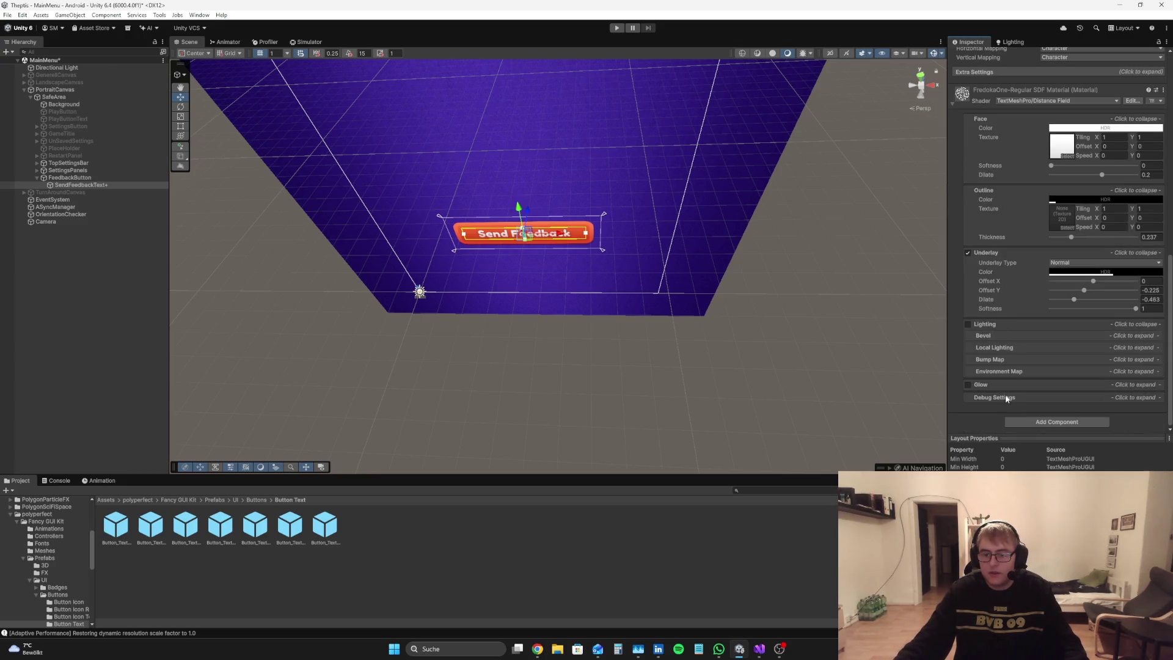
{"action": "left_click", "coordinate": [1006, 72]}
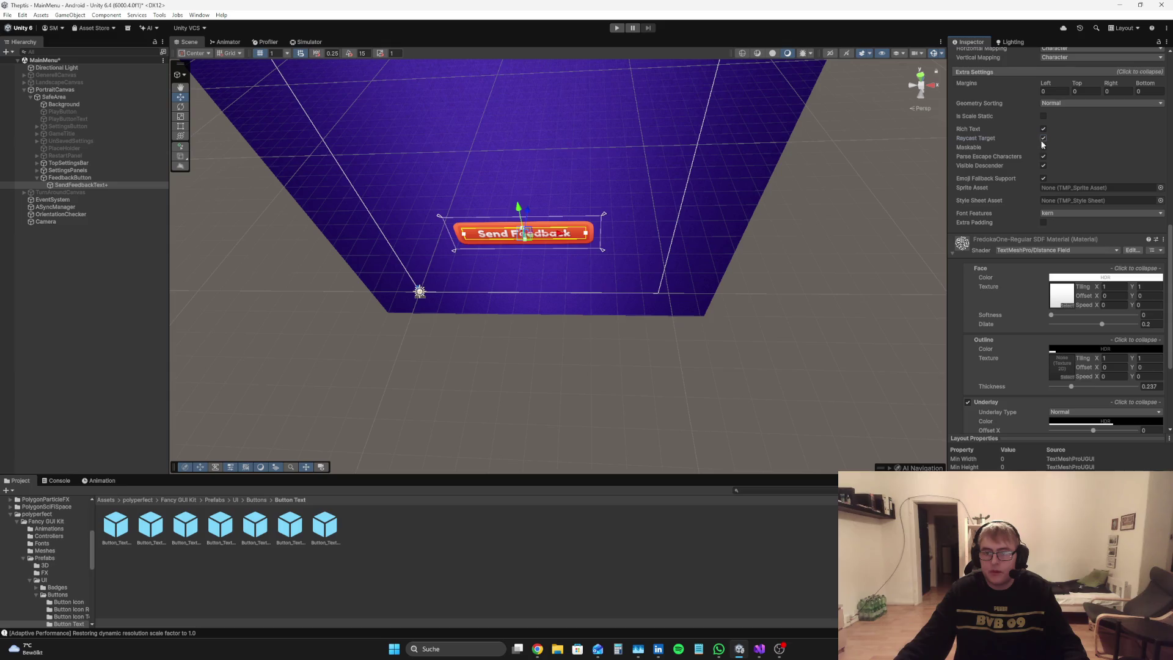
{"action": "left_click", "coordinate": [69, 178]}
{"action": "scroll", "coordinate": [1098, 348], "scroll_direction": "down", "scroll_amount": 5}
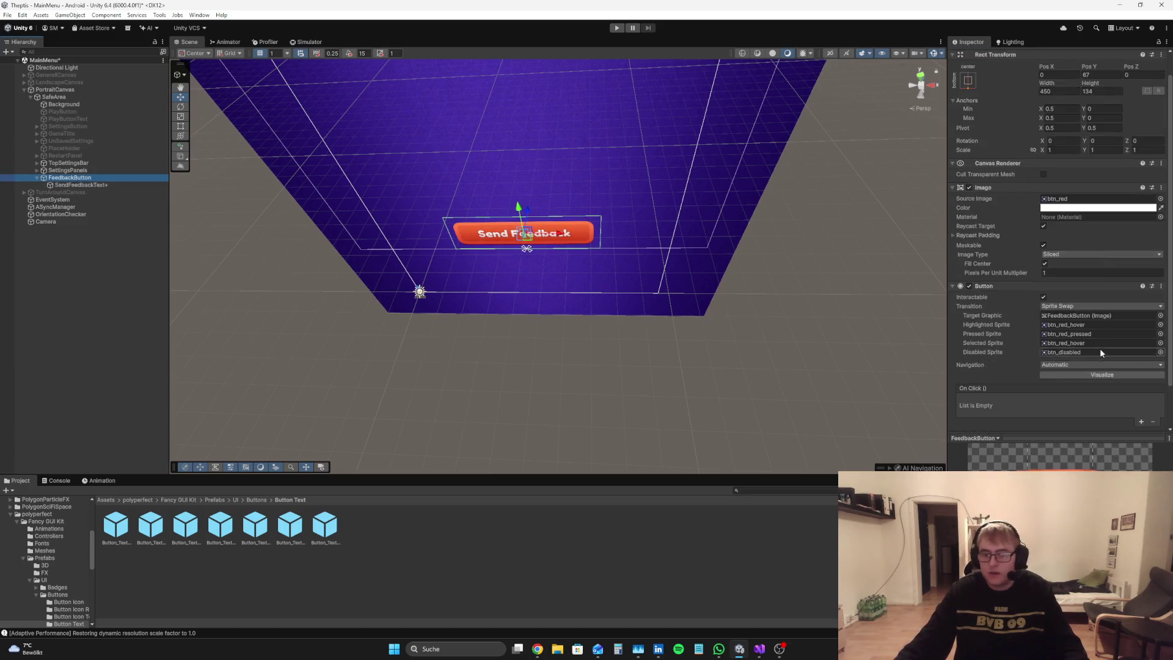
{"action": "scroll", "coordinate": [1091, 340], "scroll_direction": "up", "scroll_amount": 3}
{"action": "left_click", "coordinate": [979, 259]}
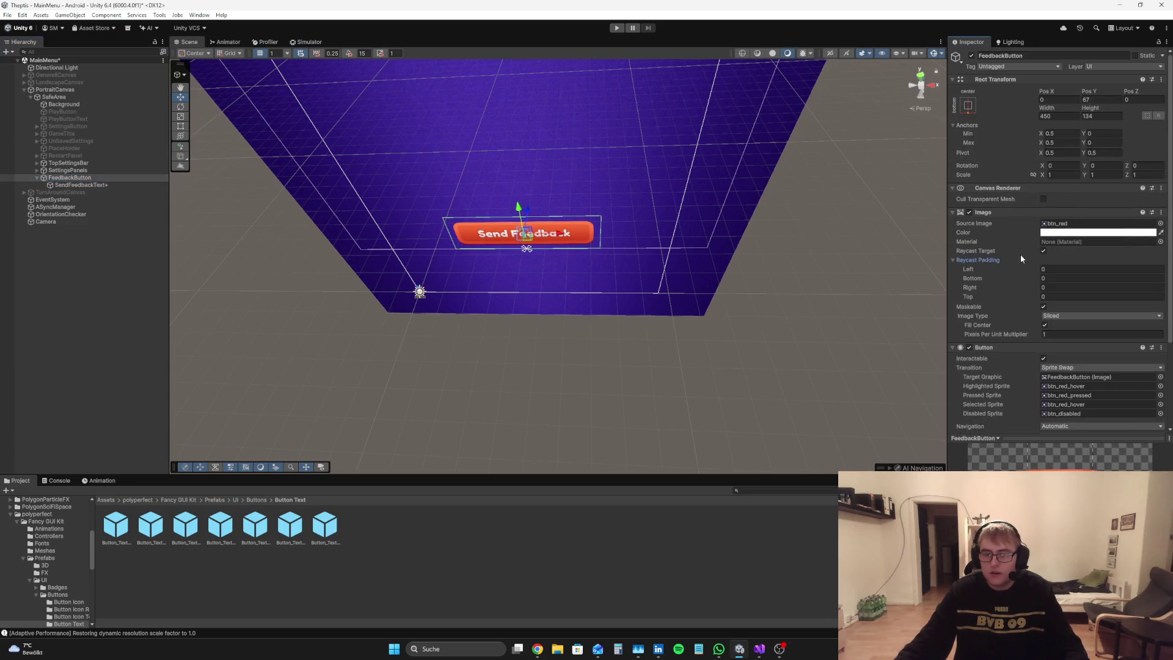
Step: Set FeedbackButton's Left, Right and Top raycast padding to 15
{"action": "key", "text": "w"}
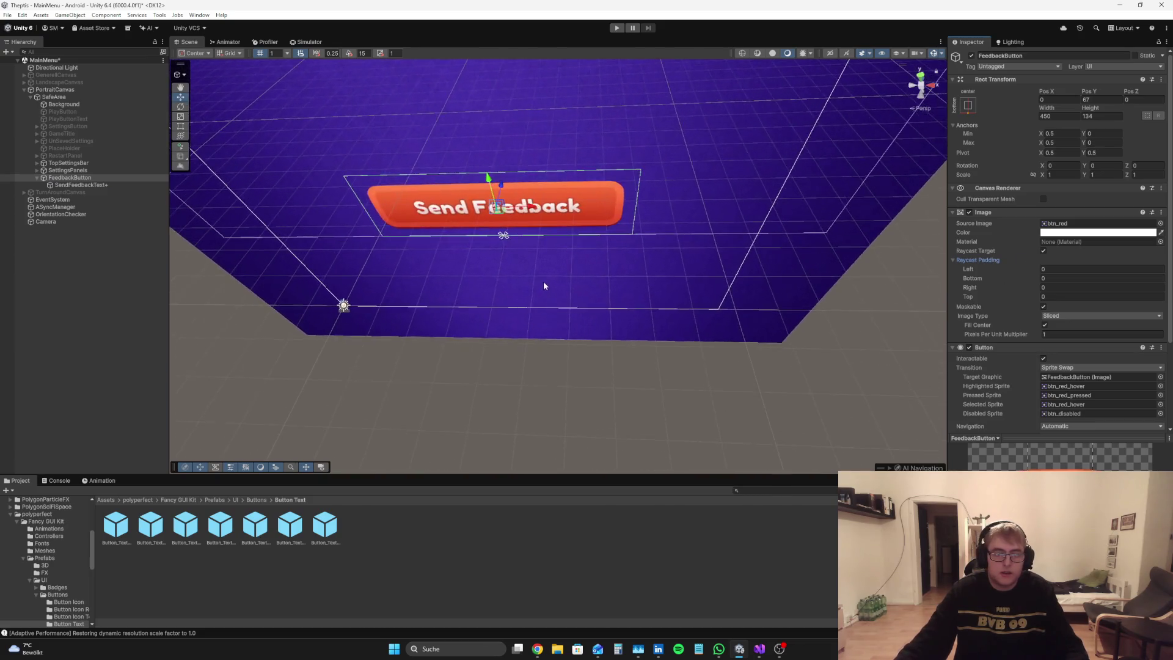
{"action": "left_click", "coordinate": [922, 55]}
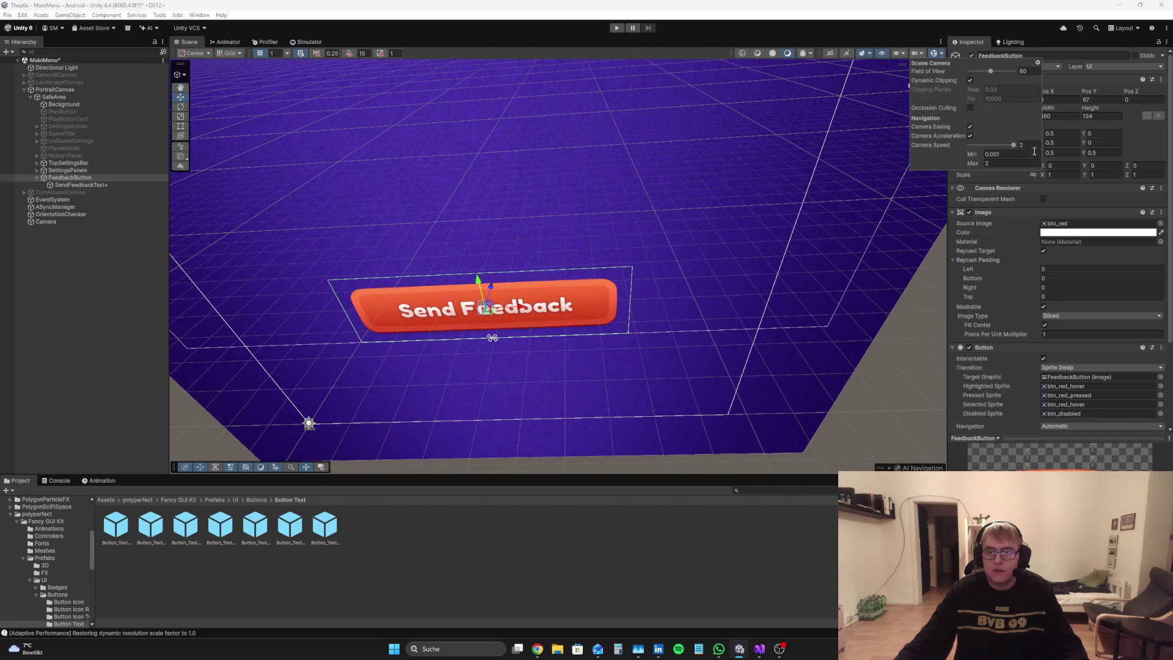
{"action": "right_click", "coordinate": [608, 366]}
{"action": "key", "text": "w"}
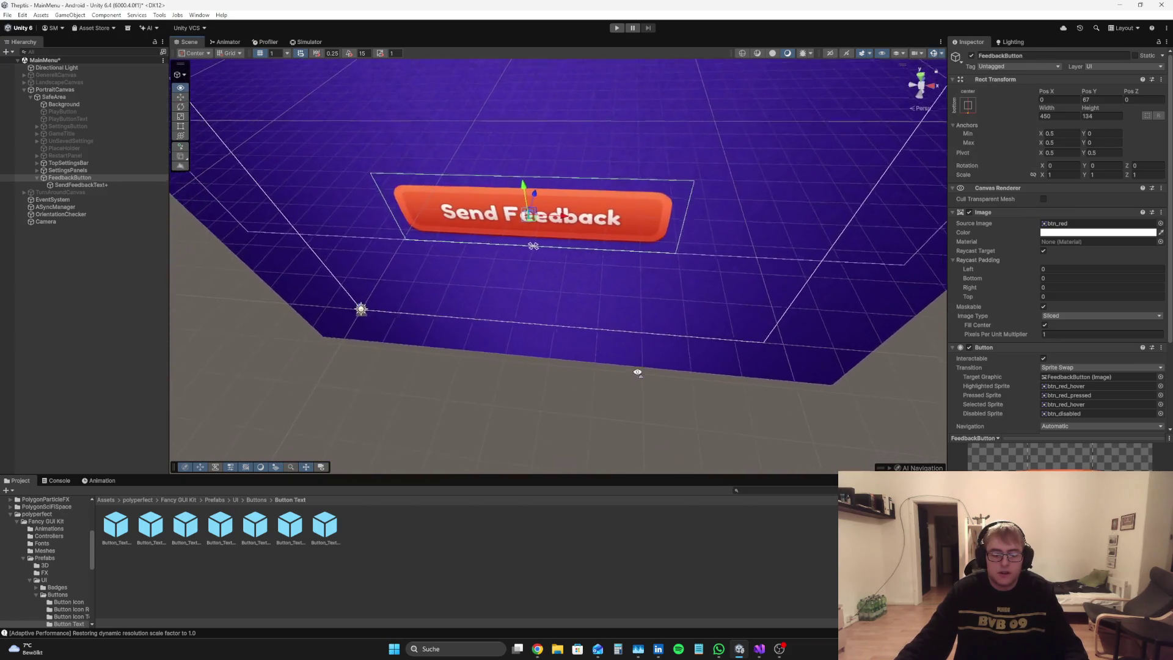
{"action": "key", "text": "w"}
{"action": "key", "text": "w"}
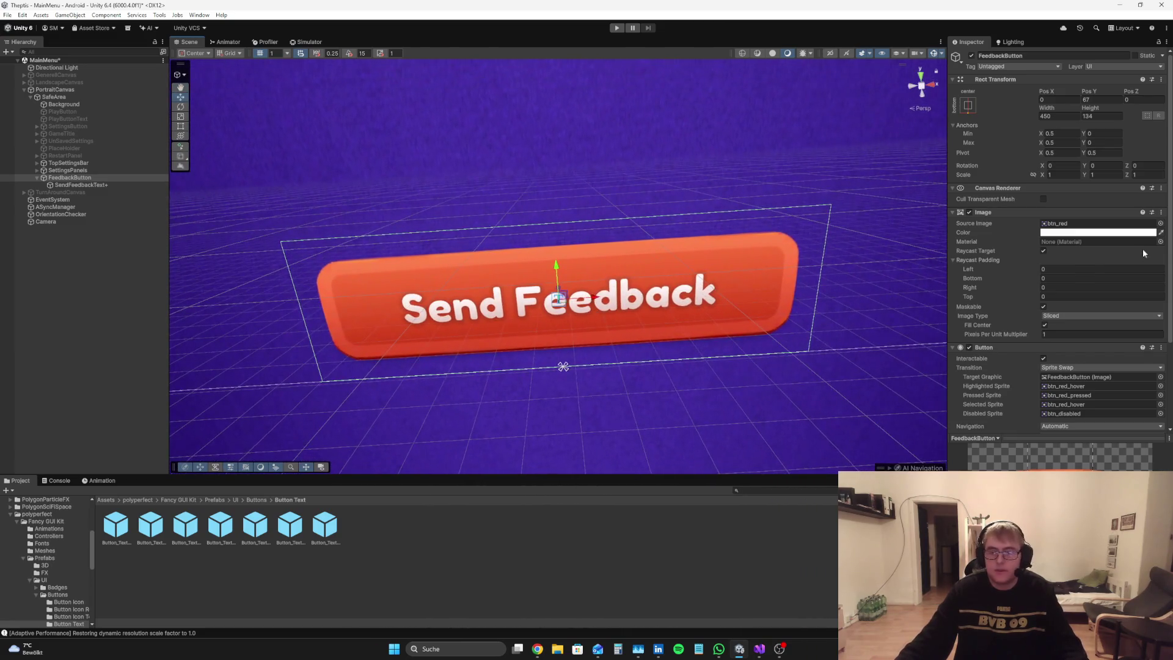
{"action": "mouse_move", "coordinate": [1035, 270]}
{"action": "left_mouse_down"}
{"action": "mouse_move", "coordinate": [1075, 275]}
{"action": "mouse_move", "coordinate": [83, 313]}
{"action": "mouse_move", "coordinate": [136, 340]}
{"action": "mouse_move", "coordinate": [100, 333]}
{"action": "left_mouse_up"}
{"action": "type", "text": "15"}
{"action": "left_click", "coordinate": [1054, 288]}
{"action": "type", "text": "15"}
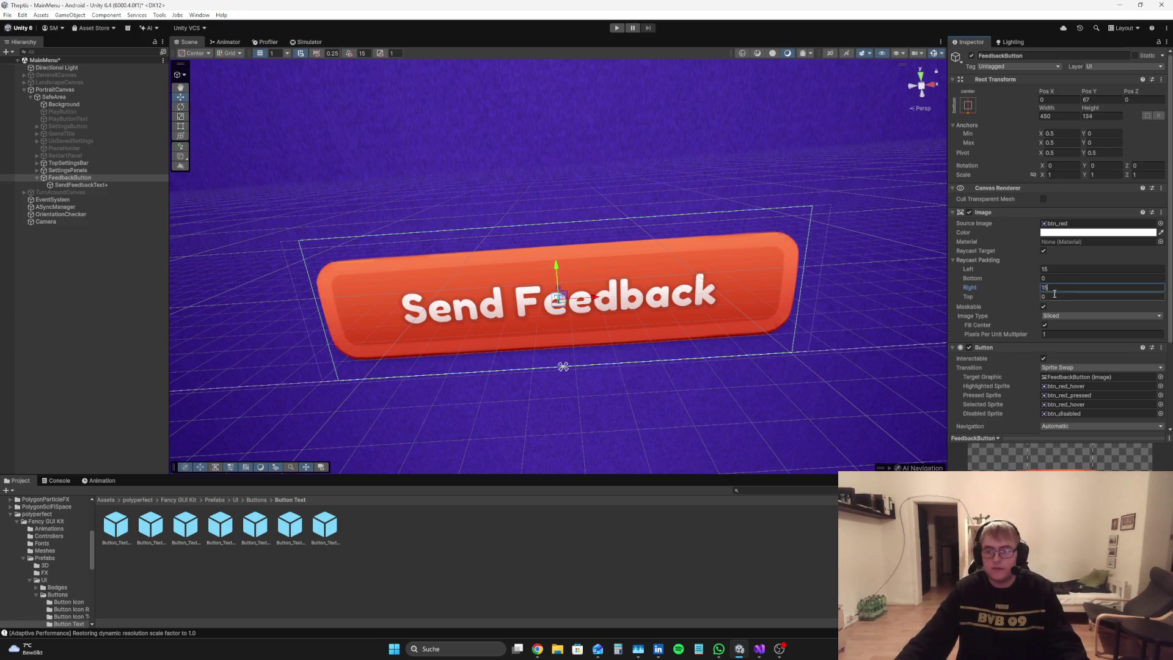
{"action": "type", "text": "15"}
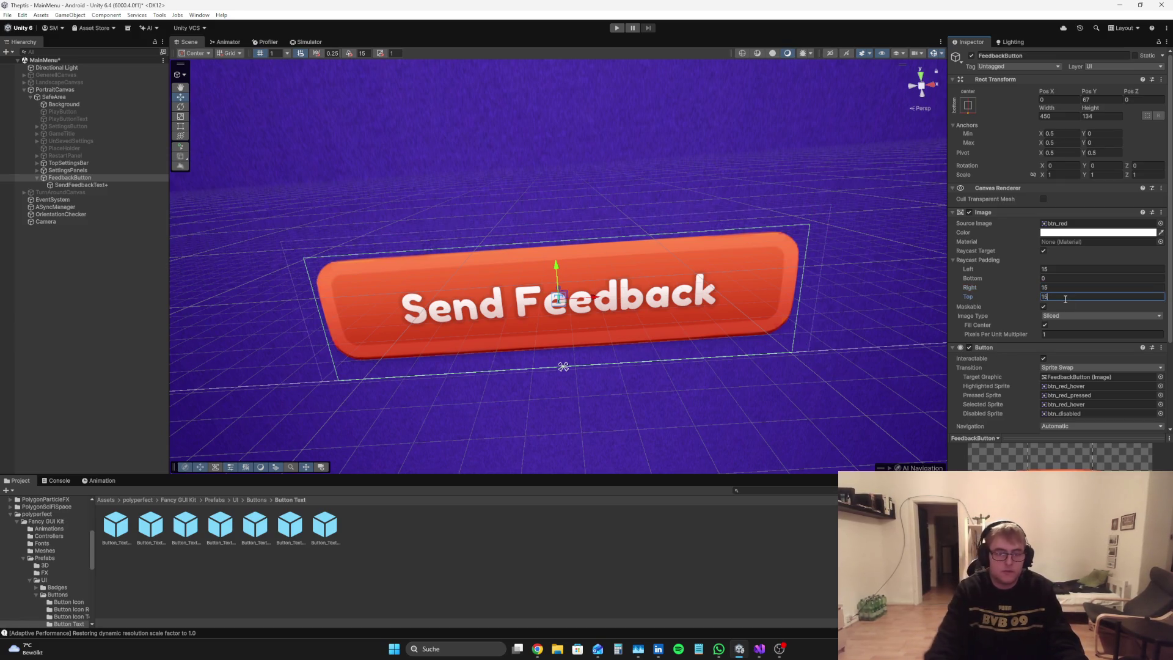
{"action": "left_click", "coordinate": [1065, 279]}
Step: Set the bottom raycast padding to 15 and return to the simulator preview
{"action": "type", "text": "15"}
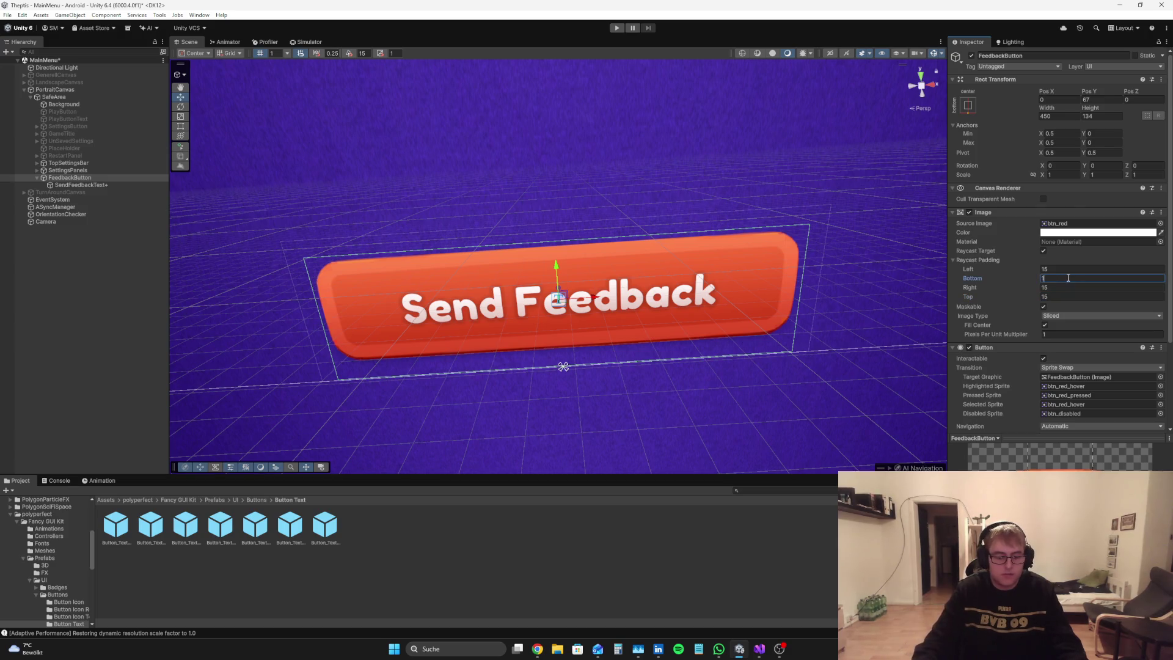
{"action": "left_click", "coordinate": [123, 256]}
{"action": "left_click", "coordinate": [304, 43]}
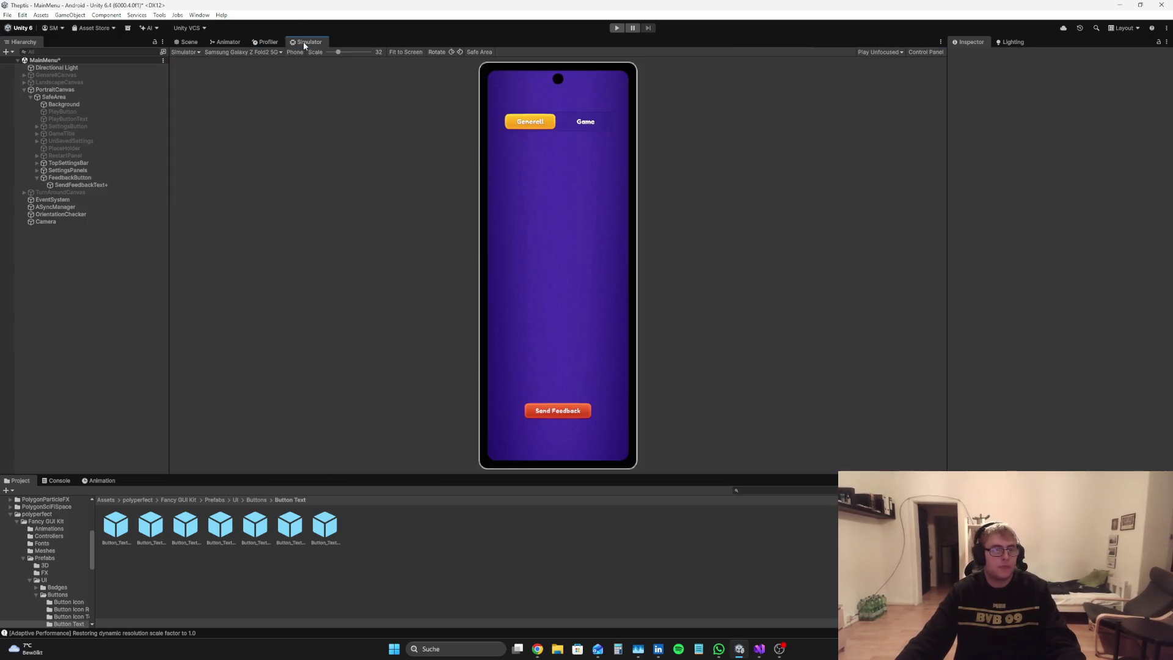
Step: Rename the label to SendFeedbackText, then collapse and deselect FeedbackButton
{"action": "left_click", "coordinate": [78, 186]}
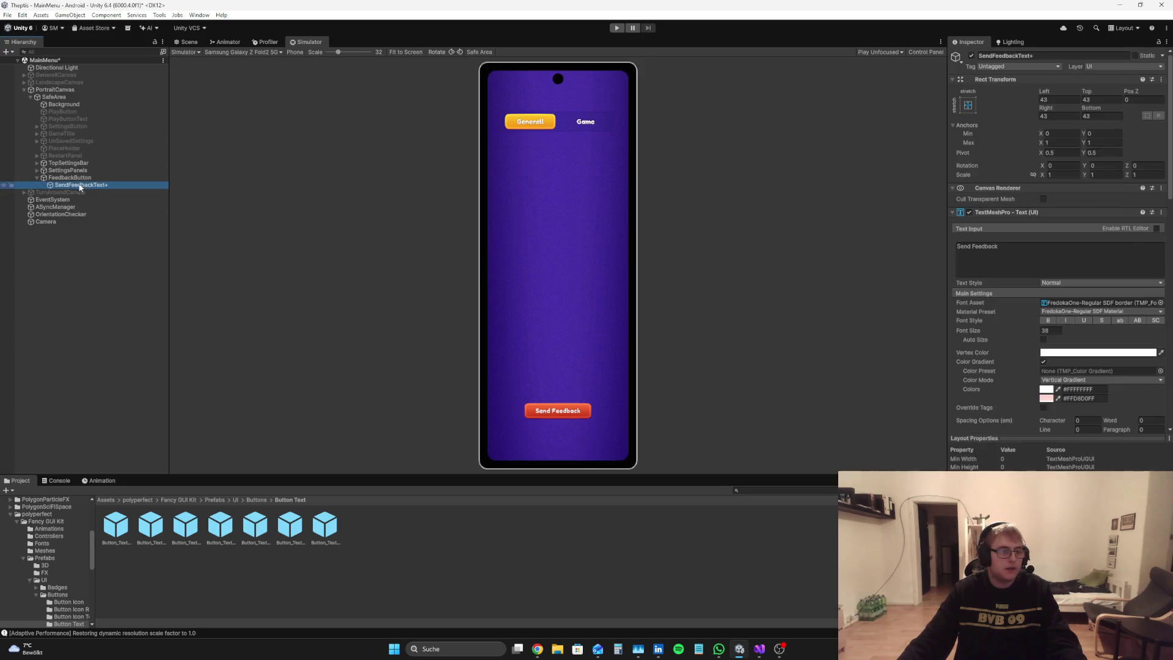
{"action": "left_click", "coordinate": [1060, 56]}
{"action": "key", "text": "BackSpace"}
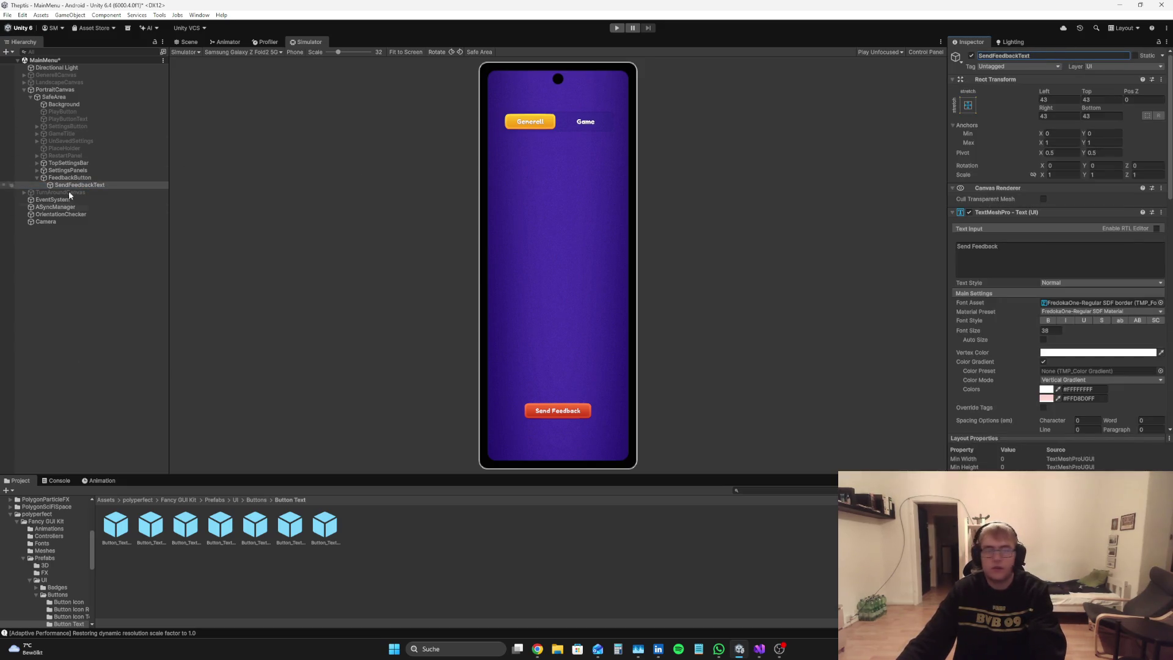
{"action": "left_click", "coordinate": [70, 171]}
{"action": "left_click", "coordinate": [71, 177]}
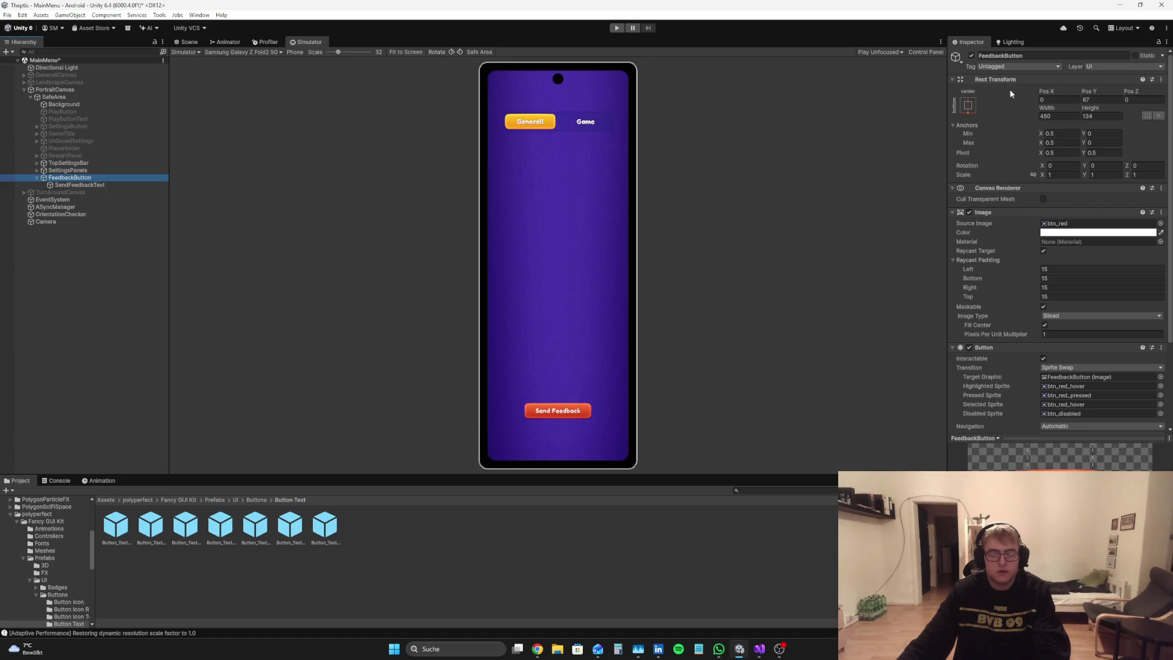
{"action": "left_click", "coordinate": [38, 177]}
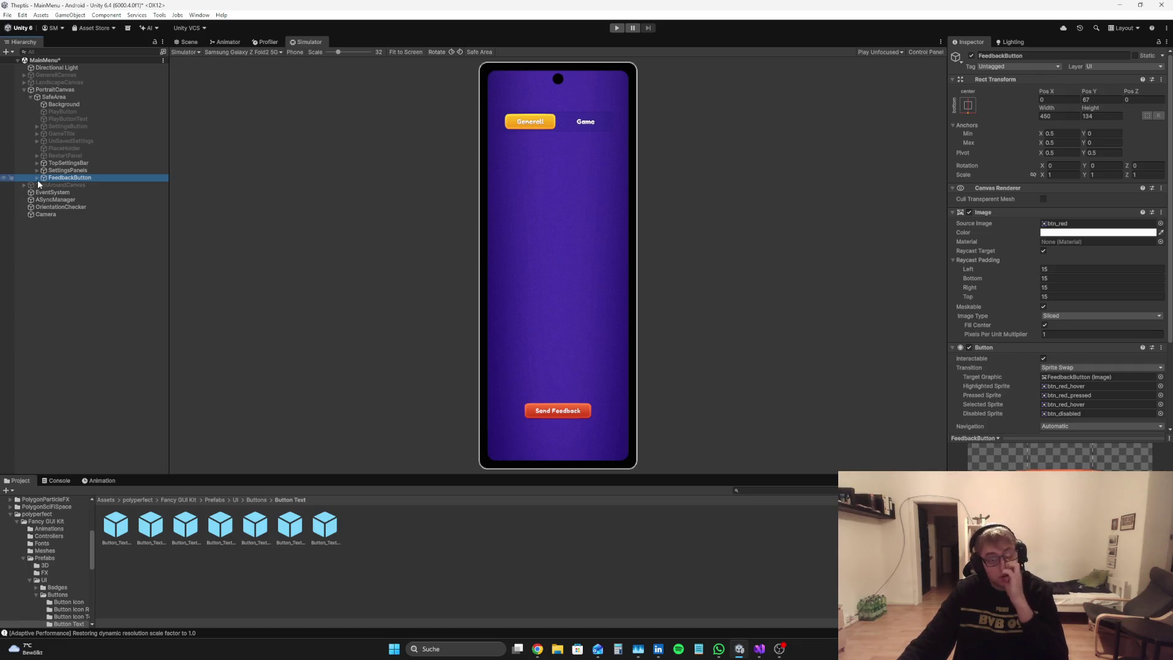
{"action": "left_click", "coordinate": [99, 302]}
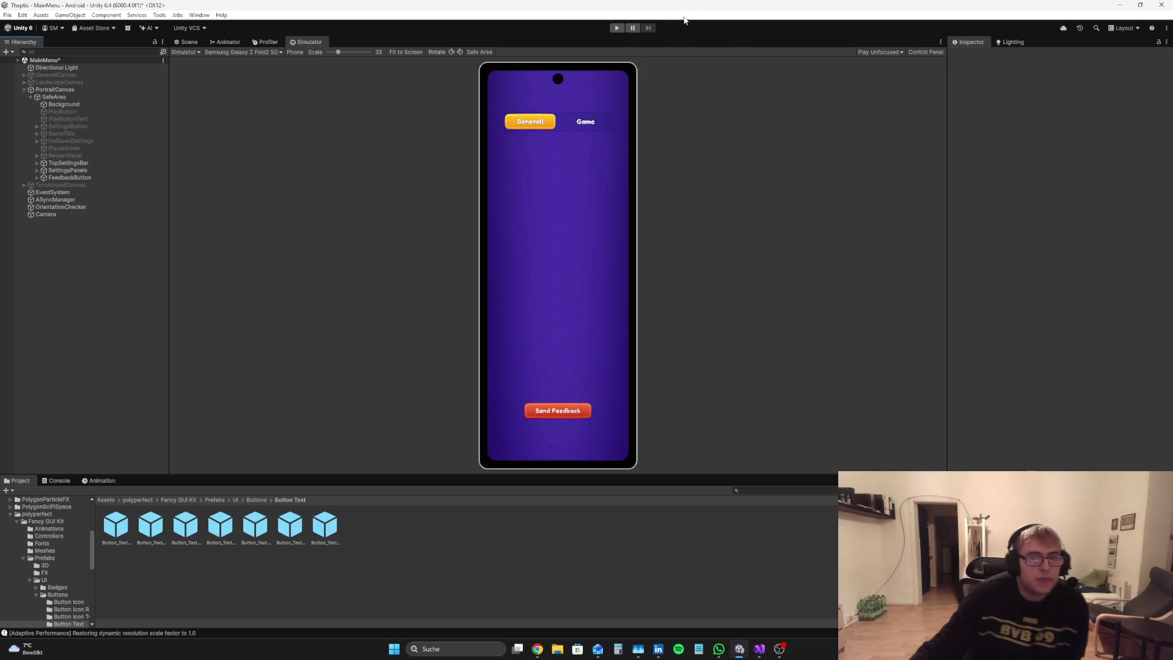
{"action": "left_click", "coordinate": [616, 29]}
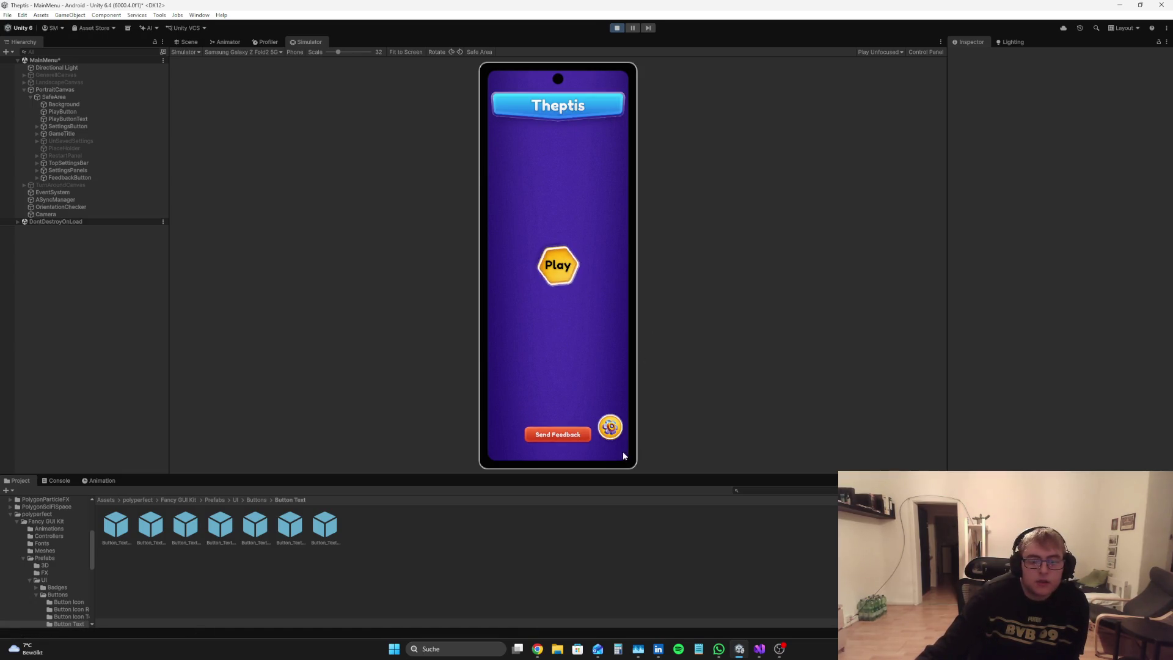
{"action": "left_click", "coordinate": [611, 428]}
{"action": "left_click", "coordinate": [585, 97]}
{"action": "left_click", "coordinate": [530, 97]}
{"action": "left_click", "coordinate": [518, 127]}
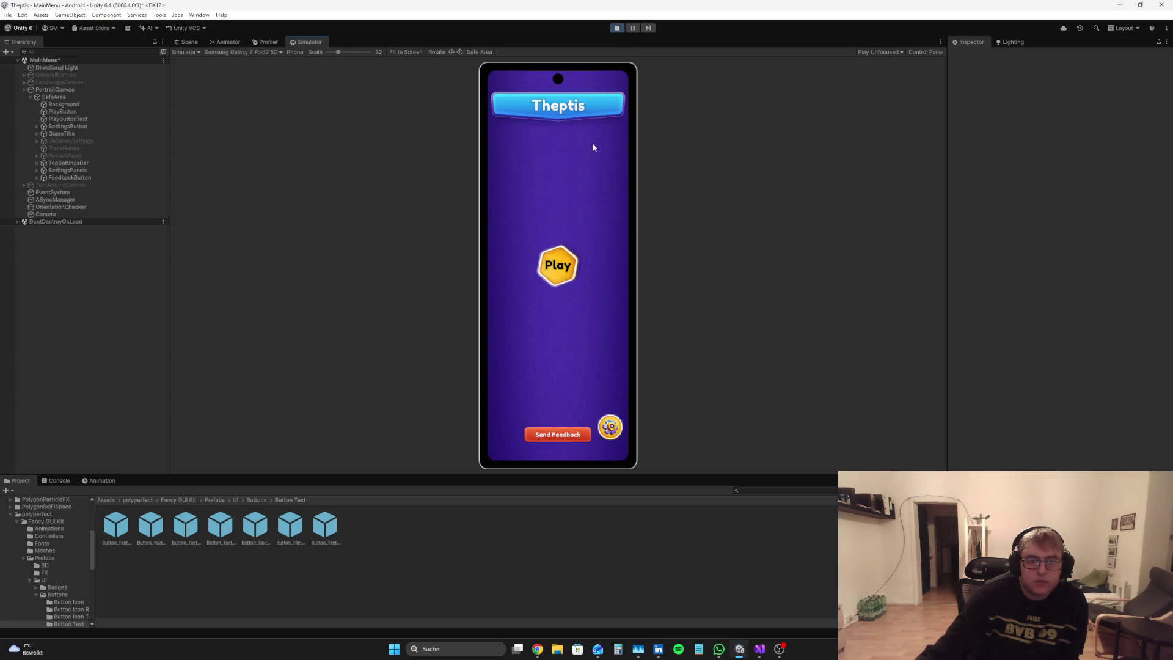
{"action": "left_click", "coordinate": [619, 31]}
{"action": "left_click", "coordinate": [82, 178]}
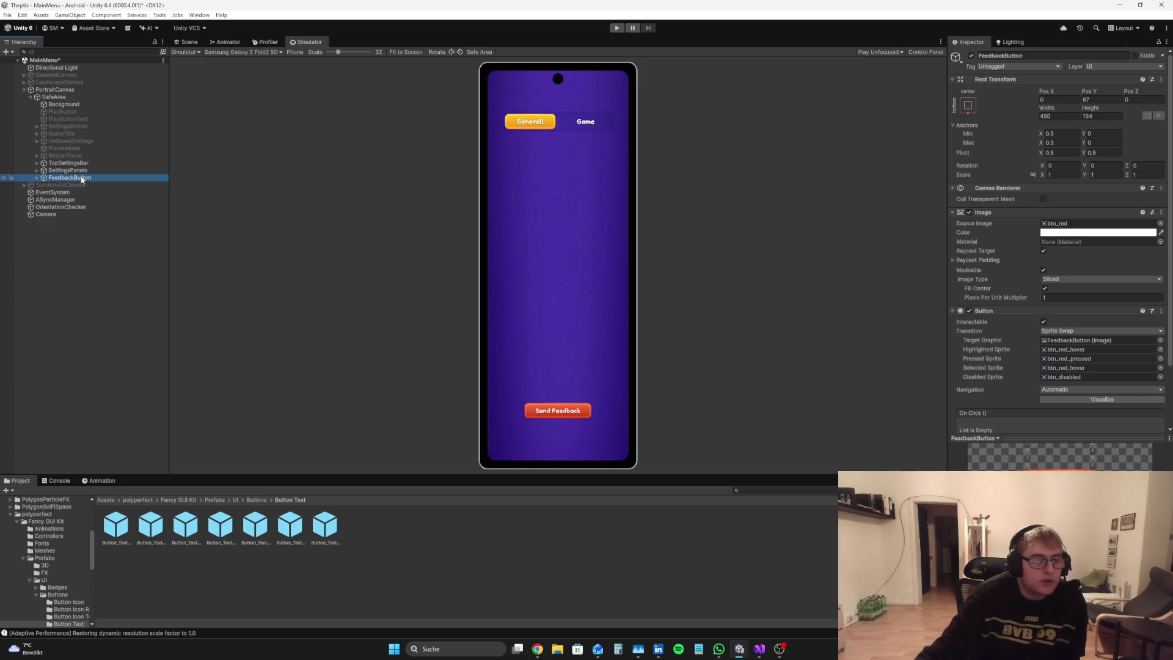
{"action": "key", "text": "ctrl+d"}
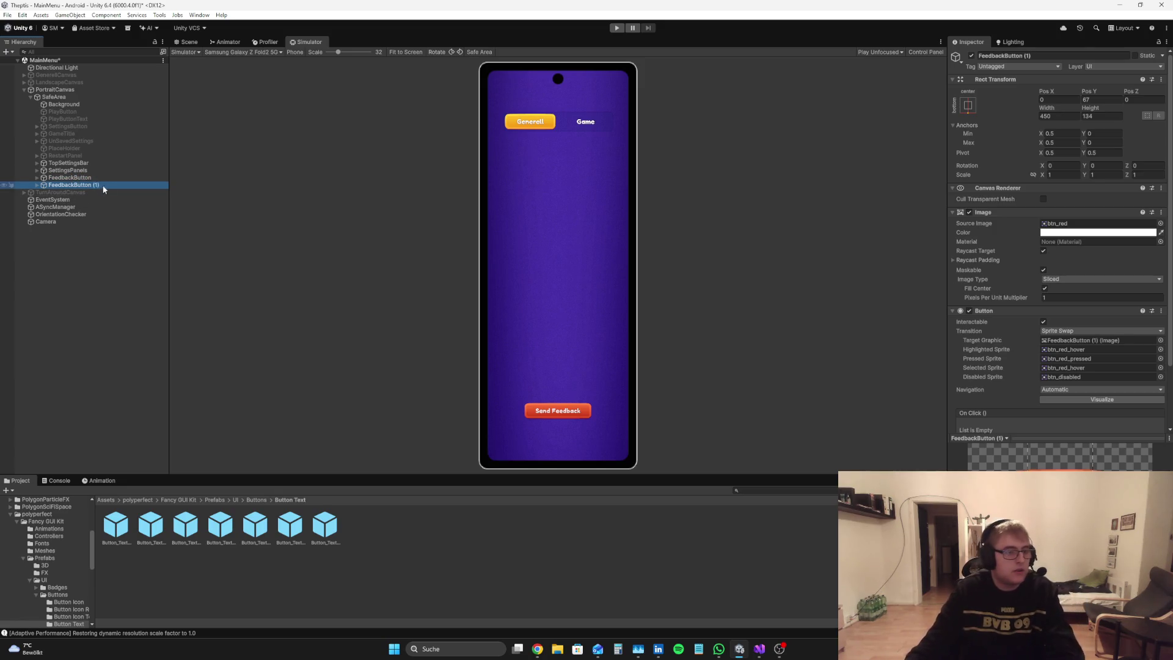
{"action": "left_click_drag", "start_coordinate": [53, 68], "coordinate": [57, 90]}
{"action": "left_click", "coordinate": [1045, 56]}
{"action": "key", "text": "Return"}
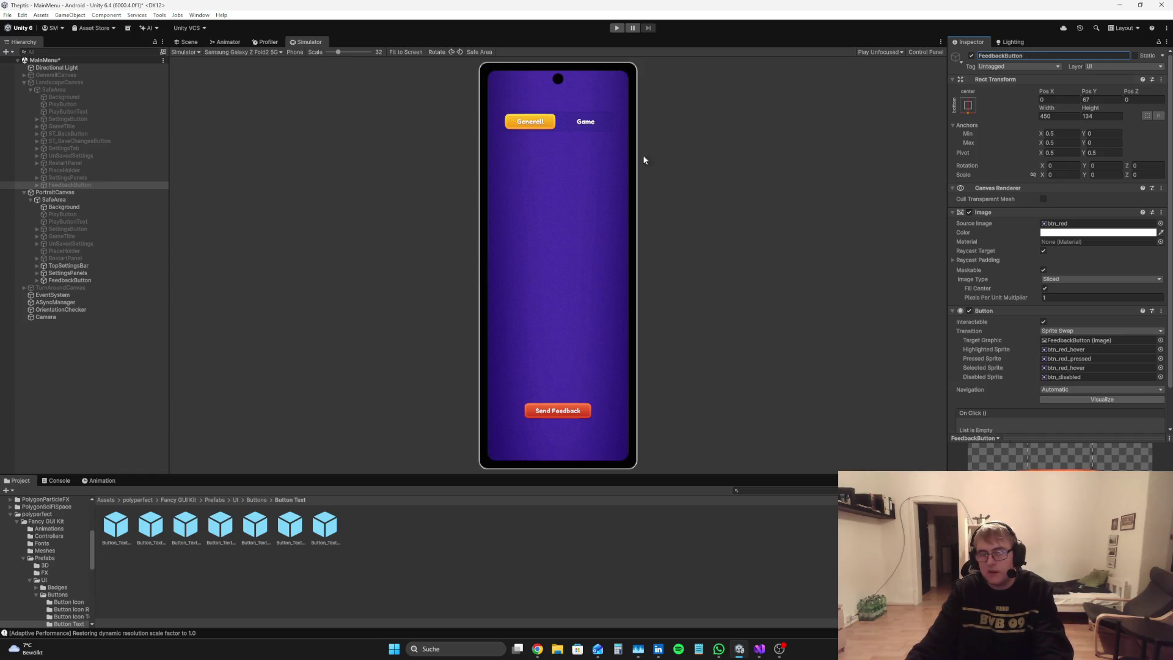
{"action": "left_click", "coordinate": [57, 354]}
{"action": "left_click", "coordinate": [33, 193]}
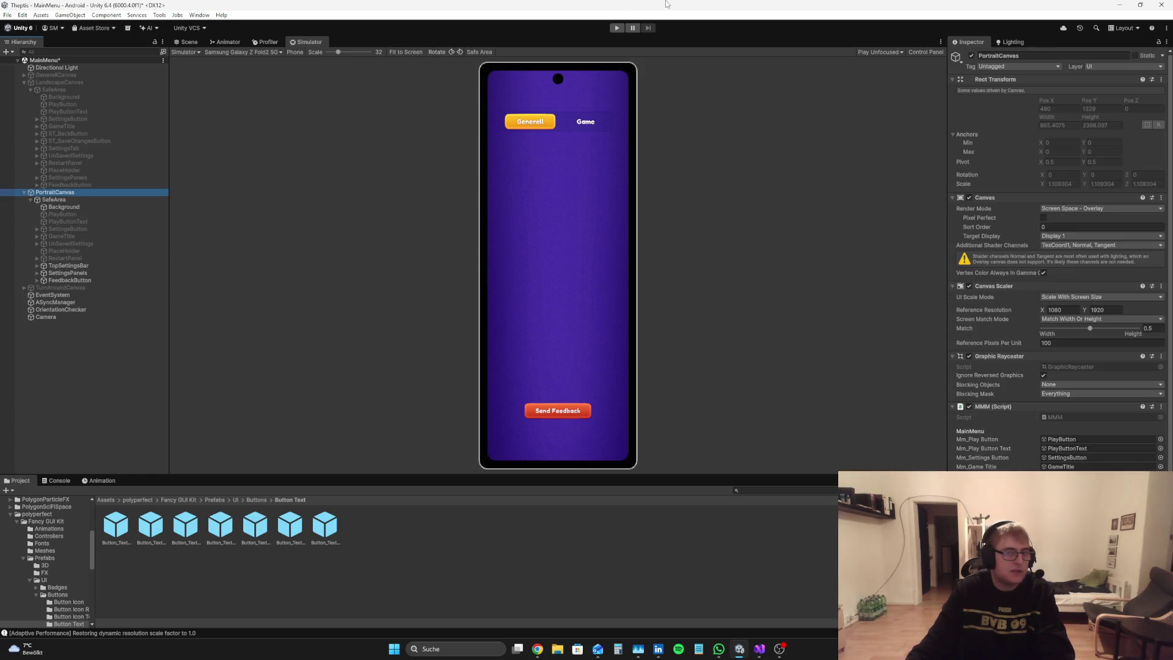
{"action": "left_click", "coordinate": [617, 28]}
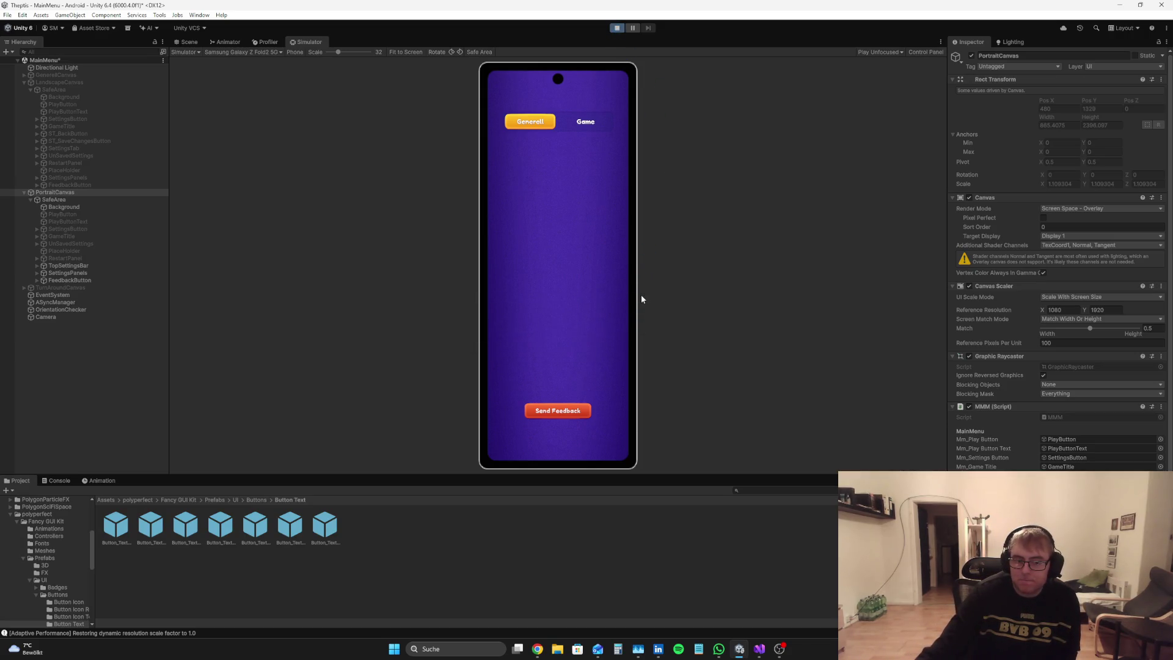
{"action": "left_click", "coordinate": [611, 428]}
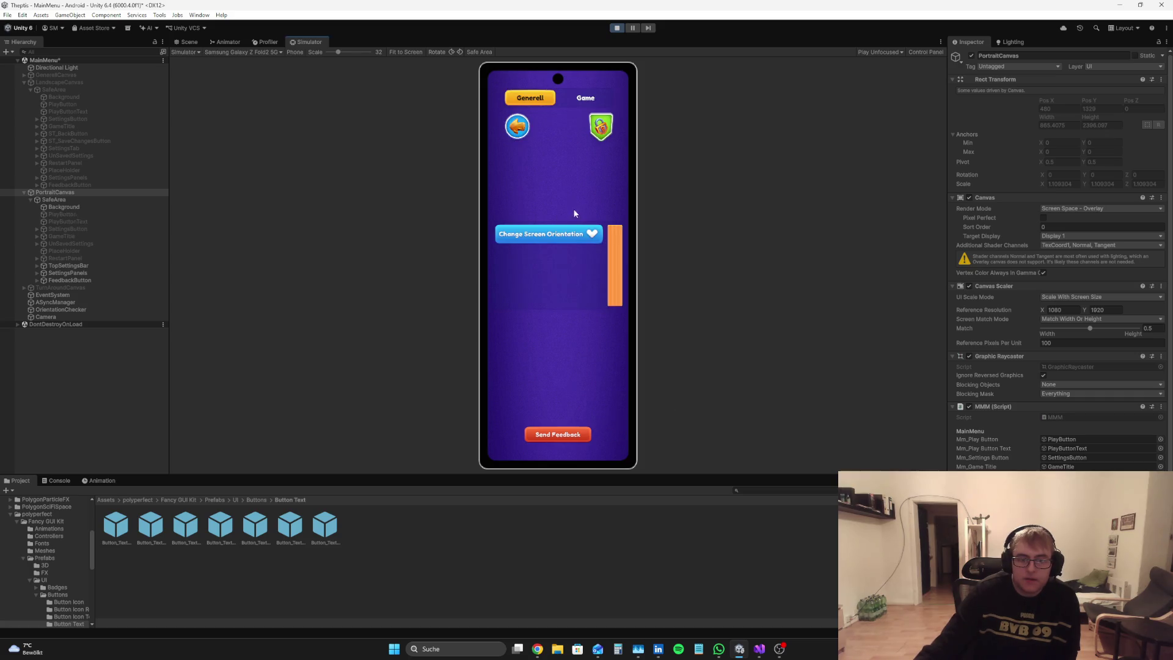
{"action": "left_click", "coordinate": [585, 96]}
{"action": "left_click", "coordinate": [530, 98]}
{"action": "scroll", "coordinate": [513, 268], "scroll_direction": "down", "scroll_amount": 3}
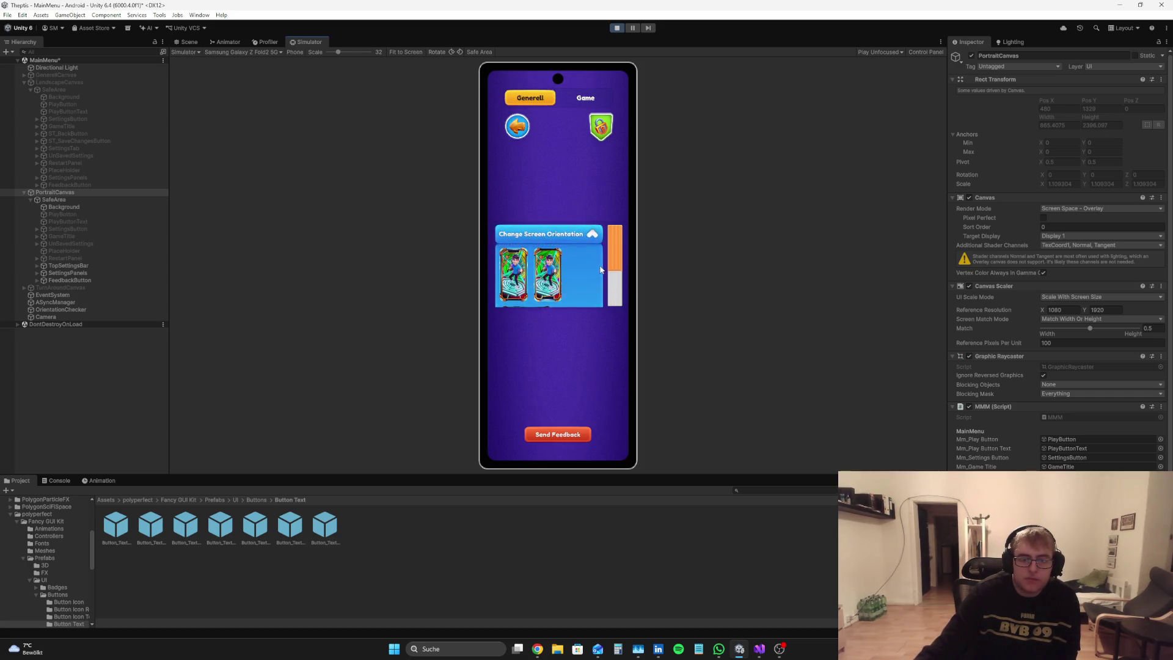
{"action": "left_click", "coordinate": [609, 129]}
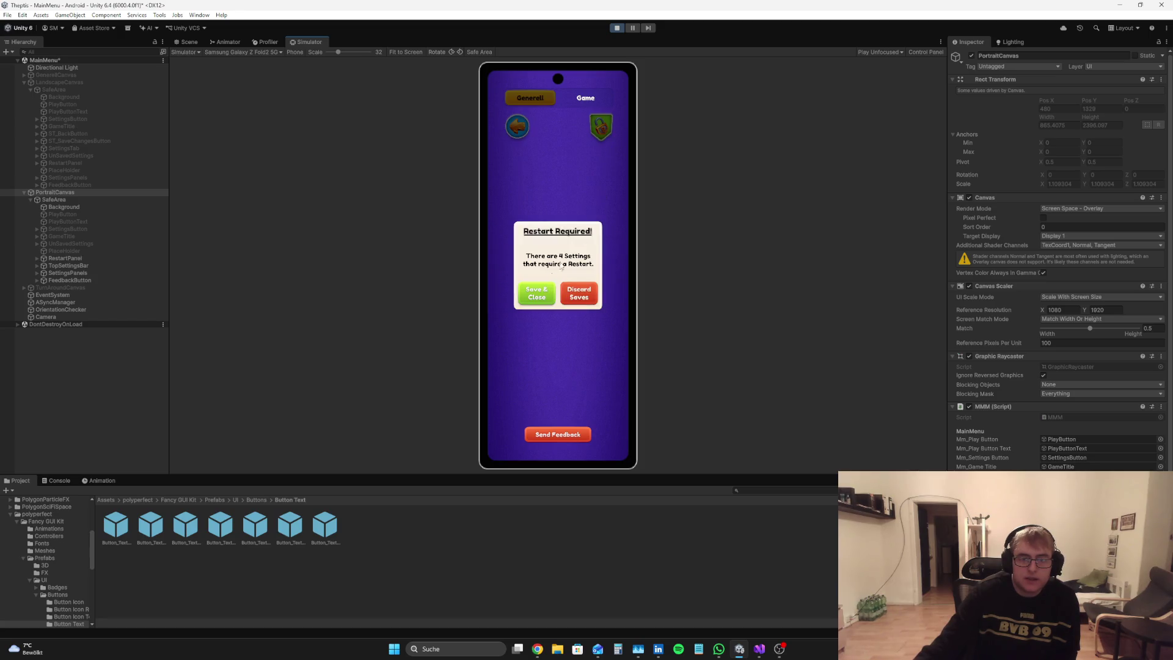
{"action": "left_click", "coordinate": [617, 28]}
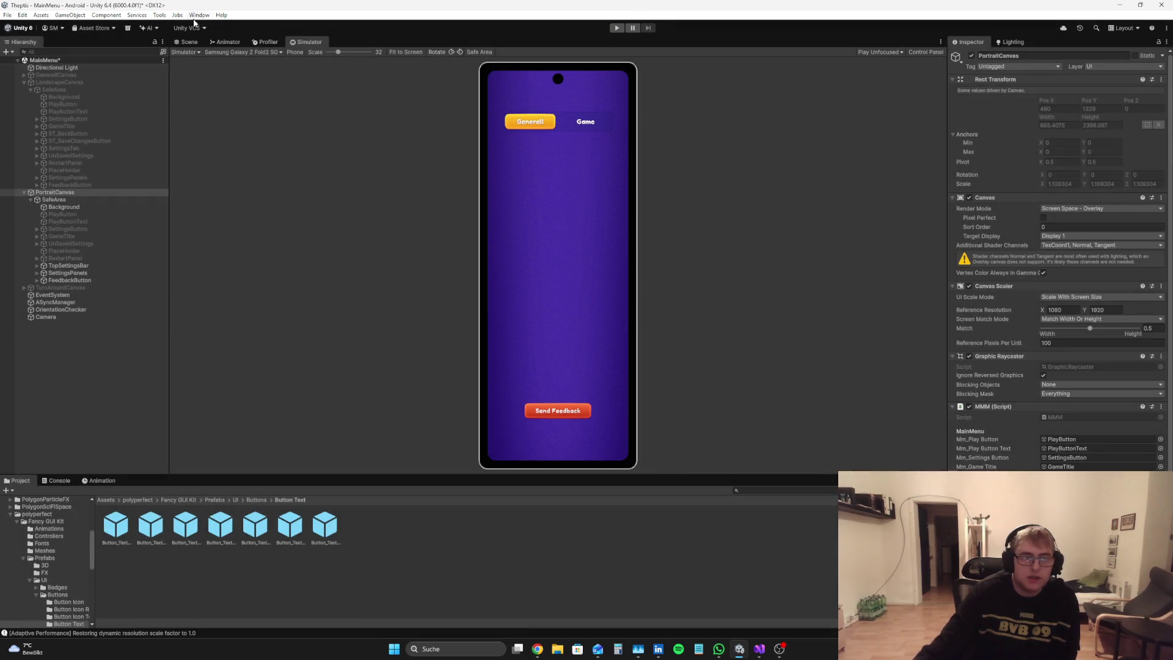
Step: Set the game preview to 1920x1080 Landscape and test it in play mode
{"action": "left_click", "coordinate": [189, 53]}
{"action": "left_click", "coordinate": [184, 63]}
{"action": "left_click", "coordinate": [317, 52]}
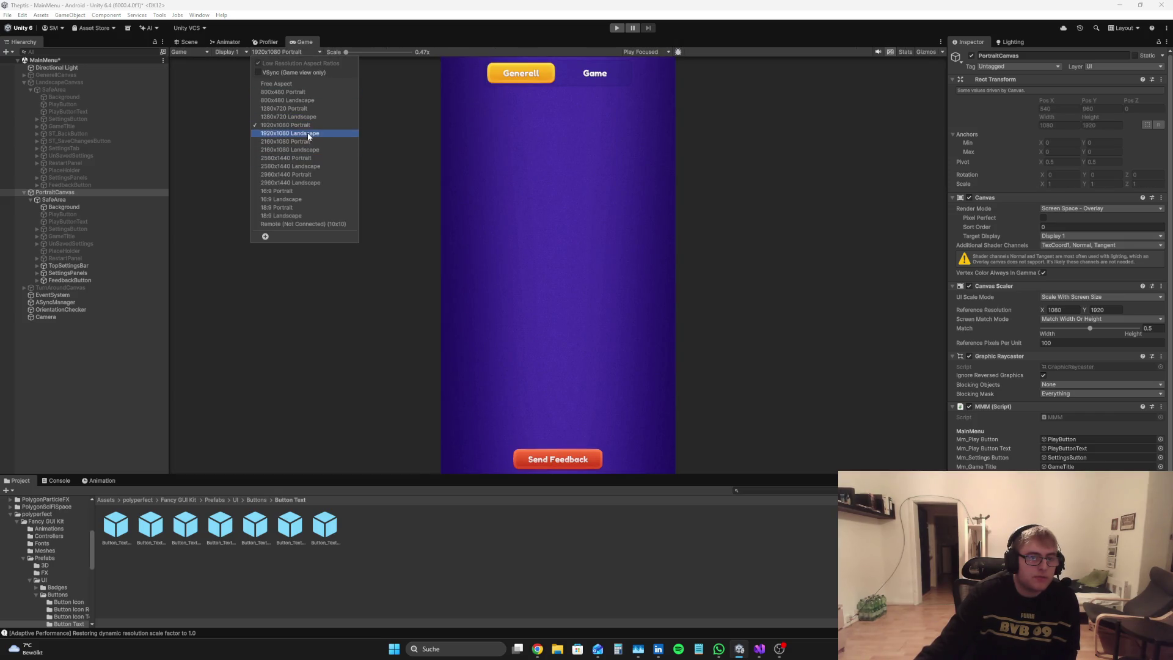
{"action": "left_click", "coordinate": [305, 134]}
{"action": "left_click", "coordinate": [616, 29]}
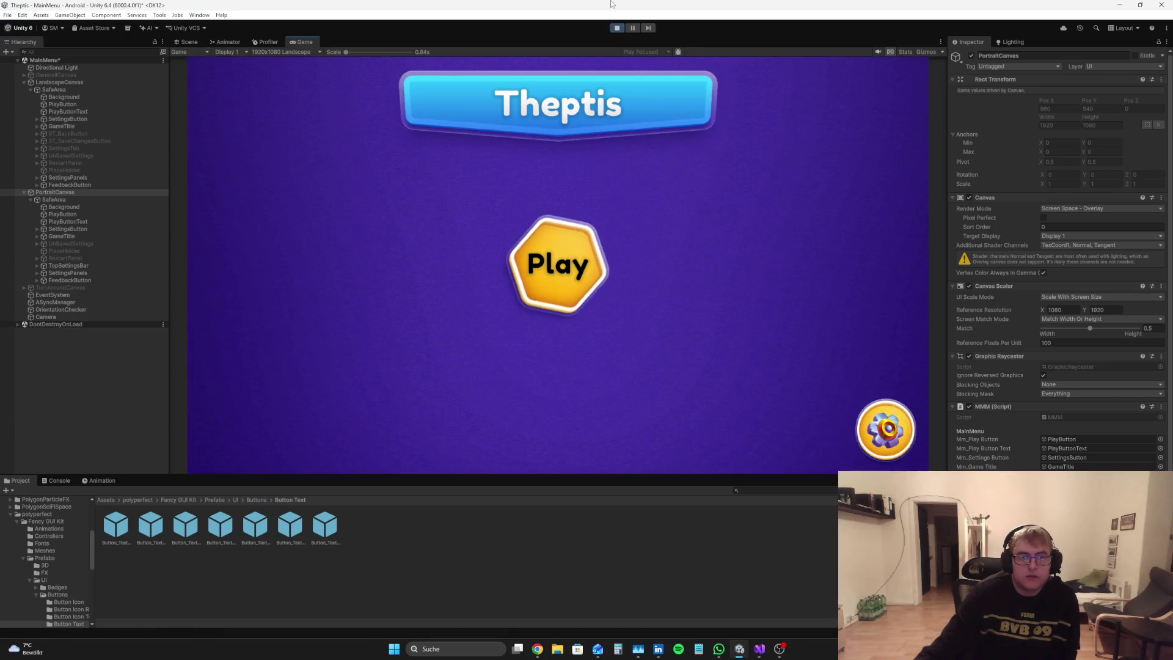
{"action": "left_click", "coordinate": [616, 29]}
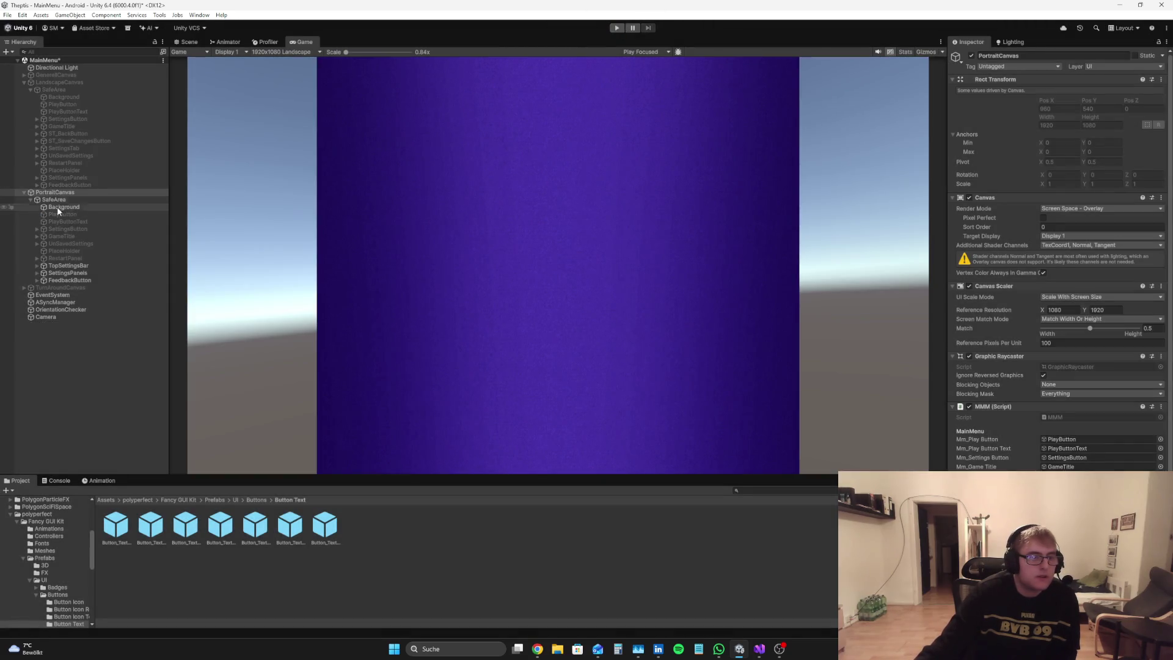
Step: Disable PortraitCanvas, toggle GenerellCanvas, and replay with the landscape FeedbackButton selected
{"action": "left_click", "coordinate": [107, 192]}
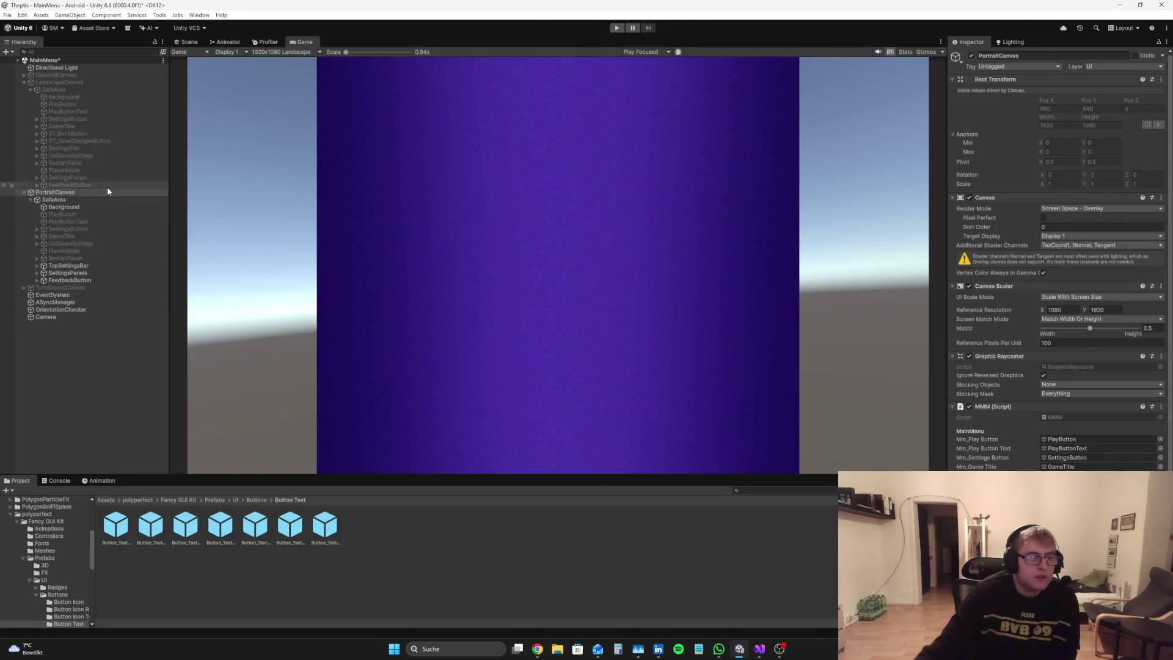
{"action": "left_click", "coordinate": [971, 56]}
{"action": "left_click", "coordinate": [86, 75]}
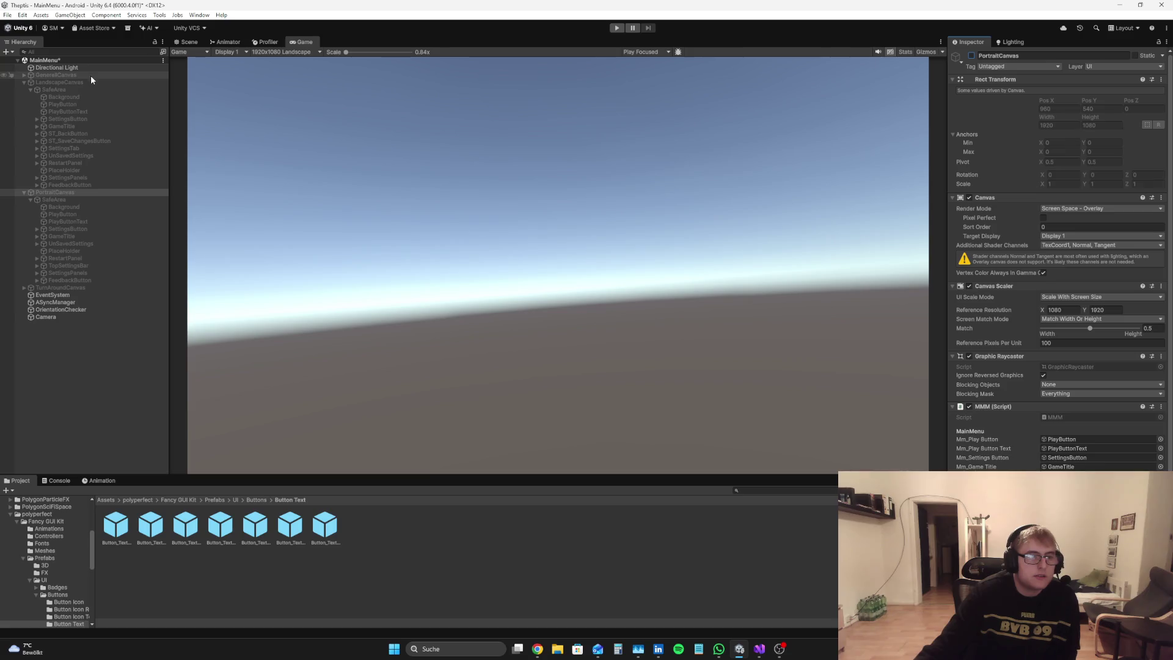
{"action": "left_click", "coordinate": [971, 56]}
{"action": "left_click", "coordinate": [617, 28]}
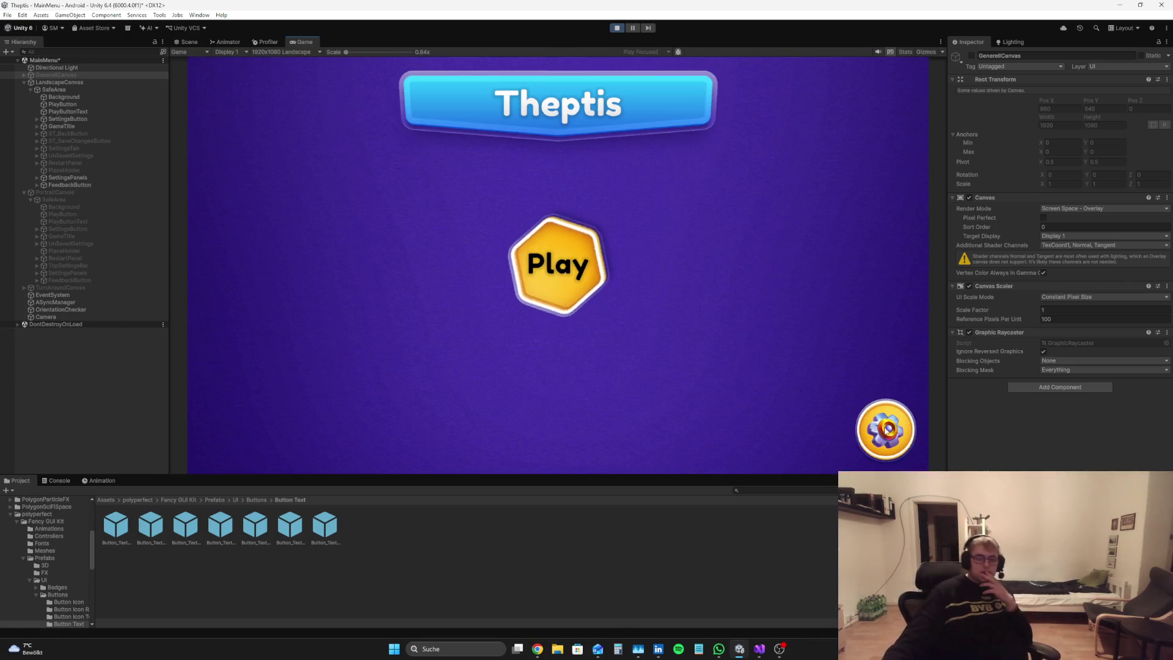
{"action": "left_click", "coordinate": [135, 184]}
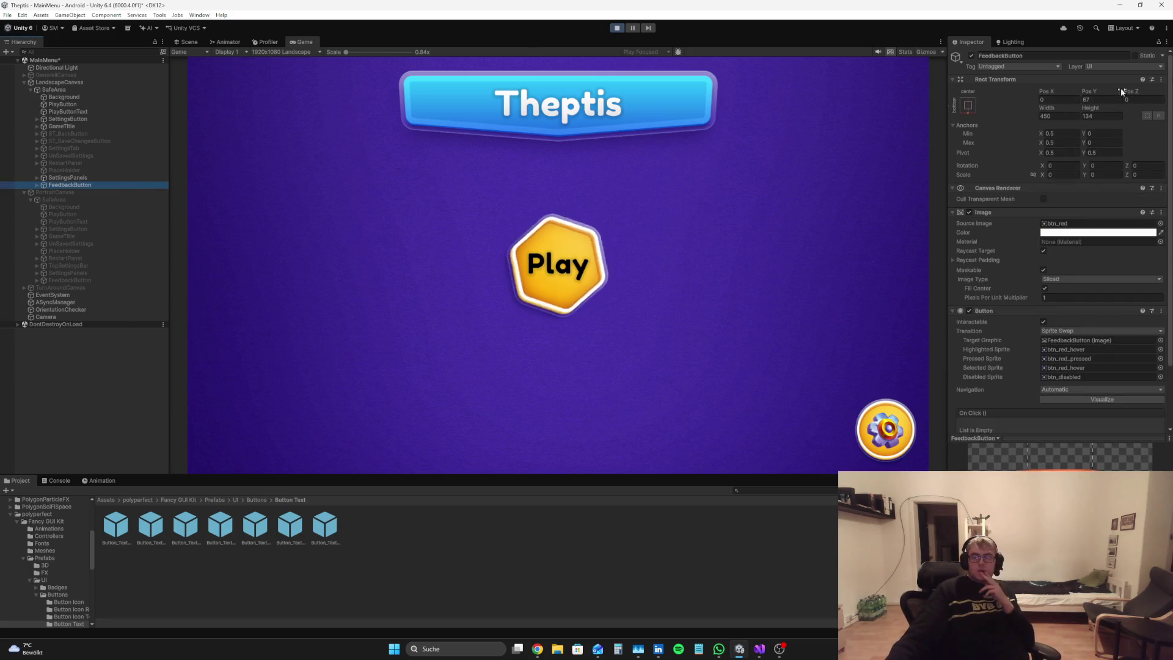
{"action": "left_click", "coordinate": [186, 41]}
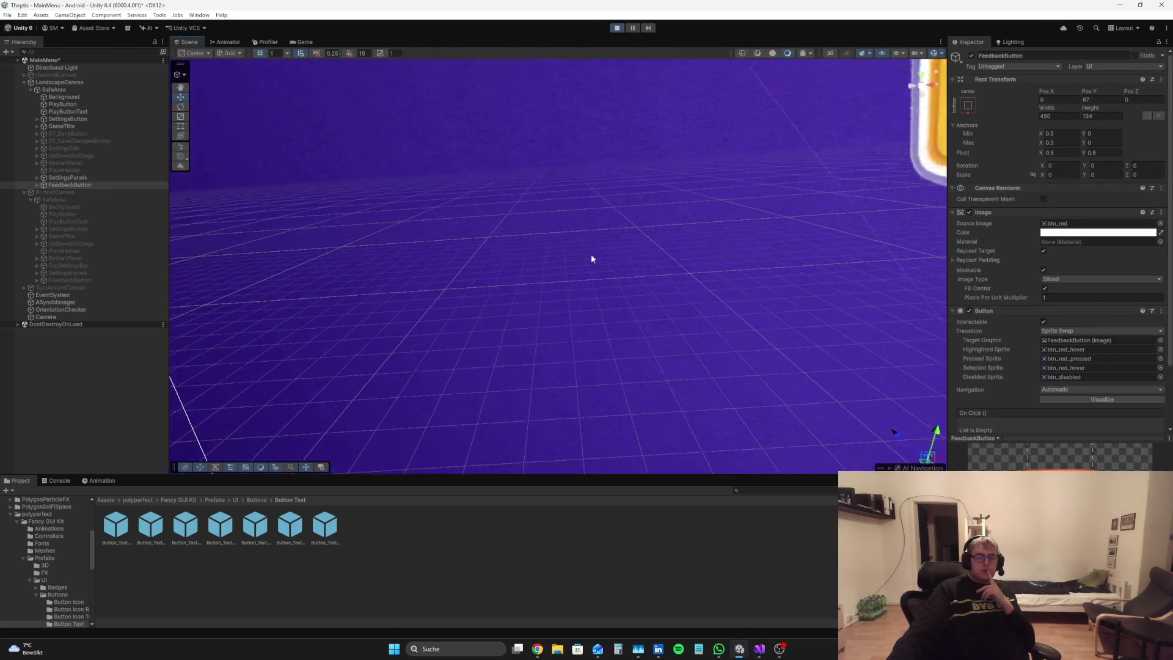
Step: Check FeedbackButton's anchor presets without changes and close the WhatsApp window
{"action": "left_click", "coordinate": [968, 105]}
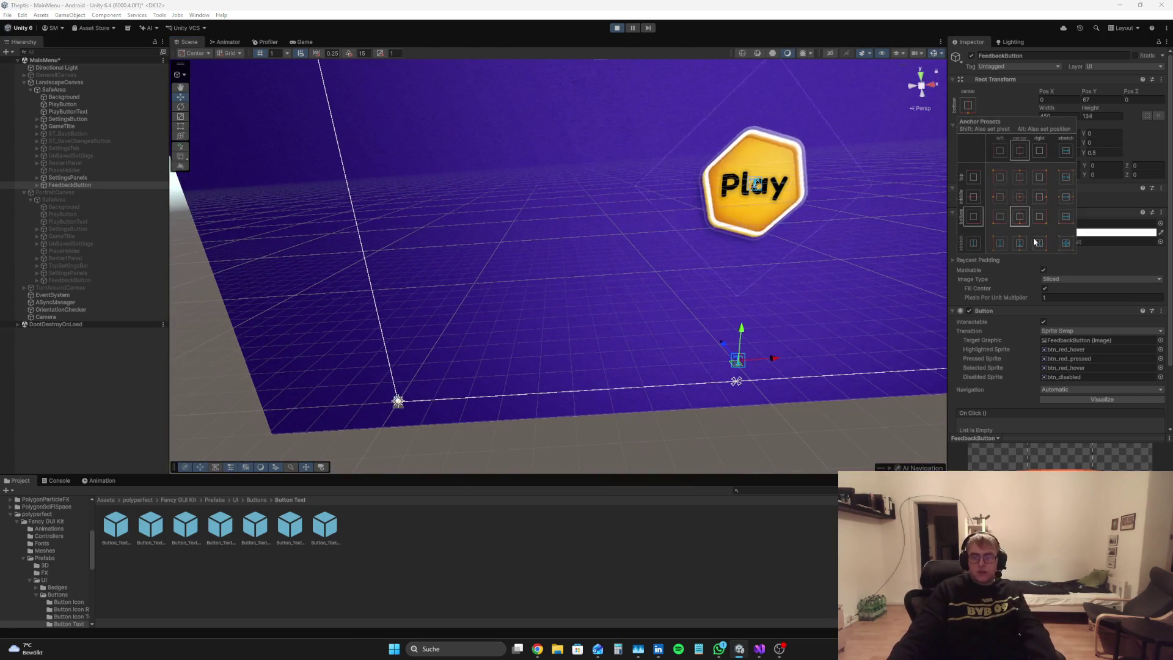
{"action": "left_click", "coordinate": [201, 249]}
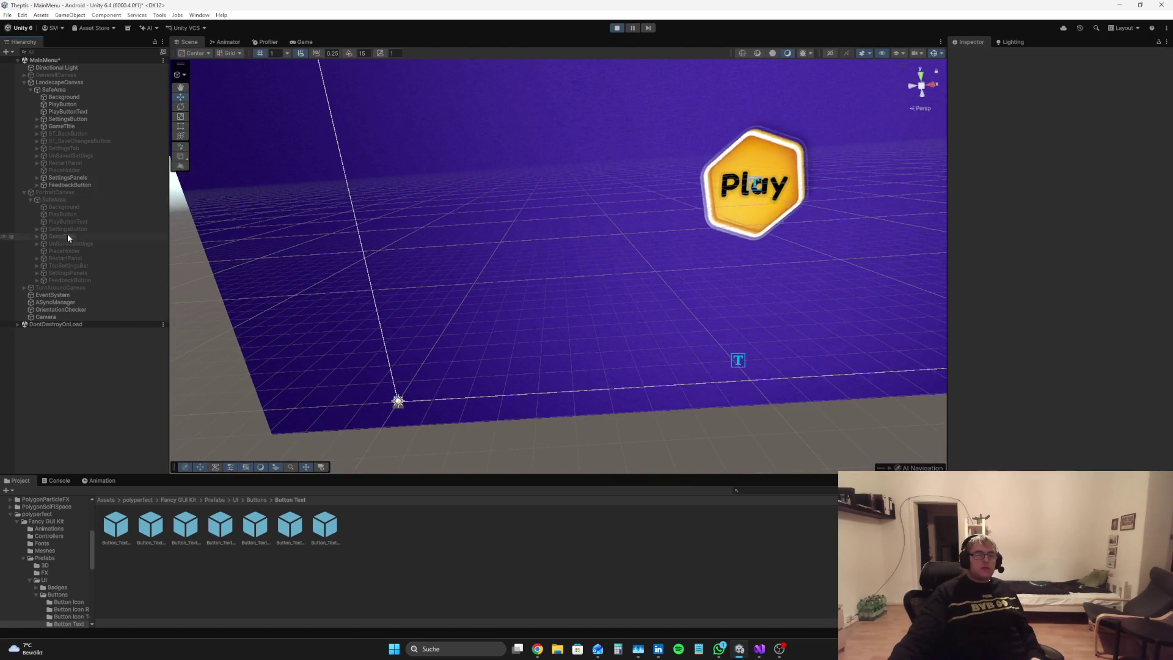
{"action": "left_click", "coordinate": [91, 185]}
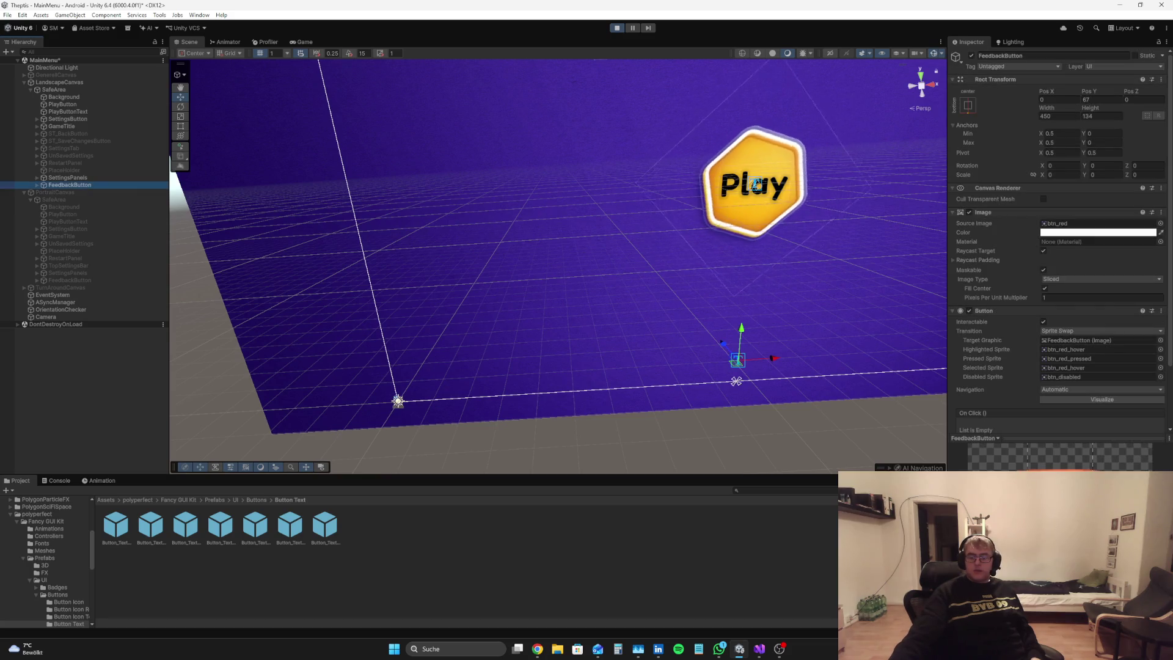
{"action": "right_click", "coordinate": [724, 652]}
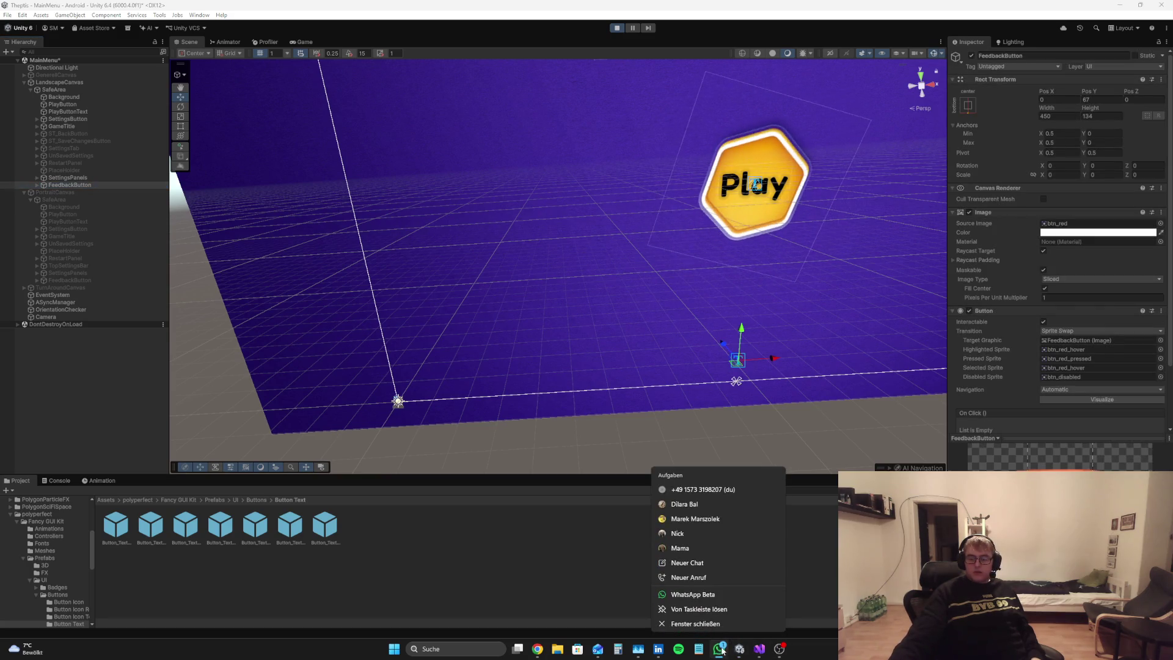
{"action": "left_click", "coordinate": [705, 623]}
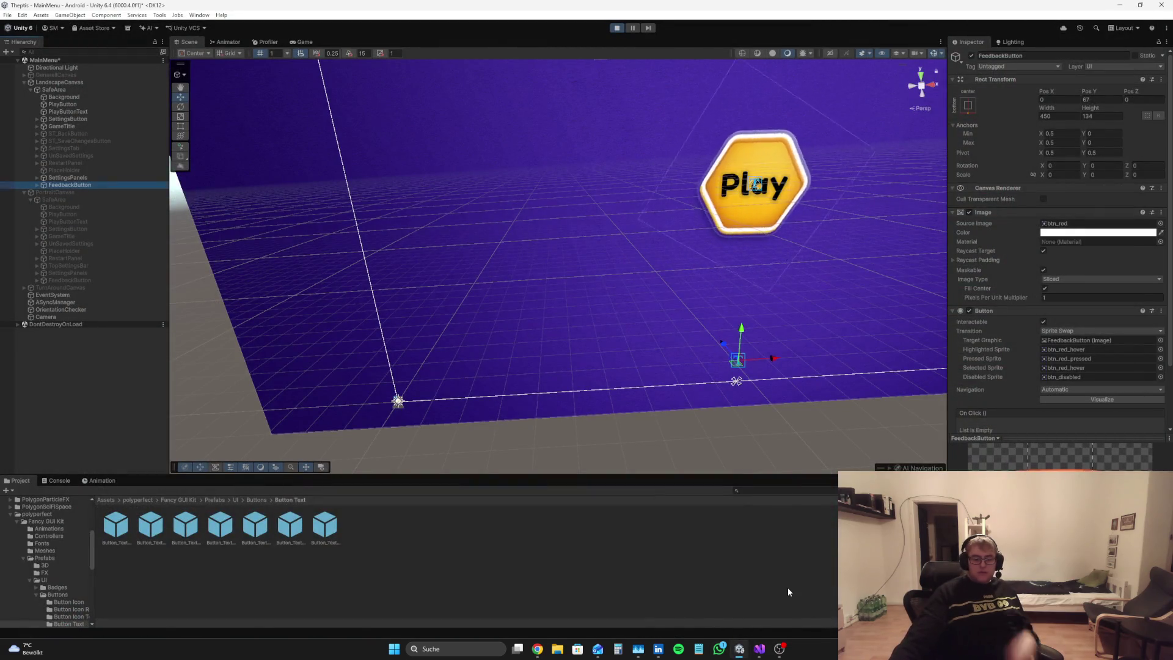
Step: Undo a trial downward move of FeedbackButton and stop play mode in the game view
{"action": "left_click_drag", "start_coordinate": [1088, 91], "coordinate": [1124, 382]}
{"action": "key", "text": "ctrl+z"}
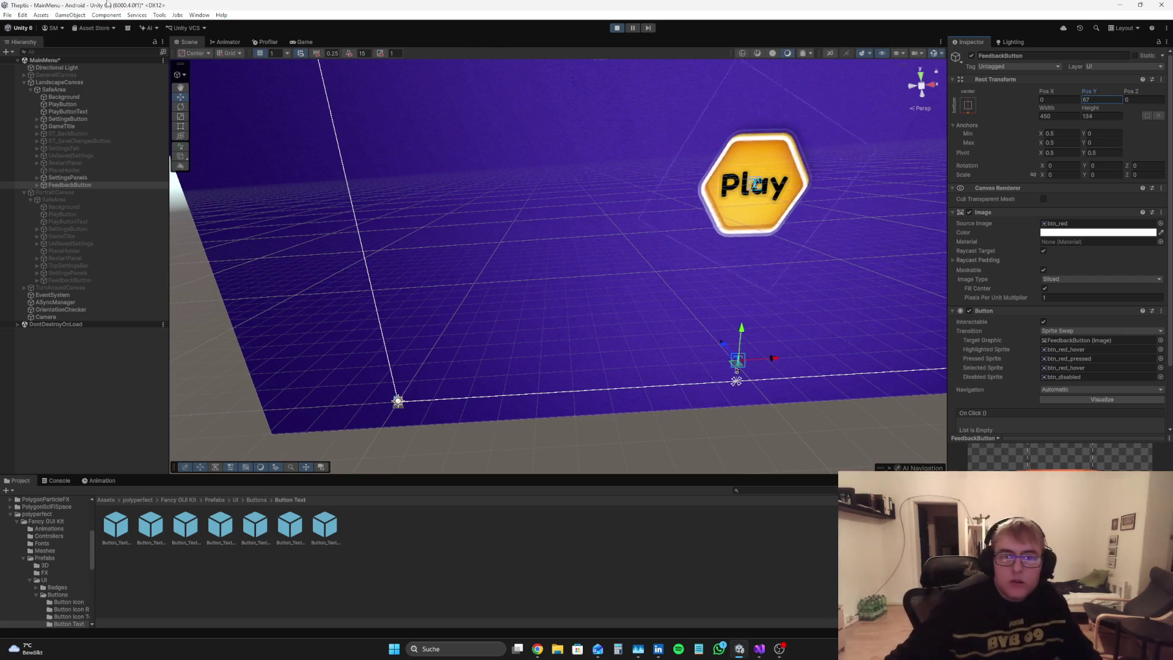
{"action": "key", "text": "ctrl+p"}
{"action": "left_click", "coordinate": [305, 42]}
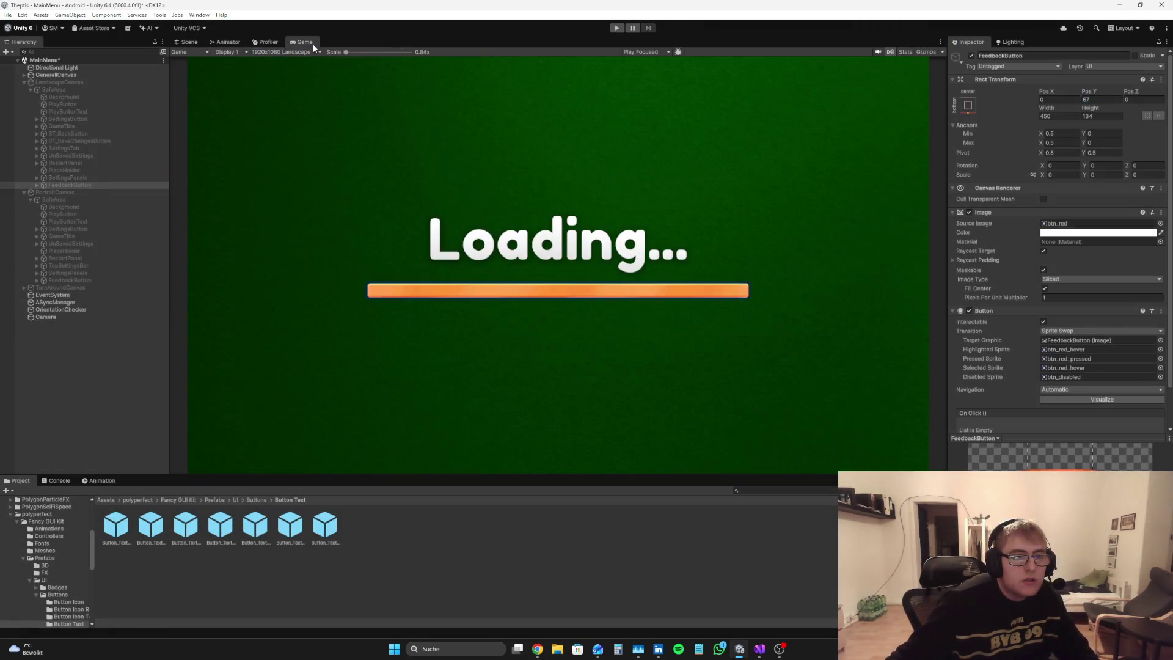
Step: Activate LandscapeCanvas and anchor its FeedbackButton to the middle-center preset
{"action": "left_click", "coordinate": [61, 82]}
{"action": "left_click", "coordinate": [971, 56]}
{"action": "left_click", "coordinate": [70, 185]}
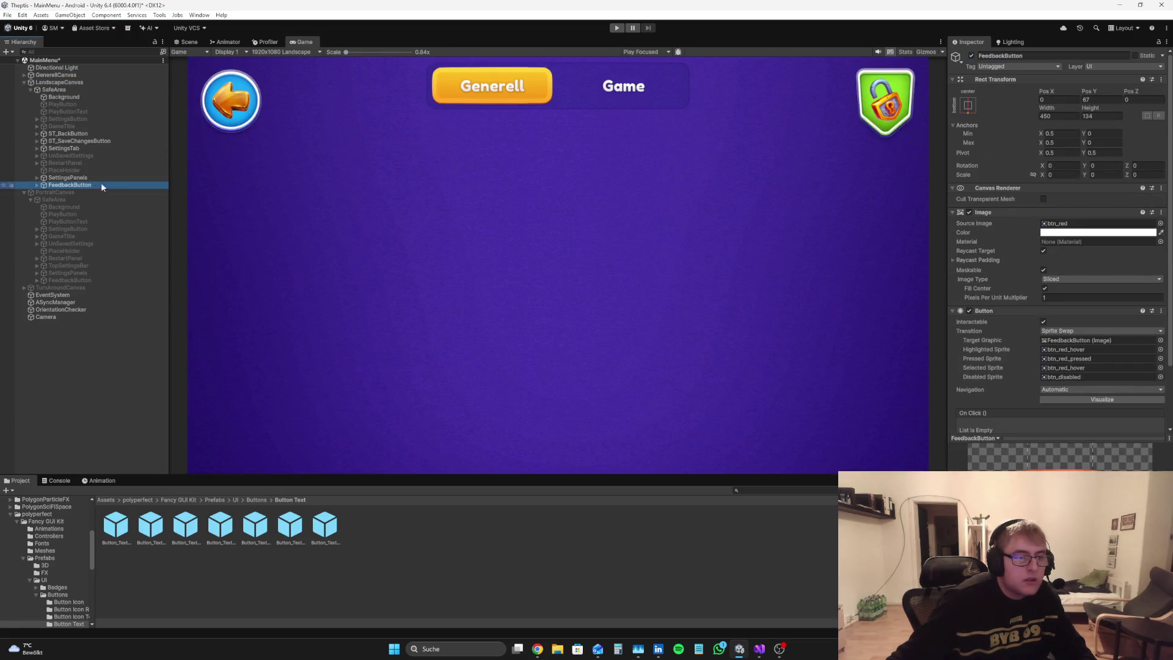
{"action": "left_click", "coordinate": [968, 105]}
{"action": "left_click", "coordinate": [1020, 196], "text": "alt"}
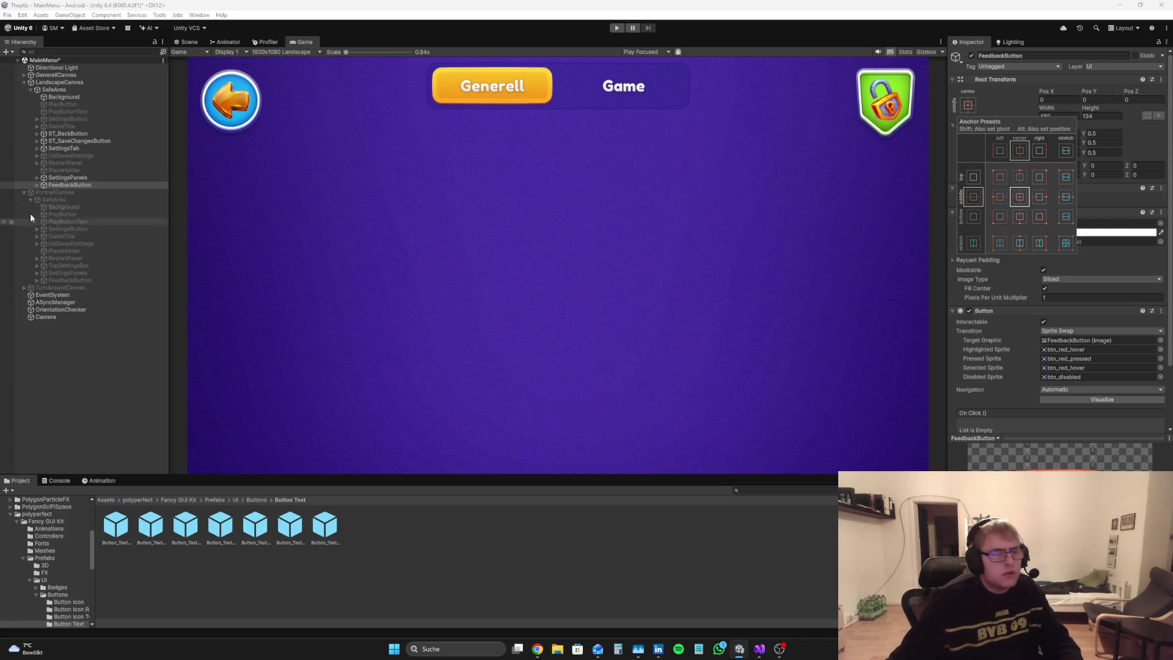
{"action": "left_click", "coordinate": [64, 185]}
{"action": "left_click", "coordinate": [37, 184]}
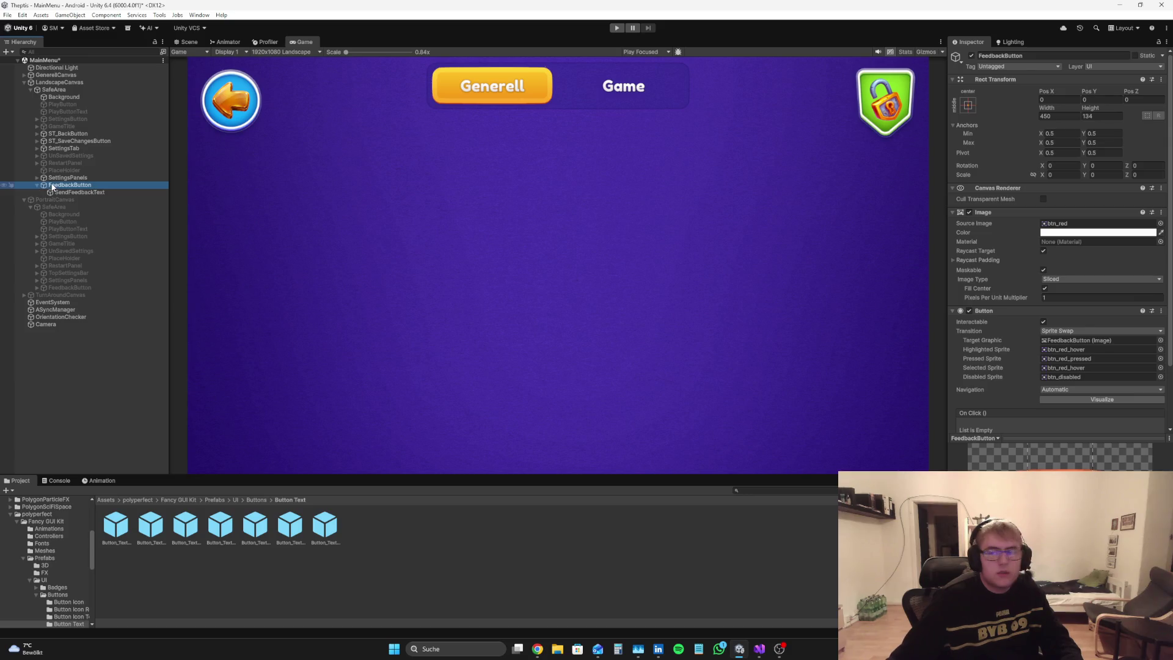
{"action": "key", "text": "ctrl+1"}
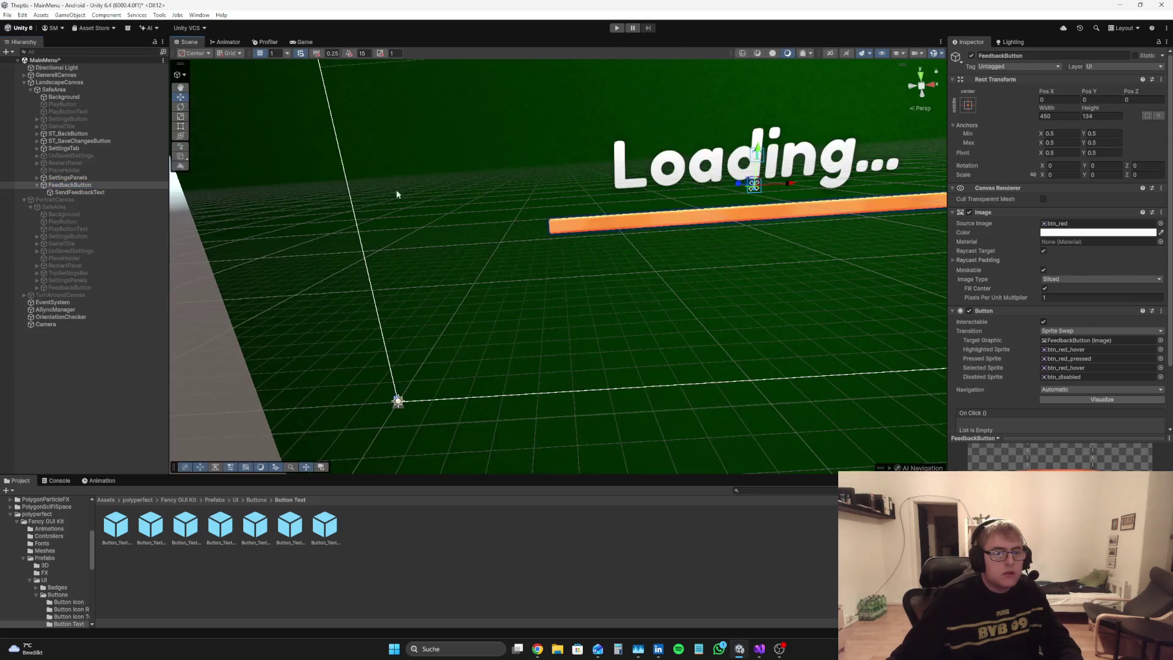
Step: Frame the landscape FeedbackButton, try repositioning it, then undo the moves
{"action": "key", "text": "f"}
{"action": "left_click_drag", "start_coordinate": [1049, 92], "coordinate": [954, 95]}
{"action": "left_click_drag", "start_coordinate": [1132, 101], "coordinate": [1100, 102]}
{"action": "mouse_move", "coordinate": [649, 655]}
{"action": "key", "text": "ctrl+z"}
{"action": "key", "text": "ctrl+z"}
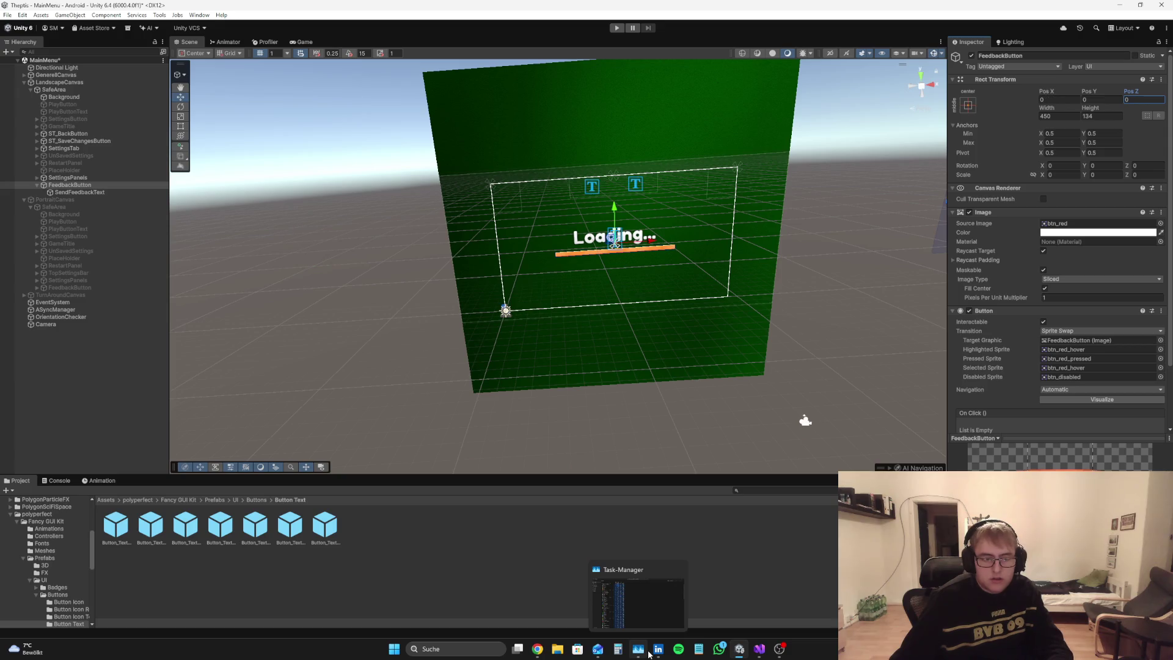
Step: Replace the landscape FeedbackButton with a duplicate of the portrait one under SettingsPanels
{"action": "right_click", "coordinate": [105, 185]}
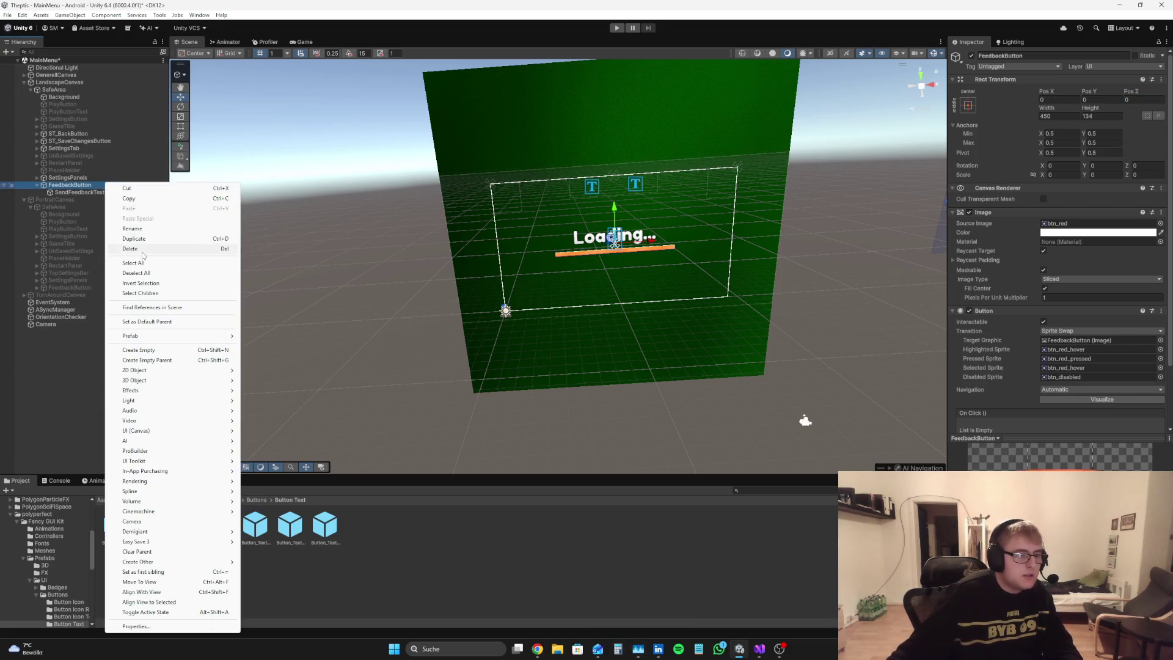
{"action": "left_click", "coordinate": [131, 249]}
{"action": "left_click", "coordinate": [76, 274]}
{"action": "key", "text": "ctrl+d"}
{"action": "left_click_drag", "start_coordinate": [112, 159], "coordinate": [77, 185]}
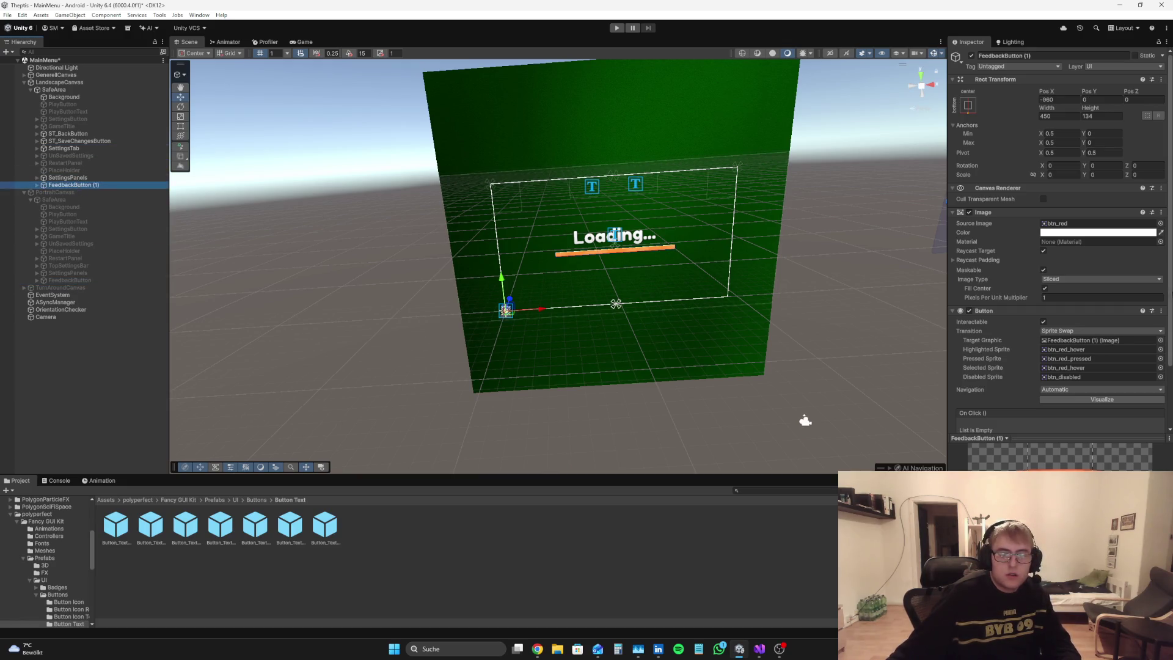
Step: Anchor the copied button at bottom-center and check it in the Game view
{"action": "left_click", "coordinate": [968, 105]}
{"action": "left_click", "coordinate": [1020, 216], "text": "alt"}
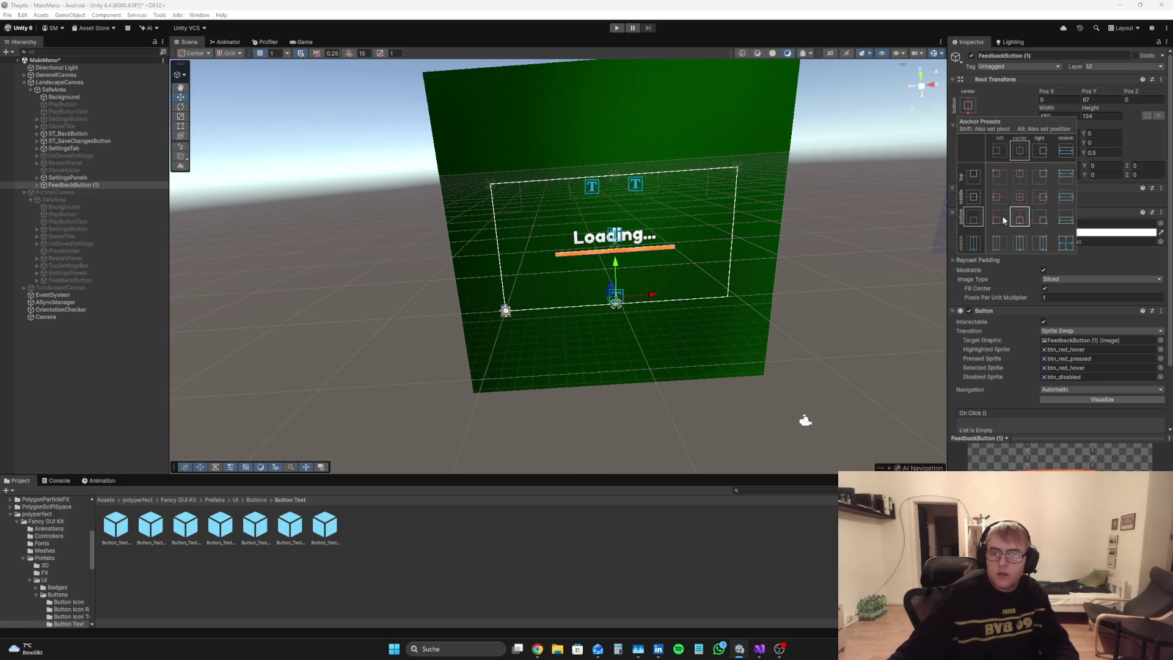
{"action": "left_click", "coordinate": [302, 41]}
{"action": "left_click_drag", "start_coordinate": [1097, 90], "coordinate": [1093, 91]}
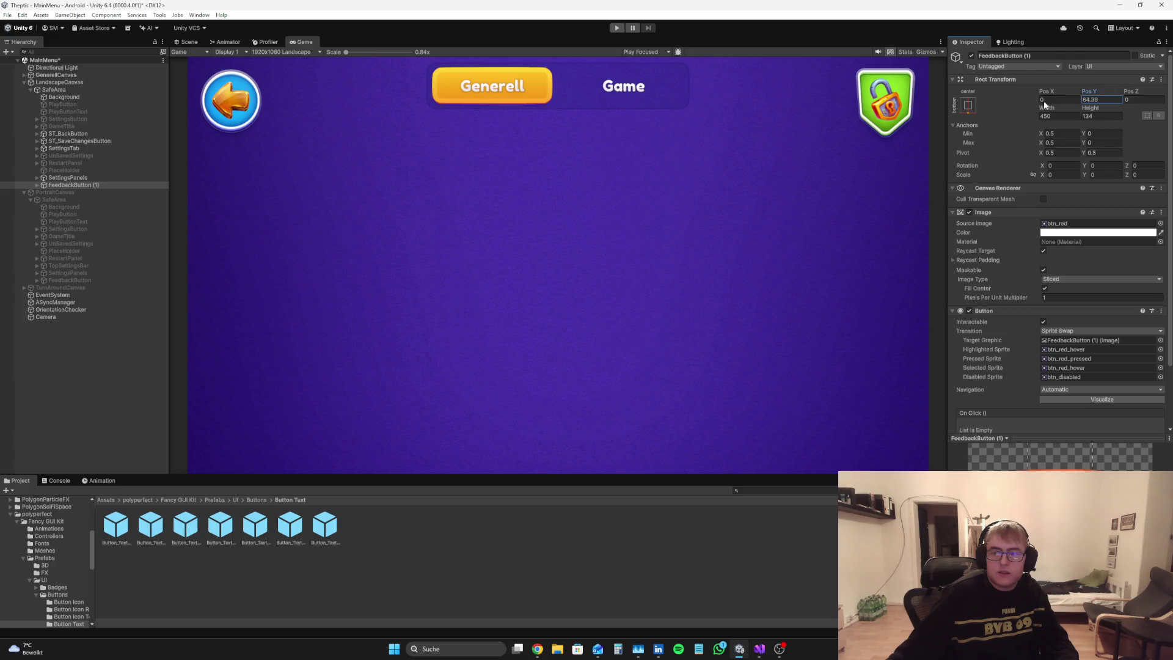
Step: Deactivate GenerellCanvas so the loading screen is hidden
{"action": "left_click", "coordinate": [103, 74]}
{"action": "left_click", "coordinate": [972, 56]}
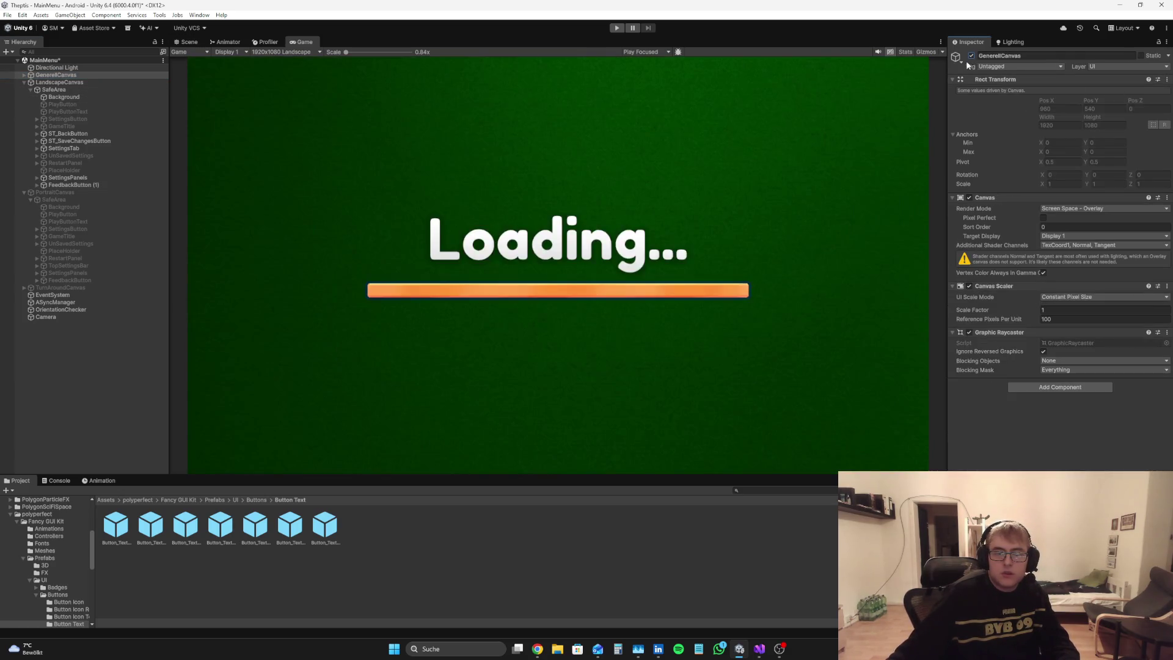
{"action": "left_click", "coordinate": [972, 56]}
{"action": "left_click", "coordinate": [971, 56]}
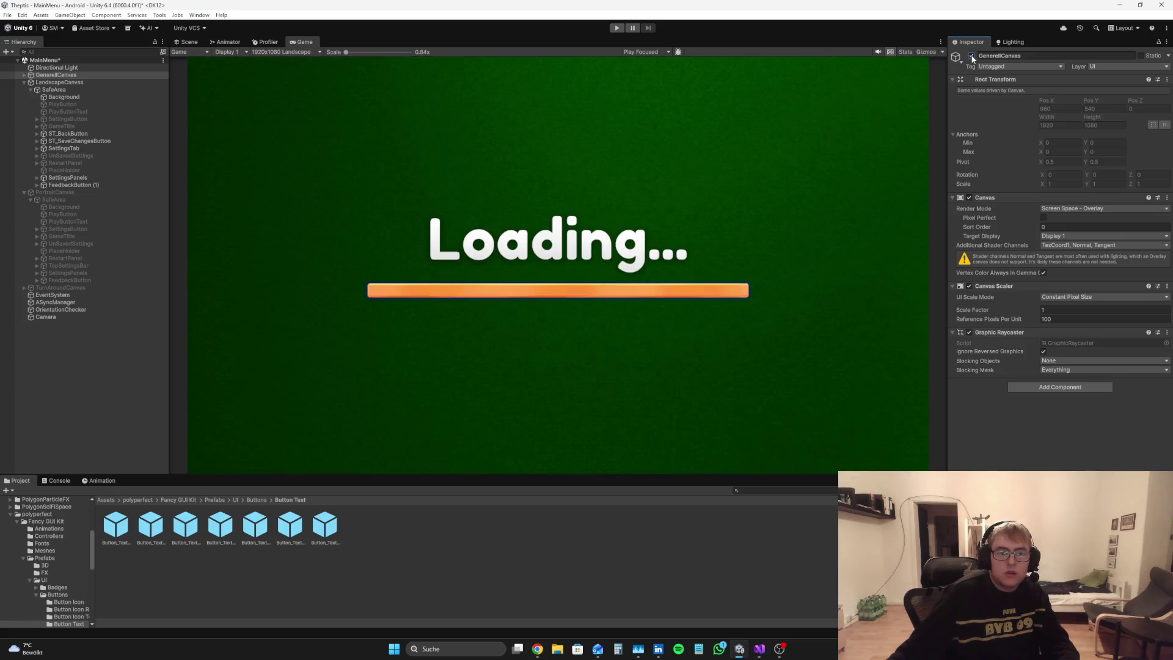
{"action": "left_click", "coordinate": [972, 56]}
Step: Delete the old FeedbackButton (1) from the landscape SafeArea
{"action": "left_click", "coordinate": [42, 369]}
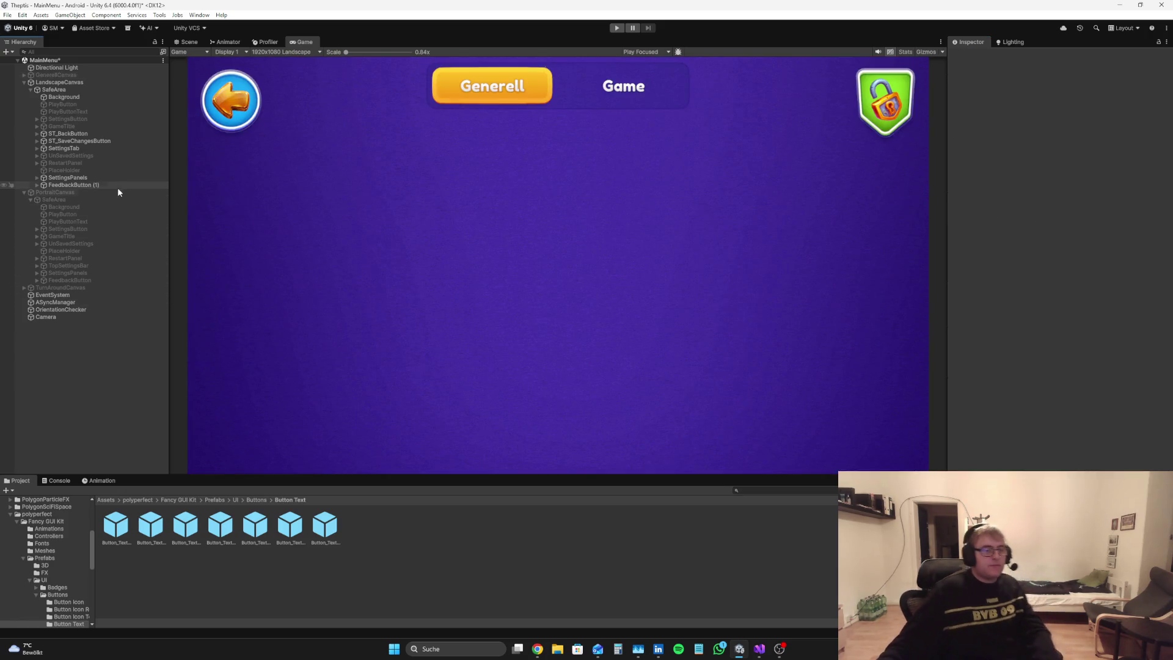
{"action": "right_click", "coordinate": [117, 185]}
{"action": "left_click", "coordinate": [202, 251]}
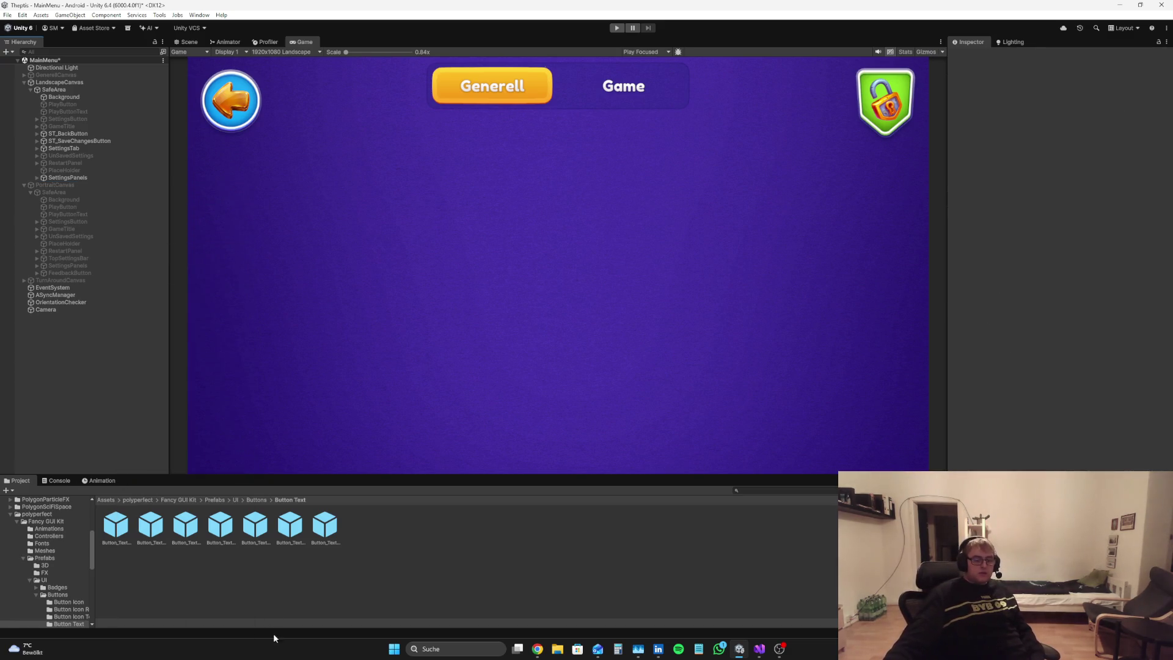
Step: Drag the Button_Text_Red prefab from the Project panel into SafeArea
{"action": "left_click", "coordinate": [251, 518]}
{"action": "left_click", "coordinate": [225, 529]}
{"action": "key", "text": "Right"}
{"action": "key", "text": "Left"}
{"action": "mouse_move", "coordinate": [255, 525]}
{"action": "left_mouse_down"}
{"action": "mouse_move", "coordinate": [251, 507]}
{"action": "mouse_move", "coordinate": [37, 475]}
{"action": "mouse_move", "coordinate": [92, 99]}
{"action": "mouse_move", "coordinate": [115, 106]}
{"action": "left_mouse_up"}
Step: Anchor and position the red button at bottom-center of the canvas
{"action": "left_click", "coordinate": [967, 129]}
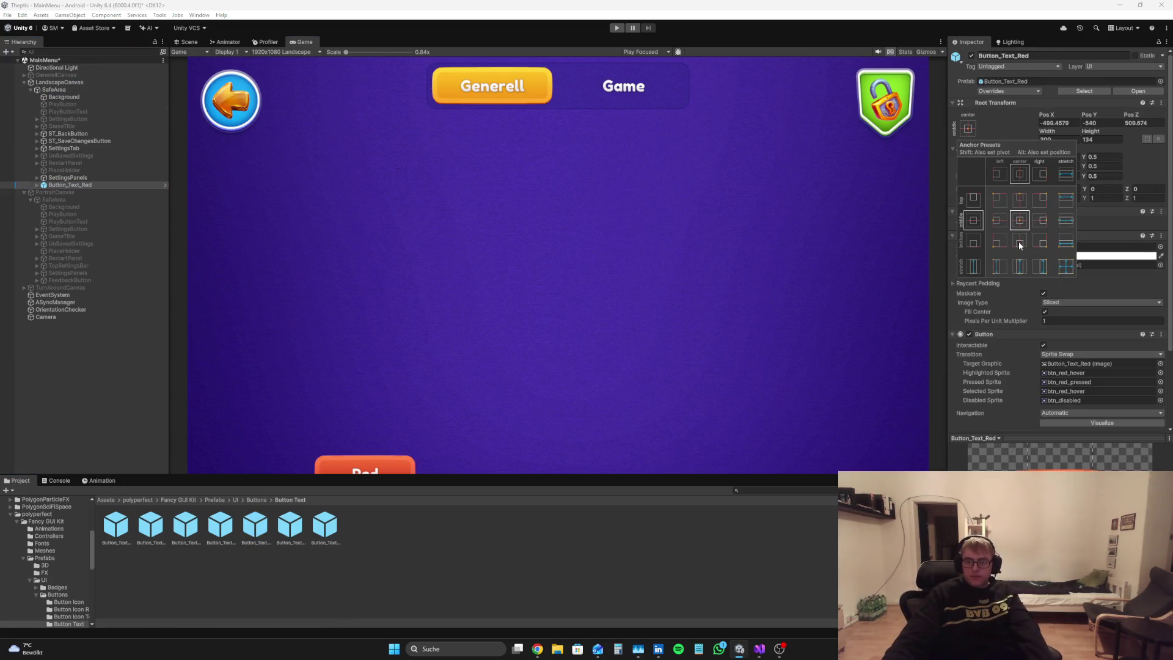
{"action": "left_click", "coordinate": [1018, 240], "text": "alt"}
{"action": "left_click", "coordinate": [52, 370]}
{"action": "left_click", "coordinate": [78, 185]}
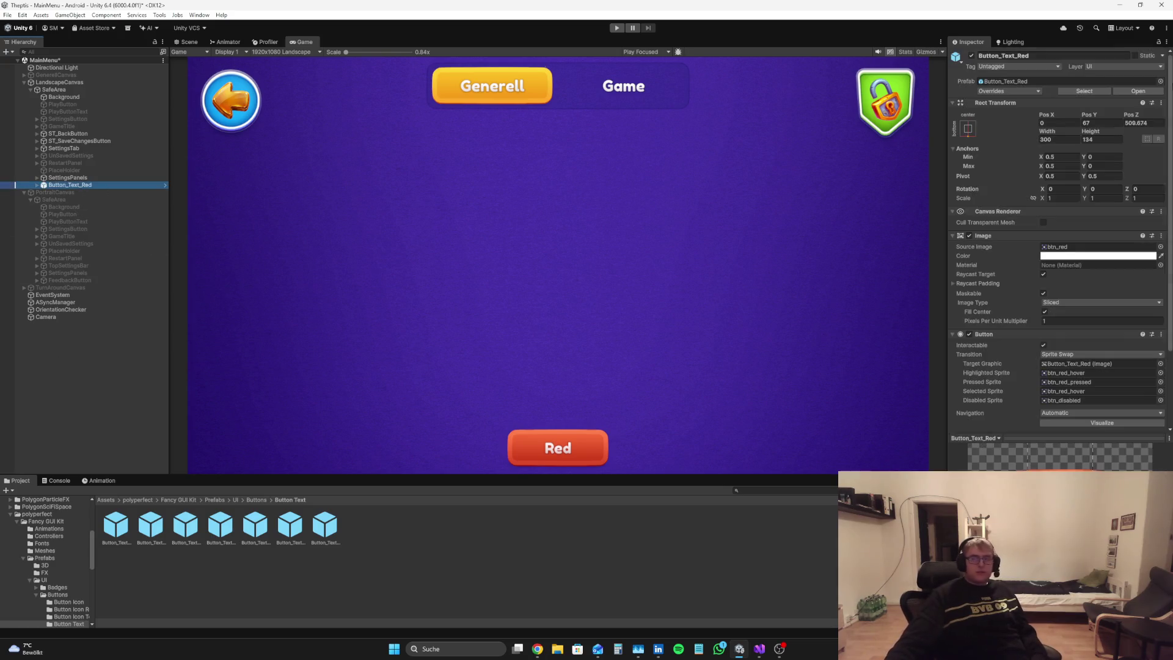
Step: Unpack the Button_Text_Red object completely from its prefab
{"action": "right_click", "coordinate": [103, 185]}
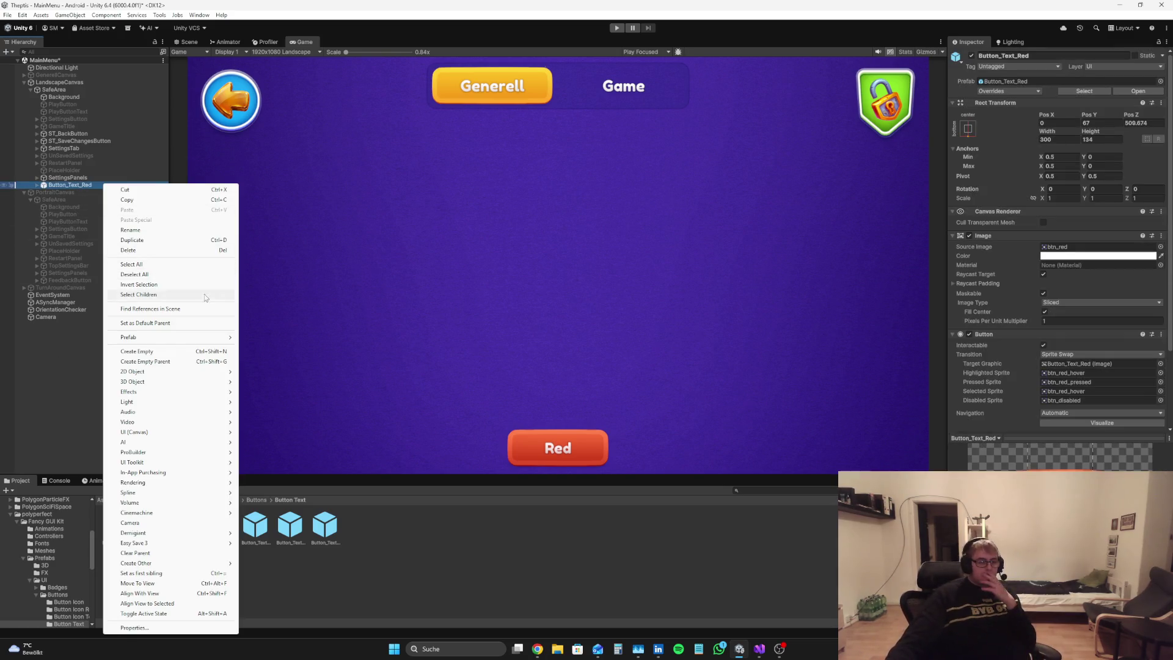
{"action": "mouse_move", "coordinate": [163, 340]}
{"action": "left_click", "coordinate": [287, 420]}
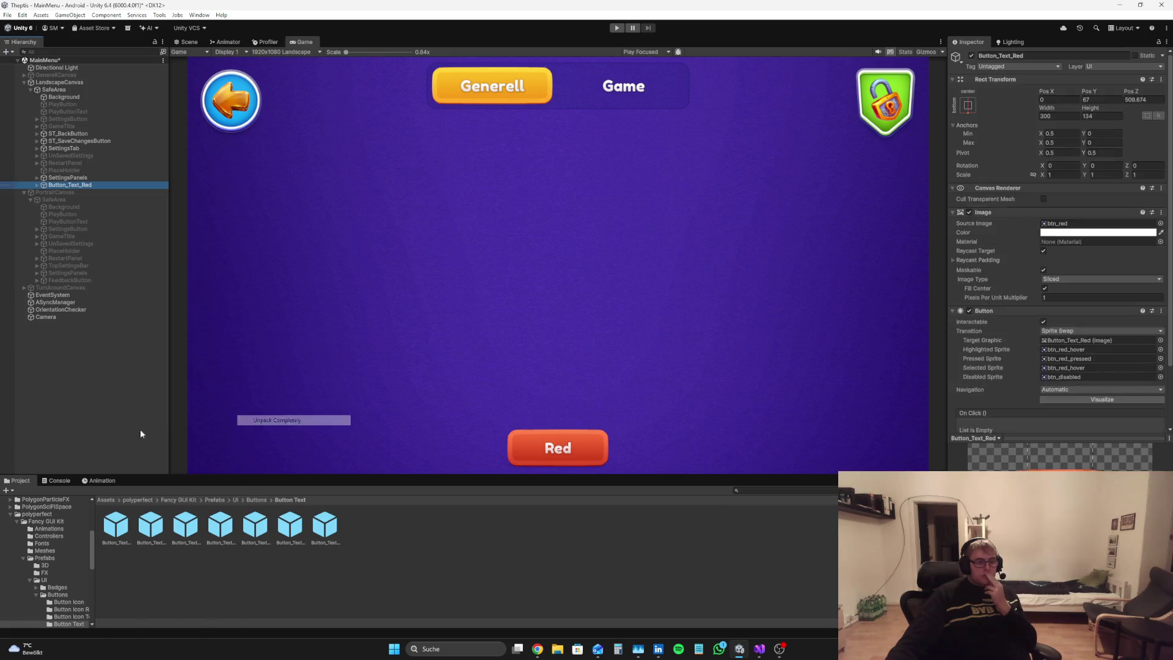
Step: Rename the red button object to FeedbackButton
{"action": "left_click", "coordinate": [73, 185]}
{"action": "left_click", "coordinate": [1069, 56]}
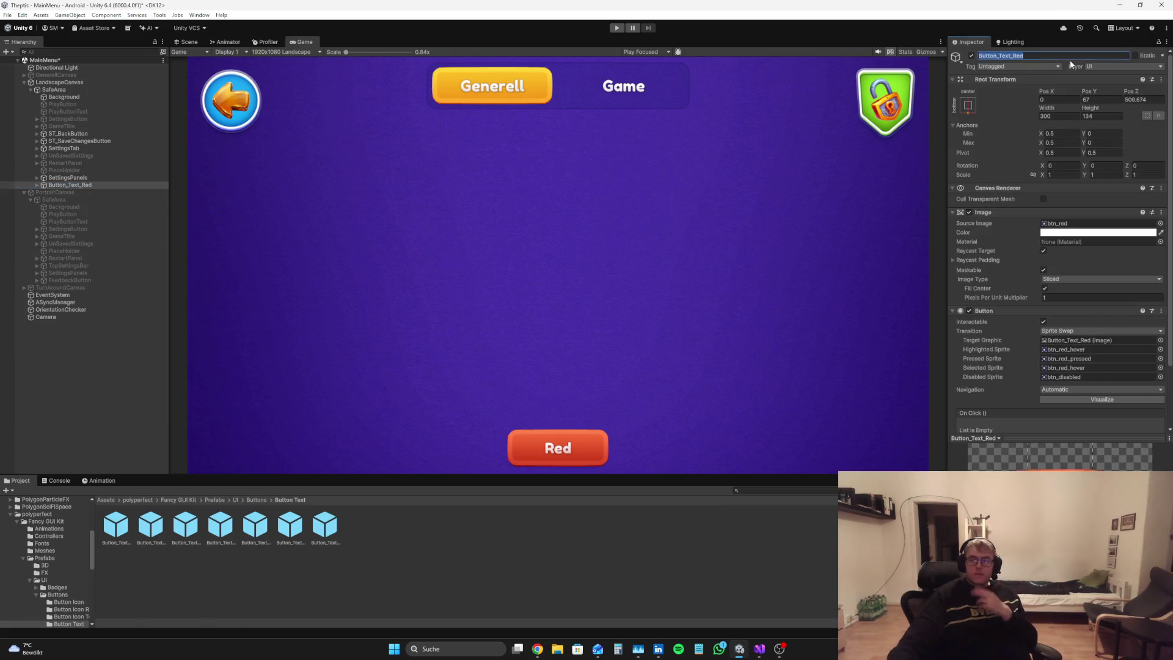
{"action": "type", "text": "Feedn"}
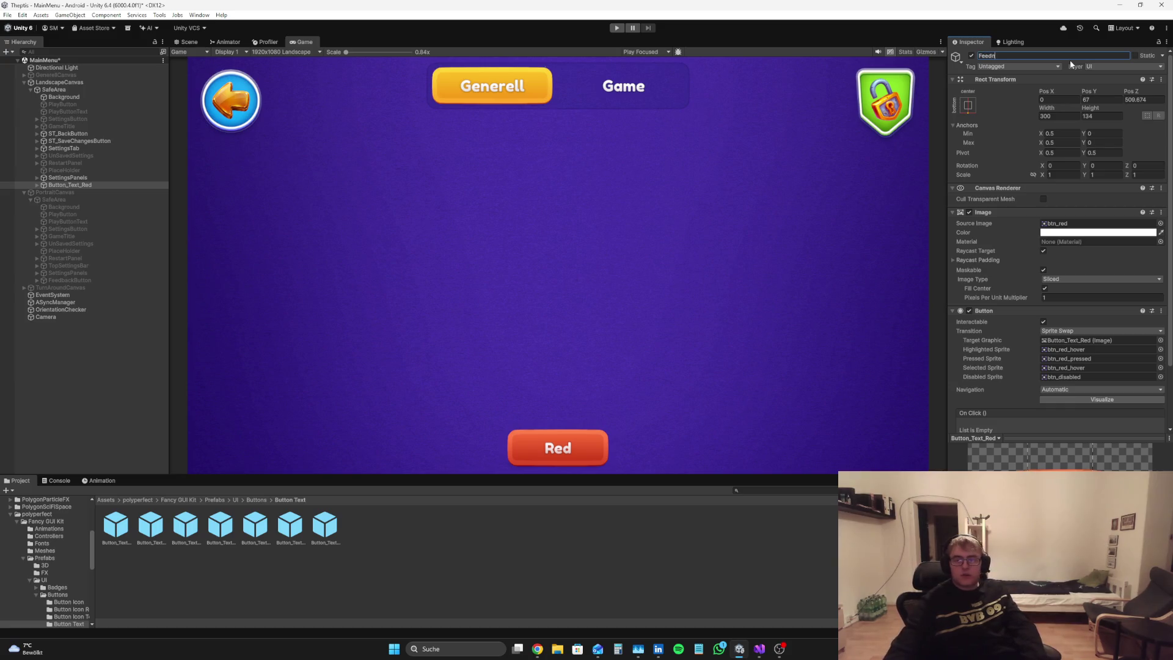
{"action": "key", "text": "BackSpace"}
{"action": "type", "text": "bac"}
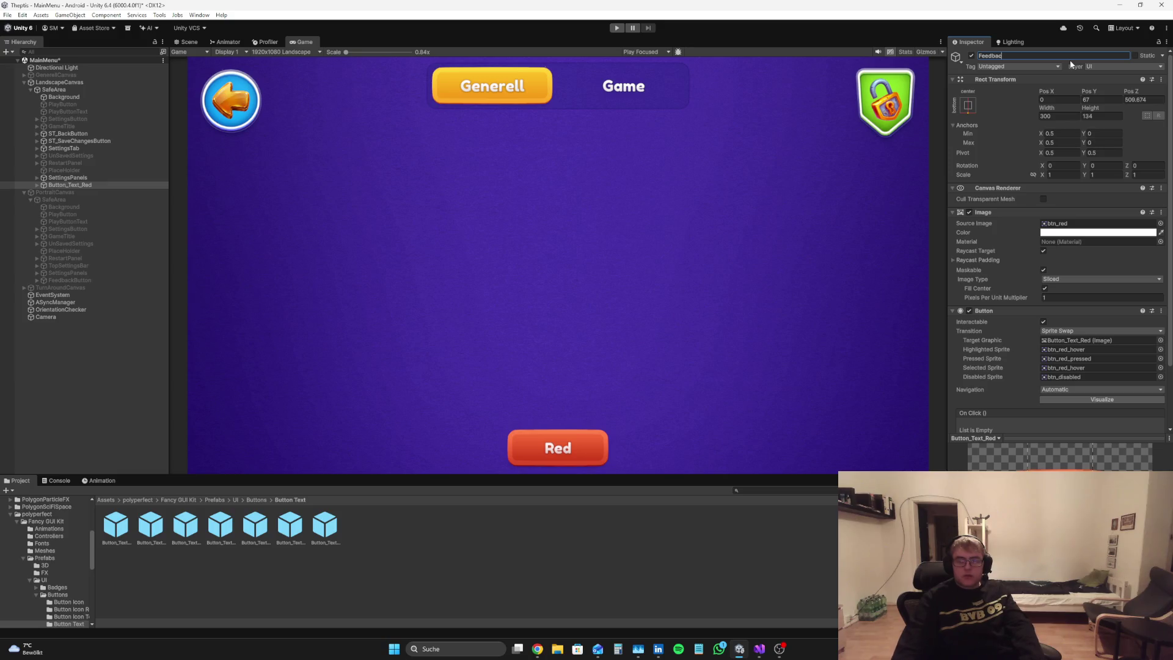
{"action": "type", "text": "lButton#"}
{"action": "key", "text": "Return"}
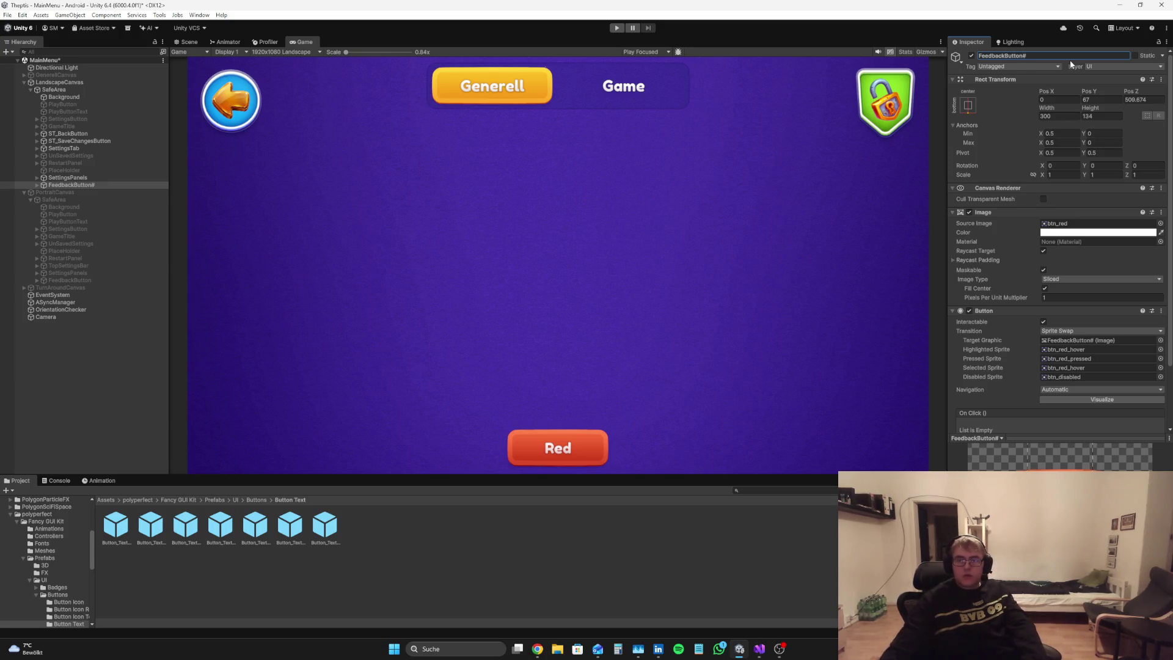
{"action": "left_click", "coordinate": [1070, 59]}
{"action": "left_click", "coordinate": [1074, 59]}
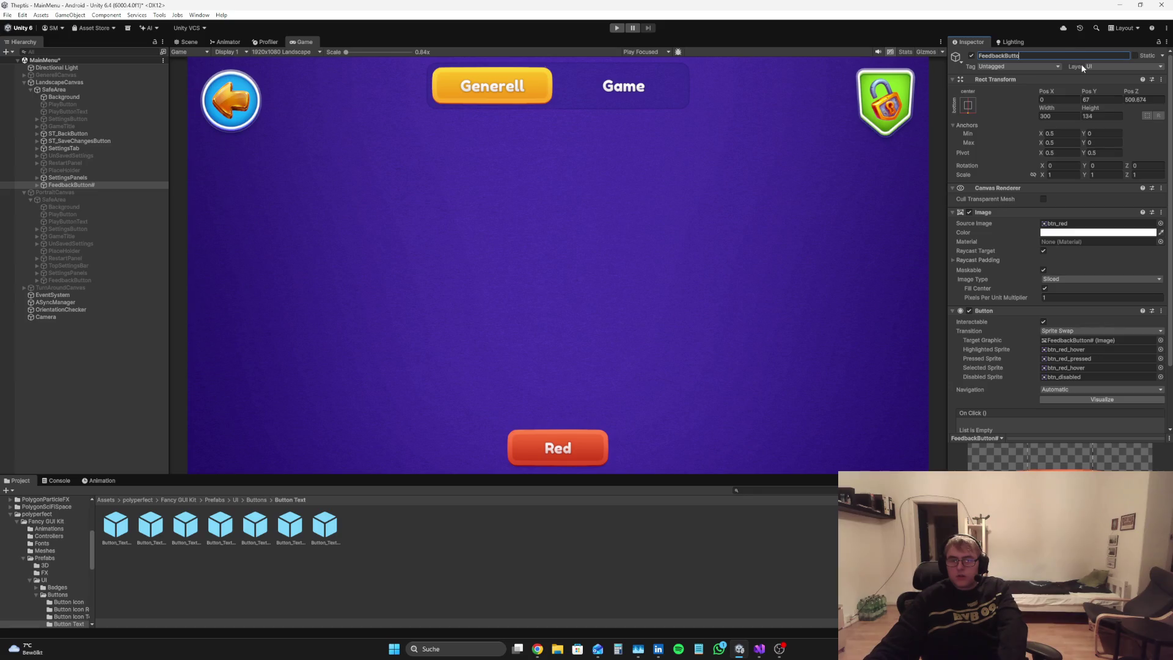
{"action": "type", "text": "n"}
Step: Set the FeedbackButton's Pos Z to 0
{"action": "left_click", "coordinate": [1148, 99]}
{"action": "type", "text": "0"}
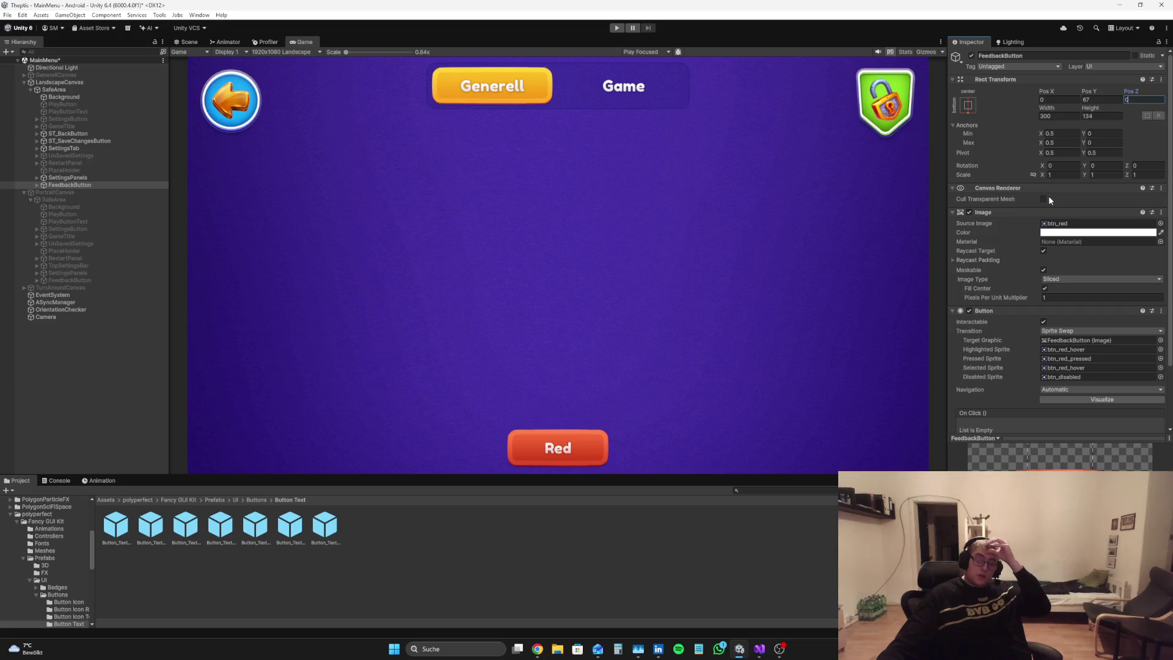
{"action": "left_click", "coordinate": [806, 524]}
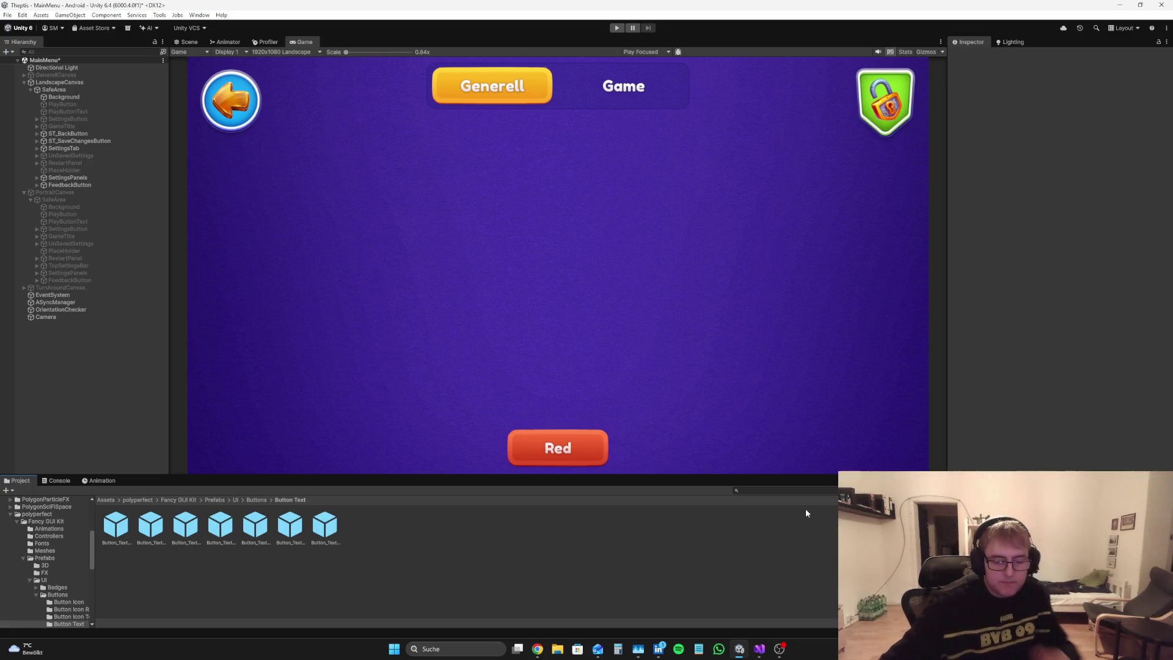
{"action": "left_click", "coordinate": [779, 649]}
{"action": "left_click", "coordinate": [99, 511]}
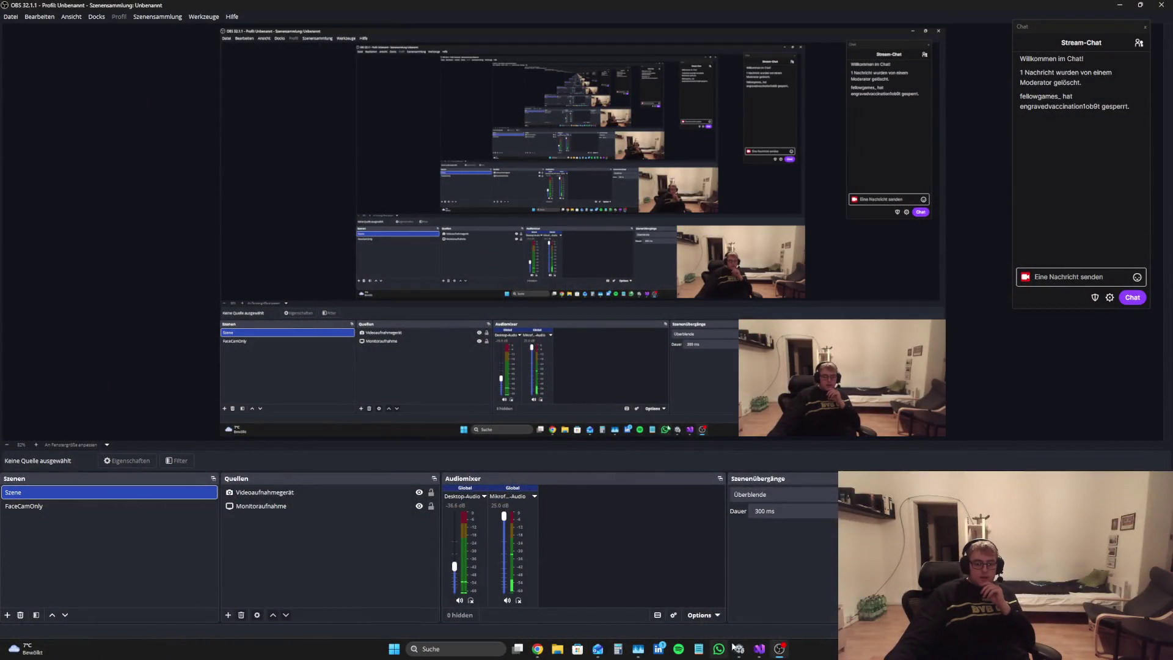
{"action": "left_click", "coordinate": [761, 650]}
{"action": "left_click", "coordinate": [745, 652]}
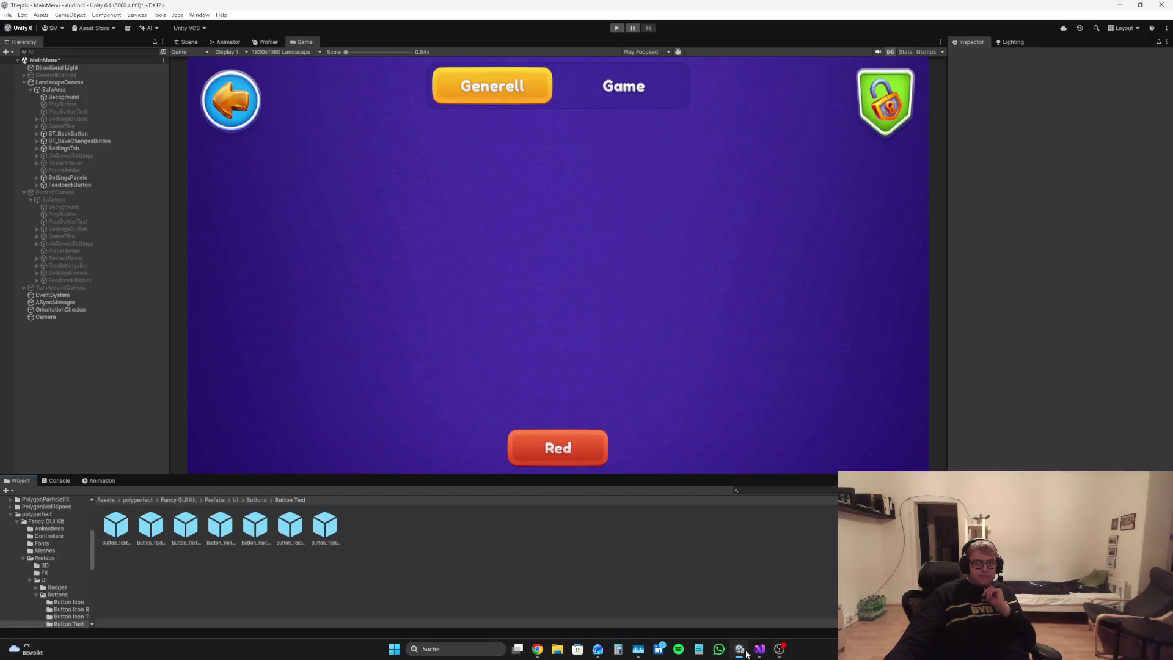
Step: Rename FeedbackButton's text child to FeedbackButtonText
{"action": "left_click", "coordinate": [72, 185]}
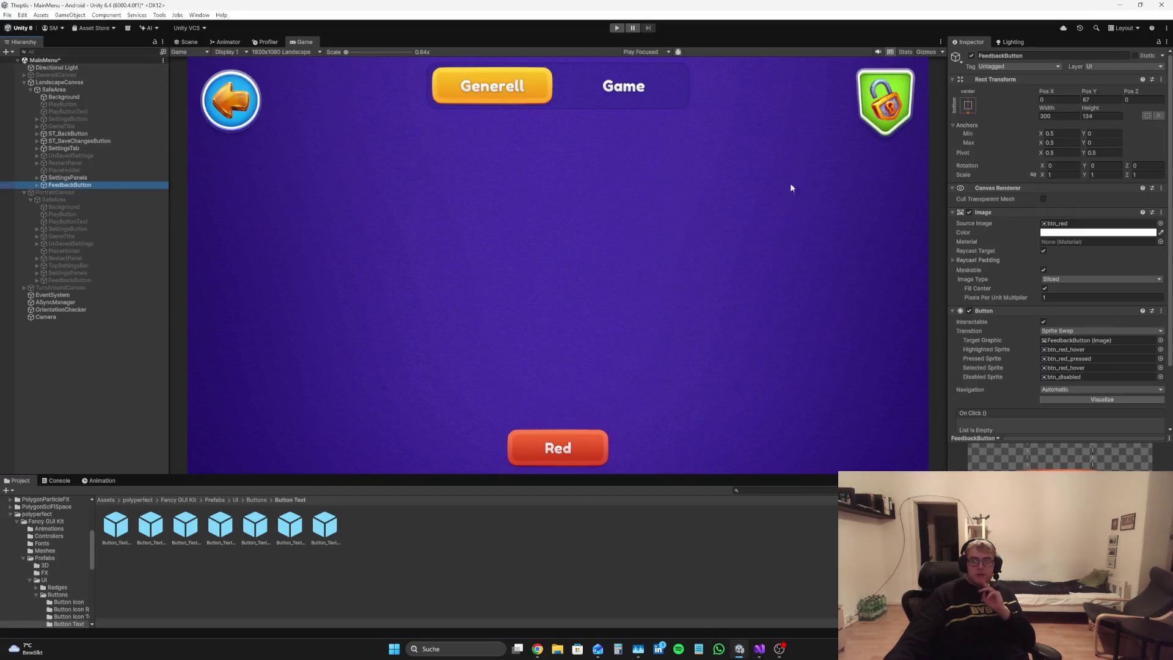
{"action": "left_click", "coordinate": [37, 185]}
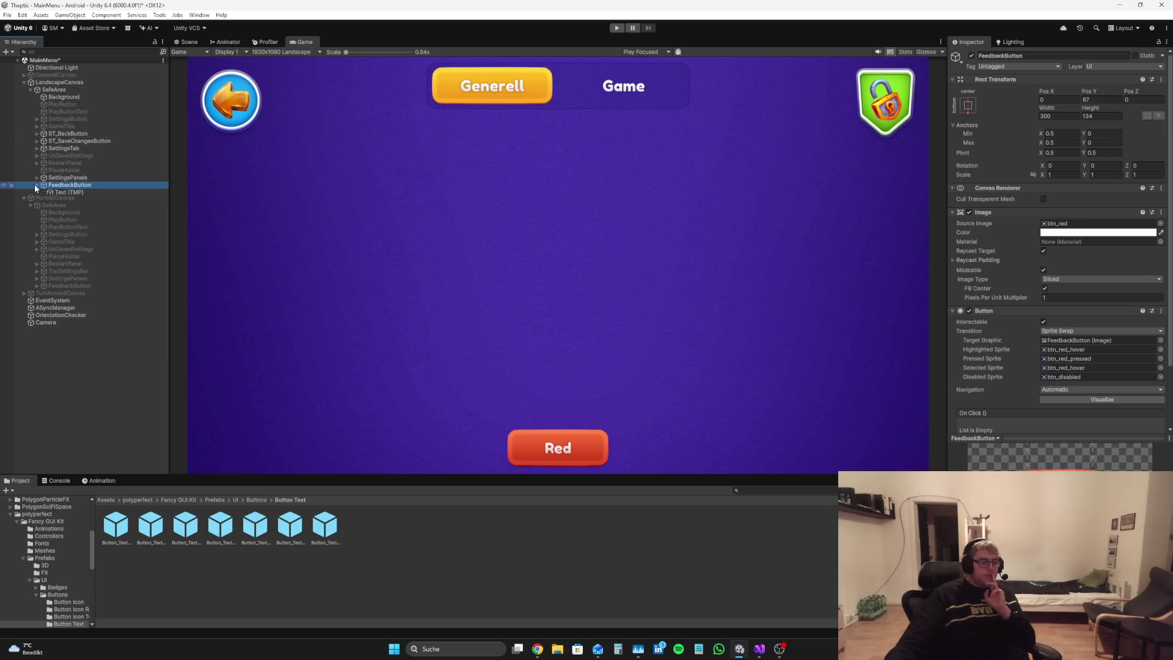
{"action": "left_click", "coordinate": [64, 192]}
{"action": "left_click", "coordinate": [1070, 56]}
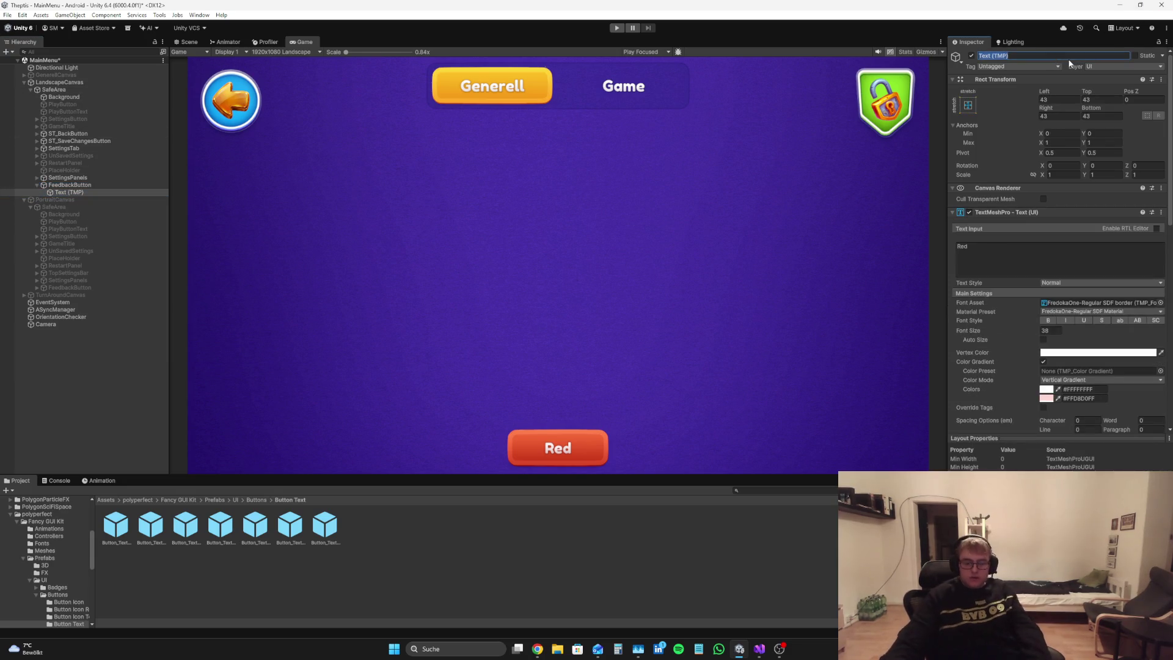
{"action": "type", "text": "FeedbackButtonText"}
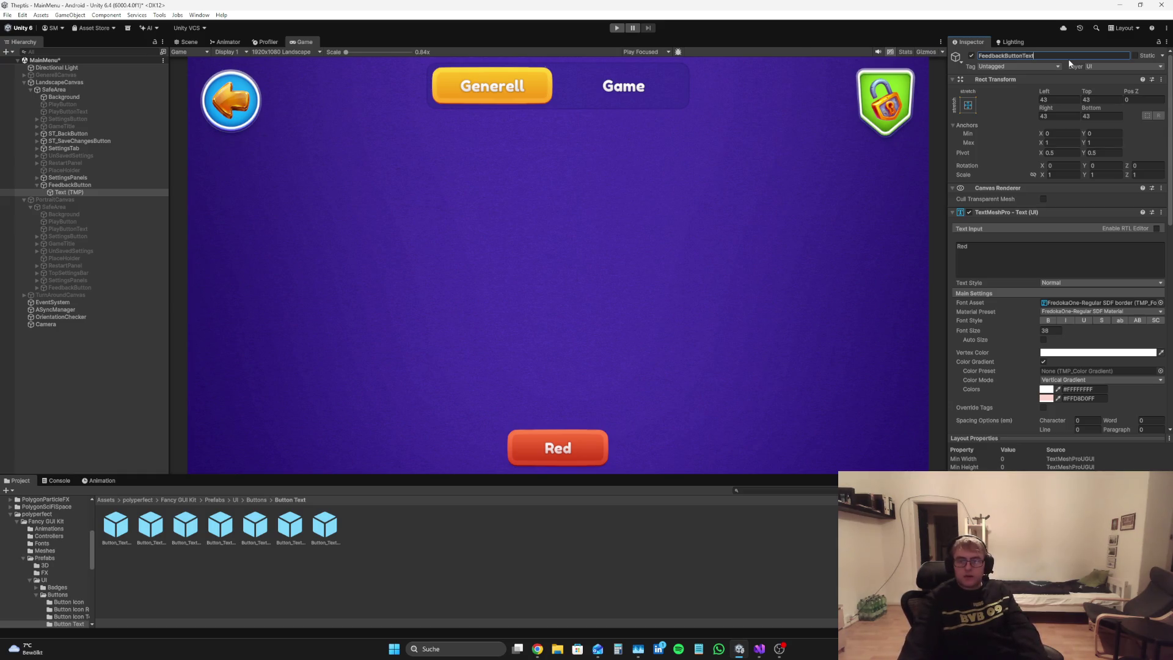
Step: Anchor the label text at middle-center instead of stretching, checking the canvas
{"action": "left_click", "coordinate": [968, 105]}
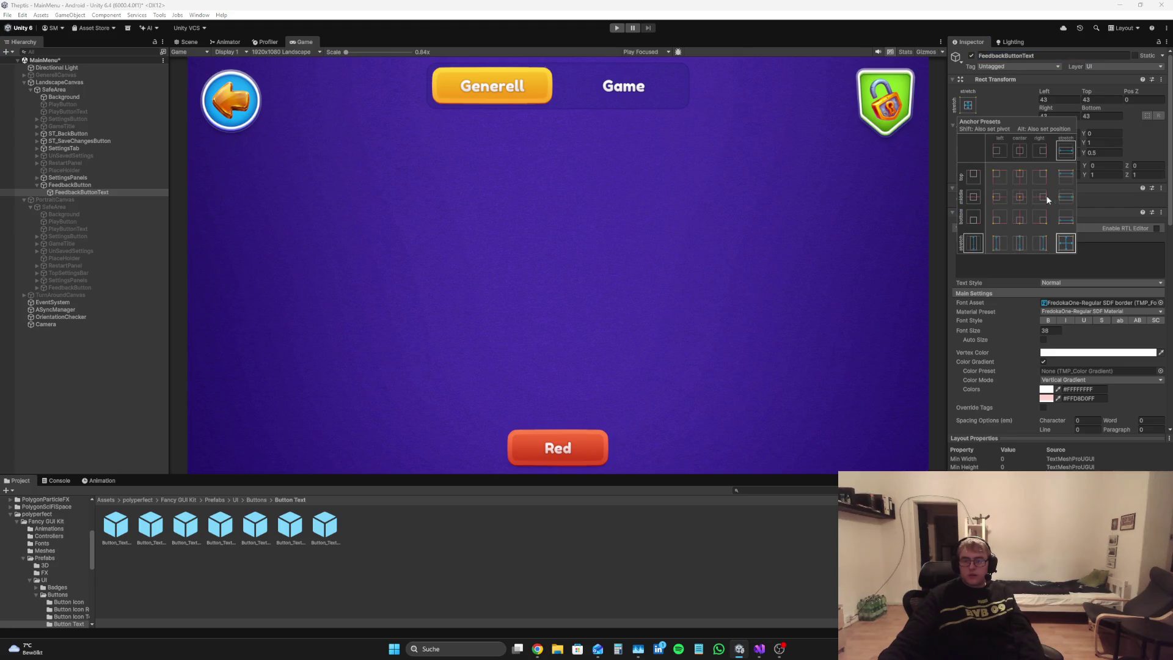
{"action": "left_click", "coordinate": [1024, 197]}
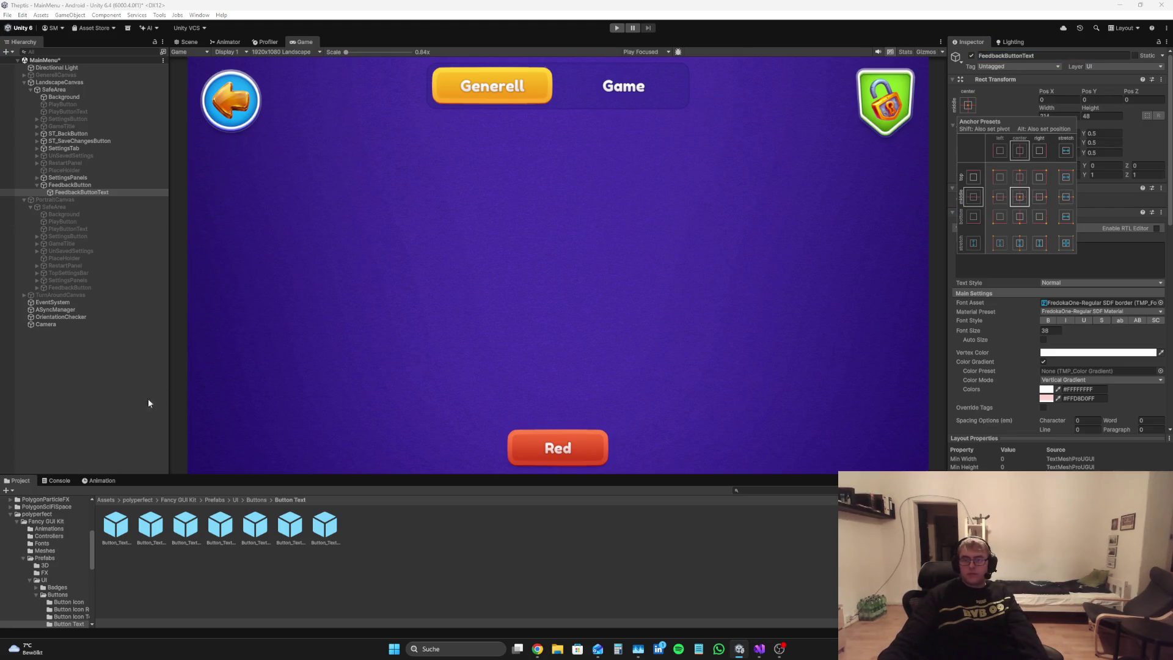
{"action": "left_click", "coordinate": [102, 385]}
{"action": "left_click", "coordinate": [186, 42]}
{"action": "mouse_move", "coordinate": [804, 419]}
{"action": "left_mouse_down"}
{"action": "mouse_move", "coordinate": [712, 361]}
{"action": "mouse_move", "coordinate": [402, 71]}
{"action": "left_mouse_up"}
{"action": "left_click", "coordinate": [306, 42]}
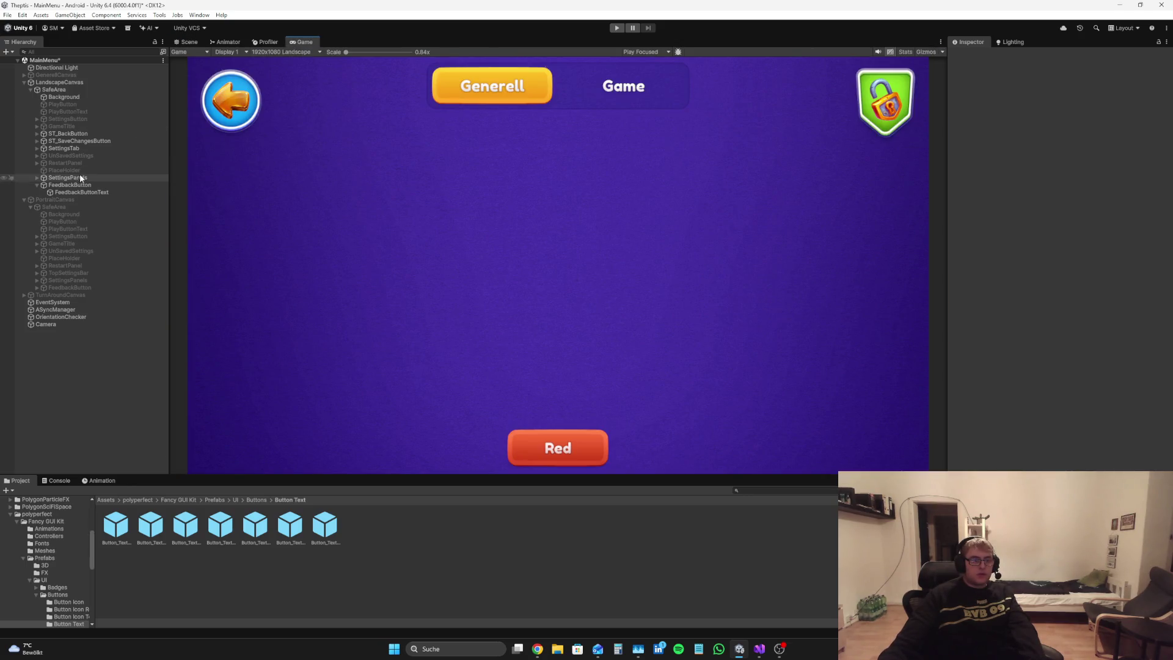
Step: Set the FeedbackButton's width to 450
{"action": "left_click", "coordinate": [70, 184]}
{"action": "left_click", "coordinate": [1060, 116]}
{"action": "type", "text": "450"}
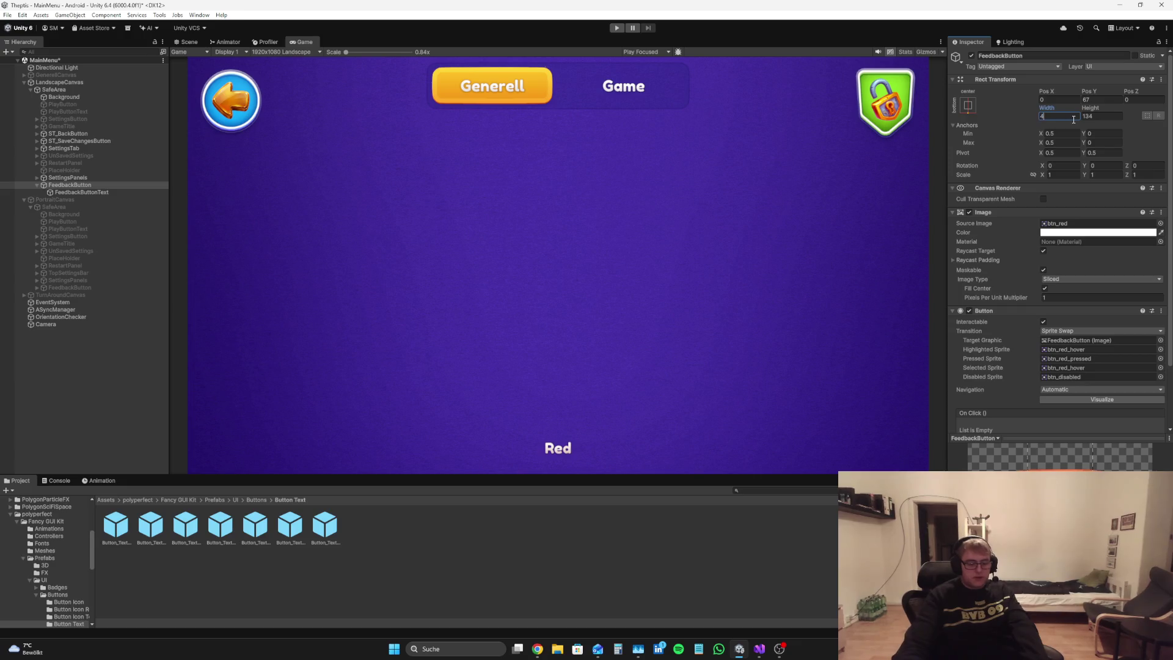
Step: Change the label from 'Red' to 'Send Feedback', widen it to about 292.4, and expand Extra Settings
{"action": "left_click", "coordinate": [82, 192]}
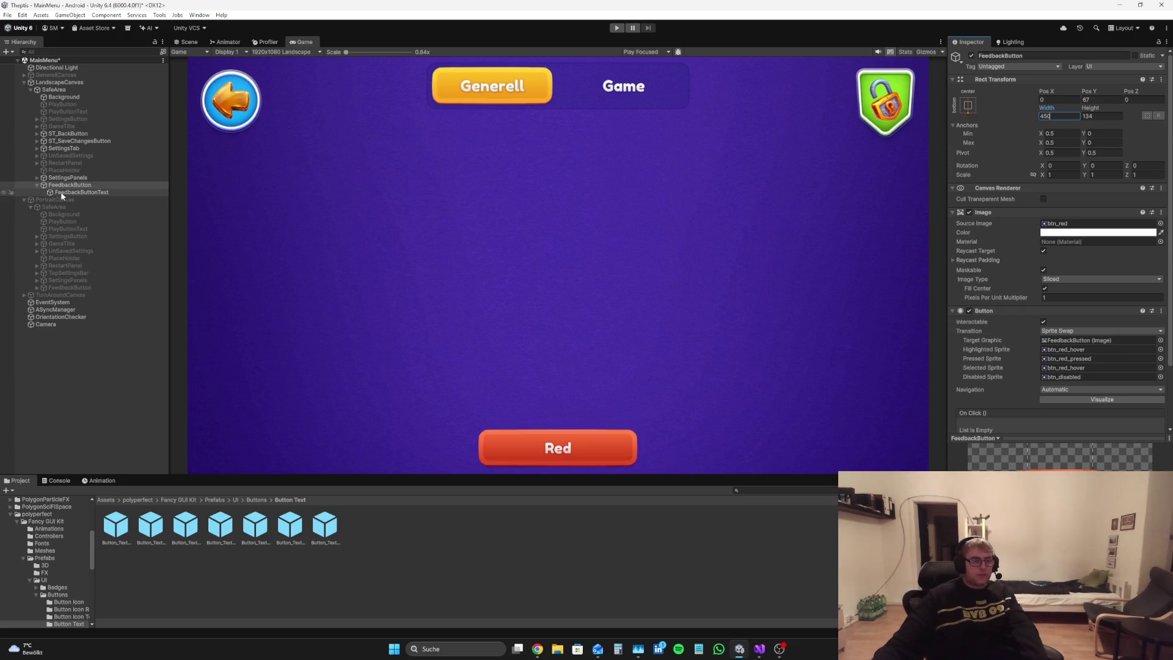
{"action": "left_click", "coordinate": [1011, 261]}
{"action": "key", "text": "ctrl+a"}
{"action": "key", "text": "BackSpace"}
{"action": "type", "text": "Send"}
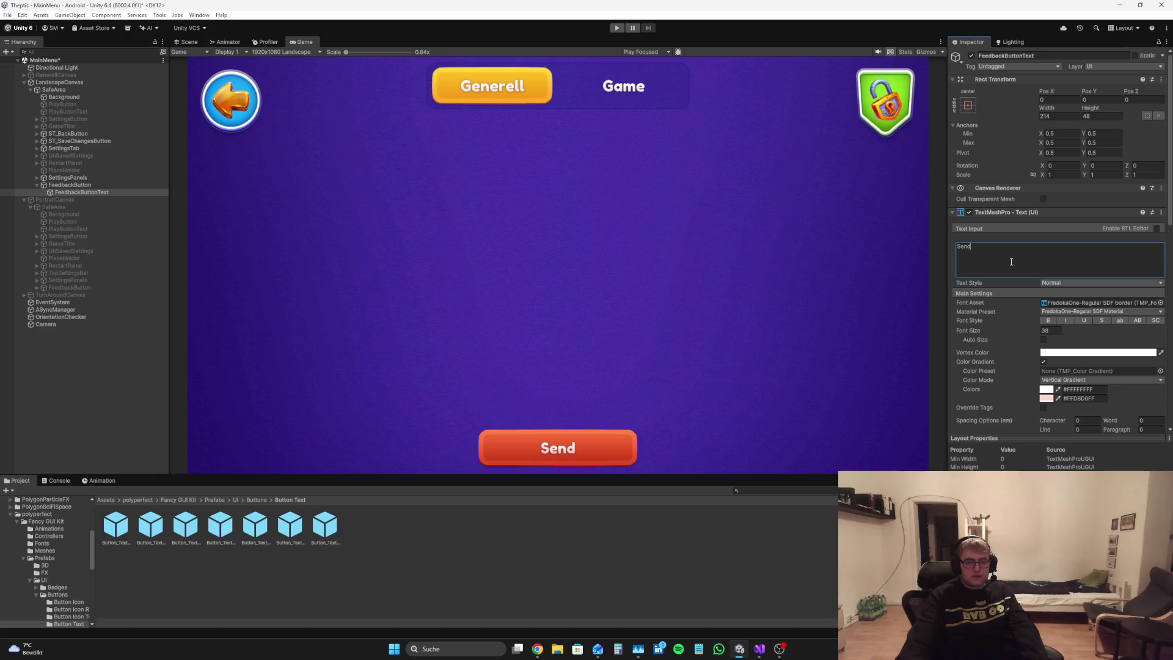
{"action": "type", "text": " Feedback"}
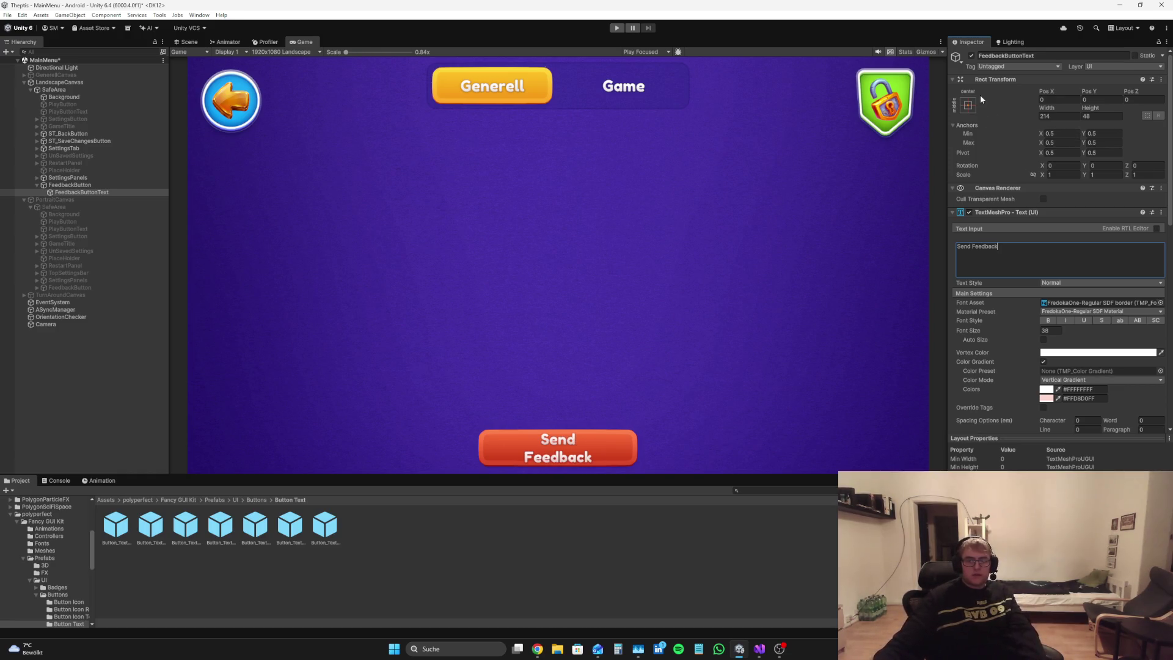
{"action": "left_click_drag", "start_coordinate": [1047, 111], "coordinate": [1075, 111]}
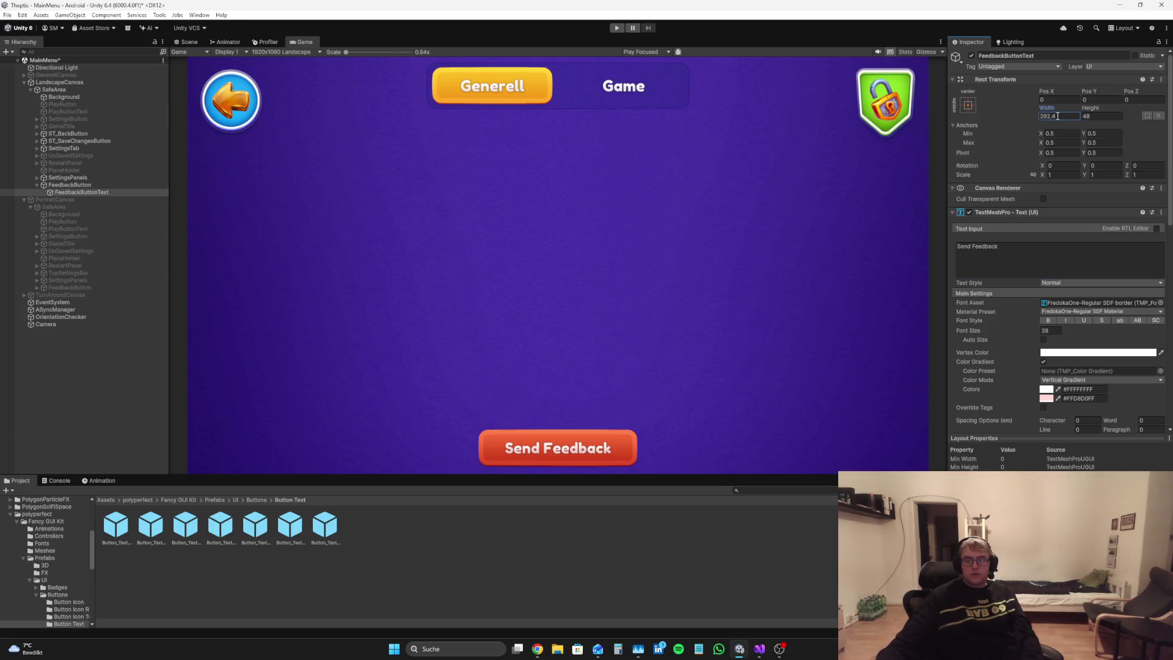
{"action": "scroll", "coordinate": [1086, 244], "scroll_direction": "down", "scroll_amount": 5}
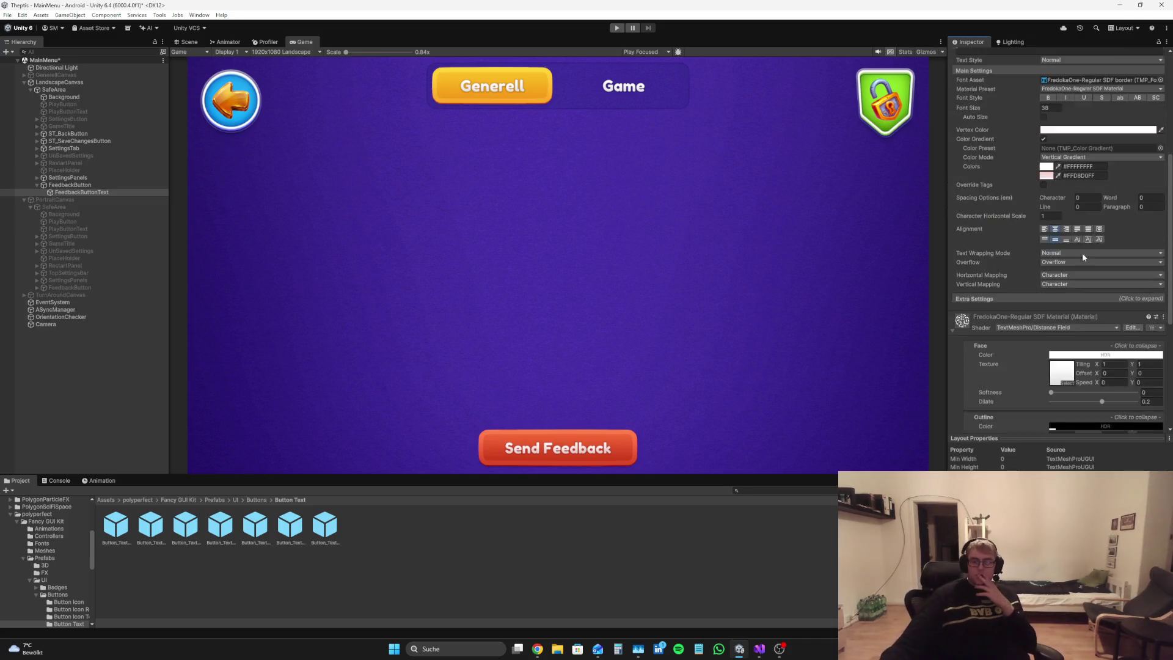
{"action": "scroll", "coordinate": [1086, 244], "scroll_direction": "down", "scroll_amount": 3}
{"action": "left_click", "coordinate": [987, 153]}
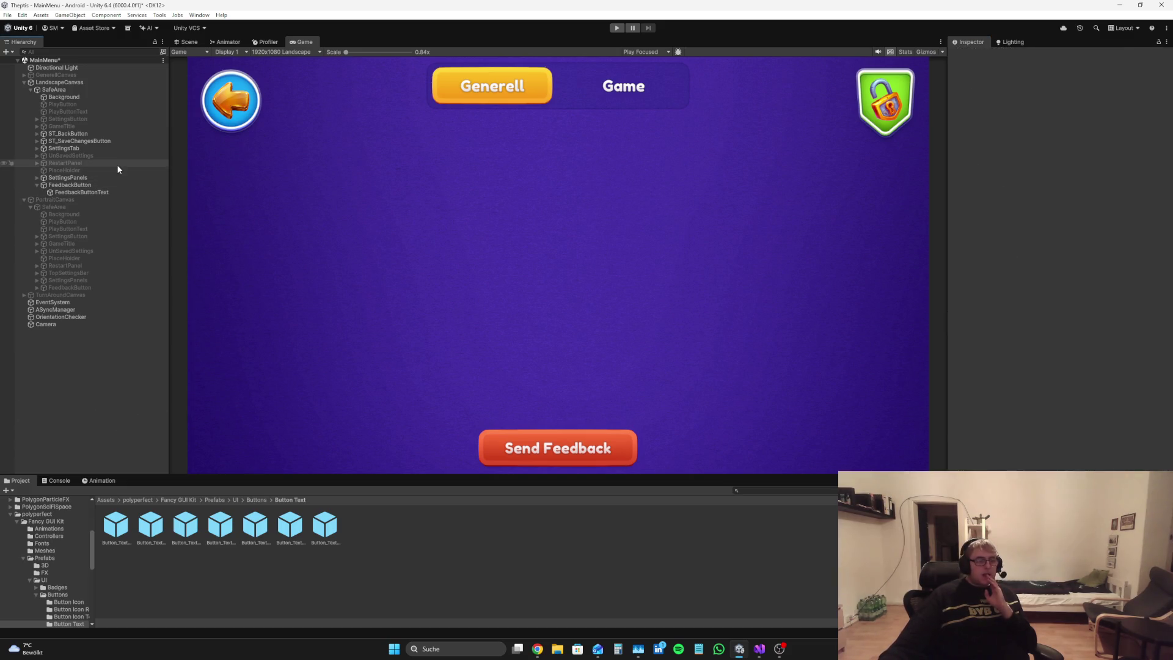
Step: Collapse FeedbackButton in the Hierarchy and enter play mode to test the menu
{"action": "left_click", "coordinate": [97, 186]}
{"action": "left_click", "coordinate": [100, 192]}
{"action": "left_click", "coordinate": [85, 186]}
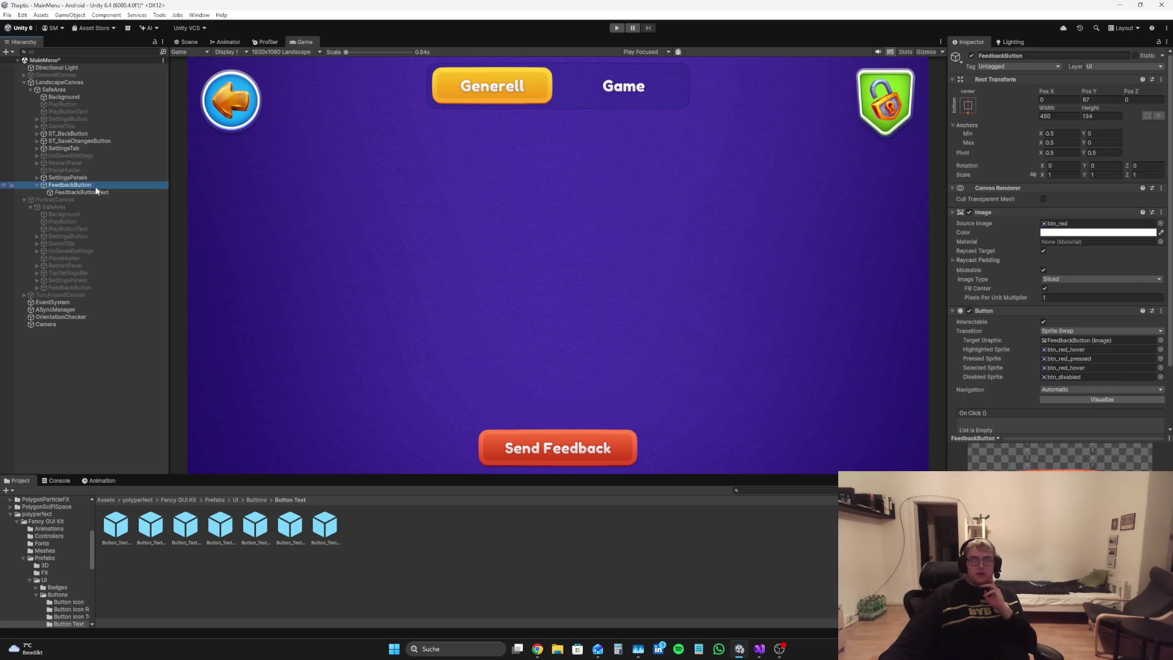
{"action": "left_click", "coordinate": [37, 185]}
{"action": "left_click", "coordinate": [47, 395]}
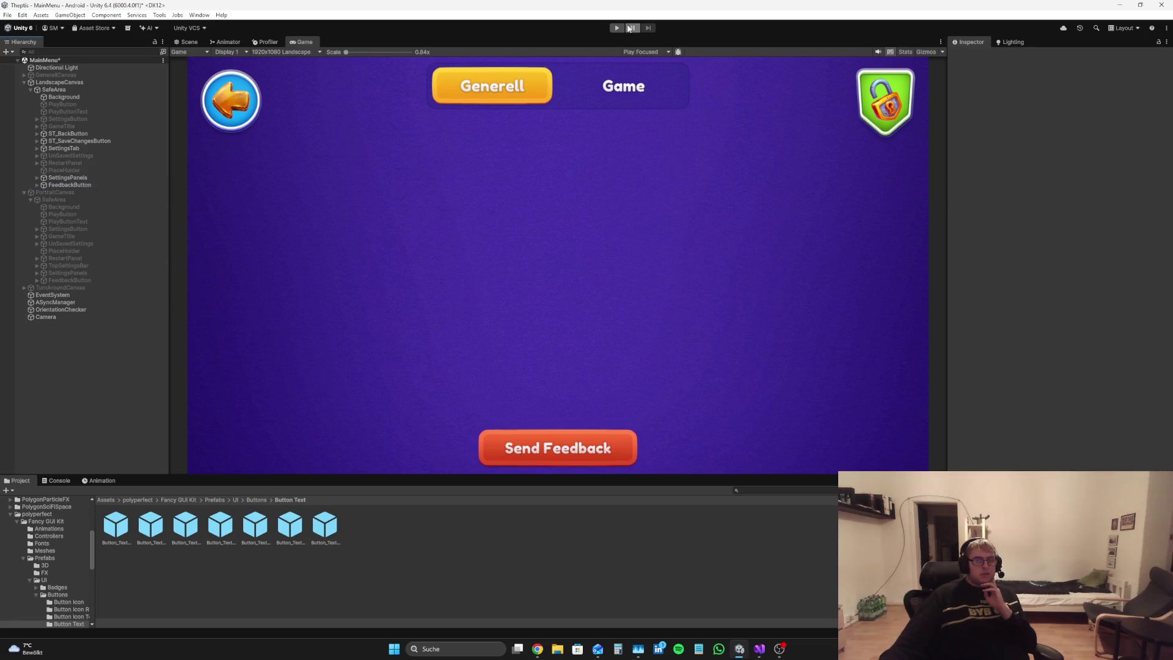
{"action": "left_click", "coordinate": [616, 28]}
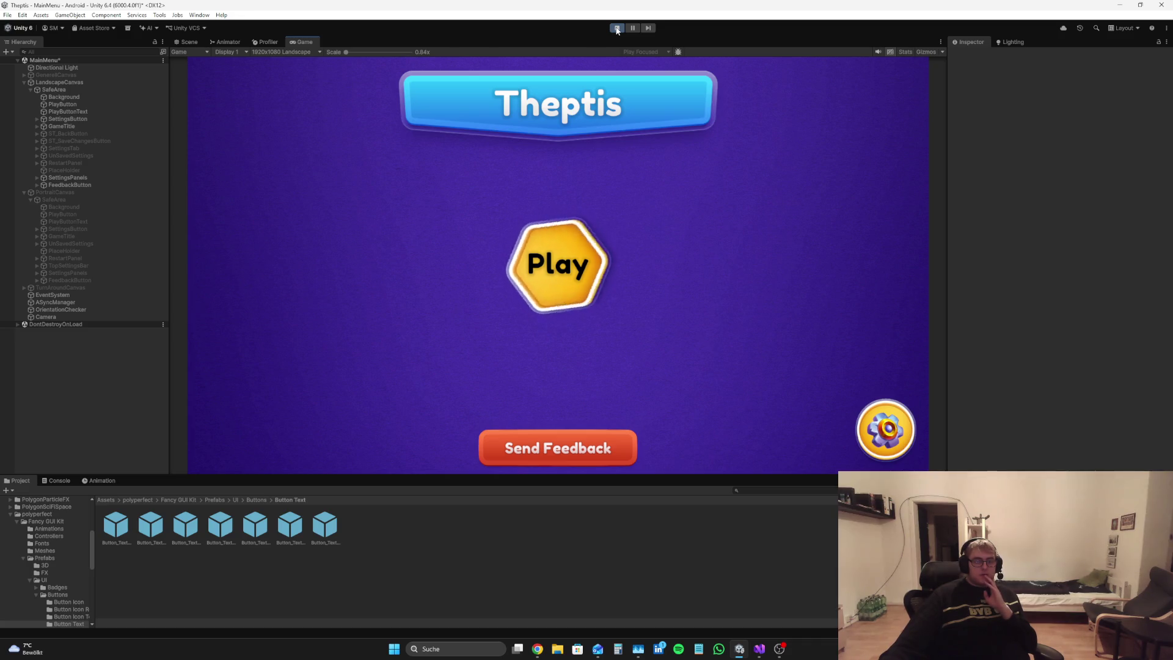
{"action": "left_click", "coordinate": [618, 28]}
{"action": "left_click", "coordinate": [69, 185]}
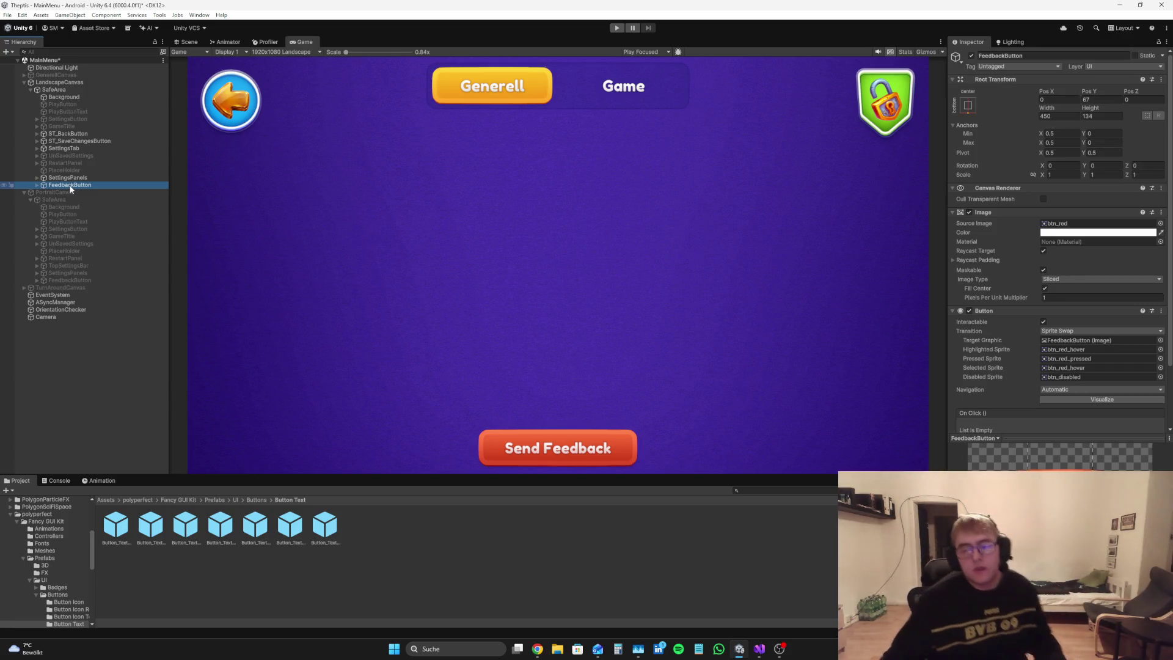
Step: Compare badge sprites and set the button's Source Image to badge_box_red
{"action": "left_click", "coordinate": [1161, 223]}
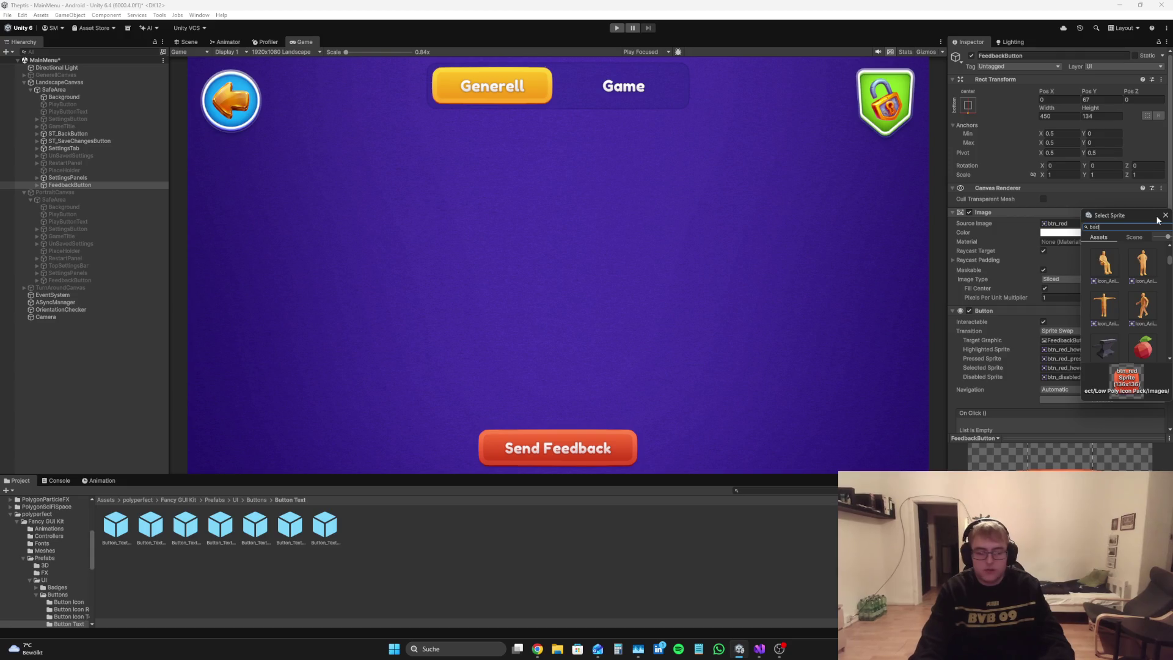
{"action": "type", "text": "badge"}
{"action": "scroll", "coordinate": [1147, 297], "scroll_direction": "up", "scroll_amount": 5}
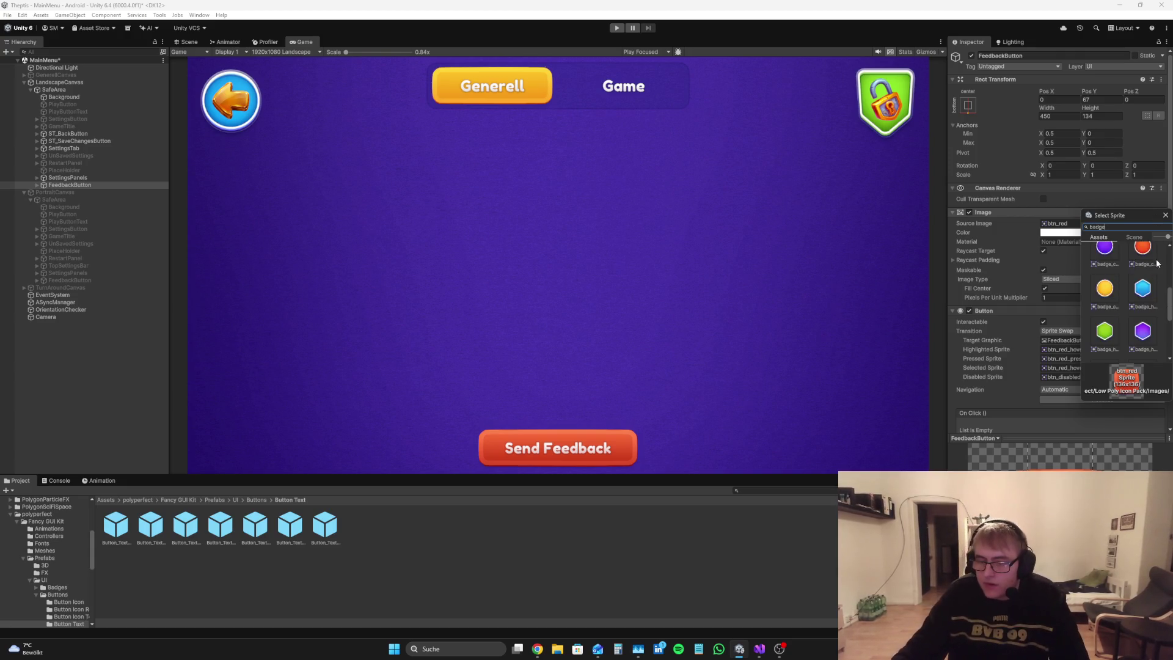
{"action": "left_click", "coordinate": [1144, 304]}
{"action": "left_click", "coordinate": [1144, 264]}
{"action": "left_click", "coordinate": [1142, 304]}
{"action": "left_click", "coordinate": [1143, 263]}
{"action": "left_click", "coordinate": [1142, 304]}
{"action": "left_click", "coordinate": [1144, 263]}
{"action": "left_click", "coordinate": [1144, 304]}
{"action": "left_click", "coordinate": [1143, 262]}
{"action": "left_click", "coordinate": [1142, 308]}
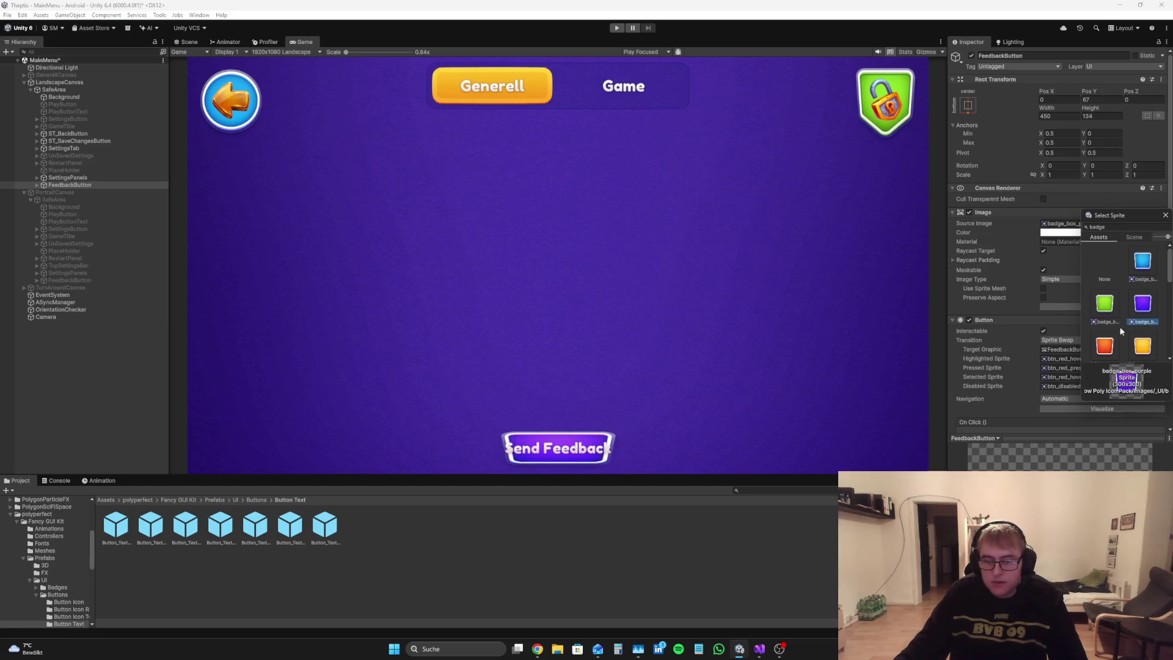
{"action": "scroll", "coordinate": [1123, 324], "scroll_direction": "down", "scroll_amount": 1}
{"action": "left_click", "coordinate": [1115, 319]}
{"action": "double_click", "coordinate": [1116, 318]}
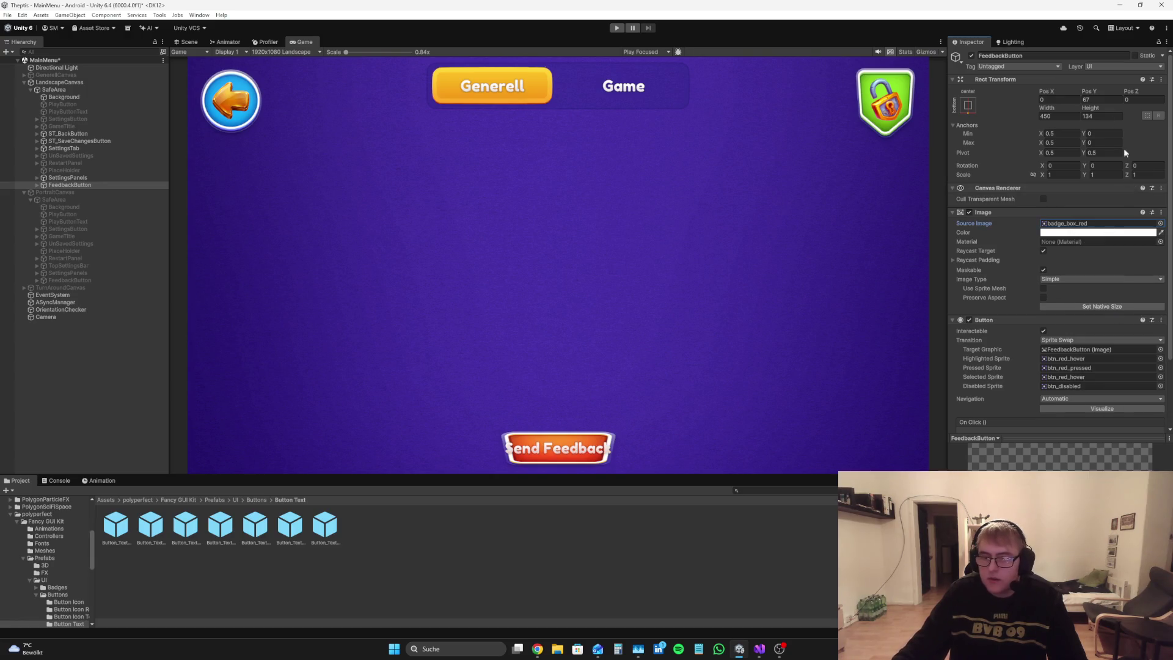
Step: Set the FeedbackButton's width and height to 300
{"action": "left_click", "coordinate": [1062, 116]}
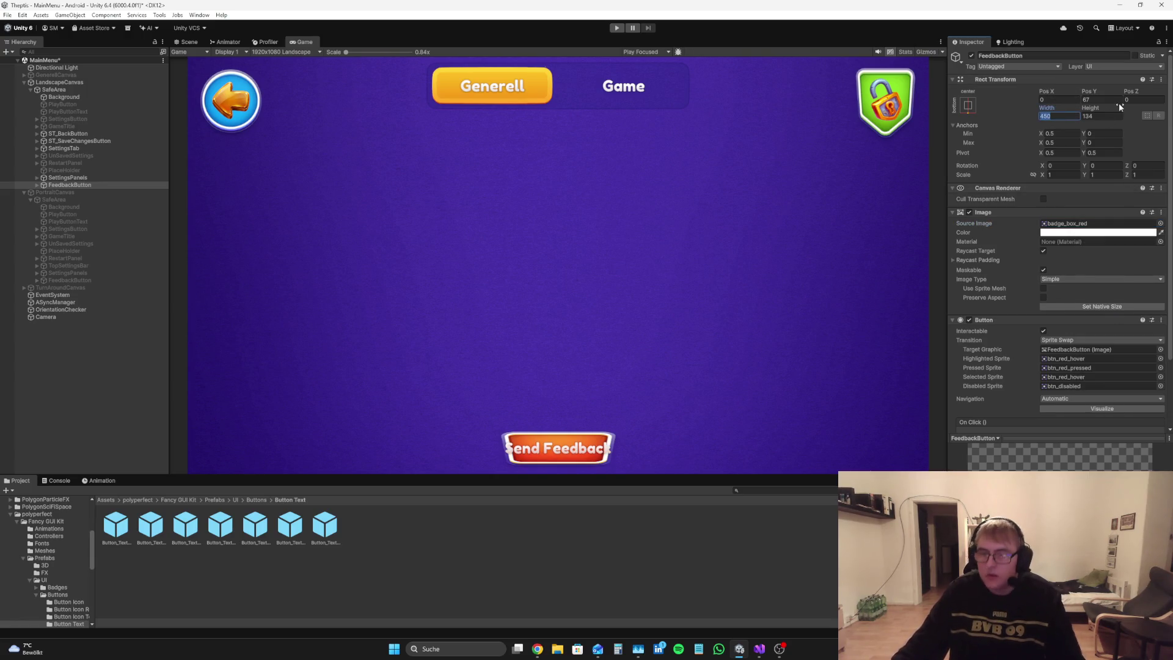
{"action": "type", "text": "300"}
{"action": "left_click", "coordinate": [1100, 116]}
{"action": "type", "text": "300"}
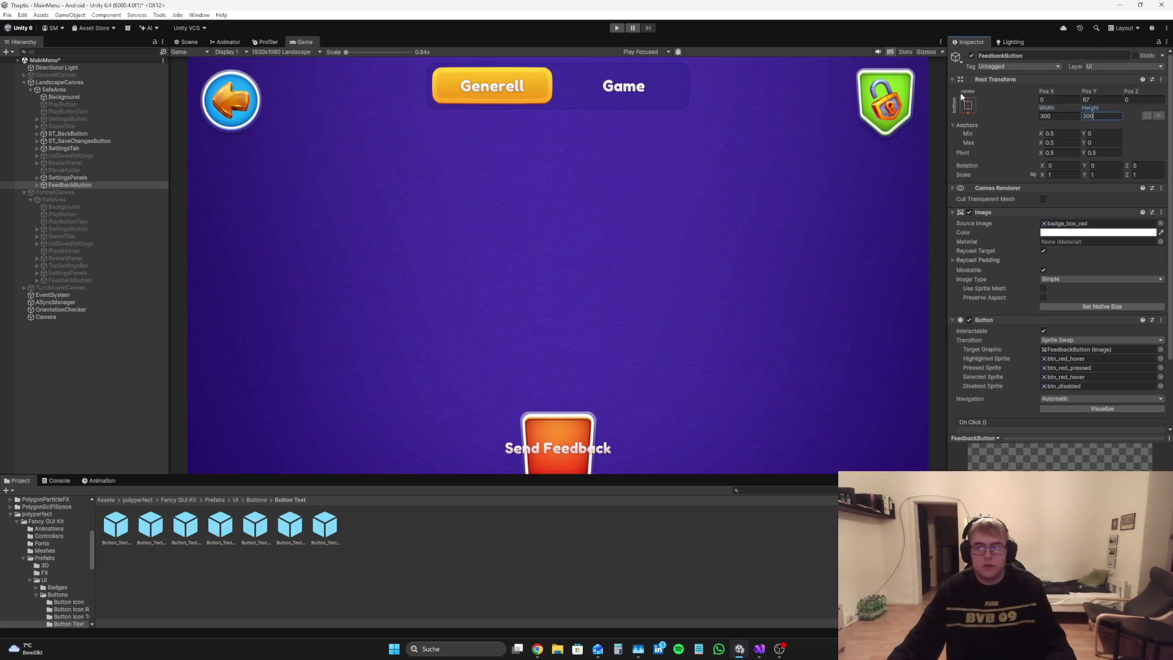
Step: Reapply bottom-center anchoring so the button rises to Pos Y 150
{"action": "left_click", "coordinate": [968, 105]}
{"action": "left_click", "coordinate": [1020, 217], "text": "alt"}
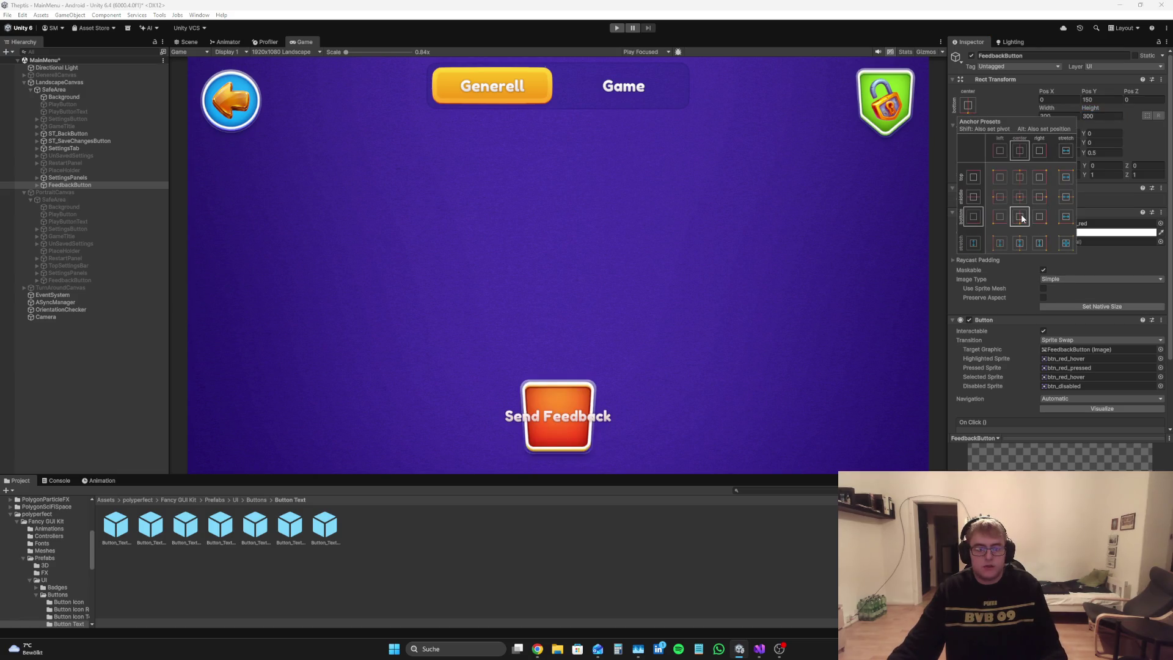
{"action": "left_click", "coordinate": [16, 297]}
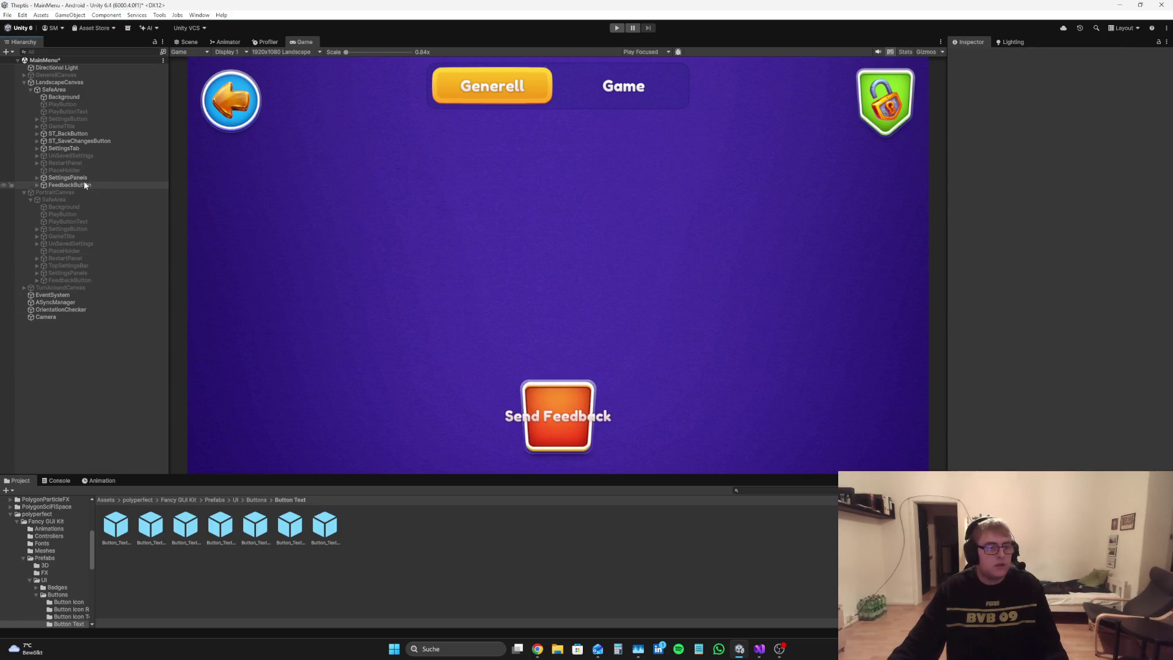
{"action": "left_click", "coordinate": [83, 185]}
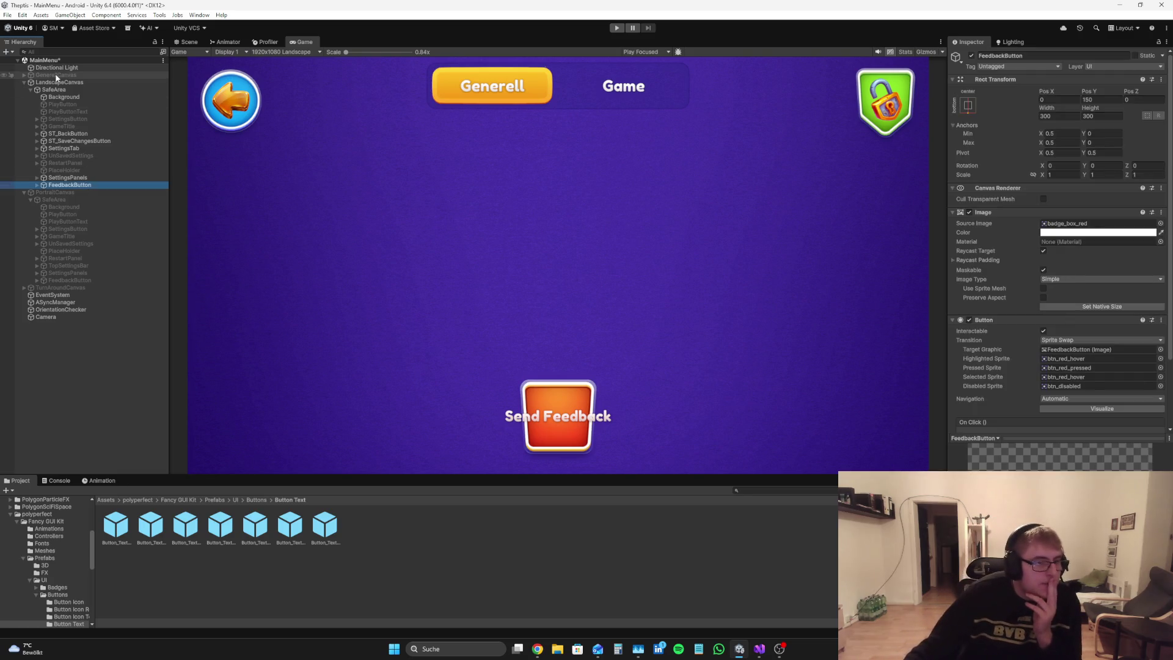
Step: Add a Raw Image under SafeArea named SendFeedbackArea
{"action": "left_click", "coordinate": [63, 97]}
{"action": "right_click", "coordinate": [63, 90]}
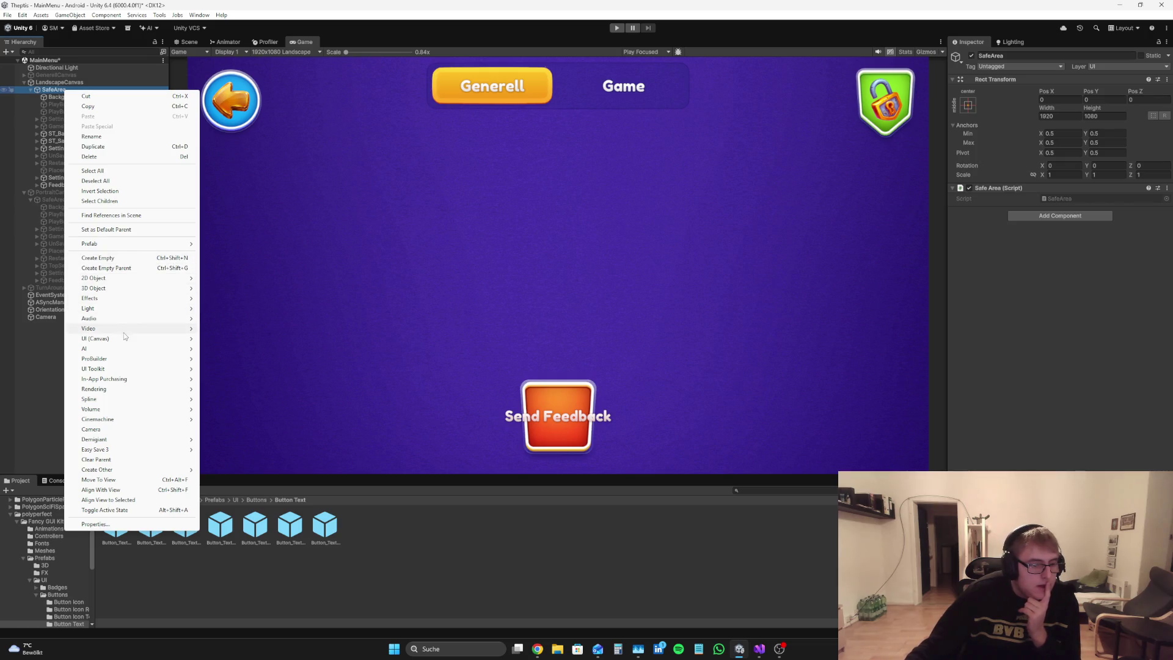
{"action": "mouse_move", "coordinate": [120, 340]}
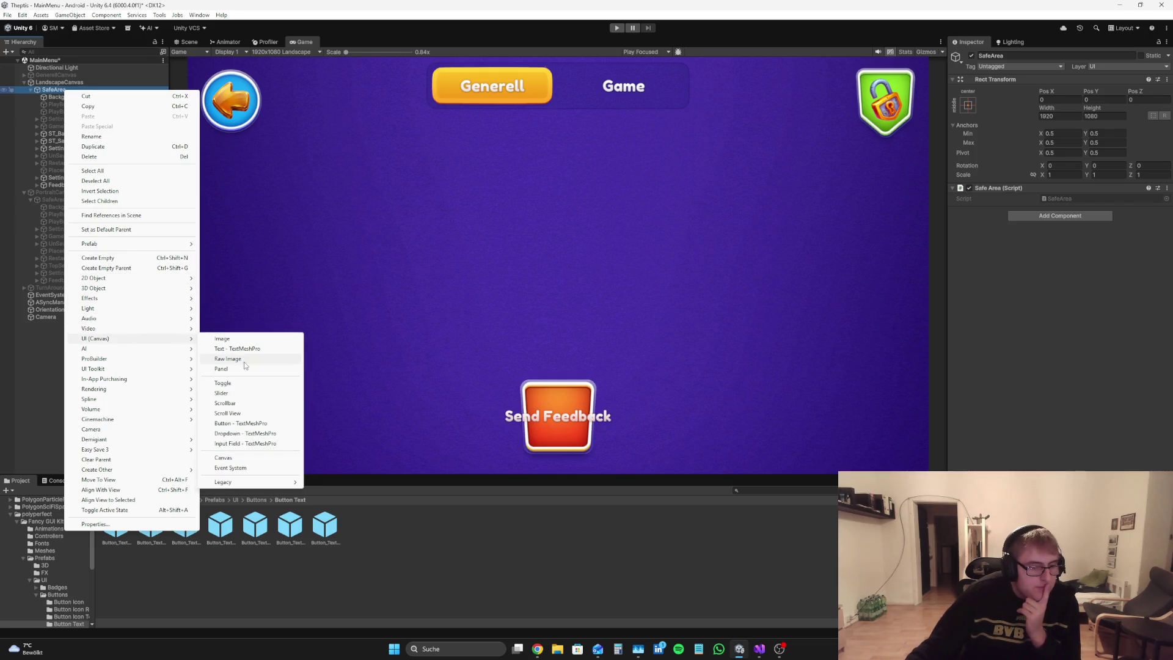
{"action": "left_click", "coordinate": [244, 359]}
{"action": "left_click", "coordinate": [1061, 58]}
{"action": "key", "text": "BackSpace"}
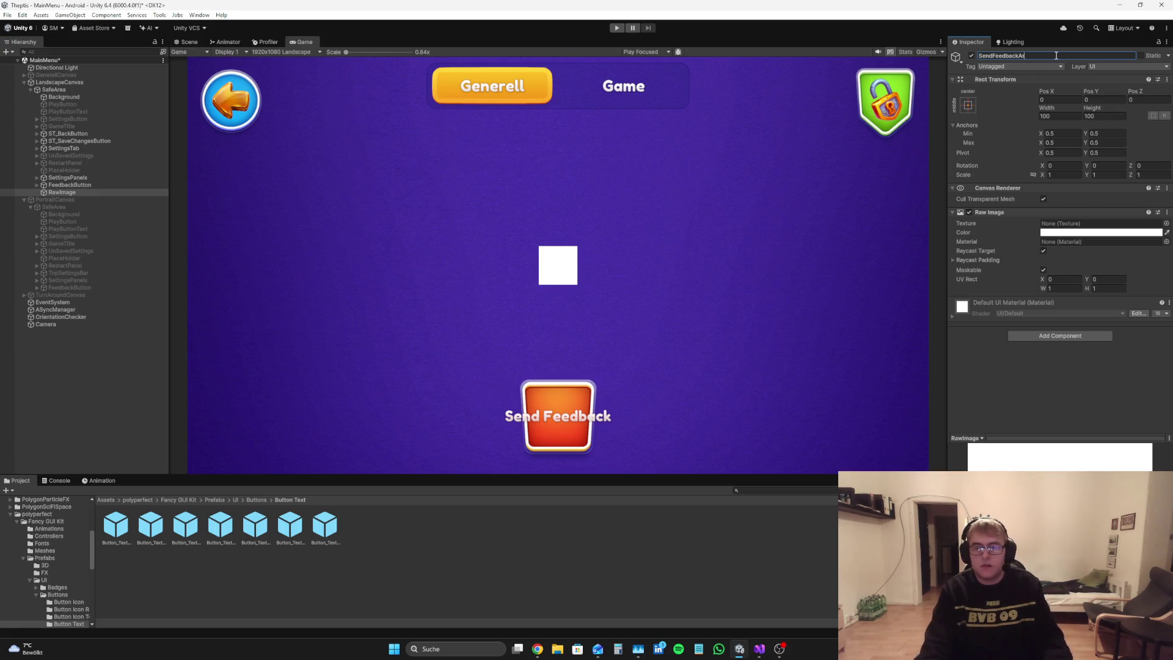
{"action": "left_click", "coordinate": [98, 193]}
Step: Anchor SendFeedbackArea at bottom-center and nest FeedbackButton inside it, centred
{"action": "left_click", "coordinate": [968, 105]}
{"action": "left_click", "coordinate": [1019, 219]}
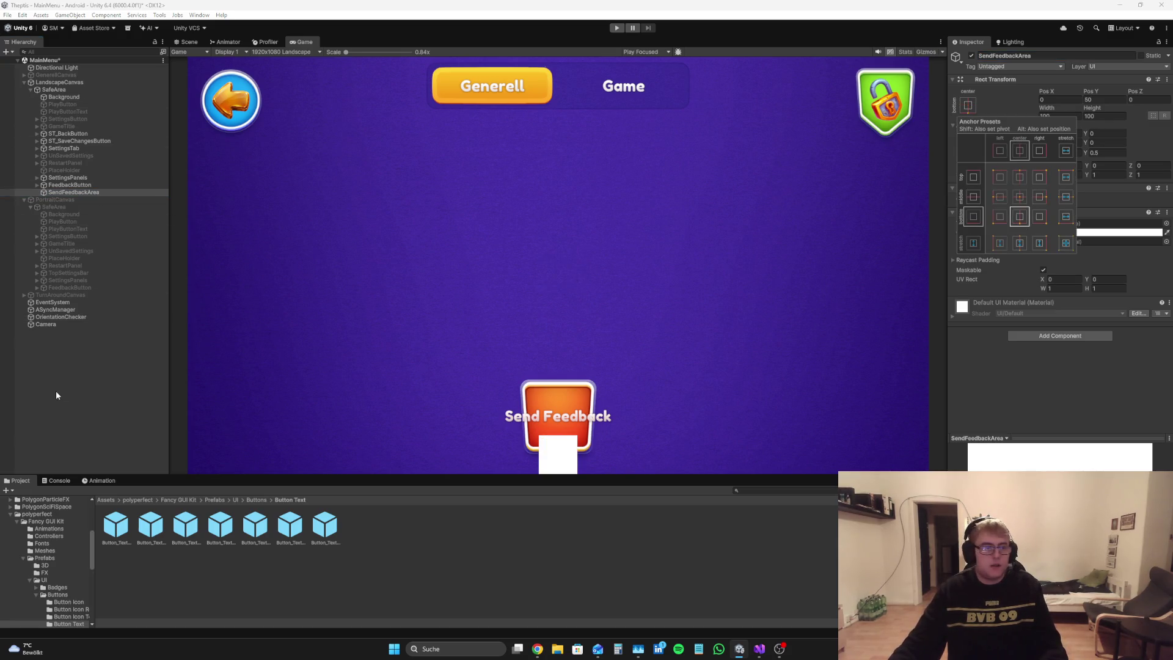
{"action": "left_click", "coordinate": [57, 390]}
{"action": "left_click_drag", "start_coordinate": [73, 192], "coordinate": [102, 199]}
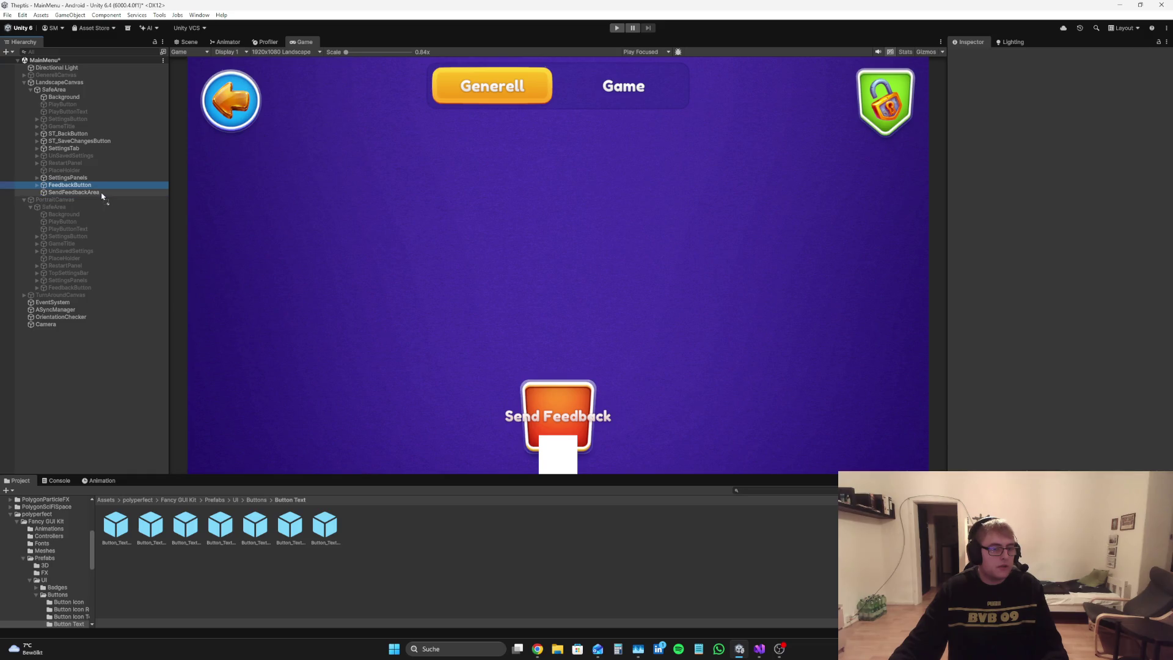
{"action": "left_click", "coordinate": [968, 105]}
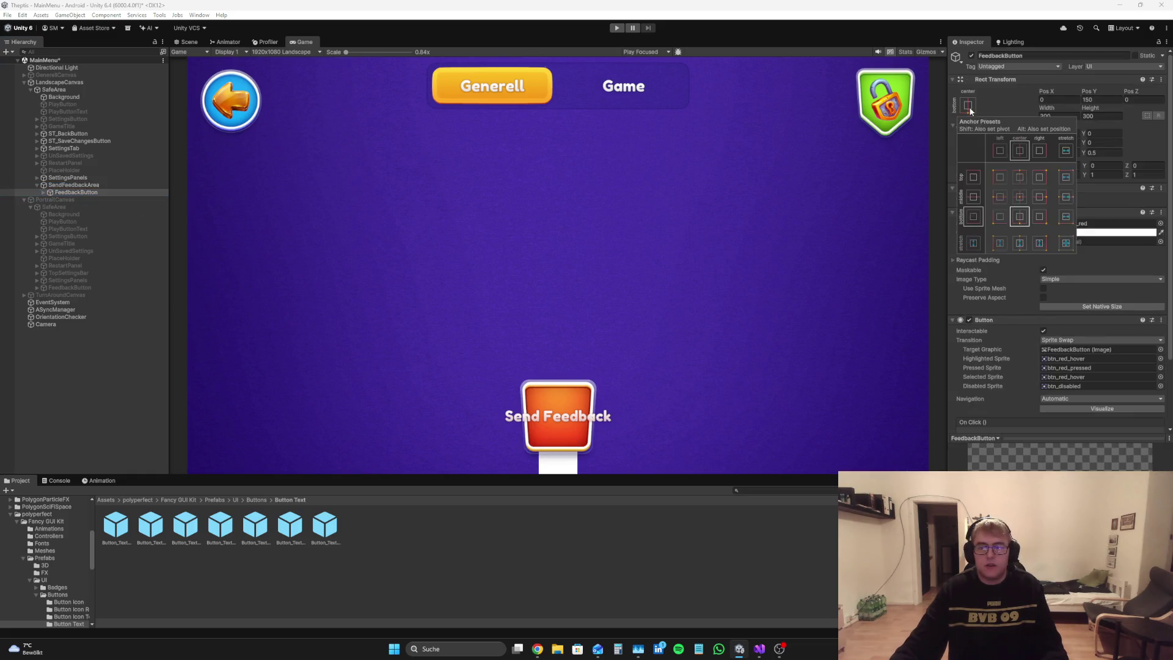
{"action": "left_click", "coordinate": [1019, 197]}
{"action": "left_click", "coordinate": [45, 410]}
Step: Give SendFeedbackArea height 200 at bottom-center (Pos Y 100) and enable SettingsButton
{"action": "left_click", "coordinate": [85, 184]}
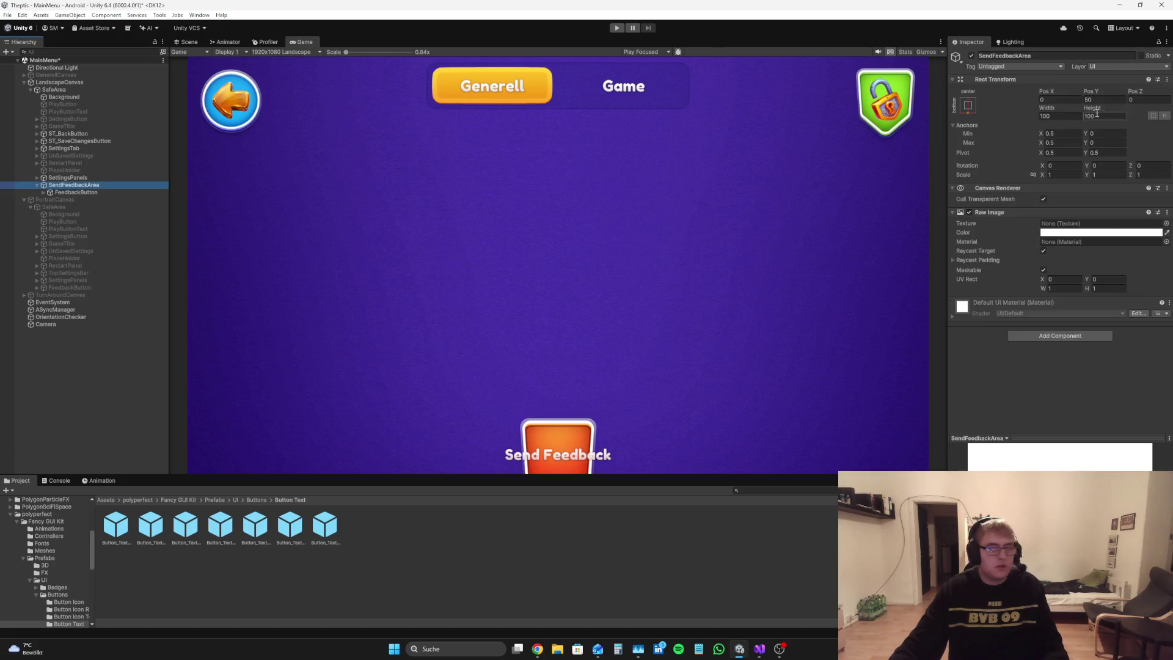
{"action": "left_click_drag", "start_coordinate": [1098, 113], "coordinate": [1121, 114]}
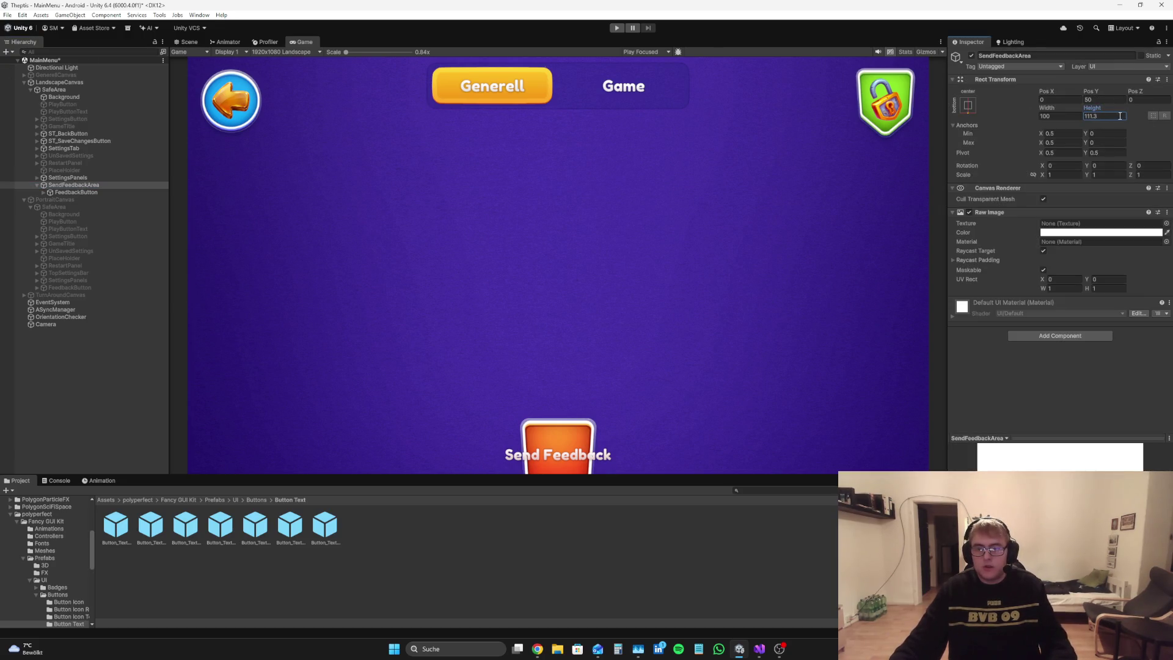
{"action": "type", "text": "150"}
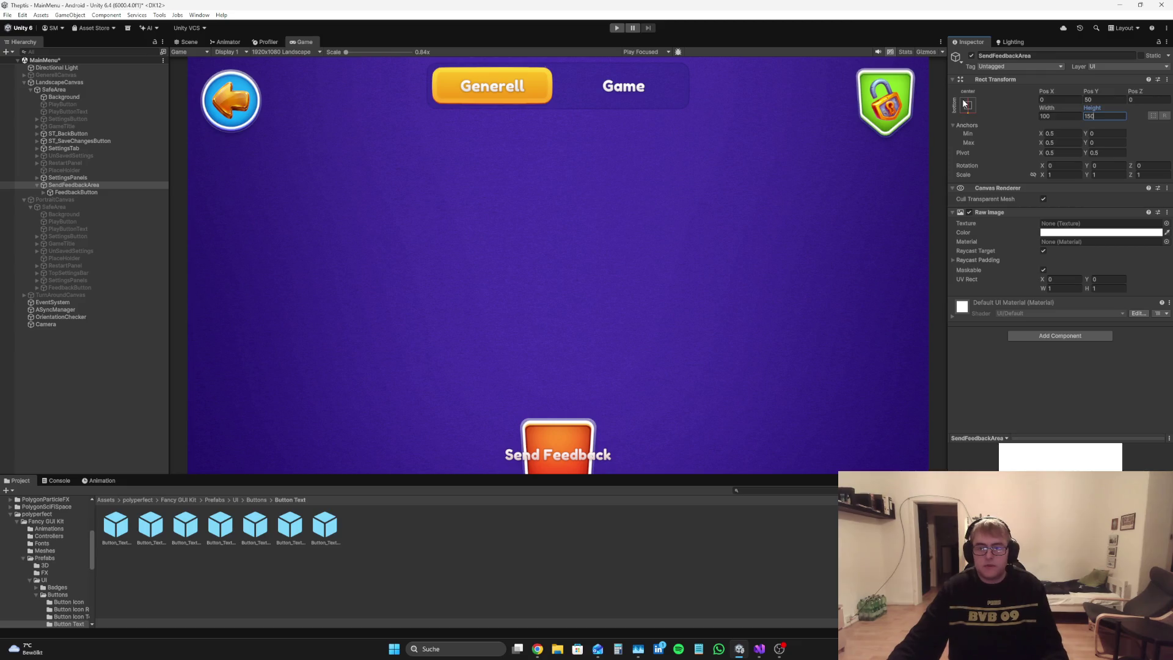
{"action": "left_click", "coordinate": [966, 104]}
{"action": "left_click", "coordinate": [1026, 215], "text": "alt"}
{"action": "left_click", "coordinate": [1117, 120]}
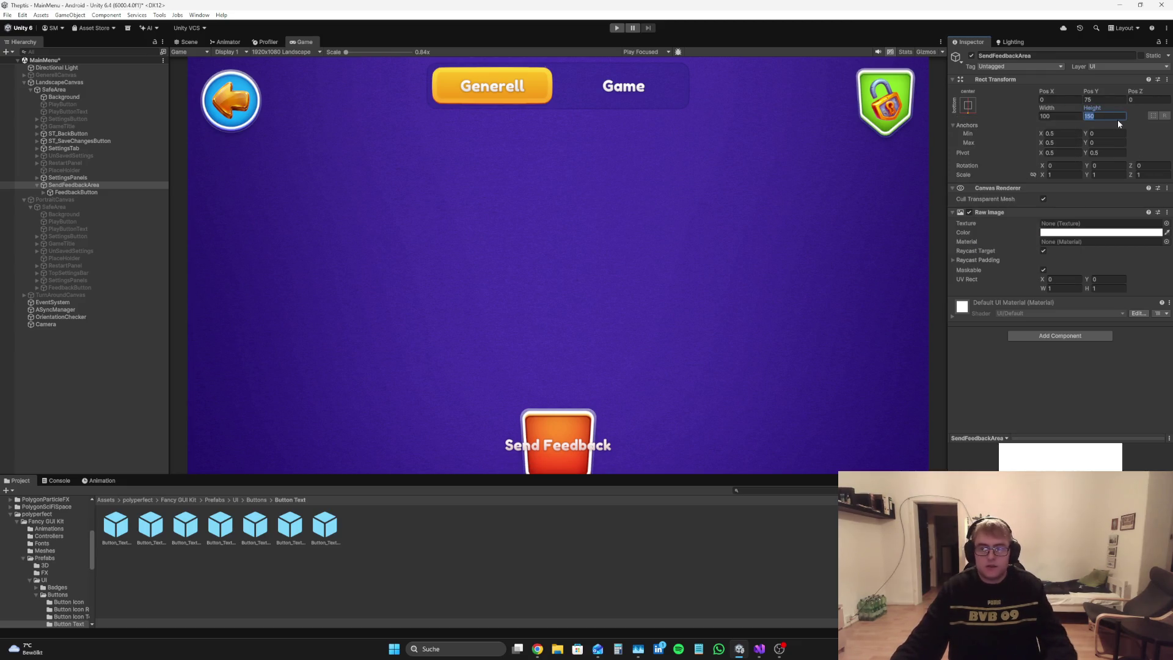
{"action": "type", "text": "200"}
{"action": "left_click", "coordinate": [968, 105]}
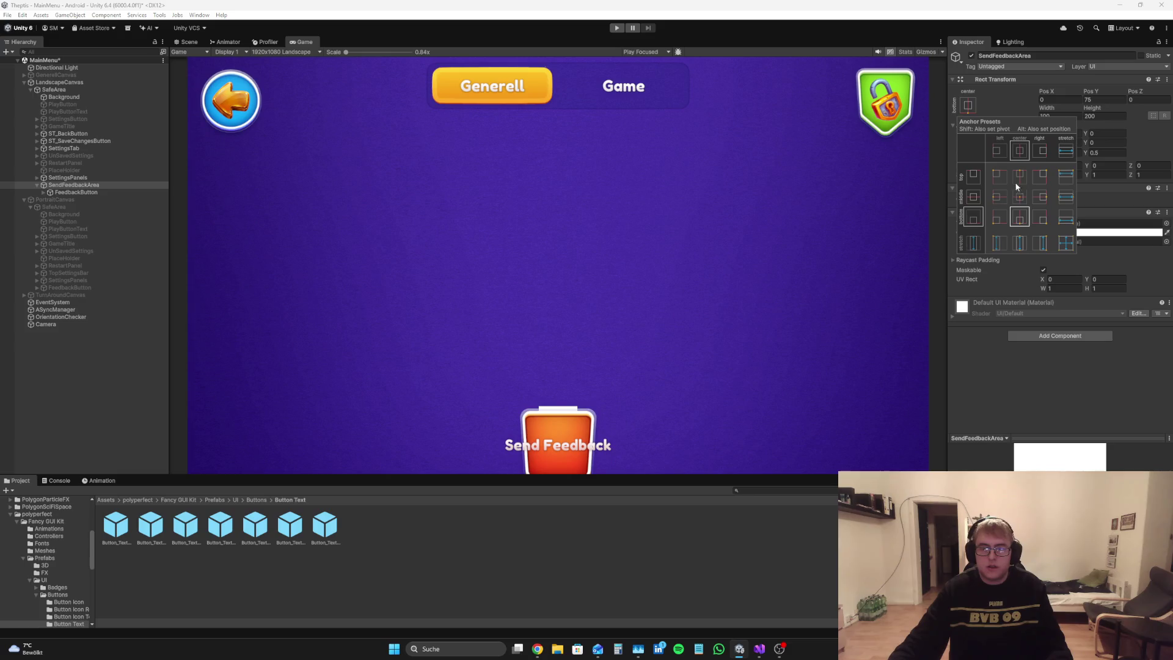
{"action": "left_click", "coordinate": [1020, 216], "text": "alt"}
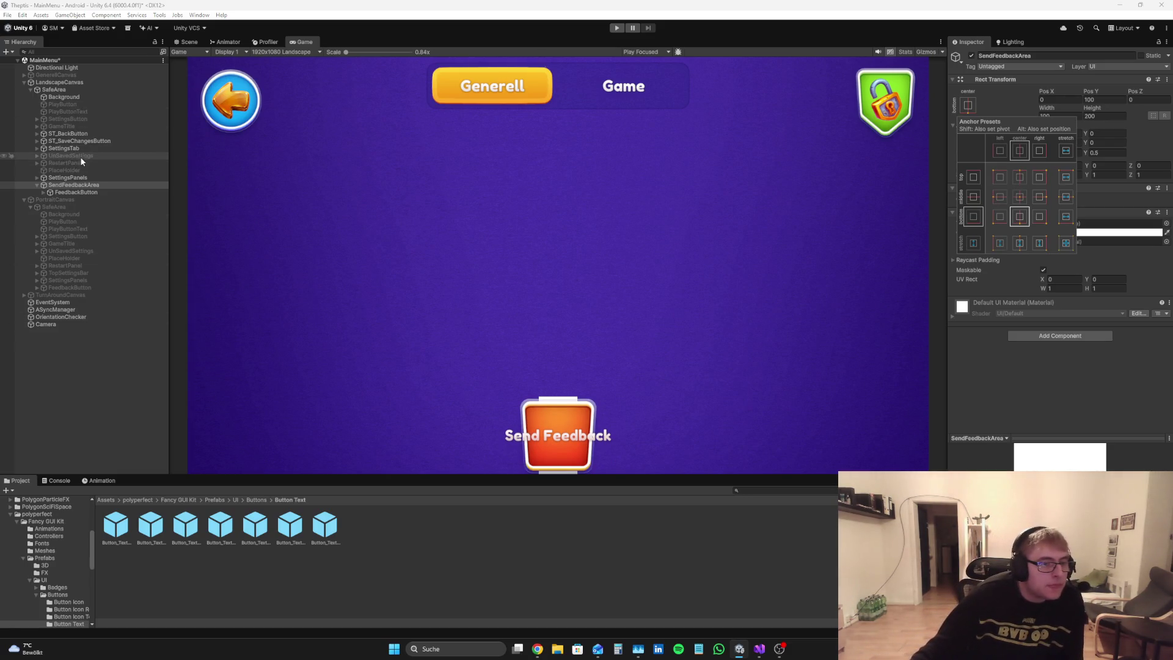
{"action": "left_click", "coordinate": [73, 118]}
{"action": "left_click", "coordinate": [971, 55]}
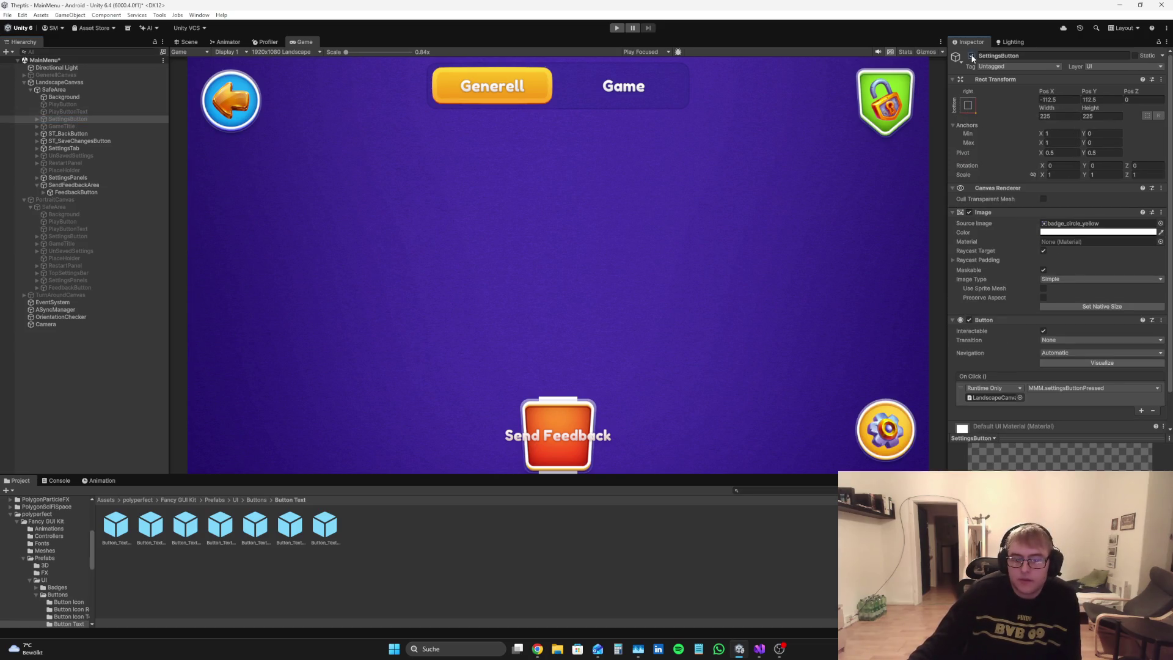
Step: Uncheck Raycast Target on SendFeedbackArea's Raw Image so clicks reach FeedbackButton
{"action": "left_click", "coordinate": [73, 391]}
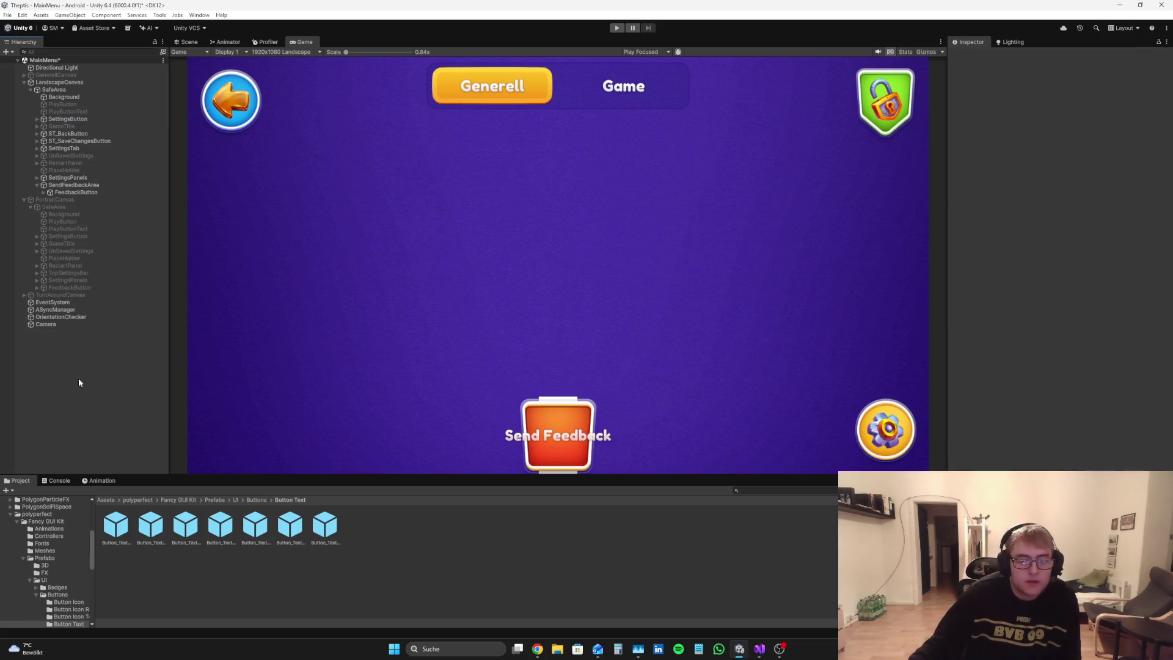
{"action": "left_click", "coordinate": [74, 185]}
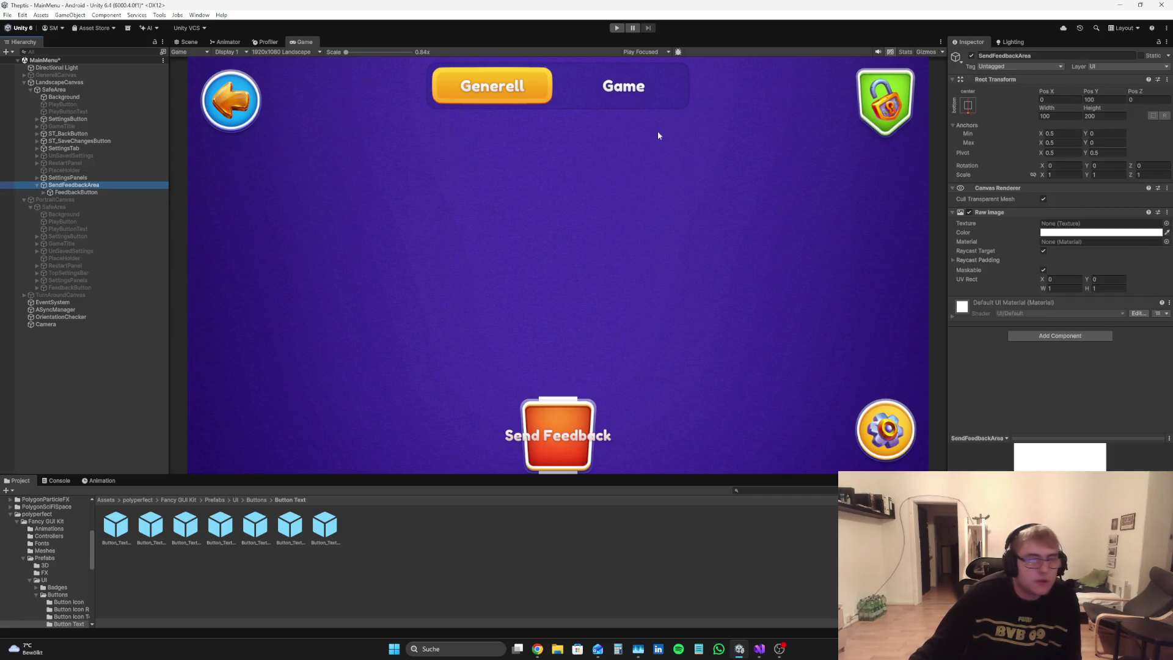
{"action": "left_click", "coordinate": [1100, 232]}
{"action": "left_click", "coordinate": [1165, 226]}
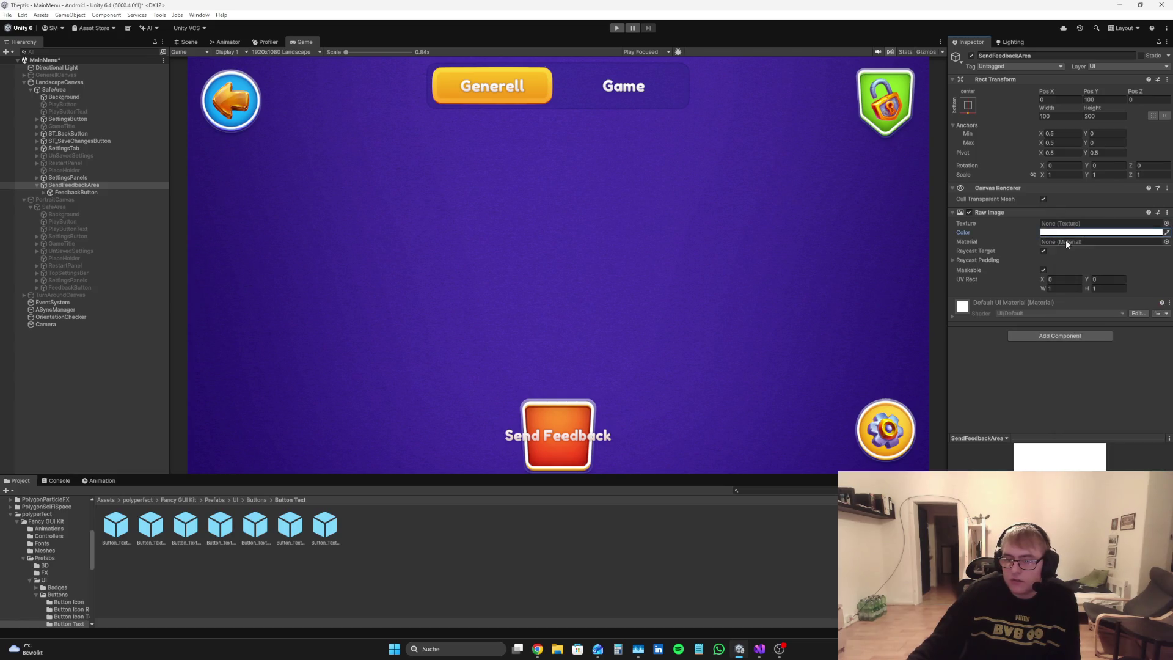
{"action": "left_click", "coordinate": [1044, 251]}
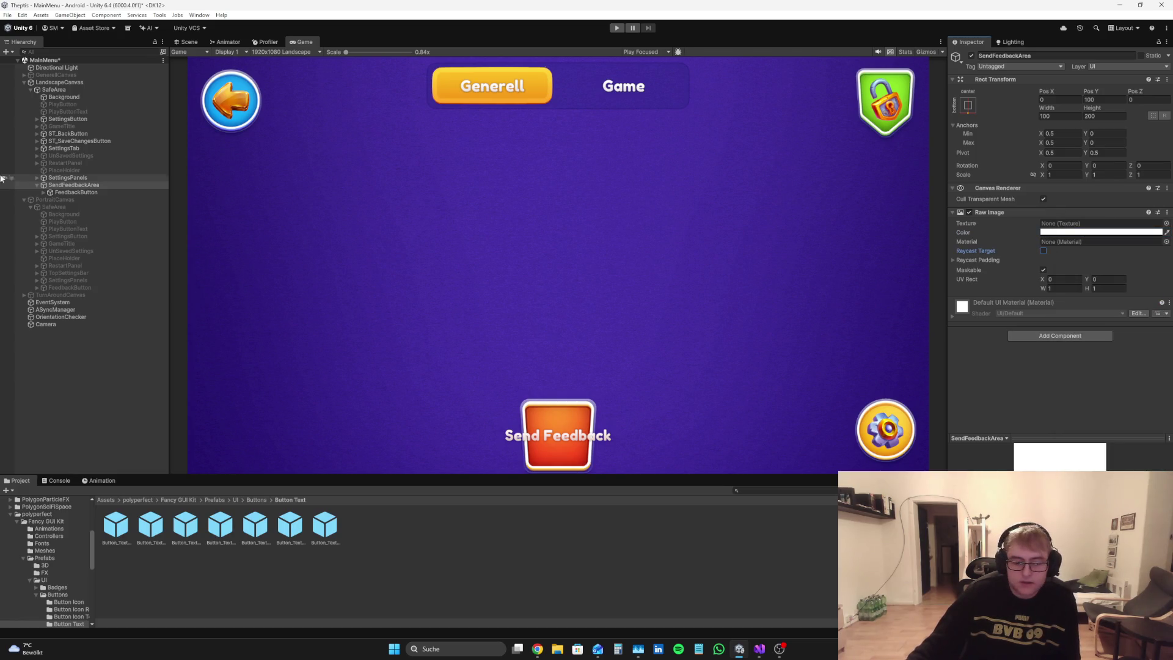
{"action": "left_click", "coordinate": [76, 375]}
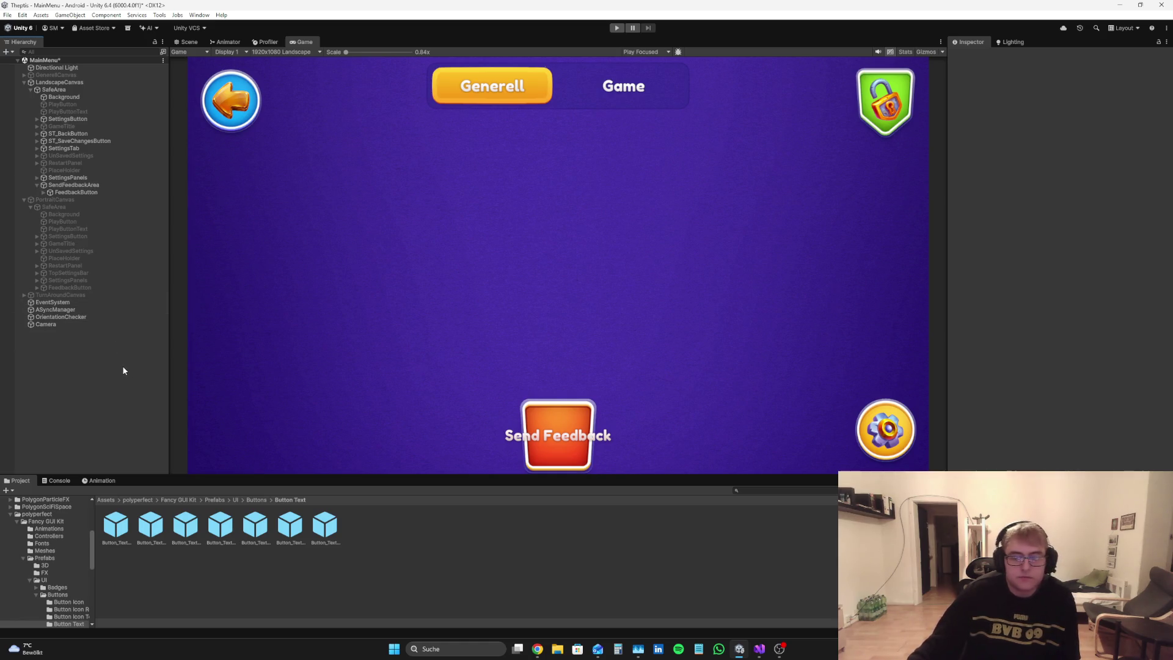
{"action": "left_click", "coordinate": [73, 185]}
{"action": "left_click", "coordinate": [77, 192]}
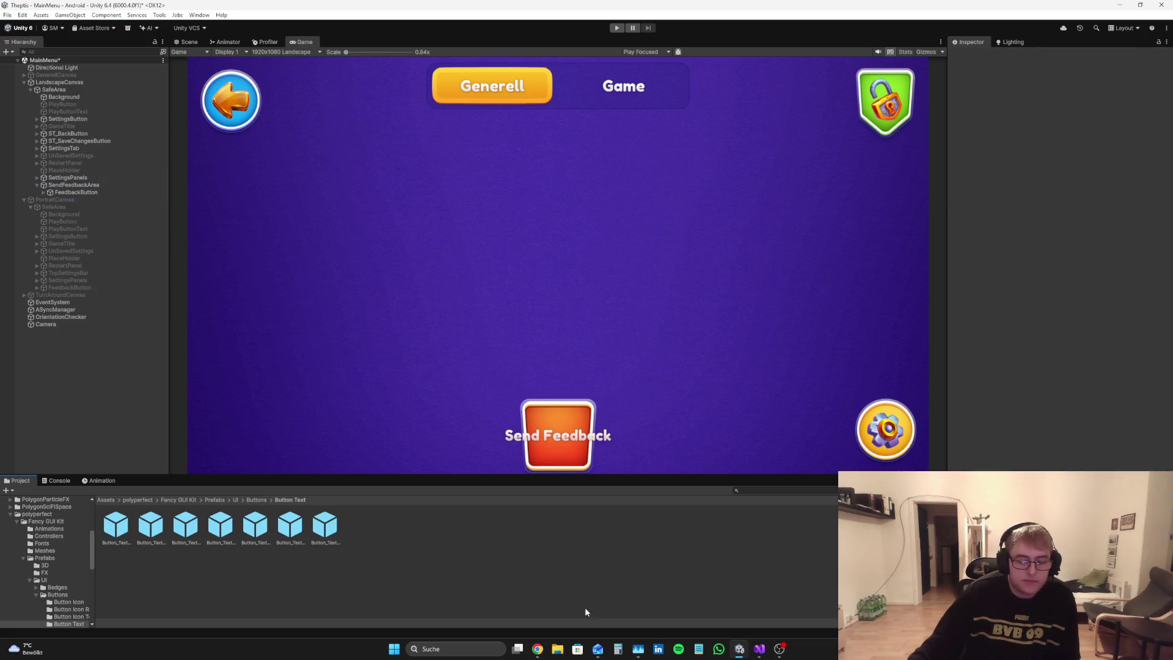
{"action": "left_click", "coordinate": [538, 648]}
Step: Browse the Fancy GUI Kit previews: 3D Icons, Buttons, Badges, Inputs, Others, Panels, Popups, Info Panels, Titles
{"action": "left_click", "coordinate": [503, 499]}
{"action": "left_click", "coordinate": [602, 506]}
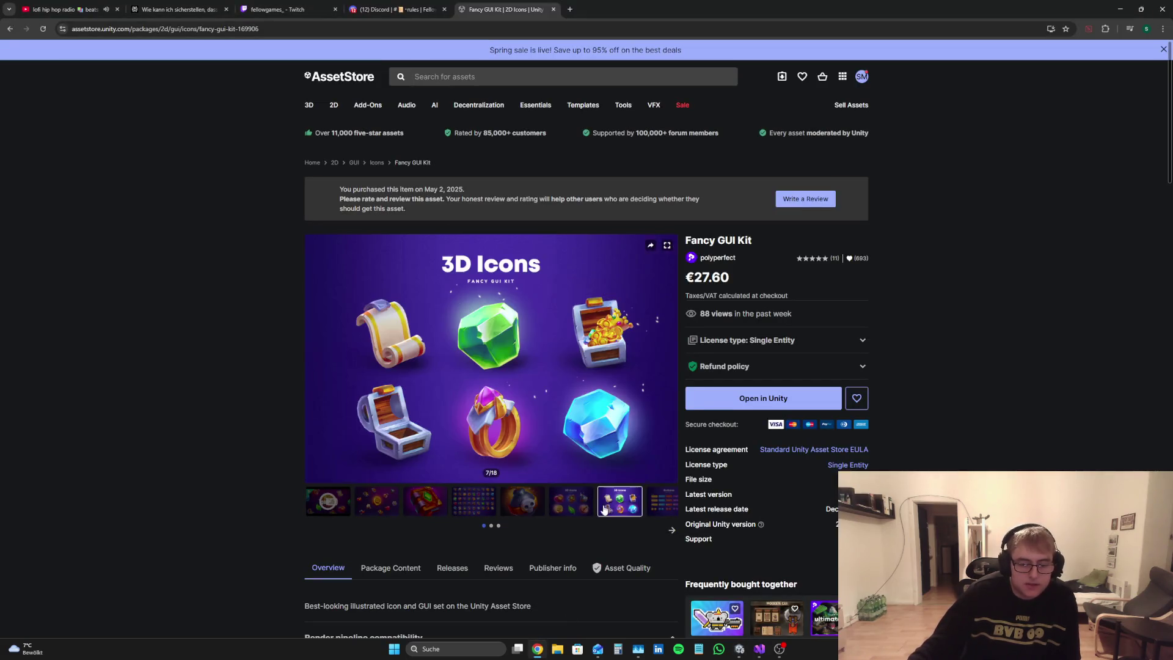
{"action": "left_click", "coordinate": [589, 504]}
{"action": "left_click", "coordinate": [638, 510]}
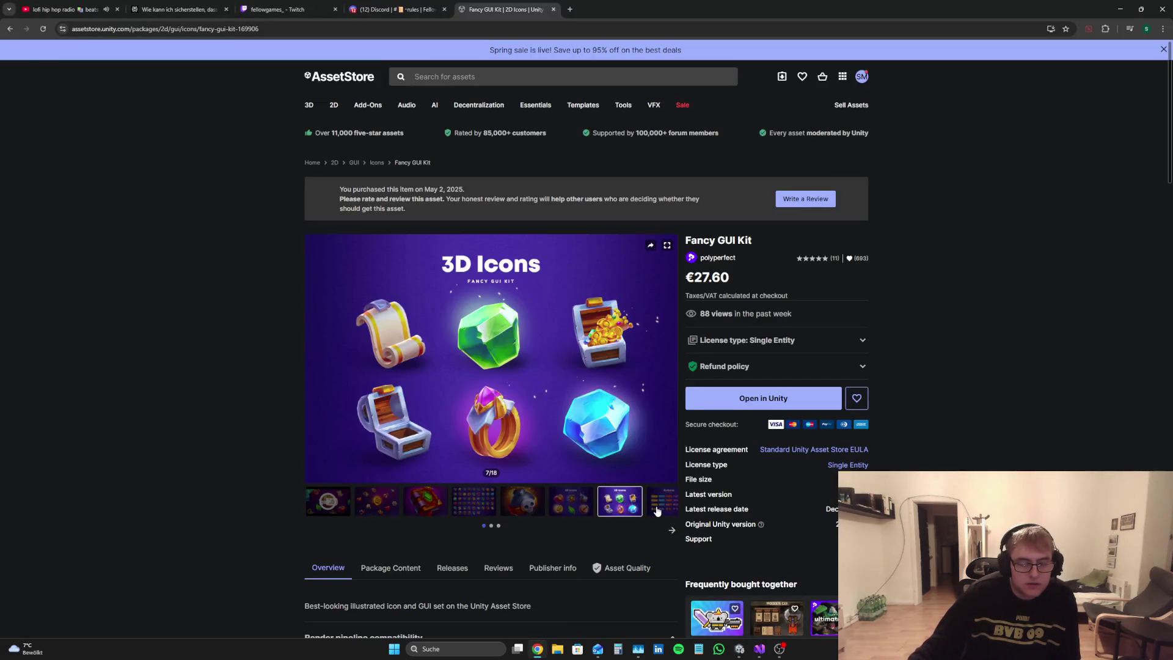
{"action": "left_click", "coordinate": [657, 510]}
{"action": "left_click", "coordinate": [672, 530]}
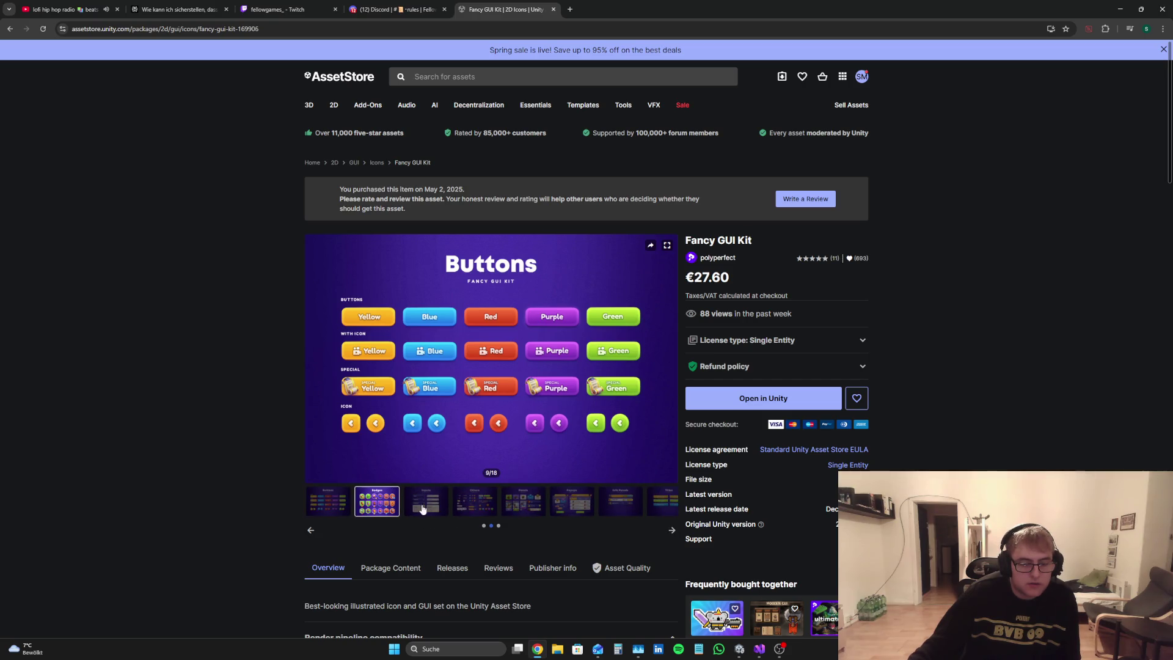
{"action": "left_click", "coordinate": [376, 501]}
{"action": "left_click", "coordinate": [425, 503]}
{"action": "left_click", "coordinate": [475, 505]}
{"action": "left_click", "coordinate": [523, 502]}
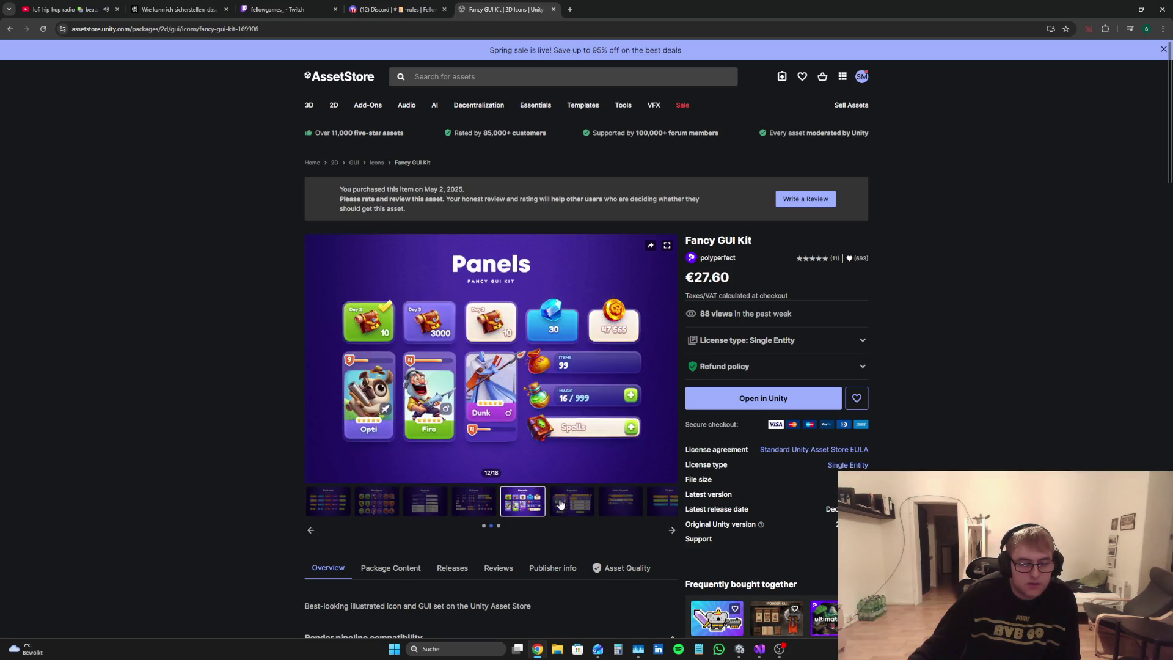
{"action": "left_click", "coordinate": [572, 502]}
{"action": "left_click", "coordinate": [636, 507]}
{"action": "left_click", "coordinate": [671, 530]}
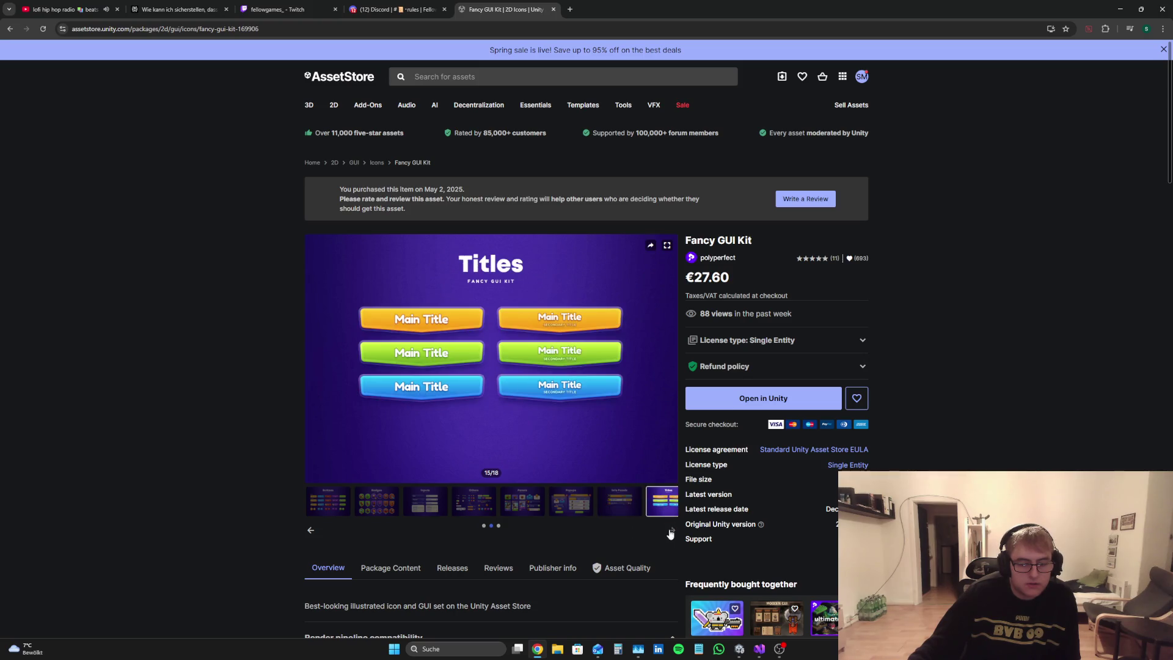
Step: Page to the Player and Misc previews, then view icon grid image 4/18 full size
{"action": "left_click", "coordinate": [674, 533]}
{"action": "left_click", "coordinate": [377, 501]}
{"action": "left_click", "coordinate": [426, 501]}
{"action": "left_click", "coordinate": [376, 501]}
{"action": "left_click", "coordinate": [642, 440]}
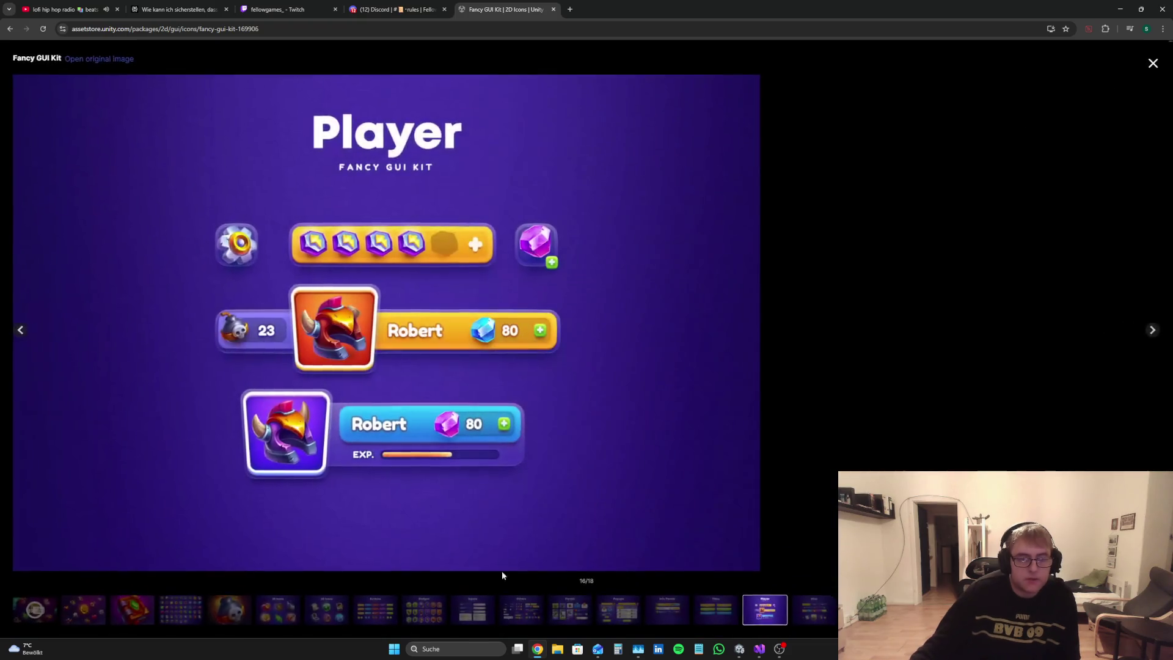
{"action": "left_click", "coordinate": [132, 611]}
{"action": "left_click", "coordinate": [194, 614]}
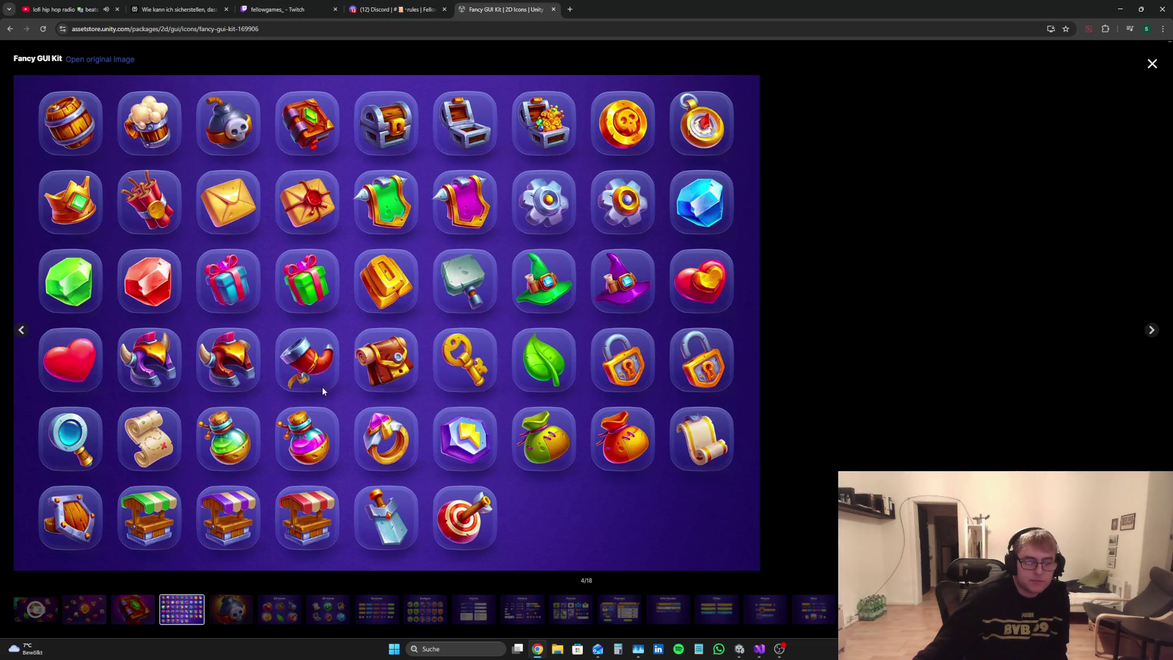
{"action": "key", "text": "alt+Tab"}
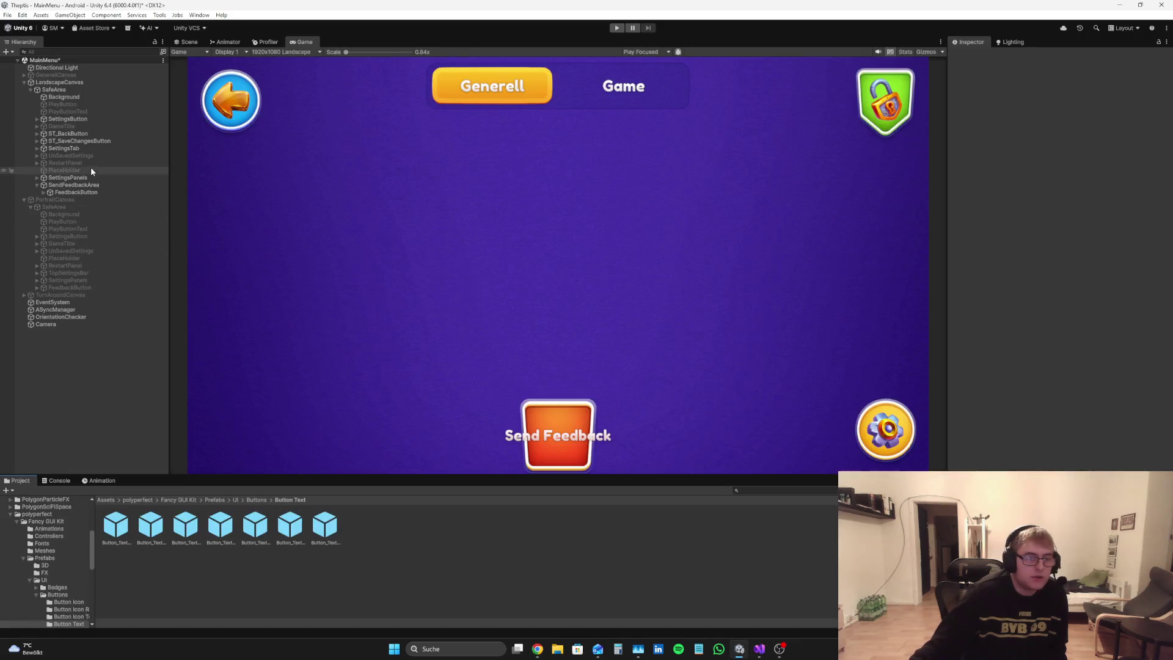
Step: Rotate FeedbackButton upside down with Rotation Z set to 180
{"action": "left_click", "coordinate": [91, 184]}
{"action": "left_click", "coordinate": [91, 192]}
{"action": "left_click_drag", "start_coordinate": [1135, 166], "coordinate": [506, 181]}
{"action": "left_click_drag", "start_coordinate": [1147, 164], "coordinate": [1136, 160]}
{"action": "type", "text": "180"}
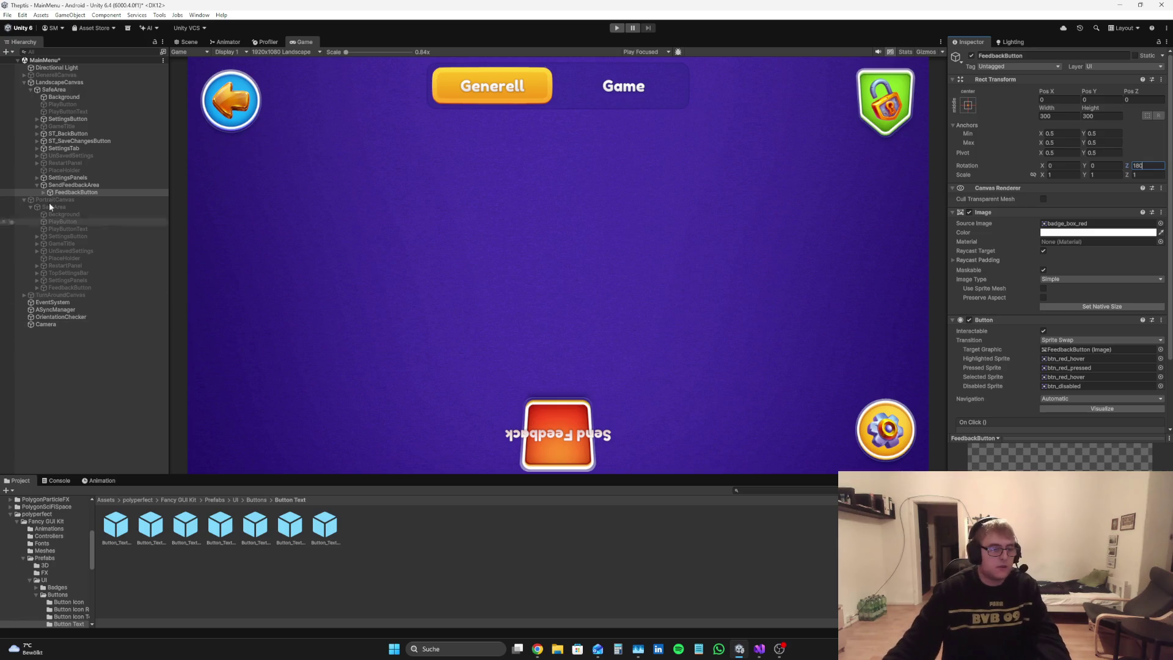
Step: Delete the FeedbackButtonText child from FeedbackButton
{"action": "left_click", "coordinate": [44, 192]}
{"action": "right_click", "coordinate": [61, 200]}
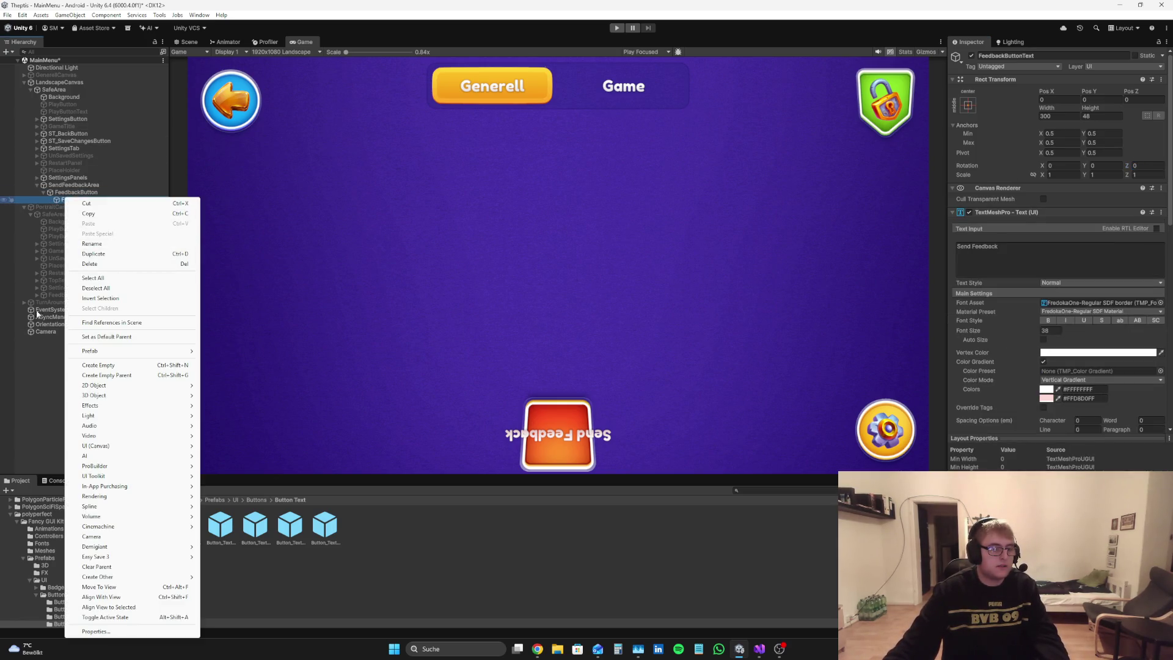
{"action": "left_click", "coordinate": [90, 263]}
Step: Add a UI Image child inside FeedbackButton, deleting a Raw Image created by mistake
{"action": "right_click", "coordinate": [88, 184]}
{"action": "left_click", "coordinate": [75, 193]}
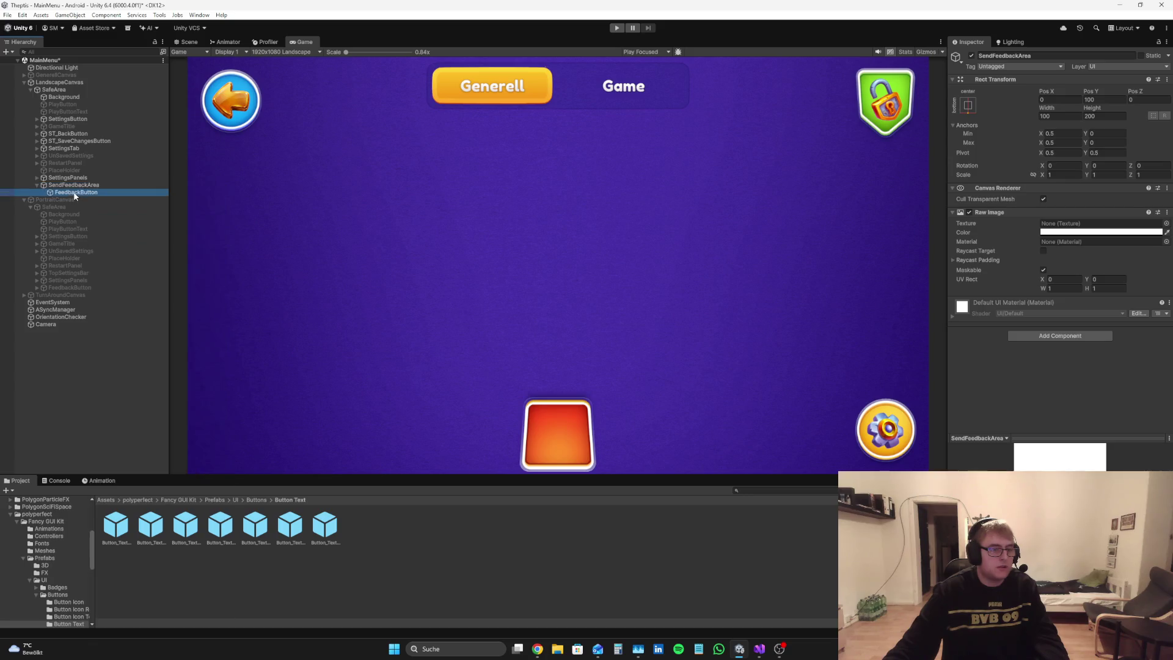
{"action": "right_click", "coordinate": [75, 193]}
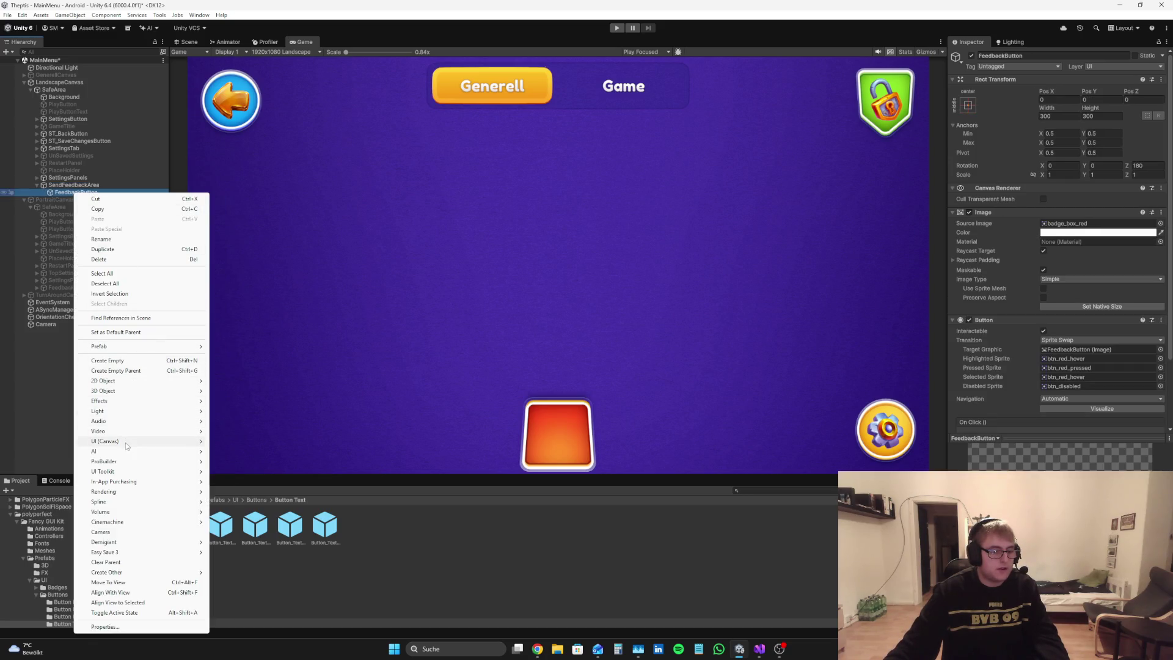
{"action": "mouse_move", "coordinate": [126, 442]}
{"action": "left_click", "coordinate": [243, 463]}
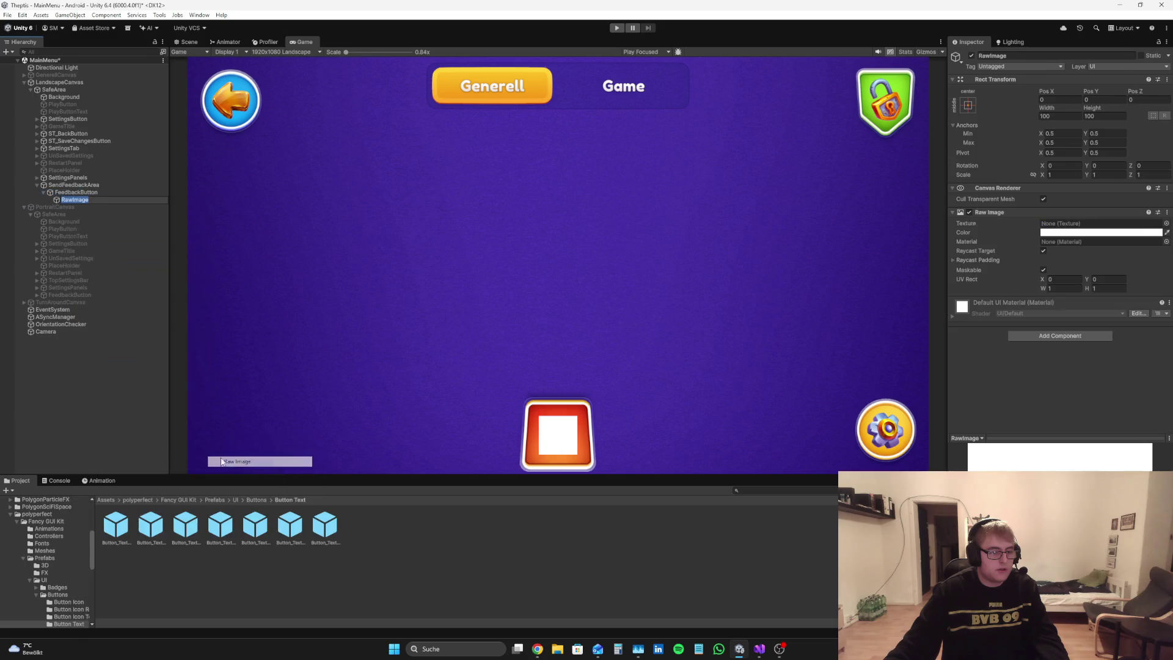
{"action": "right_click", "coordinate": [86, 199]}
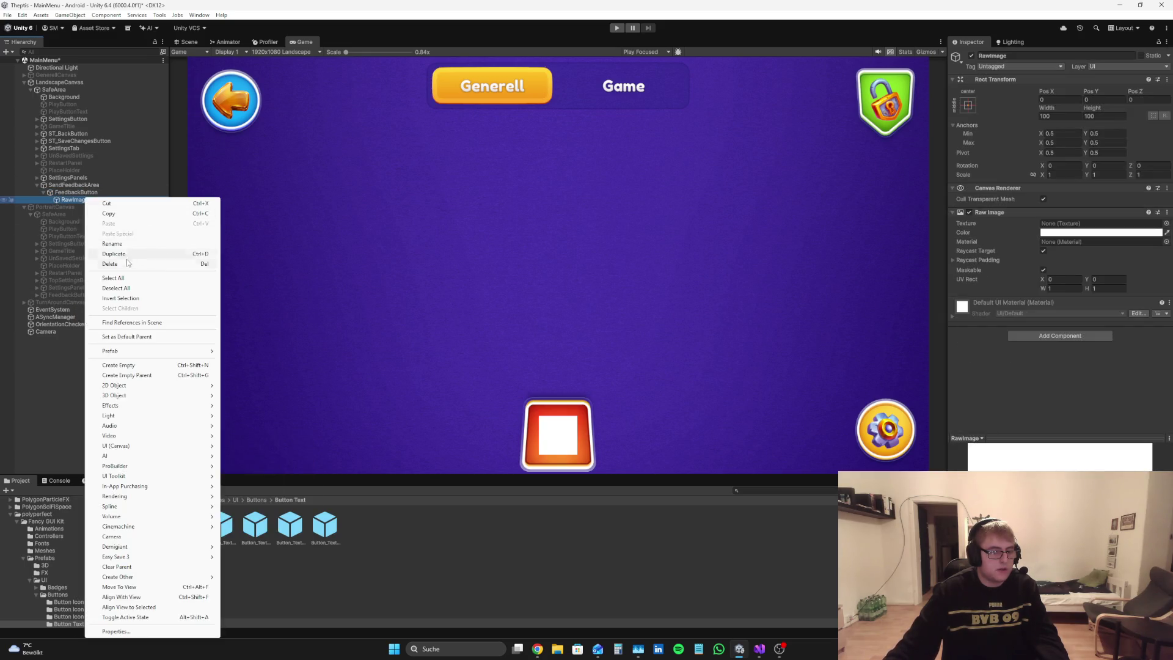
{"action": "left_click", "coordinate": [128, 262]}
{"action": "right_click", "coordinate": [91, 193]}
{"action": "mouse_move", "coordinate": [131, 441]}
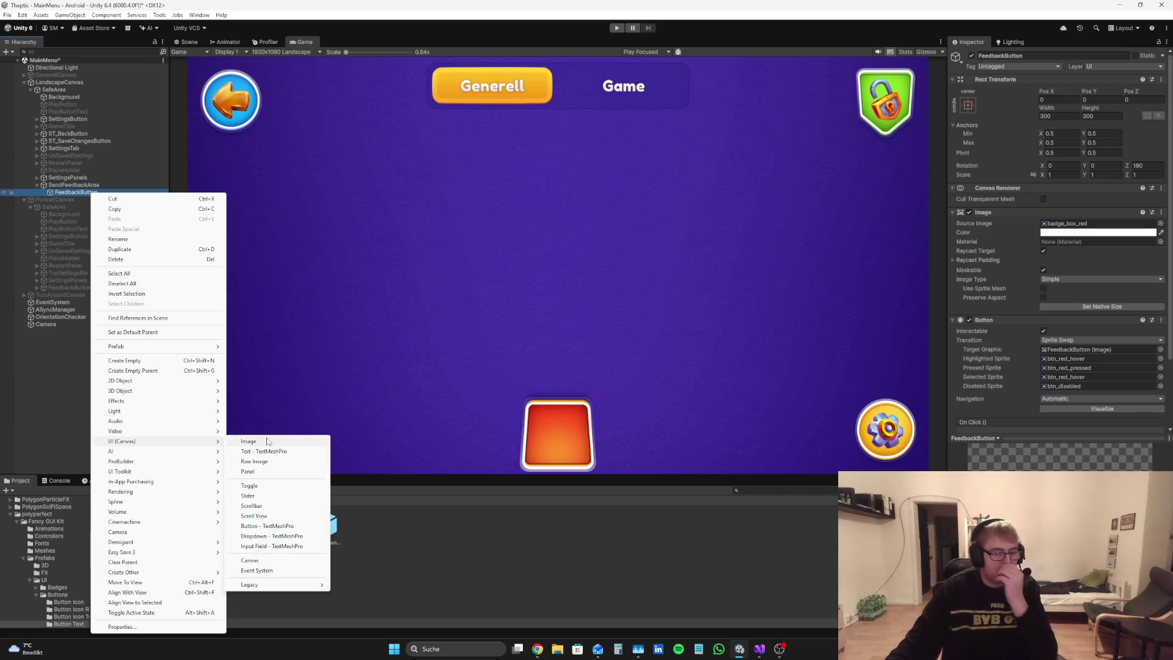
{"action": "left_click", "coordinate": [267, 440]}
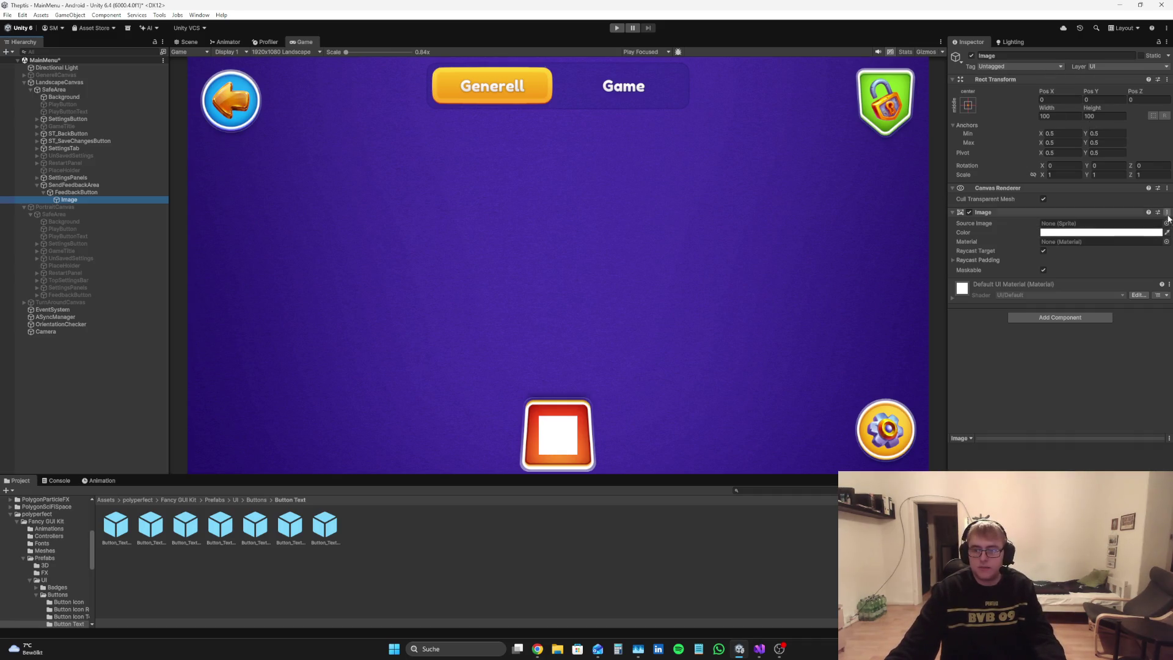
{"action": "left_click", "coordinate": [265, 500]}
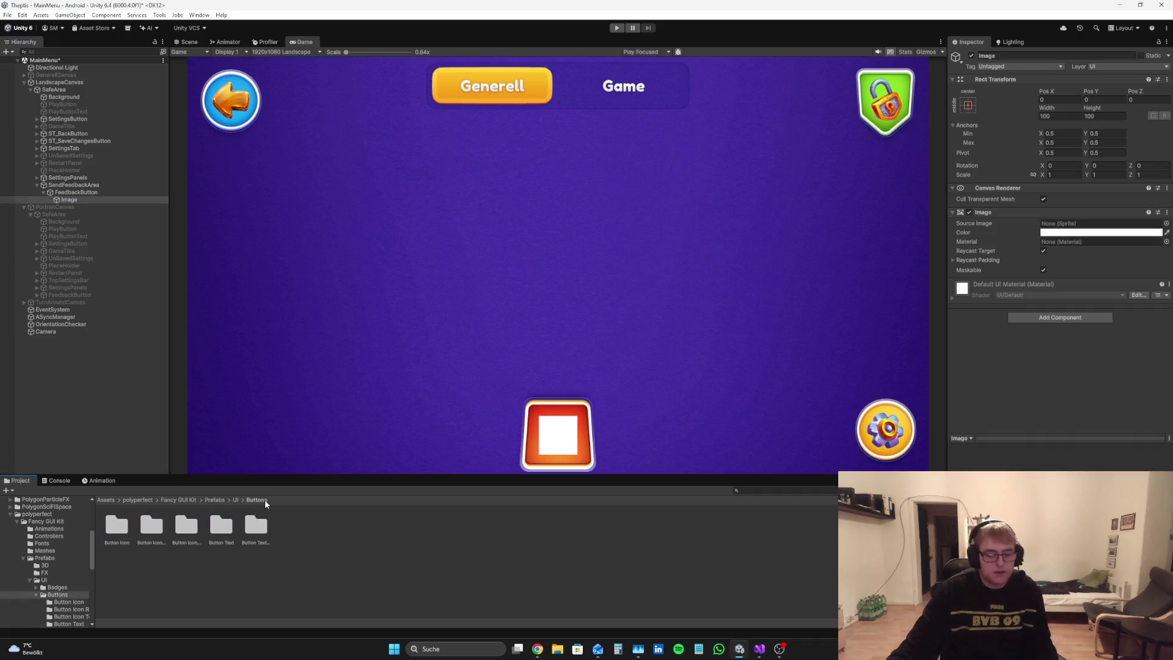
Step: Browse the Fancy GUI Kit Prefabs and UI folders, ending back in the polyperfect folder
{"action": "left_click", "coordinate": [235, 499]}
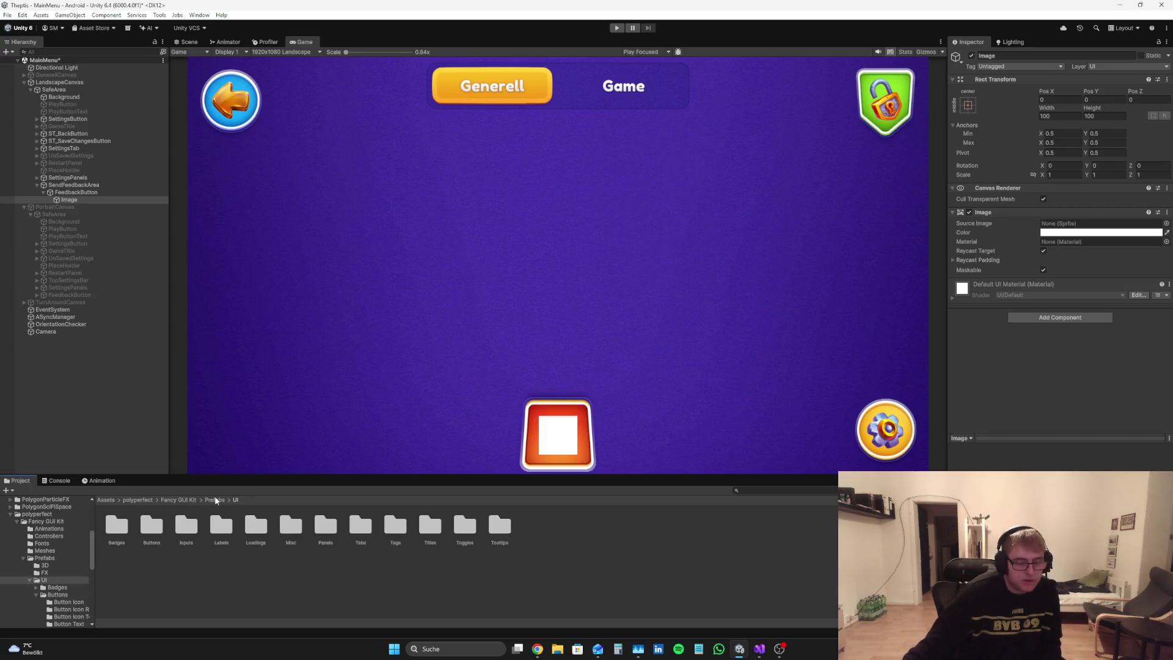
{"action": "left_click", "coordinate": [214, 500]}
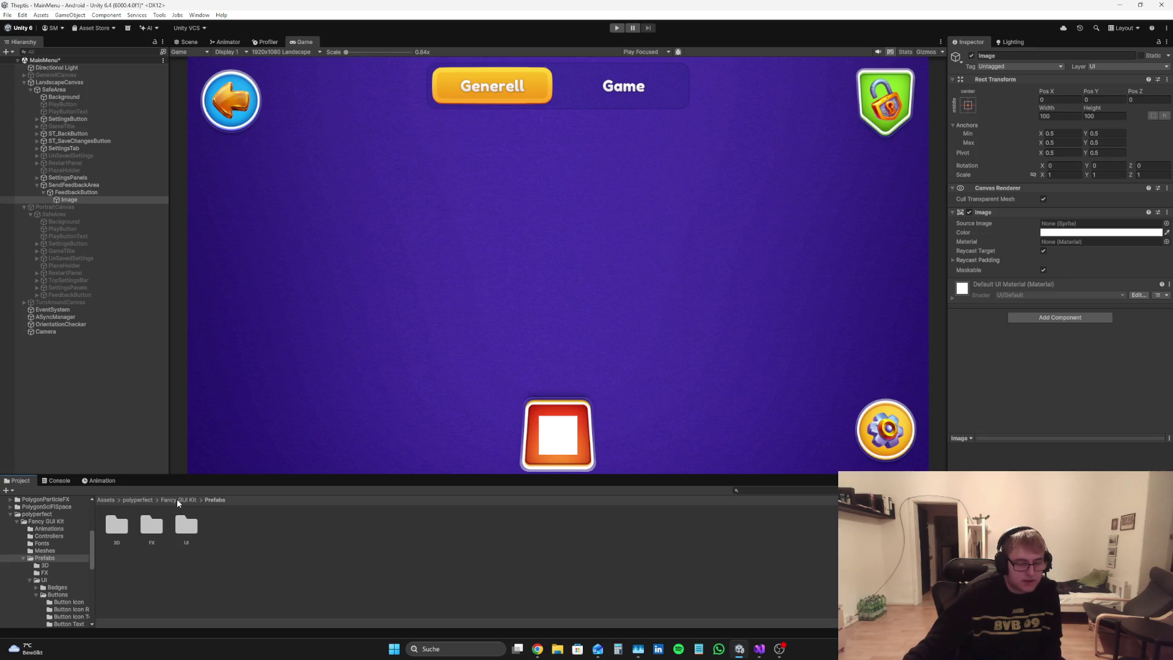
{"action": "double_click", "coordinate": [180, 525]}
{"action": "left_click", "coordinate": [183, 499]}
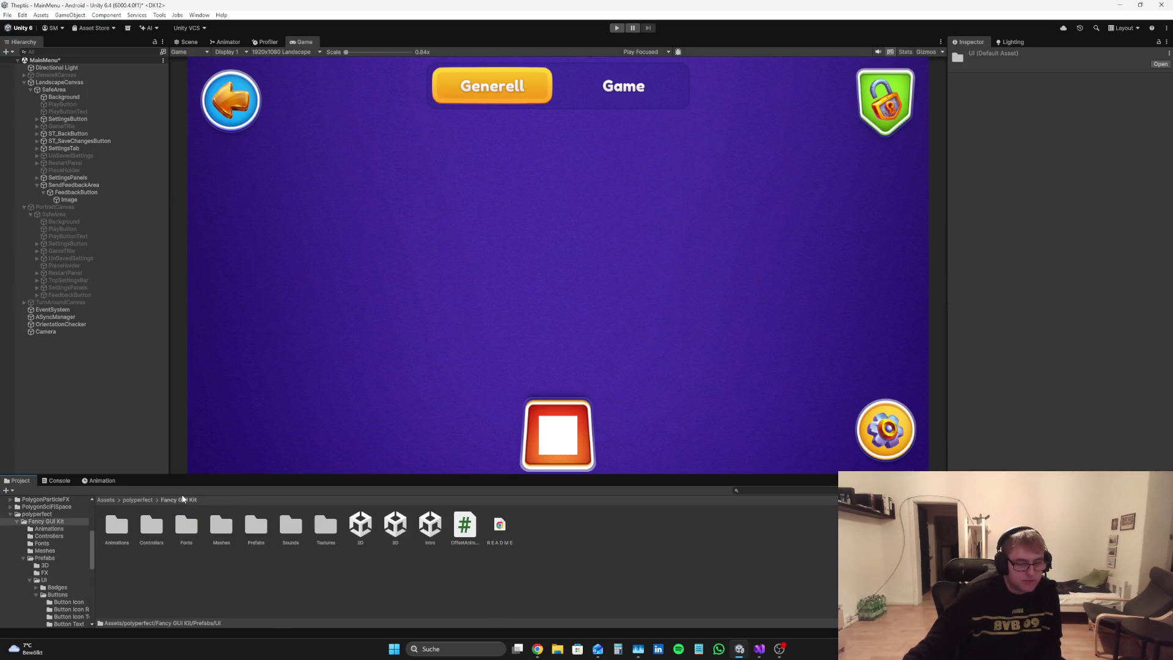
{"action": "key", "text": "BackSpace"}
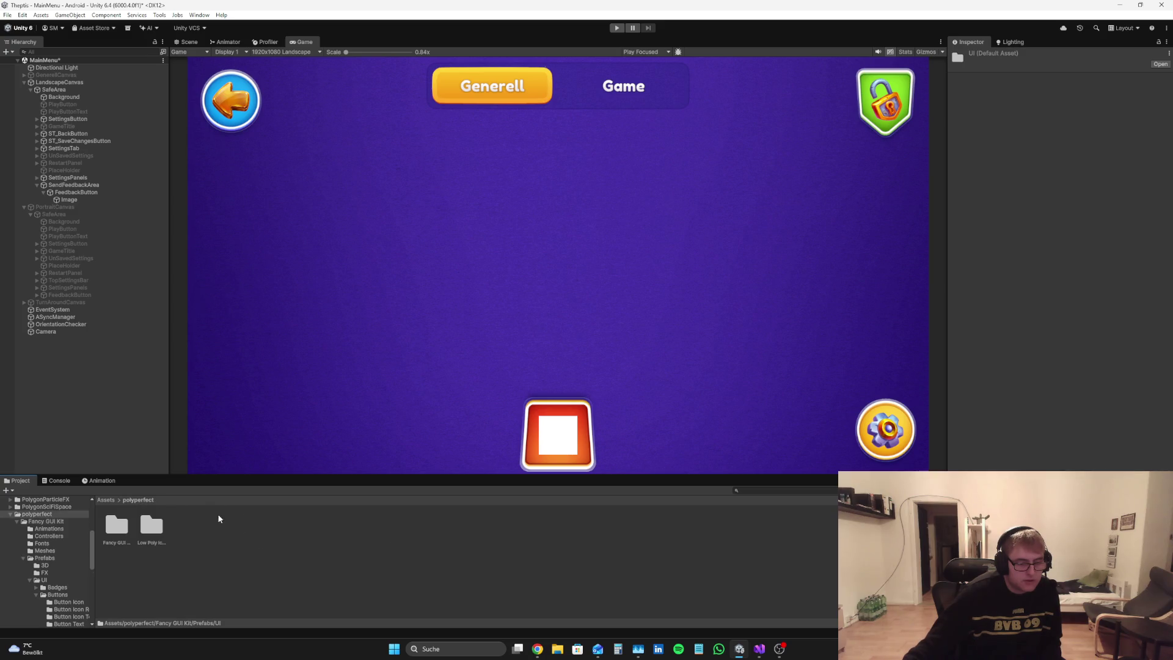
{"action": "double_click", "coordinate": [152, 528]}
{"action": "left_click", "coordinate": [139, 500]}
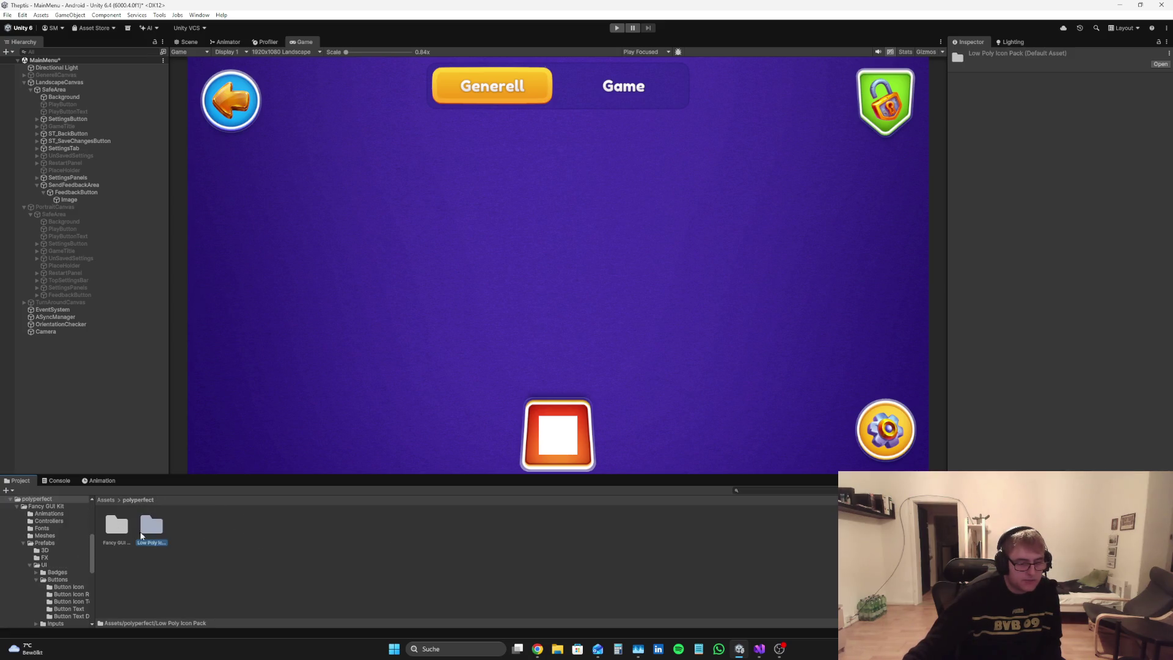
{"action": "double_click", "coordinate": [120, 531]}
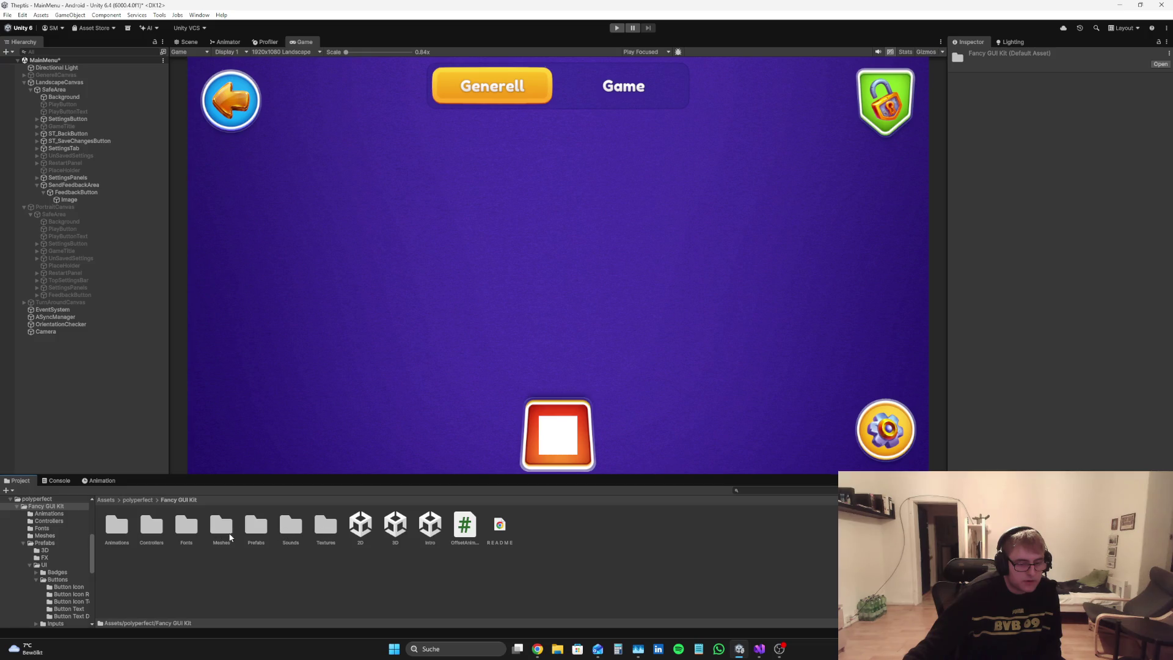
{"action": "double_click", "coordinate": [252, 527]}
{"action": "double_click", "coordinate": [186, 526]}
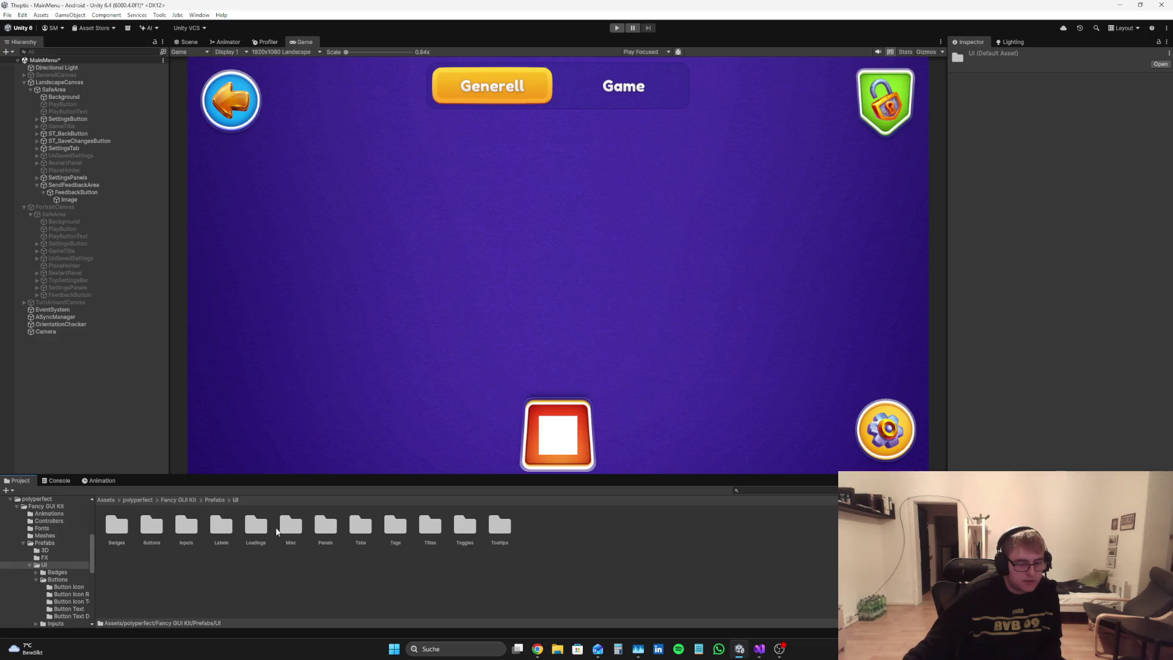
{"action": "left_click", "coordinate": [218, 500]}
{"action": "left_click", "coordinate": [178, 500]}
{"action": "left_click", "coordinate": [141, 500]}
Step: Open Low Poly Icon Pack > Images > _Icons and inspect the icon_horn and icon_scroll sprites
{"action": "double_click", "coordinate": [154, 528]}
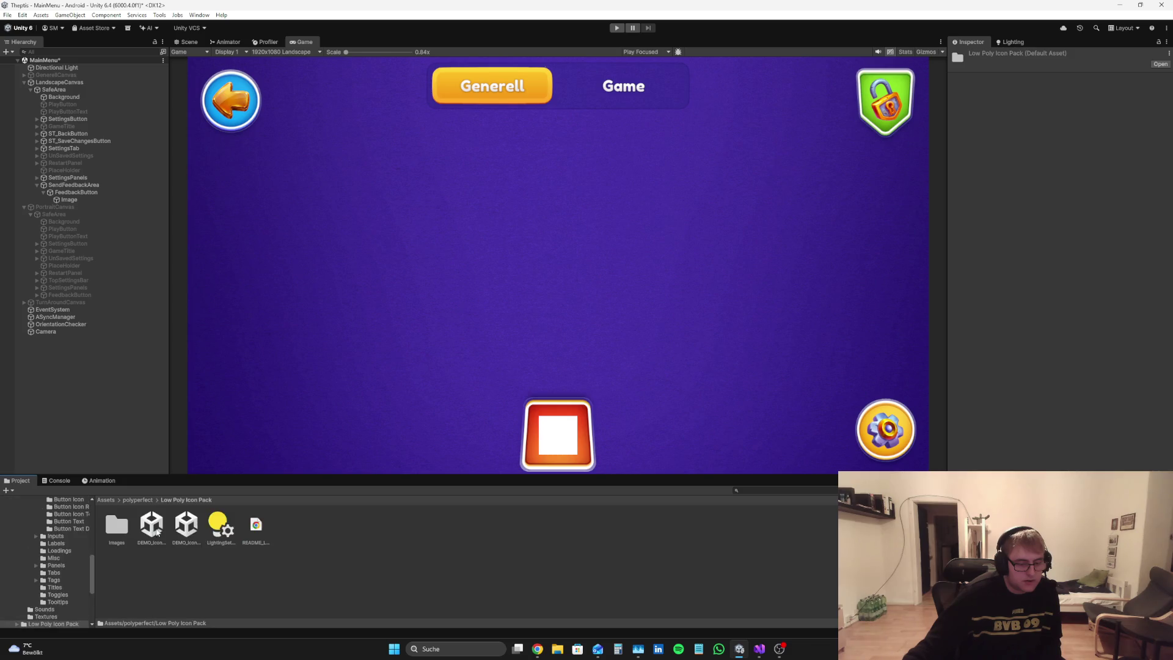
{"action": "double_click", "coordinate": [122, 532]}
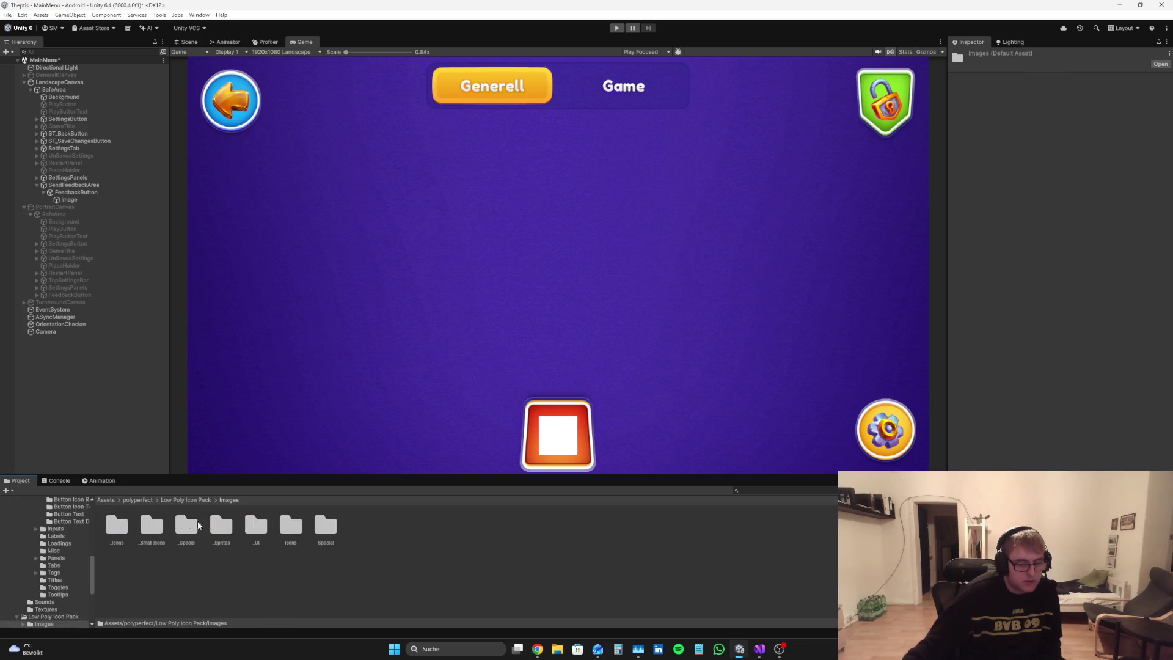
{"action": "double_click", "coordinate": [256, 525]}
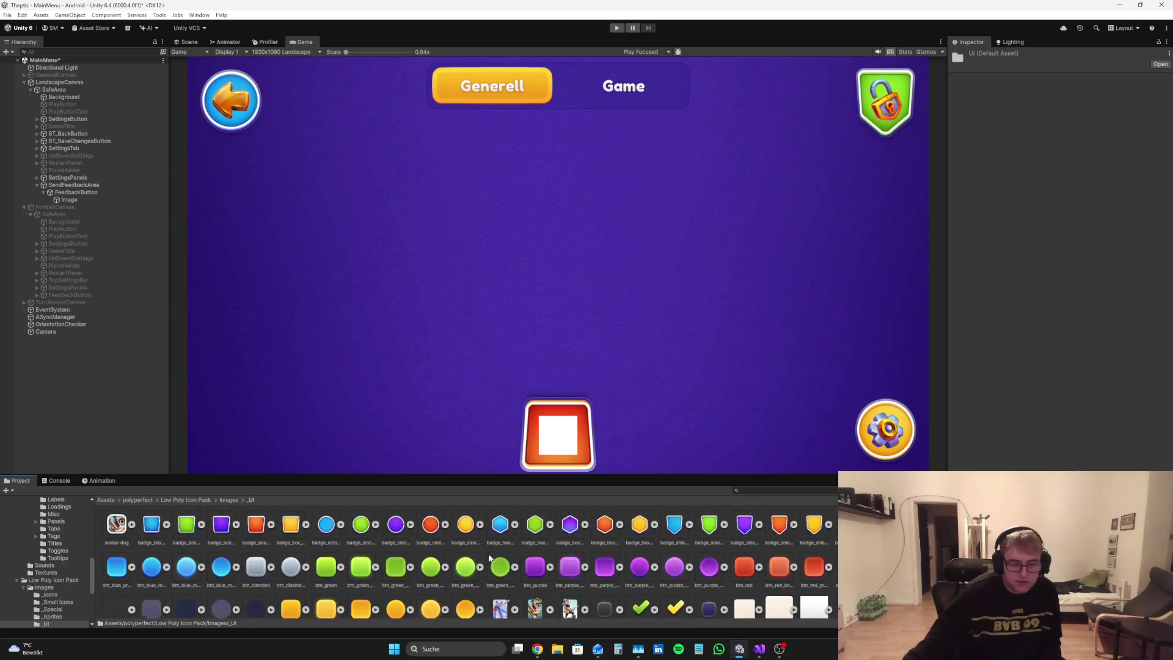
{"action": "left_click", "coordinate": [224, 502]}
{"action": "double_click", "coordinate": [292, 526]}
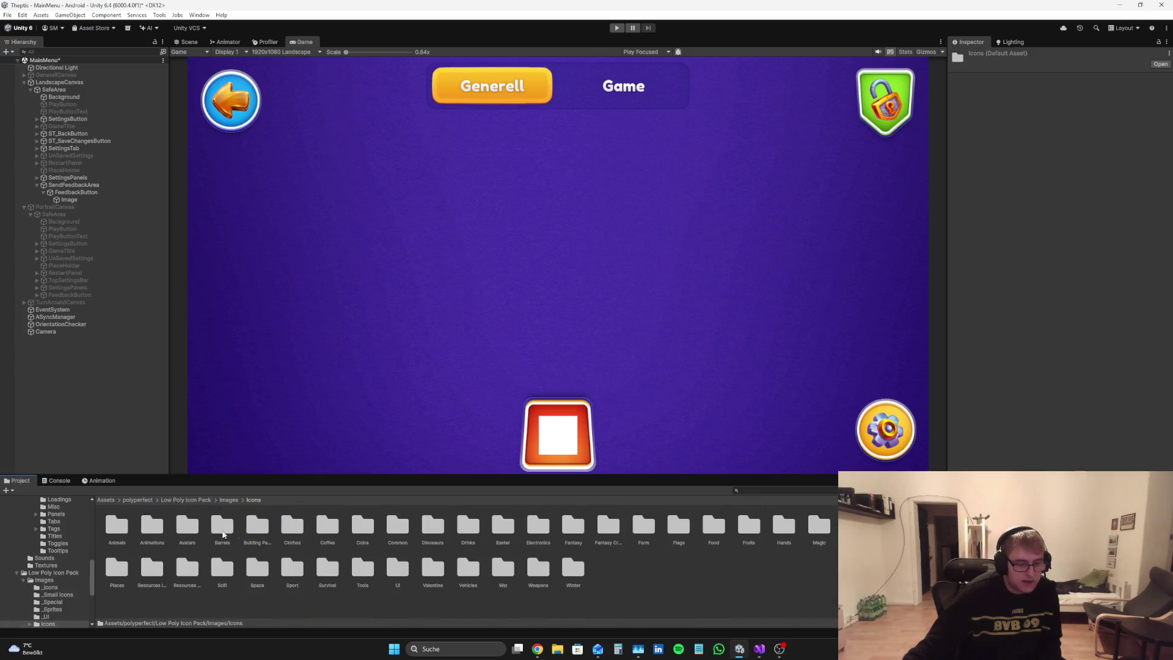
{"action": "left_click", "coordinate": [230, 500]}
{"action": "double_click", "coordinate": [117, 524]}
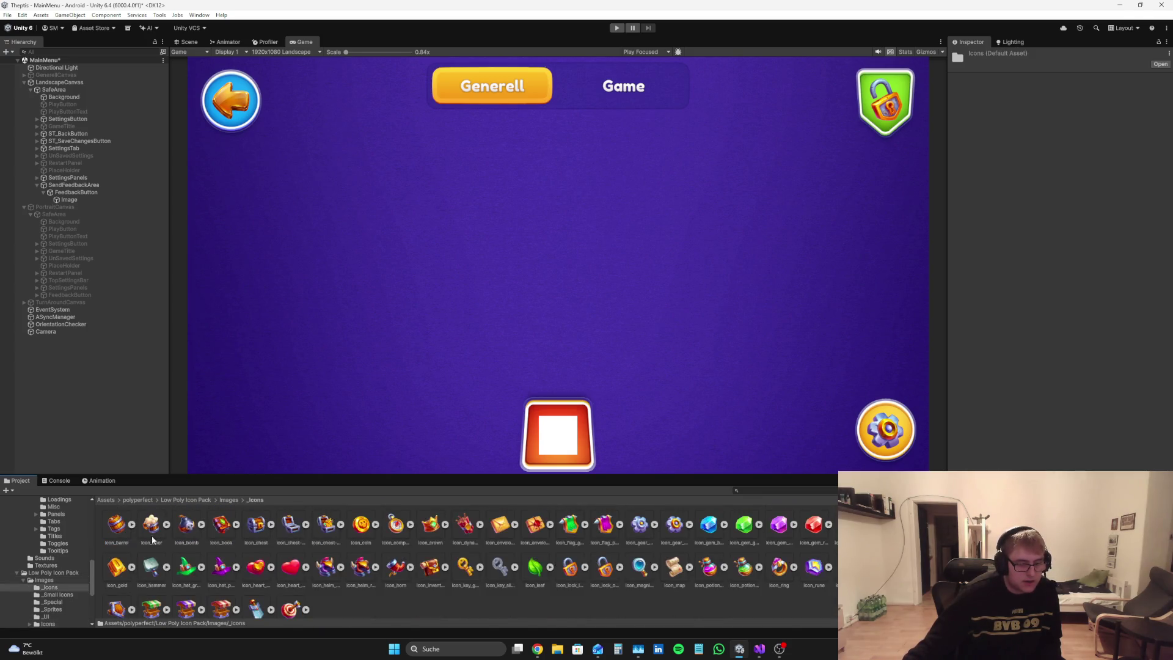
{"action": "left_click", "coordinate": [396, 567]}
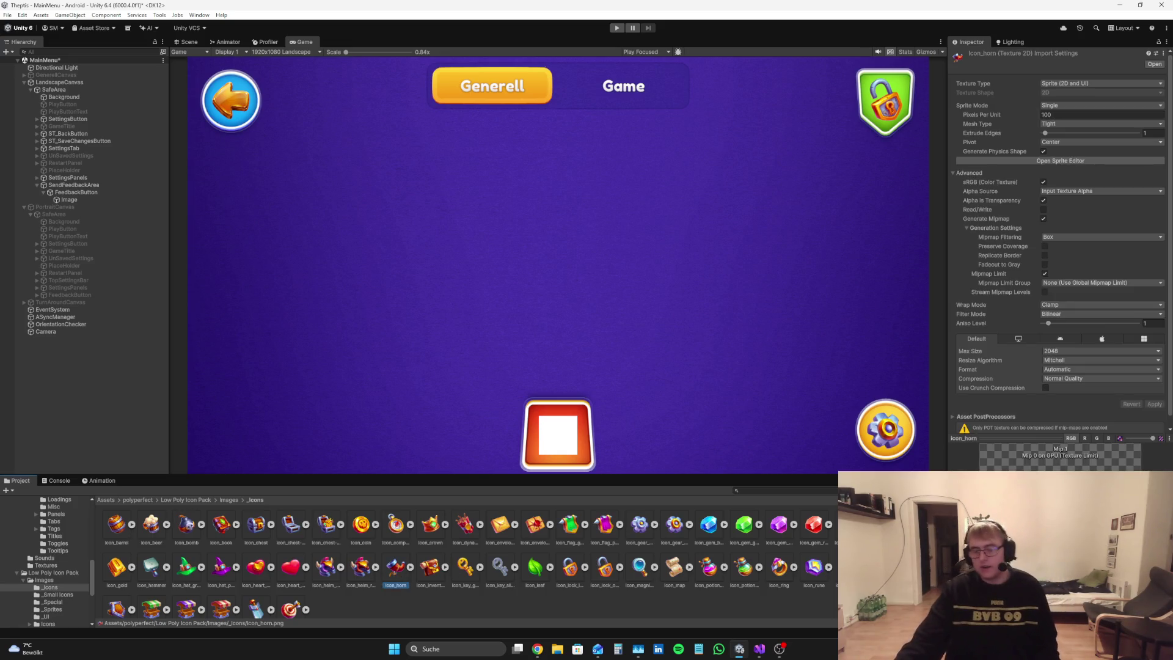
{"action": "left_click", "coordinate": [849, 567]}
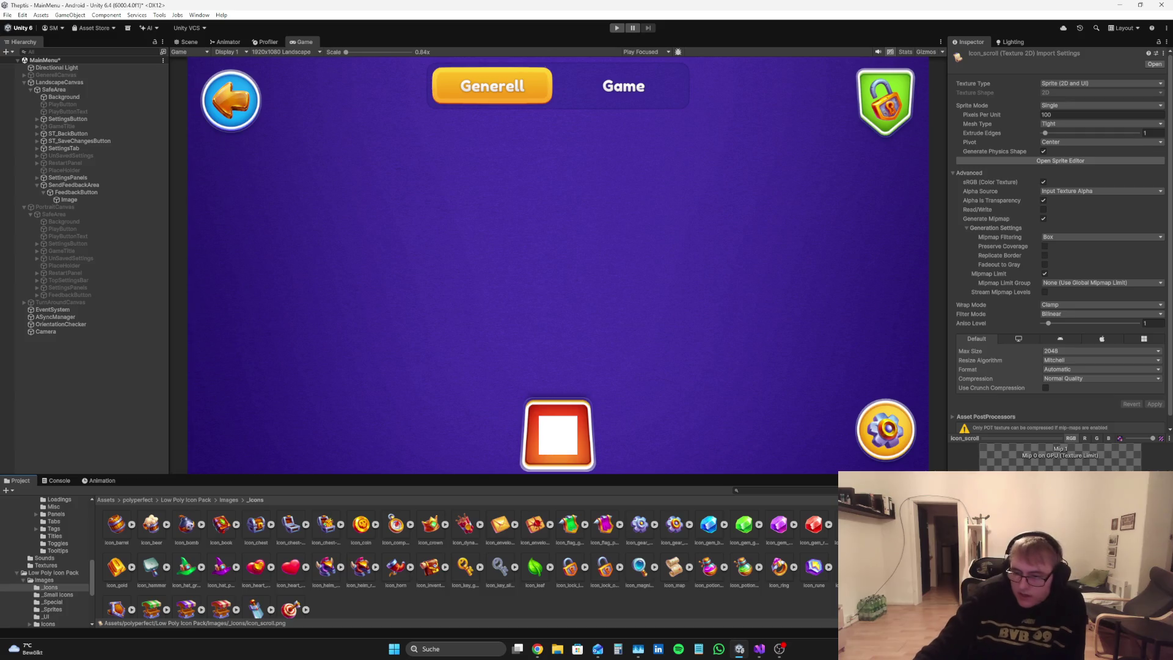
{"action": "scroll", "coordinate": [114, 583], "scroll_direction": "down", "scroll_amount": 1}
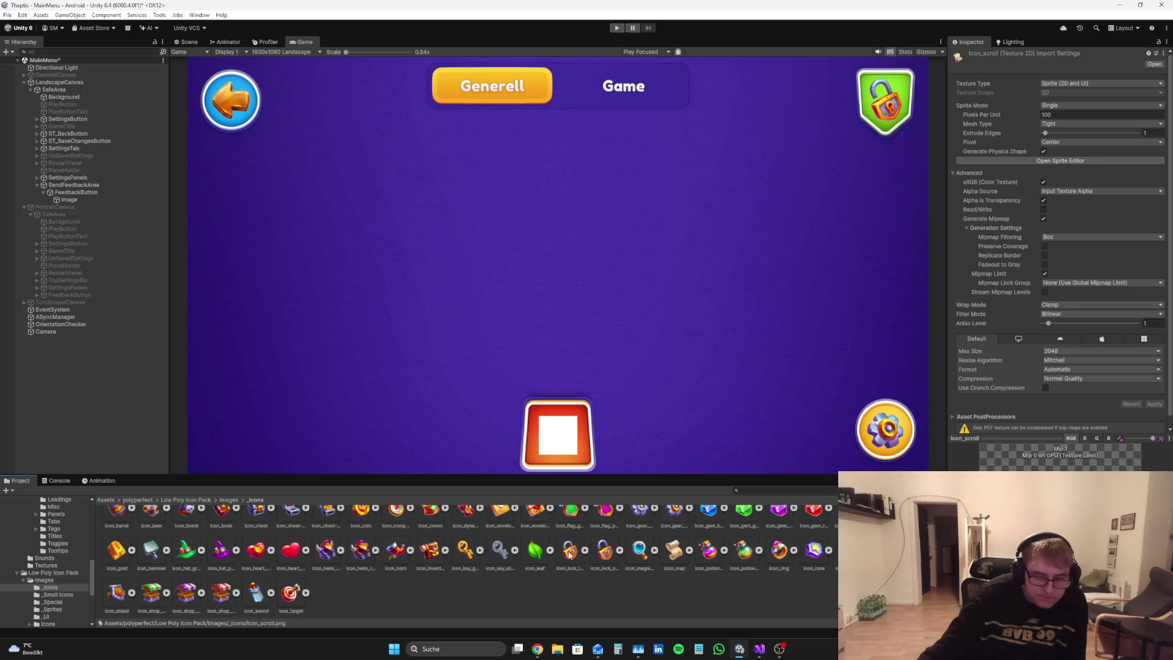
{"action": "left_click", "coordinate": [538, 649]}
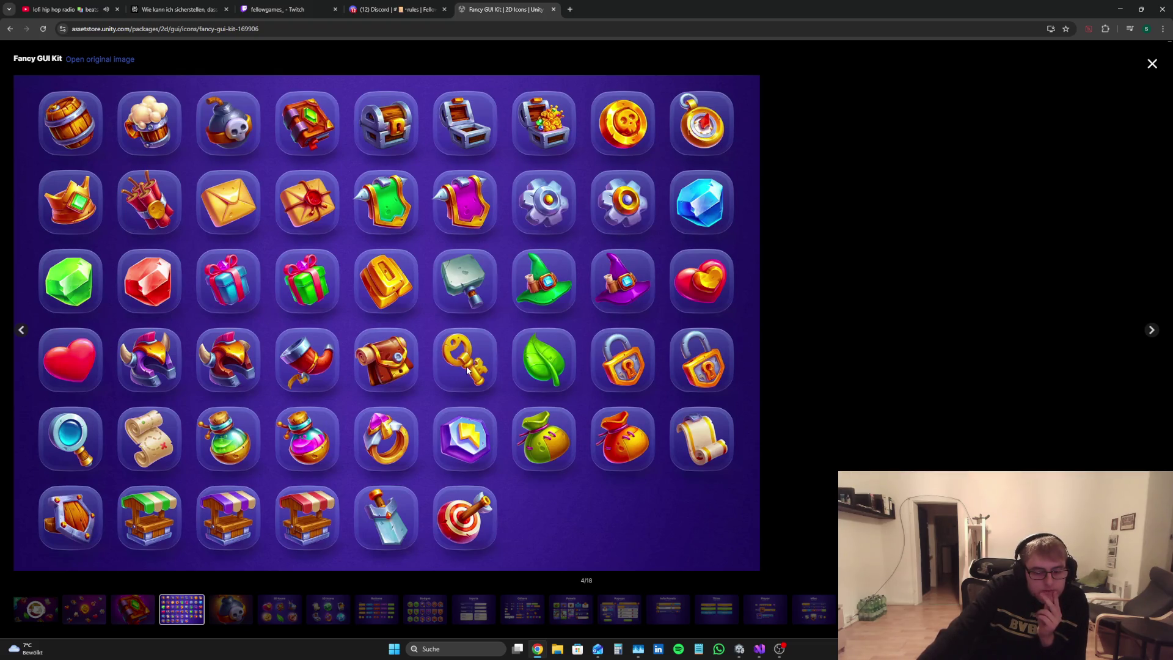
{"action": "left_click", "coordinate": [746, 654]}
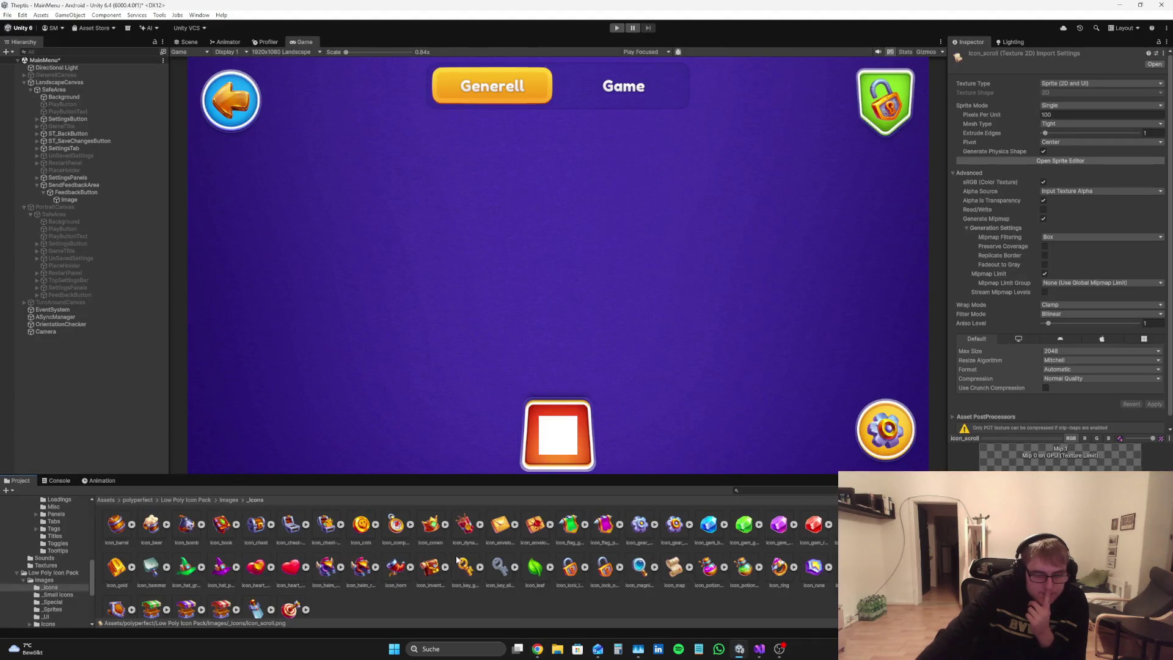
Step: Rename FeedbackButton's Image child to SendFeedbackIcon
{"action": "left_click", "coordinate": [135, 201]}
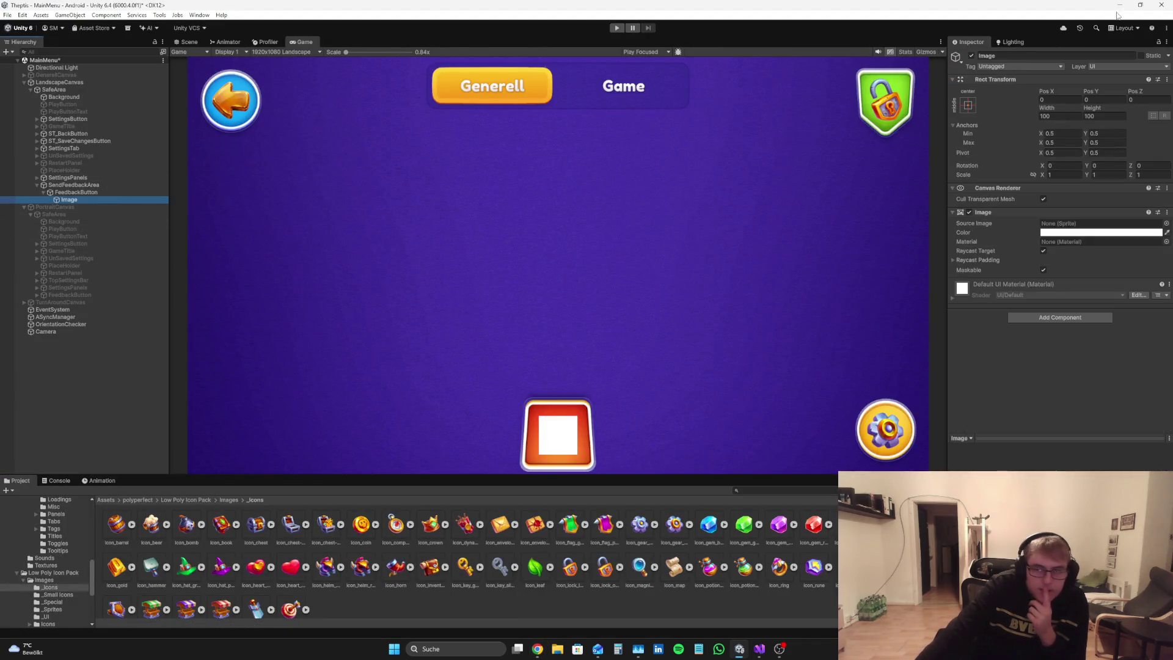
{"action": "left_click", "coordinate": [1057, 56]}
{"action": "type", "text": "Sen"}
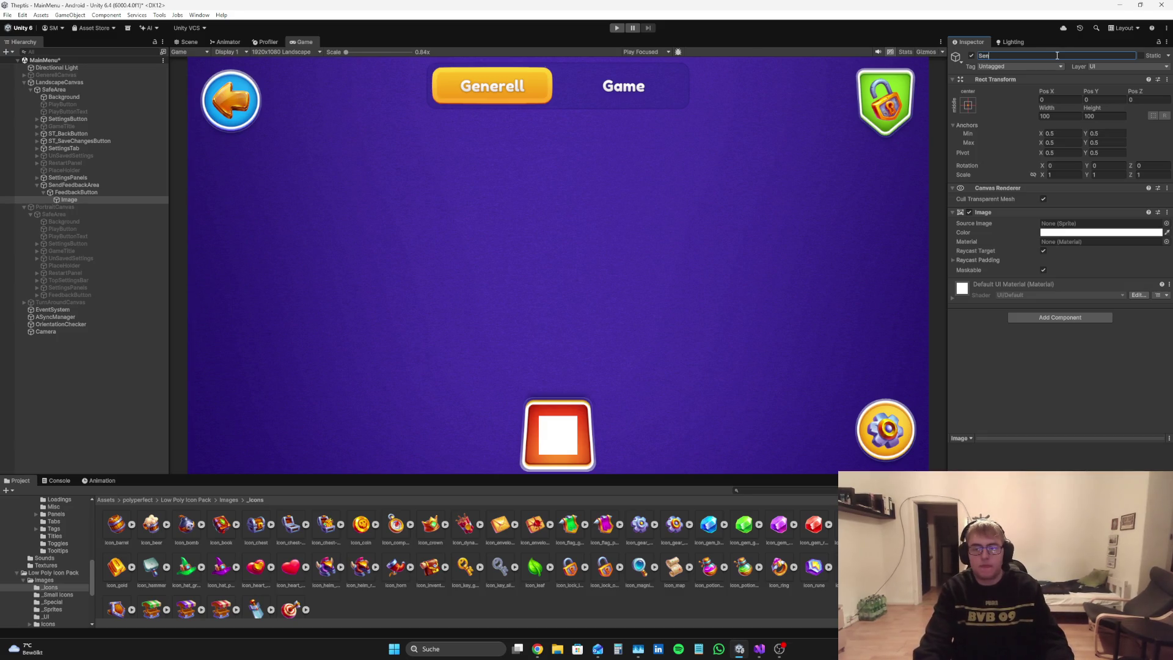
{"action": "type", "text": "dFee"}
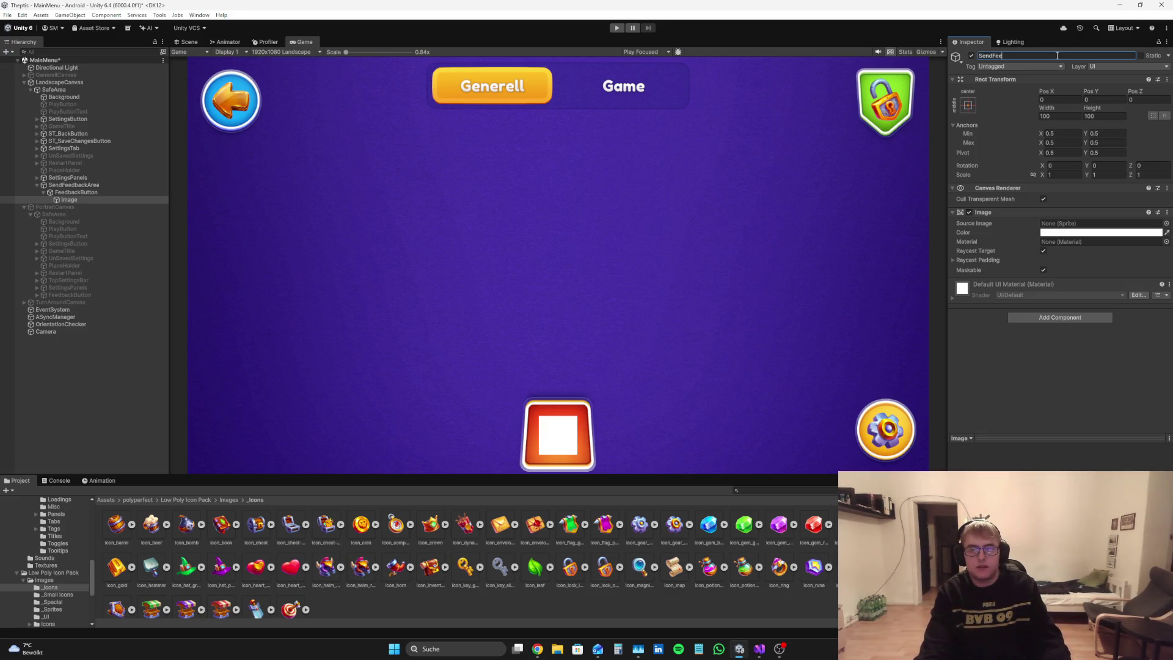
{"action": "type", "text": "dbackIcon"}
{"action": "key", "text": "Return"}
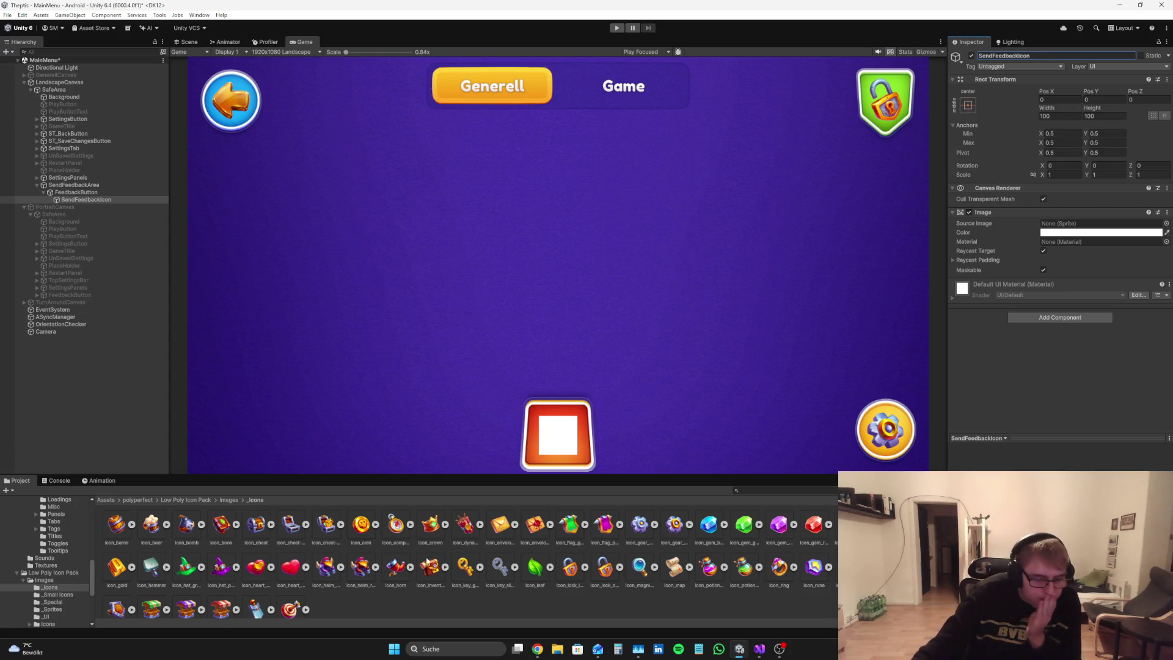
Step: Assign icon_horn as its Source Image and set Rotation Z to 180
{"action": "left_click_drag", "start_coordinate": [1103, 216], "coordinate": [1094, 223]}
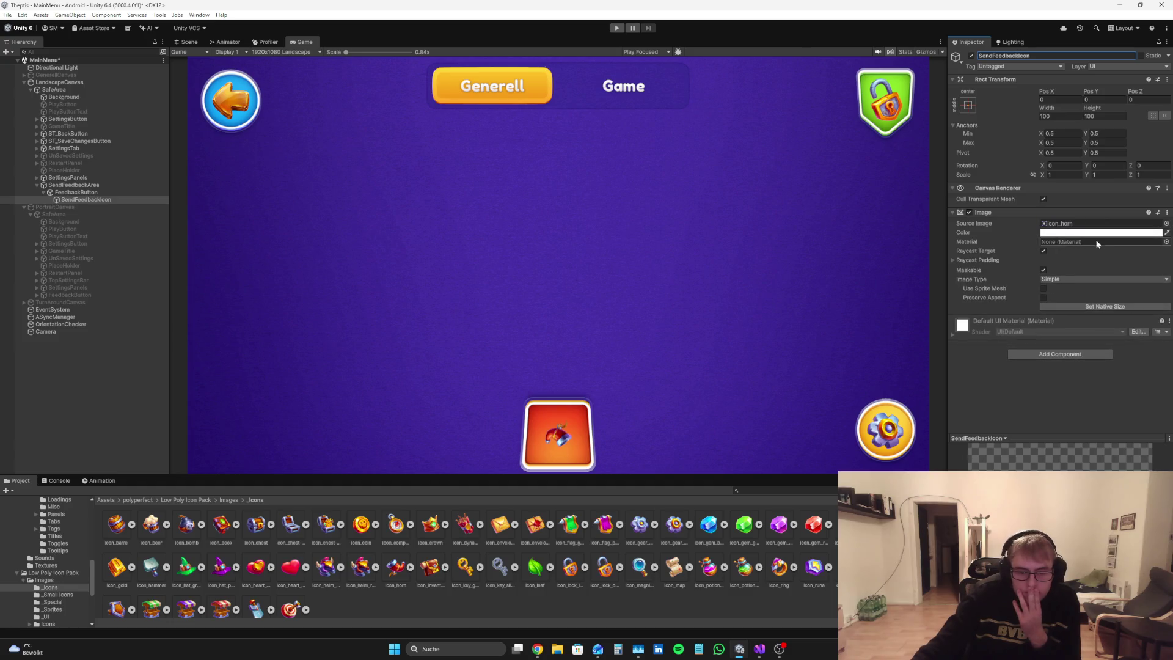
{"action": "mouse_move", "coordinate": [1132, 166]}
{"action": "left_mouse_down"}
{"action": "mouse_move", "coordinate": [791, 144]}
{"action": "mouse_move", "coordinate": [978, 183]}
{"action": "mouse_move", "coordinate": [1162, 203]}
{"action": "left_mouse_up"}
{"action": "type", "text": "180"}
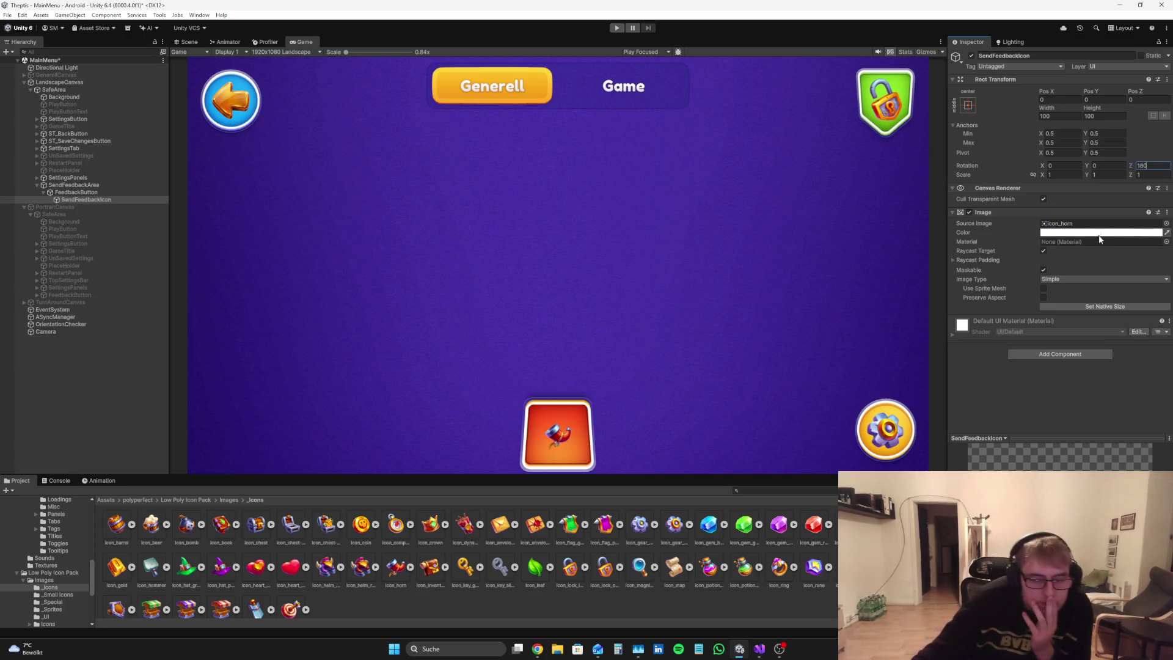
Step: Set FeedbackButton's Button Transition to None
{"action": "left_click", "coordinate": [76, 192]}
{"action": "left_click", "coordinate": [1087, 340]}
{"action": "left_click", "coordinate": [1069, 346]}
Step: After trying blue, purple, green and yellow badges, set the red badge as FeedbackButton's Source Image
{"action": "left_click", "coordinate": [1160, 224]}
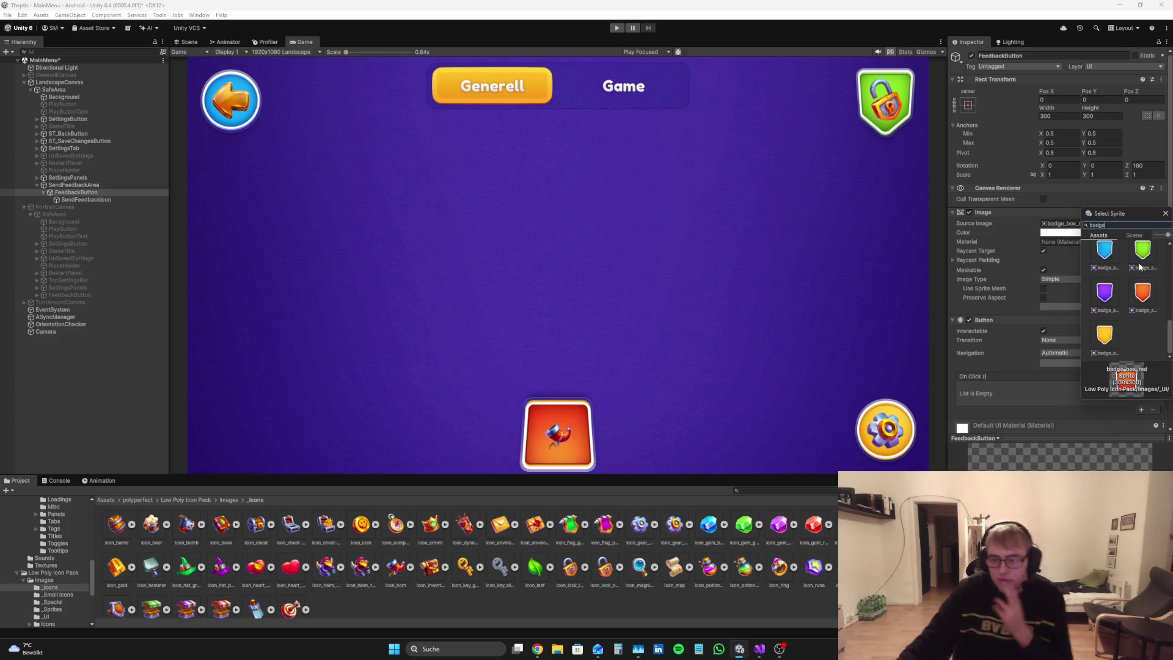
{"action": "scroll", "coordinate": [1130, 287], "scroll_direction": "up", "scroll_amount": 3}
{"action": "scroll", "coordinate": [1142, 274], "scroll_direction": "down", "scroll_amount": 3}
{"action": "scroll", "coordinate": [1142, 275], "scroll_direction": "up", "scroll_amount": 3}
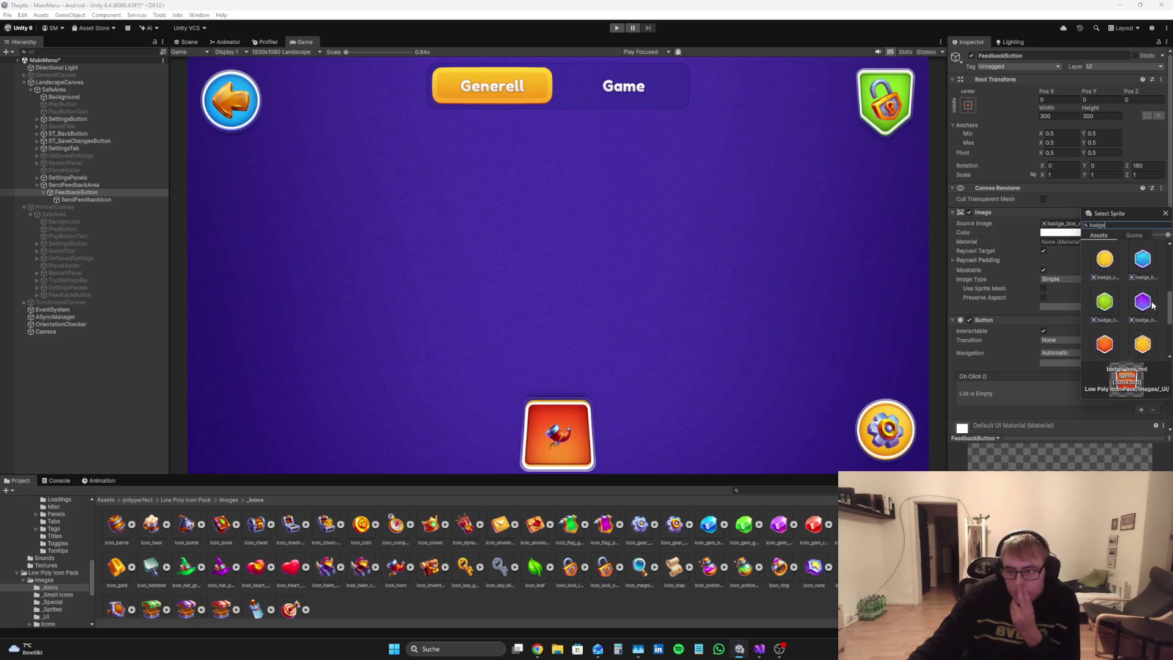
{"action": "left_click", "coordinate": [1143, 259]}
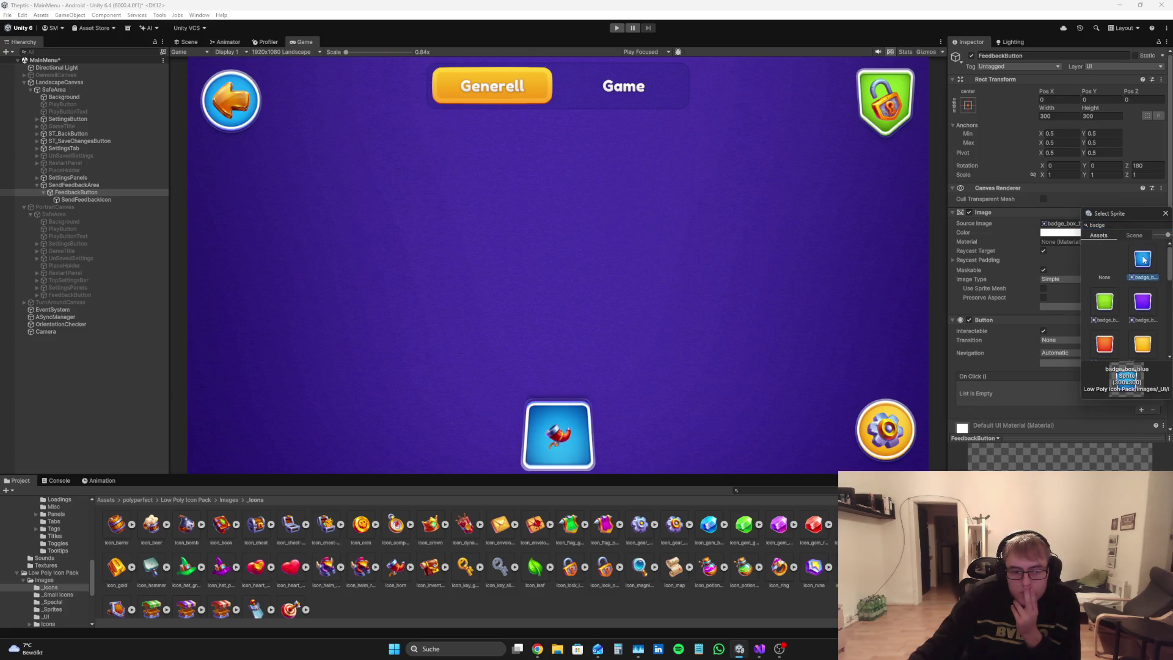
{"action": "left_click", "coordinate": [1143, 301]}
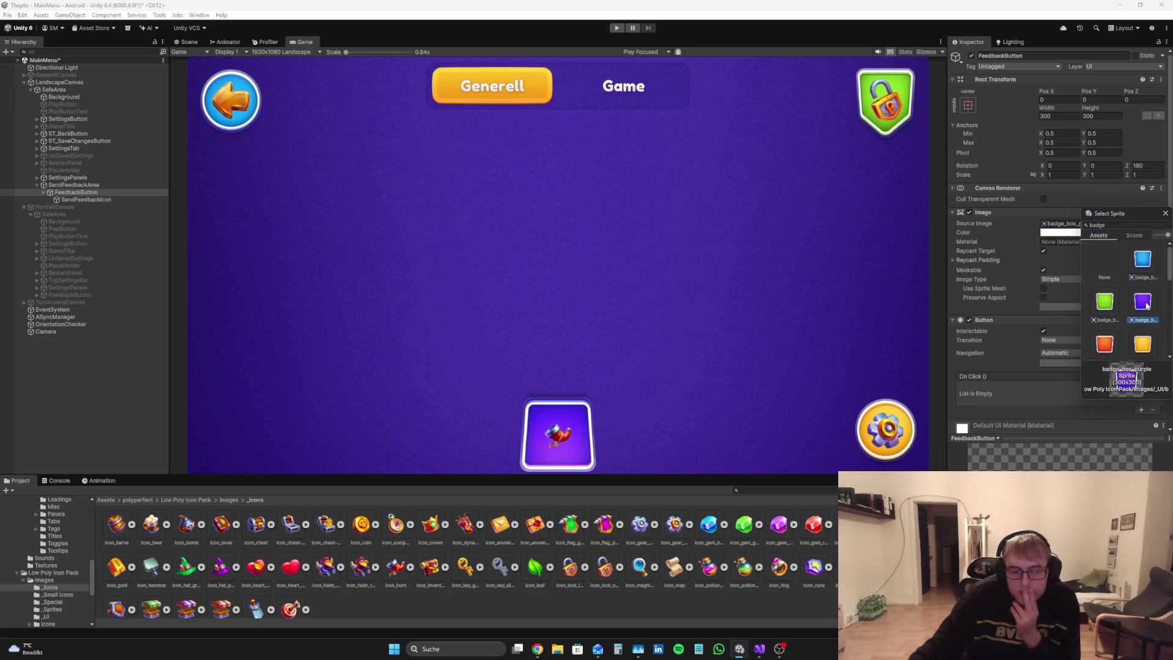
{"action": "left_click", "coordinate": [1106, 303]}
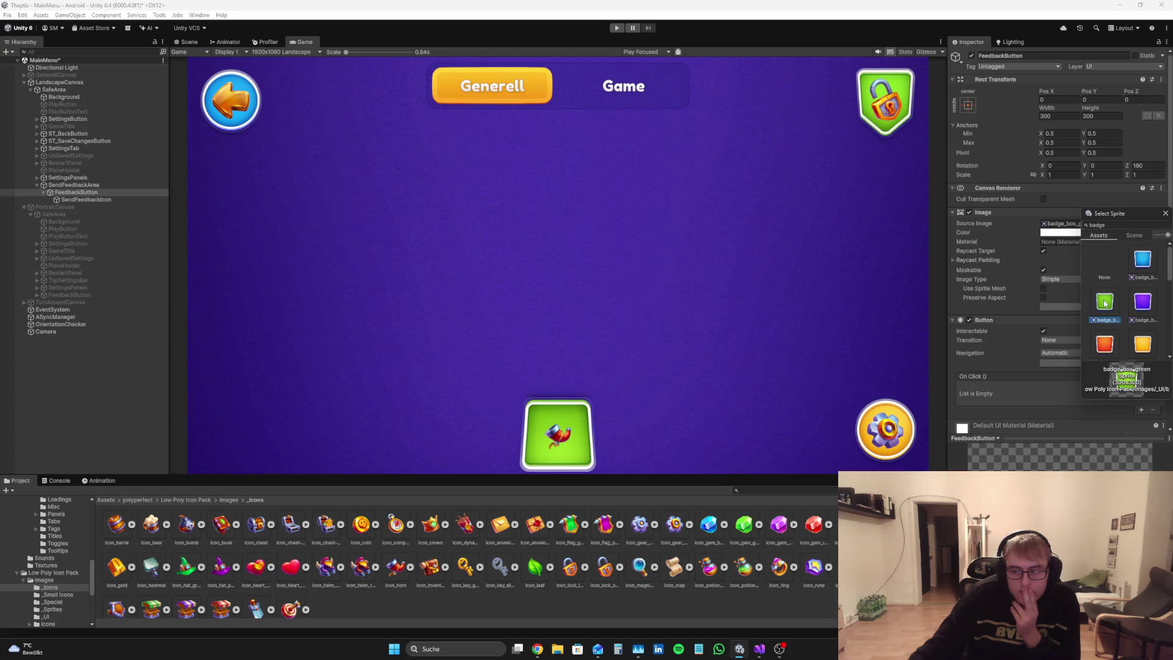
{"action": "left_click", "coordinate": [1144, 346]}
{"action": "left_click", "coordinate": [1114, 298]}
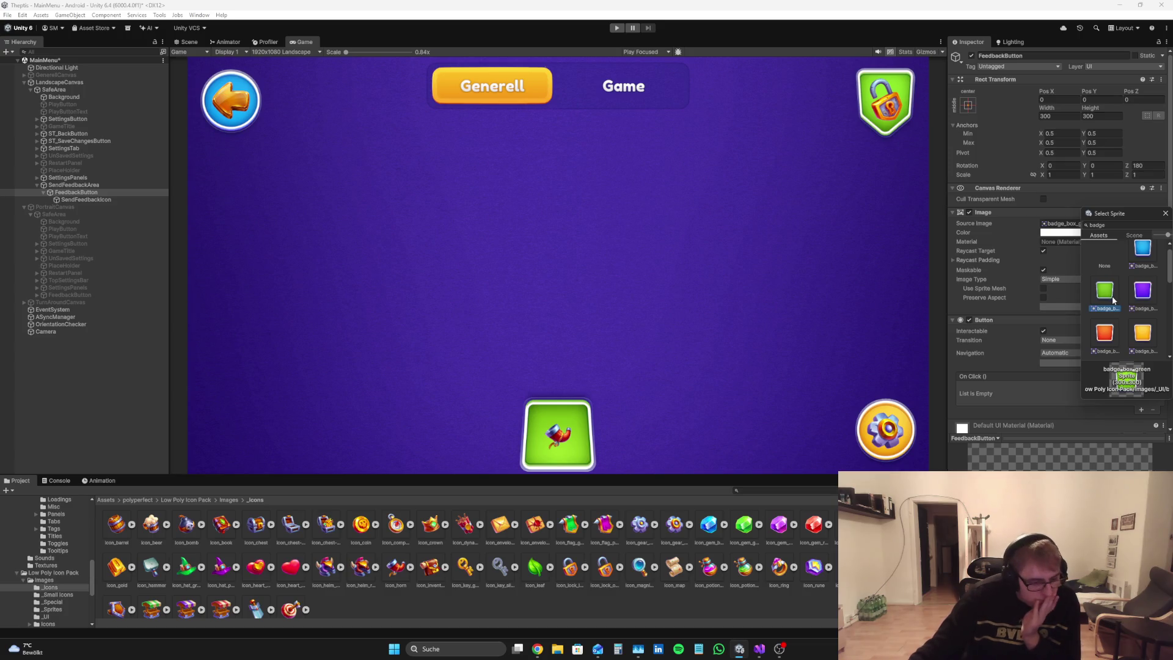
{"action": "left_click", "coordinate": [1147, 260]}
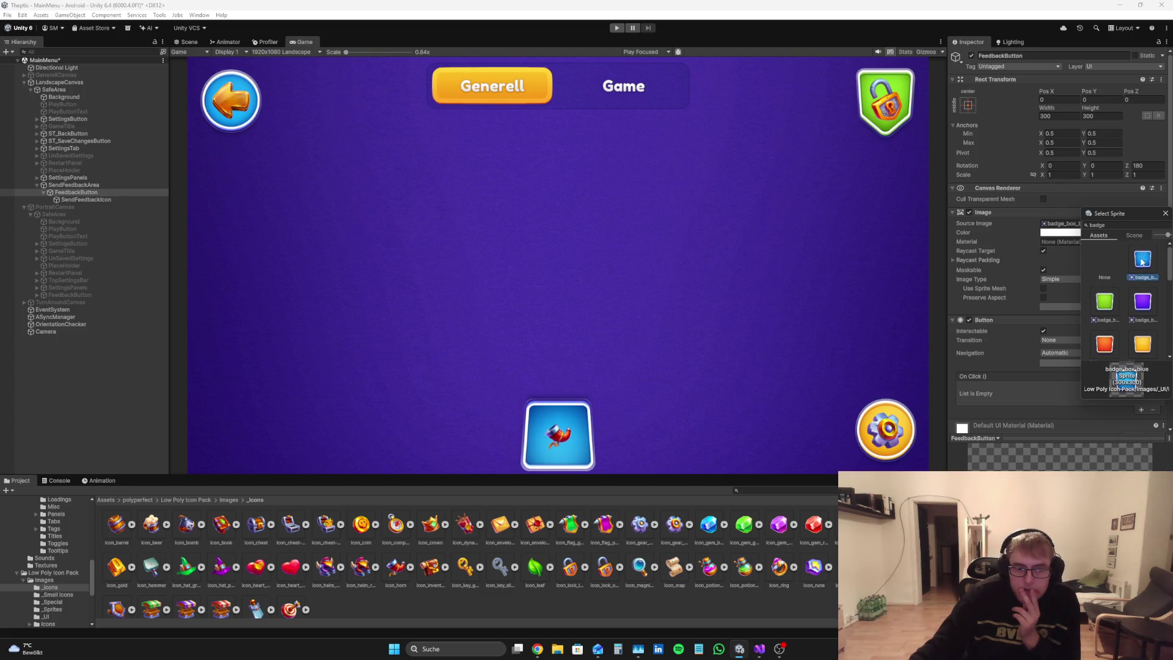
{"action": "scroll", "coordinate": [1129, 330], "scroll_direction": "down", "scroll_amount": 1}
{"action": "left_click", "coordinate": [1146, 297]}
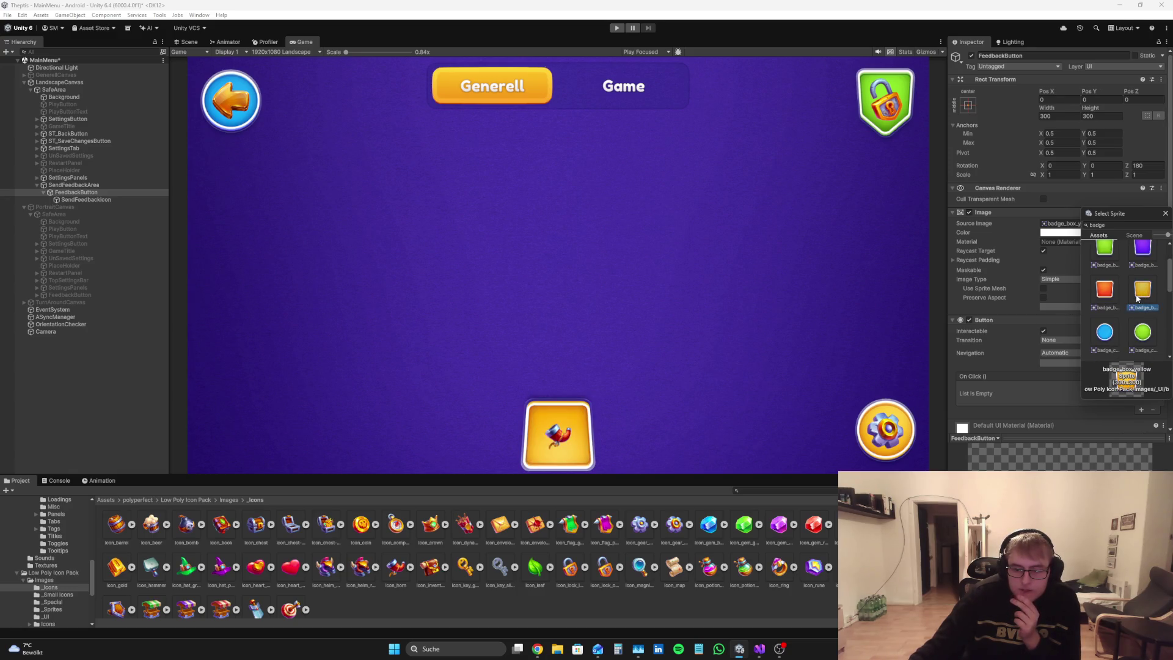
{"action": "scroll", "coordinate": [1136, 303], "scroll_direction": "down", "scroll_amount": 2}
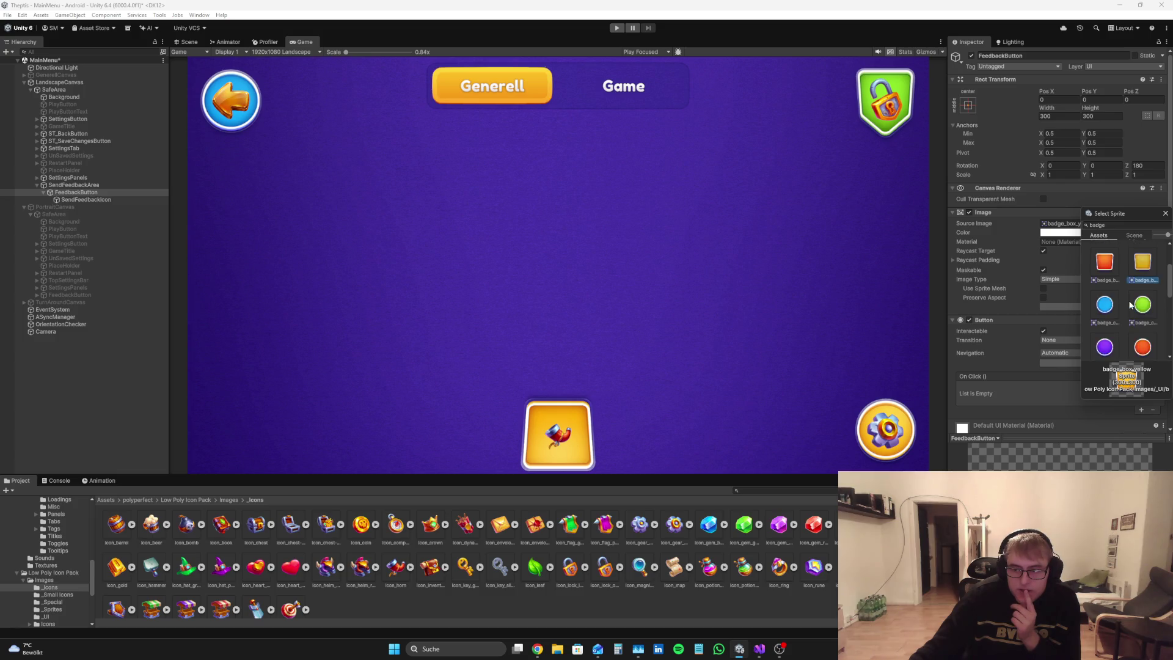
{"action": "scroll", "coordinate": [1134, 311], "scroll_direction": "up", "scroll_amount": 2}
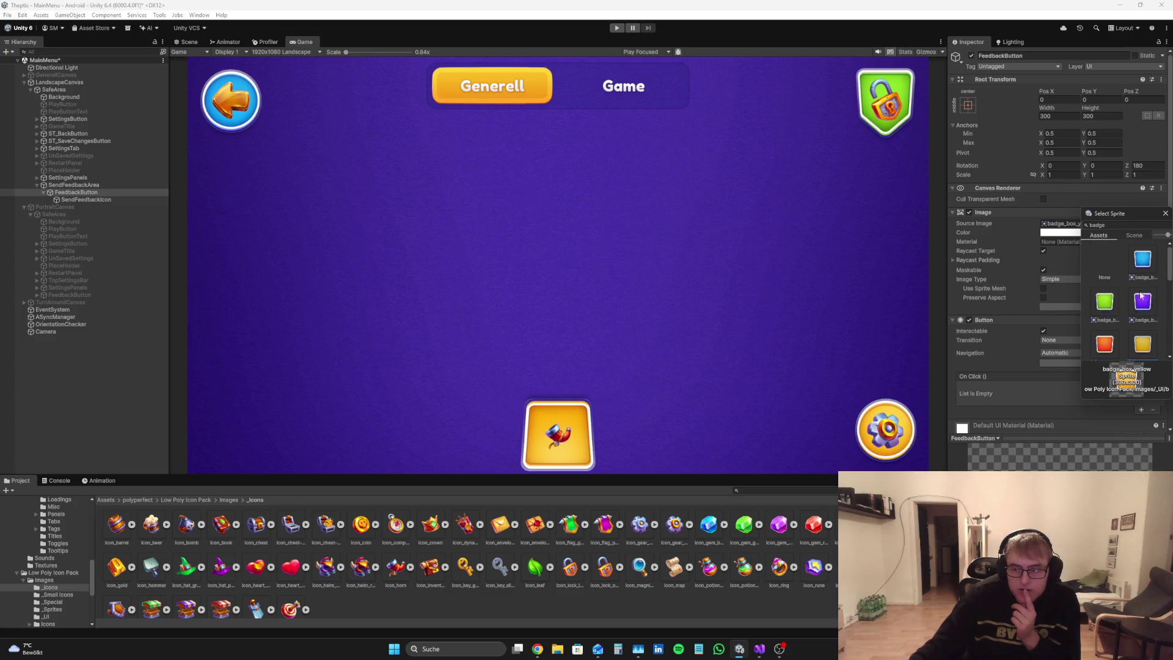
{"action": "left_click", "coordinate": [1115, 316]}
{"action": "double_click", "coordinate": [1116, 316]}
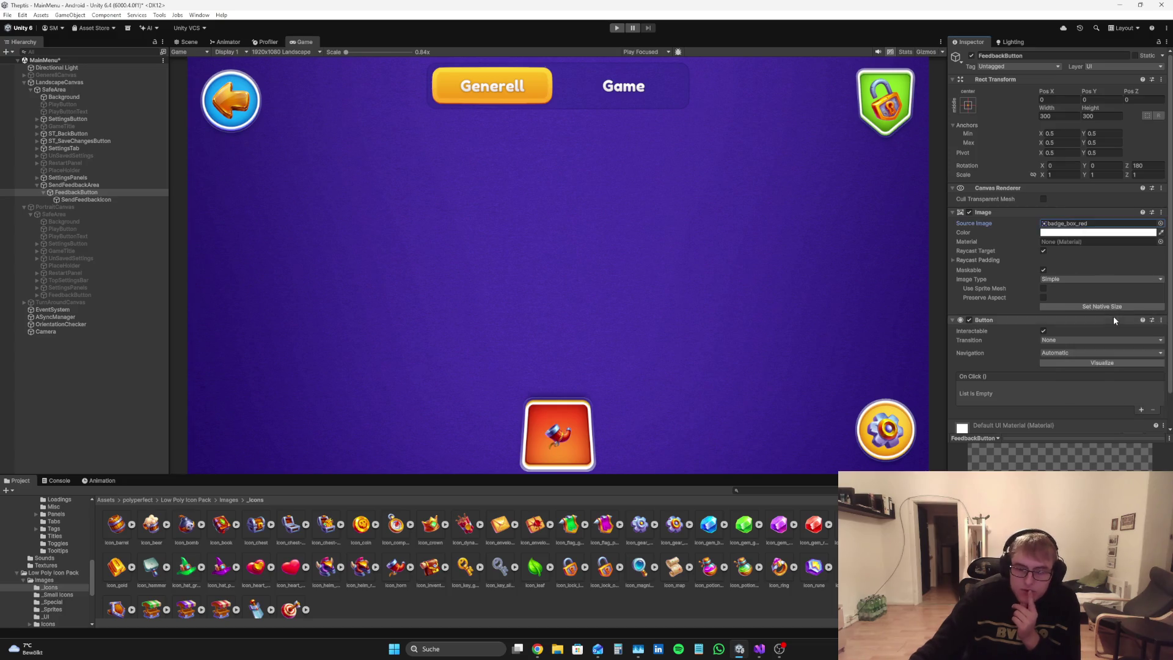
{"action": "left_click", "coordinate": [89, 201]}
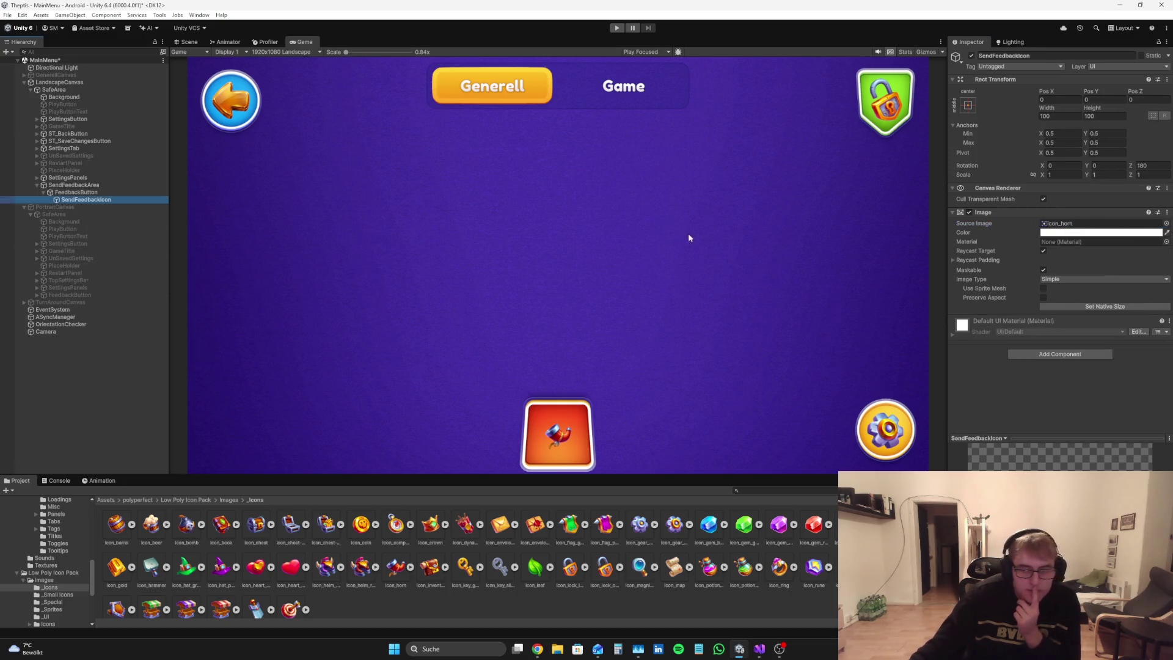
{"action": "left_click", "coordinate": [538, 648]}
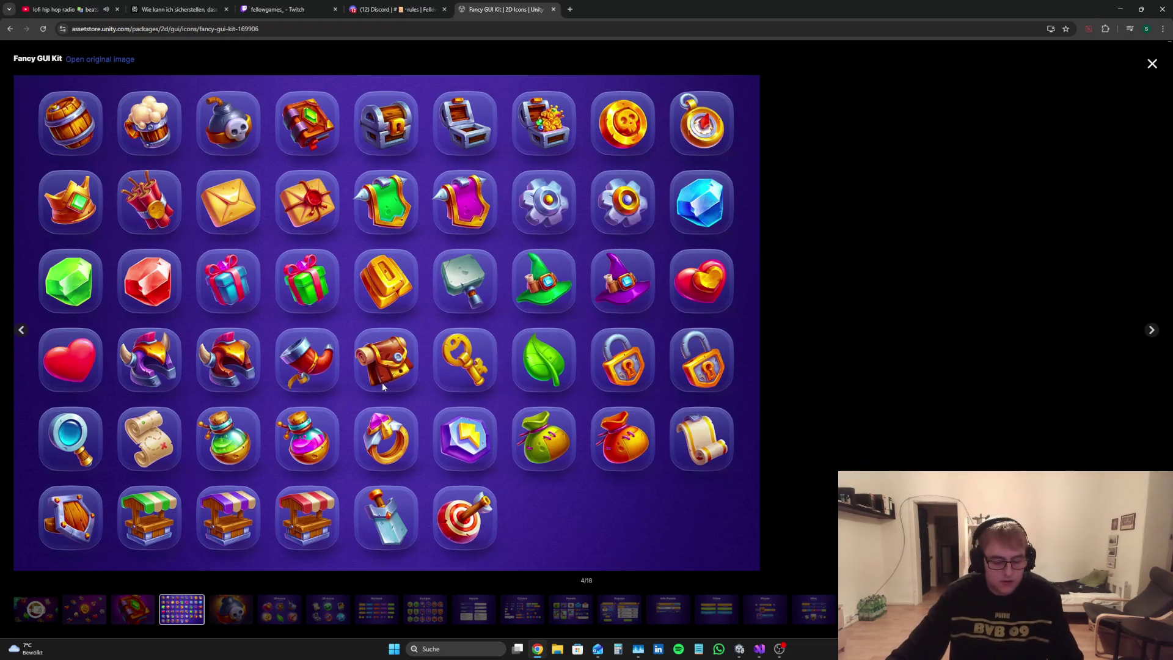
Step: Snip the full Fancy GUI Kit icon sheet with Win+Shift+S, then bring up OBS Studio
{"action": "key", "text": "super+shift+s"}
{"action": "mouse_move", "coordinate": [17, 80]}
{"action": "left_mouse_down"}
{"action": "mouse_move", "coordinate": [196, 138]}
{"action": "mouse_move", "coordinate": [751, 568]}
{"action": "left_mouse_up"}
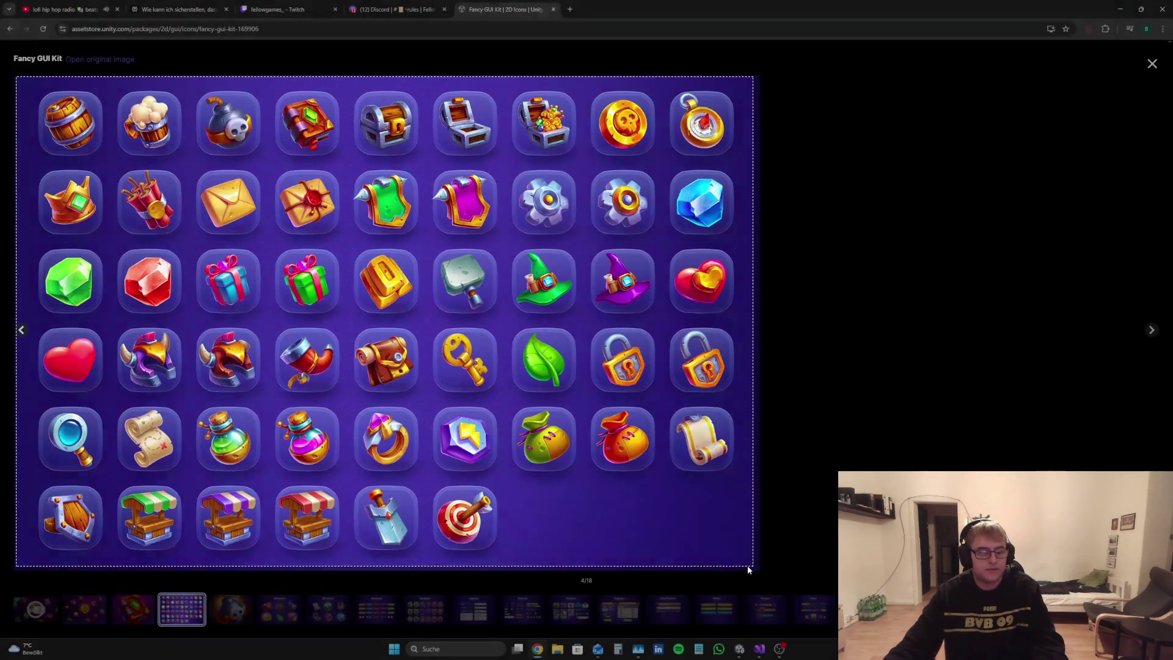
{"action": "left_click", "coordinate": [779, 649]}
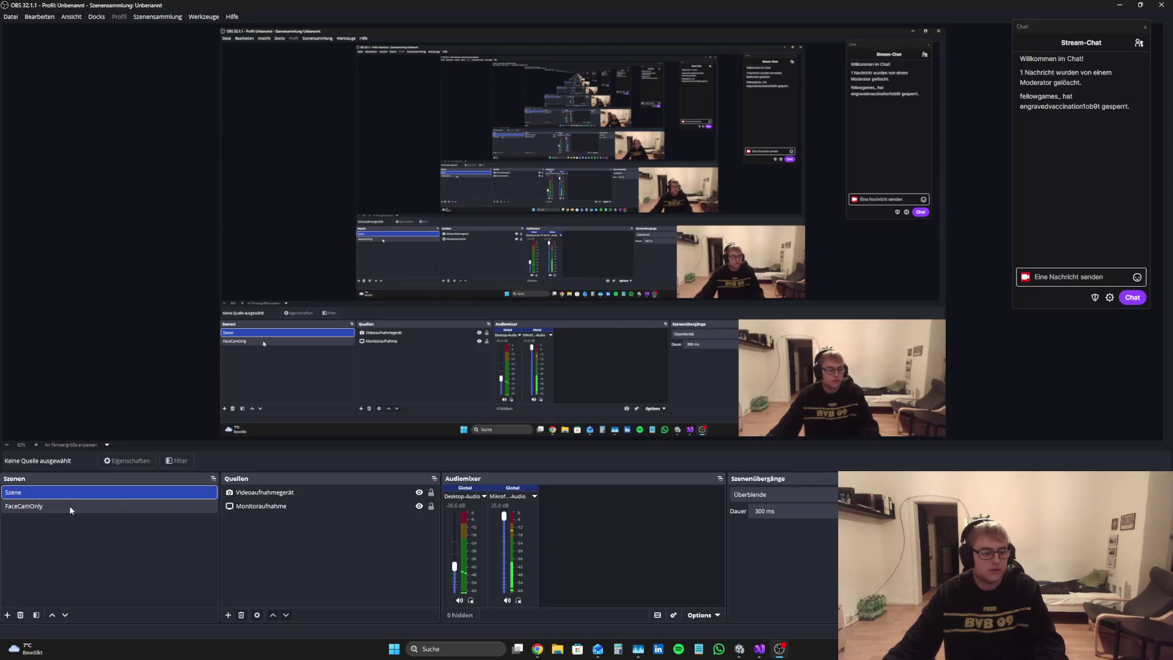
Step: Put the FaceCamOnly scene live in OBS, then switch to the browser
{"action": "left_click", "coordinate": [71, 510]}
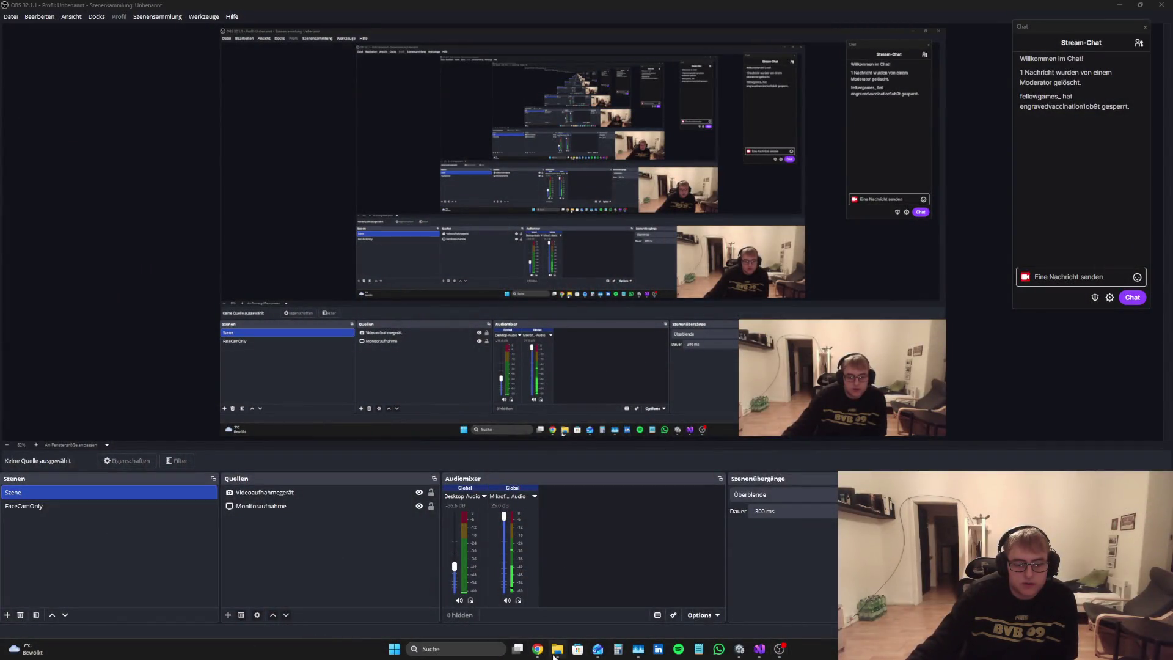
{"action": "left_click", "coordinate": [538, 649]}
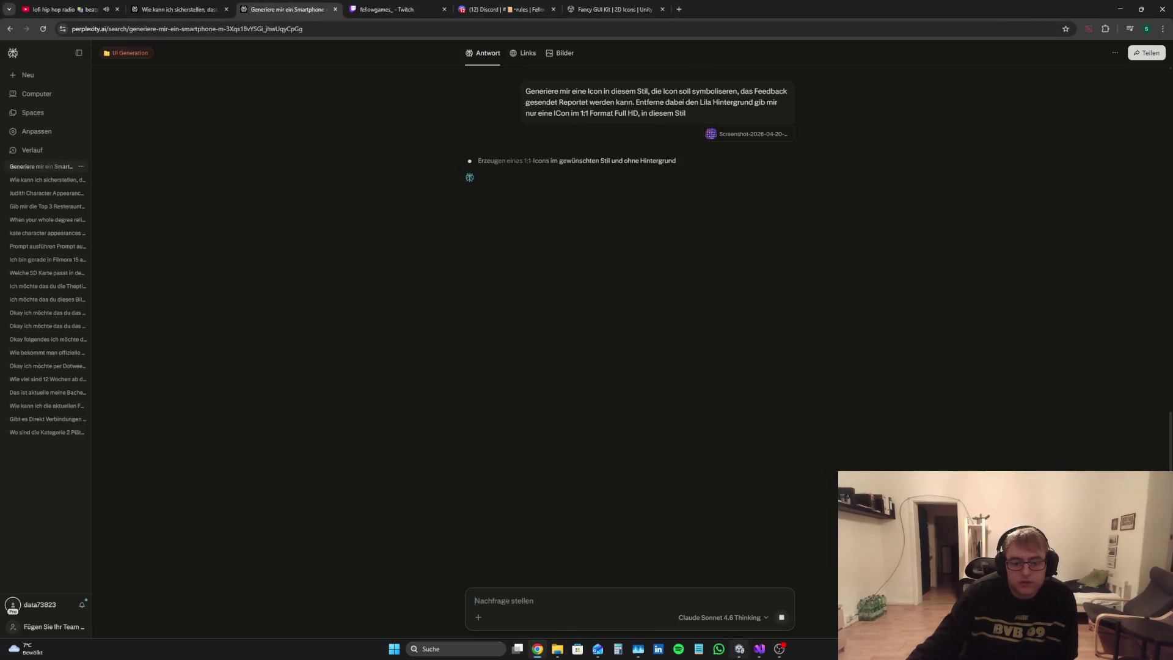
Step: Resize the SendFeedbackIcon horn to 150×150
{"action": "left_click", "coordinate": [739, 649]}
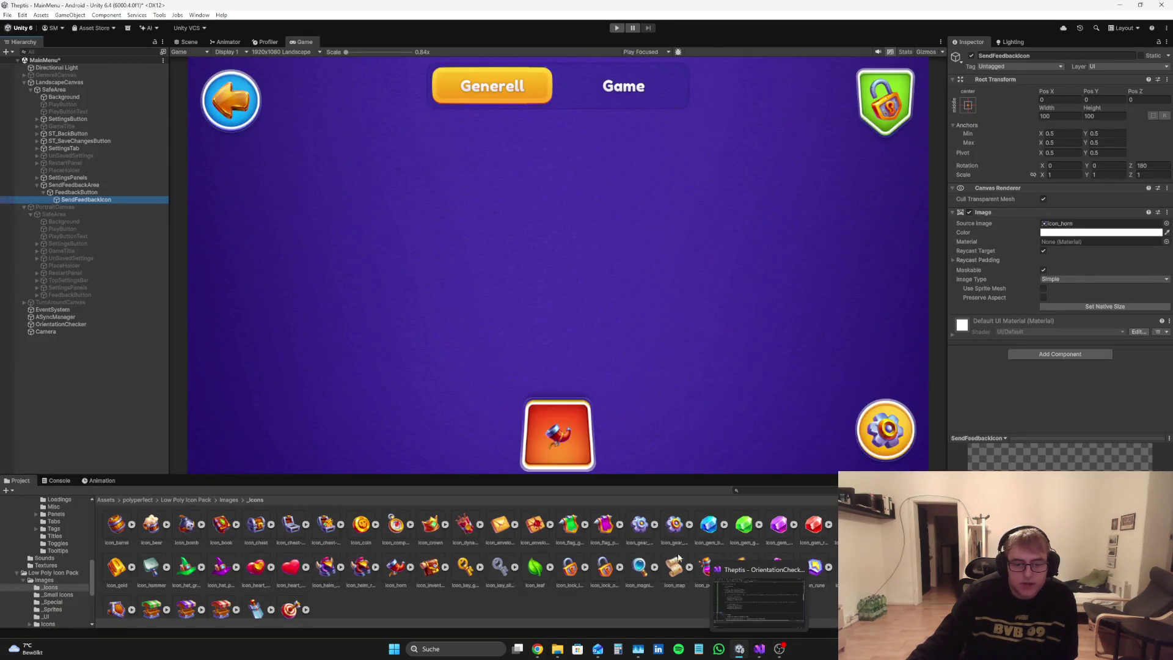
{"action": "left_click", "coordinate": [1071, 115]}
{"action": "type", "text": "150"}
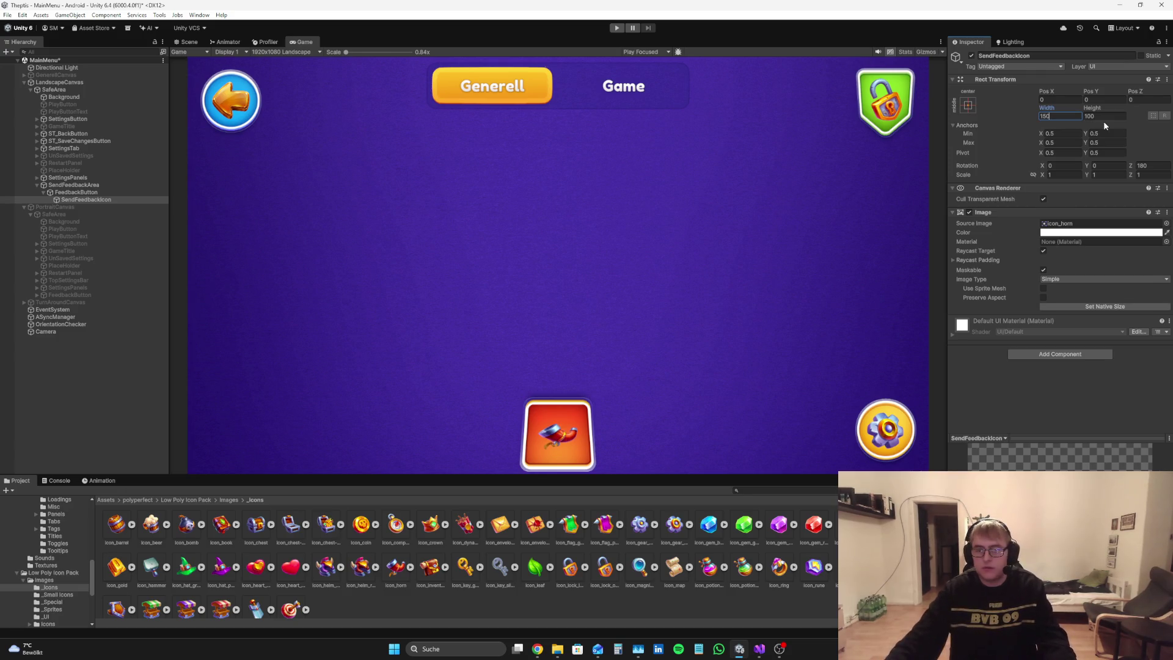
{"action": "left_click", "coordinate": [1106, 119]}
{"action": "type", "text": "150"}
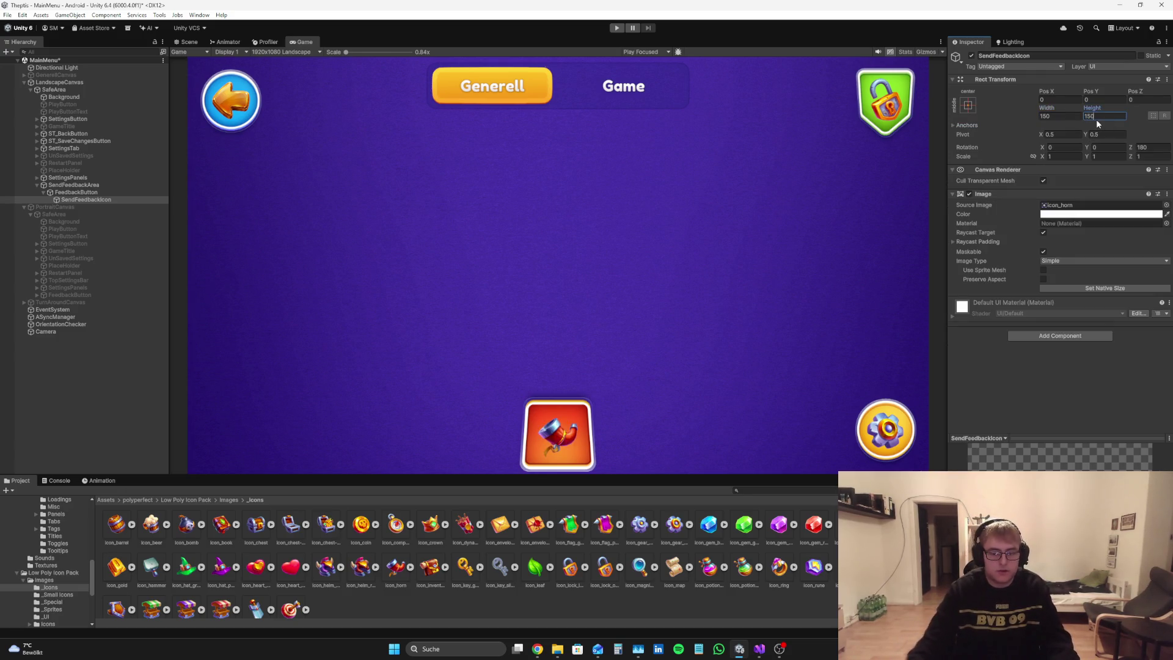
Step: Set SendFeedbackArea height to 250 and anchor it to the bottom centre
{"action": "left_click", "coordinate": [77, 185]}
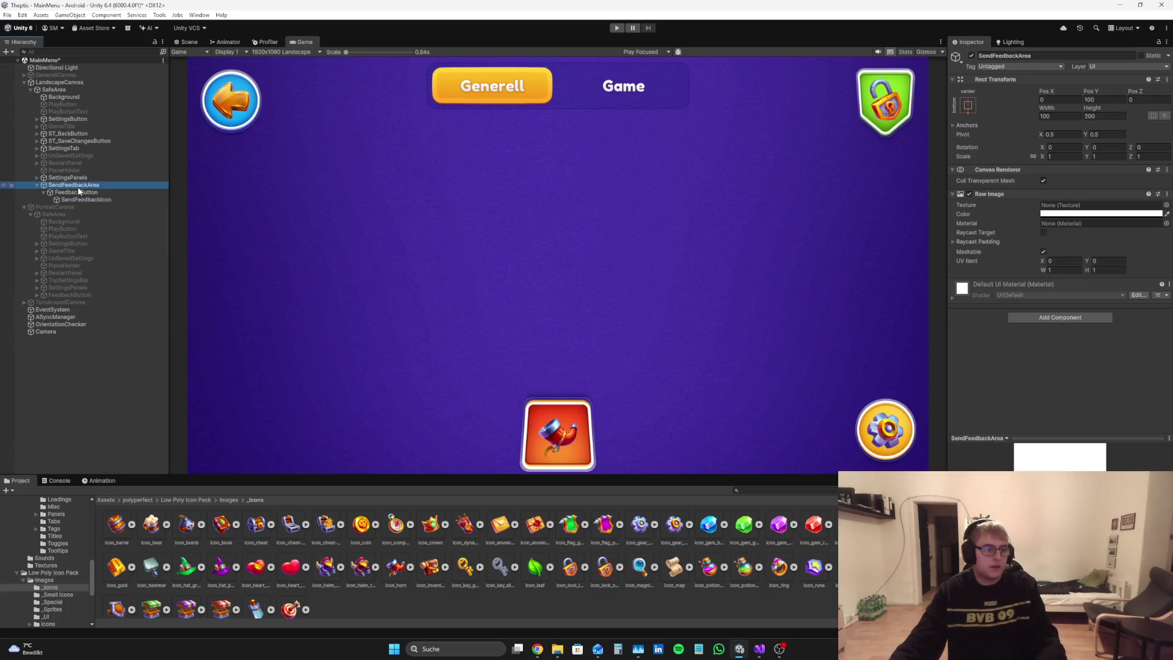
{"action": "left_click", "coordinate": [968, 106]}
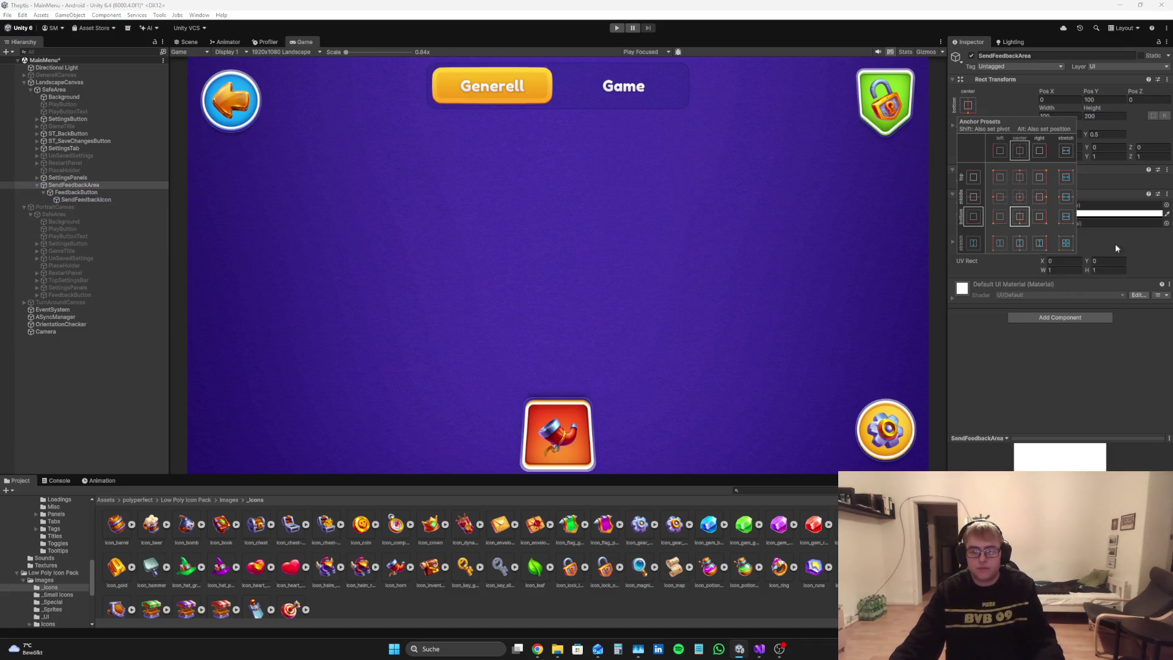
{"action": "left_click", "coordinate": [1108, 116]}
{"action": "type", "text": "2"}
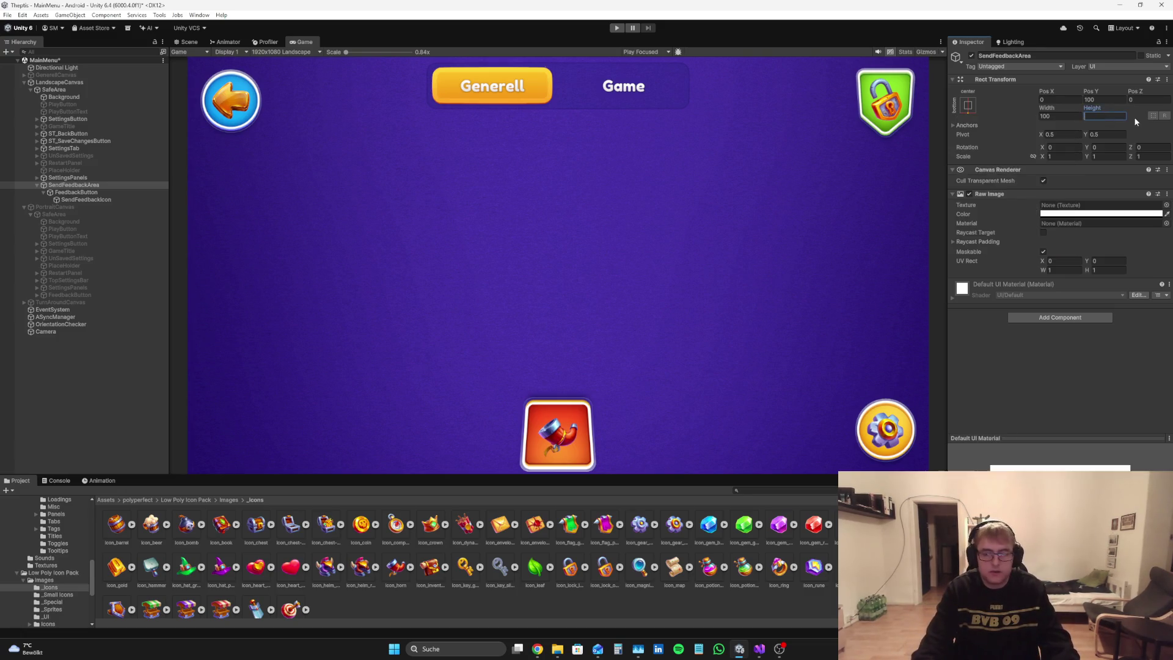
{"action": "type", "text": "50"}
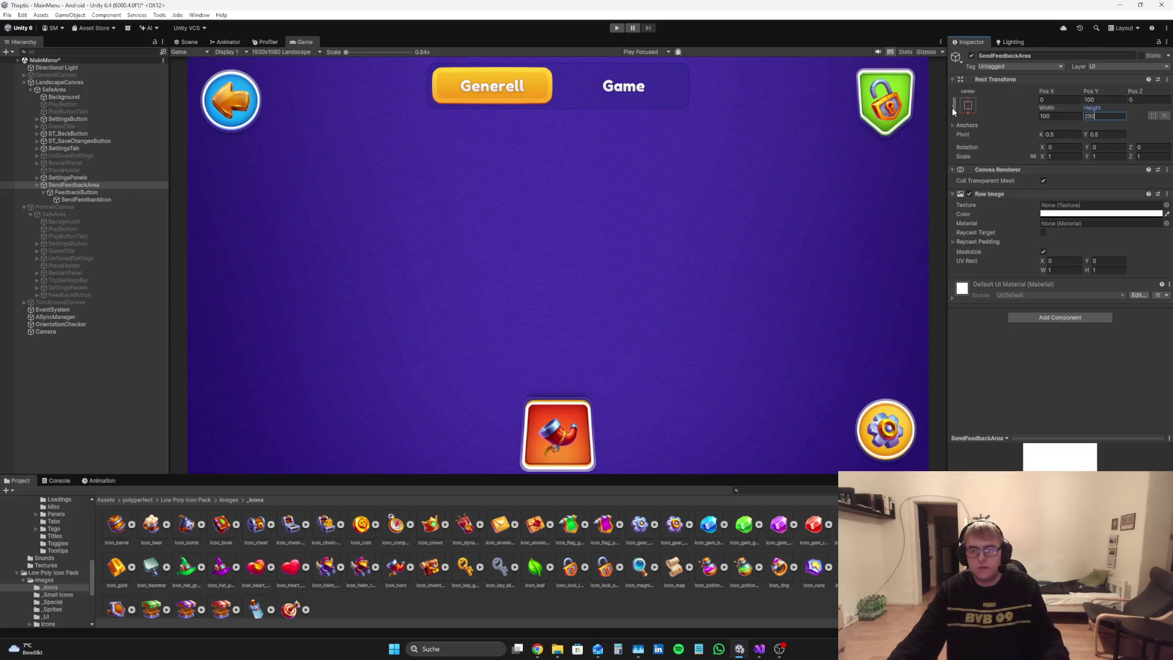
{"action": "left_click", "coordinate": [968, 107]}
{"action": "left_click", "coordinate": [1017, 219], "text": "alt"}
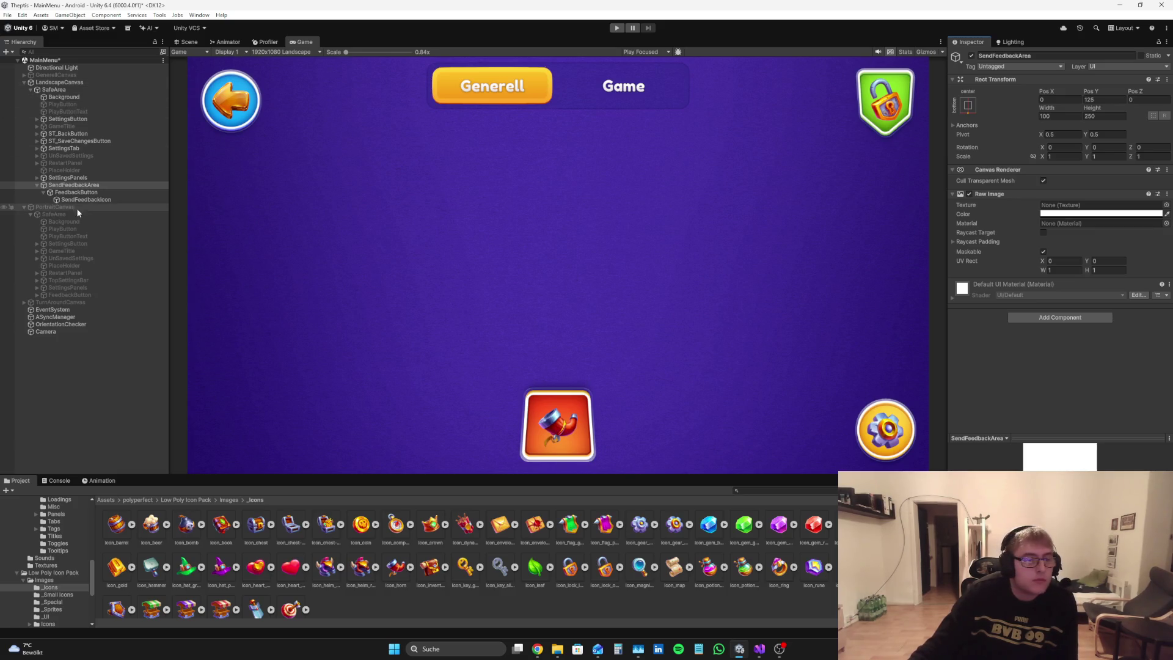
{"action": "left_click", "coordinate": [79, 192]}
Step: Resize the red FeedbackButton badge to 275×275
{"action": "left_click", "coordinate": [1074, 117]}
{"action": "type", "text": "250"}
{"action": "left_click", "coordinate": [1106, 116]}
{"action": "type", "text": "250"}
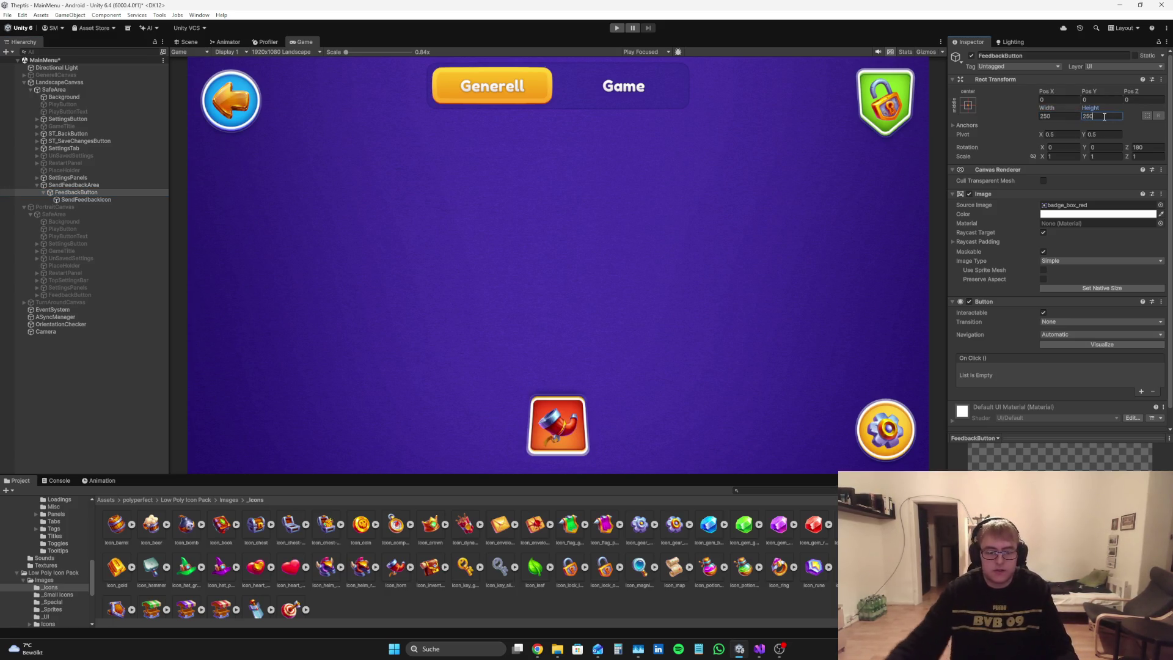
{"action": "key", "text": "BackSpace"}
{"action": "key", "text": "BackSpace"}
{"action": "key", "text": "BackSpace"}
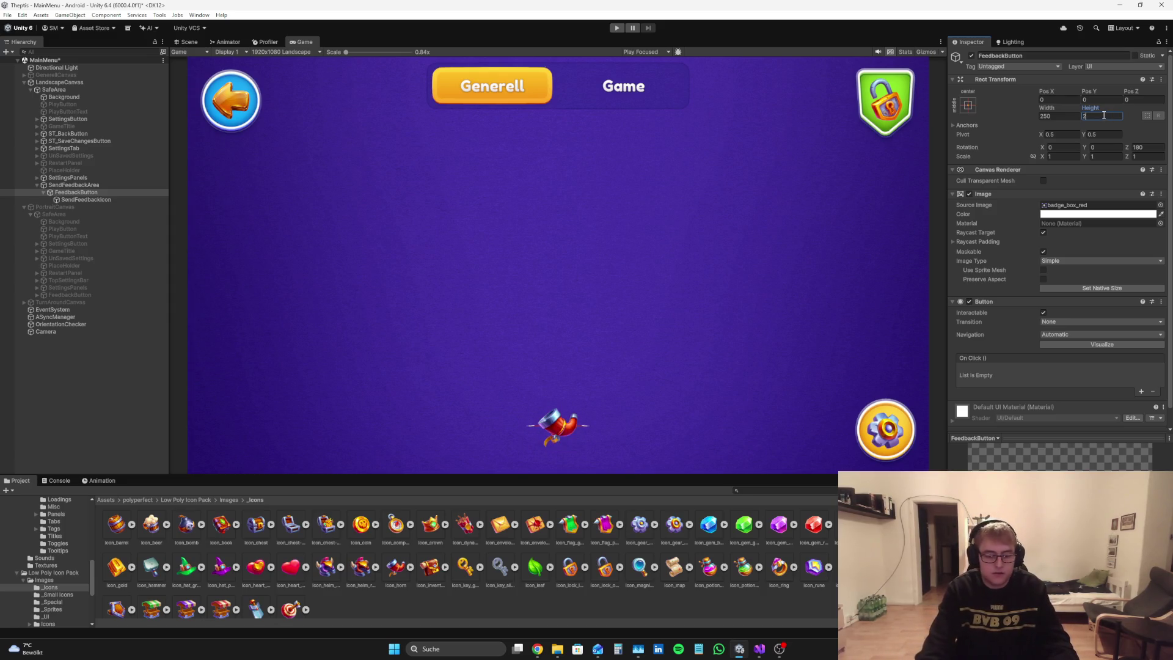
{"action": "type", "text": "75275"}
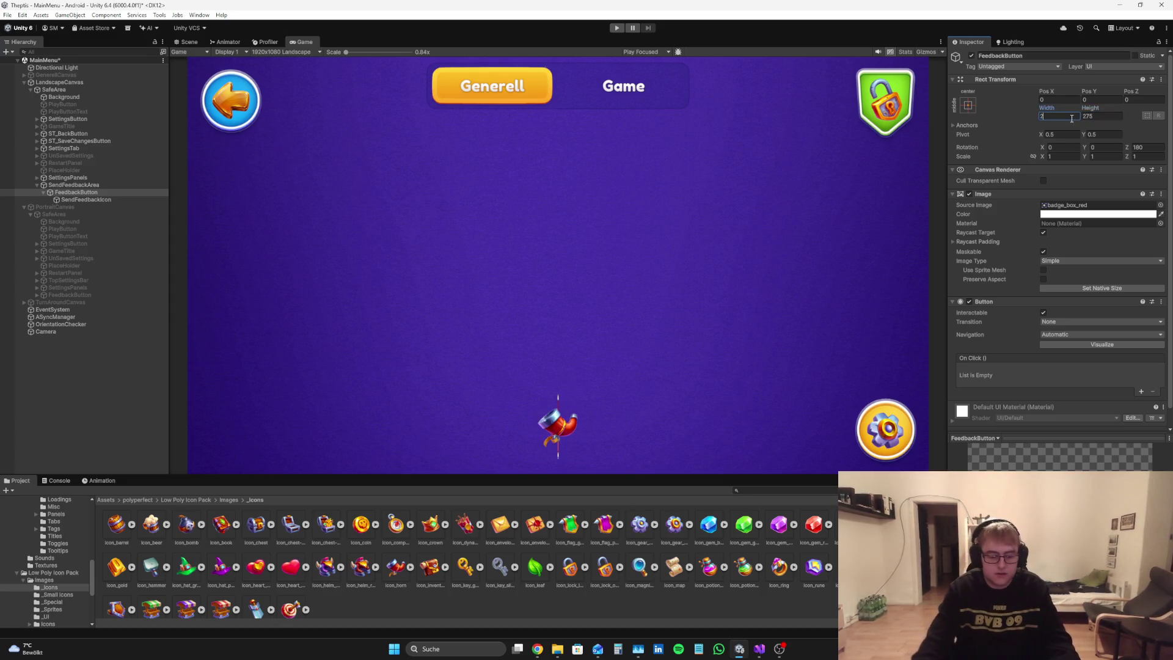
{"action": "type", "text": "275"}
{"action": "left_click", "coordinate": [68, 193]}
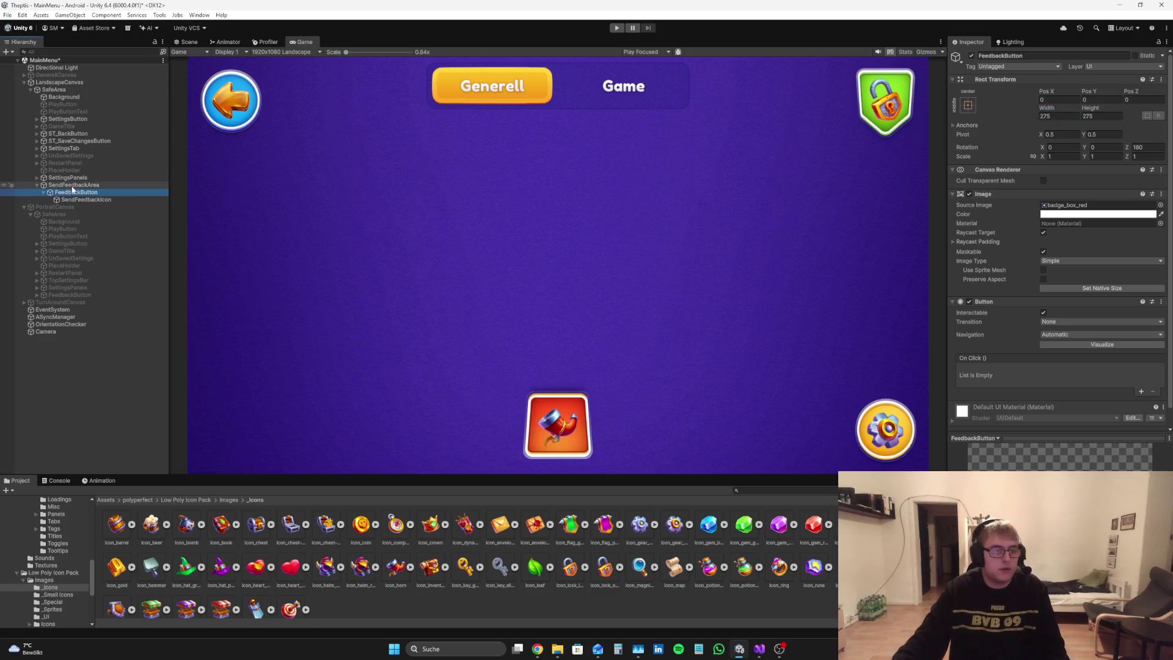
{"action": "mouse_move", "coordinate": [1045, 94]}
{"action": "left_mouse_down"}
{"action": "mouse_move", "coordinate": [1118, 95]}
{"action": "mouse_move", "coordinate": [1081, 97]}
{"action": "mouse_move", "coordinate": [1091, 113]}
{"action": "left_mouse_up"}
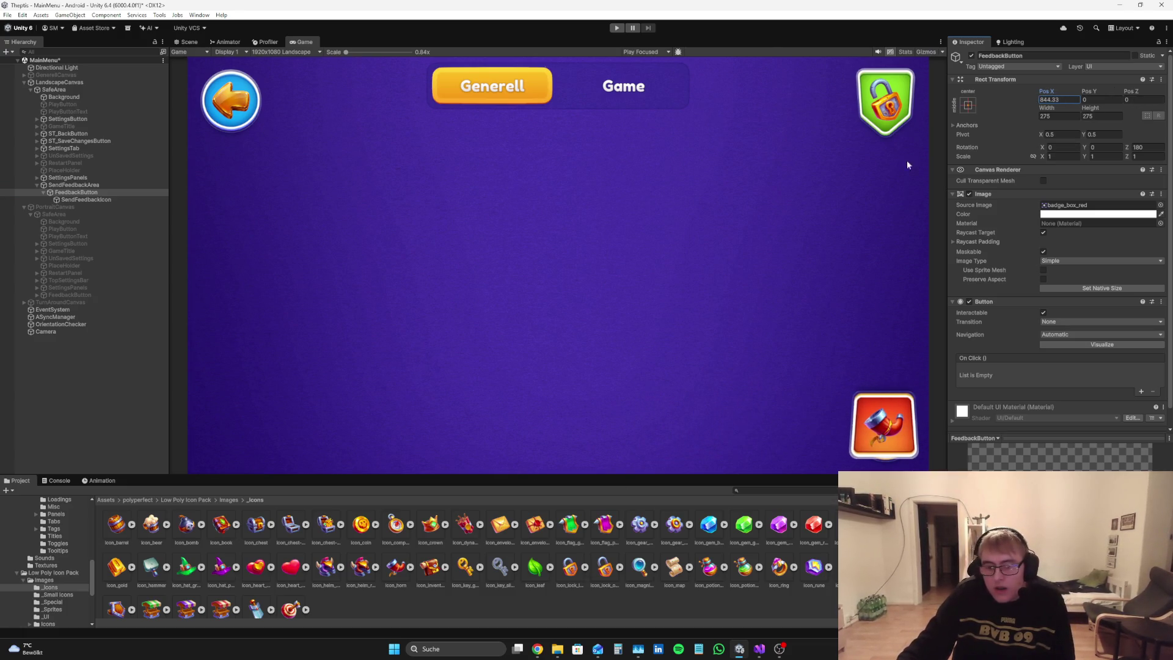
Step: Set SendFeedbackArea height to 225 and re-anchor it lower on the canvas
{"action": "left_click", "coordinate": [149, 185]}
{"action": "left_click", "coordinate": [1116, 117]}
{"action": "type", "text": "225"}
{"action": "left_click", "coordinate": [968, 105]}
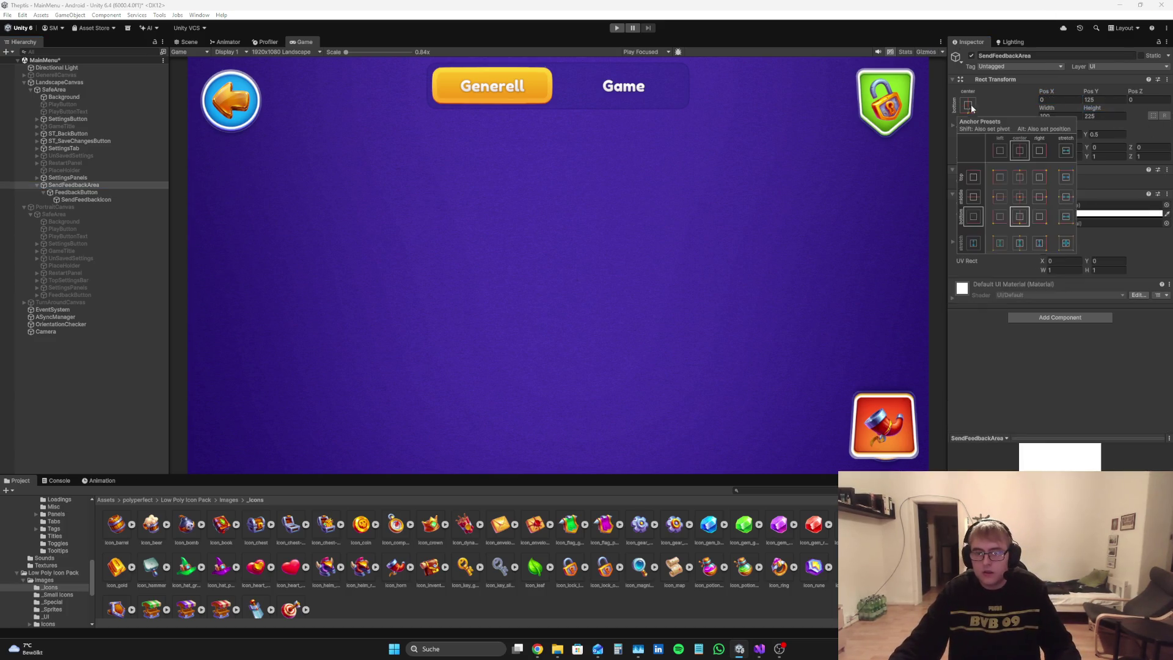
{"action": "left_click", "coordinate": [1025, 217], "text": "alt"}
{"action": "key", "text": "Escape"}
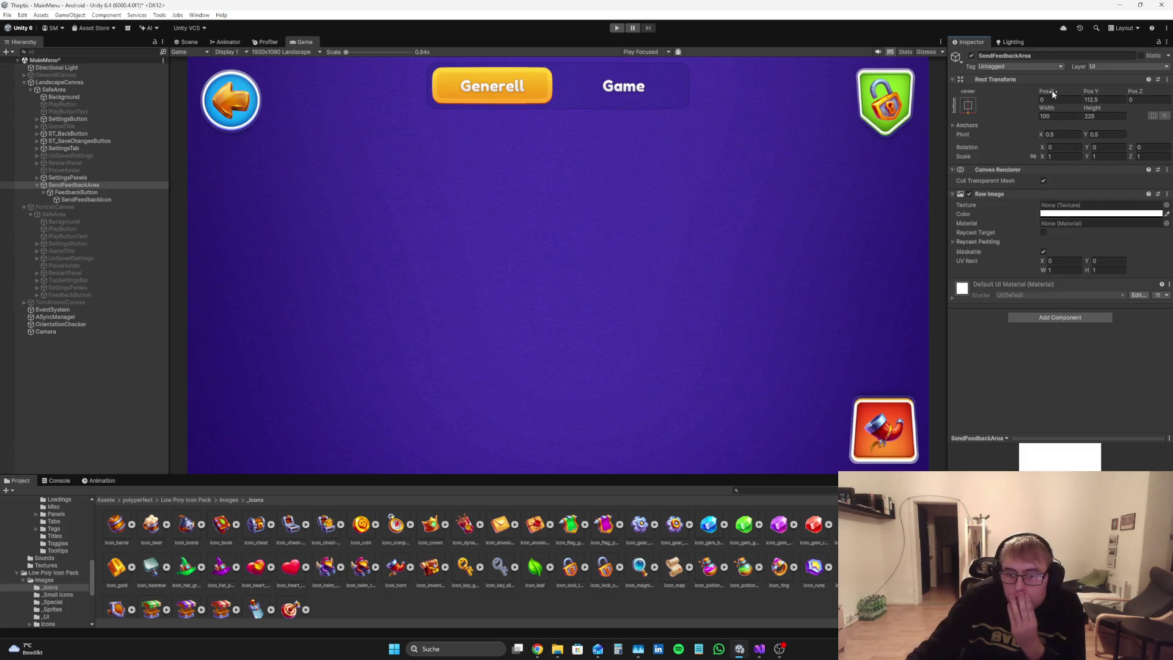
Step: Center FeedbackButton at Pos X 0 and set its Rotation Z to 0
{"action": "left_click", "coordinate": [67, 192]}
{"action": "mouse_move", "coordinate": [1052, 93]}
{"action": "left_mouse_down"}
{"action": "mouse_move", "coordinate": [722, 109]}
{"action": "mouse_move", "coordinate": [1087, 70]}
{"action": "left_mouse_up"}
{"action": "type", "text": "0"}
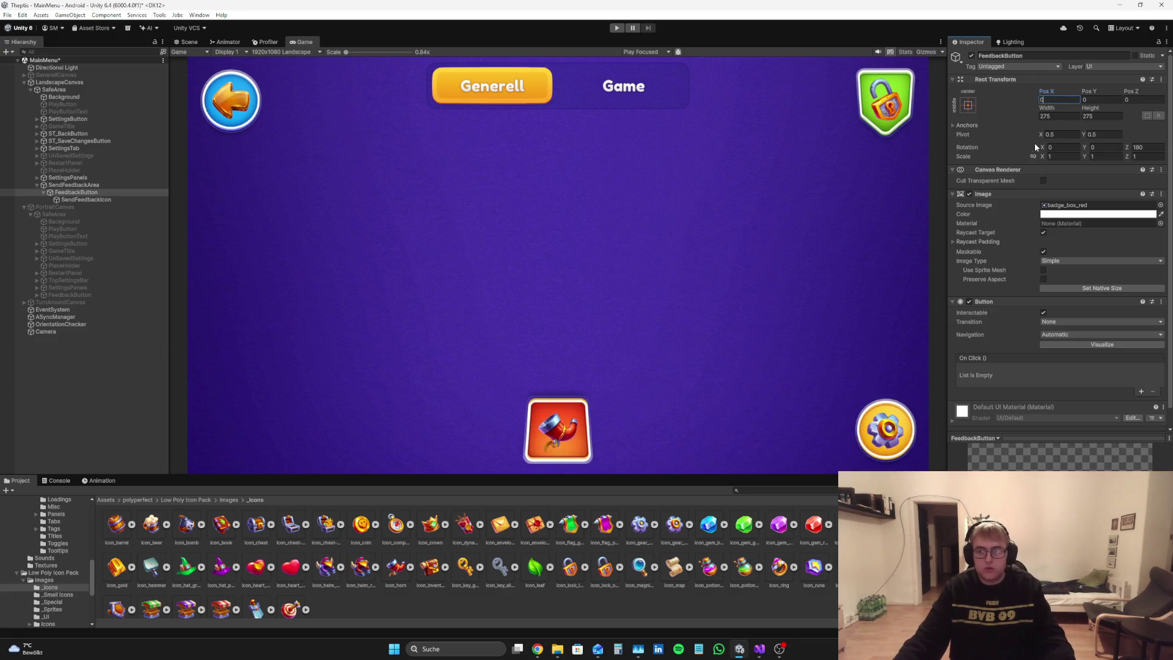
{"action": "left_click", "coordinate": [82, 461]}
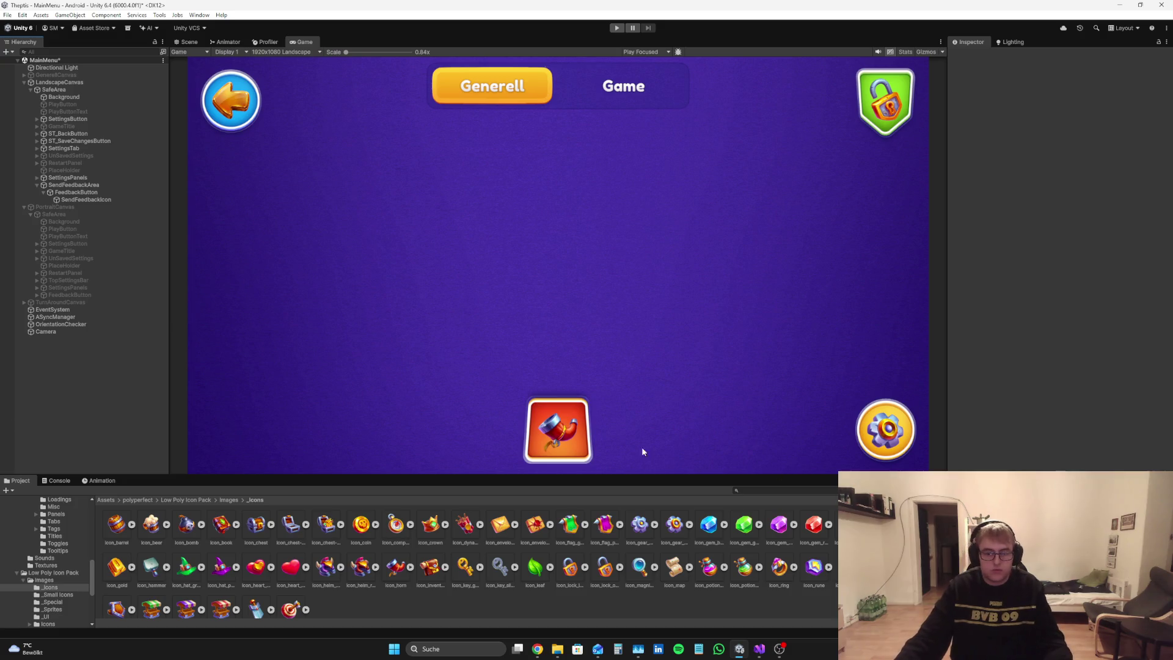
{"action": "left_click", "coordinate": [86, 193]}
{"action": "left_click", "coordinate": [1145, 147]}
{"action": "type", "text": "0"}
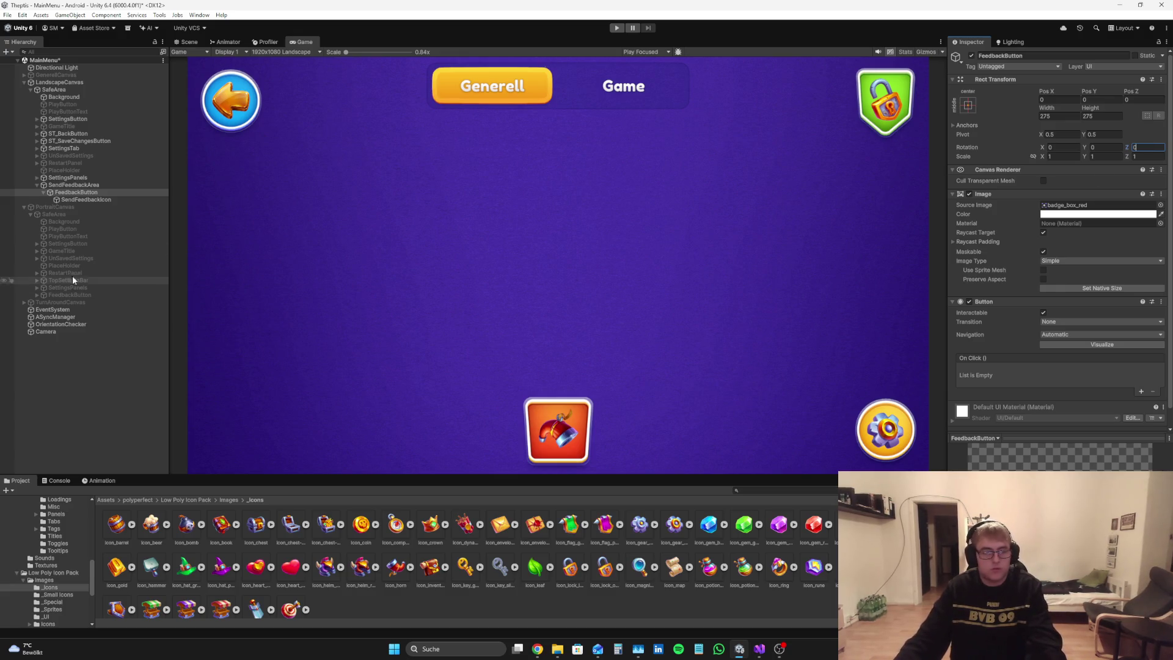
Step: Set the SendFeedbackIcon horn's Rotation Z to 0, then return to the browser
{"action": "left_click", "coordinate": [88, 199]}
{"action": "left_click", "coordinate": [1154, 150]}
{"action": "type", "text": "0"}
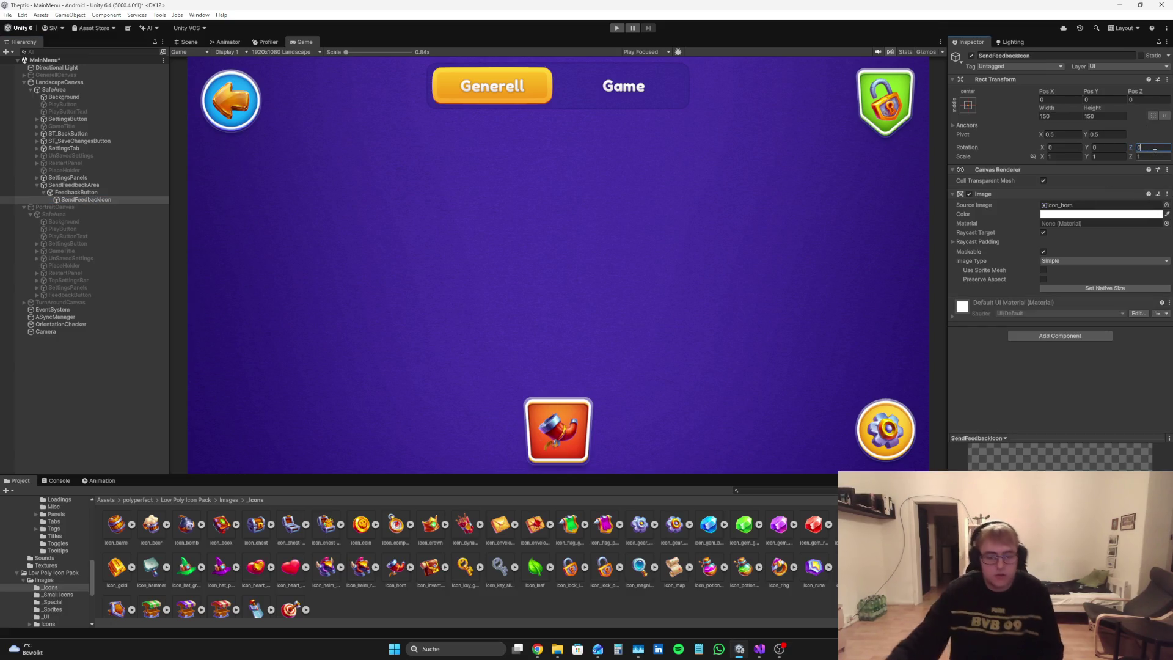
{"action": "key", "text": "alt+Tab"}
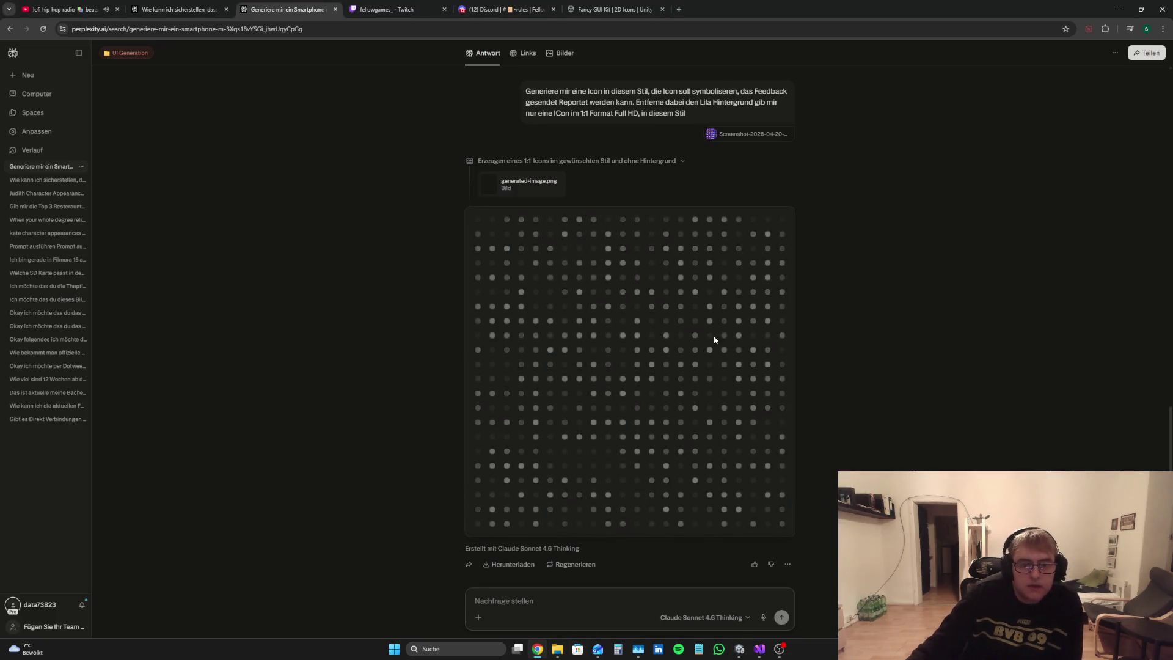
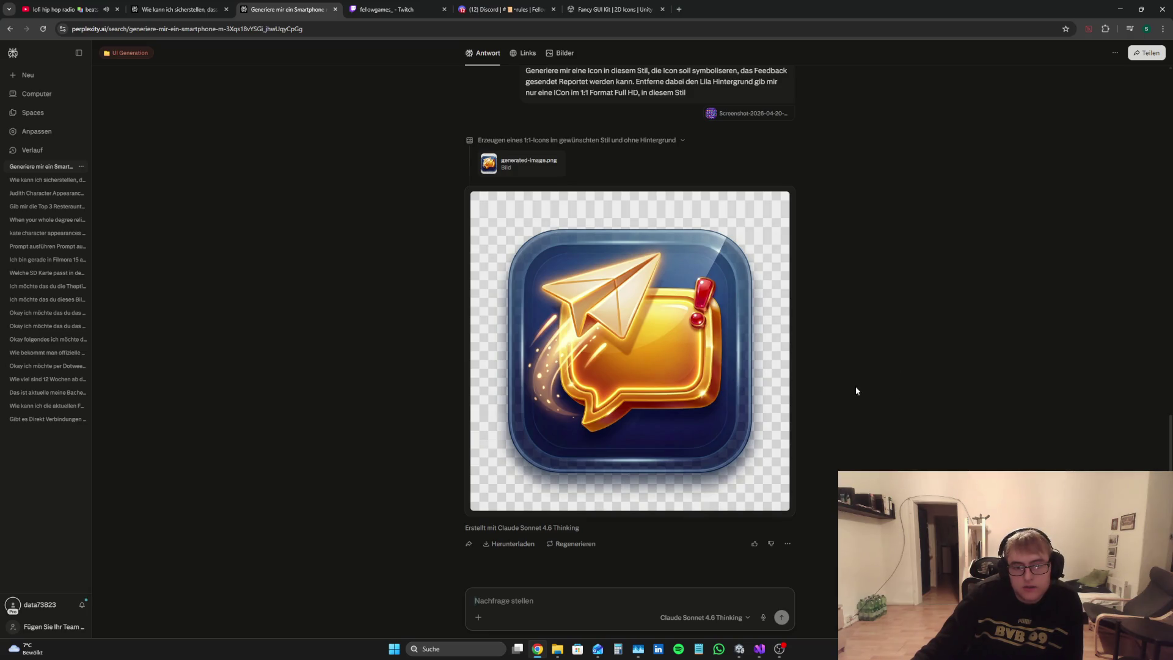
Step: Scroll over the generated gold feedback icon and open the Bildschirmfotos screenshots folder
{"action": "scroll", "coordinate": [958, 408], "scroll_direction": "up", "scroll_amount": 2}
{"action": "scroll", "coordinate": [958, 407], "scroll_direction": "down", "scroll_amount": 2}
{"action": "scroll", "coordinate": [851, 409], "scroll_direction": "up", "scroll_amount": 5}
{"action": "scroll", "coordinate": [852, 409], "scroll_direction": "down", "scroll_amount": 4}
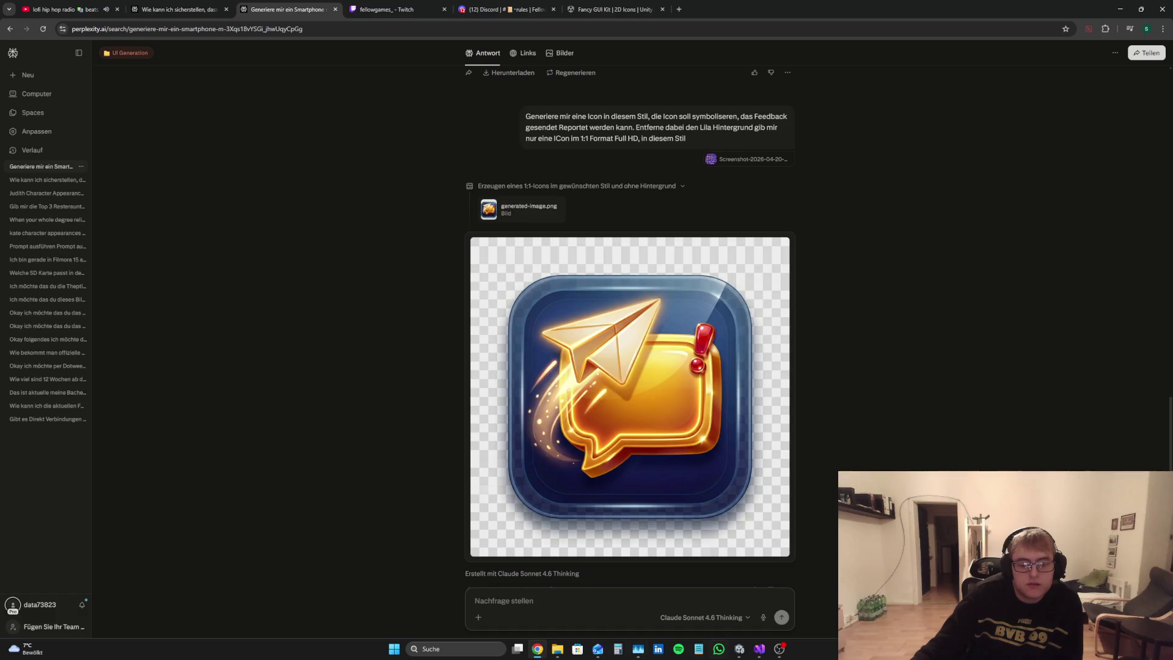
{"action": "left_click", "coordinate": [558, 649]}
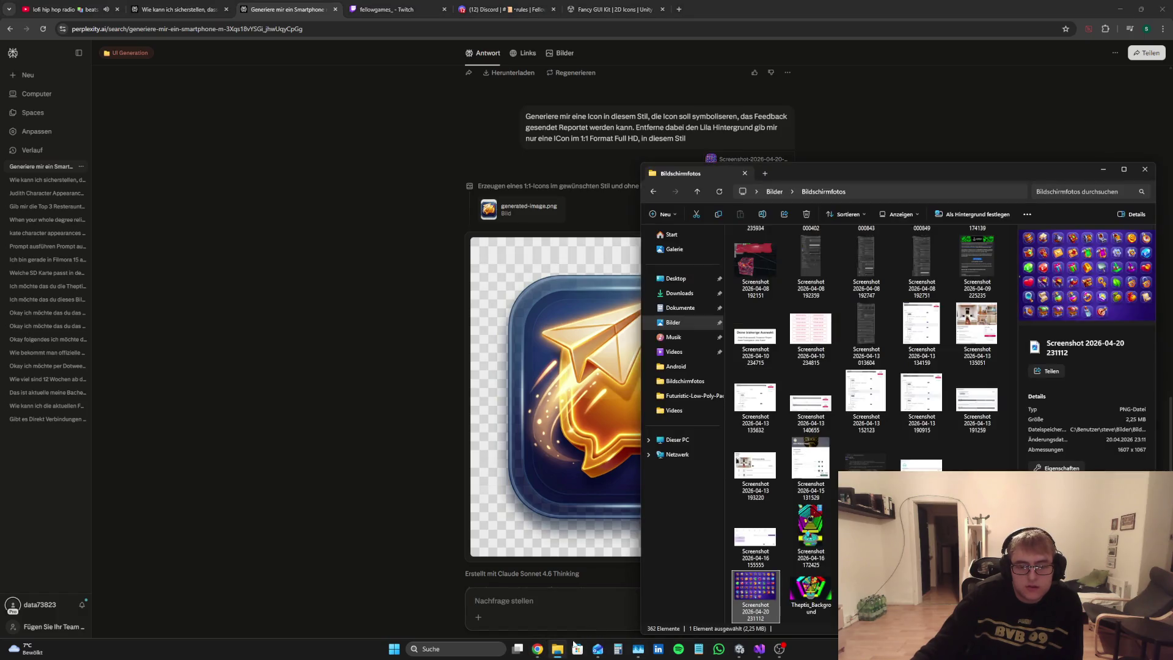
{"action": "double_click", "coordinate": [757, 594]}
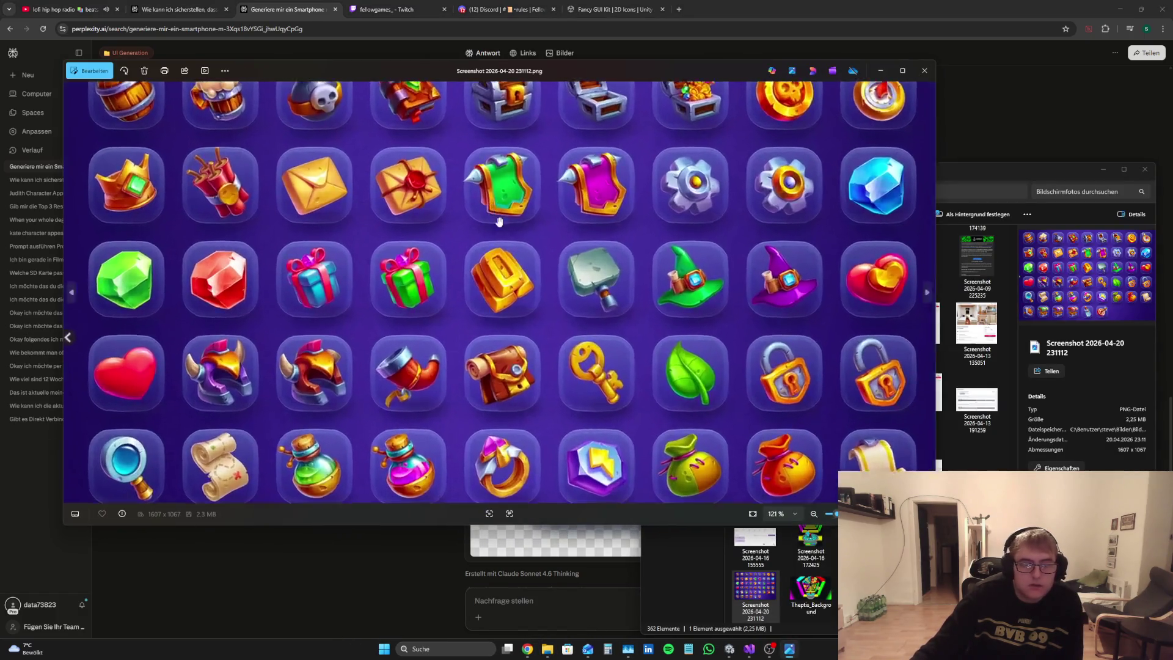
{"action": "left_click", "coordinate": [903, 71]}
{"action": "scroll", "coordinate": [400, 167], "scroll_direction": "up", "scroll_amount": 3}
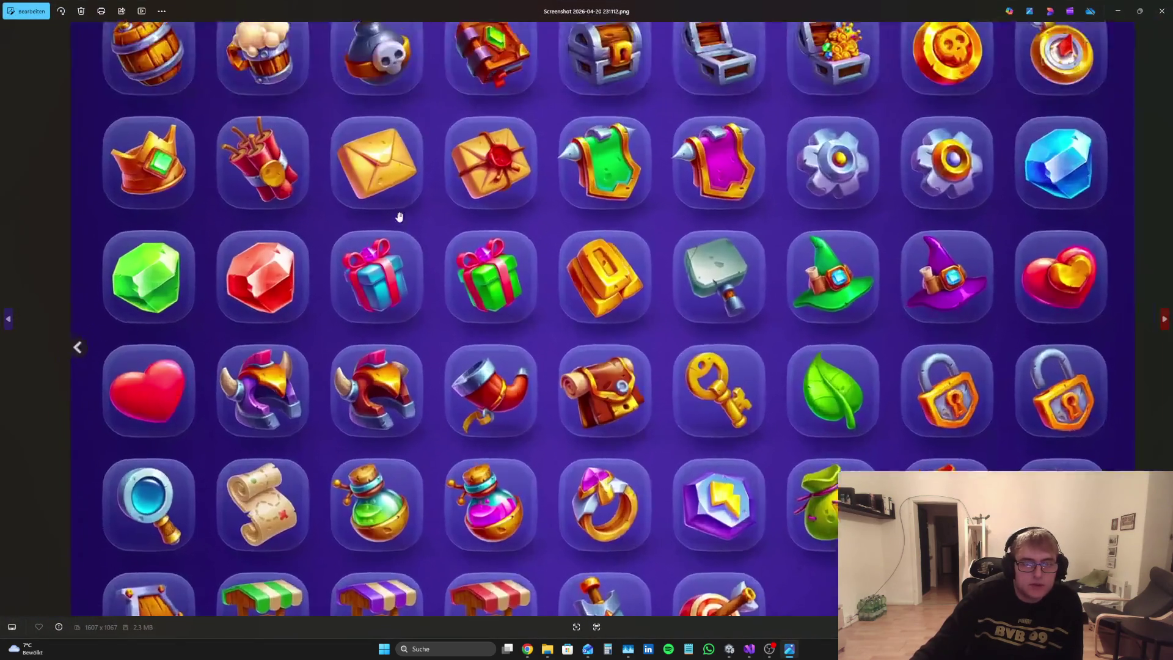
{"action": "scroll", "coordinate": [401, 167], "scroll_direction": "down", "scroll_amount": 5}
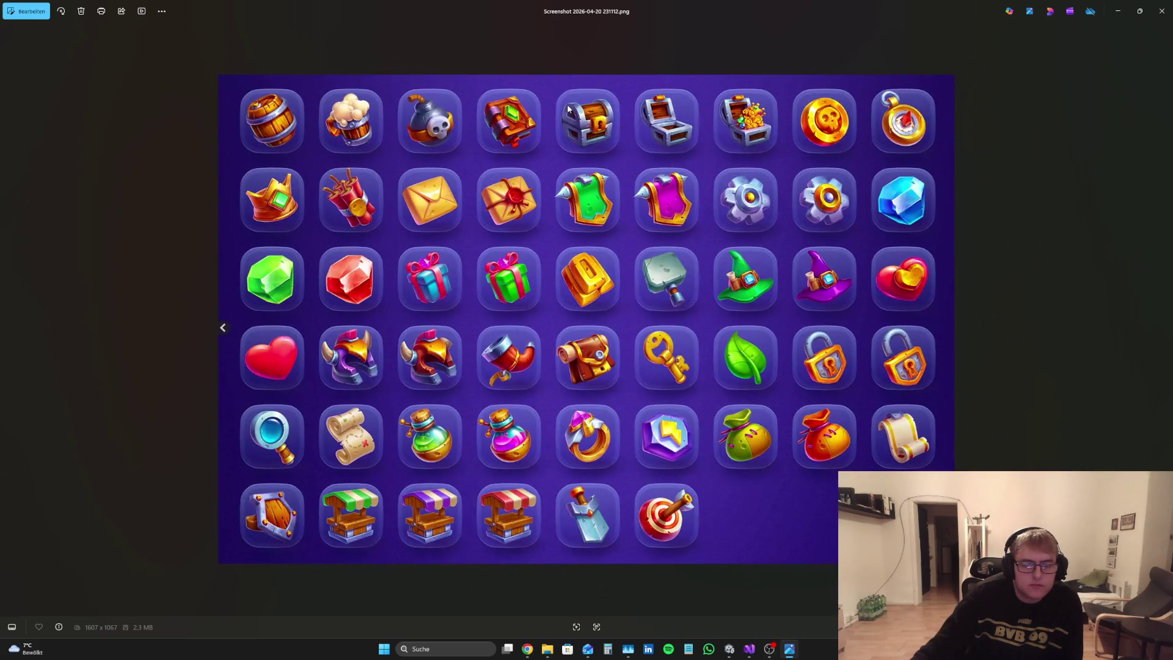
{"action": "scroll", "coordinate": [533, 280], "scroll_direction": "up", "scroll_amount": 3}
{"action": "scroll", "coordinate": [532, 280], "scroll_direction": "down", "scroll_amount": 3}
Step: Close Photos and bring the Perplexity chat back to the front
{"action": "left_click", "coordinate": [1161, 11]}
{"action": "left_click", "coordinate": [580, 465]}
{"action": "scroll", "coordinate": [580, 491], "scroll_direction": "down", "scroll_amount": 1}
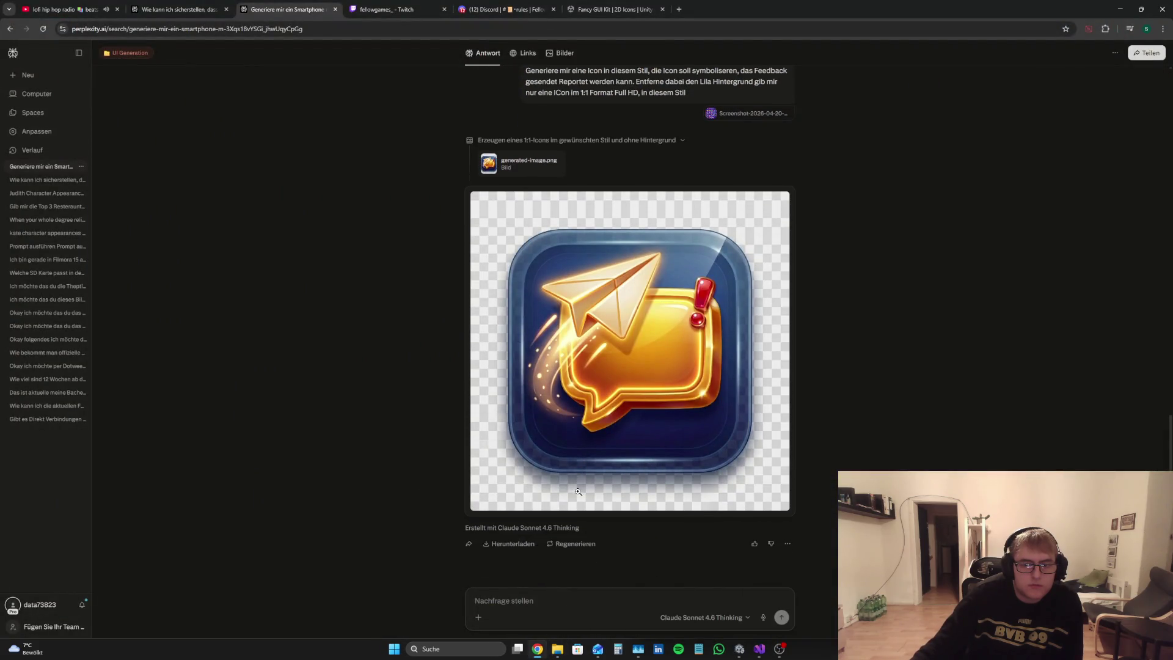
Step: Send a follow-up with the screenshot attached requesting a less gold, background-free, technical bug-report icon
{"action": "left_click", "coordinate": [562, 598]}
{"action": "type", "text": "Das ist zu G"}
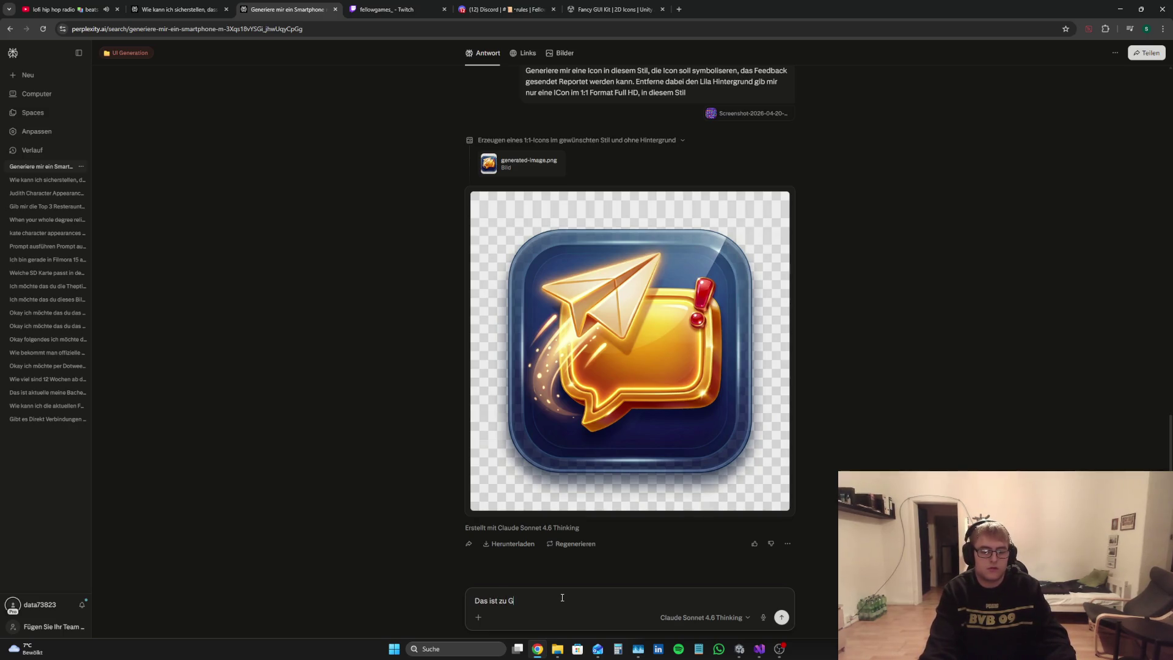
{"action": "type", "text": " sie dir noch"}
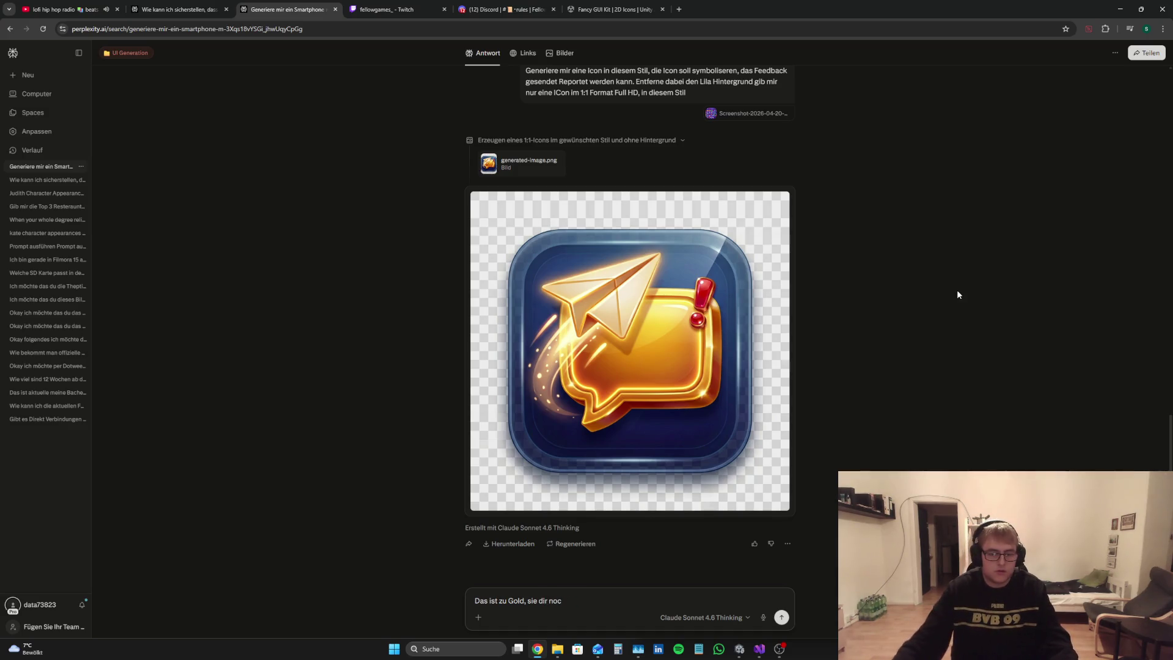
{"action": "type", "text": "hmal genauer"}
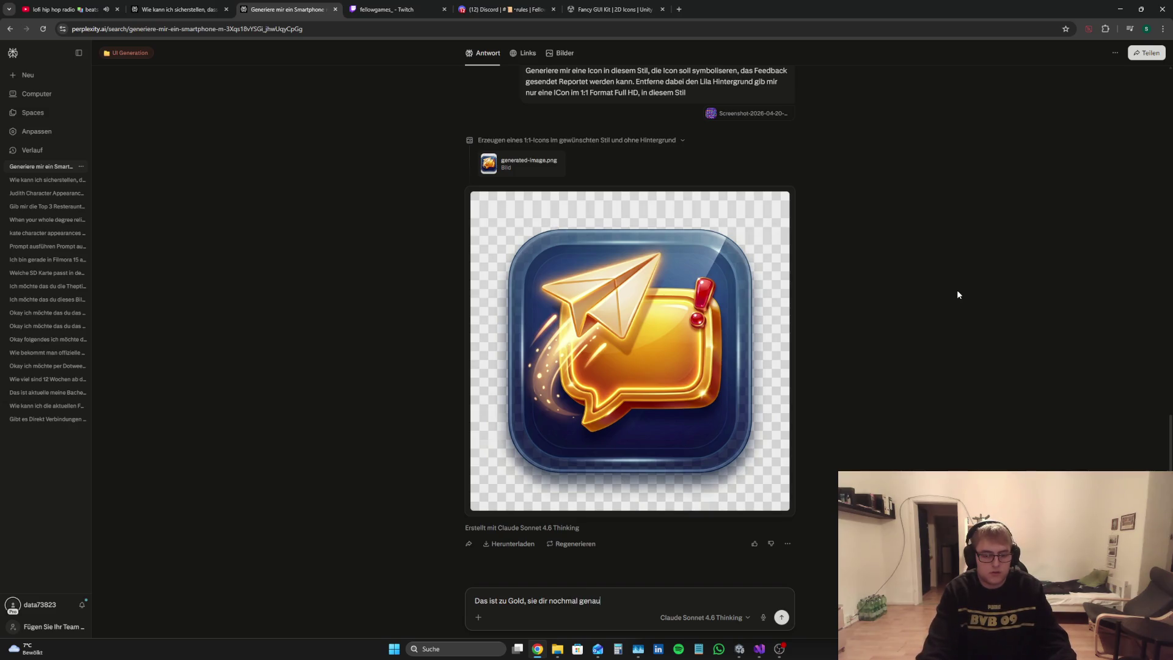
{"action": "type", "text": " die Vorlage an"}
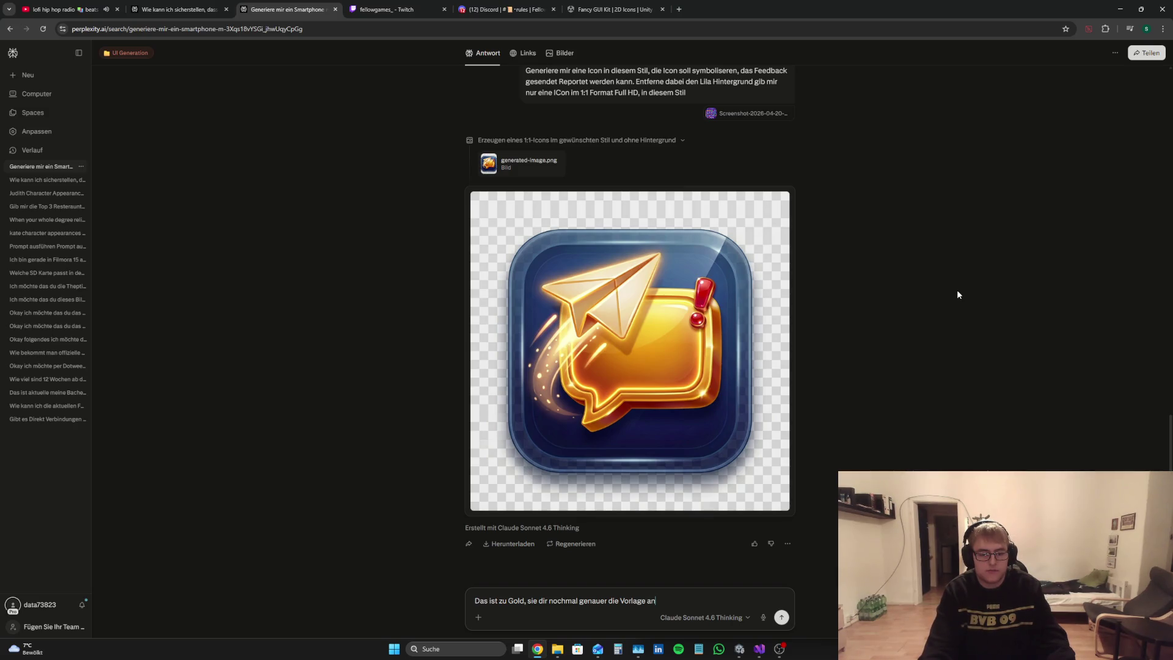
{"action": "left_click", "coordinate": [557, 649]}
{"action": "mouse_move", "coordinate": [783, 550]}
{"action": "left_mouse_down"}
{"action": "mouse_move", "coordinate": [574, 605]}
{"action": "mouse_move", "coordinate": [481, 604]}
{"action": "left_mouse_up"}
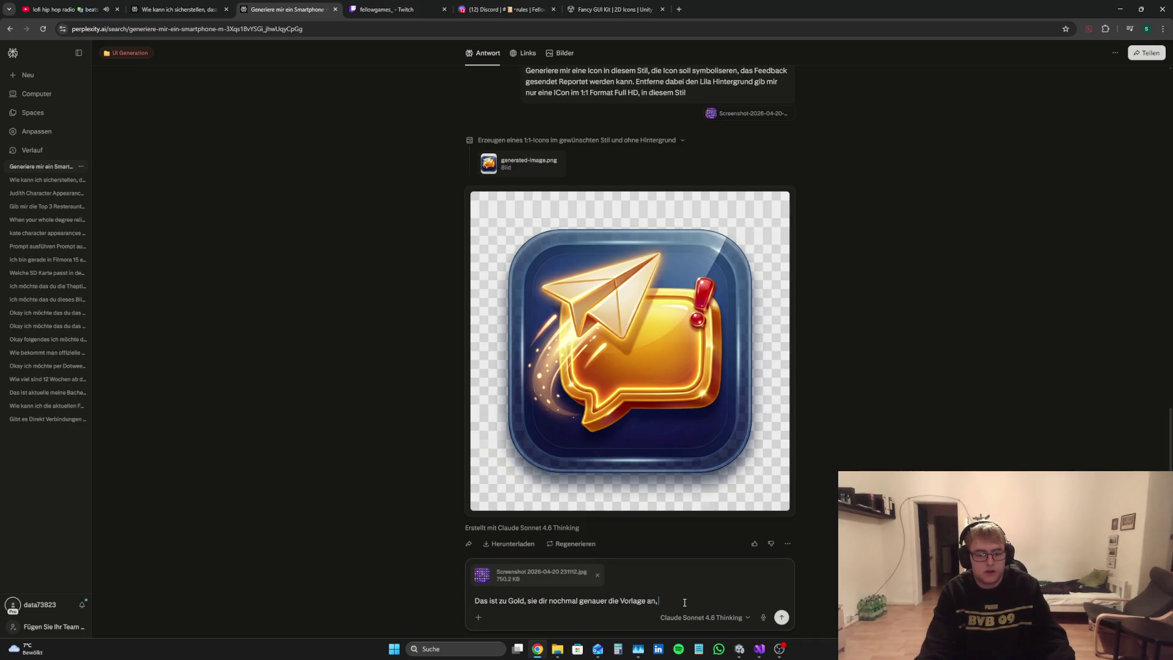
{"action": "type", "text": " entferne auch den"}
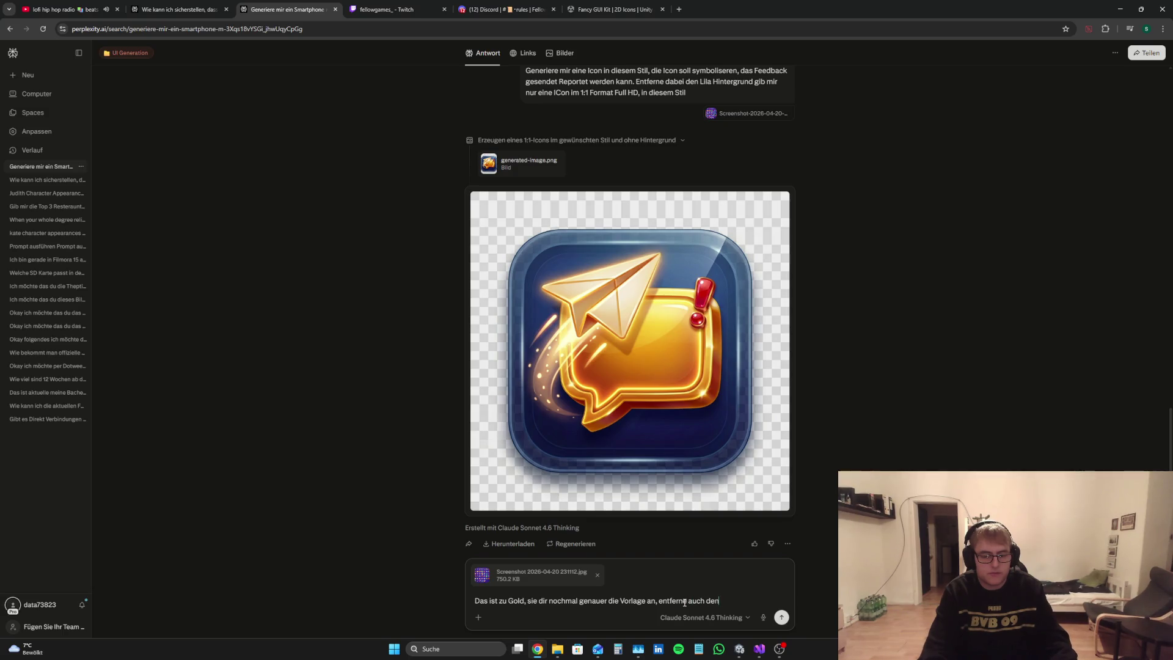
{"action": "type", "text": " Blauen"}
{"action": "type", "text": " Hinter"}
{"action": "type", "text": "grund ich wi"}
{"action": "type", "text": "ll wirkl"}
{"action": "type", "text": "ich n u"}
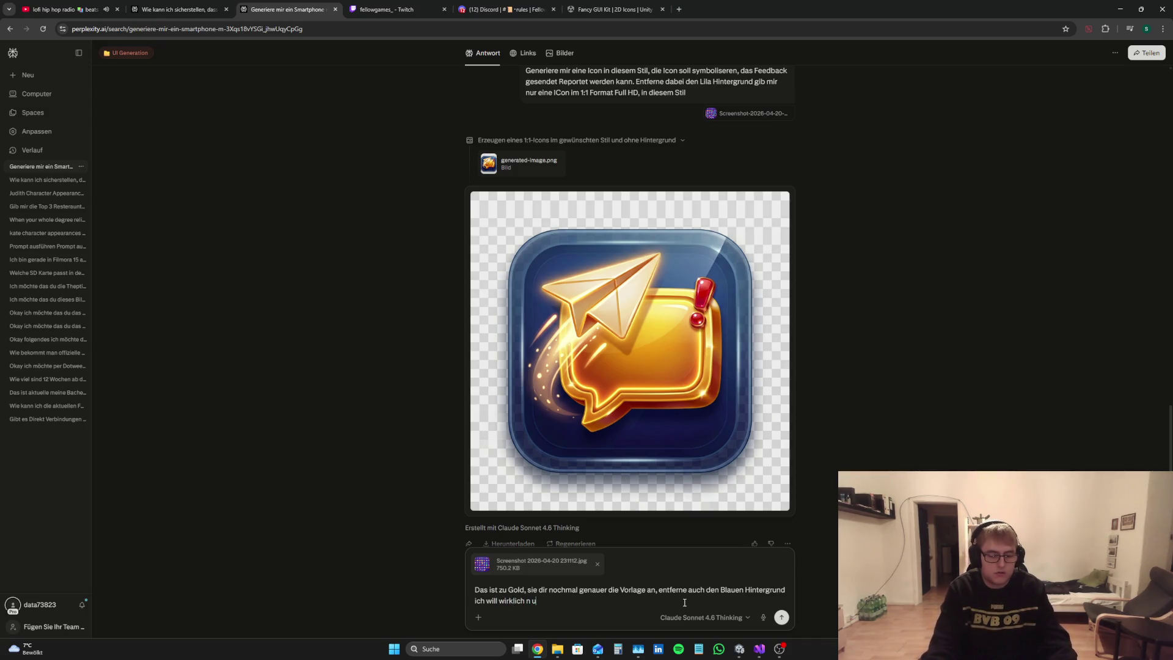
{"action": "type", "text": "r d die Icon"}
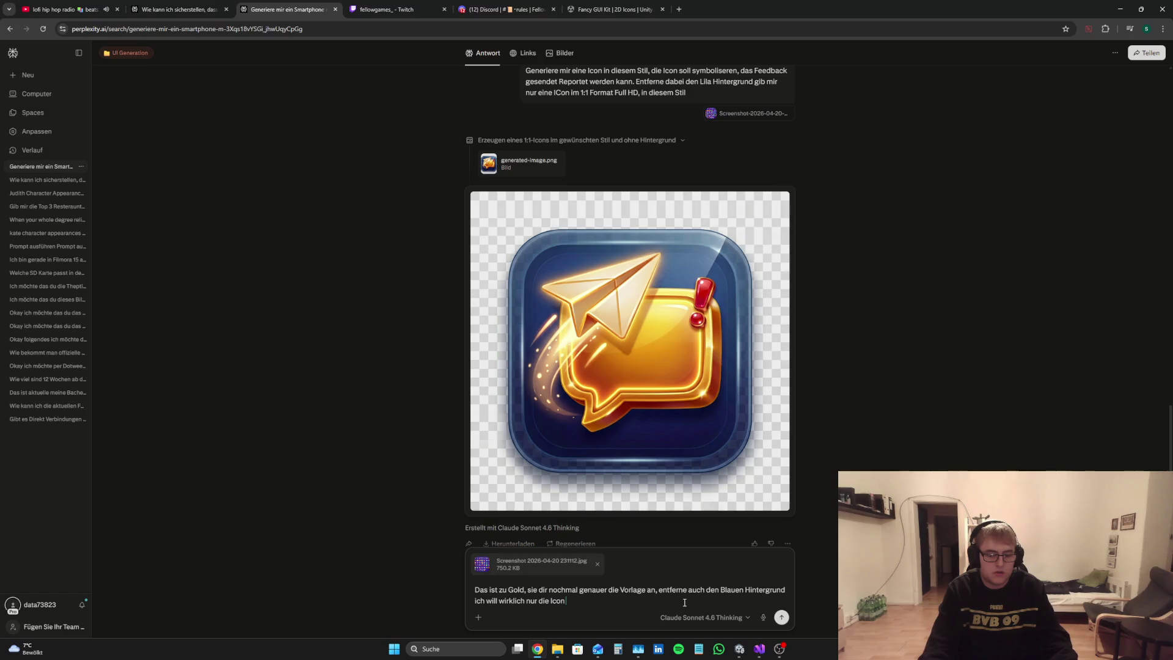
{"action": "type", "text": " ohne Hin"}
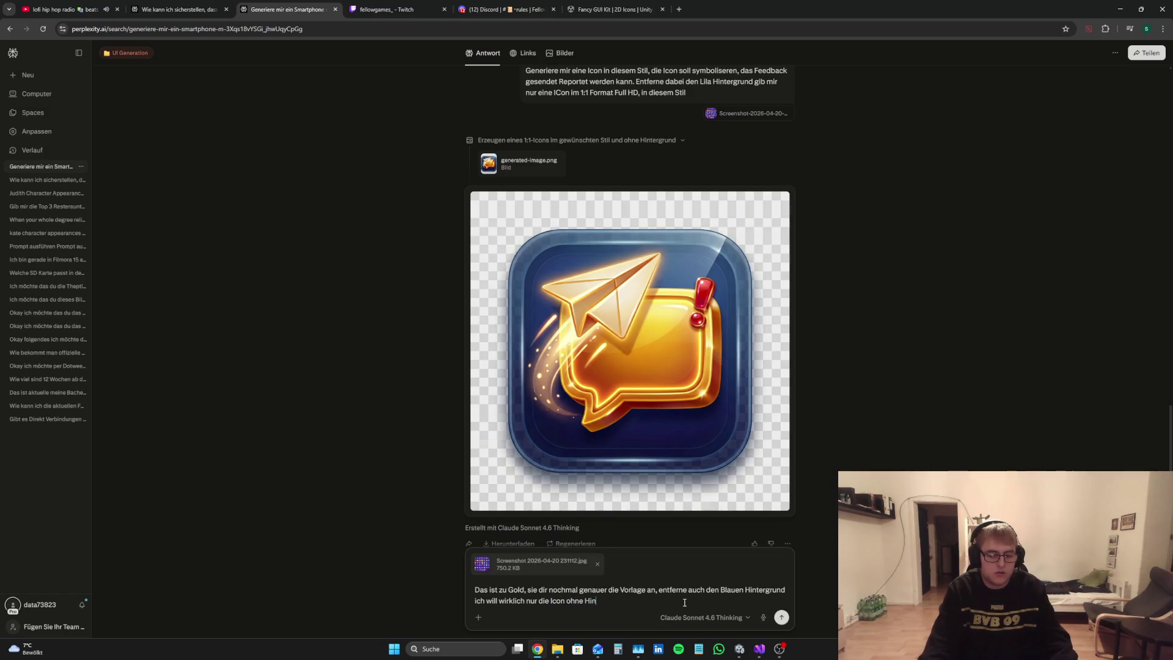
{"action": "type", "text": "tergrund mach"}
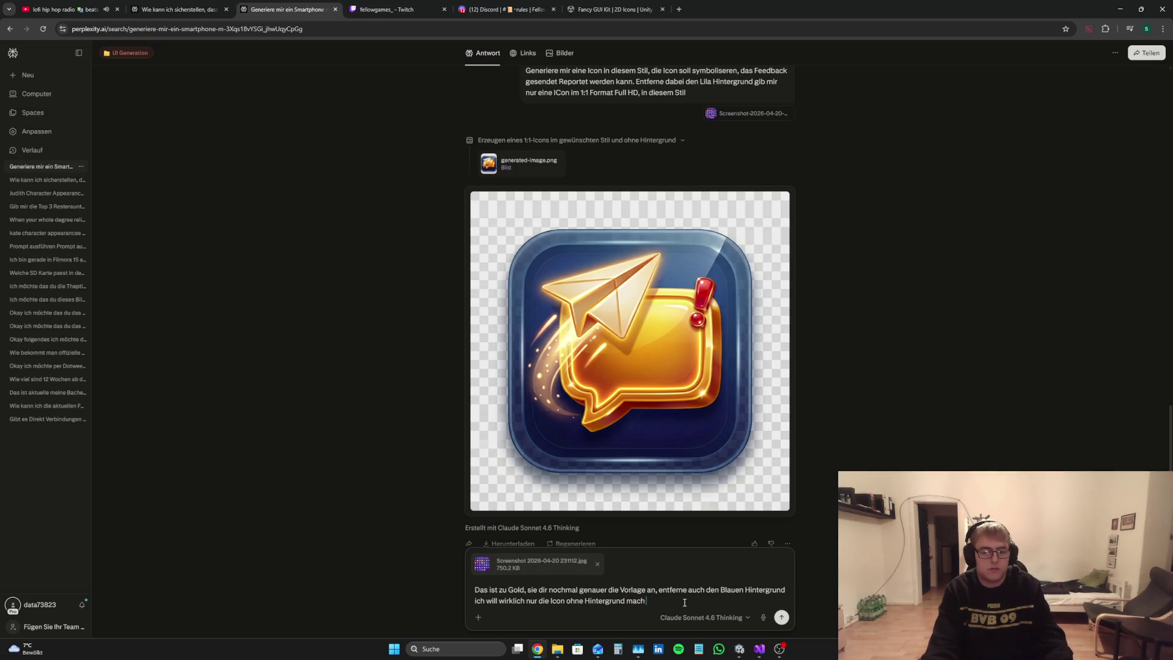
{"action": "type", "text": " esymb"}
{"action": "type", "text": "uch etwasdtech"}
{"action": "type", "text": "cher"}
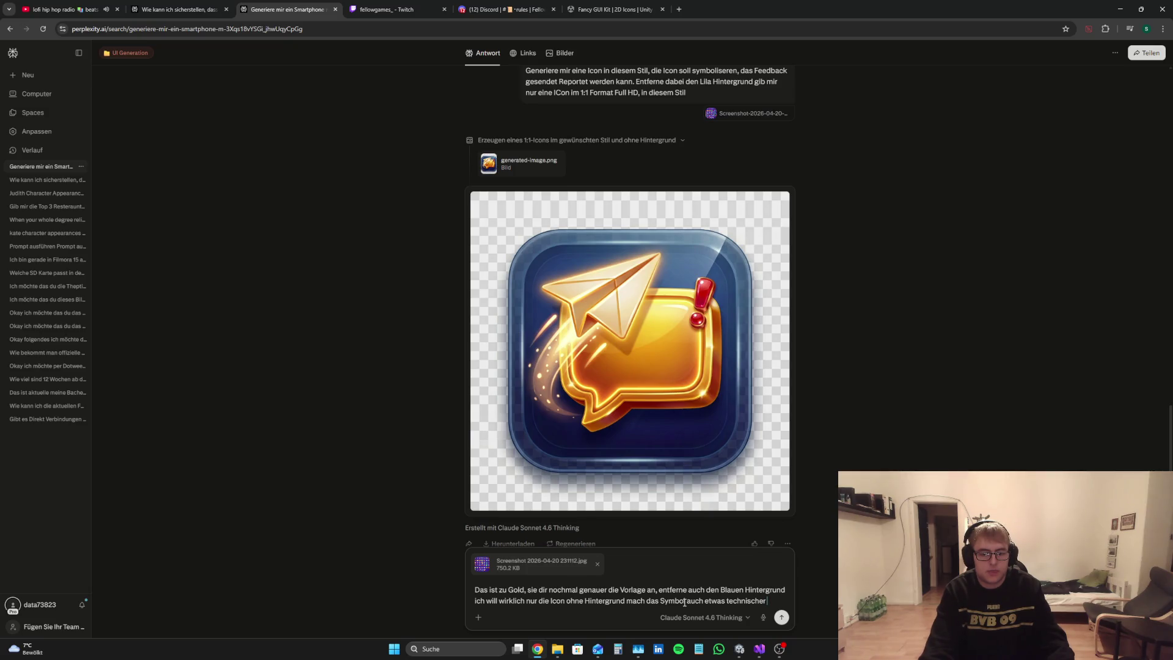
{"action": "type", "text": " sol"}
{"action": "type", "text": " direk"}
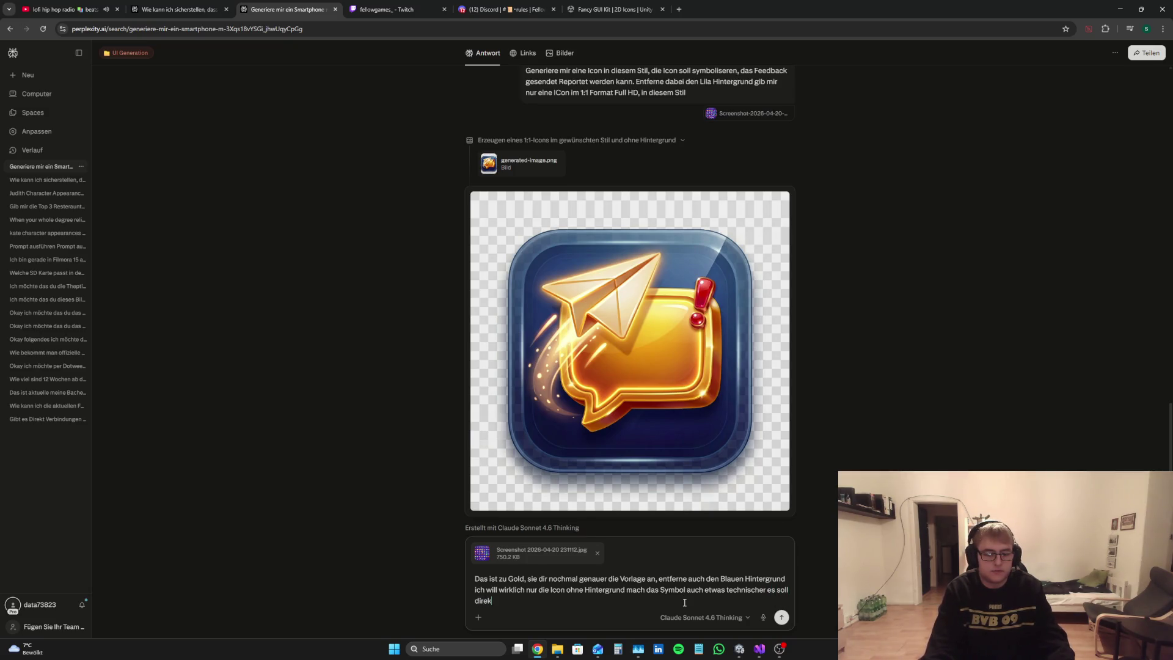
{"action": "type", "text": " sein"}
{"action": "type", "text": " hgi"}
{"action": "key", "text": "BackSpace"}
{"action": "key", "text": "BackSpace"}
{"action": "type", "text": "ie"}
{"action": "type", "text": " rp"}
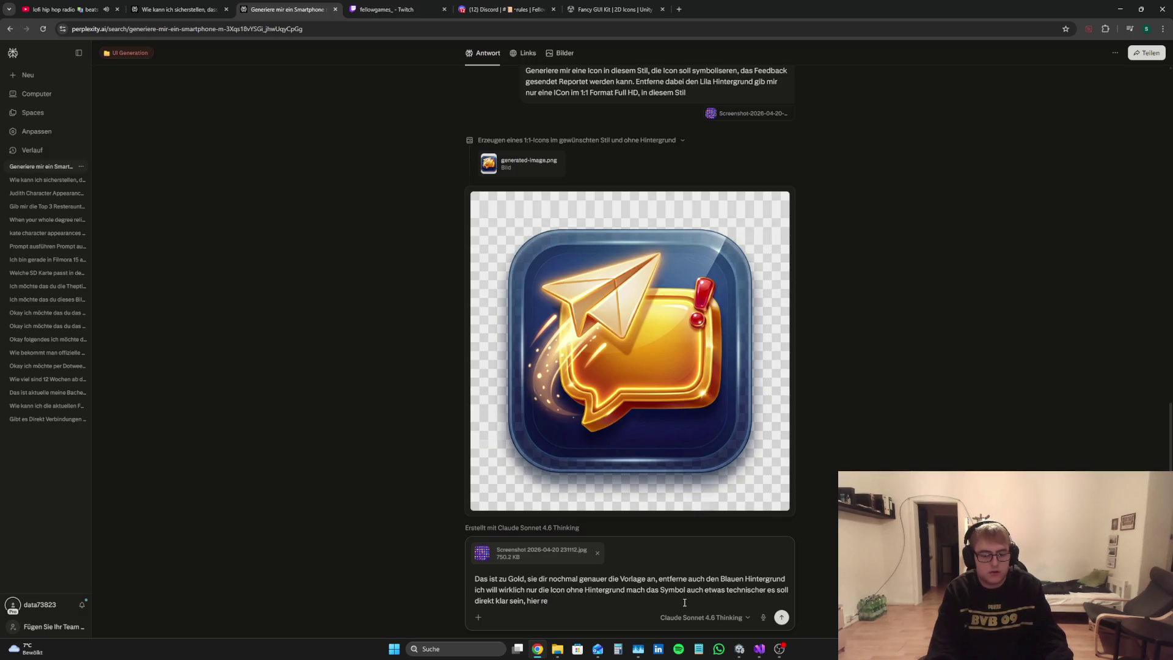
{"action": "type", "text": " gebe ich Fee"}
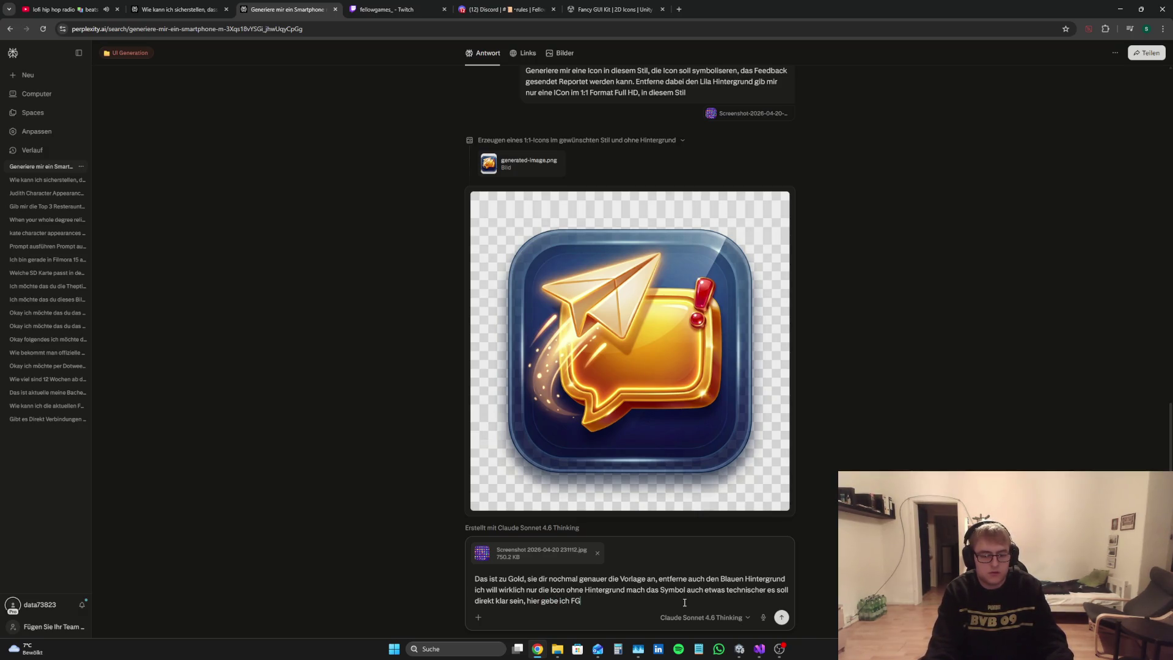
{"action": "type", "text": "dbas"}
{"action": "type", "text": "bzw. Repo"}
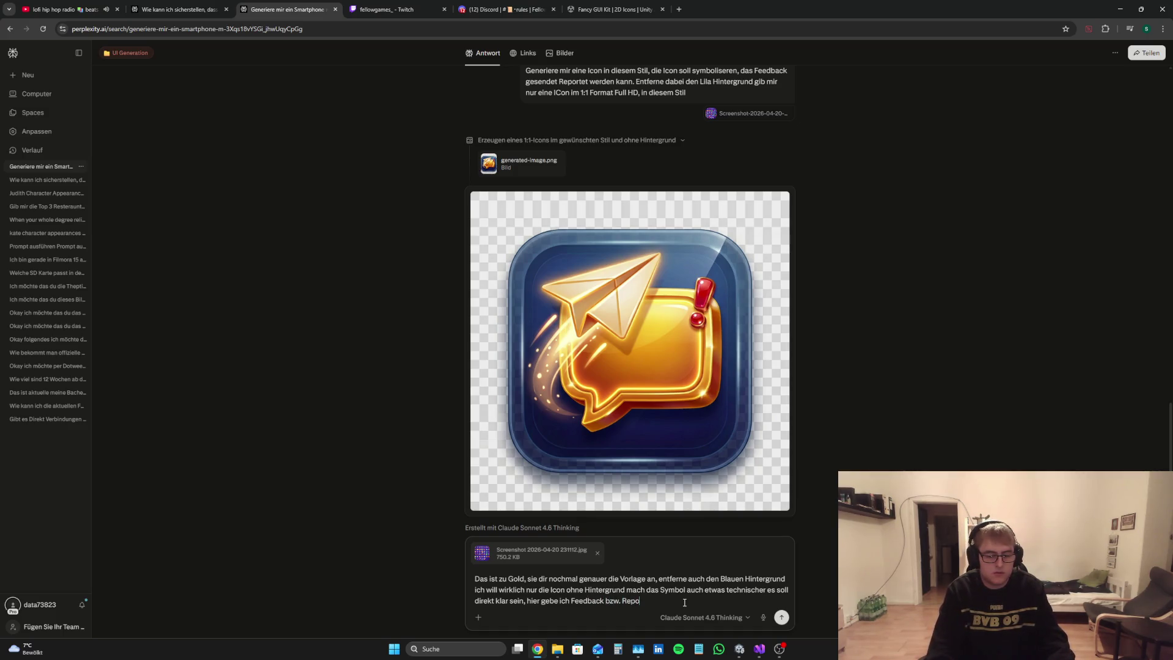
{"action": "type", "text": " ich eine"}
{"action": "type", "text": "Aufg"}
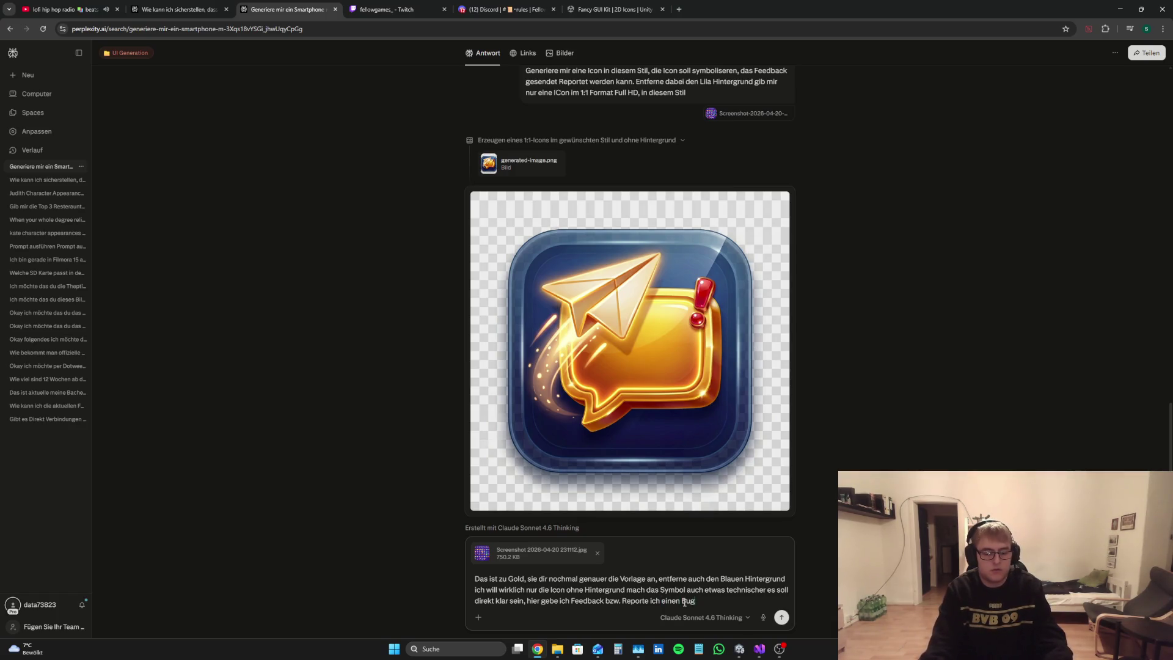
{"action": "key", "text": "Return"}
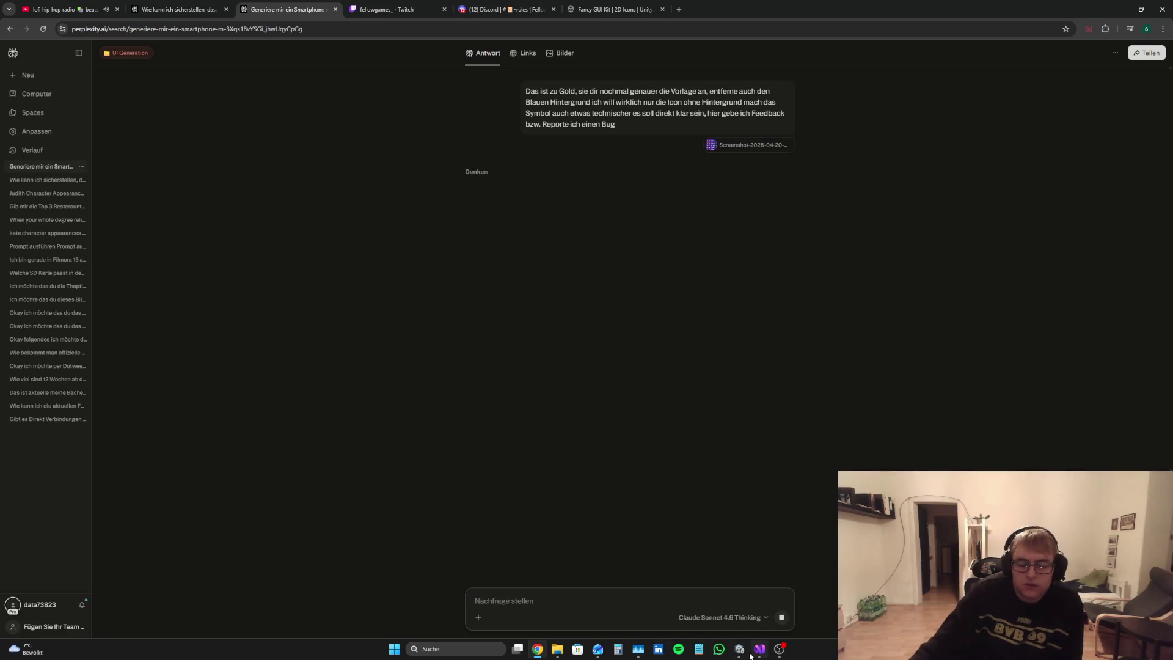
Step: In Unity, set SendFeedbackArea's height to 250 and anchor it to the bottom
{"action": "left_click", "coordinate": [749, 654]}
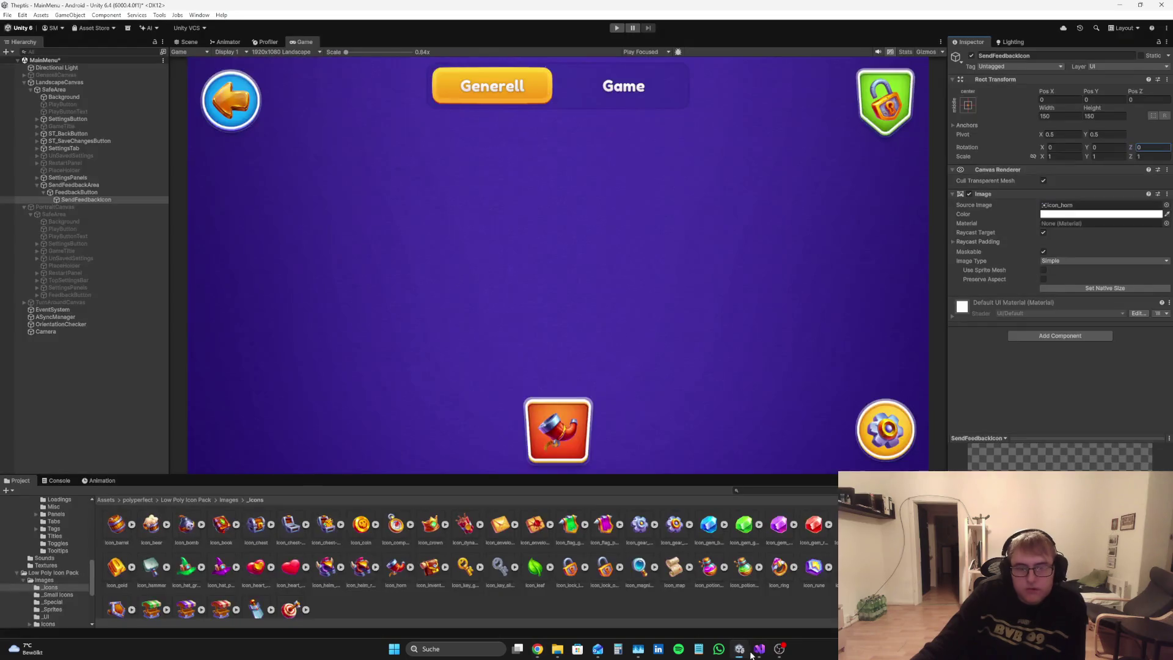
{"action": "left_click", "coordinate": [572, 615]}
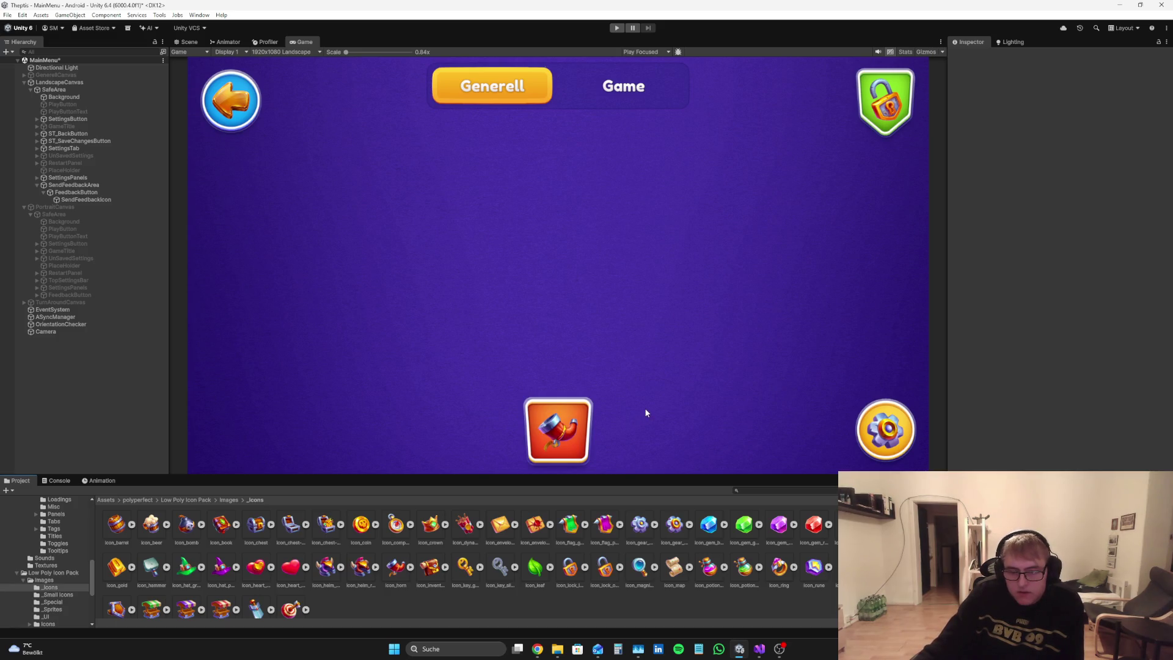
{"action": "left_click", "coordinate": [94, 176]}
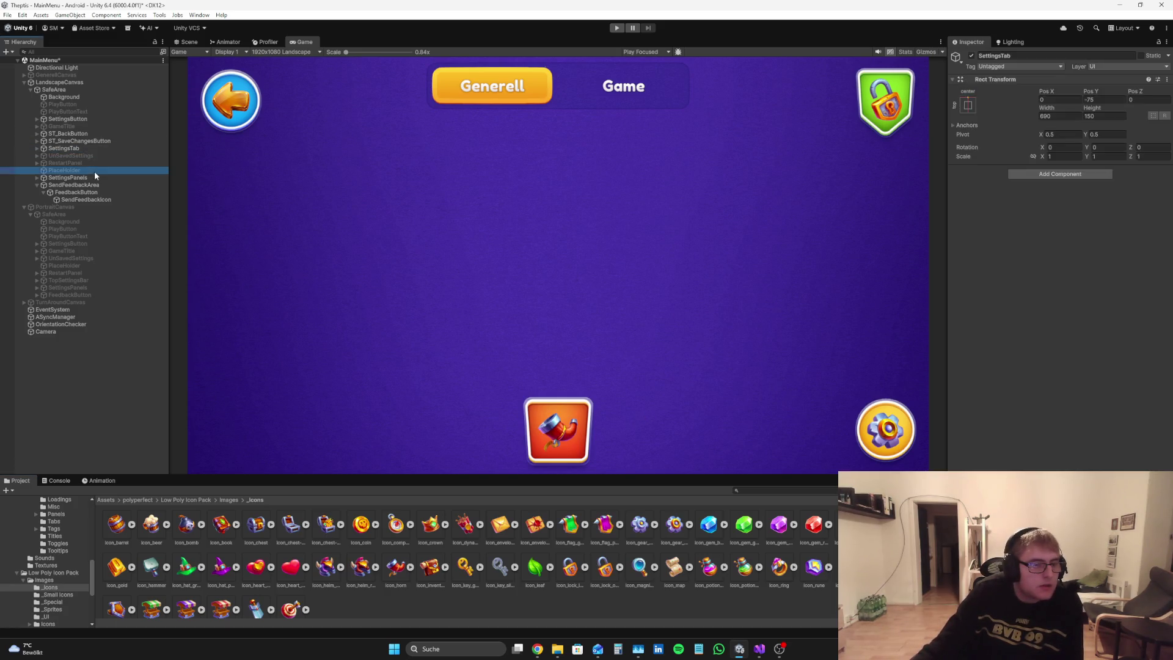
{"action": "left_click", "coordinate": [86, 184]}
{"action": "left_click", "coordinate": [1094, 115]}
{"action": "double_click", "coordinate": [1112, 116]}
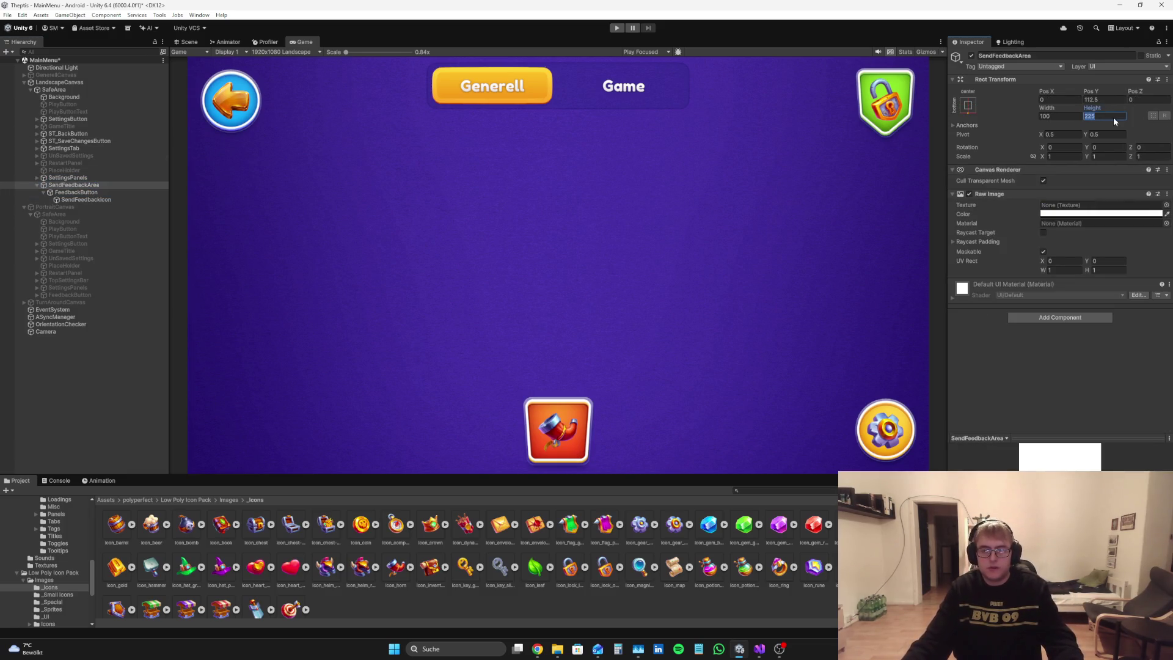
{"action": "type", "text": "250"}
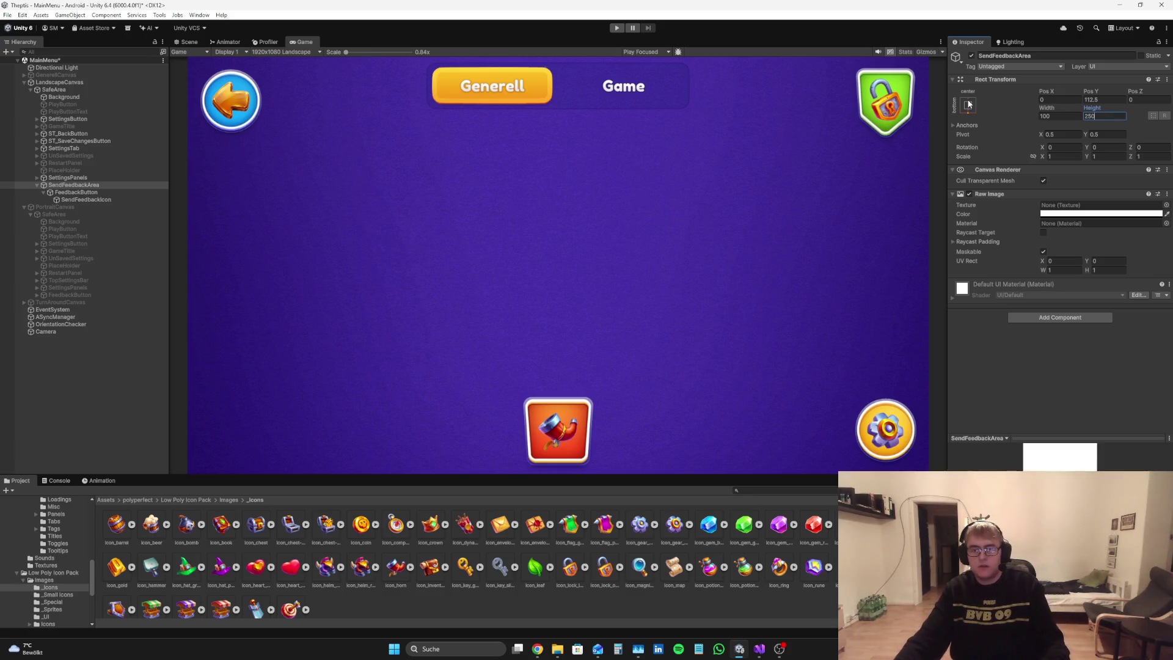
{"action": "left_click", "coordinate": [968, 105]}
{"action": "left_click", "coordinate": [1020, 217], "text": "alt"}
{"action": "left_click", "coordinate": [1086, 384]}
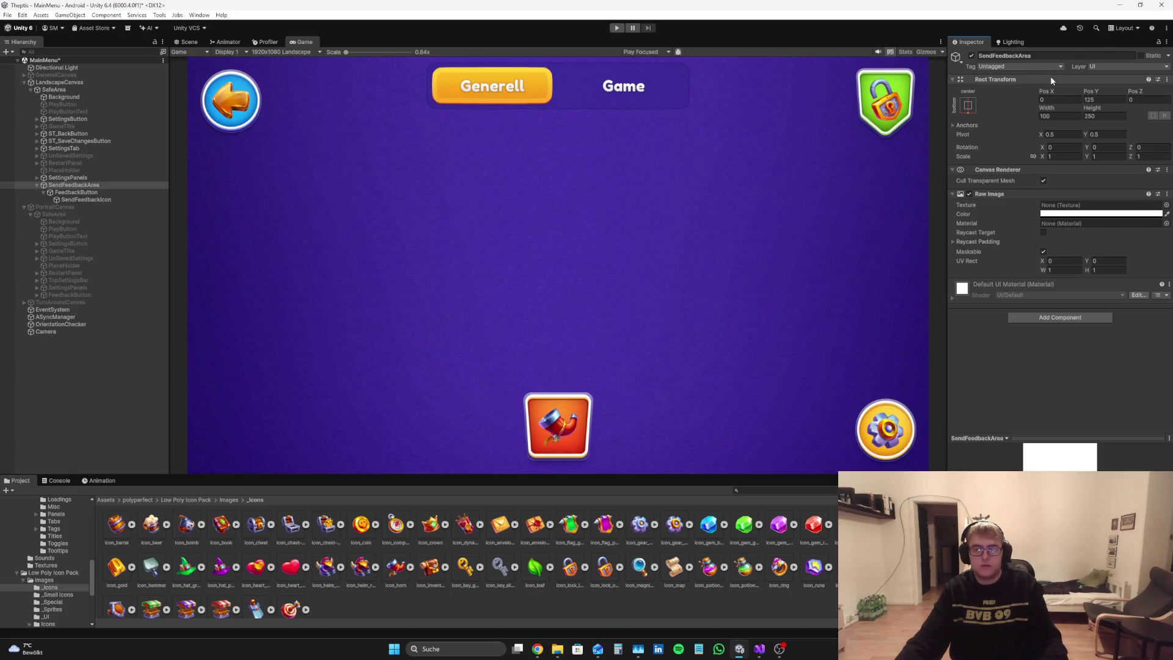
Step: Reposition FeedbackButton, setting its dragged position value to 0
{"action": "left_click", "coordinate": [92, 199]}
{"action": "left_click", "coordinate": [70, 193]}
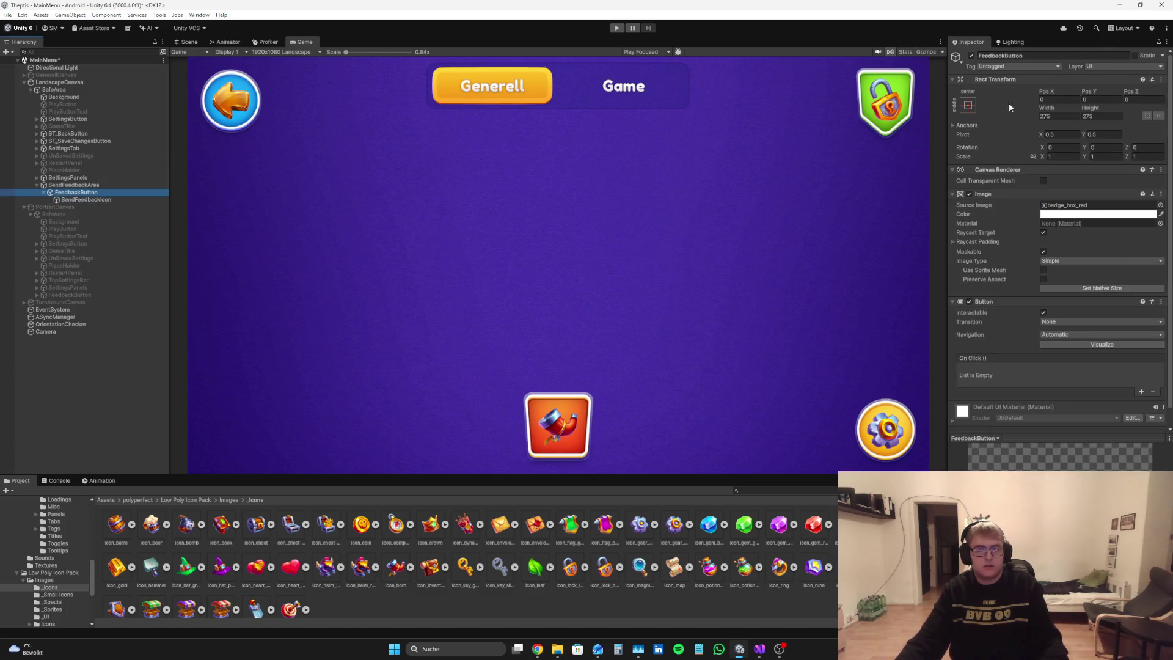
{"action": "mouse_move", "coordinate": [1046, 91]}
{"action": "left_mouse_down"}
{"action": "mouse_move", "coordinate": [392, 143]}
{"action": "mouse_move", "coordinate": [750, 157]}
{"action": "left_mouse_up"}
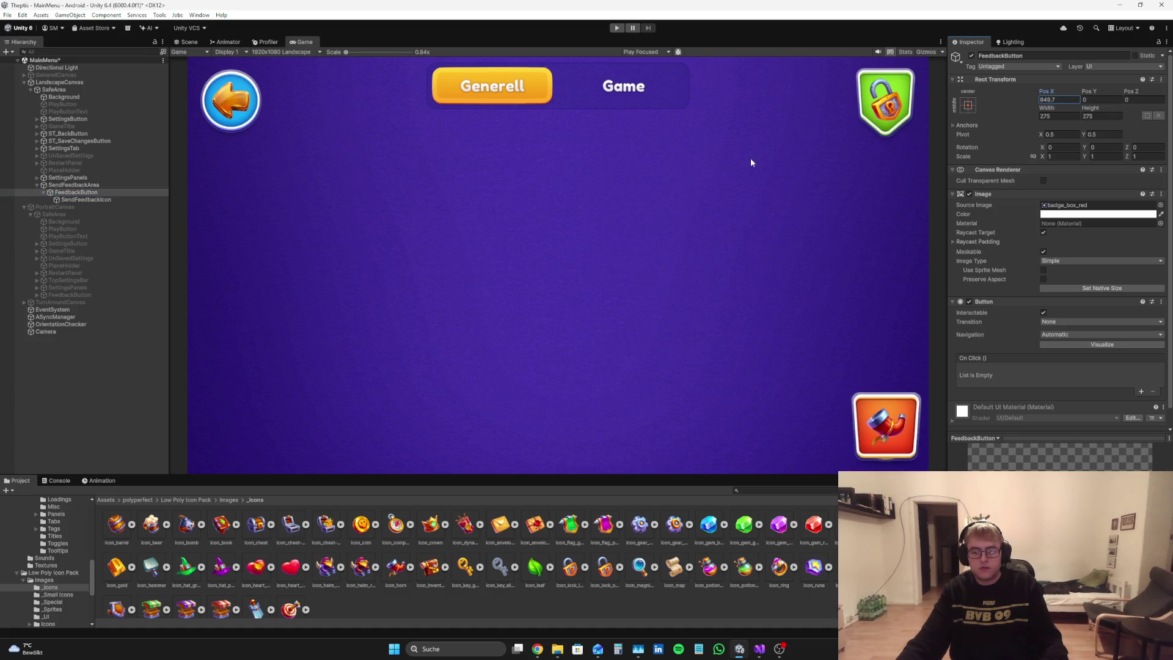
{"action": "type", "text": "0"}
Step: Change SendFeedbackArea's height to 240, leaving its anchoring unchanged
{"action": "left_click", "coordinate": [74, 185]}
{"action": "left_click", "coordinate": [1105, 116]}
{"action": "type", "text": "240"}
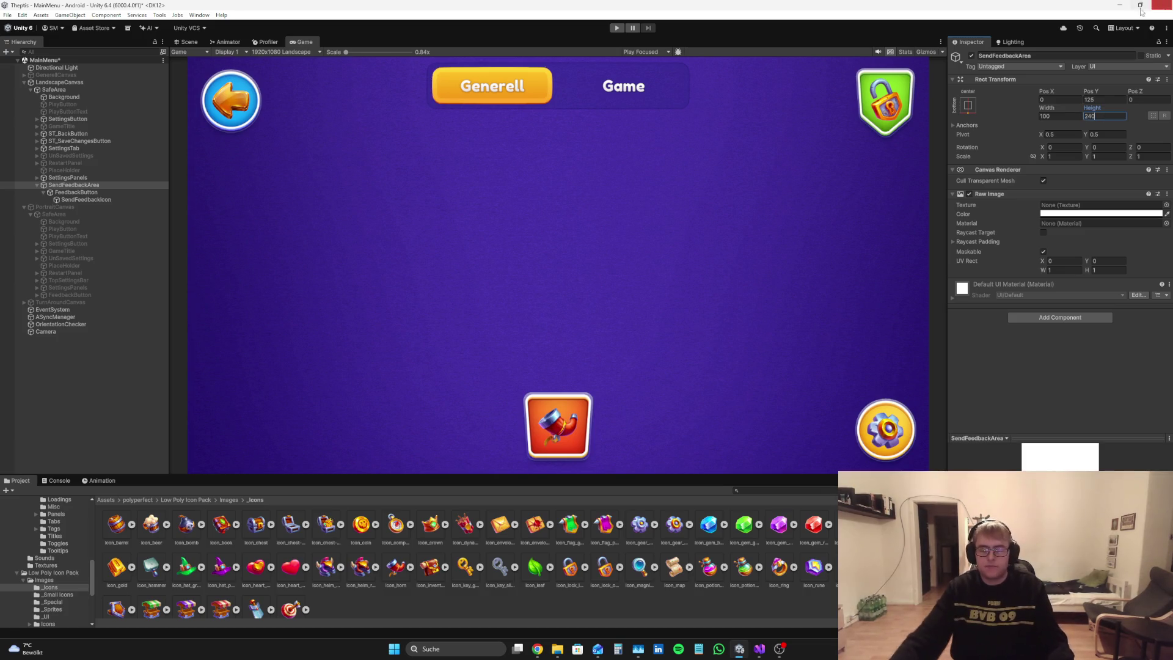
{"action": "left_click", "coordinate": [968, 105]}
{"action": "left_click", "coordinate": [1122, 357]}
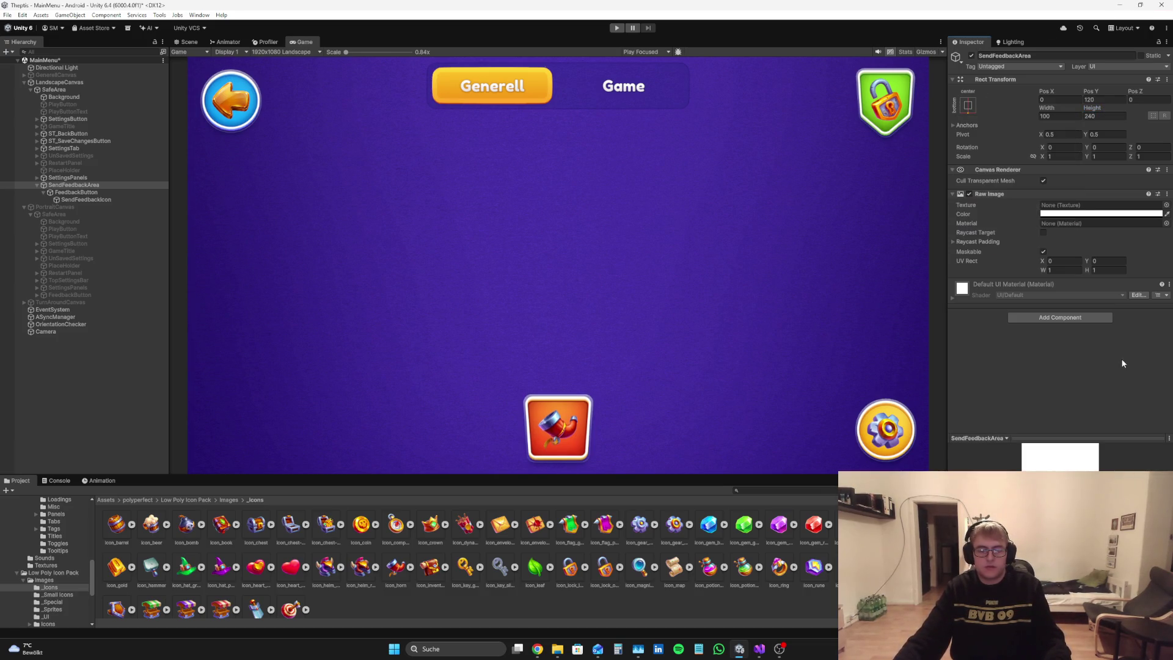
Step: Collapse the Hierarchy and inspect LandscapeCanvas and SafeArea before returning to the Perplexity chat
{"action": "left_click", "coordinate": [122, 184]}
{"action": "left_click", "coordinate": [43, 192]}
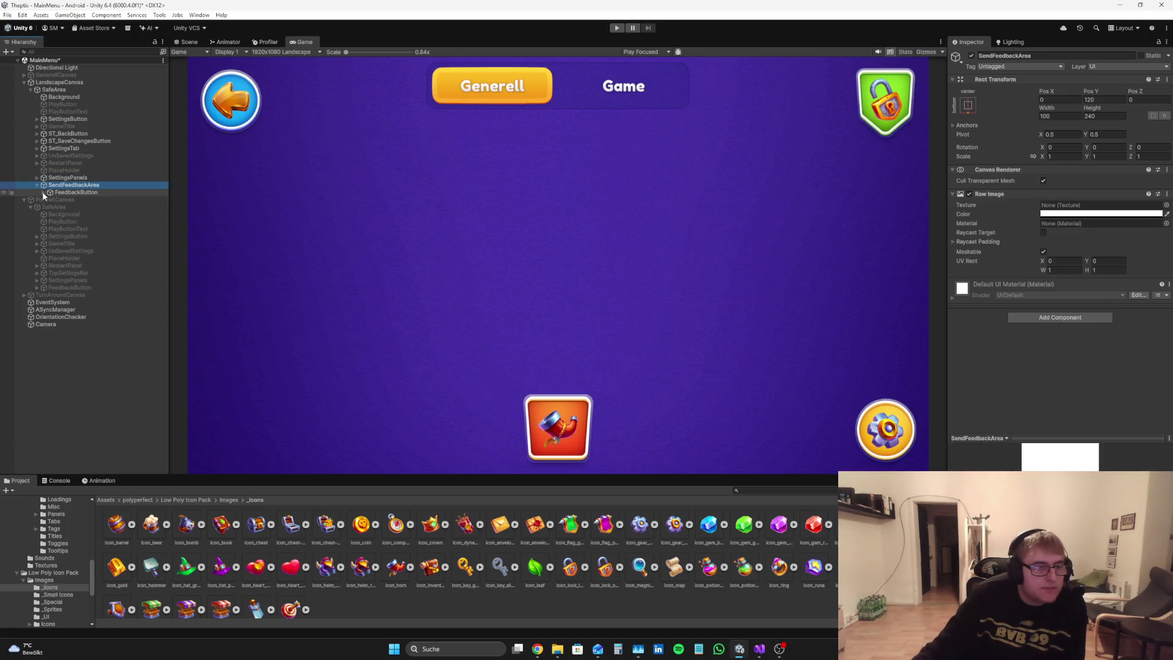
{"action": "left_click", "coordinate": [44, 192]}
{"action": "left_click", "coordinate": [43, 192]}
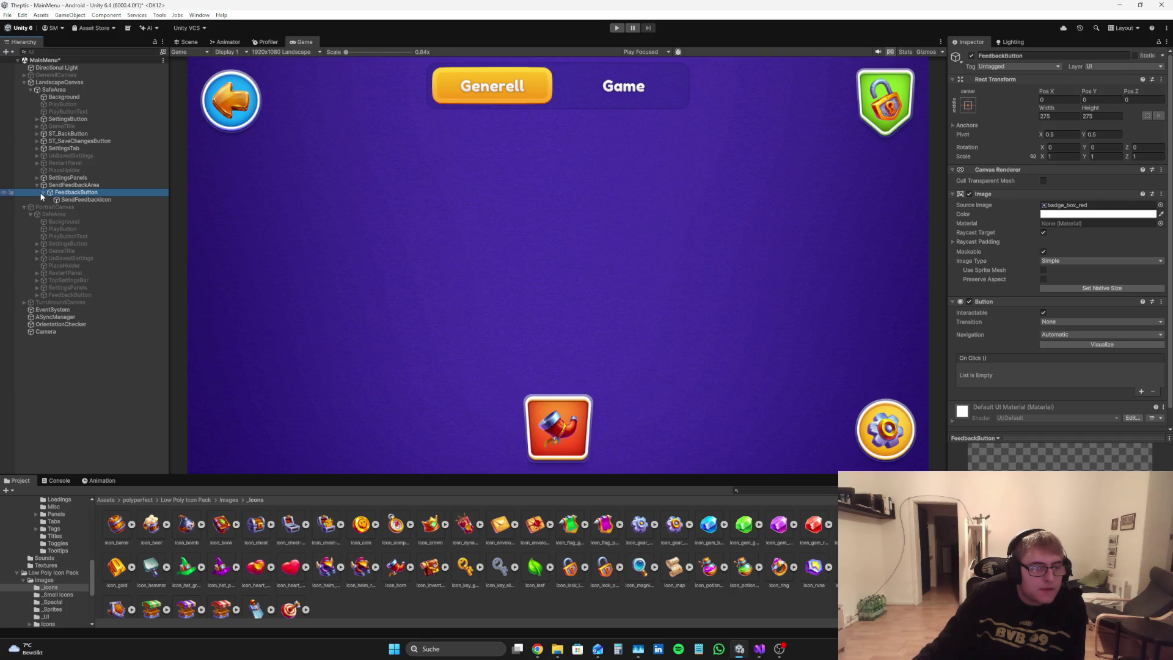
{"action": "left_click", "coordinate": [43, 192]}
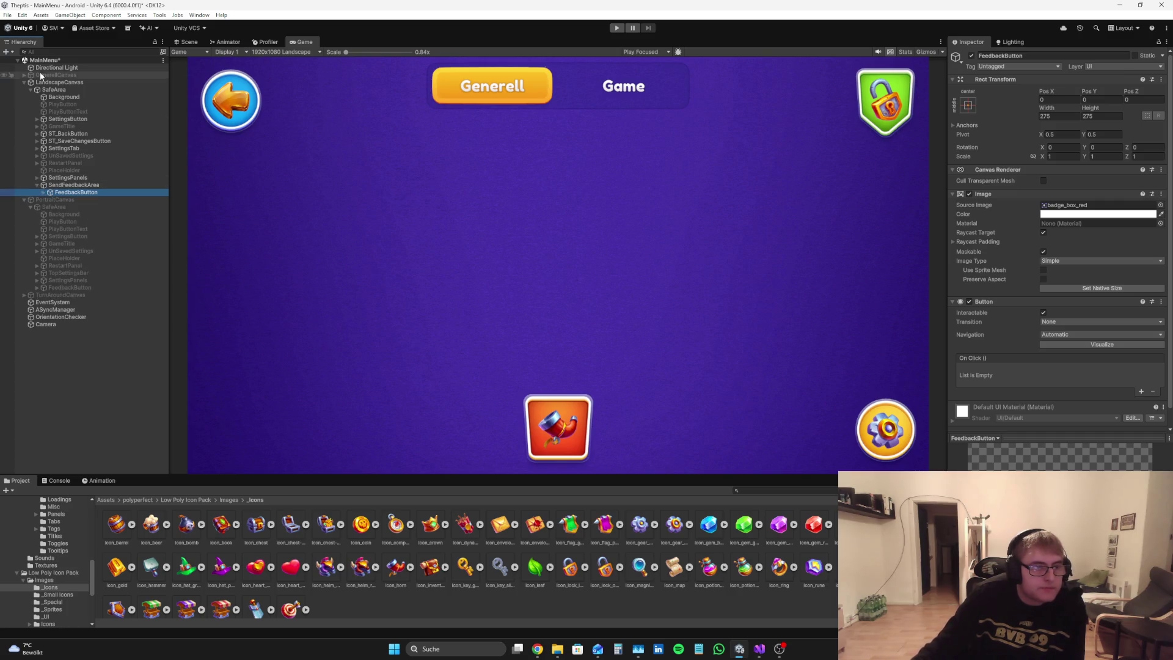
{"action": "left_click", "coordinate": [37, 184]}
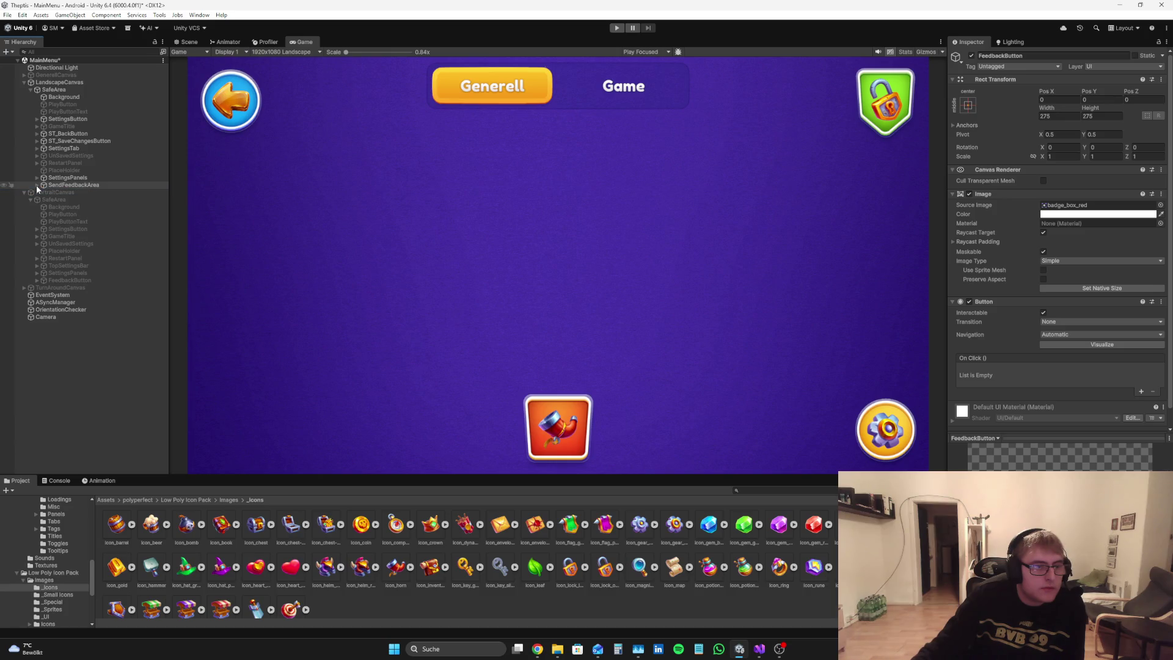
{"action": "left_click", "coordinate": [45, 186]}
{"action": "left_click", "coordinate": [85, 370]}
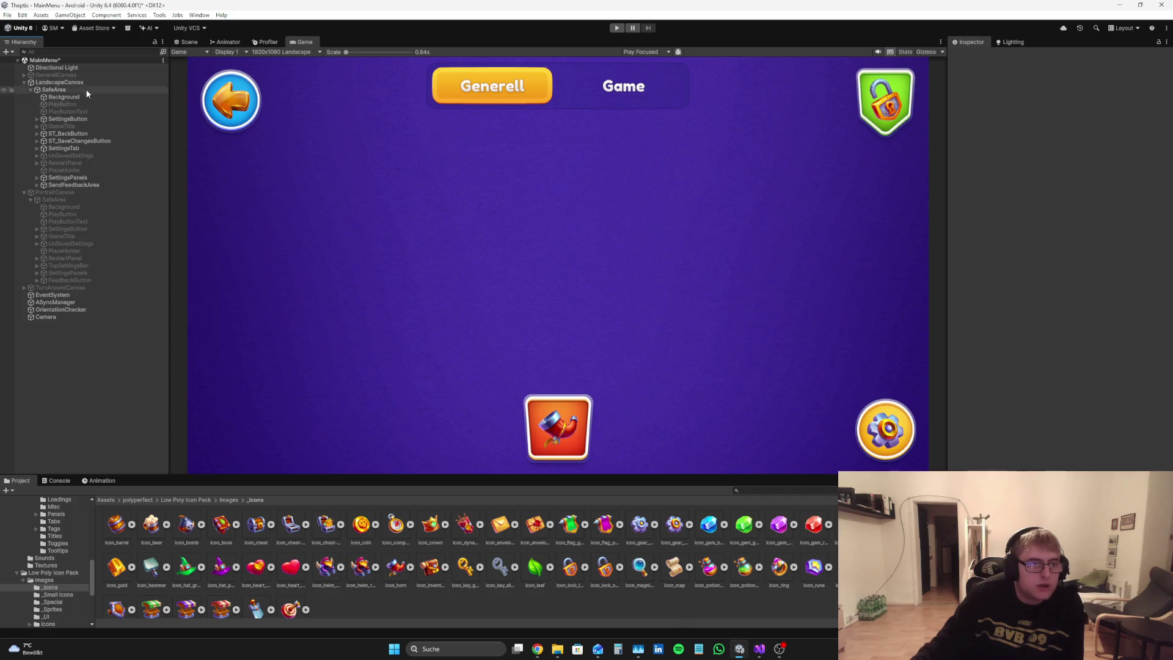
{"action": "left_click", "coordinate": [59, 82]}
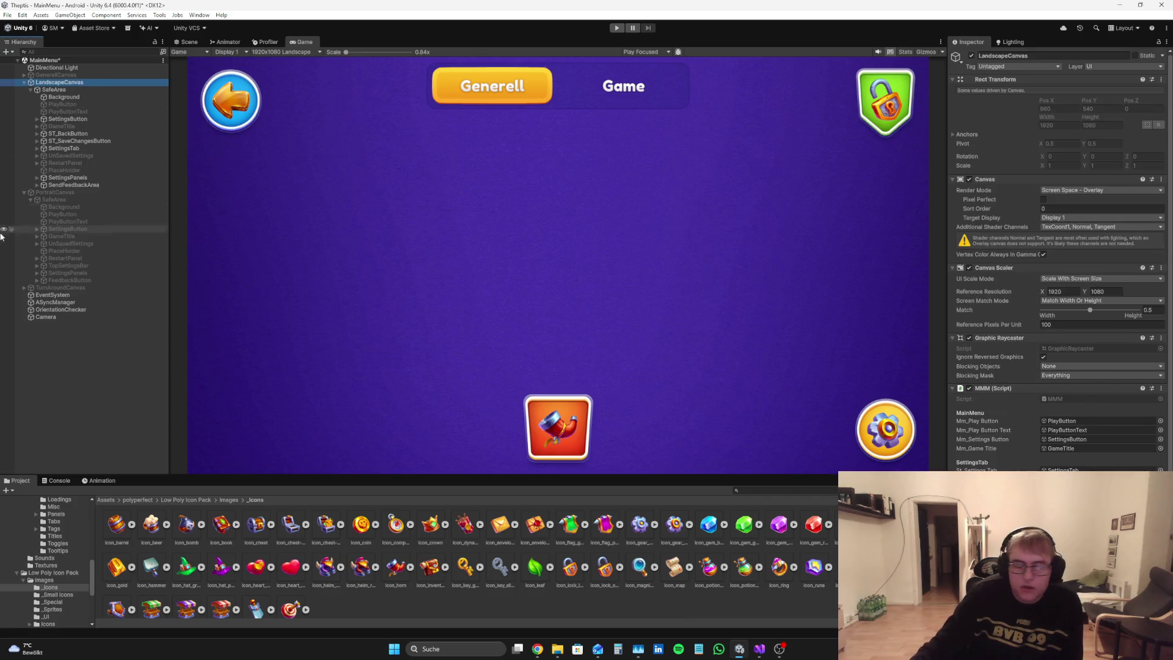
{"action": "left_click", "coordinate": [56, 185]}
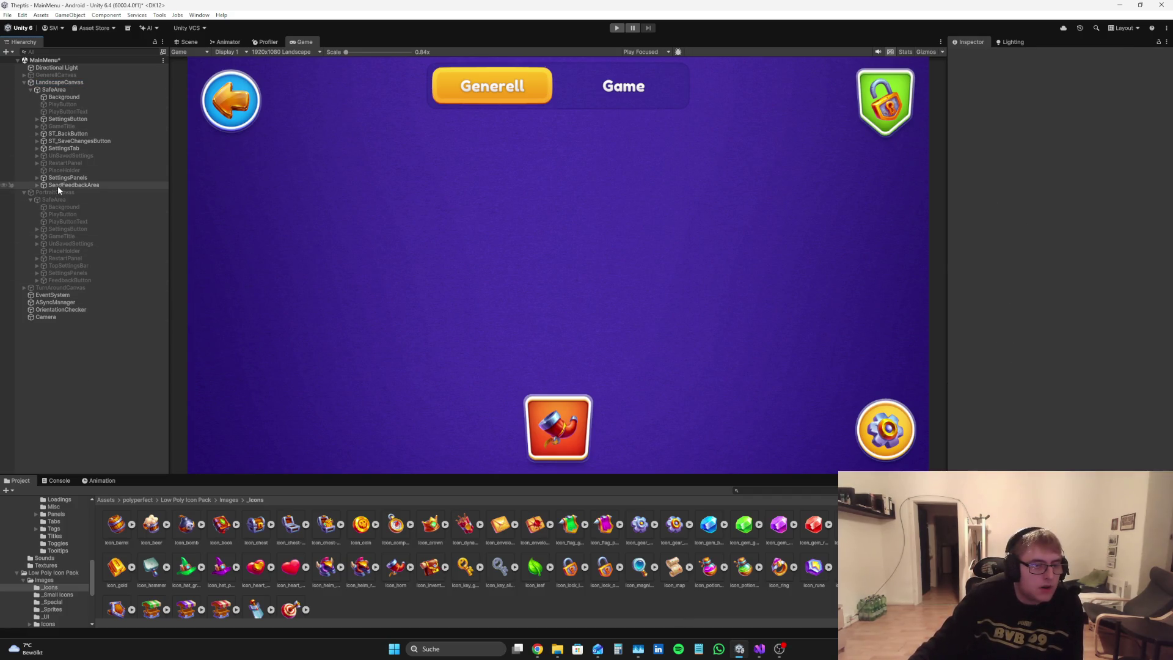
{"action": "right_click", "coordinate": [52, 91]}
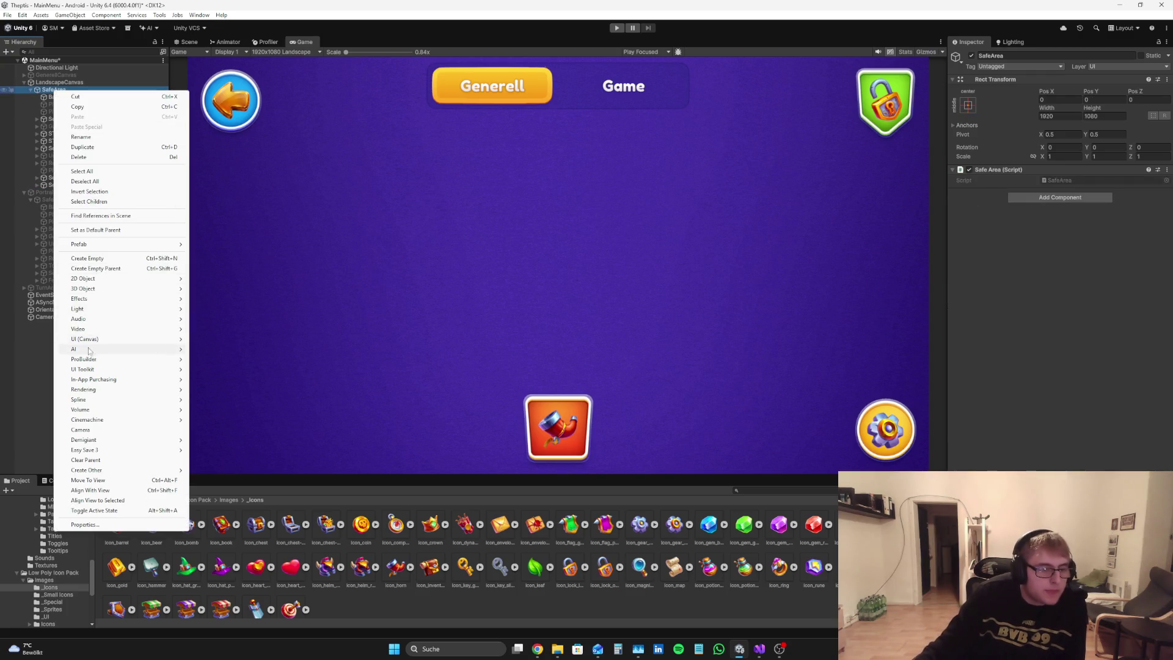
{"action": "key", "text": "Escape"}
{"action": "left_click", "coordinate": [537, 649]}
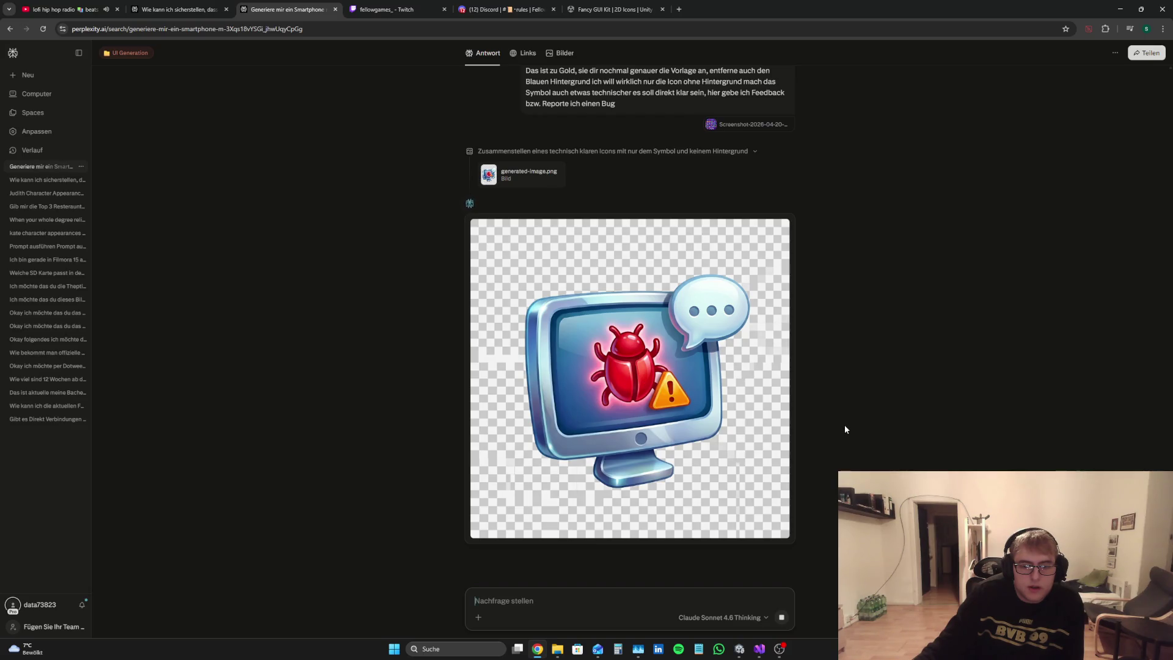
Step: Look back over the generated icon answers, then select icon_magnifier_glass in Unity's Project window
{"action": "scroll", "coordinate": [837, 406], "scroll_direction": "up", "scroll_amount": 5}
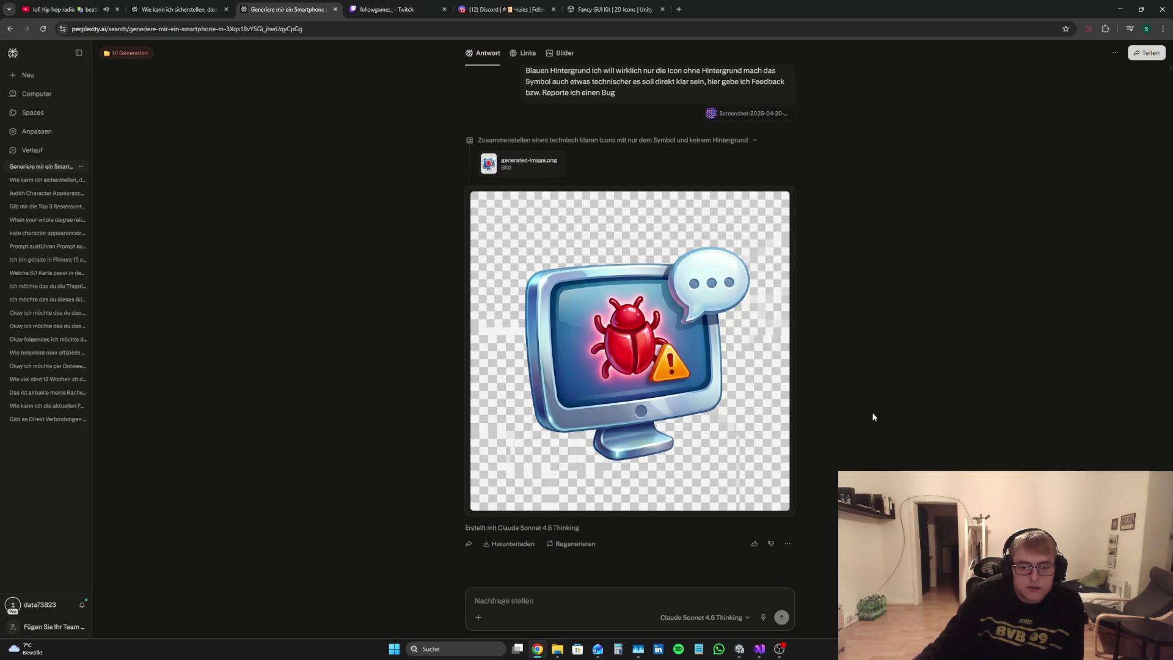
{"action": "scroll", "coordinate": [872, 416], "scroll_direction": "up", "scroll_amount": 8}
{"action": "scroll", "coordinate": [863, 414], "scroll_direction": "down", "scroll_amount": 2}
{"action": "scroll", "coordinate": [800, 464], "scroll_direction": "down", "scroll_amount": 6}
{"action": "left_click", "coordinate": [739, 648]}
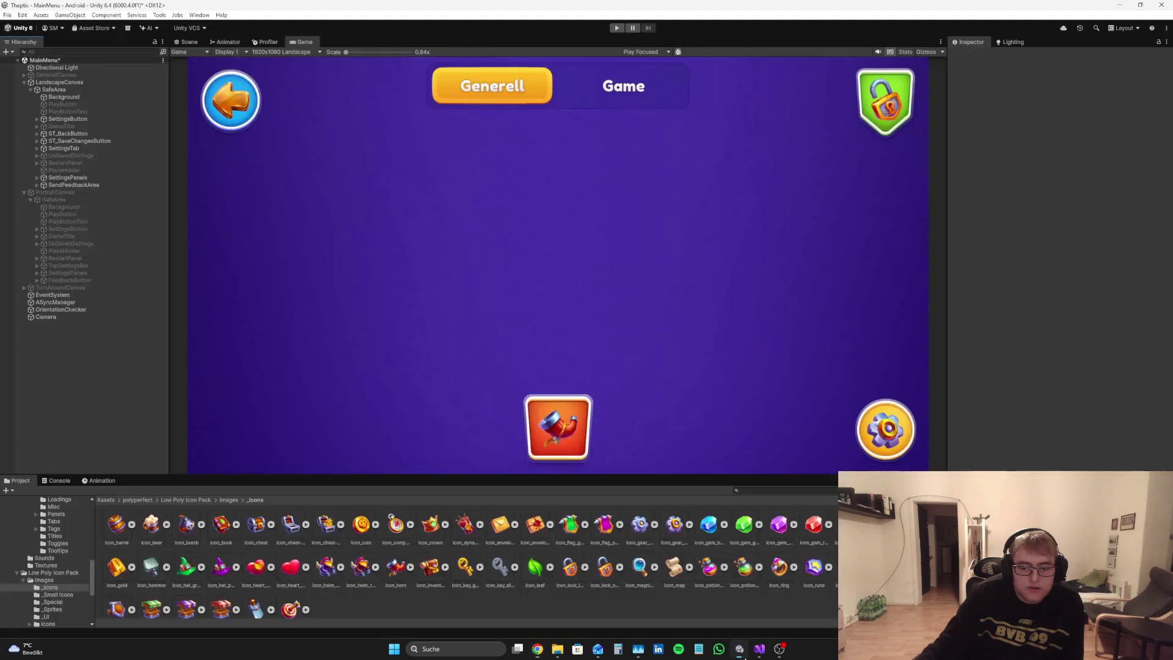
{"action": "left_click", "coordinate": [639, 569]}
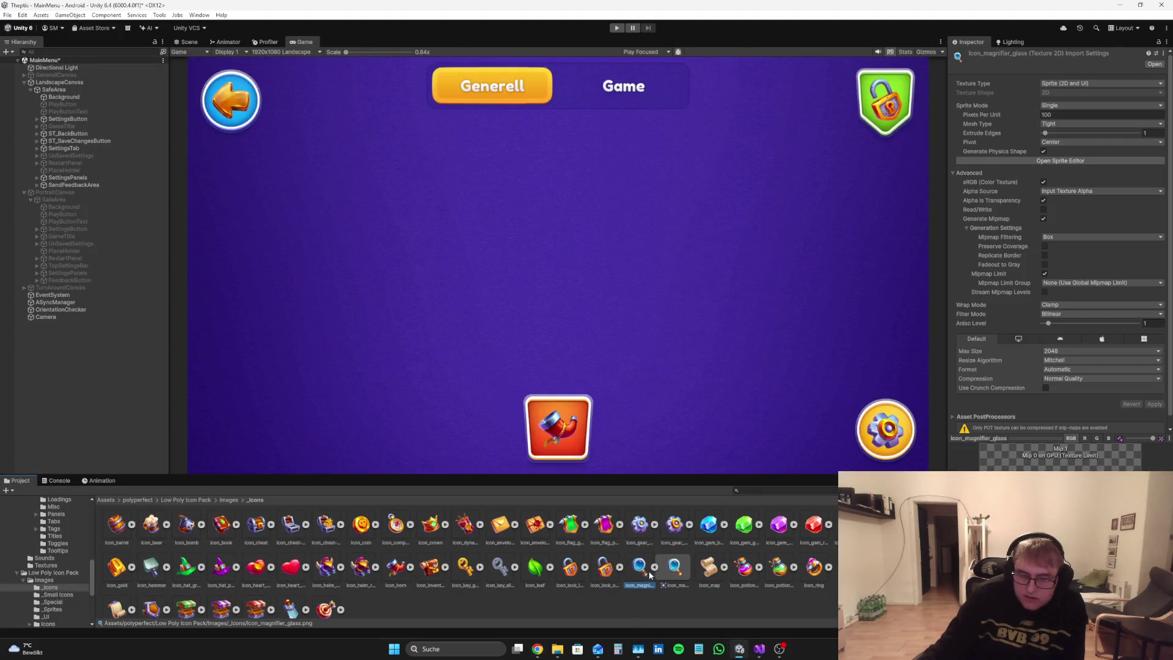
Step: In Perplexity, write a message rejecting the bug monitor and asking for a simpler, background-free icon
{"action": "left_click", "coordinate": [538, 649]}
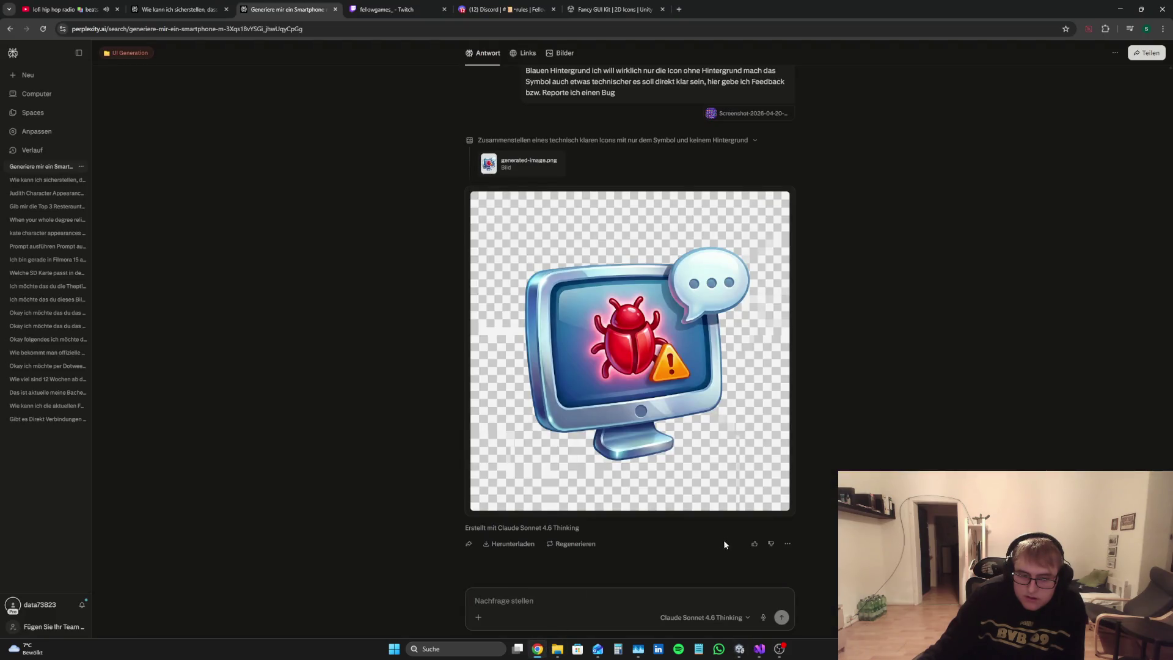
{"action": "type", "text": "JUNG"}
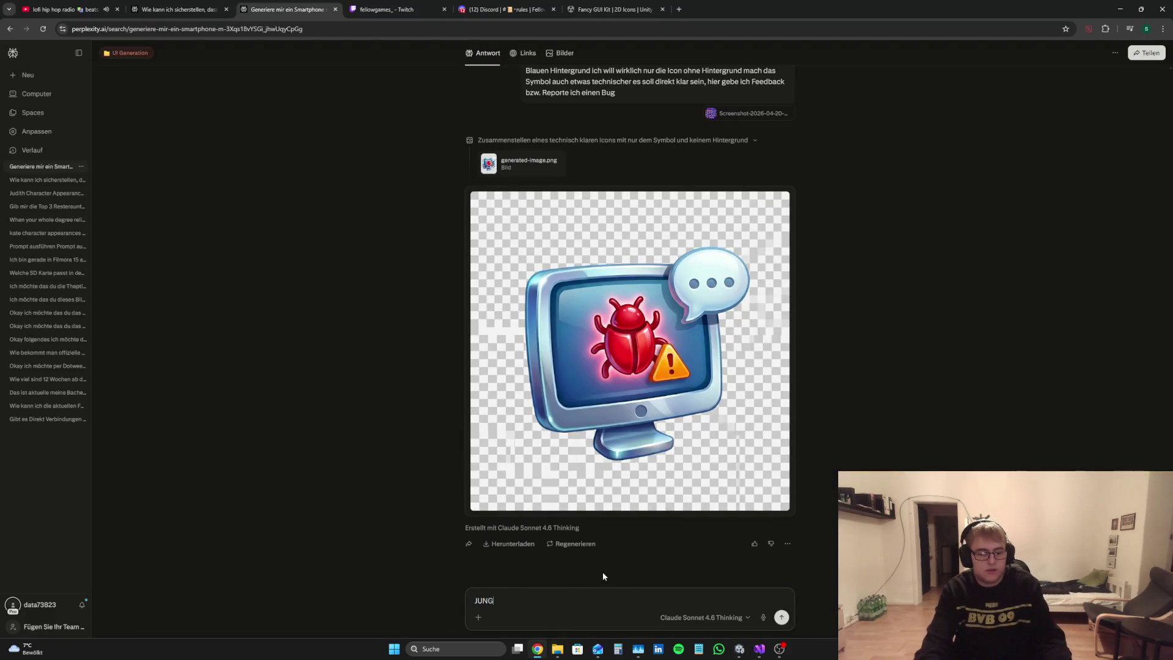
{"action": "type", "text": "E WTF IN W"}
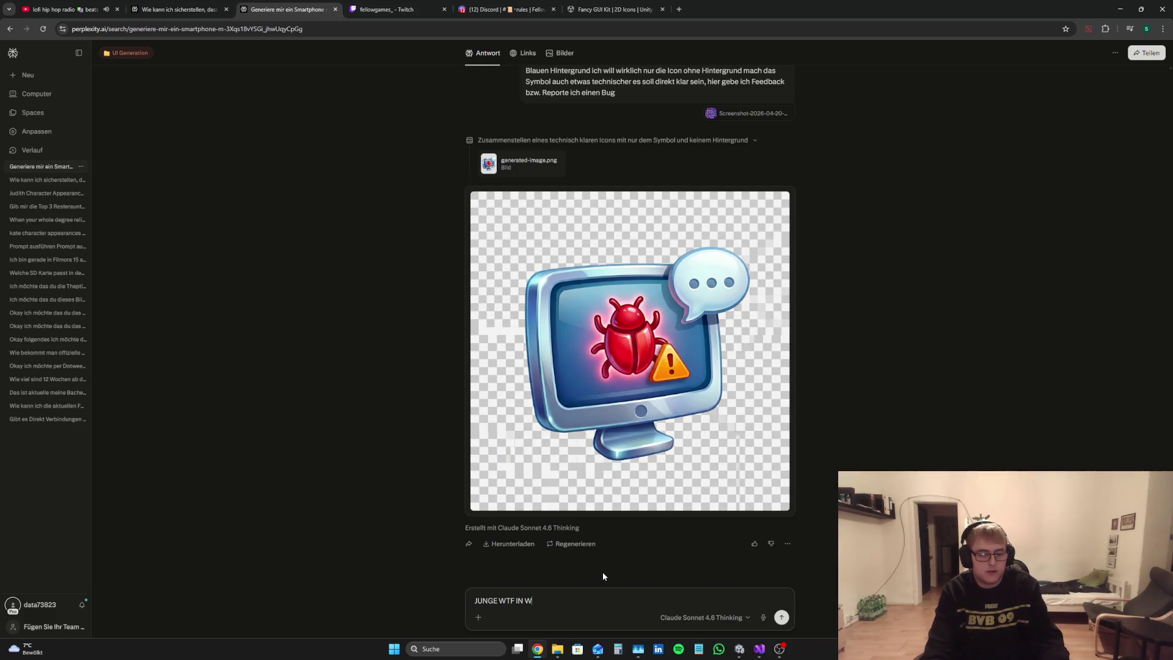
{"action": "key", "text": "BackSpace"}
{"action": "key", "text": "BackSpace"}
{"action": "key", "text": "BackSpace"}
{"action": "type", "text": "CH WILL DOCH NICHT EINE EH"}
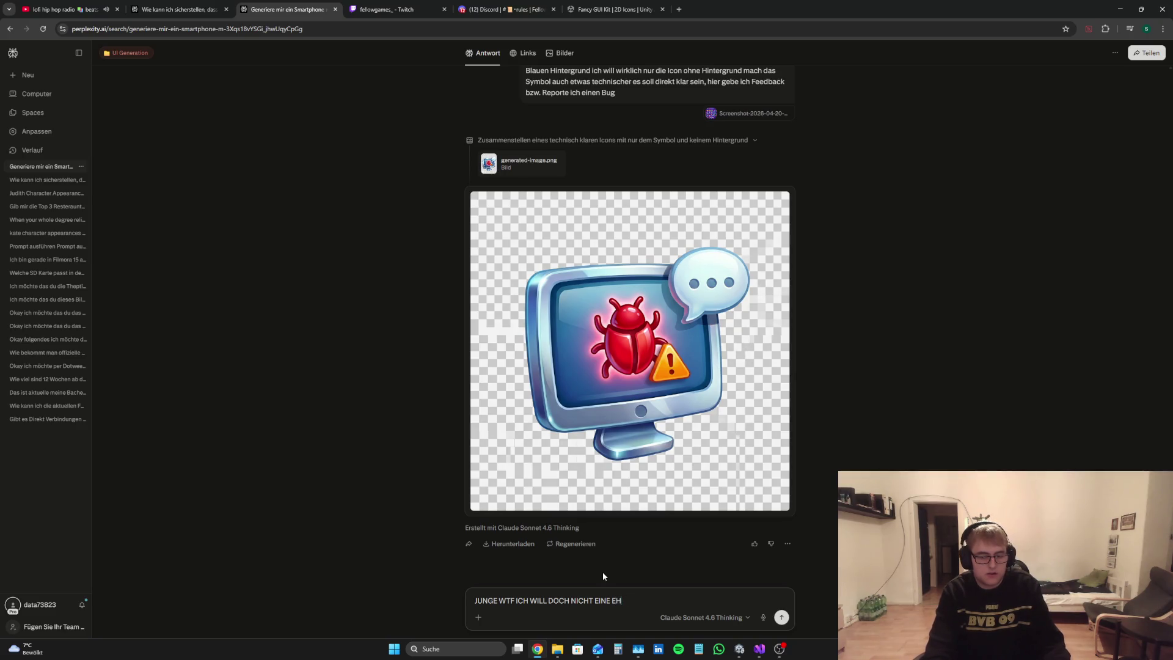
{"action": "key", "text": "BackSpace"}
{"action": "type", "text": "CHTEN BUG DA HABEN "}
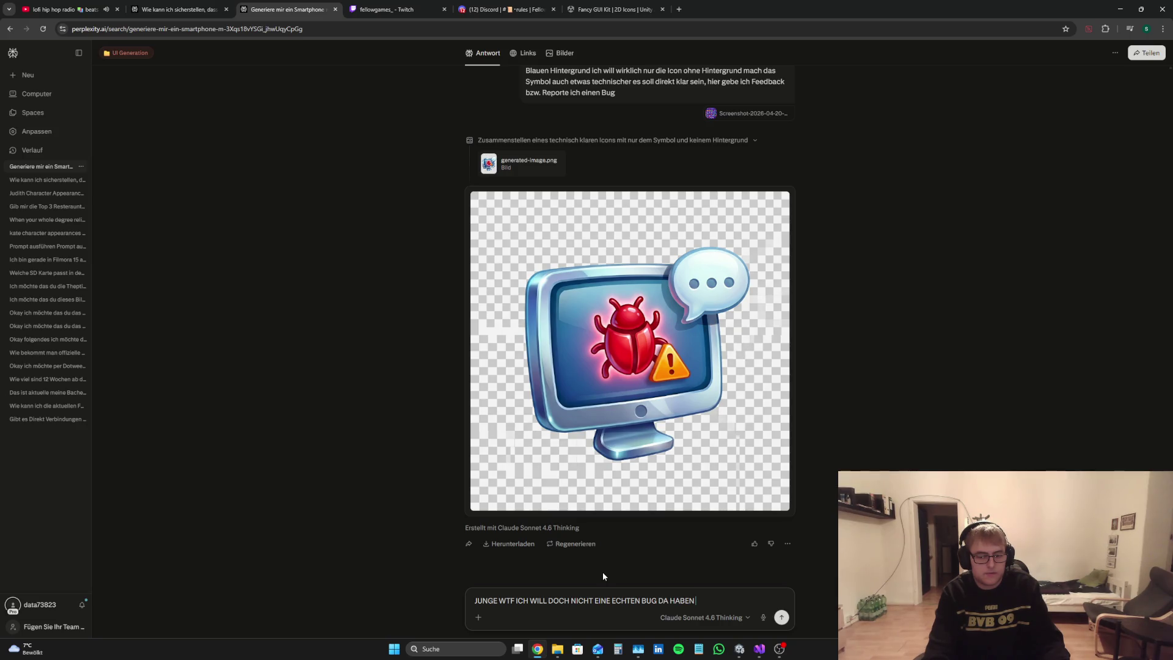
{"action": "type", "text": "DER MONITOR MACHT AUCH"}
{"action": "key", "text": "BackSpace"}
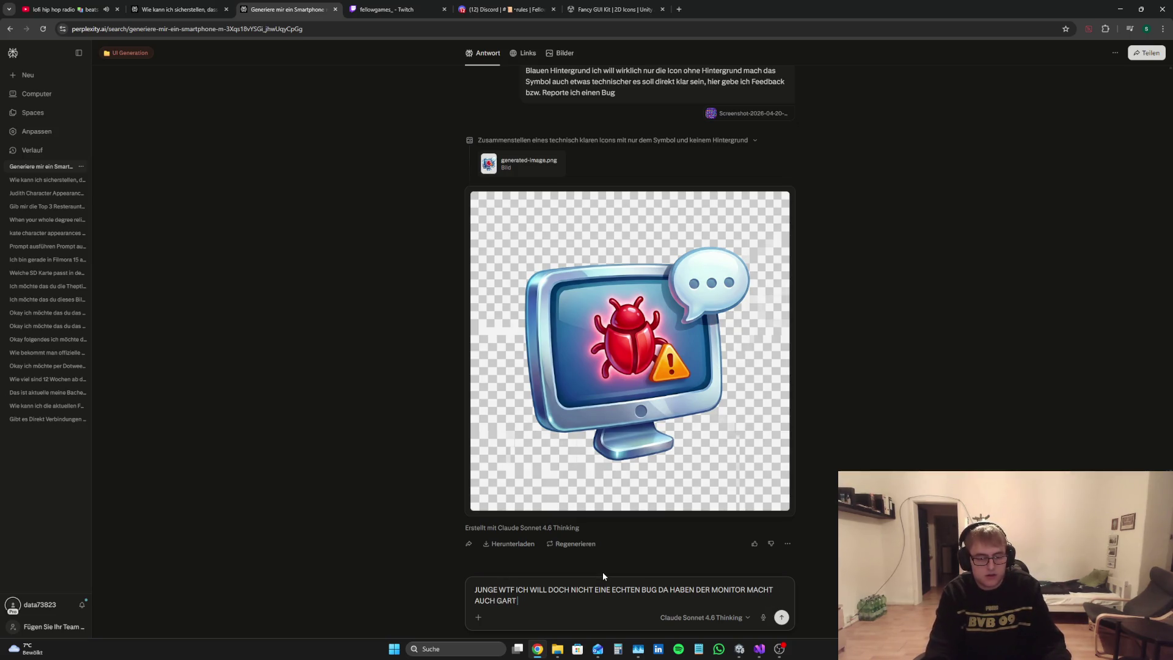
{"action": "type", "text": "KEINEN SINN; DA ES EIN MOBV"}
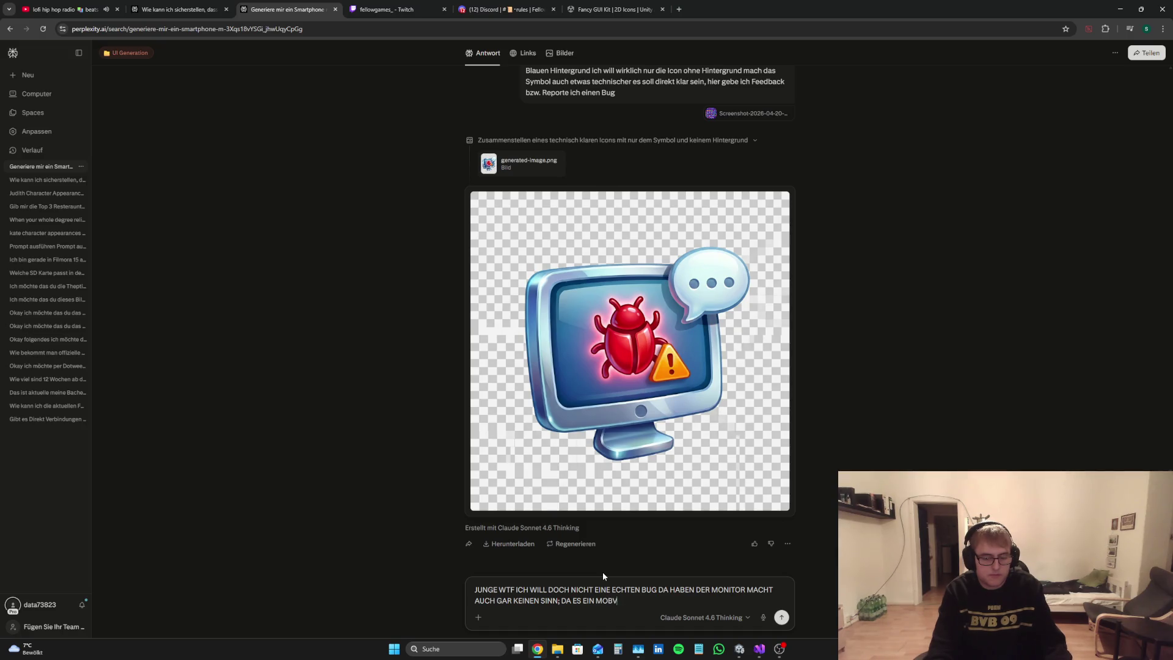
{"action": "key", "text": "BackSpace"}
{"action": "type", "text": "ILE GAME"}
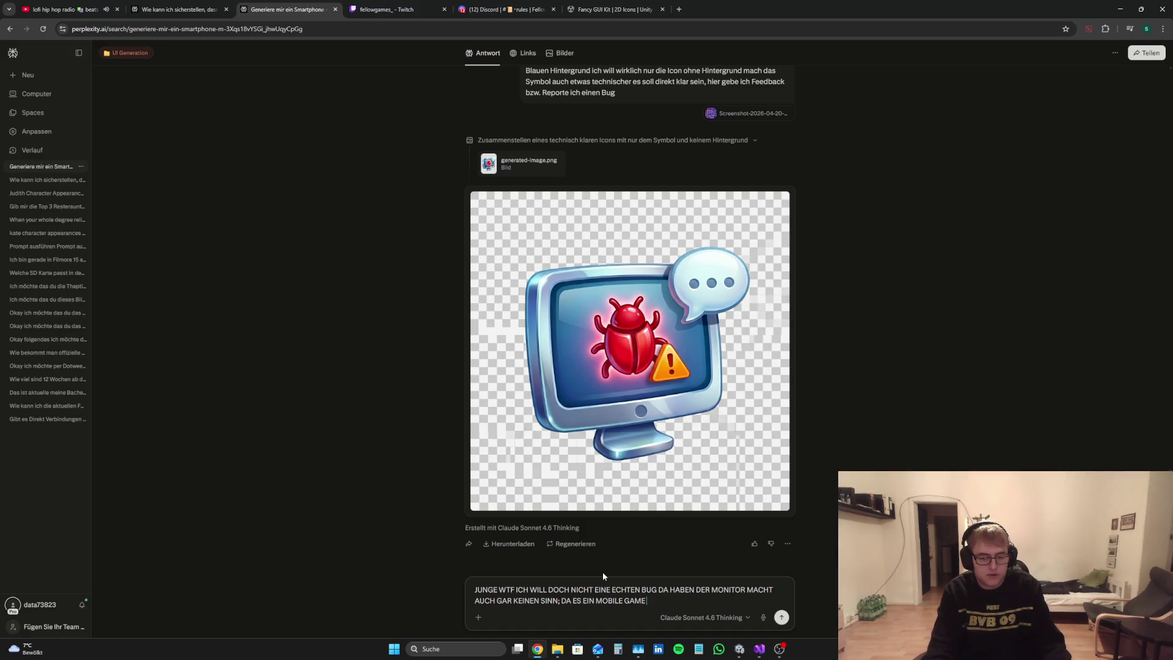
{"action": "type", "text": " IST OK"}
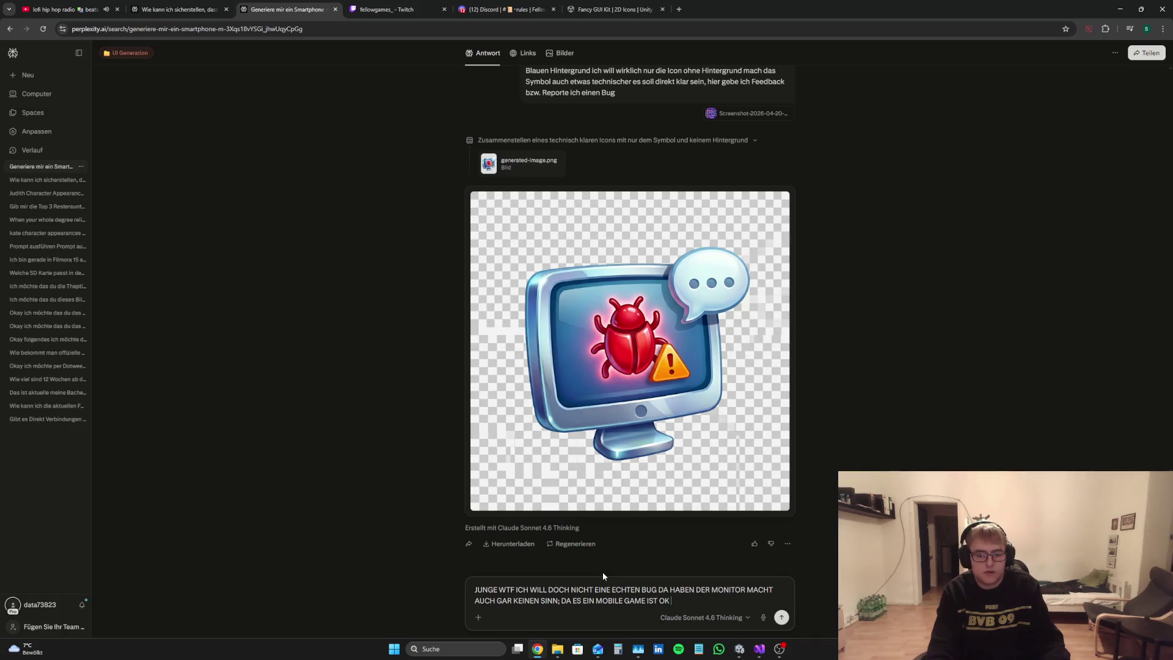
{"action": "type", "text": " MACH ES SIMPL"}
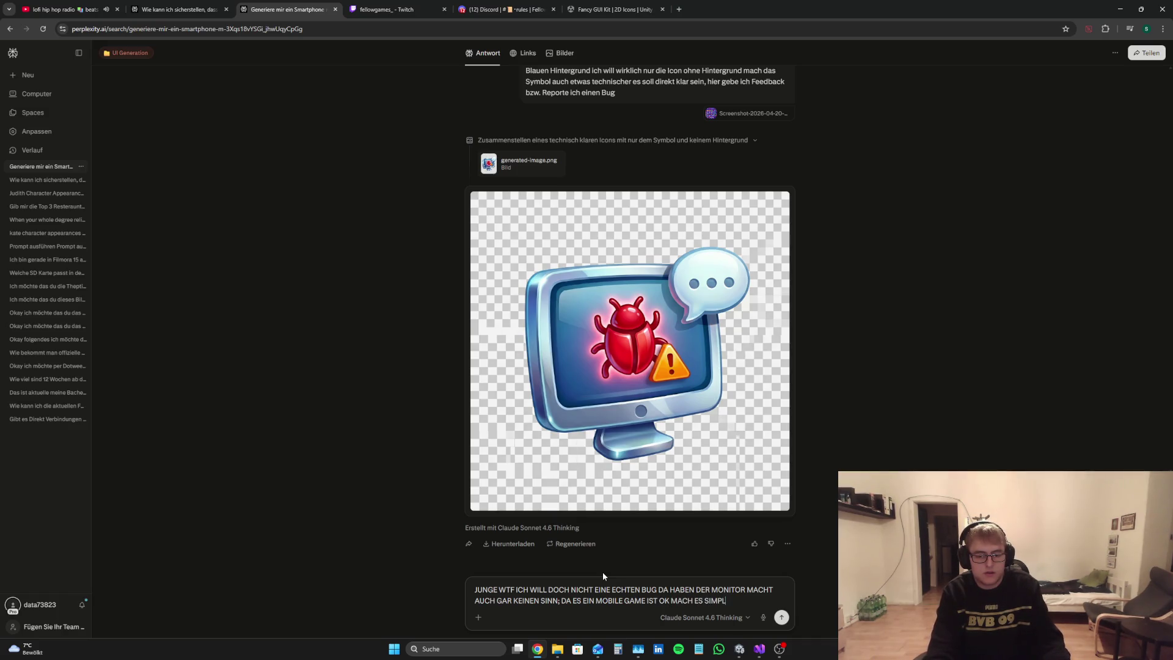
{"action": "type", "text": "ER AN DER"}
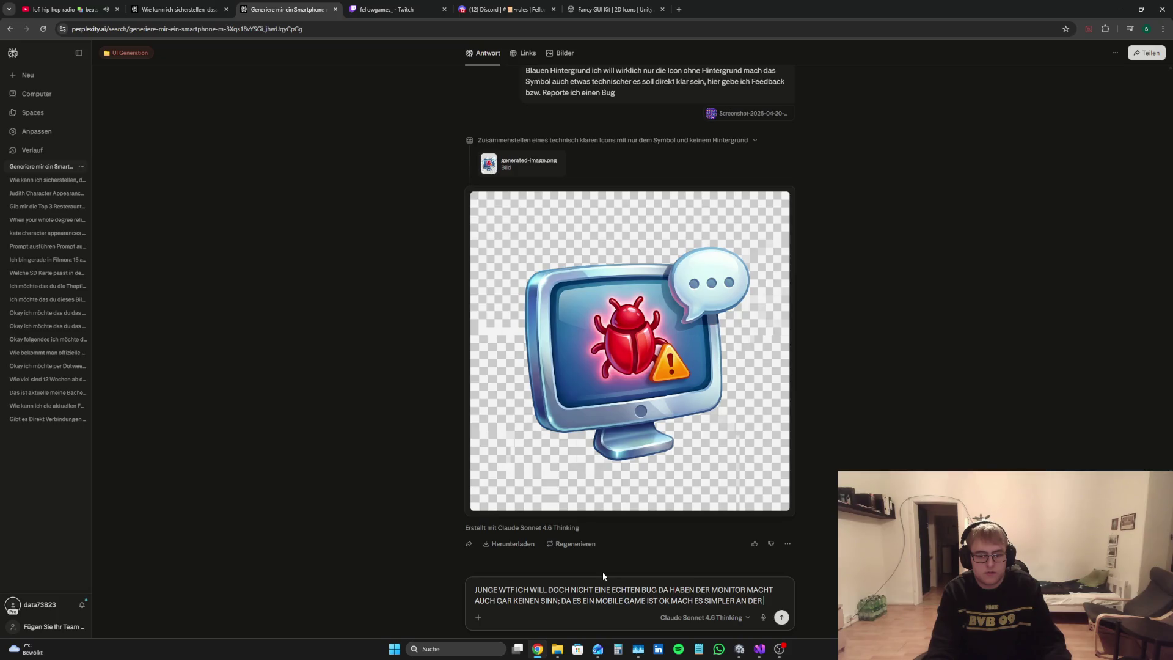
{"action": "type", "text": " VORLAGEORLAGE ORI"}
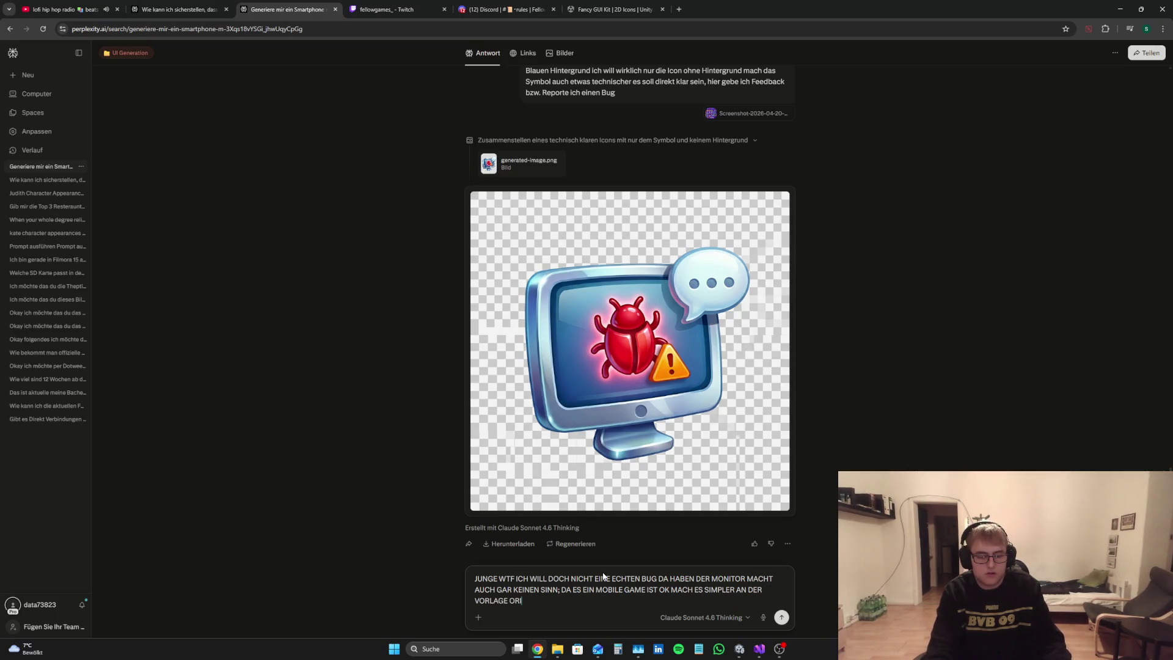
{"action": "type", "text": "ENTIERT"}
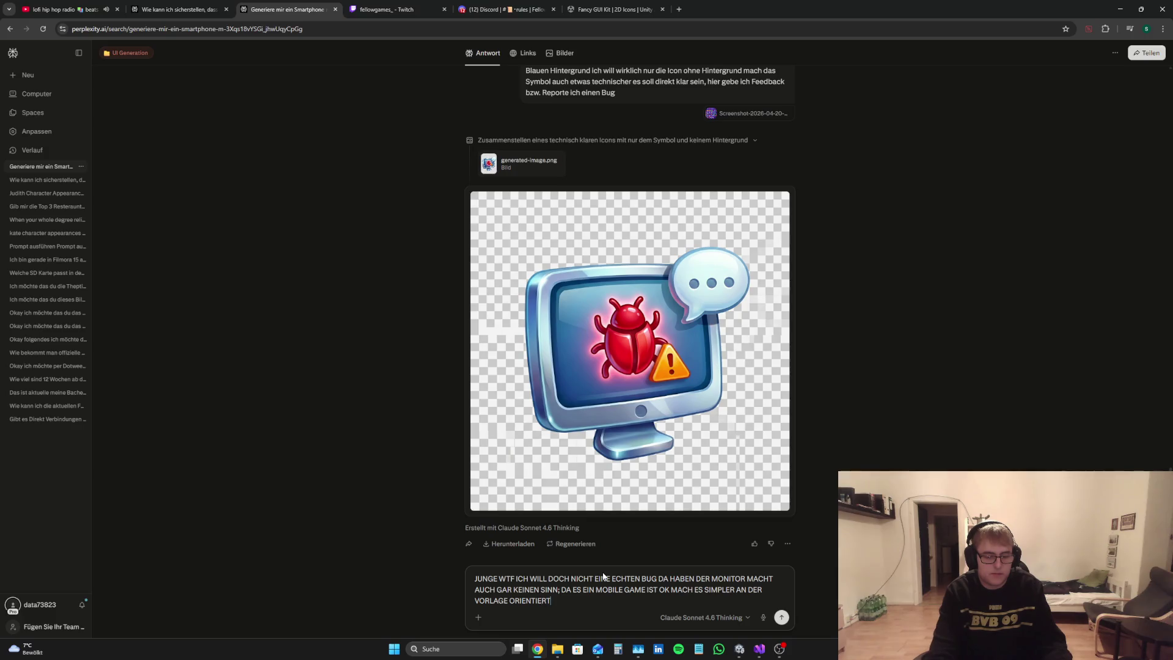
{"action": "type", "text": " EINE ICON H"}
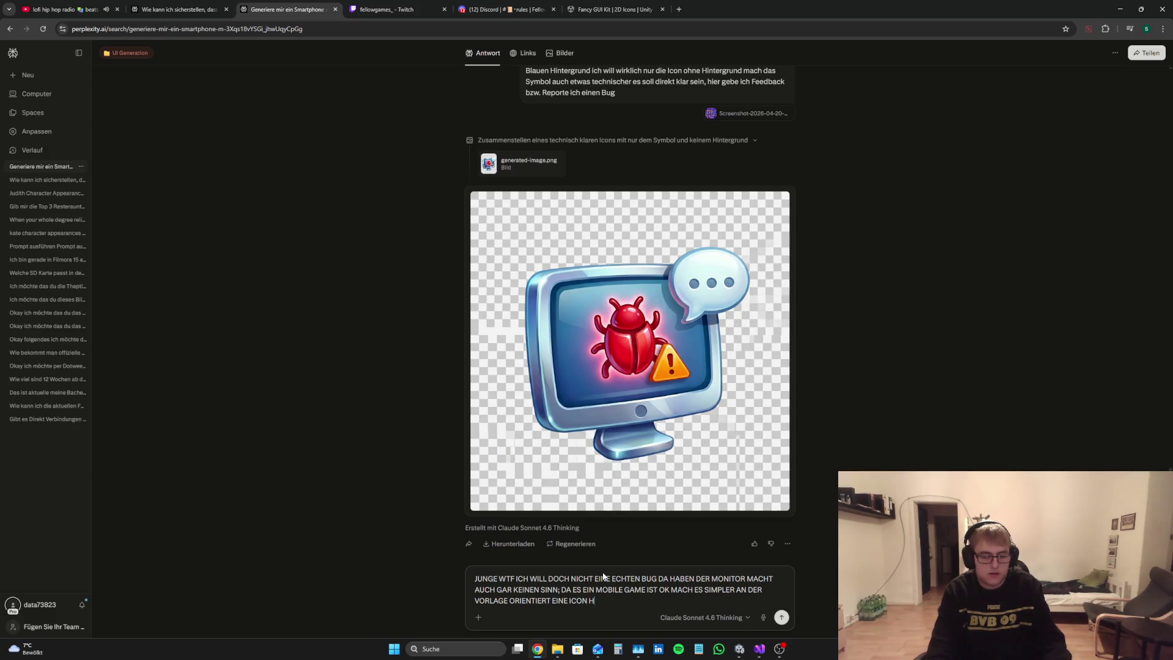
{"action": "type", "text": "HNE HINTERGRUND "}
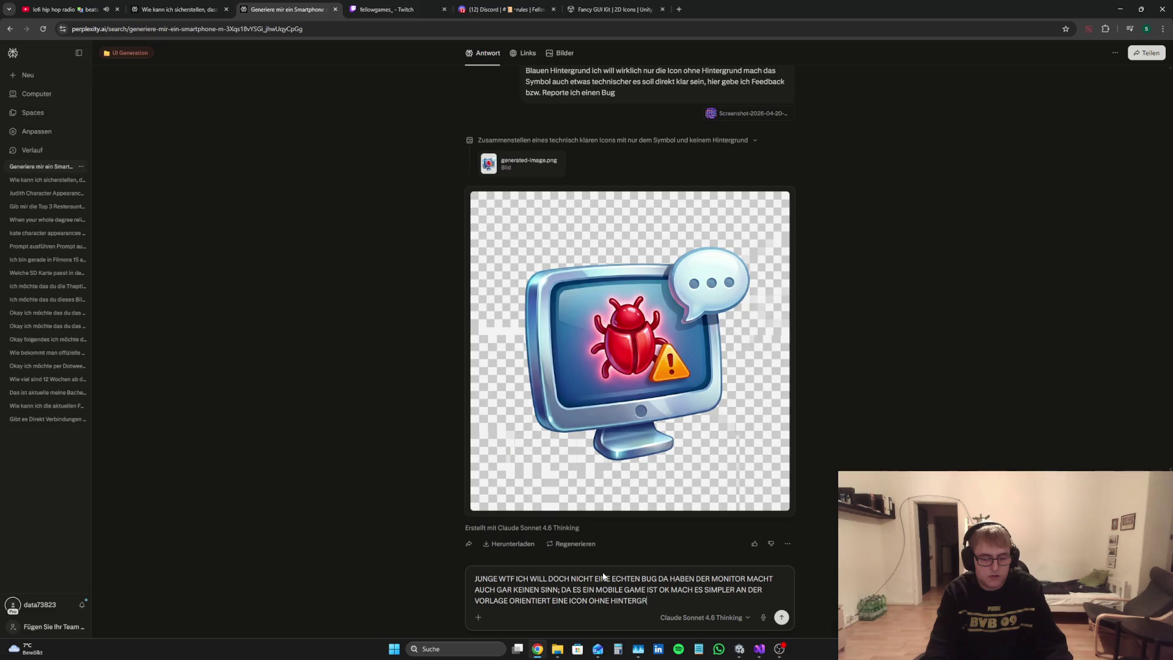
{"action": "type", "text": "EINFA"}
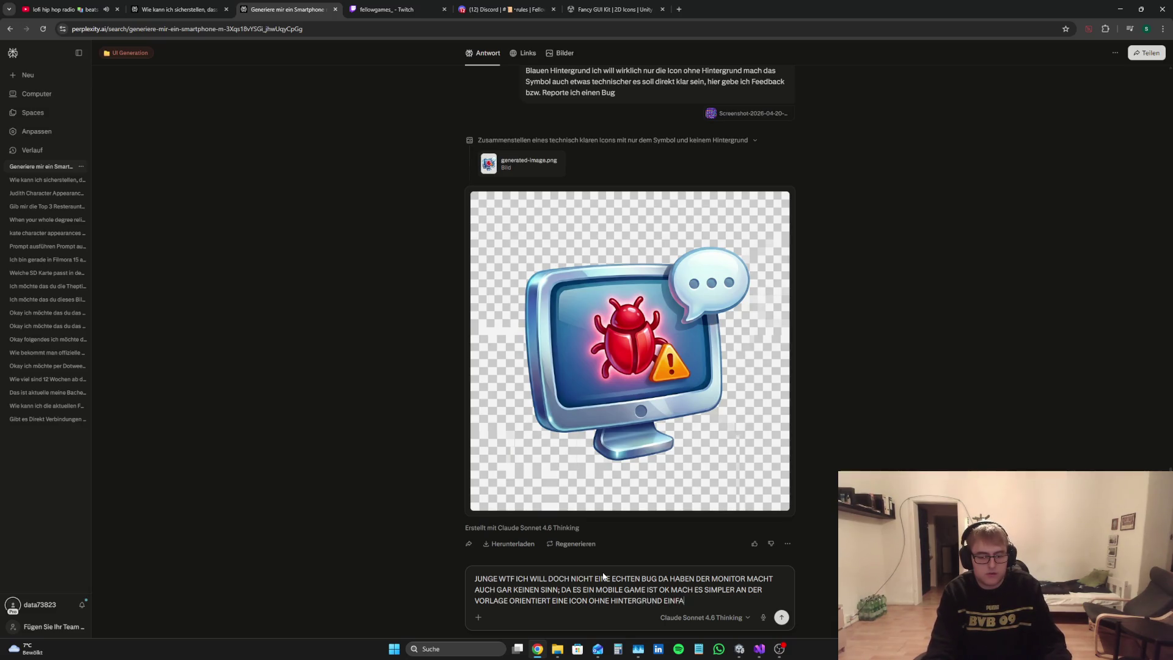
{"action": "type", "text": "CH NUR FEEDB"}
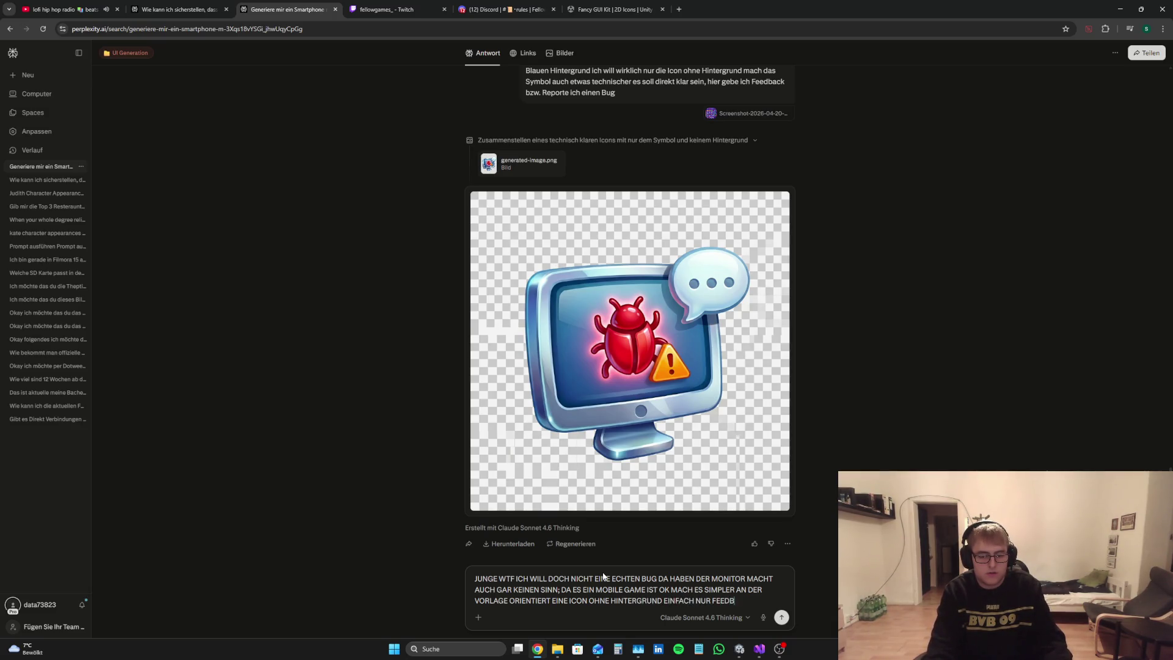
{"action": "type", "text": "ACK SENDEN"}
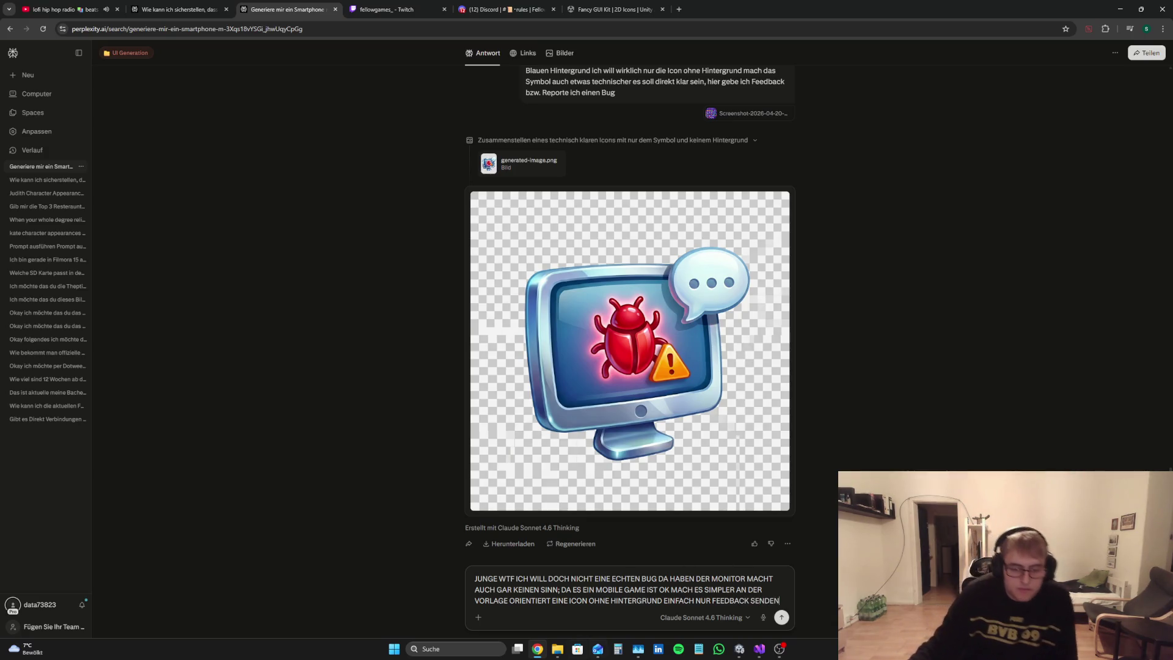
Step: Attach the latest screenshot, send the request, and return to Unity
{"action": "left_click", "coordinate": [557, 649]}
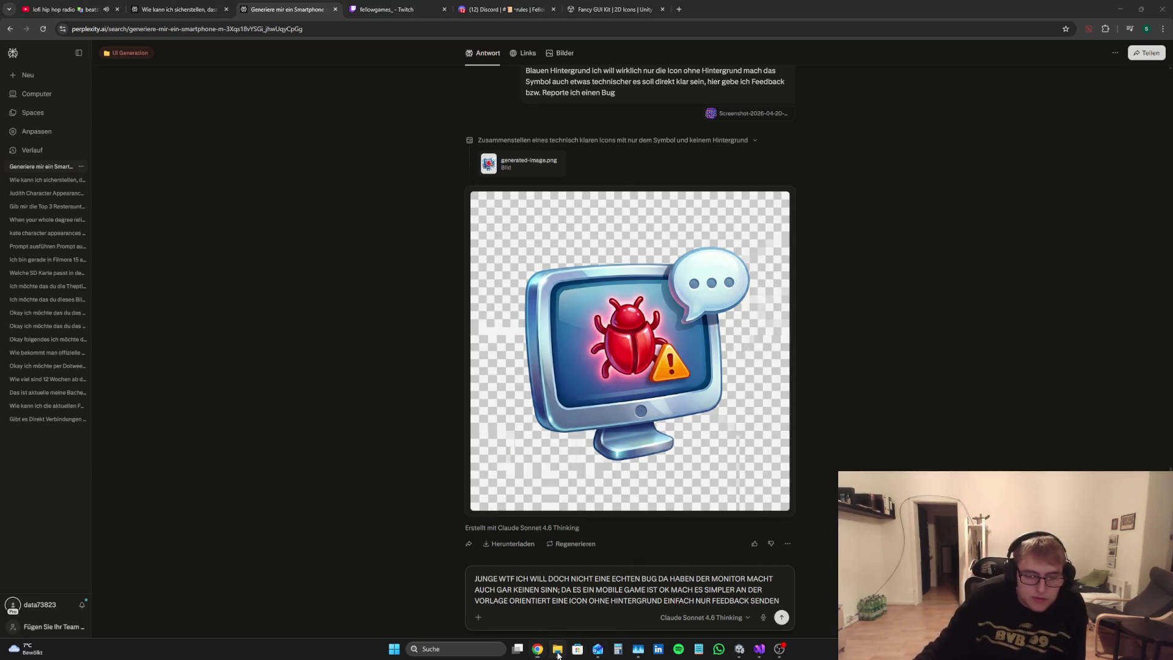
{"action": "left_click_drag", "start_coordinate": [756, 596], "coordinate": [549, 581]}
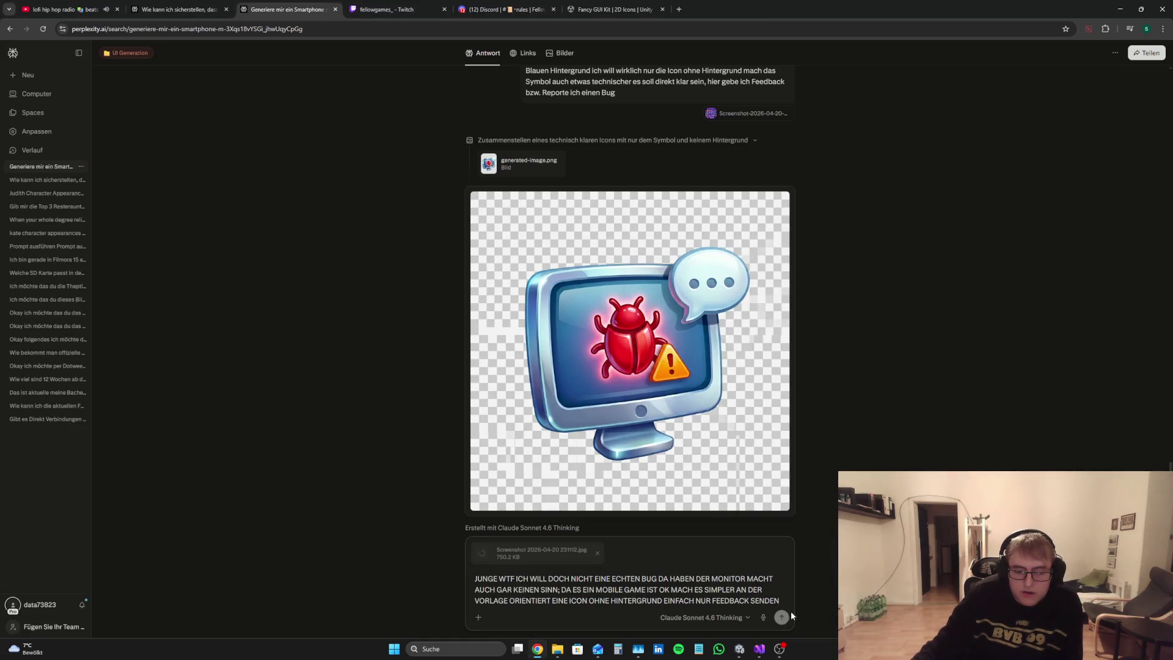
{"action": "left_click", "coordinate": [782, 616]}
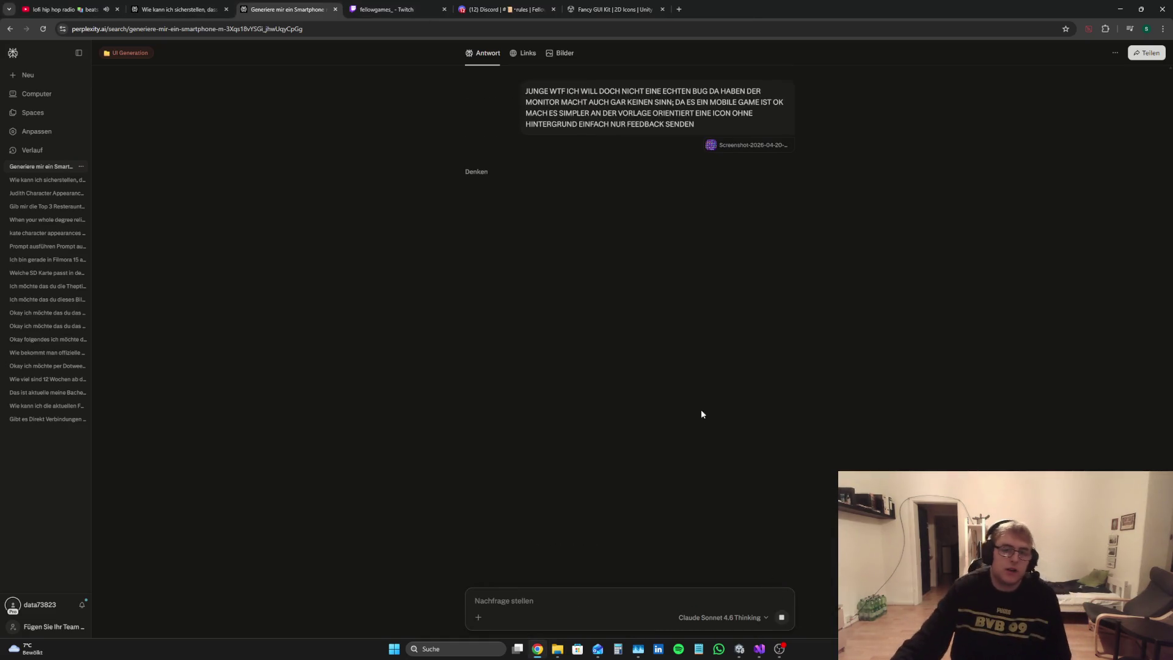
{"action": "left_click", "coordinate": [748, 649]}
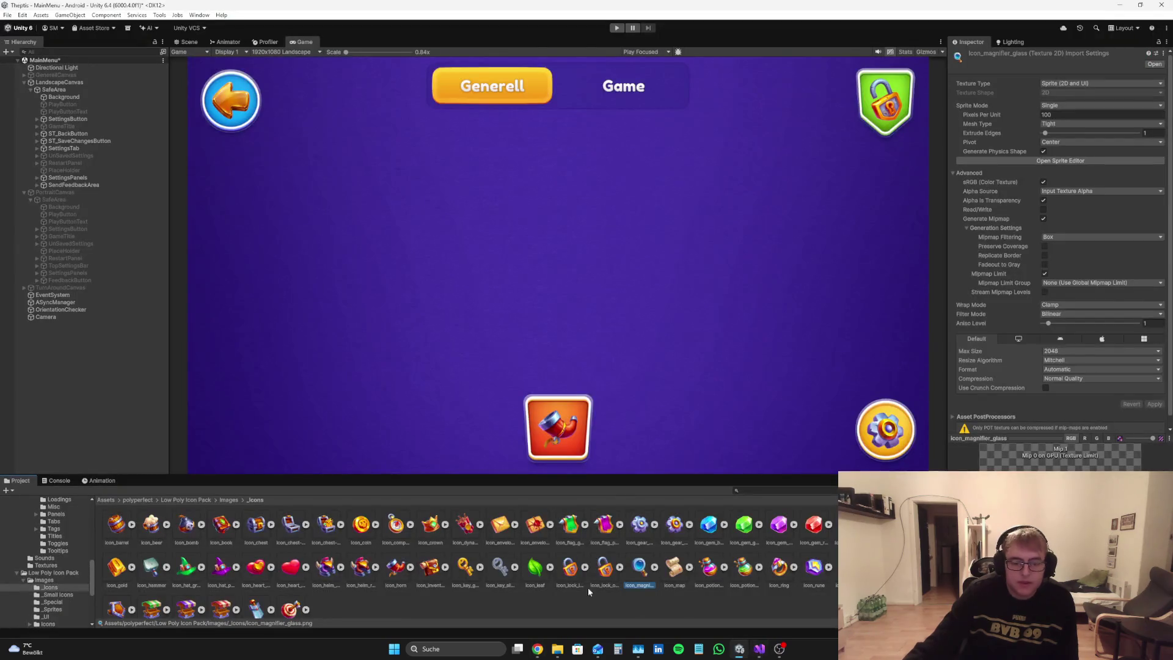
Step: Expand SendFeedbackArea and FeedbackButton and select the SendFeedbackIcon object
{"action": "left_click", "coordinate": [641, 604]}
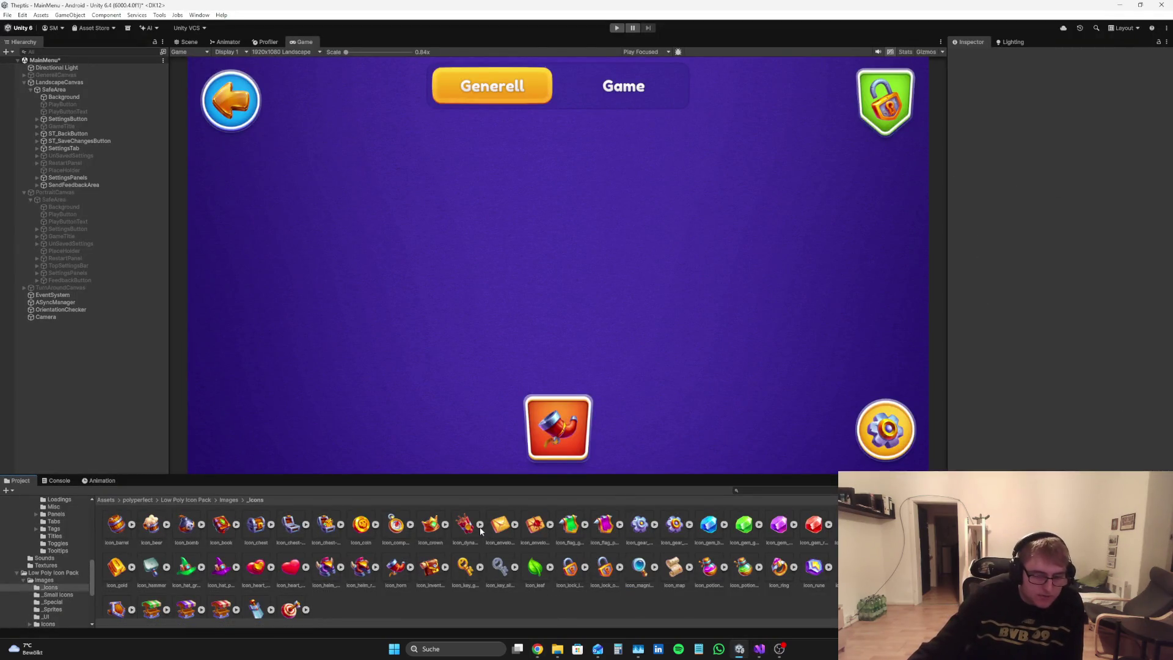
{"action": "left_click", "coordinate": [37, 184]}
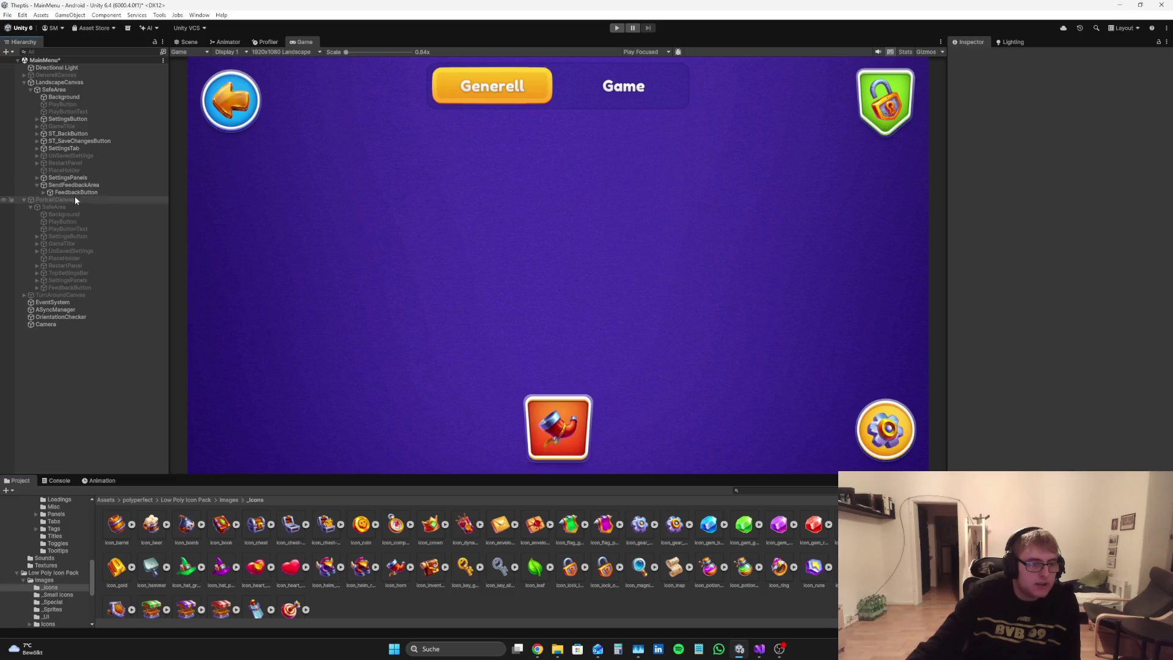
{"action": "left_click", "coordinate": [75, 192]}
{"action": "left_click", "coordinate": [44, 192]}
{"action": "left_click", "coordinate": [71, 199]}
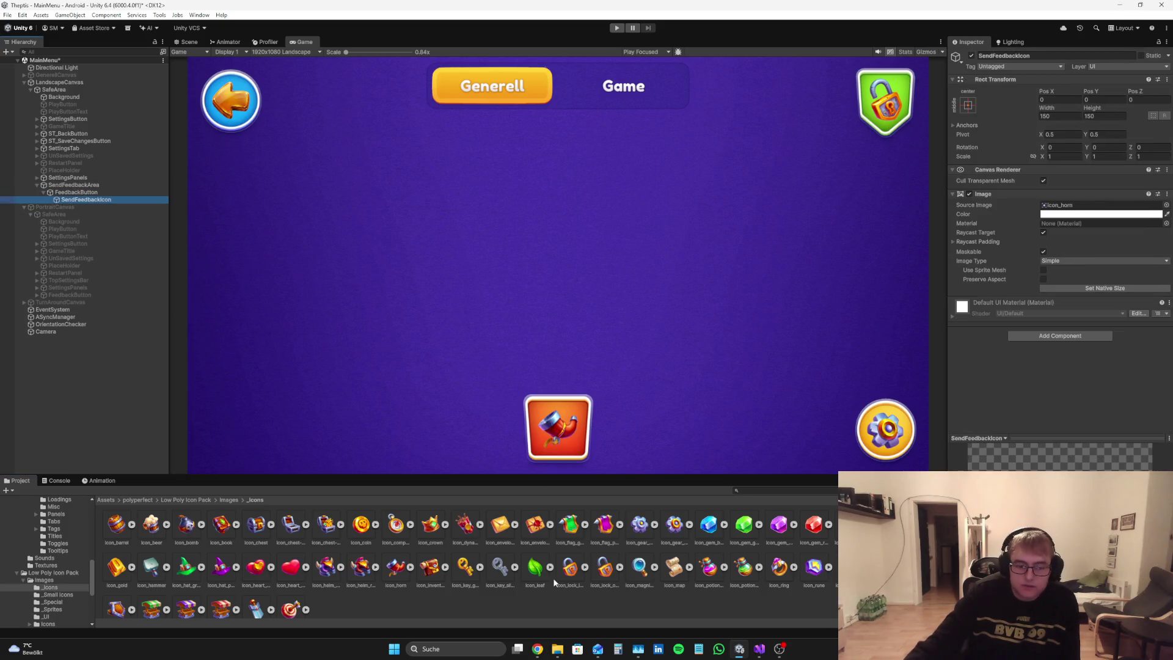
Step: Try envelope, scroll, beer mug, crown and gem Source Images, settling on icon_magnifier_glass
{"action": "mouse_move", "coordinate": [531, 532]}
{"action": "left_mouse_down"}
{"action": "mouse_move", "coordinate": [1068, 244]}
{"action": "mouse_move", "coordinate": [1079, 210]}
{"action": "left_mouse_up"}
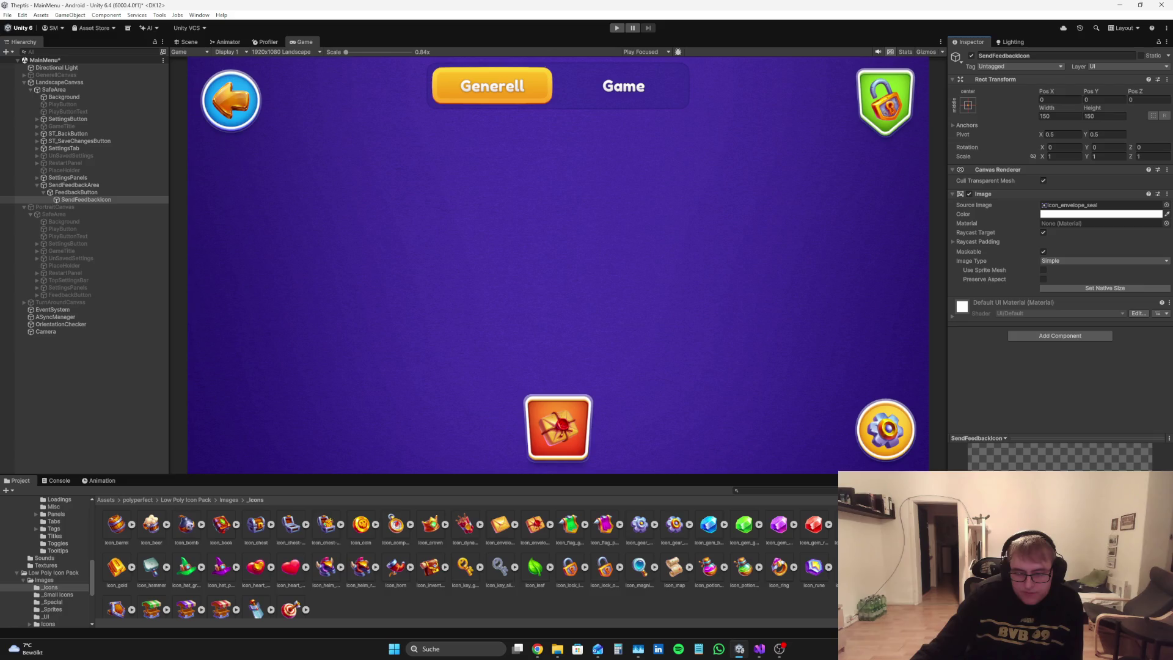
{"action": "left_click_drag", "start_coordinate": [849, 567], "coordinate": [1066, 209]}
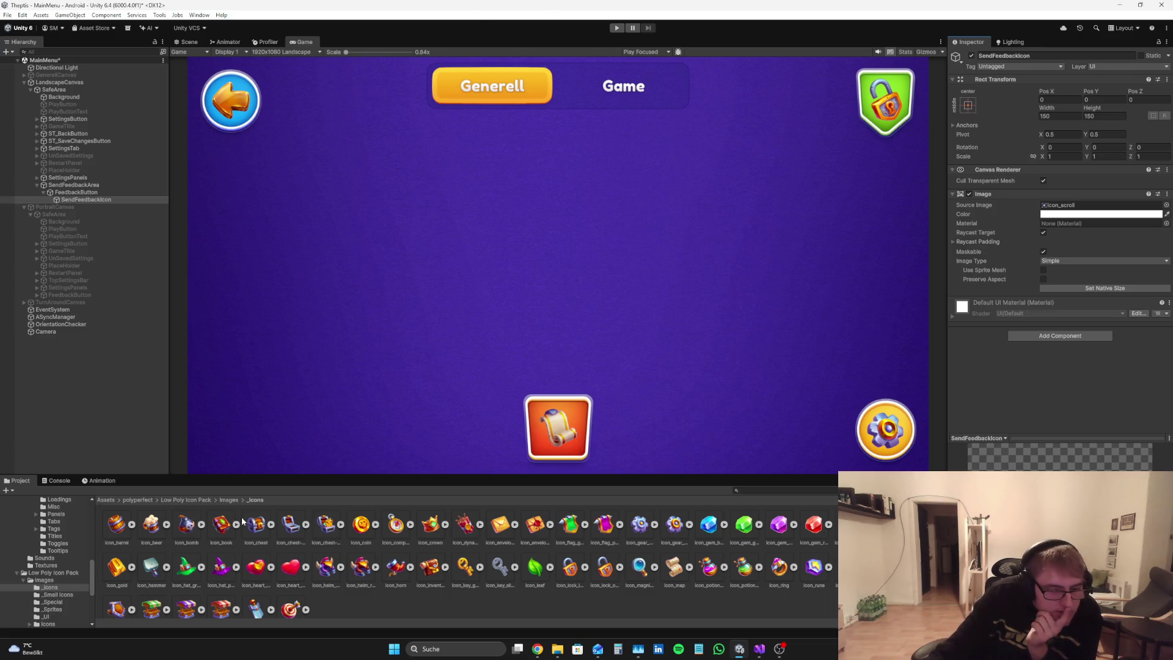
{"action": "mouse_move", "coordinate": [146, 529]}
{"action": "left_mouse_down"}
{"action": "mouse_move", "coordinate": [904, 371]}
{"action": "mouse_move", "coordinate": [1069, 207]}
{"action": "left_mouse_up"}
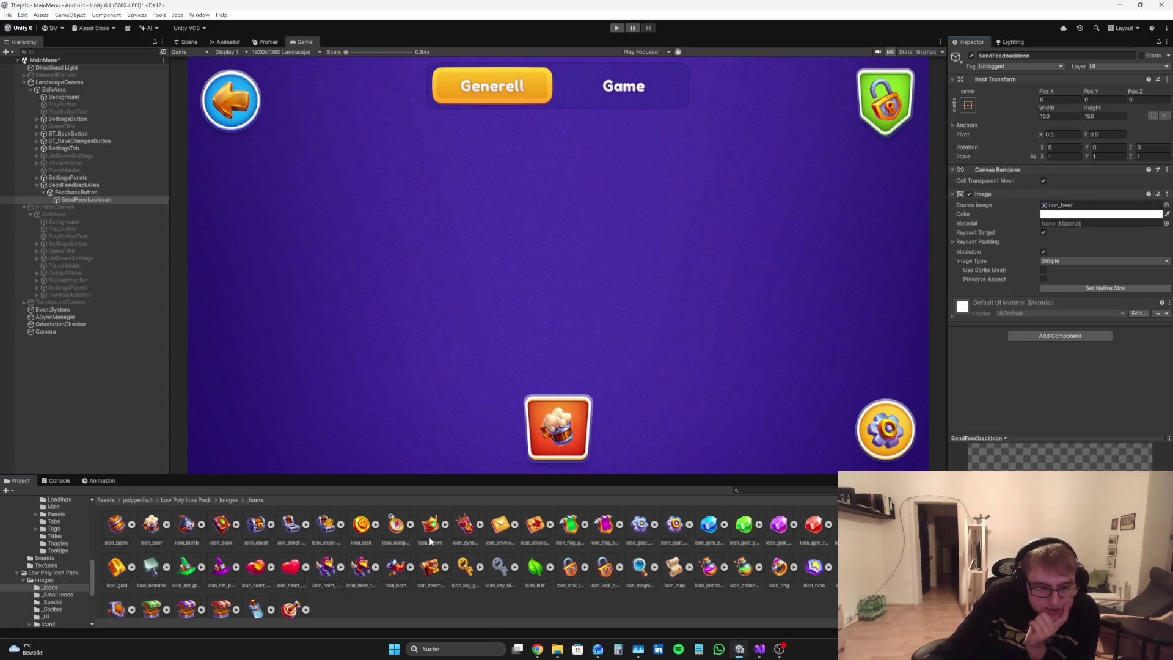
{"action": "left_click_drag", "start_coordinate": [429, 532], "coordinate": [1076, 205]}
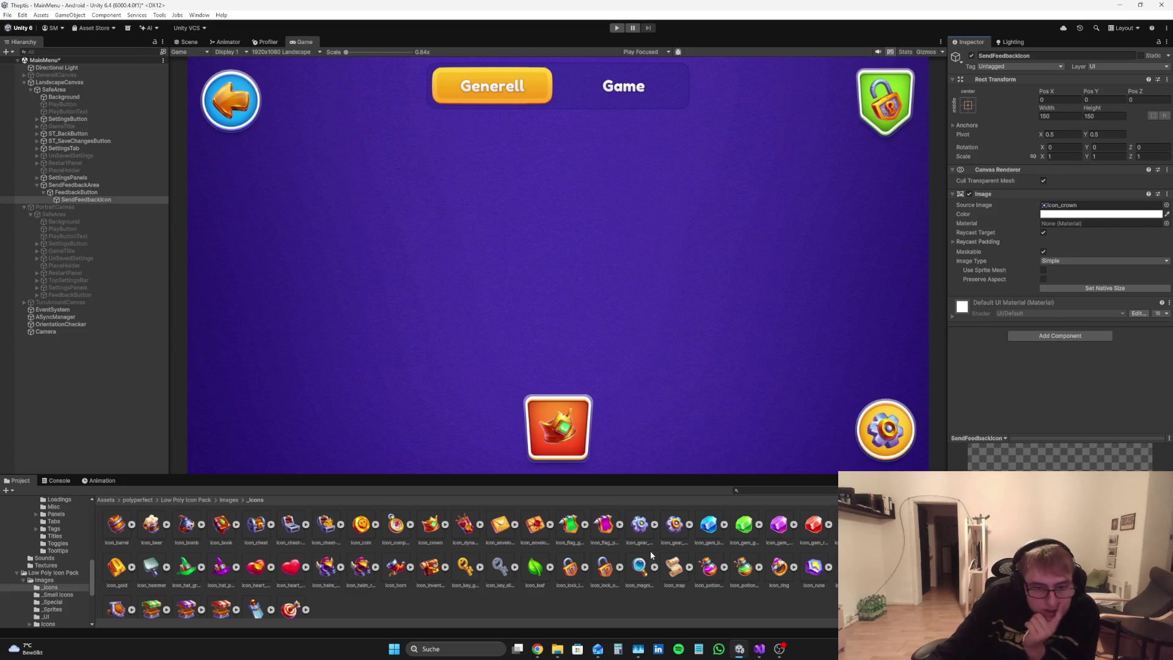
{"action": "mouse_move", "coordinate": [779, 524]}
{"action": "left_mouse_down"}
{"action": "mouse_move", "coordinate": [1090, 242]}
{"action": "mouse_move", "coordinate": [1101, 214]}
{"action": "left_mouse_up"}
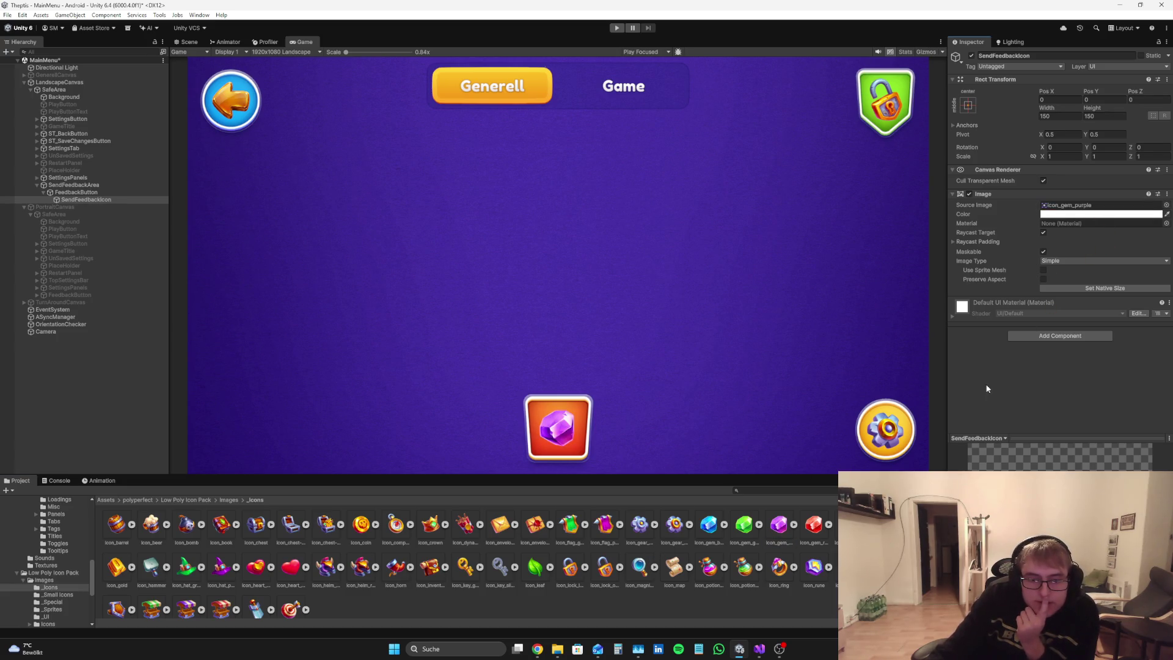
{"action": "left_click_drag", "start_coordinate": [709, 524], "coordinate": [1075, 207]}
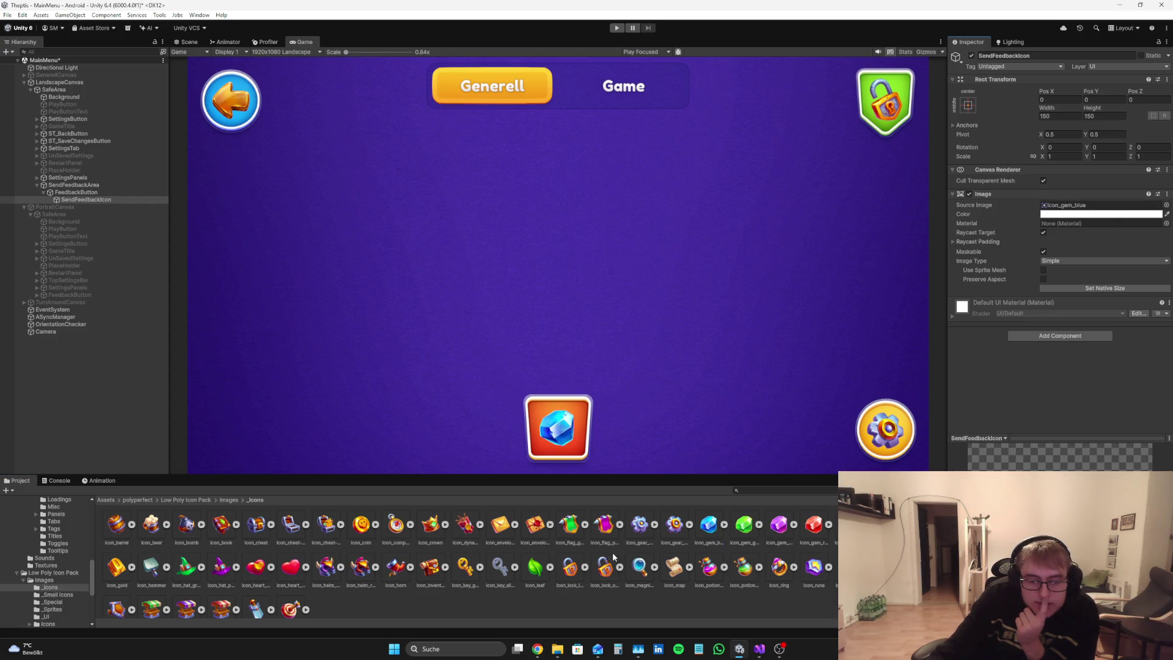
{"action": "left_click_drag", "start_coordinate": [639, 568], "coordinate": [1094, 206]}
{"action": "left_click", "coordinate": [669, 616]}
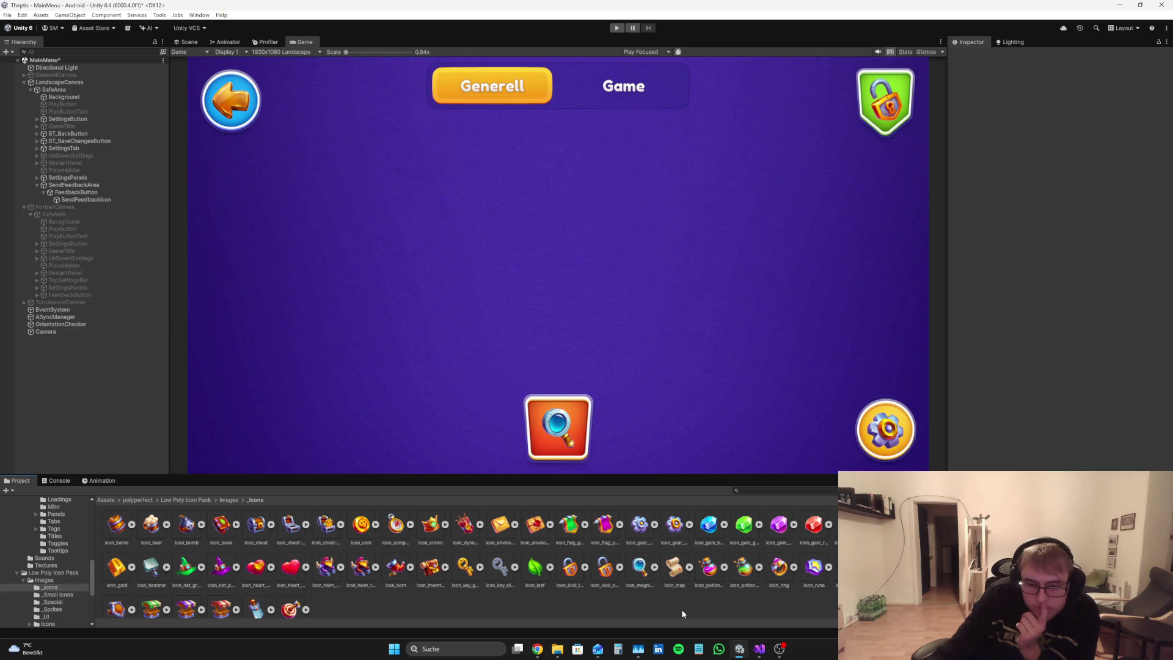
{"action": "left_click", "coordinate": [537, 649]}
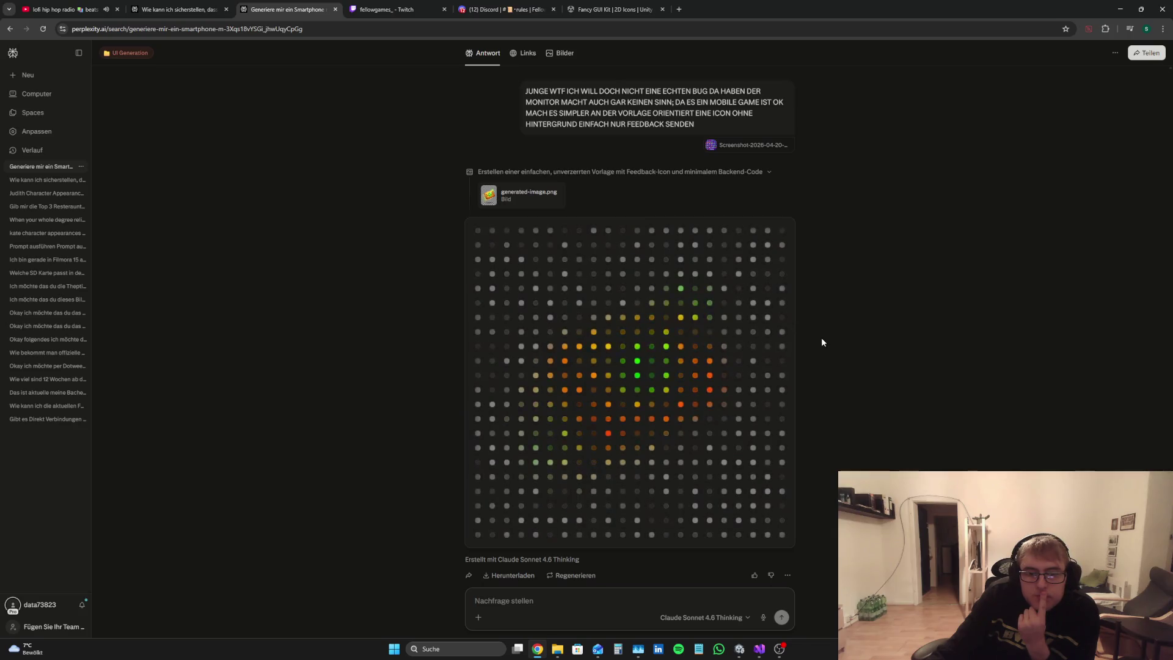
Step: Review the generated envelope icon and draft the follow-up 'Ich brauche aber mehr Blau'
{"action": "scroll", "coordinate": [815, 340], "scroll_direction": "down", "scroll_amount": 1}
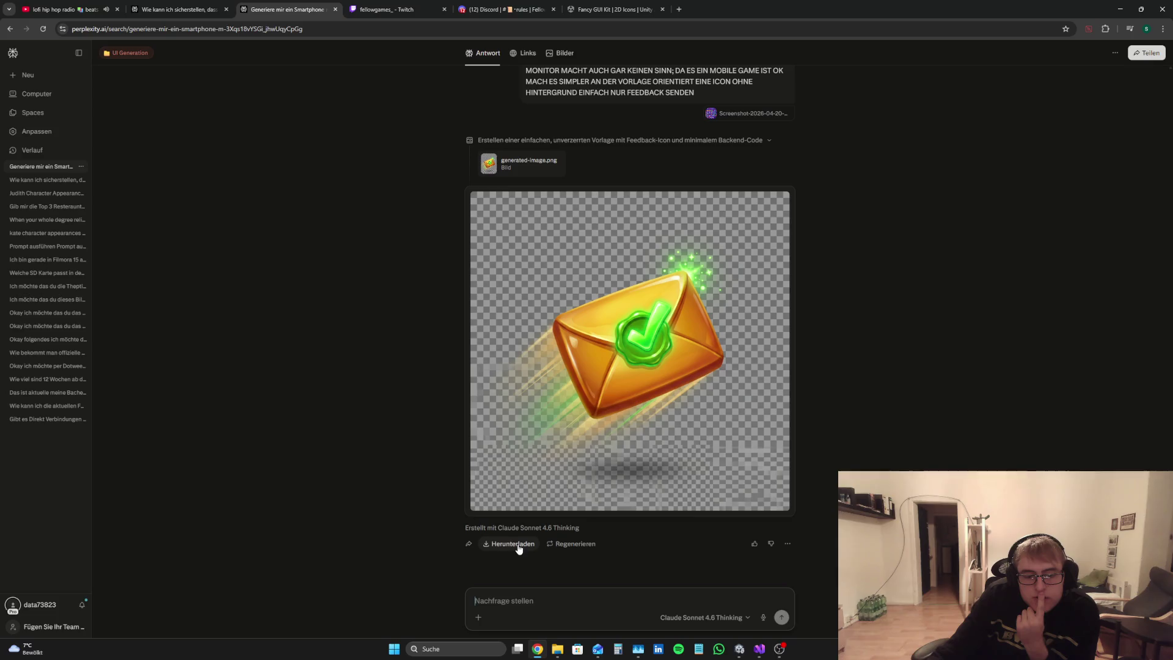
{"action": "type", "text": "Ja okay"}
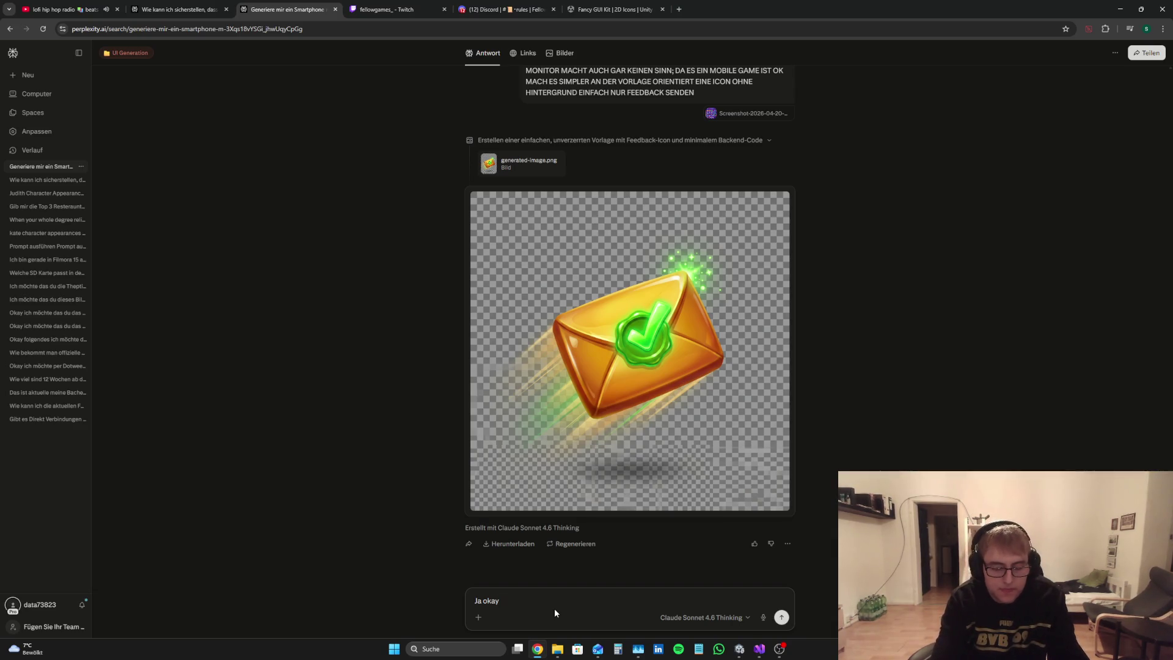
{"action": "type", "text": "d"}
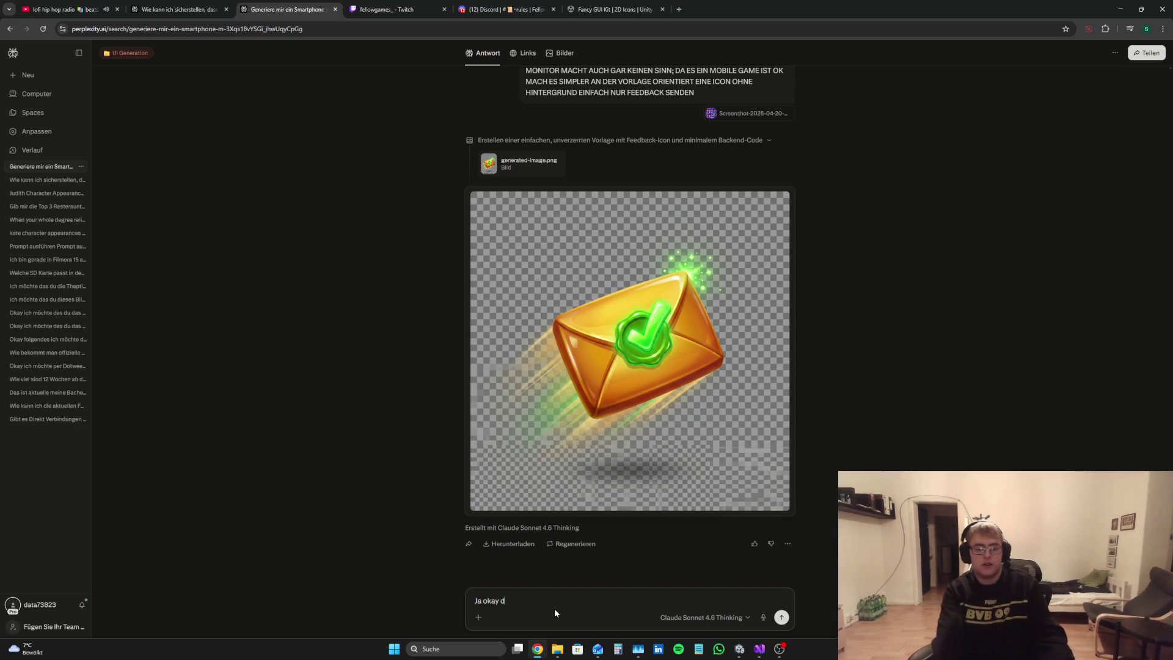
{"action": "type", "text": "as ist actually gut"}
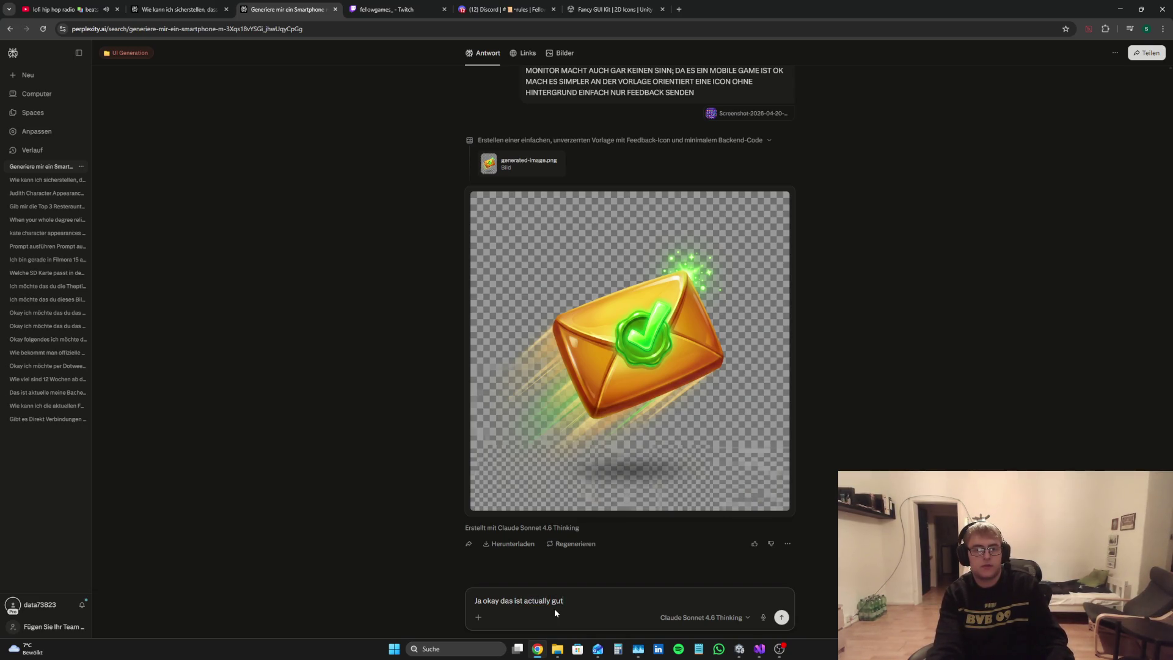
{"action": "type", "text": ", ich brauche noch"}
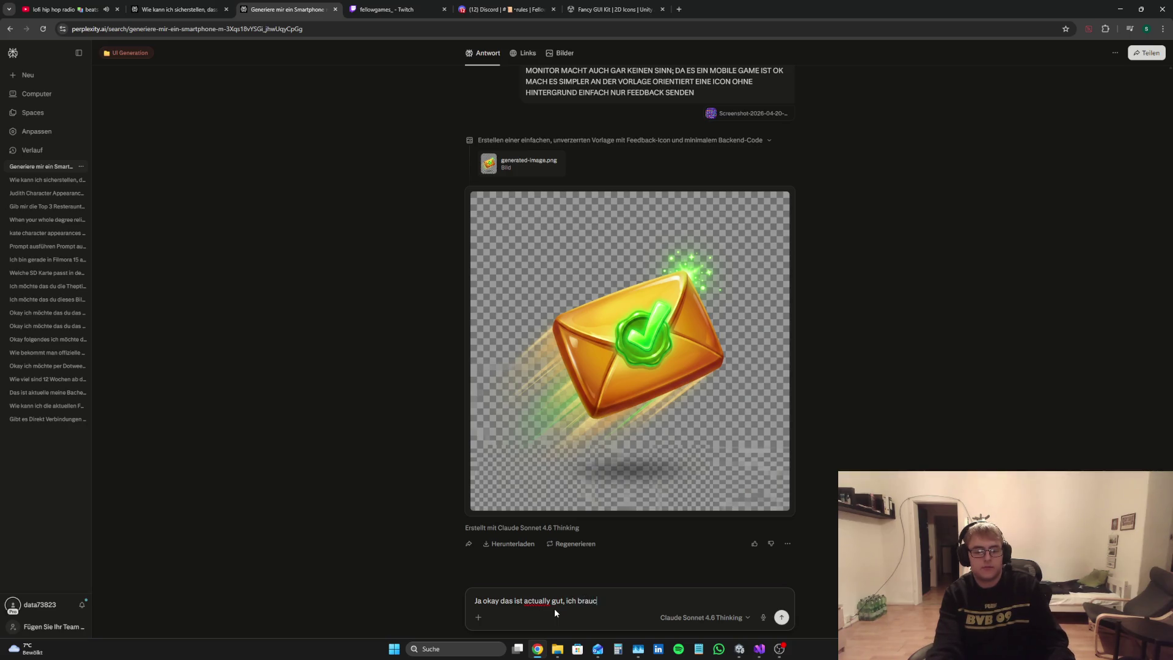
{"action": "key", "text": "Return"}
{"action": "type", "text": "Mach den Umsc"}
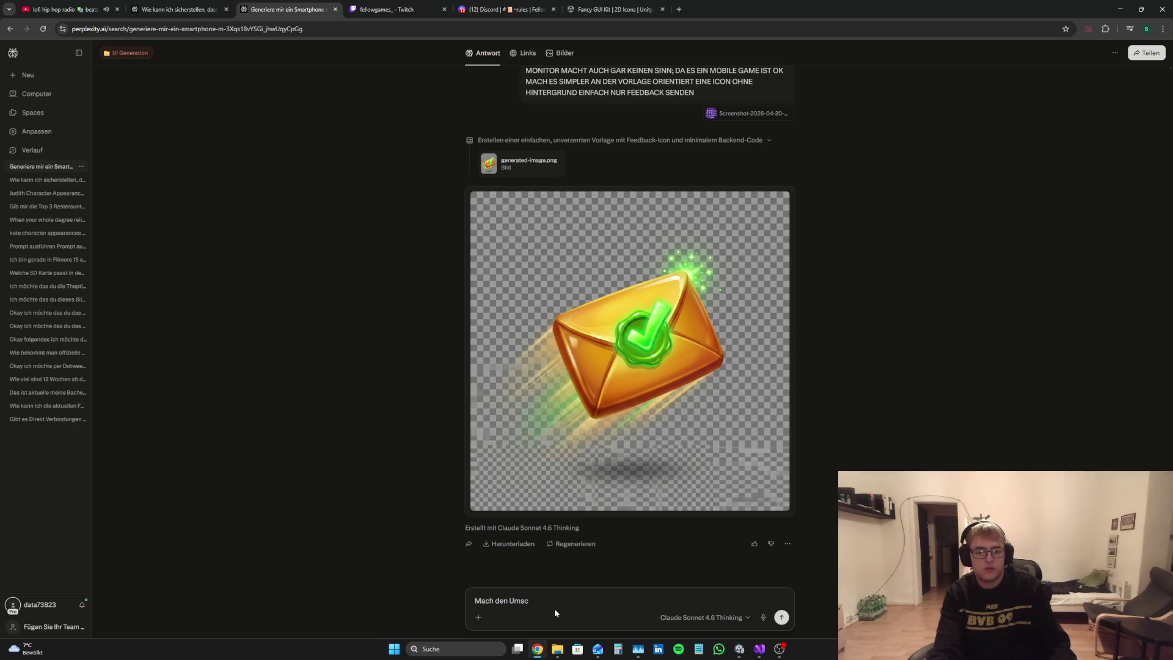
{"action": "key", "text": "ctrl+a"}
{"action": "key", "text": "BackSpace"}
{"action": "type", "text": "Ich"}
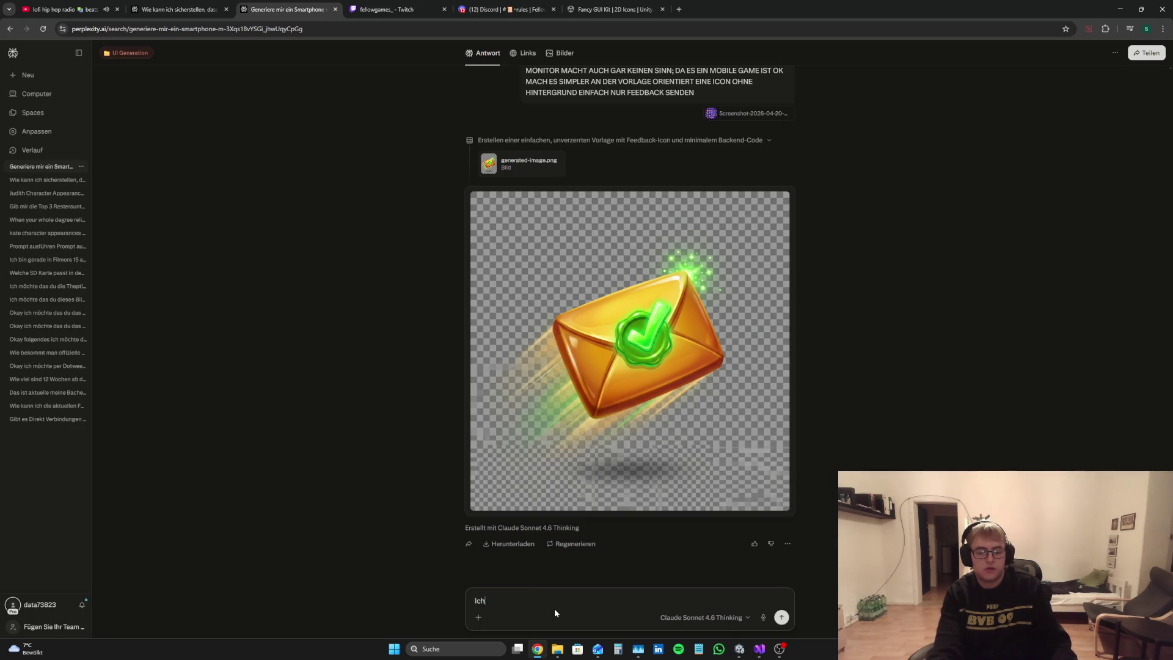
{"action": "type", "text": " brauche aber mehr Blau"}
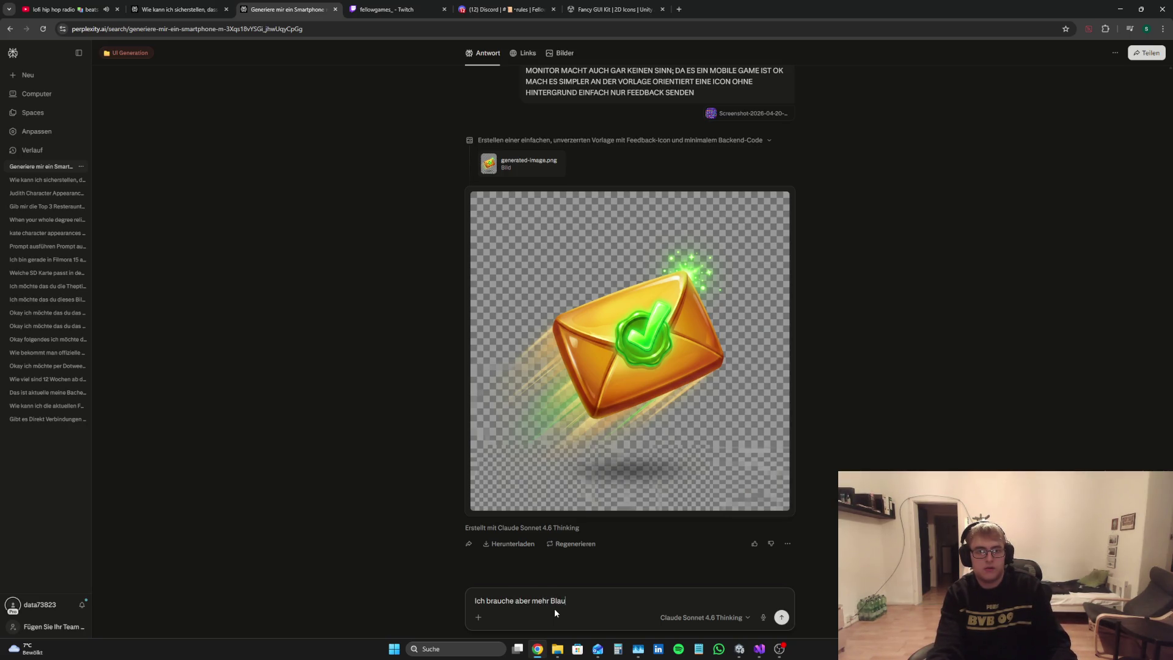
{"action": "left_click", "coordinate": [739, 649]}
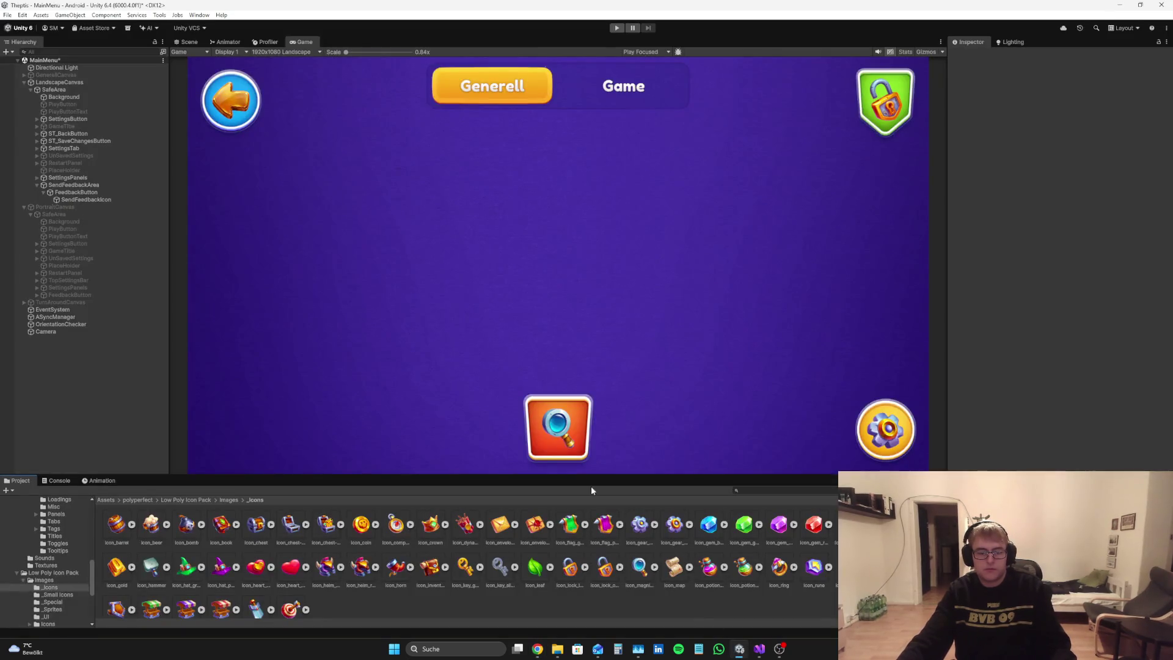
Step: Deactivate SendFeedbackIcon and snip a screenshot of the empty orange button
{"action": "left_click", "coordinate": [81, 199]}
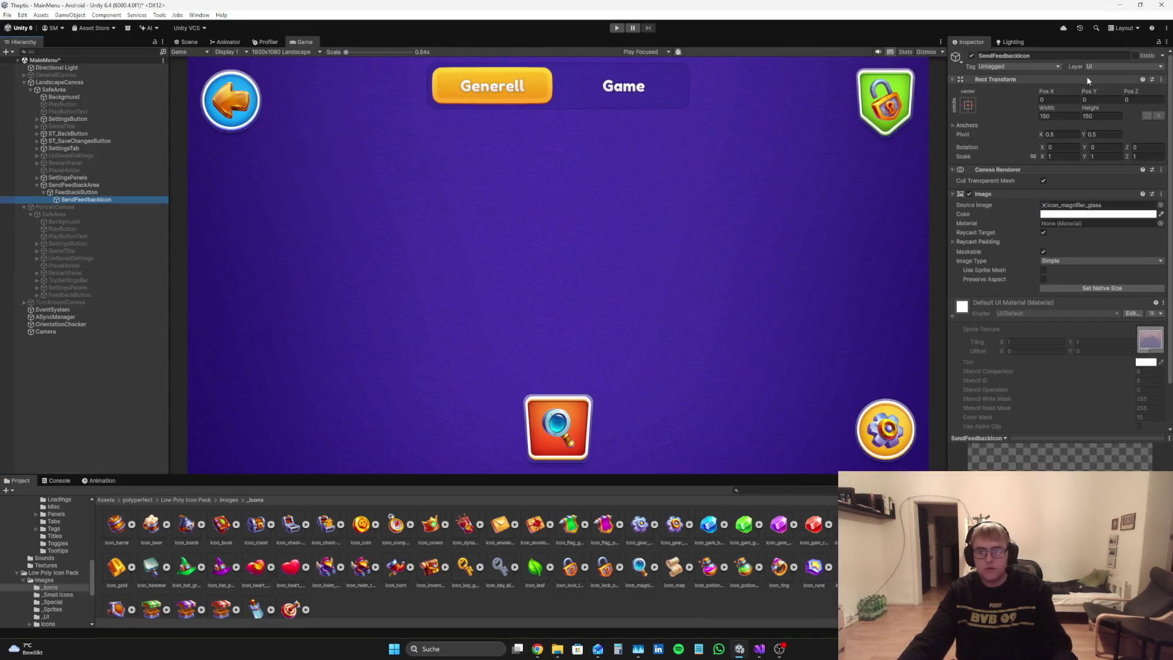
{"action": "left_click", "coordinate": [971, 56]}
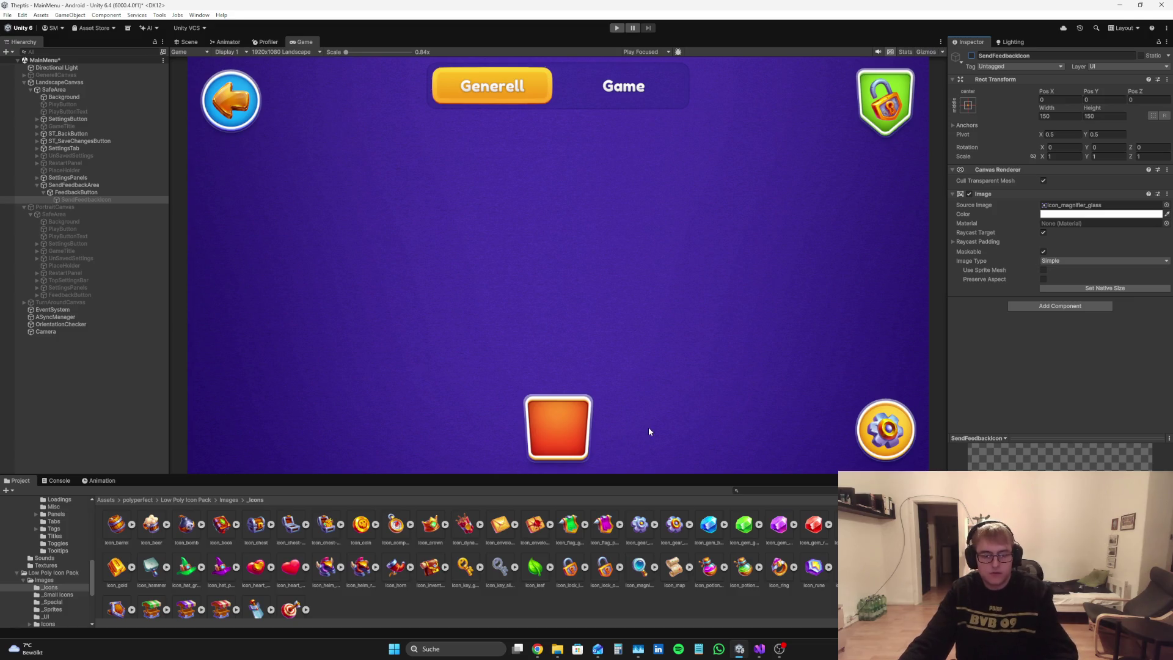
{"action": "key", "text": "super+shift+s"}
{"action": "left_click_drag", "start_coordinate": [519, 391], "coordinate": [595, 463]}
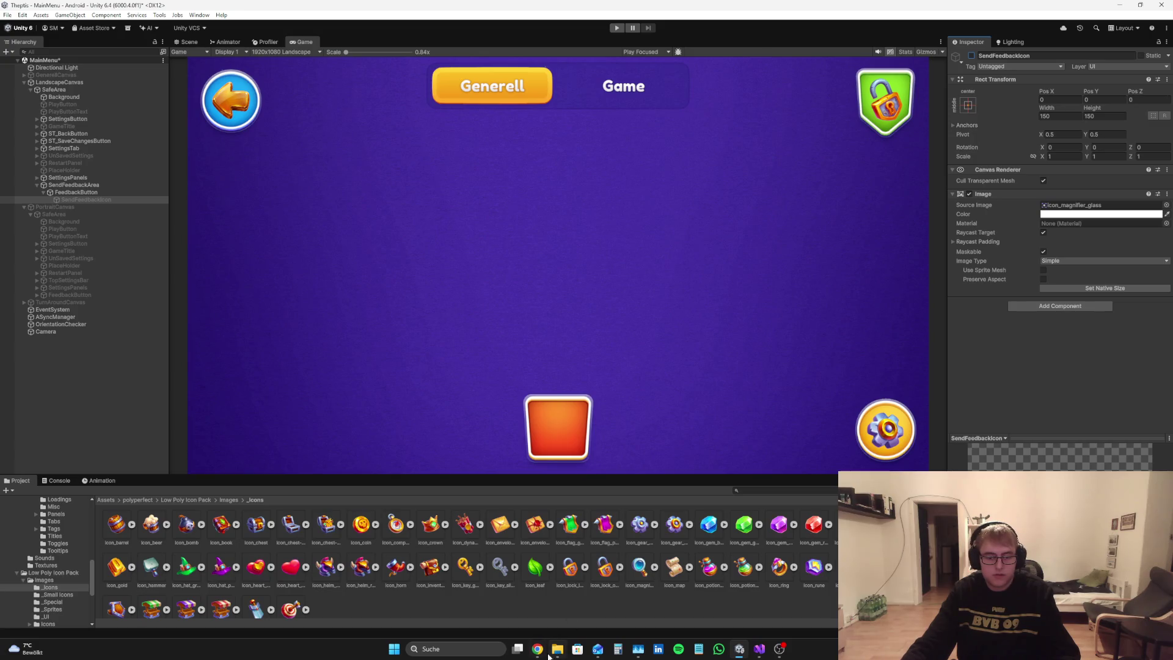
Step: Attach the orange button screenshot to the Perplexity prompt
{"action": "left_click", "coordinate": [537, 649]}
{"action": "left_click", "coordinate": [557, 649]}
{"action": "left_click_drag", "start_coordinate": [811, 597], "coordinate": [531, 620]}
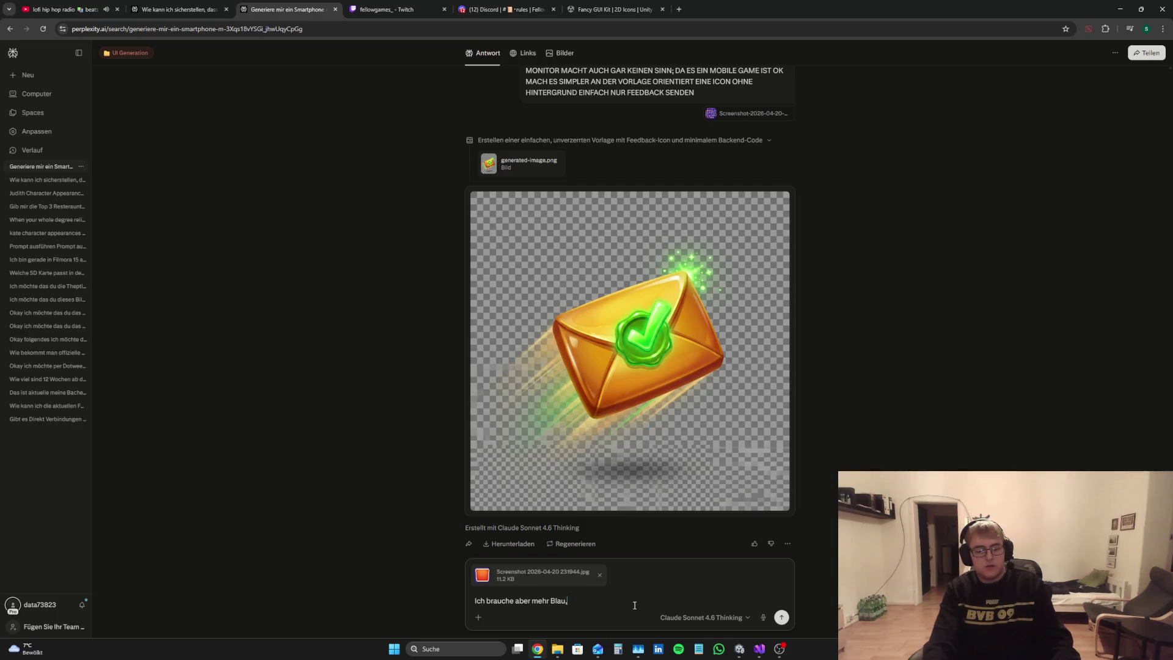
Step: Send a request for a bluer, transparent, modern feedback icon for the red button, then return to Unity
{"action": "type", "text": " das"}
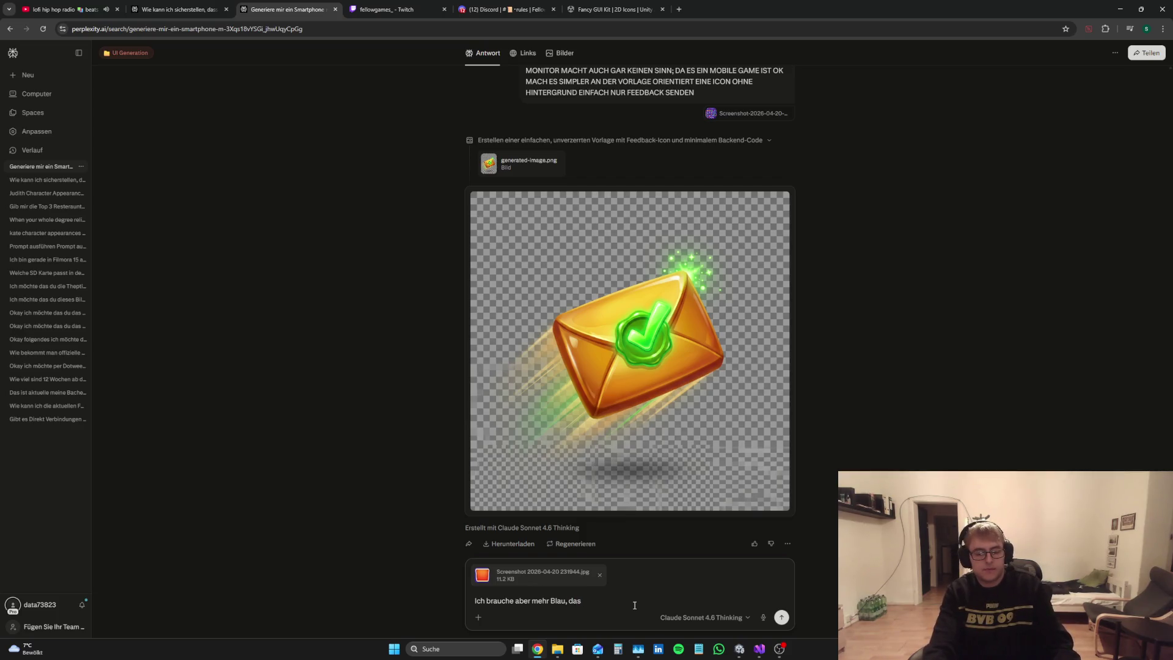
{"action": "key", "text": "BackSpace"}
{"action": "key", "text": "BackSpace"}
{"action": "key", "text": "BackSpace"}
{"action": "type", "text": "ie Ic"}
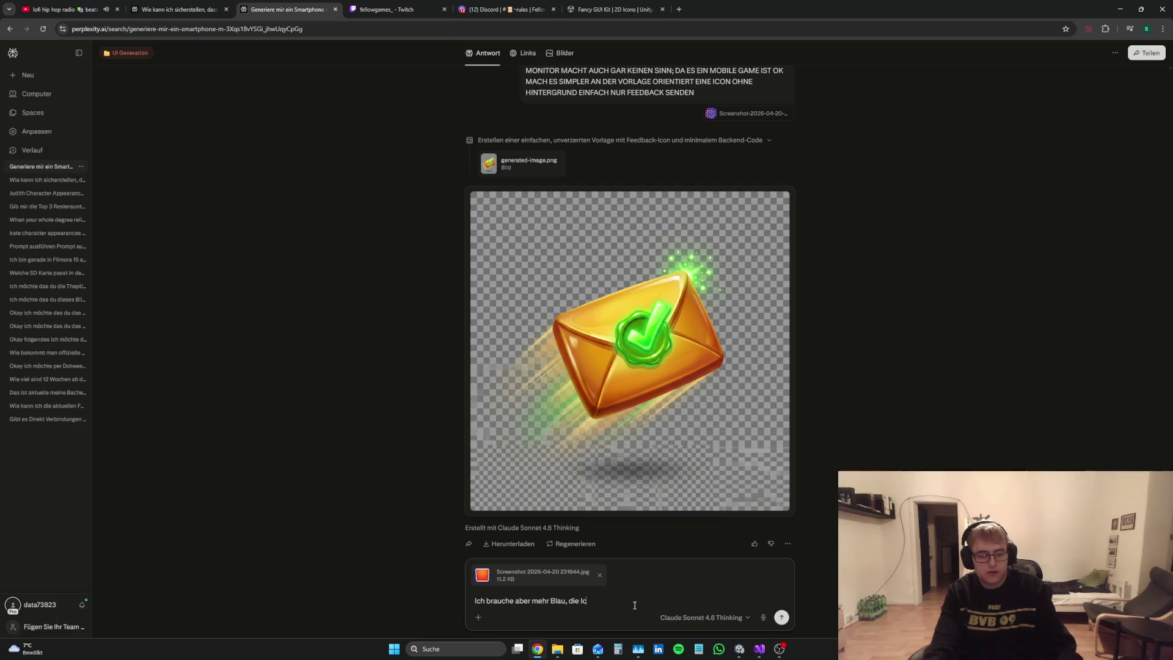
{"action": "type", "text": "on wird nä"}
{"action": "type", "text": "mlich a"}
{"action": "type", "text": "m ERn"}
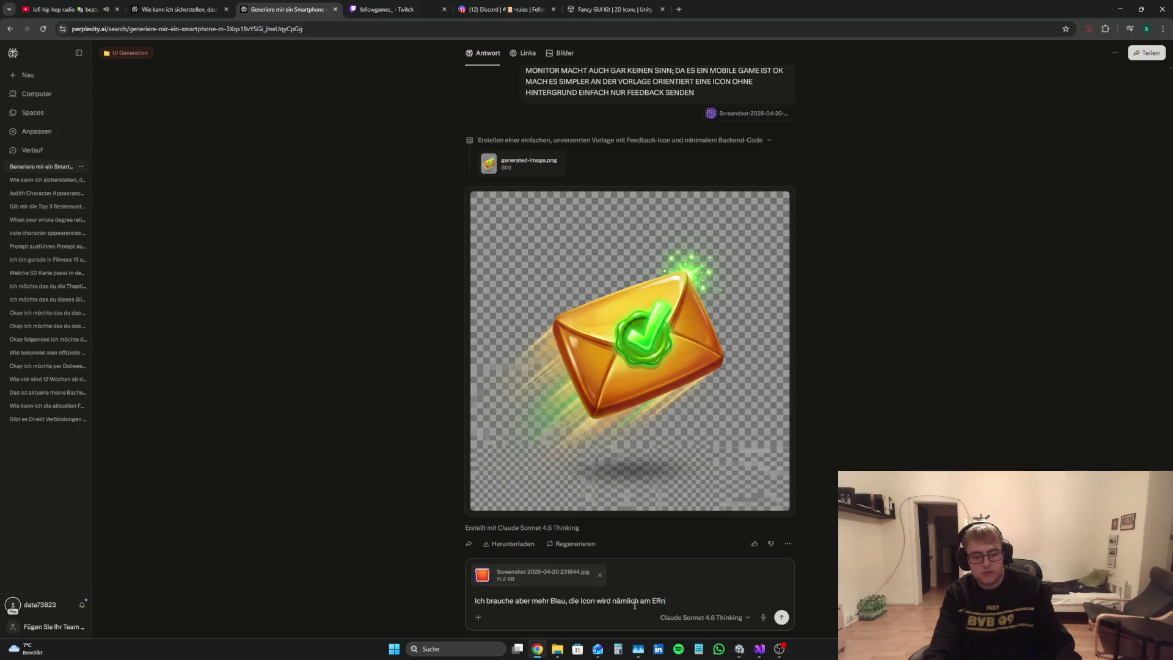
{"action": "key", "text": "BackSpace"}
{"action": "key", "text": "BackSpace"}
{"action": "type", "text": "nde auf"}
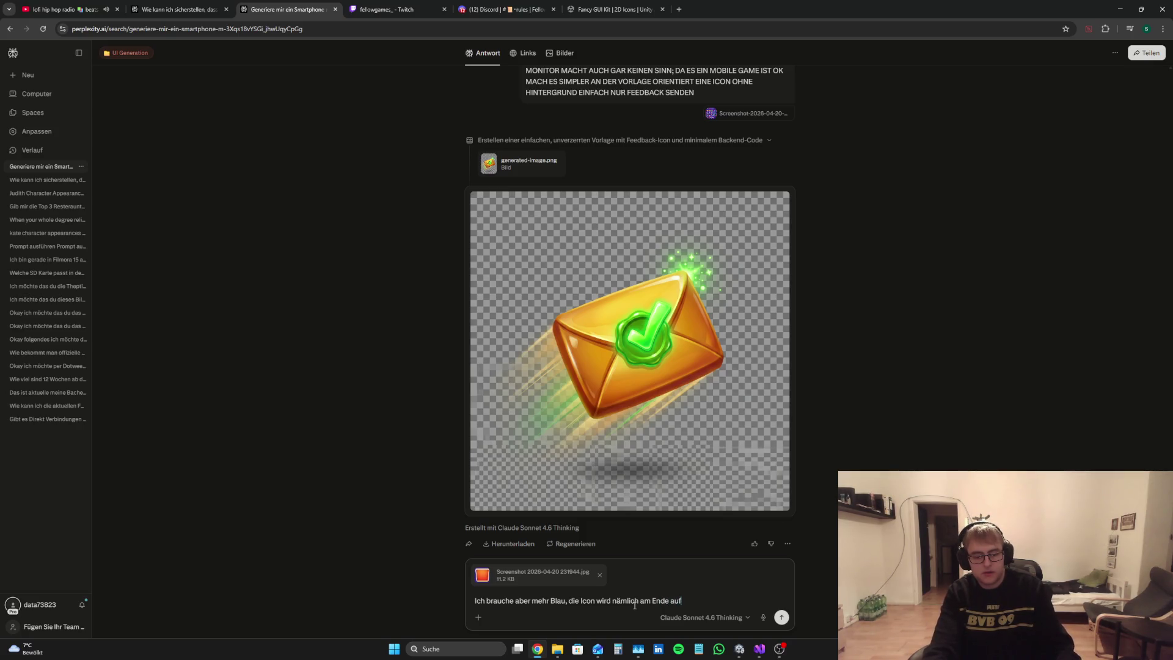
{"action": "type", "text": " diesem R"}
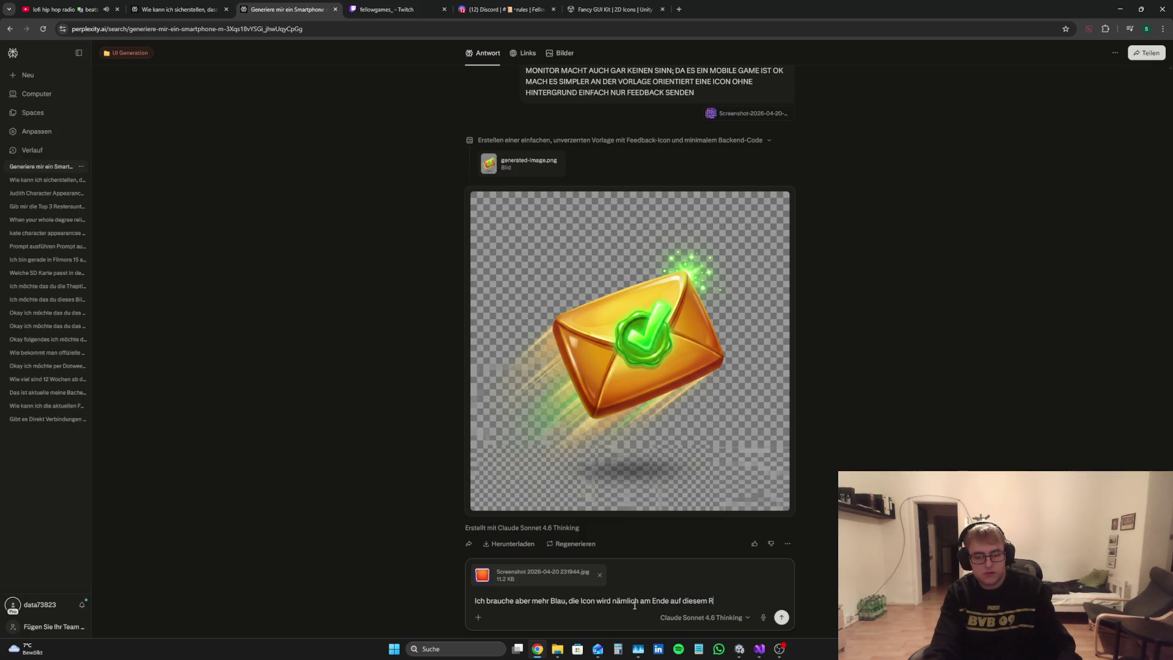
{"action": "type", "text": "oten Button la"}
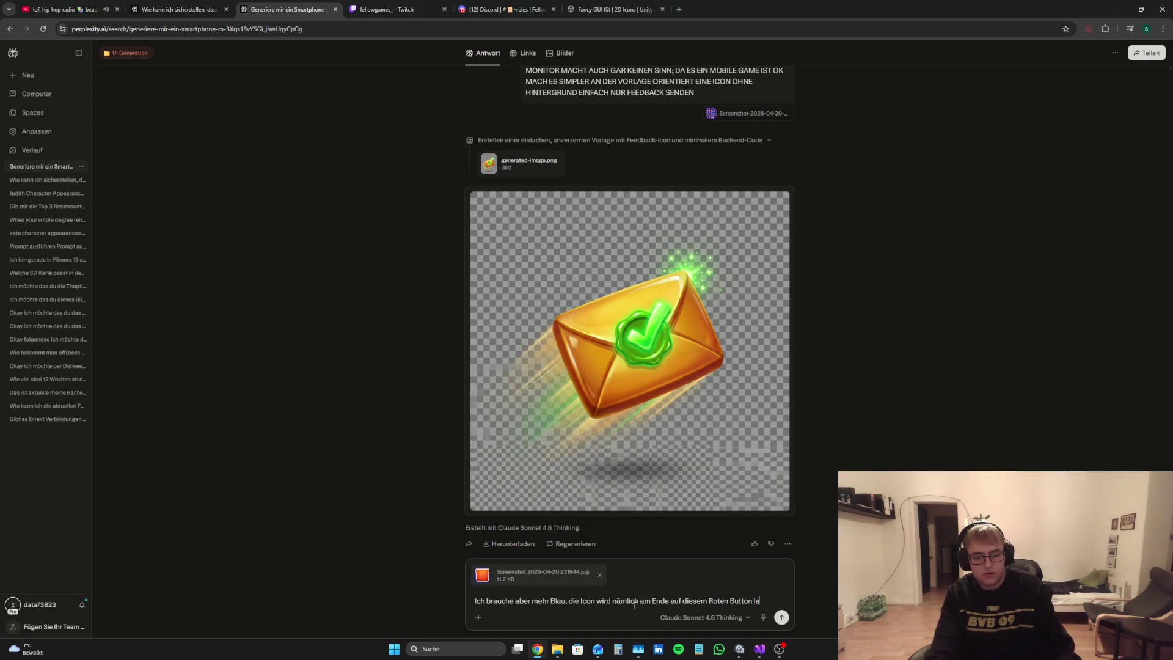
{"action": "type", "text": "nden, ganz wi"}
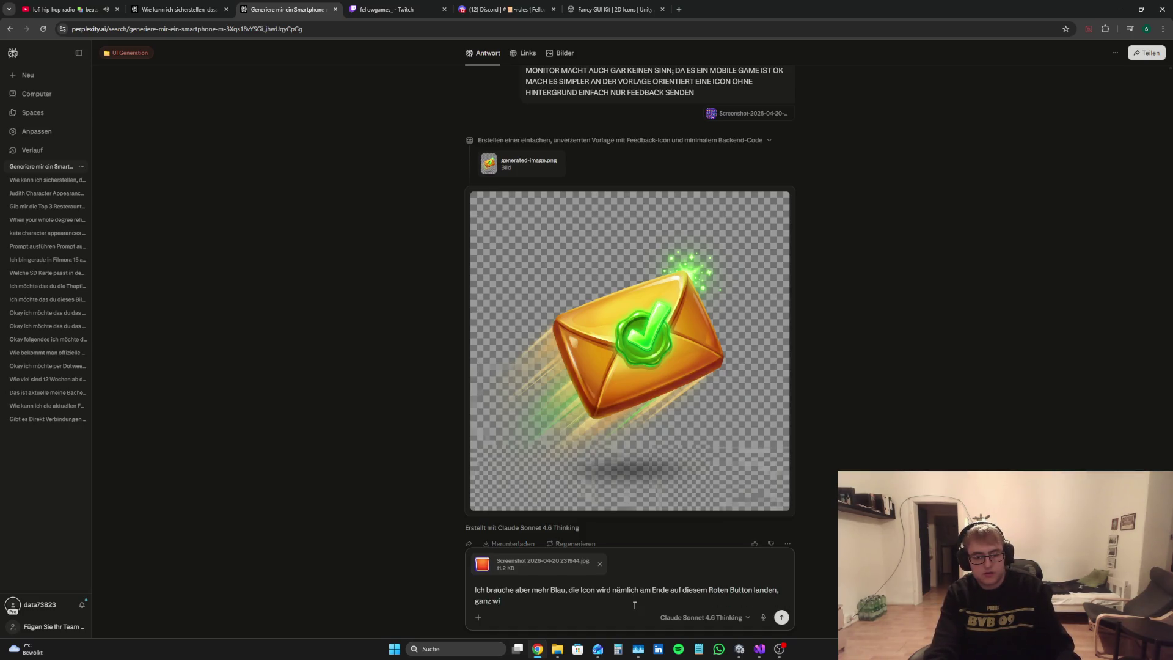
{"action": "type", "text": "chtig g"}
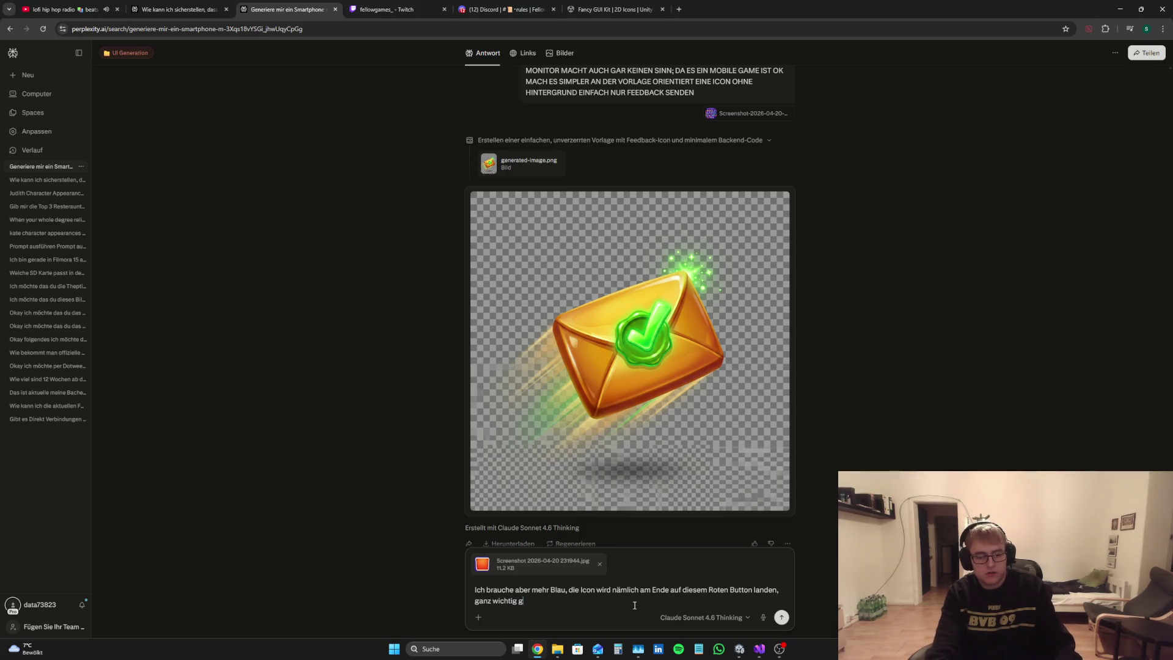
{"action": "key", "text": "BackSpace"}
{"action": "type", "text": "das Bild"}
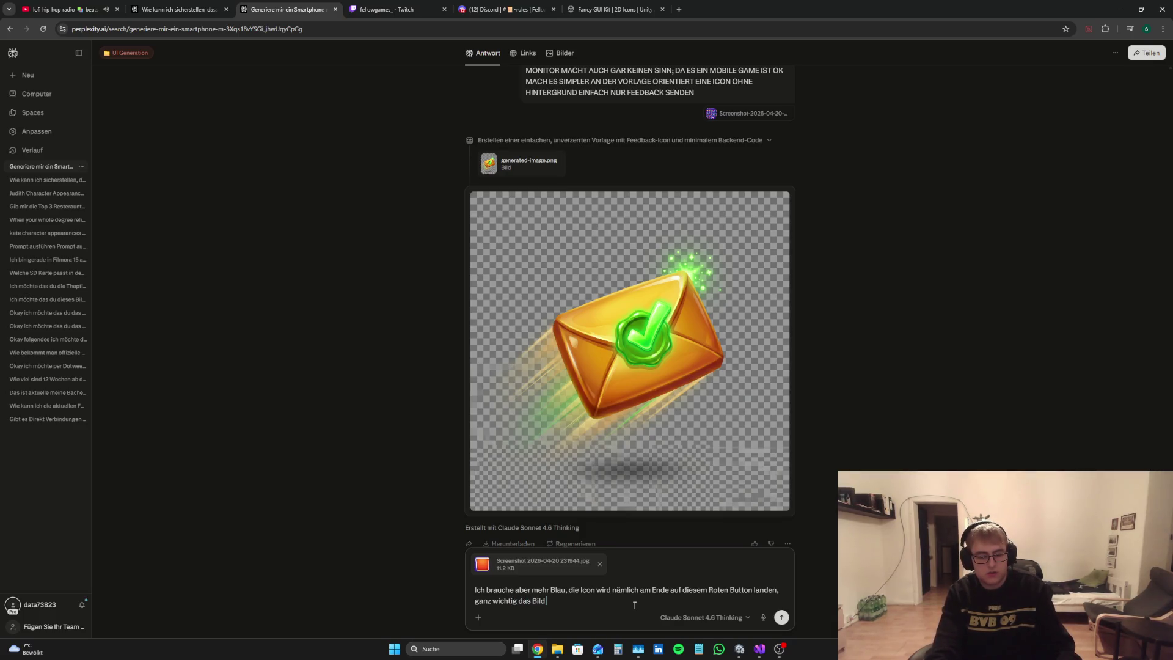
{"action": "type", "text": " das du mir jetz"}
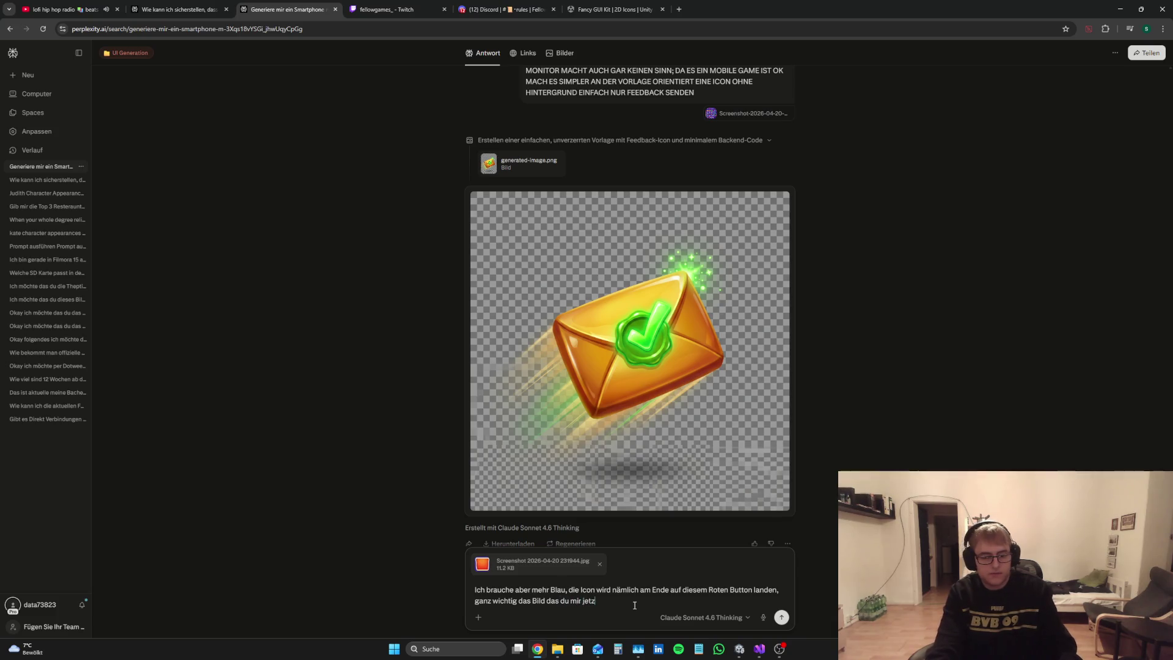
{"action": "type", "text": "t gibst "}
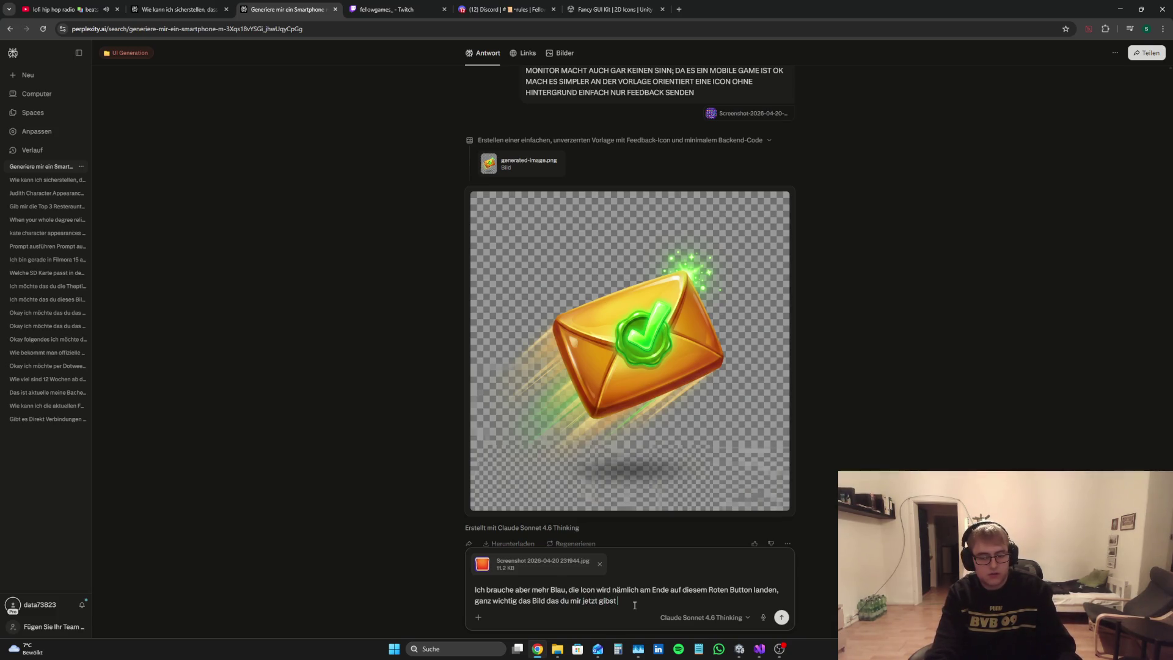
{"action": "type", "text": "soll weiterhin "}
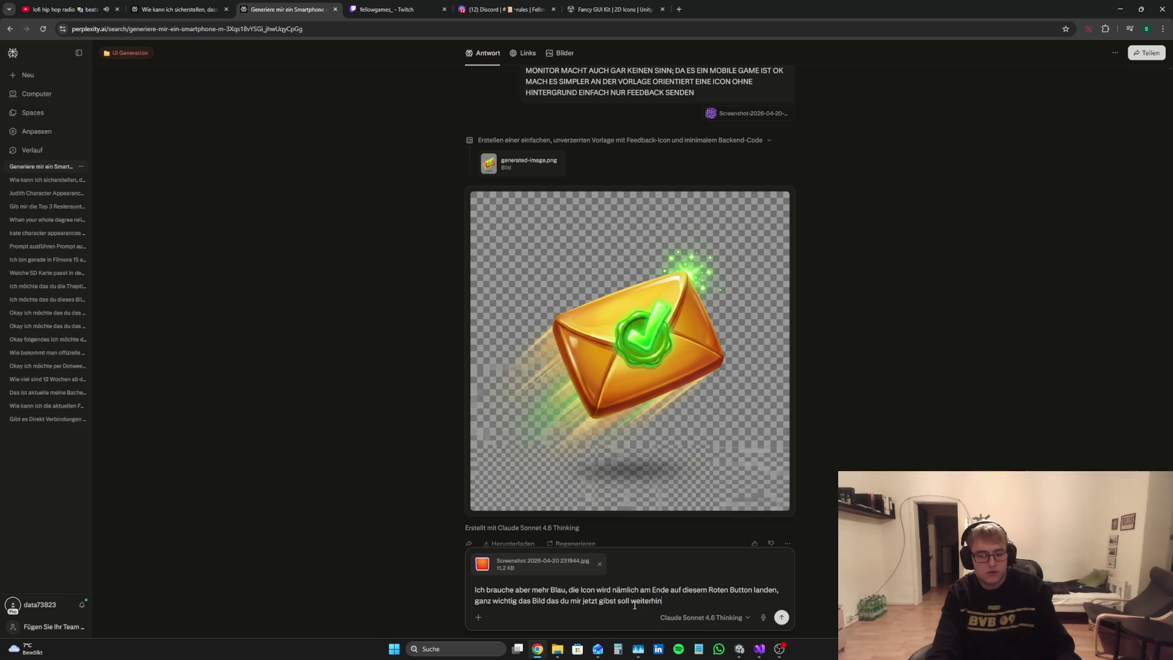
{"action": "type", "text": "tr"}
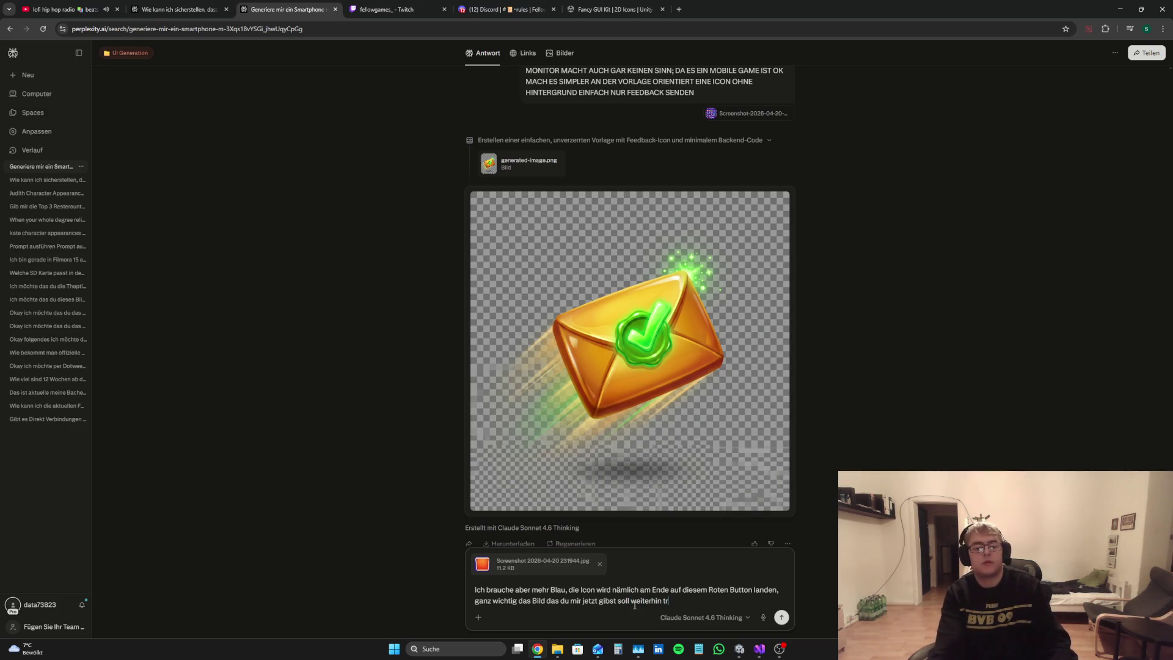
{"action": "key", "text": "BackSpace"}
{"action": "key", "text": "BackSpace"}
{"action": "type", "text": "mit"}
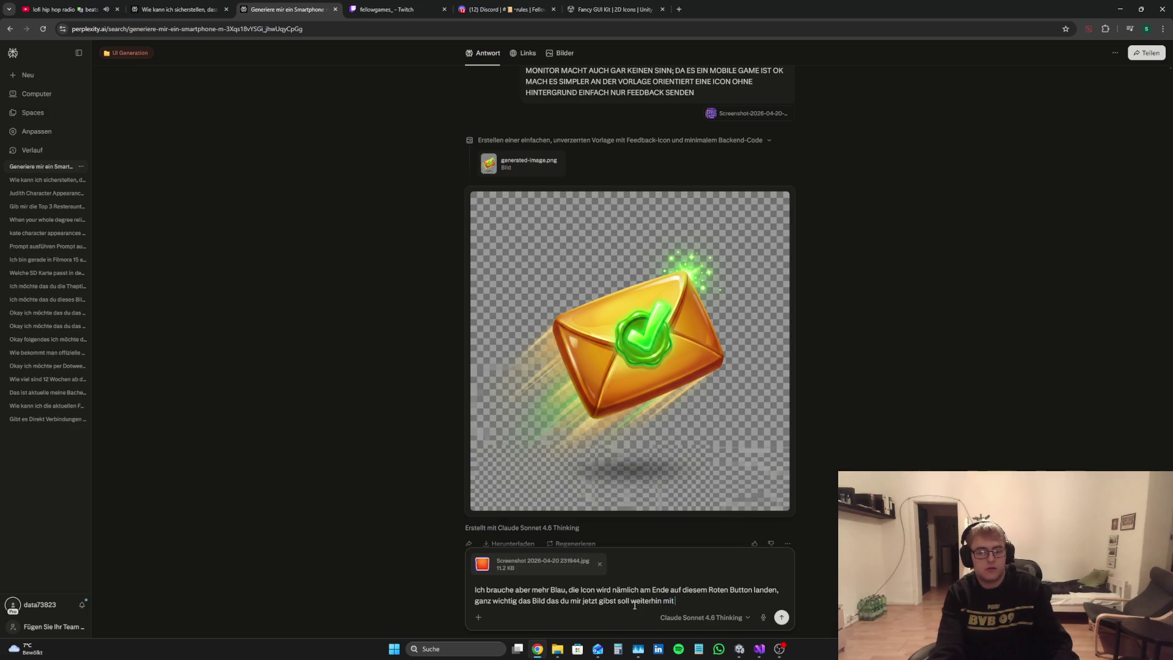
{"action": "type", "text": " transparente"}
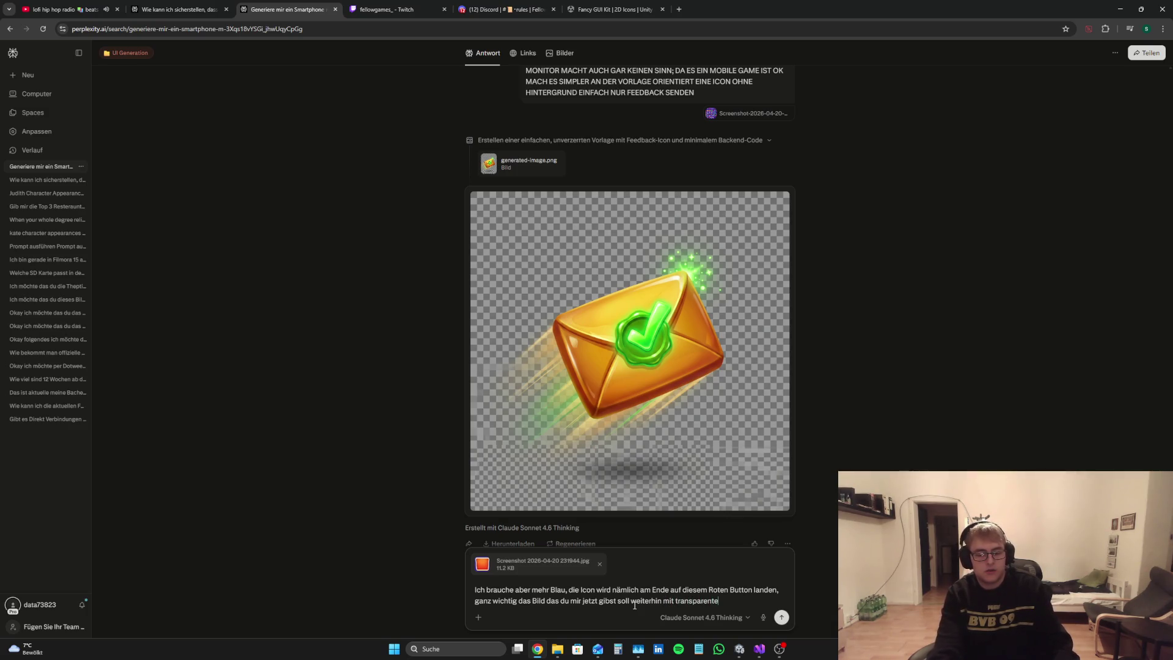
{"action": "type", "text": "m Feedbacjk"}
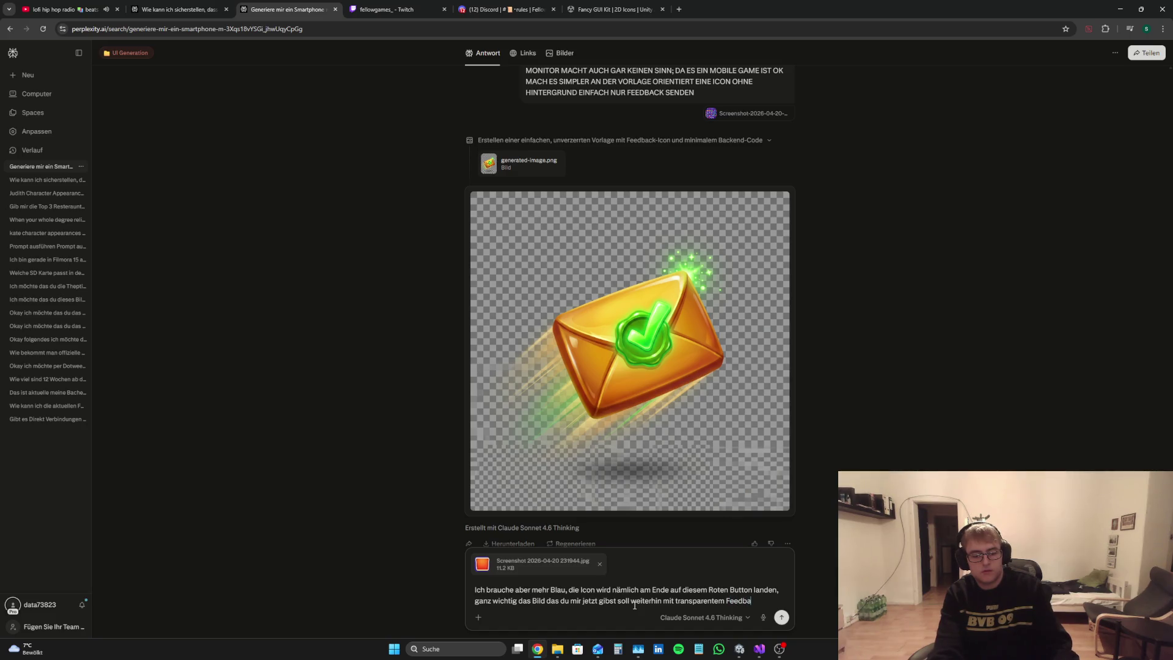
{"action": "key", "text": "BackSpace"}
{"action": "key", "text": "BackSpace"}
{"action": "type", "text": "k sein"}
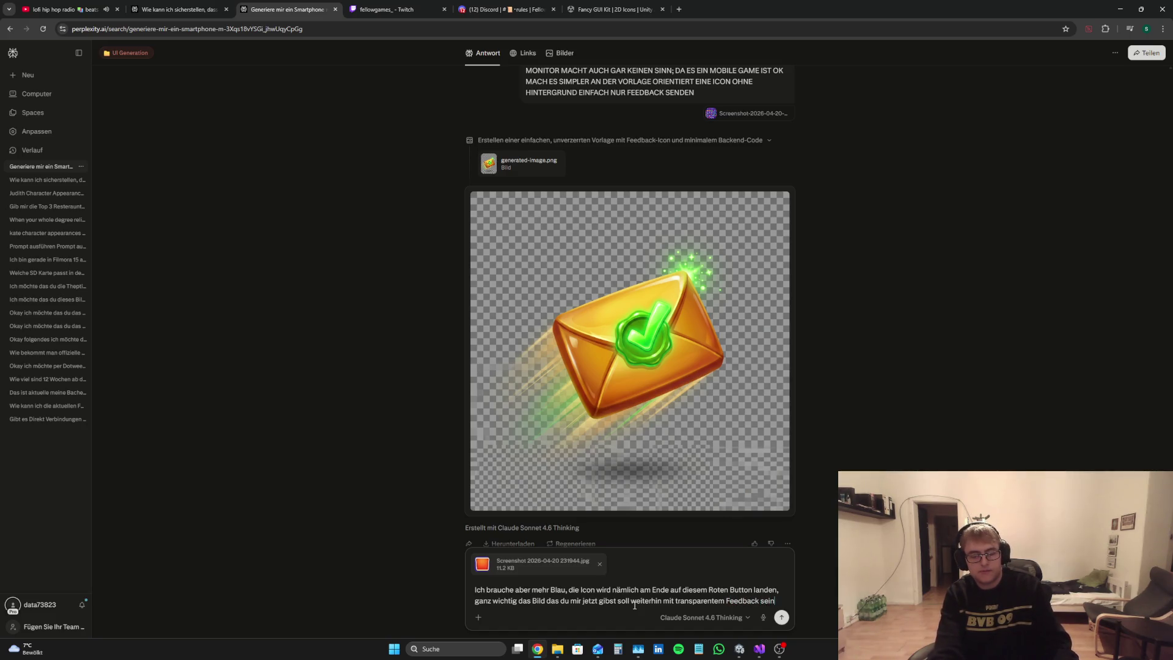
{"action": "type", "text": ","}
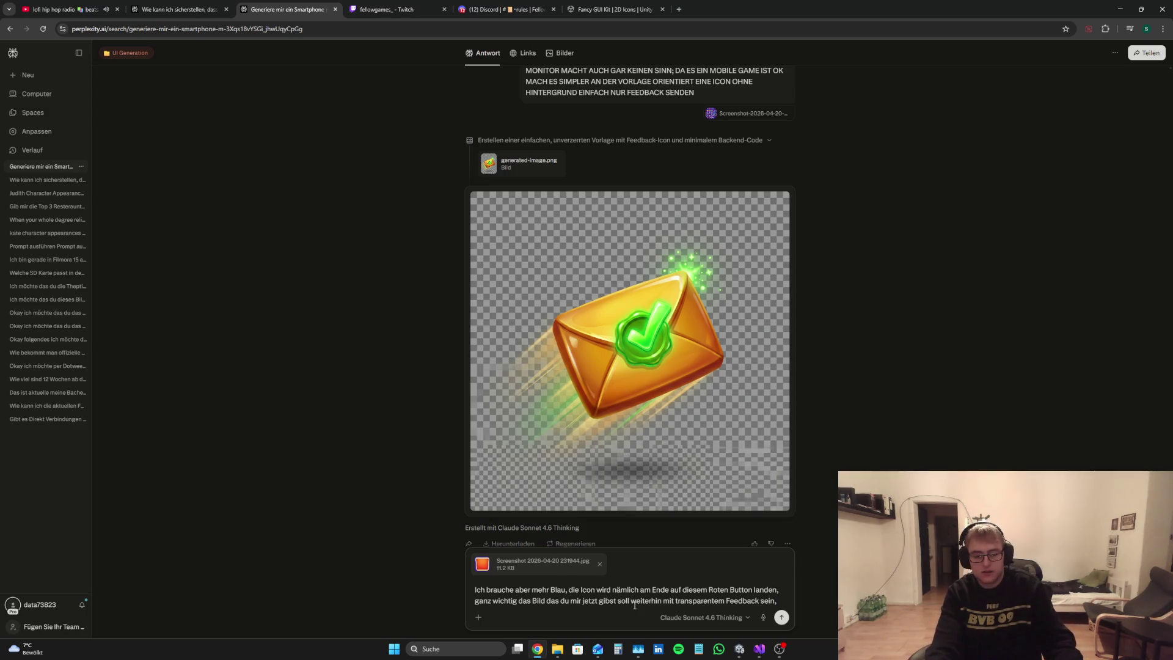
{"action": "type", "text": " und verwende"}
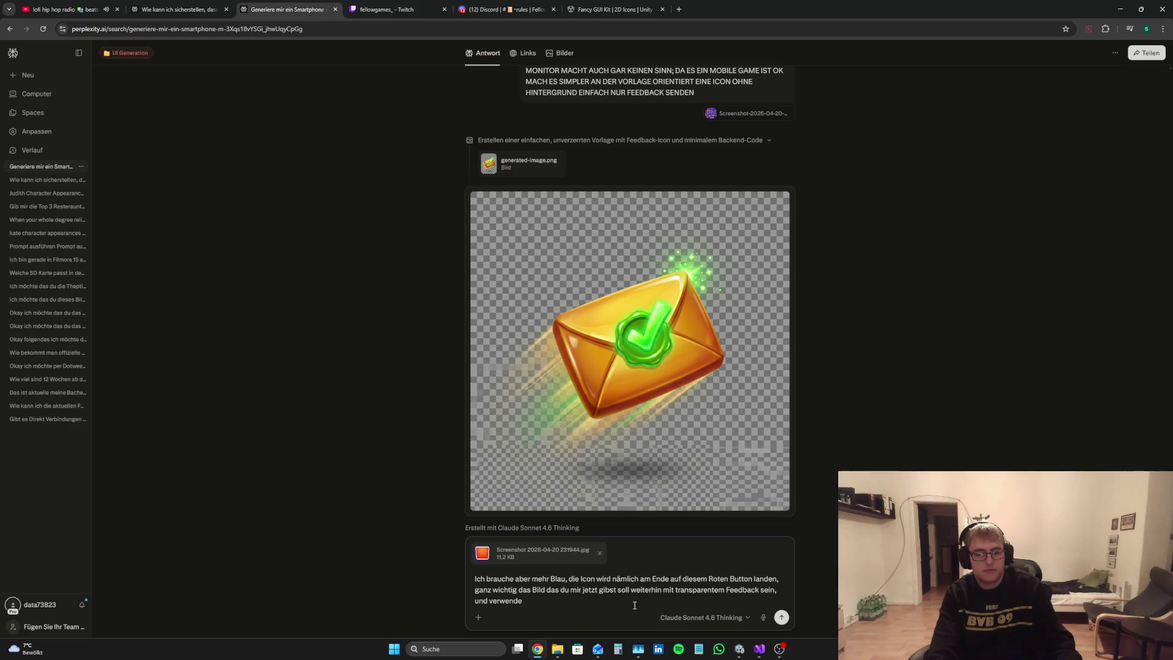
{"action": "type", "text": " etwas m"}
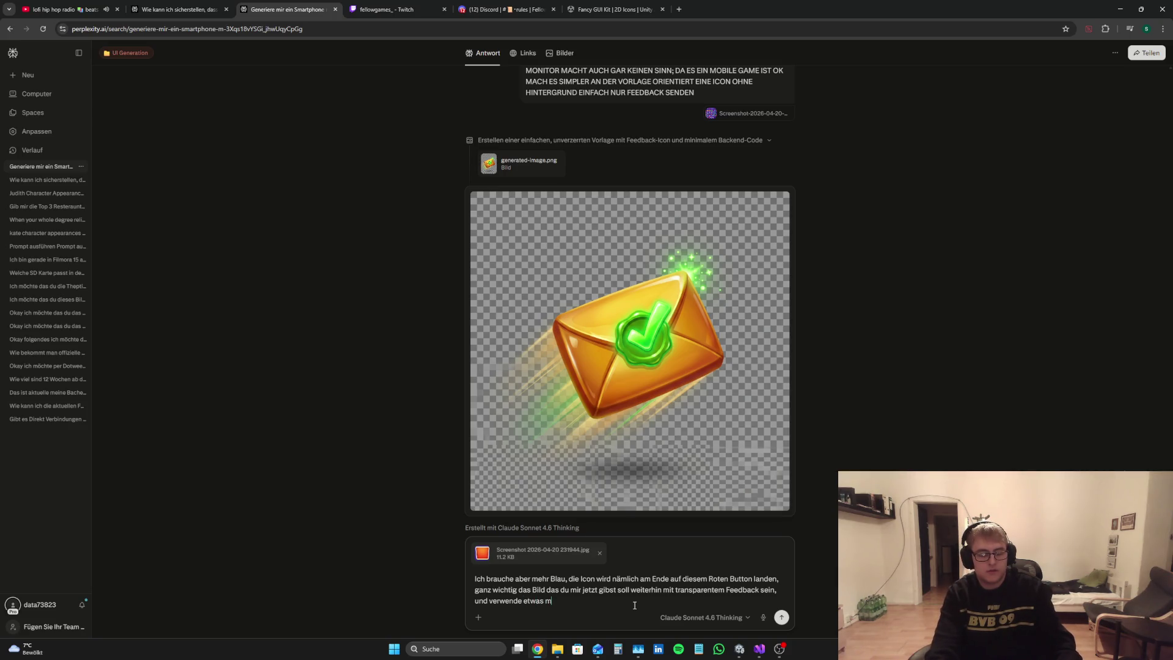
{"action": "type", "text": "odernes al"}
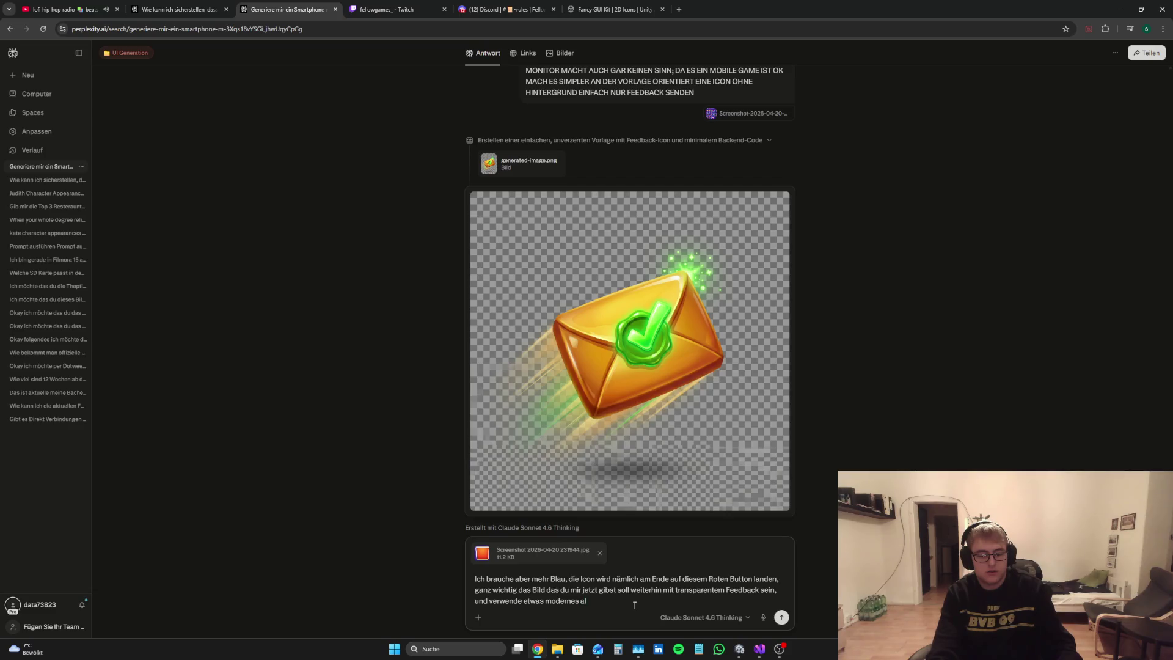
{"action": "type", "text": "nen Breif"}
{"action": "type", "text": " um"}
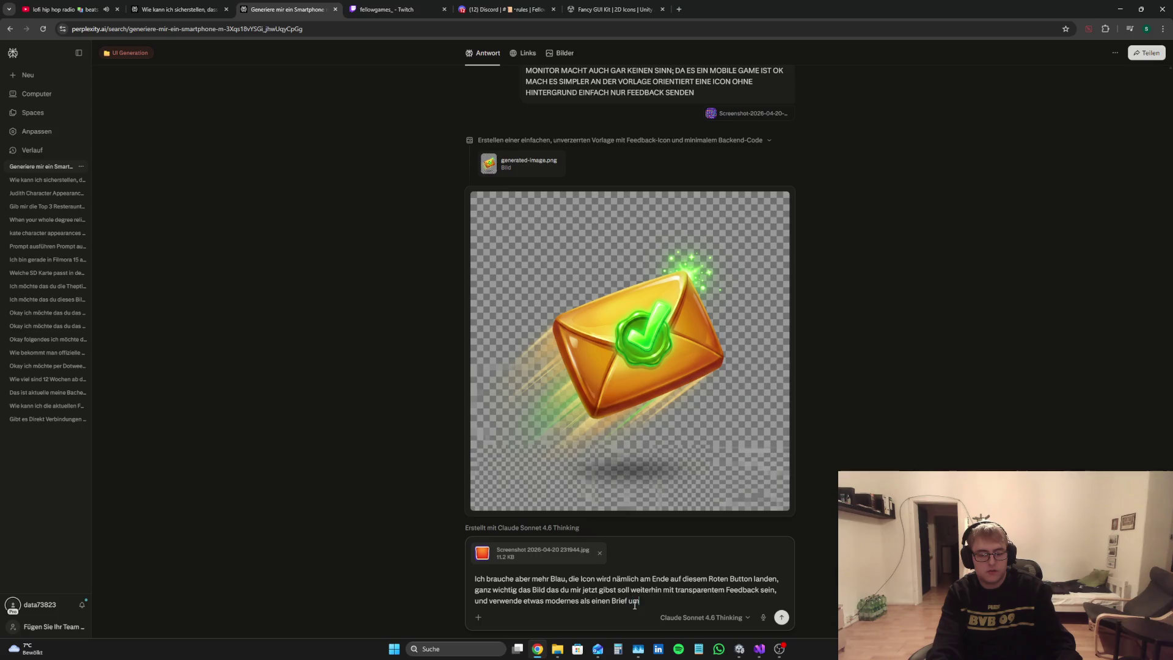
{"action": "type", "text": " zu symboliseren das F"}
{"action": "type", "text": "eedback gesendet wi"}
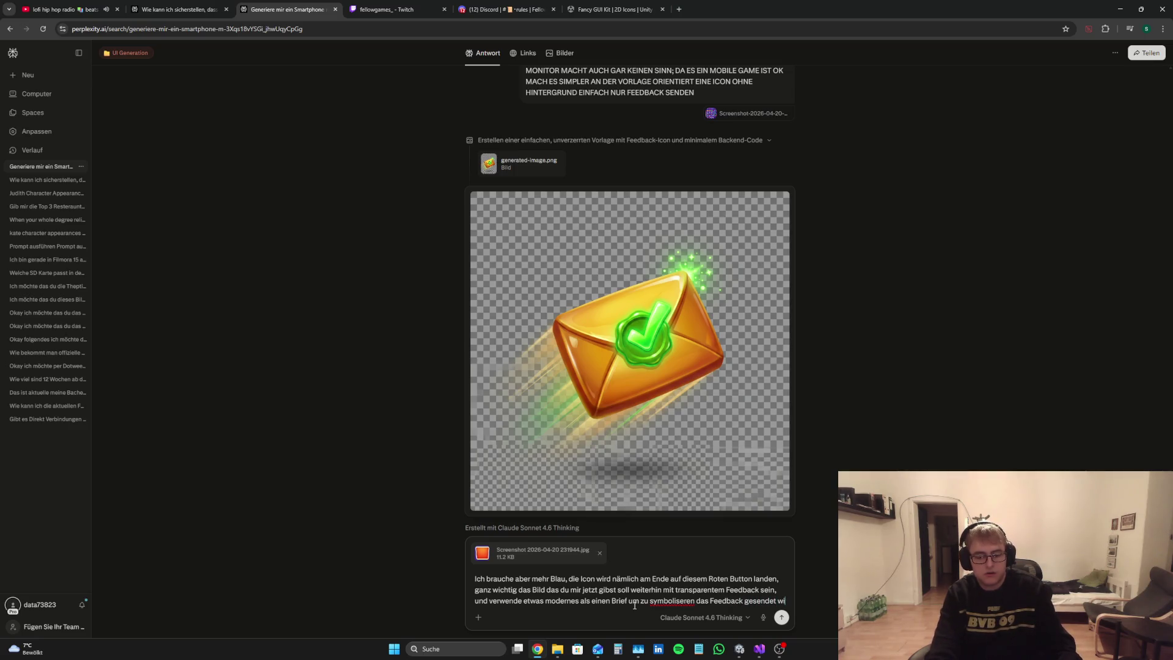
{"action": "type", "text": "rd"}
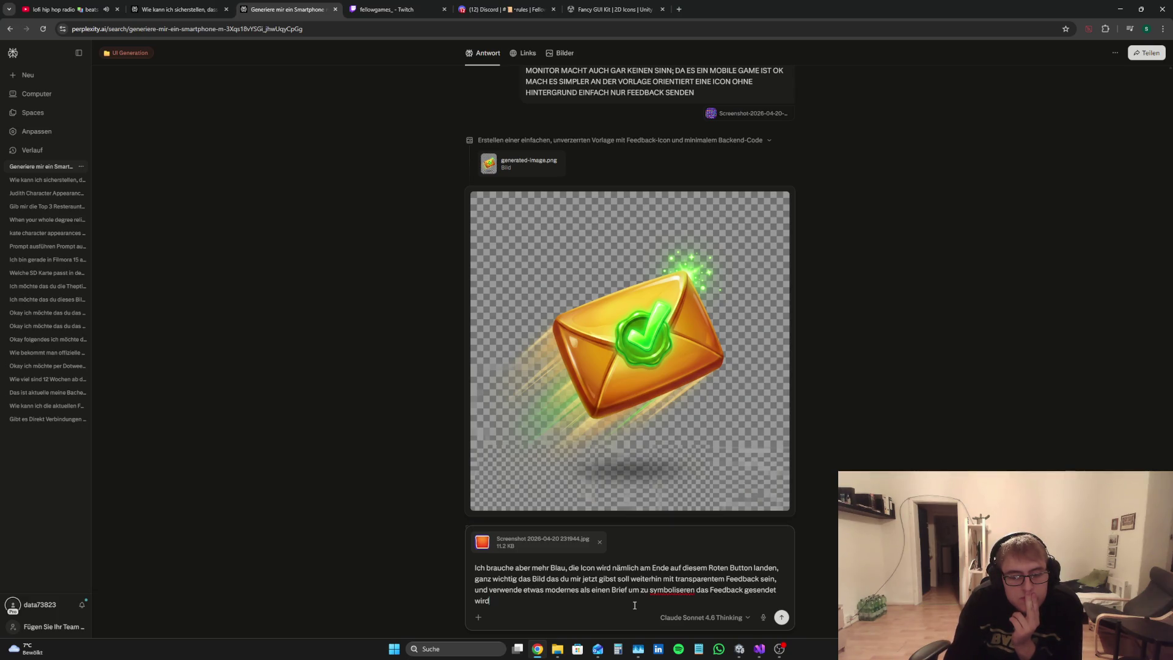
{"action": "key", "text": "Return"}
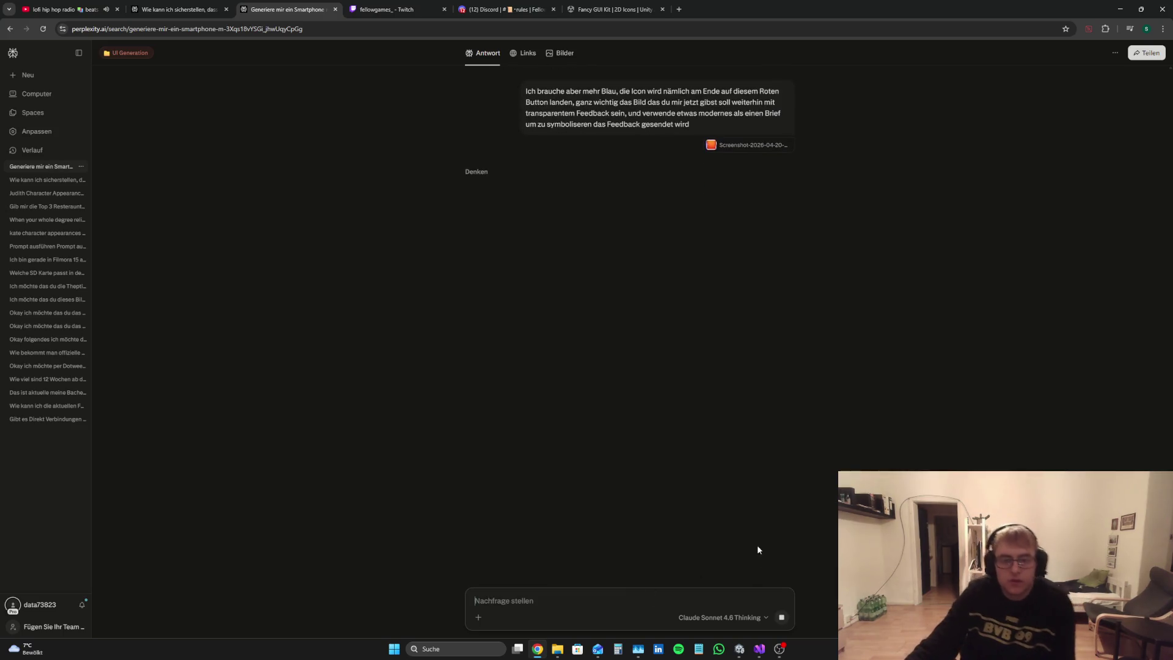
{"action": "key", "text": "alt+Tab"}
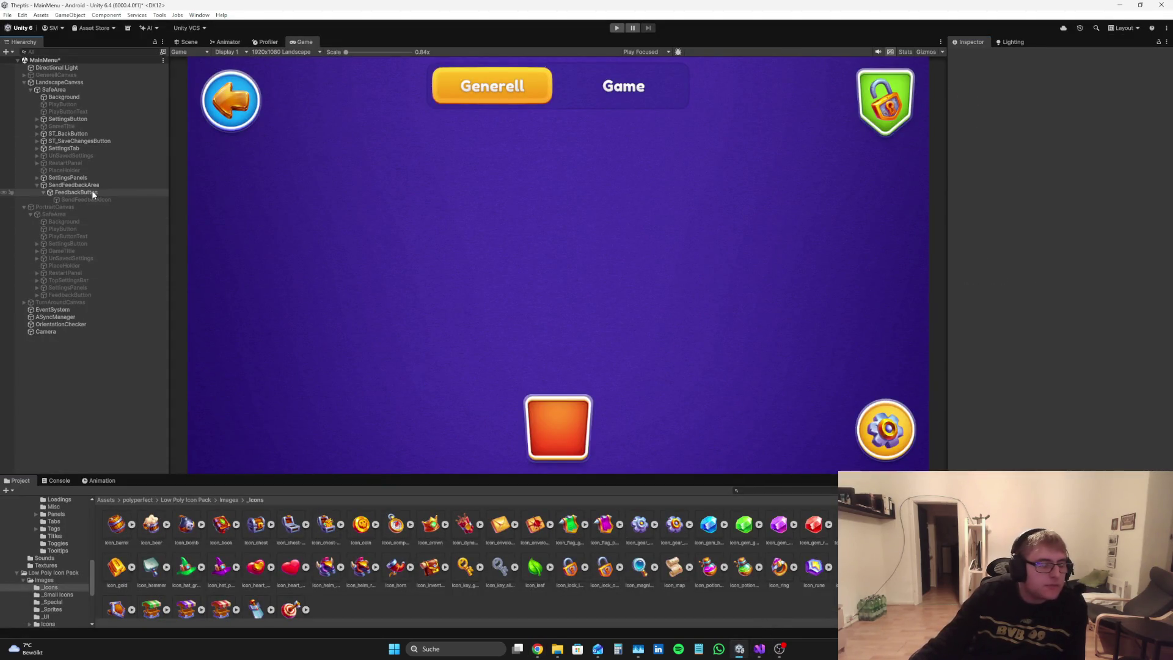
Step: Enable the magnifier SendFeedbackIcon, collapse SendFeedbackArea, and select SafeArea under LandscapeCanvas
{"action": "left_click", "coordinate": [58, 199]}
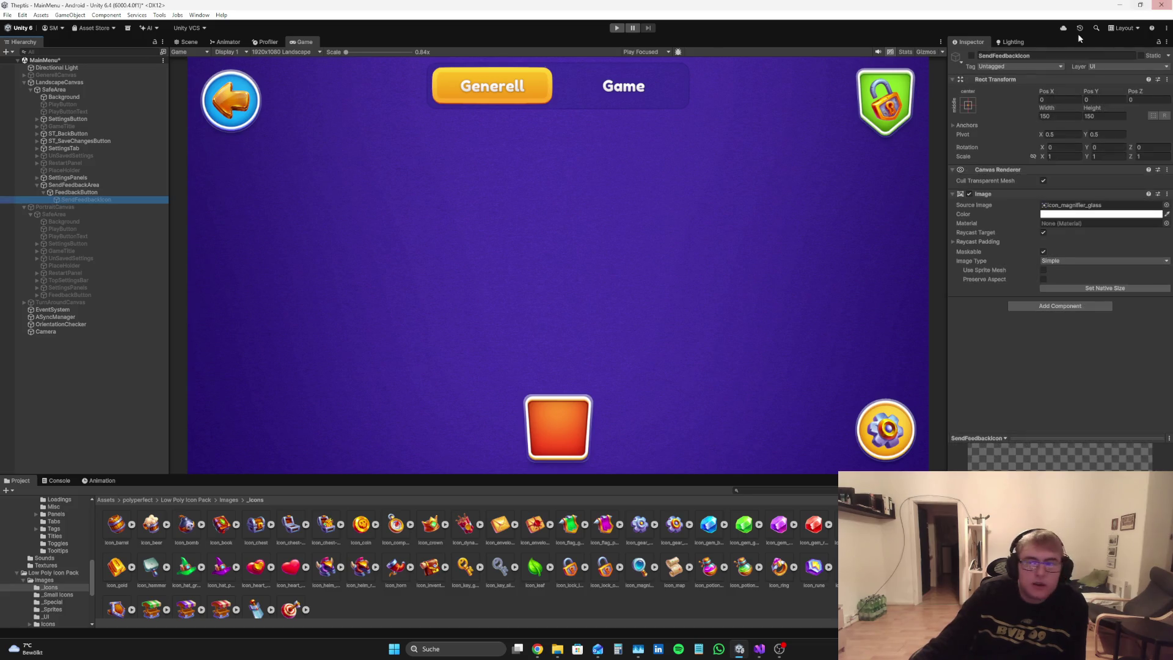
{"action": "left_click", "coordinate": [84, 366]}
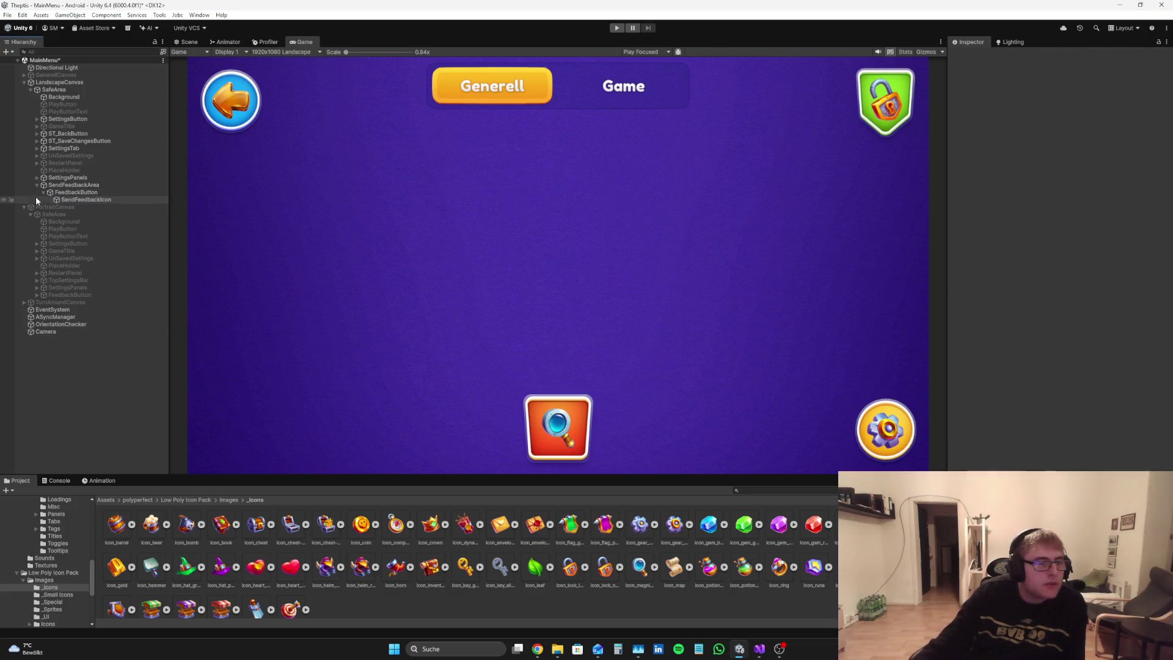
{"action": "left_click", "coordinate": [37, 184]}
{"action": "left_click", "coordinate": [53, 90]}
{"action": "left_click", "coordinate": [120, 395]}
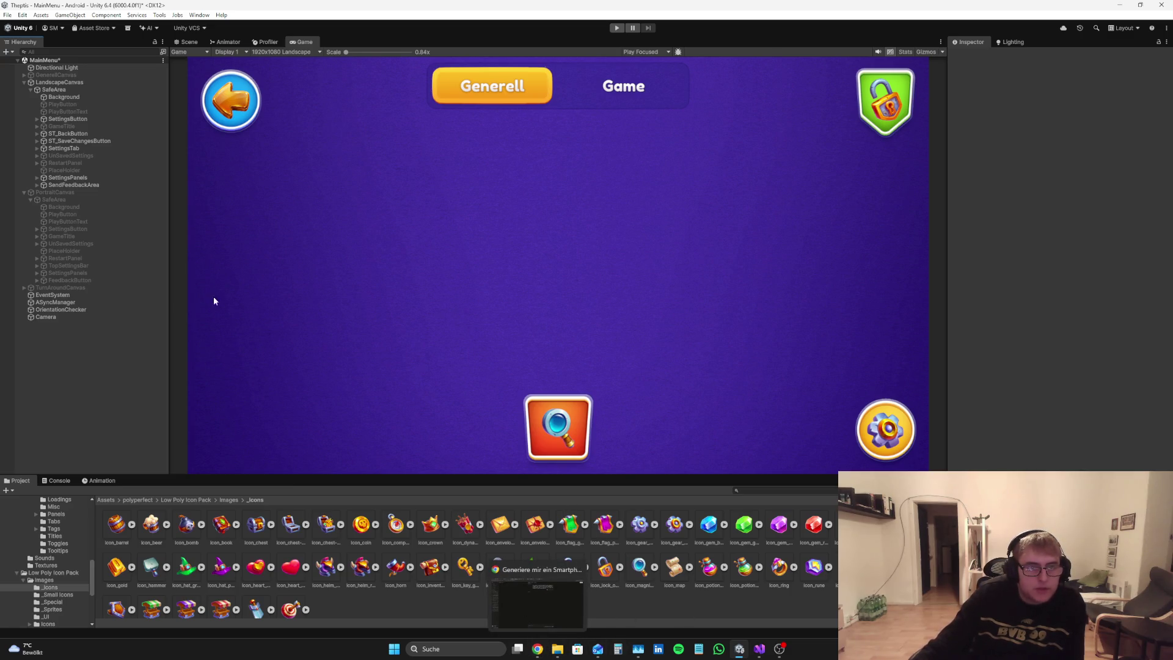
{"action": "left_click", "coordinate": [95, 90]}
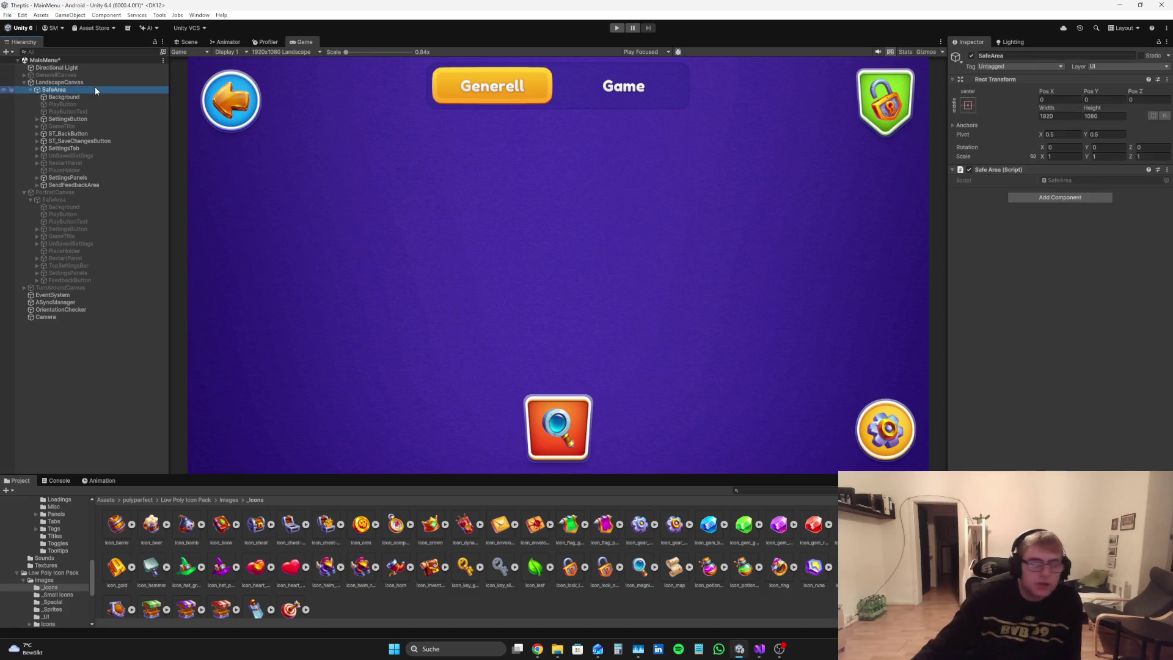
Step: Preview the Restart Required panel by toggling RestartPanel on and back off
{"action": "right_click", "coordinate": [95, 89]}
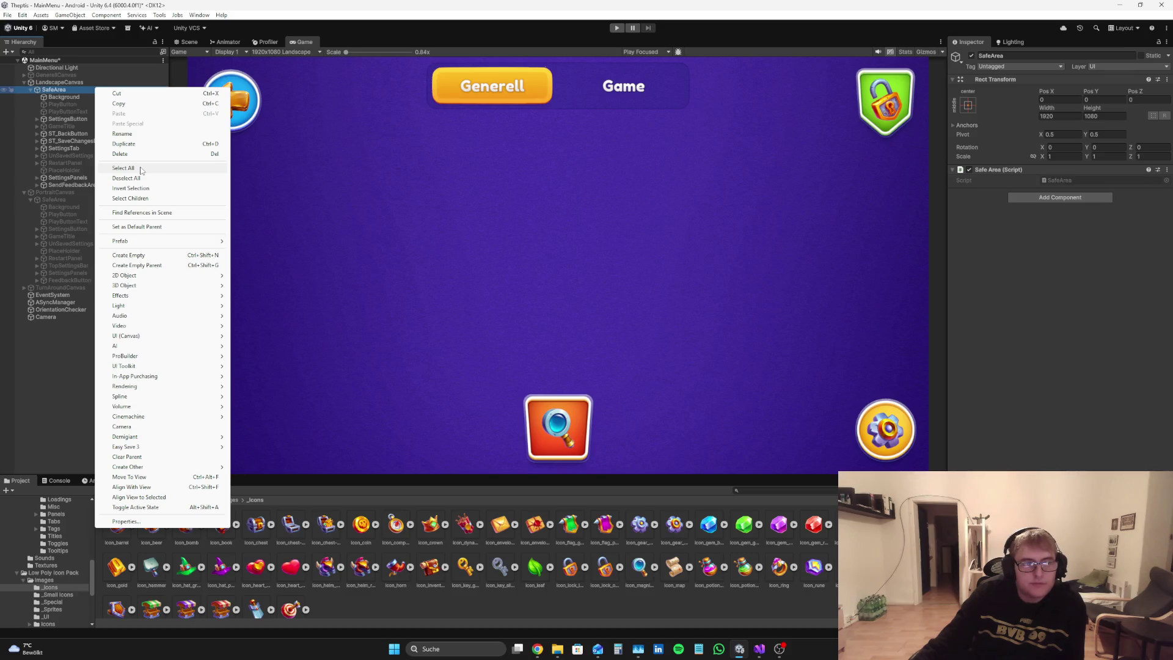
{"action": "mouse_move", "coordinate": [182, 239]}
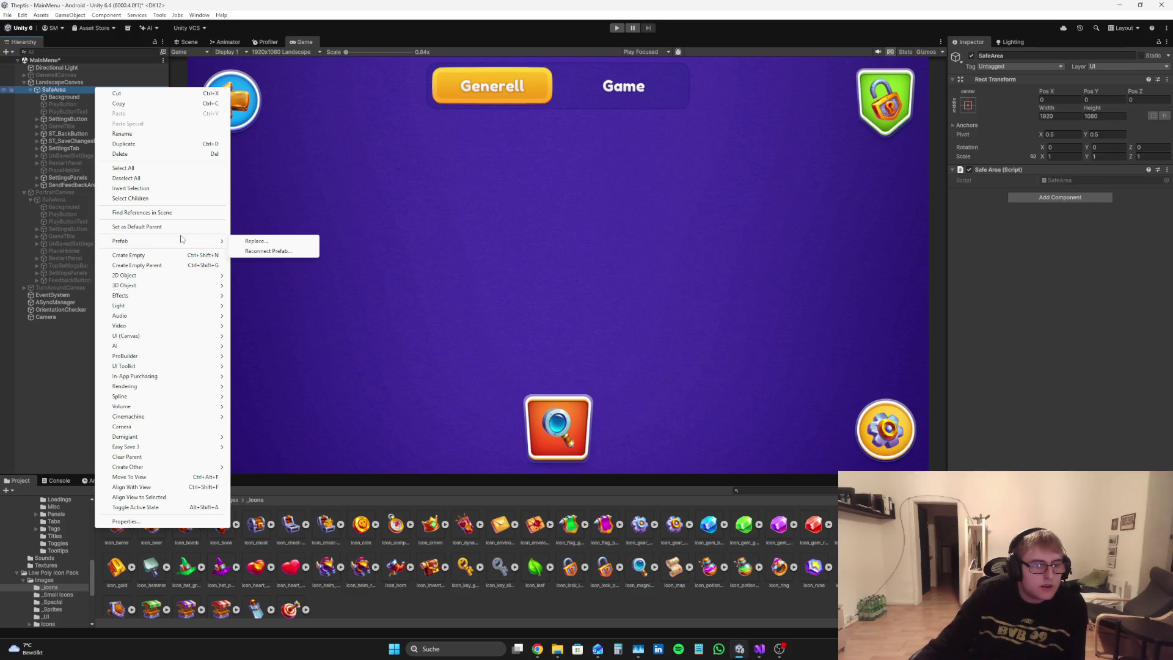
{"action": "left_click", "coordinate": [80, 163]}
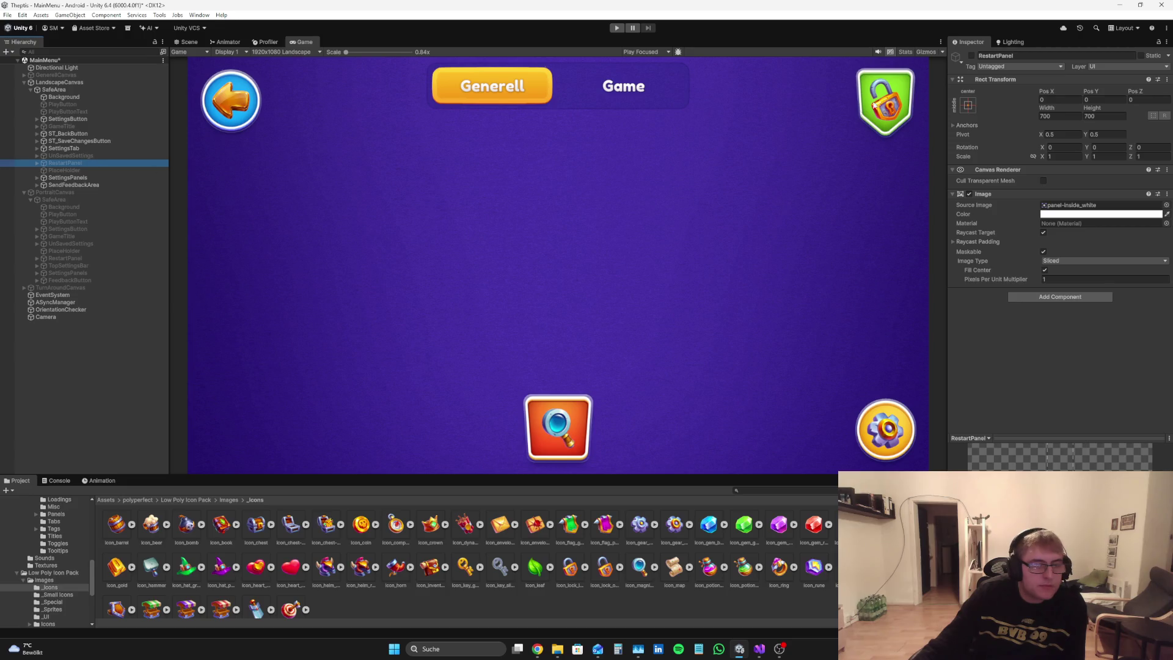
{"action": "left_click", "coordinate": [972, 56]}
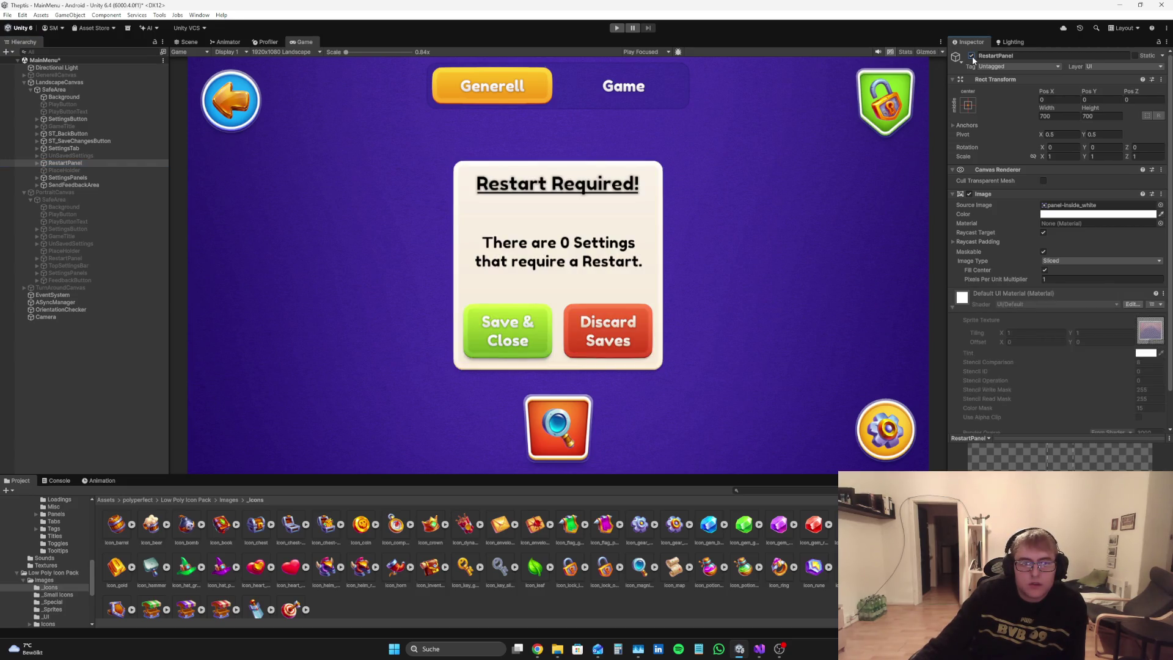
{"action": "left_click", "coordinate": [972, 56]}
Step: Preview the UnSavedSettings panel, leave it deactivated, and reselect SafeArea
{"action": "left_click", "coordinate": [56, 155]}
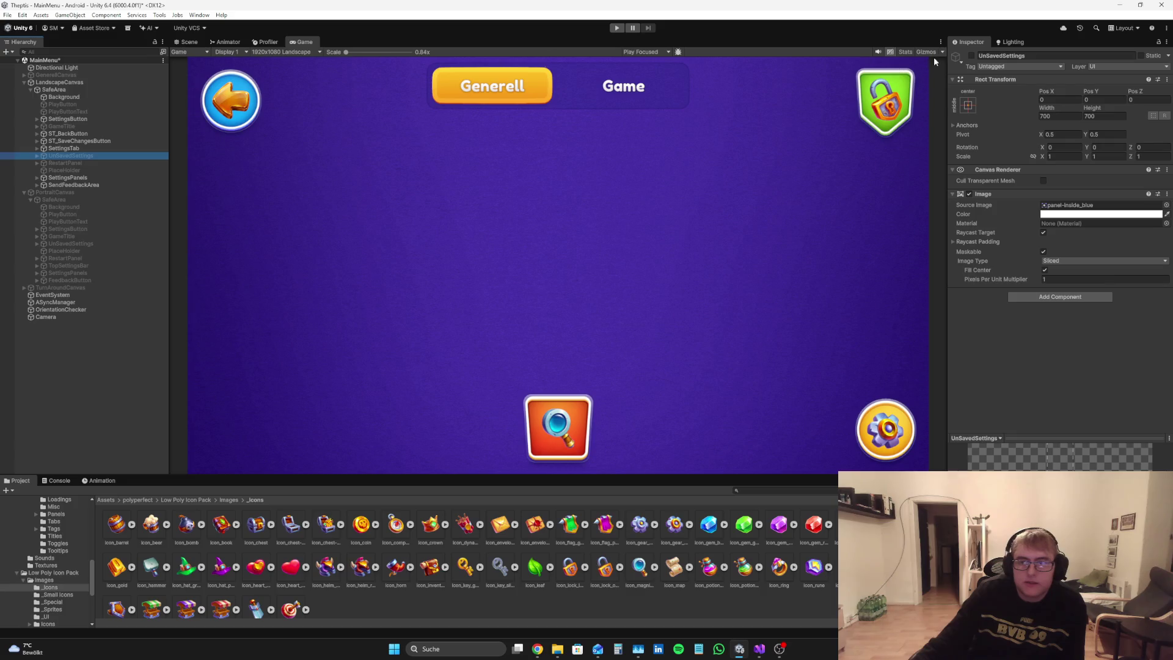
{"action": "left_click", "coordinate": [971, 56]}
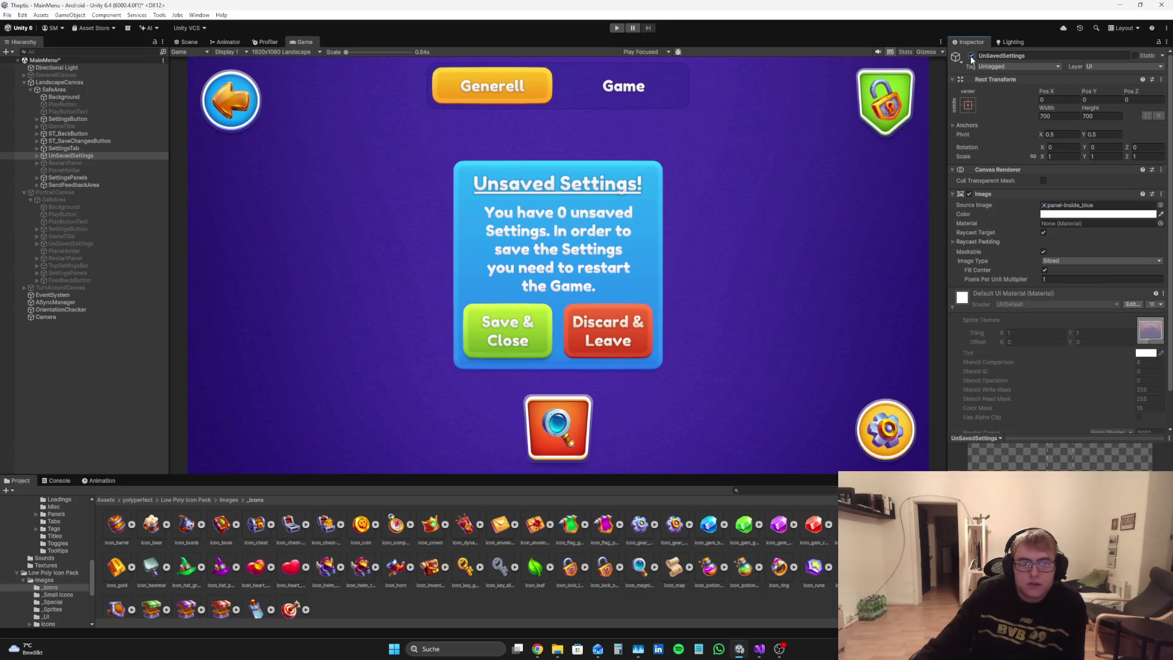
{"action": "left_click", "coordinate": [971, 56]}
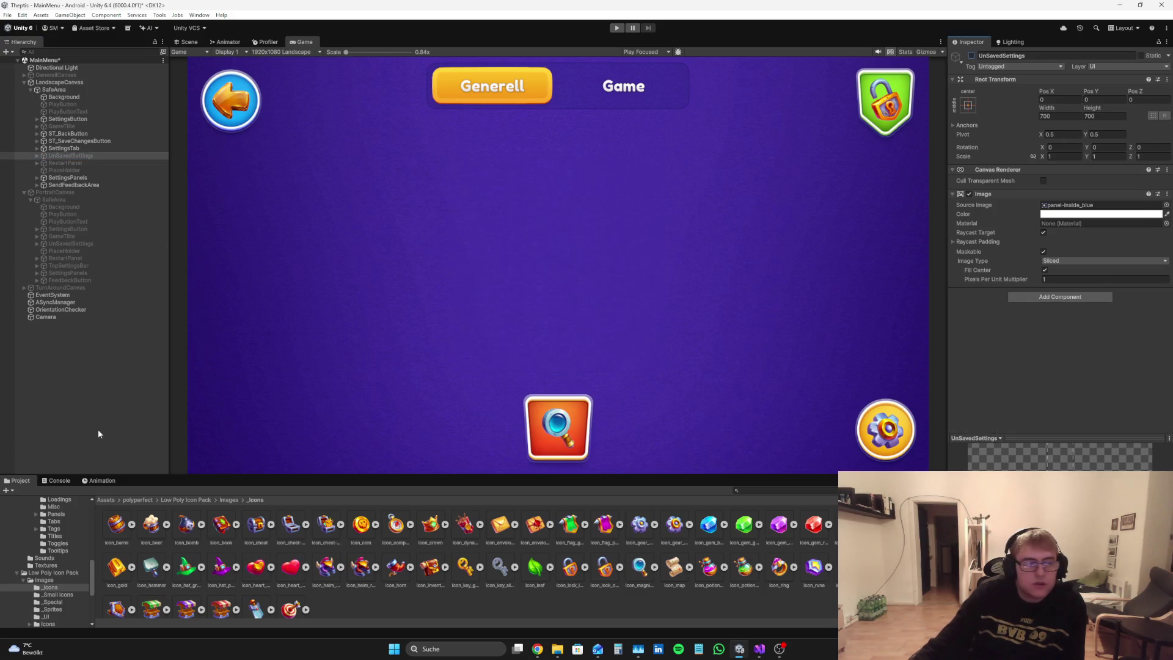
{"action": "left_click", "coordinate": [104, 405]}
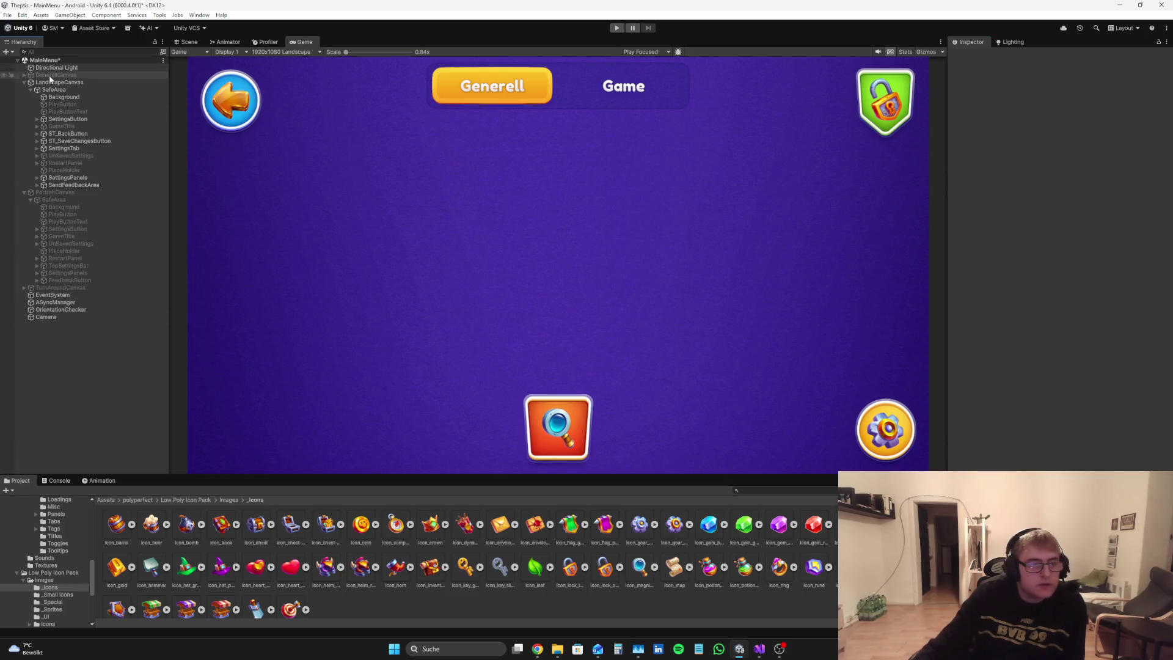
{"action": "left_click", "coordinate": [76, 90]}
Step: Create a UI Image under SafeArea, select it, and clear its default 'Image' name
{"action": "right_click", "coordinate": [76, 90]}
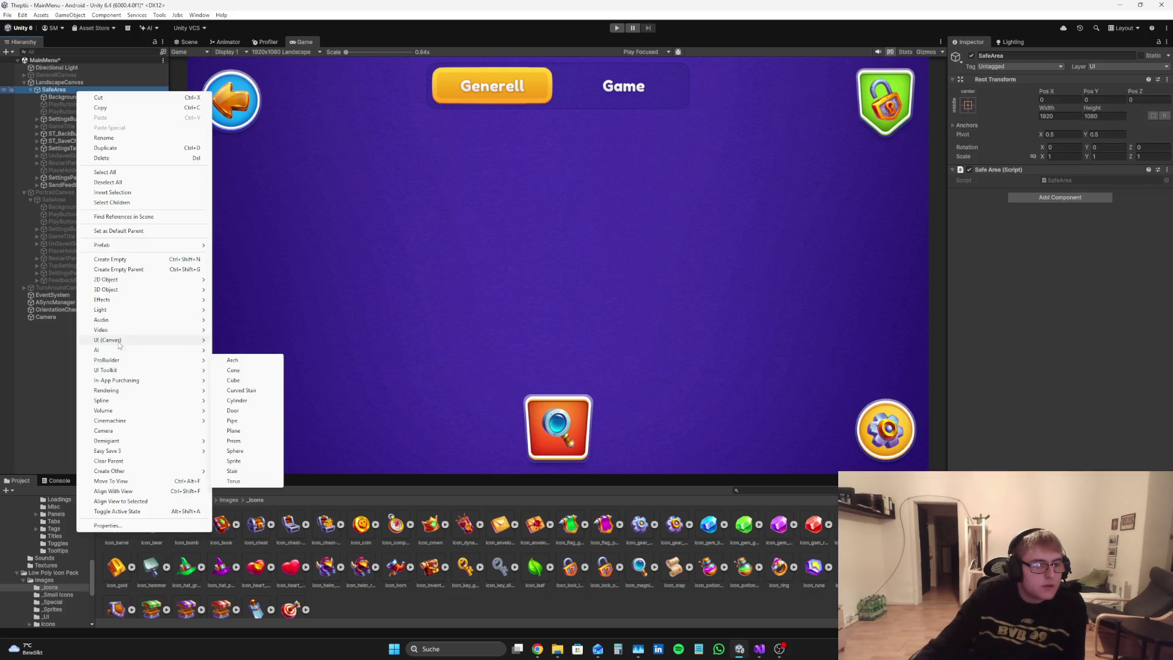
{"action": "mouse_move", "coordinate": [120, 345]}
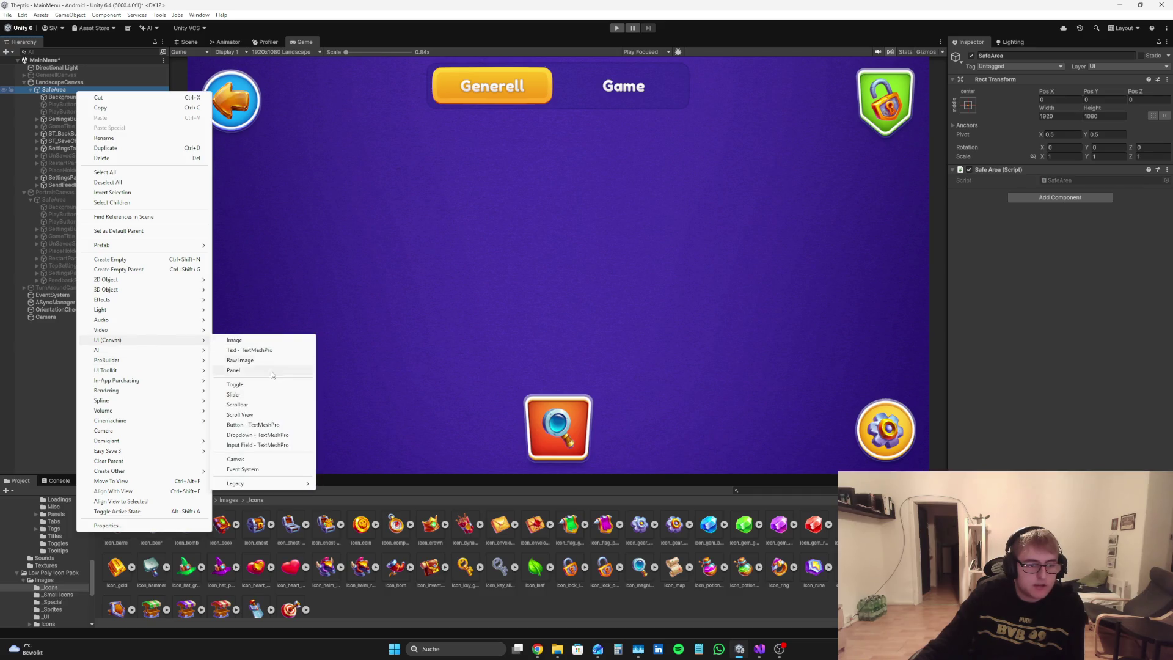
{"action": "left_click", "coordinate": [249, 346]}
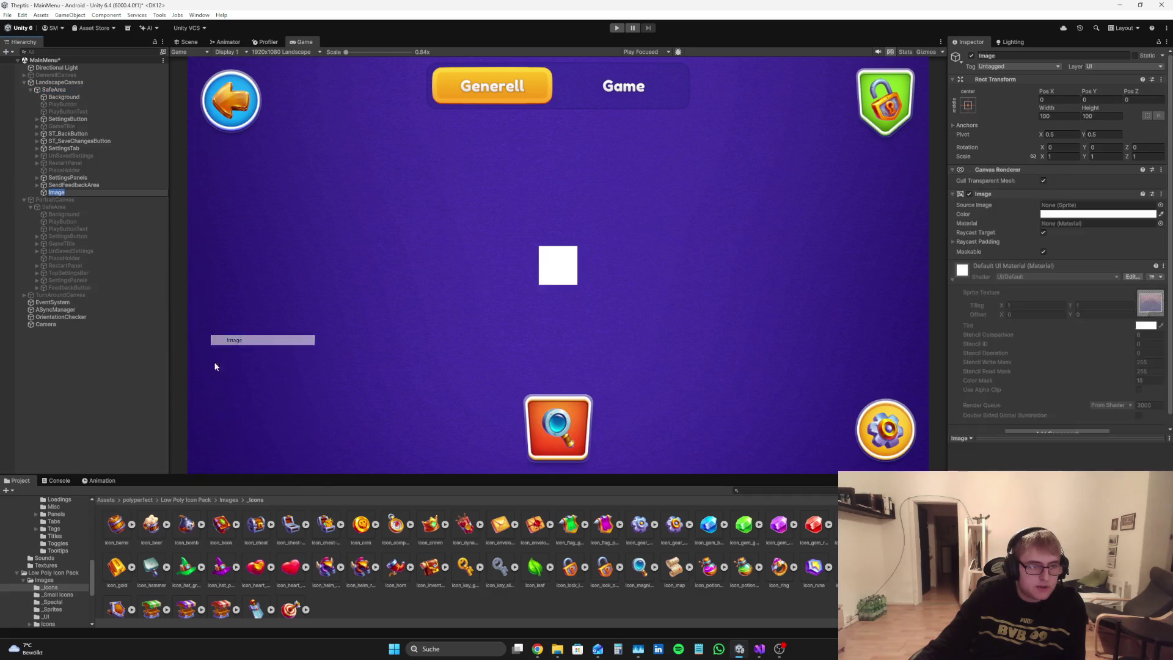
{"action": "left_click", "coordinate": [66, 190]}
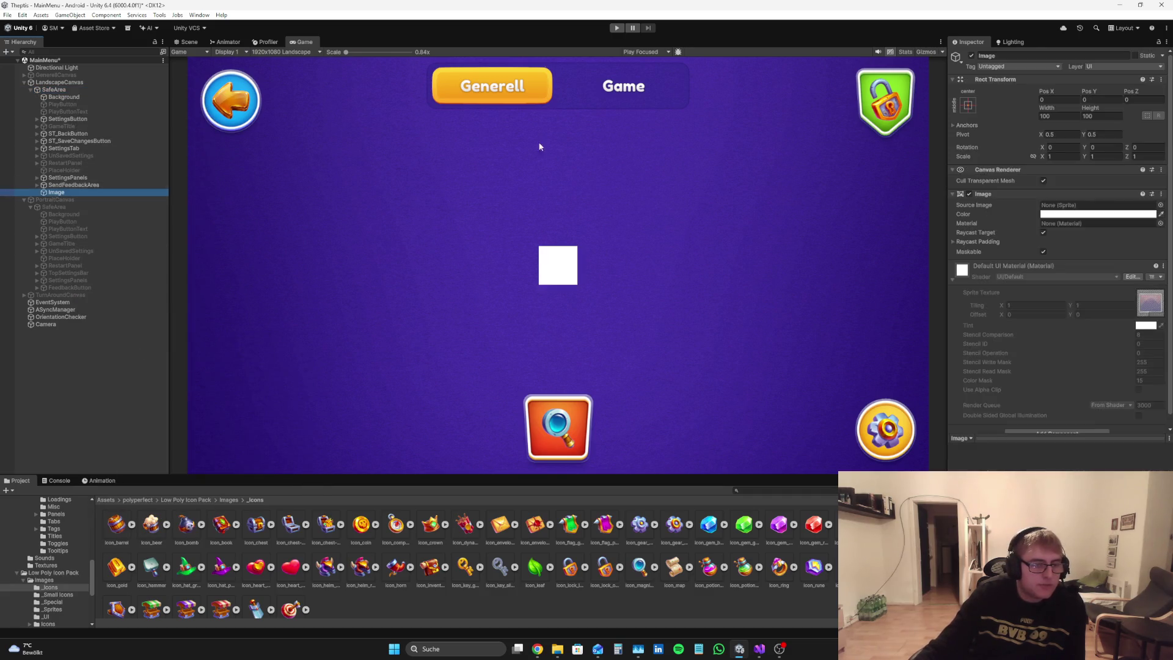
{"action": "left_click", "coordinate": [1016, 55]}
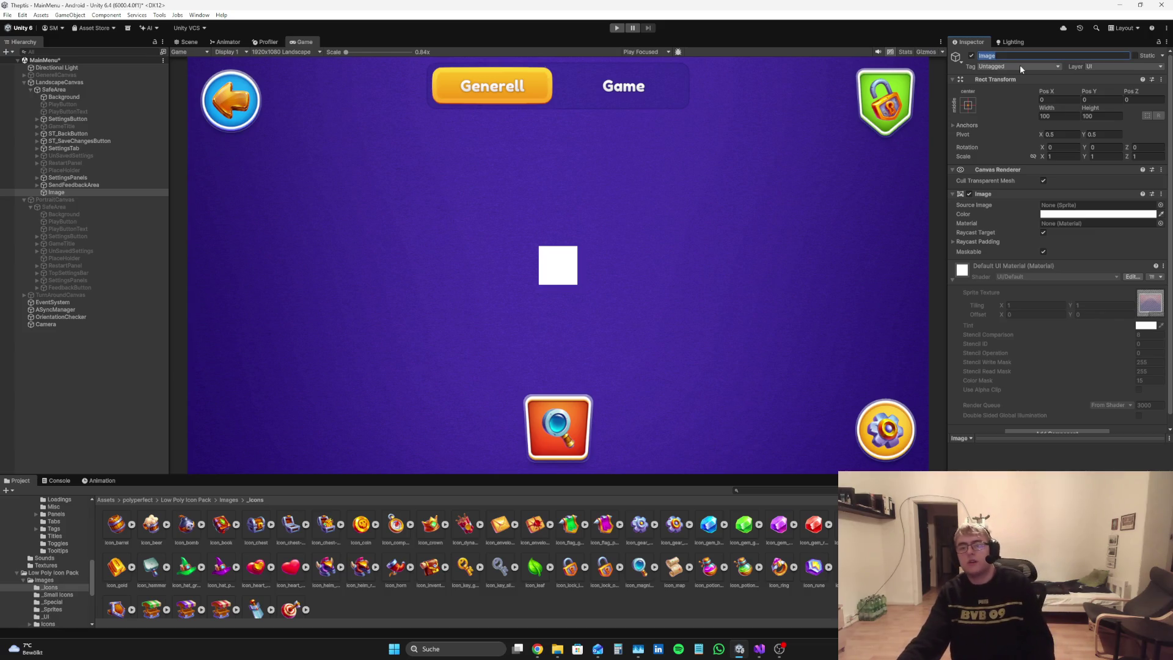
{"action": "key", "text": "BackSpace"}
{"action": "type", "text": "SendFeedbackPa"}
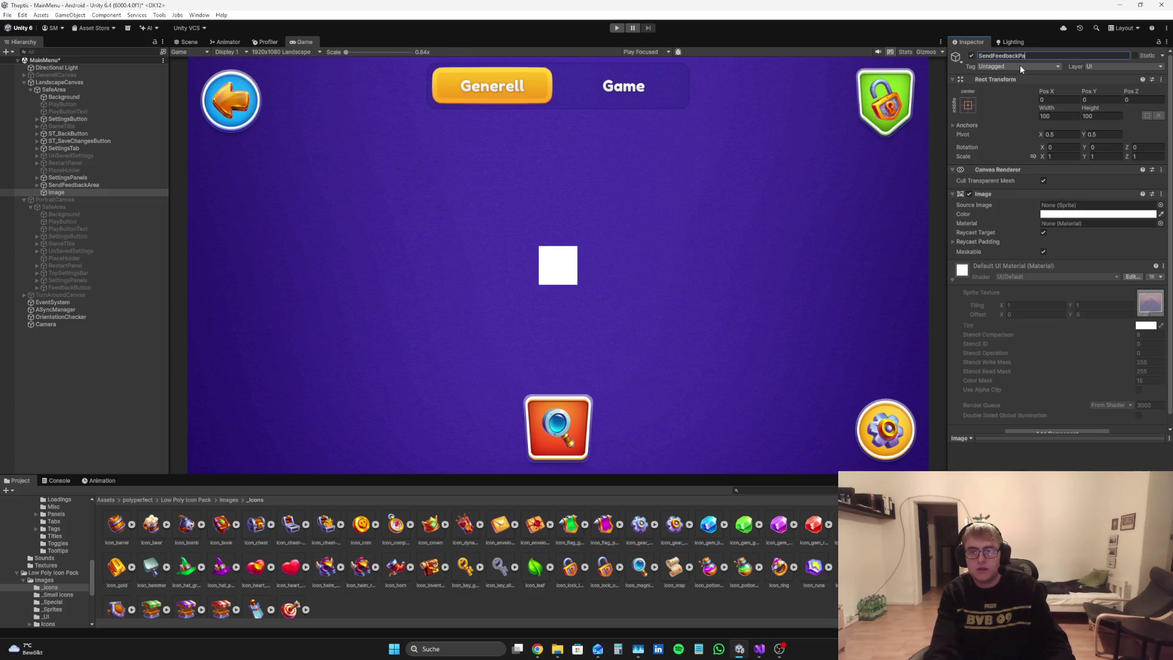
Step: Name the image SendFeedbackPanel and give it the btn_red sprite
{"action": "type", "text": "nel"}
{"action": "key", "text": "Return"}
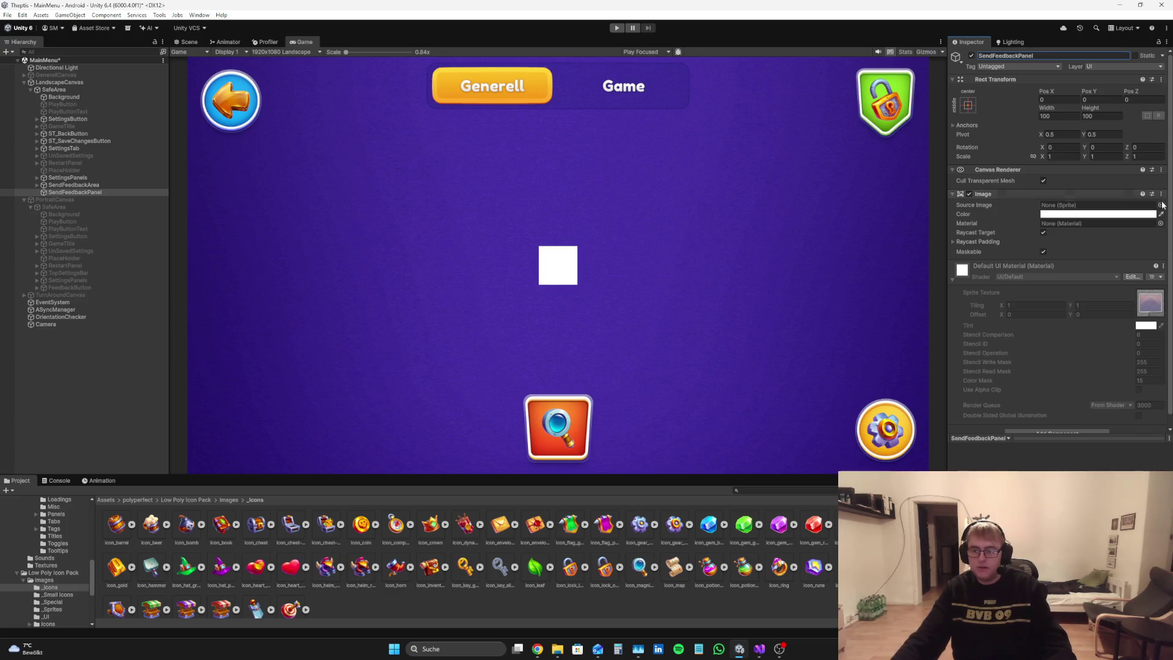
{"action": "left_click", "coordinate": [1160, 204]}
{"action": "type", "text": "btn"}
{"action": "scroll", "coordinate": [1159, 269], "scroll_direction": "down", "scroll_amount": 3}
{"action": "scroll", "coordinate": [1159, 269], "scroll_direction": "down", "scroll_amount": 3}
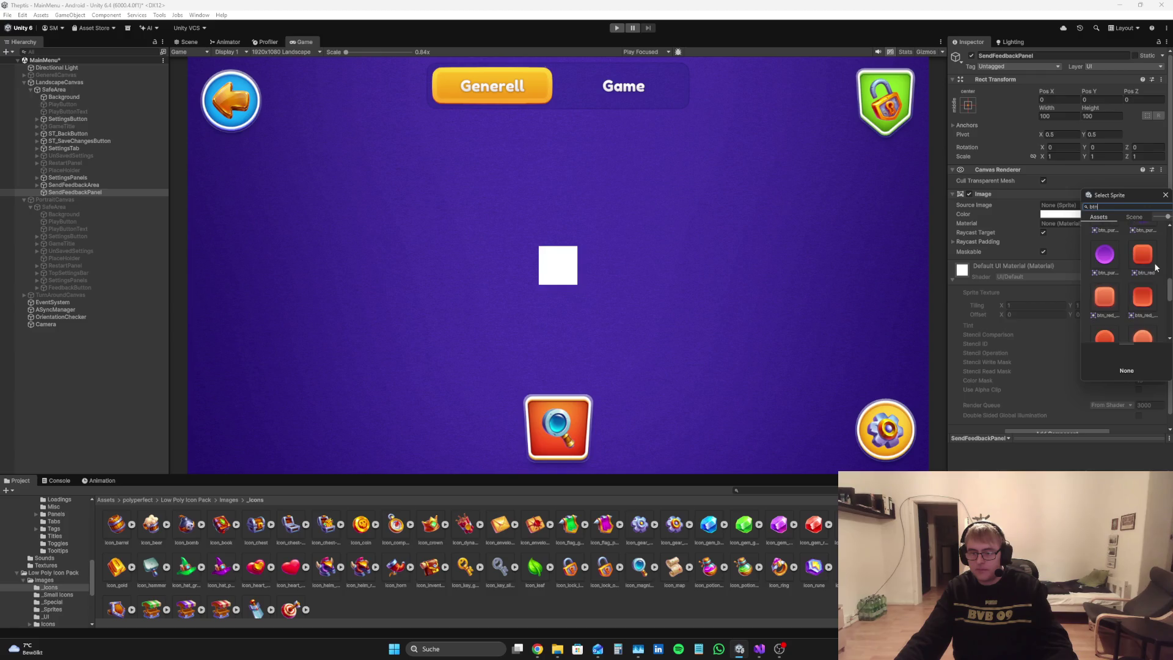
{"action": "left_click", "coordinate": [1148, 264]}
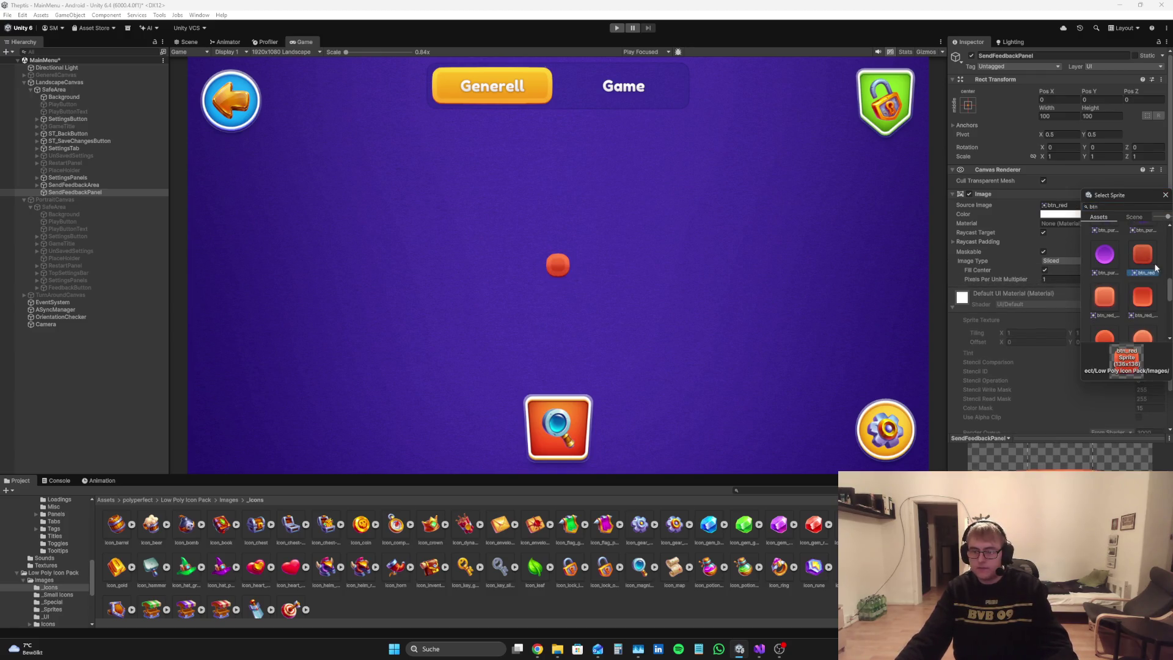
{"action": "left_click", "coordinate": [1063, 271]}
Step: Try the Simple image type, then return to Sliced and stretch the red panel
{"action": "left_click", "coordinate": [1071, 262]}
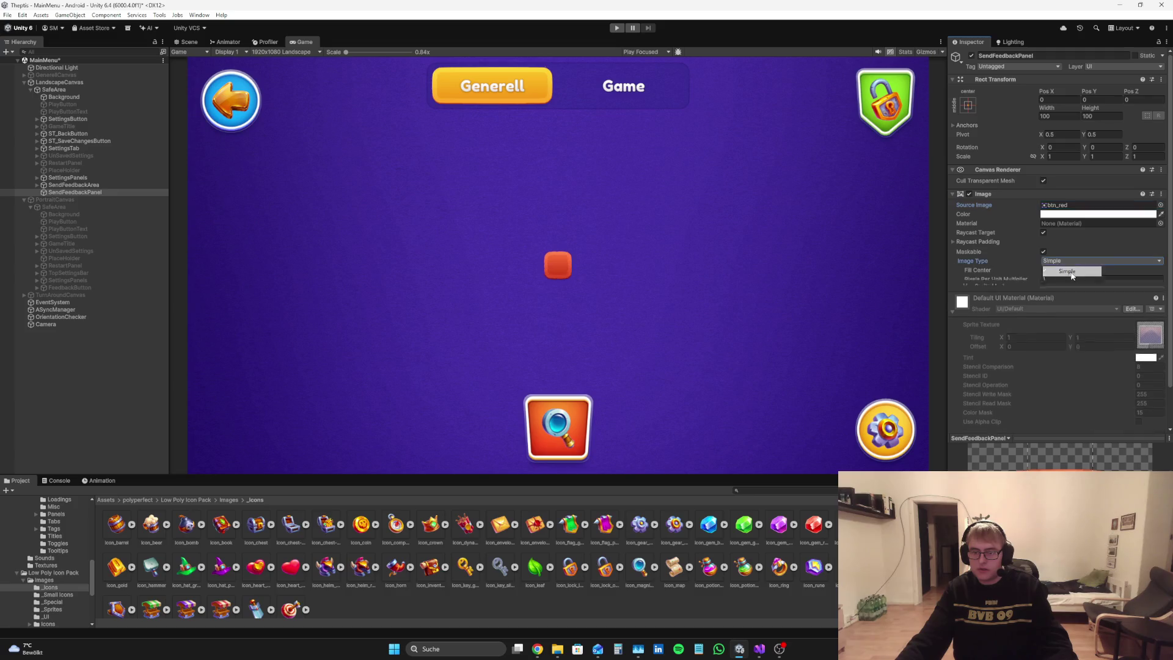
{"action": "left_click", "coordinate": [1076, 256]}
{"action": "left_click_drag", "start_coordinate": [1052, 111], "coordinate": [1143, 112]}
{"action": "left_click", "coordinate": [1086, 261]}
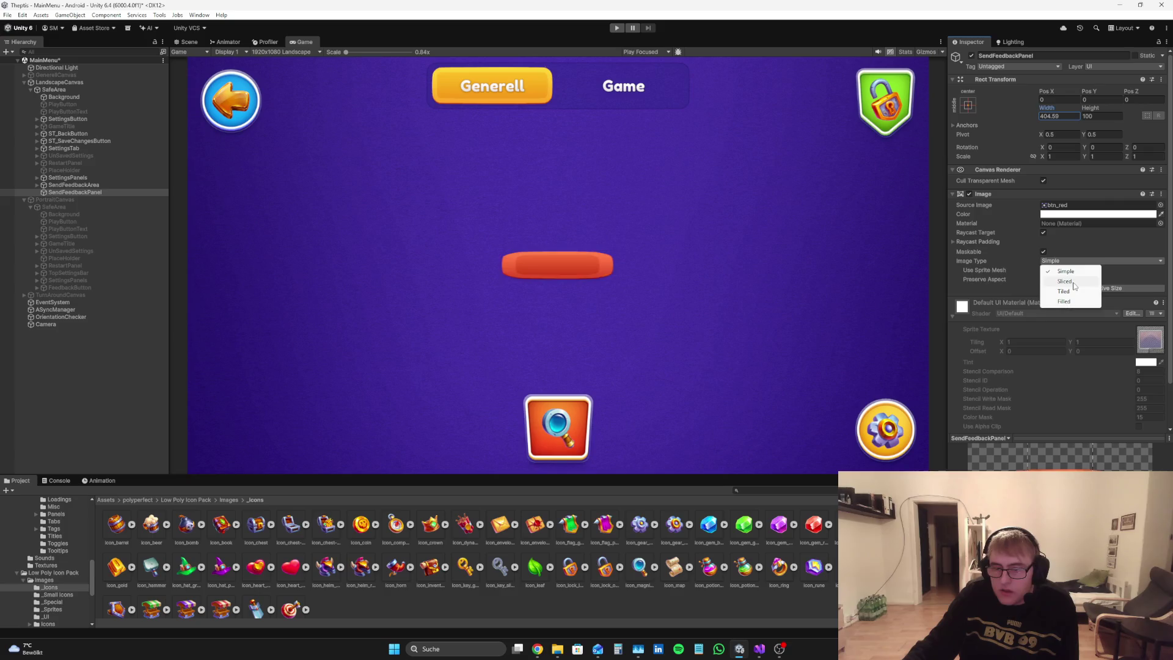
{"action": "left_click", "coordinate": [1077, 276]}
{"action": "mouse_move", "coordinate": [1091, 113]}
{"action": "left_mouse_down"}
{"action": "mouse_move", "coordinate": [684, 575]}
{"action": "mouse_move", "coordinate": [282, 350]}
{"action": "left_mouse_up"}
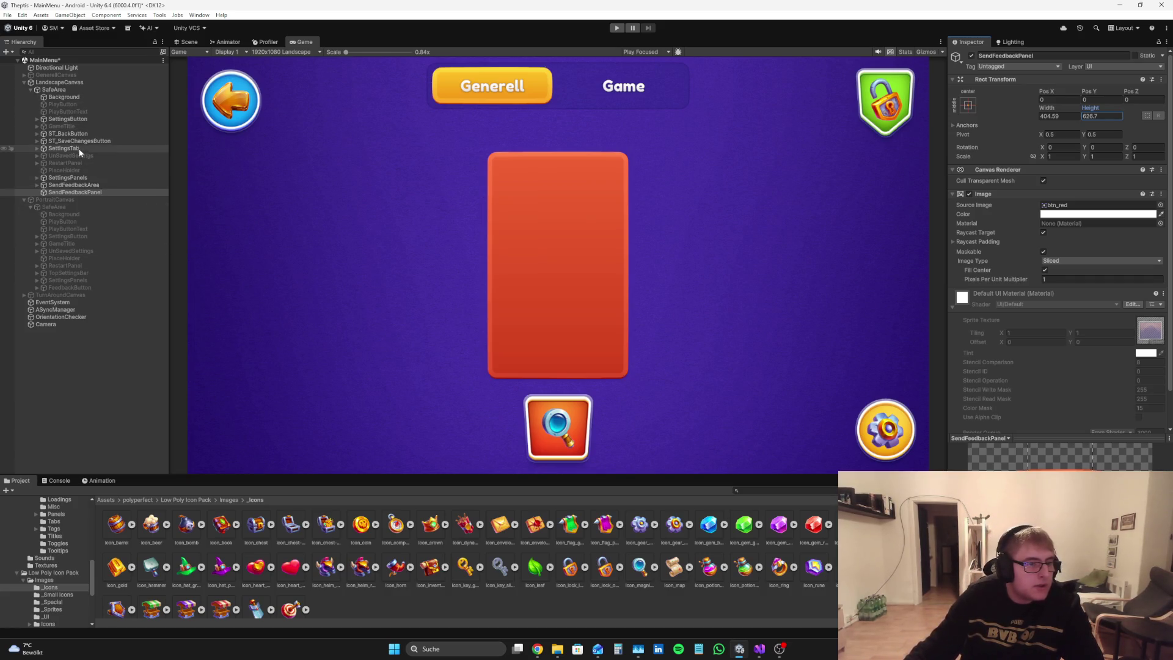
Step: Compare against RestartPanel's size and set SendFeedbackPanel to 700 × 700
{"action": "left_click", "coordinate": [80, 164]}
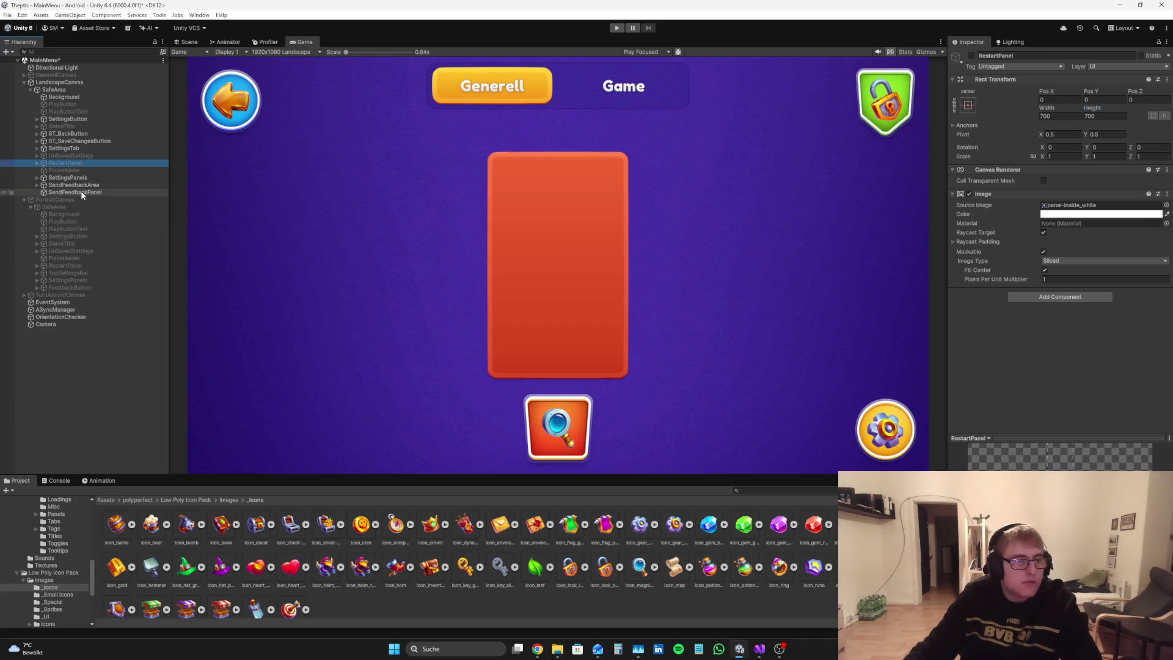
{"action": "left_click", "coordinate": [77, 192]}
{"action": "left_click", "coordinate": [1077, 114]}
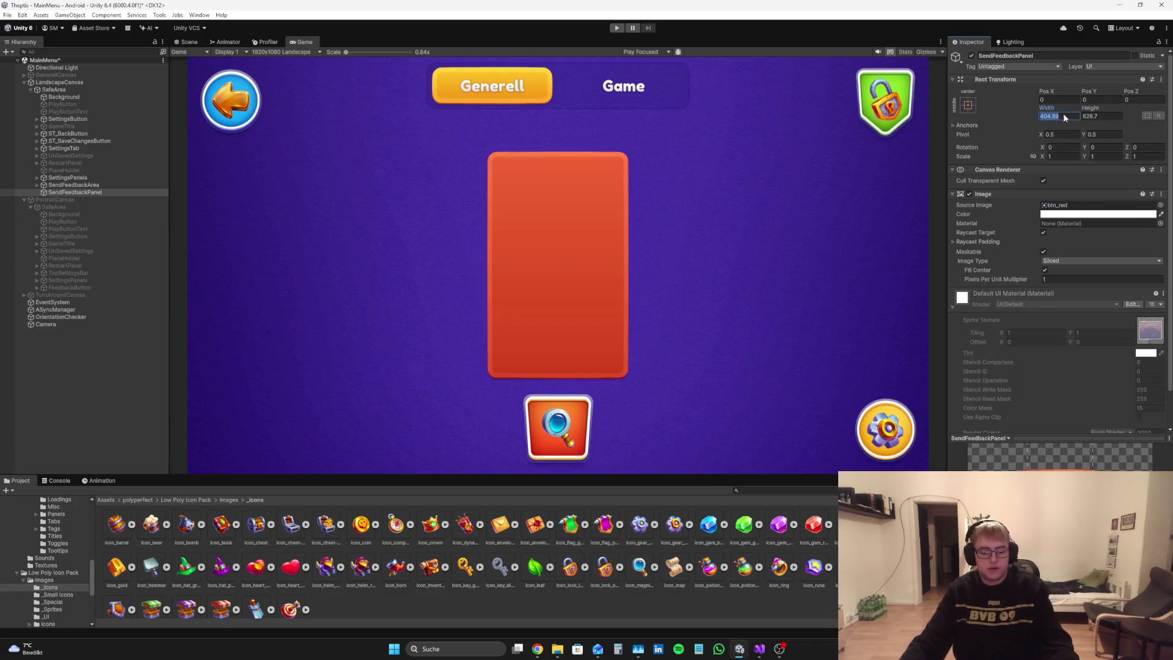
{"action": "type", "text": "700"}
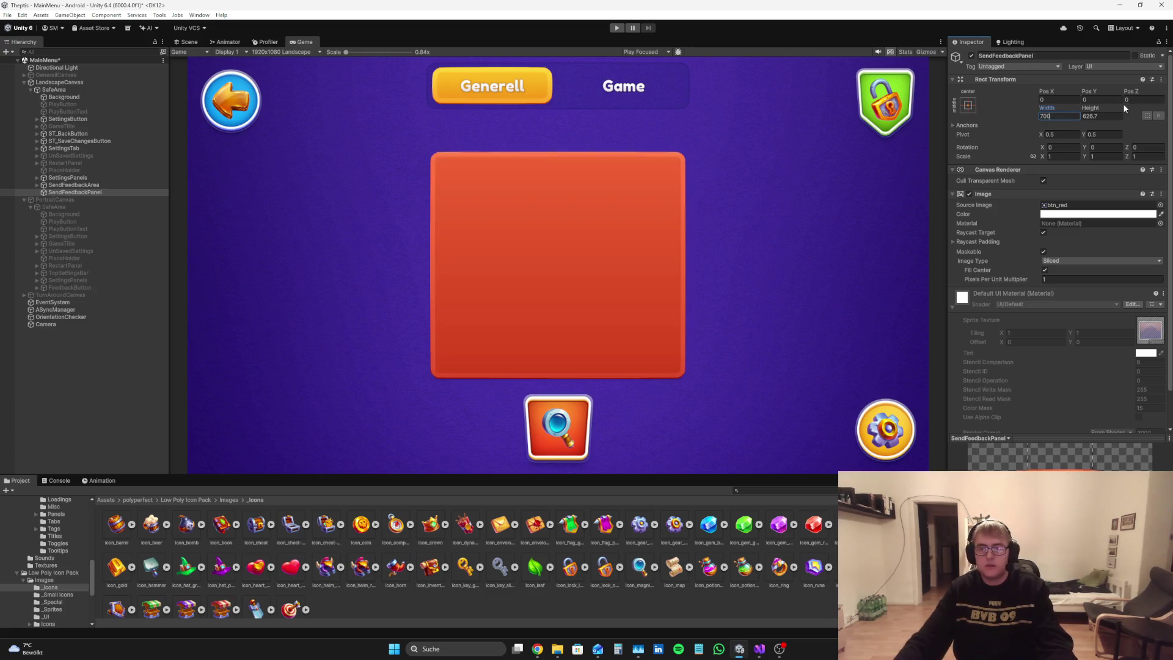
{"action": "type", "text": "700"}
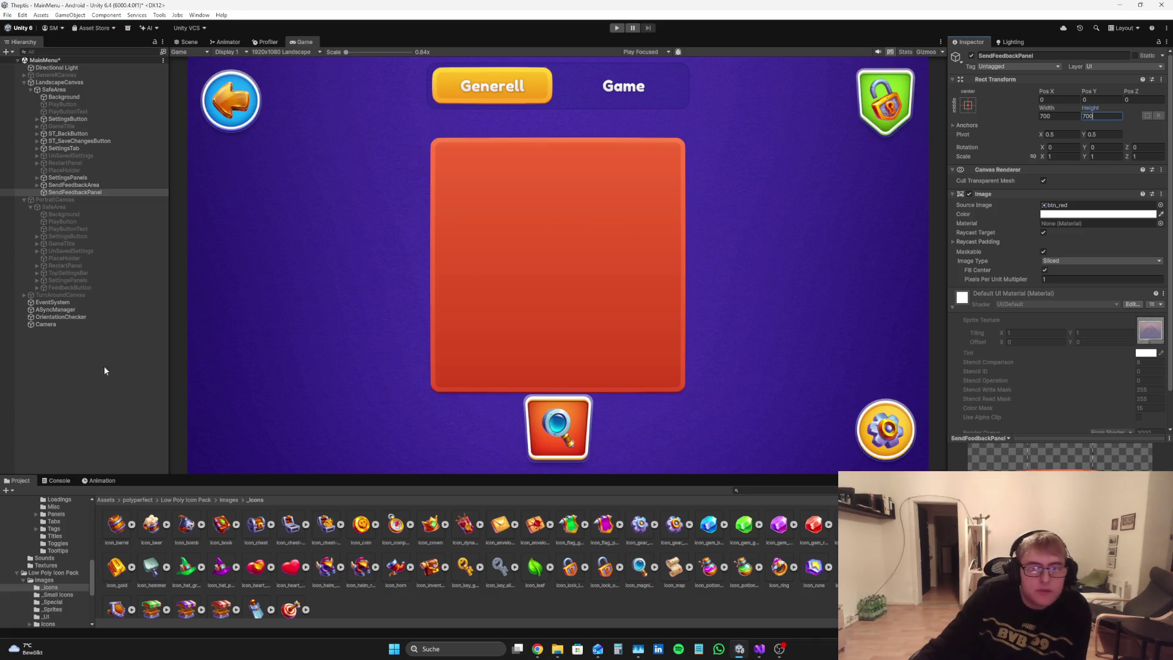
{"action": "left_click", "coordinate": [5, 386]}
{"action": "left_click", "coordinate": [93, 192]}
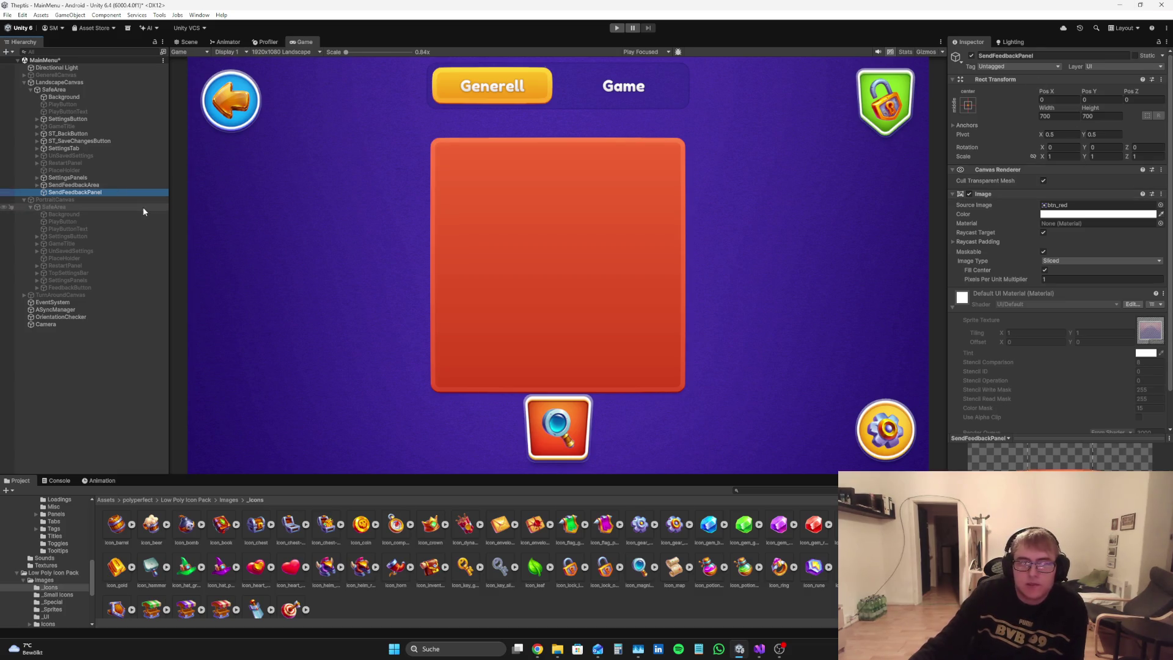
{"action": "right_click", "coordinate": [117, 191]}
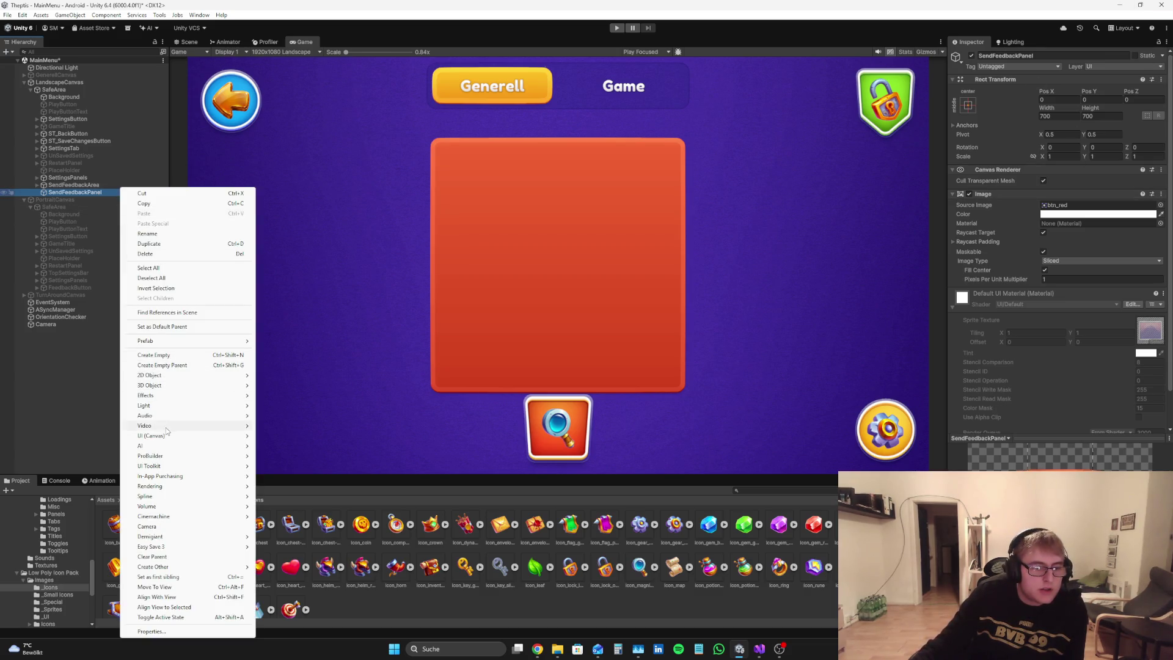
Step: Deactivate SendFeedbackPanel so the Restart Required dialog shows again
{"action": "left_click", "coordinate": [68, 411]}
{"action": "mouse_move", "coordinate": [536, 654]}
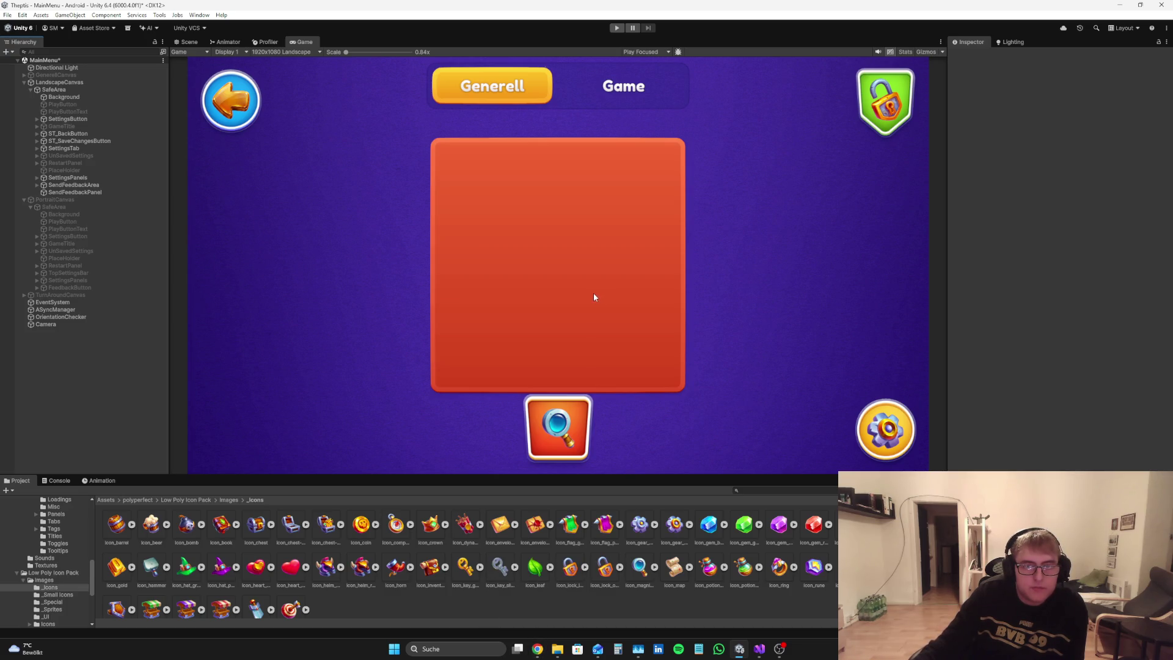
{"action": "left_click", "coordinate": [92, 163]}
{"action": "left_click", "coordinate": [982, 57]}
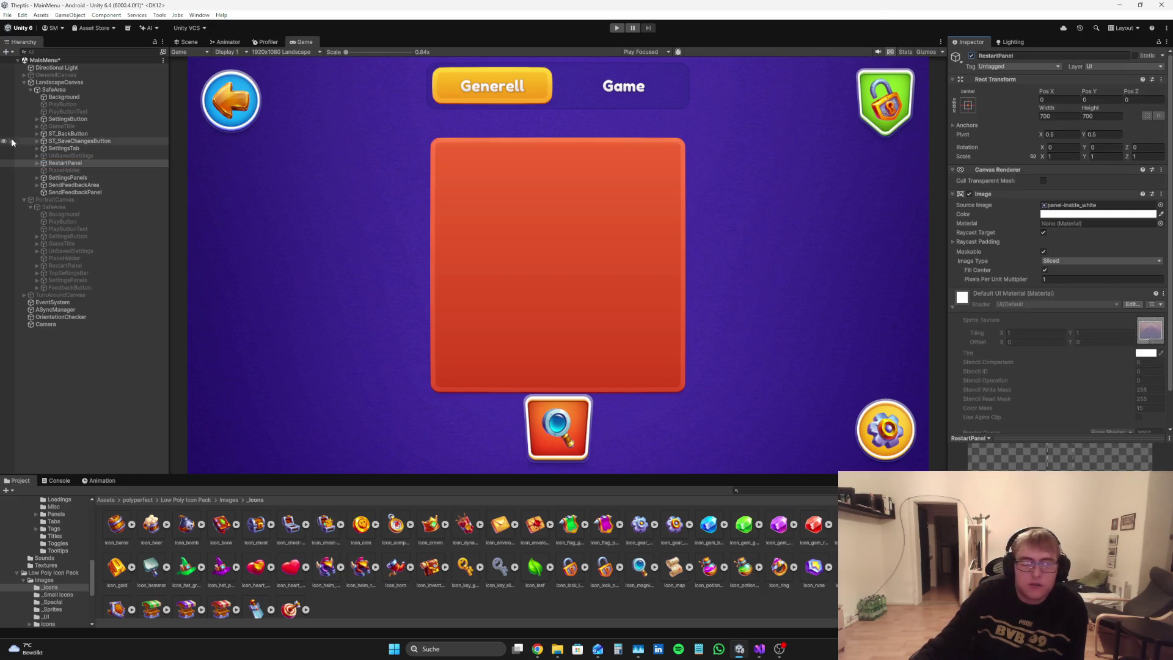
{"action": "left_click", "coordinate": [75, 192]}
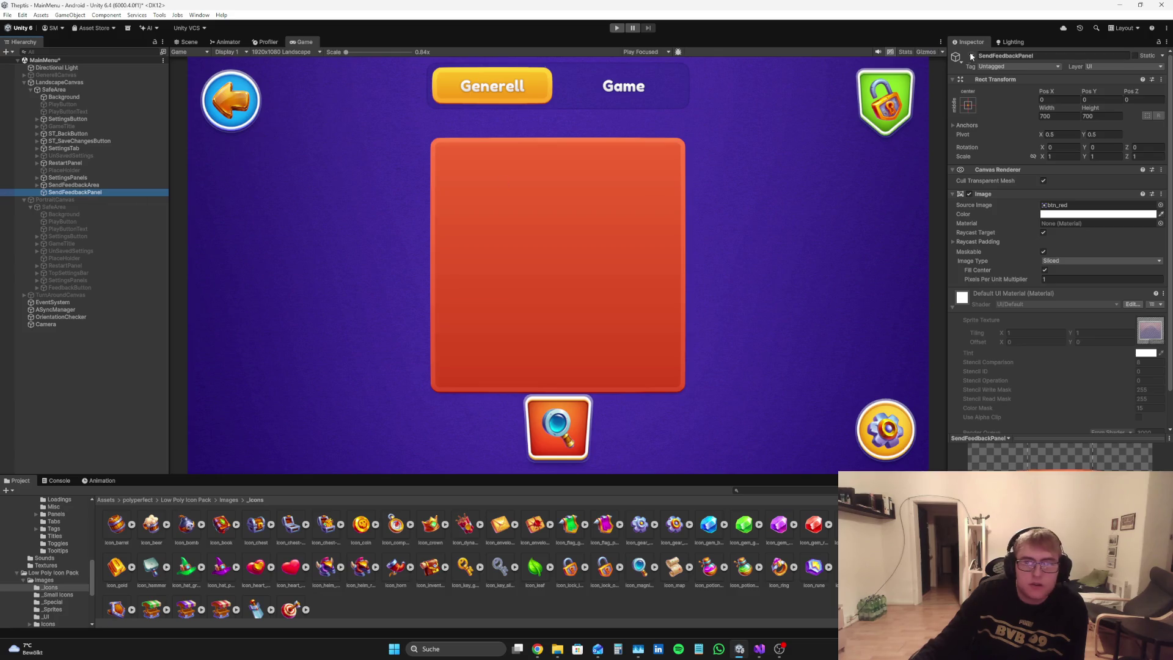
{"action": "left_click", "coordinate": [972, 55]}
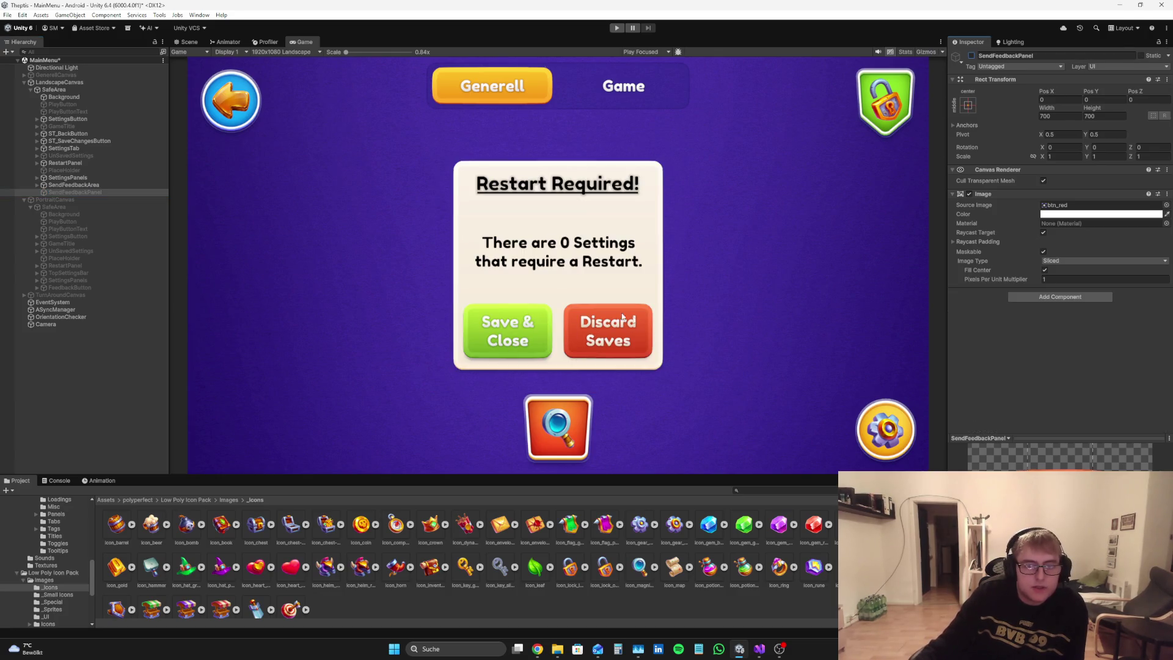
Step: Expand RestartPanel and select SaveButton to change its Source Image sprite
{"action": "left_click", "coordinate": [37, 163]}
{"action": "left_click", "coordinate": [44, 186]}
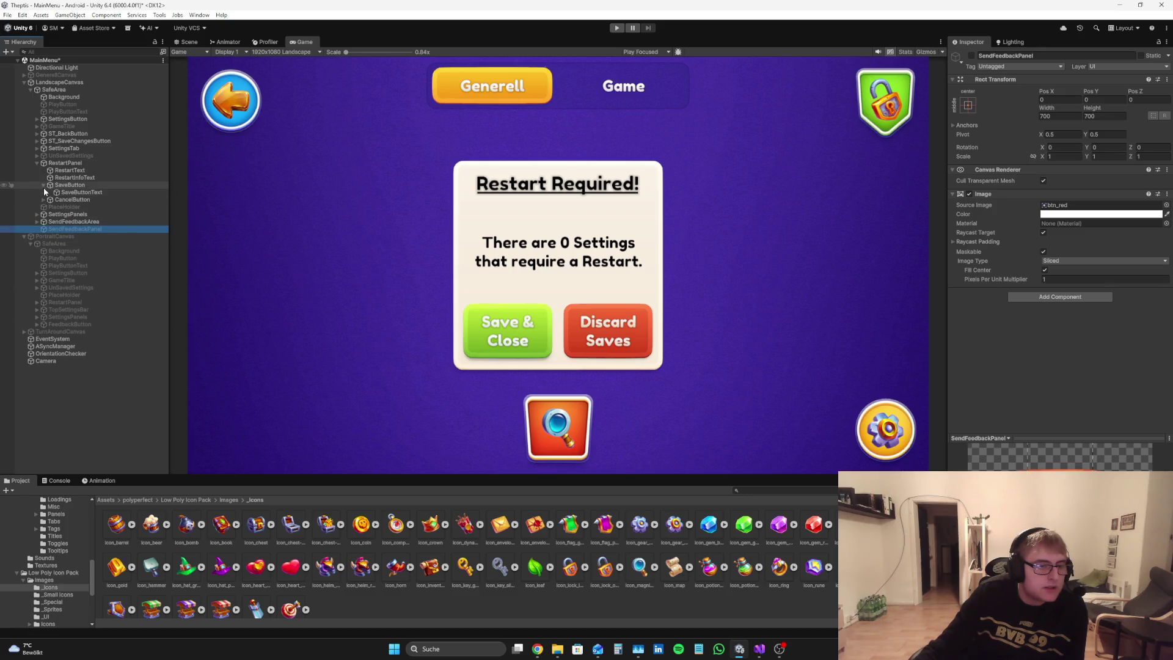
{"action": "left_click", "coordinate": [70, 185]}
{"action": "left_click", "coordinate": [1160, 206]}
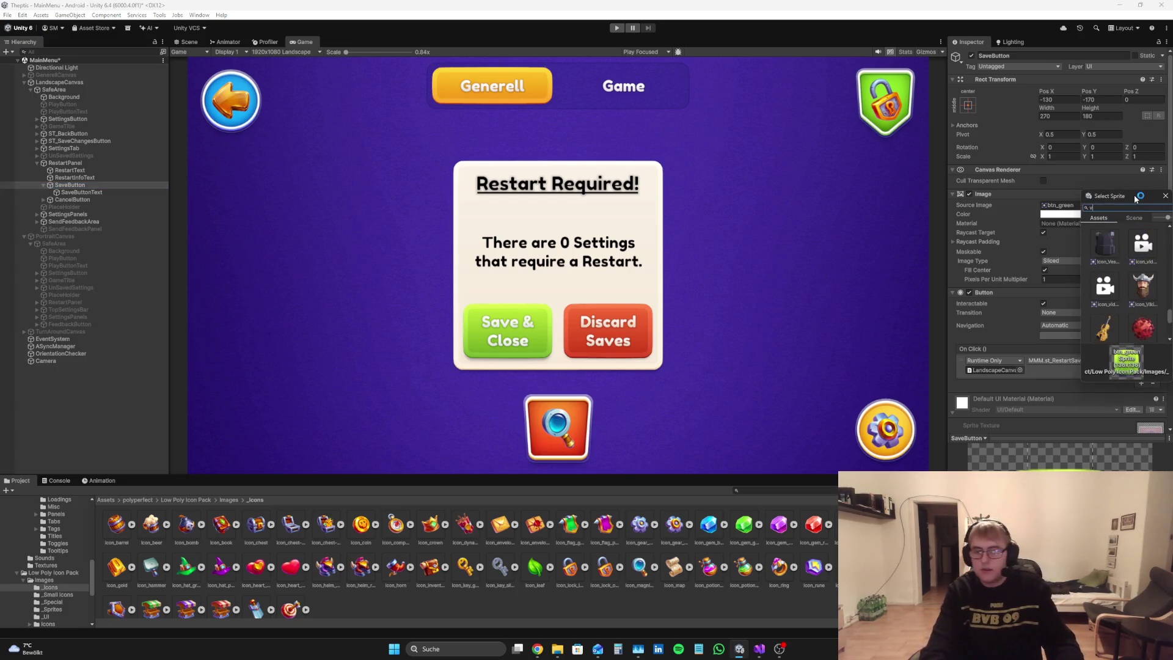
Step: Try green badge sprites and give Save & Close the green square badge
{"action": "key", "text": "BackSpace"}
{"action": "type", "text": "ge"}
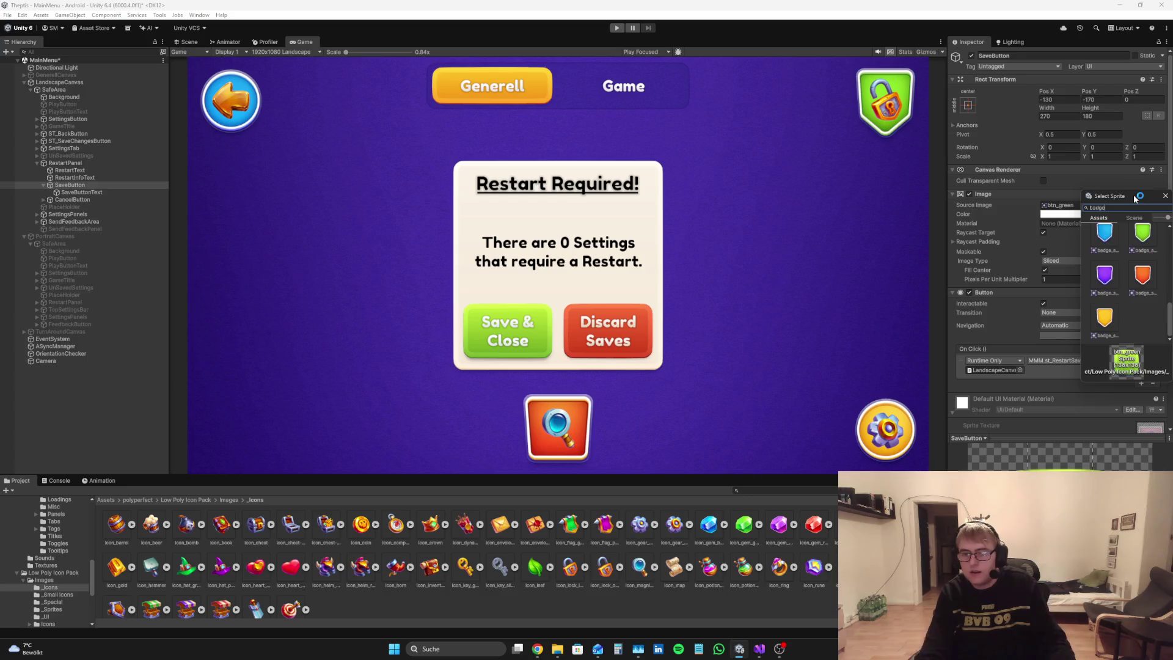
{"action": "scroll", "coordinate": [1128, 292], "scroll_direction": "down", "scroll_amount": 3}
{"action": "left_click", "coordinate": [1111, 259]}
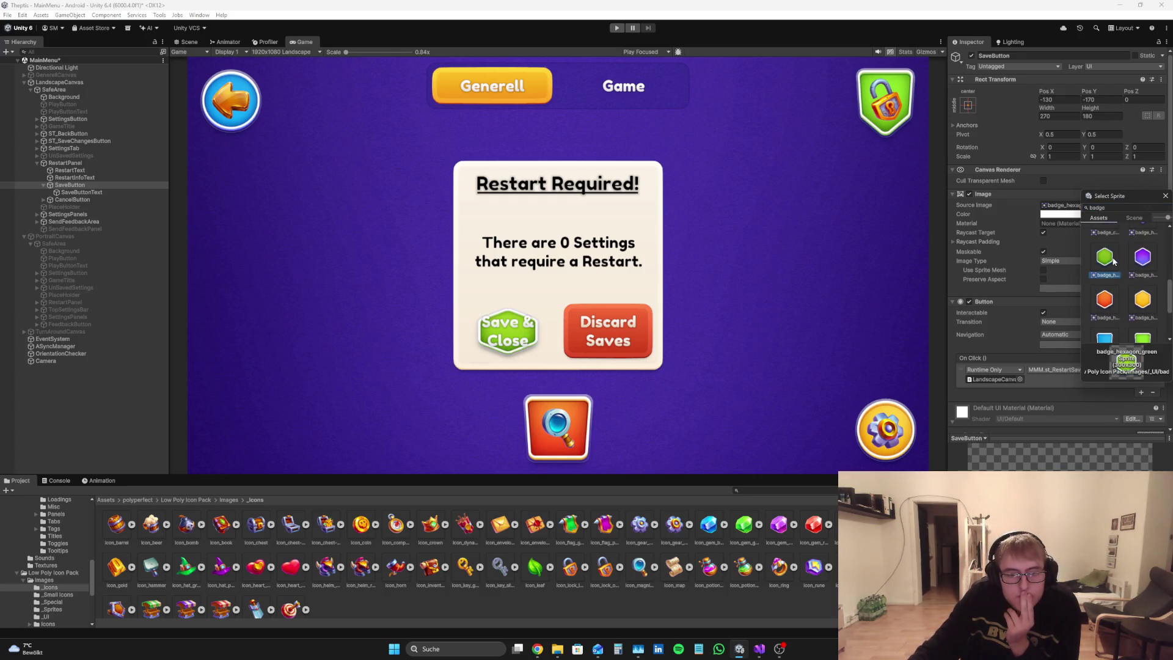
{"action": "scroll", "coordinate": [1124, 269], "scroll_direction": "down", "scroll_amount": 2}
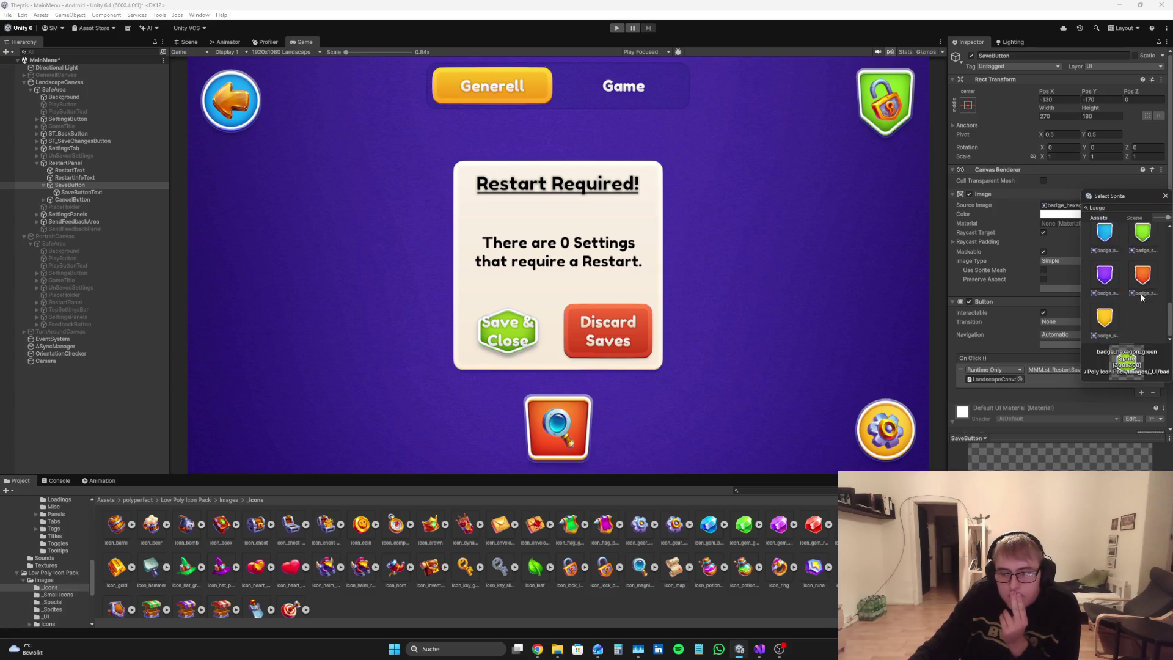
{"action": "left_click", "coordinate": [1144, 289]}
{"action": "scroll", "coordinate": [1133, 287], "scroll_direction": "up", "scroll_amount": 5}
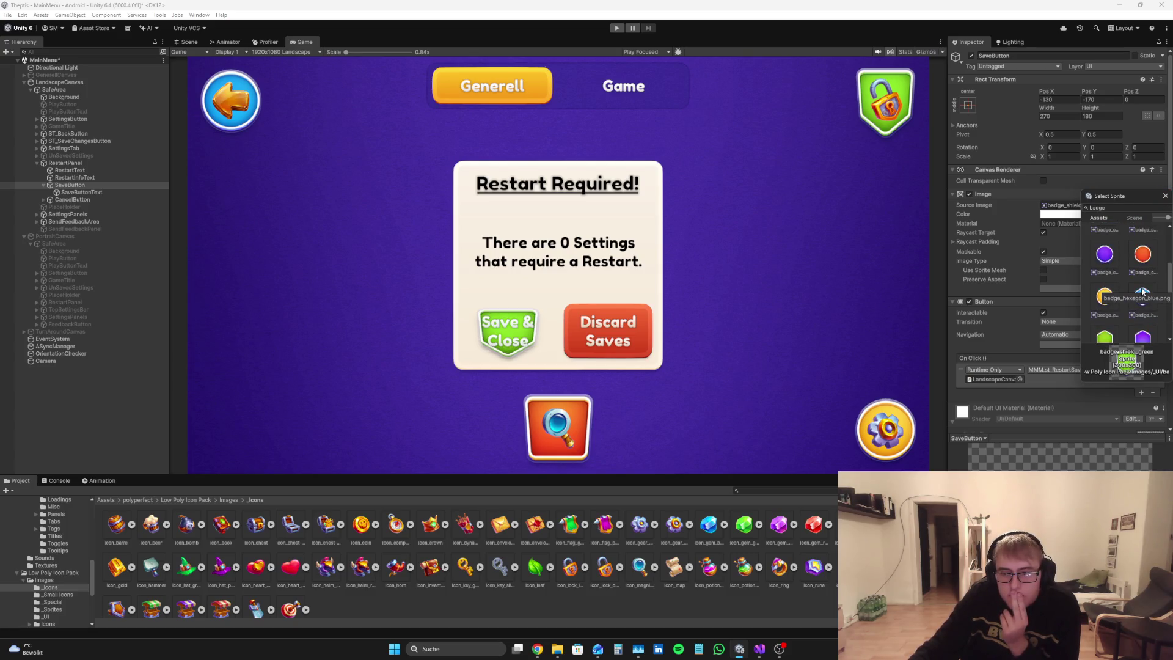
{"action": "left_click", "coordinate": [1111, 287]}
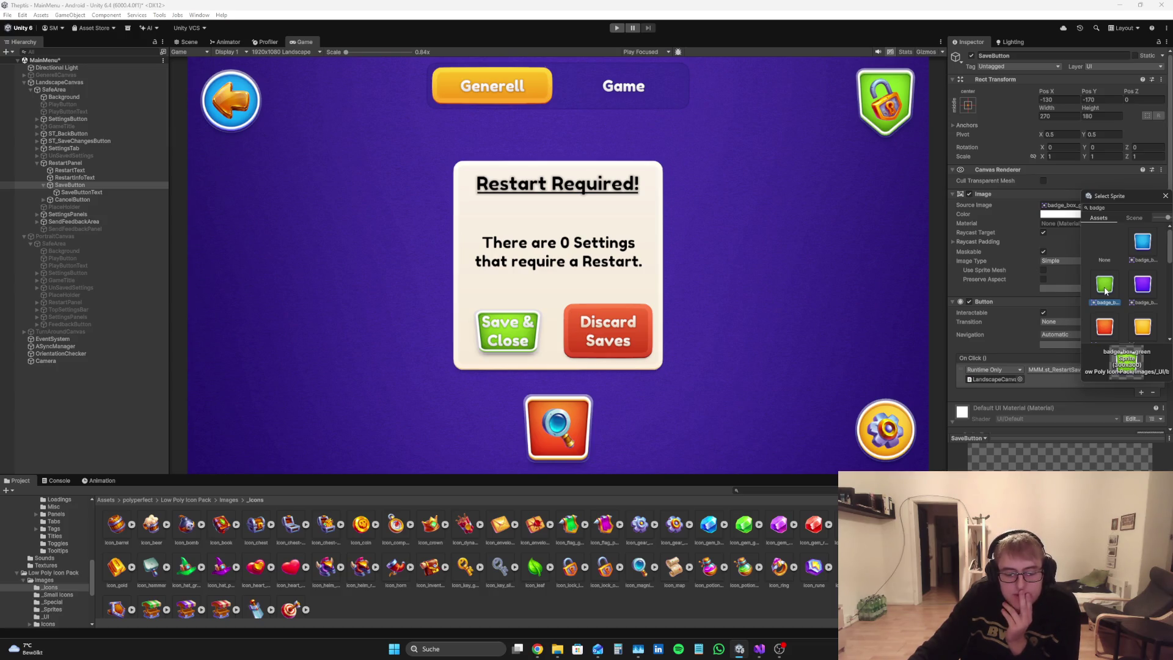
{"action": "left_click", "coordinate": [1082, 292]}
Step: Download the generated paper-plane feedback icon from Perplexity and start a new browser tab
{"action": "left_click", "coordinate": [537, 649]}
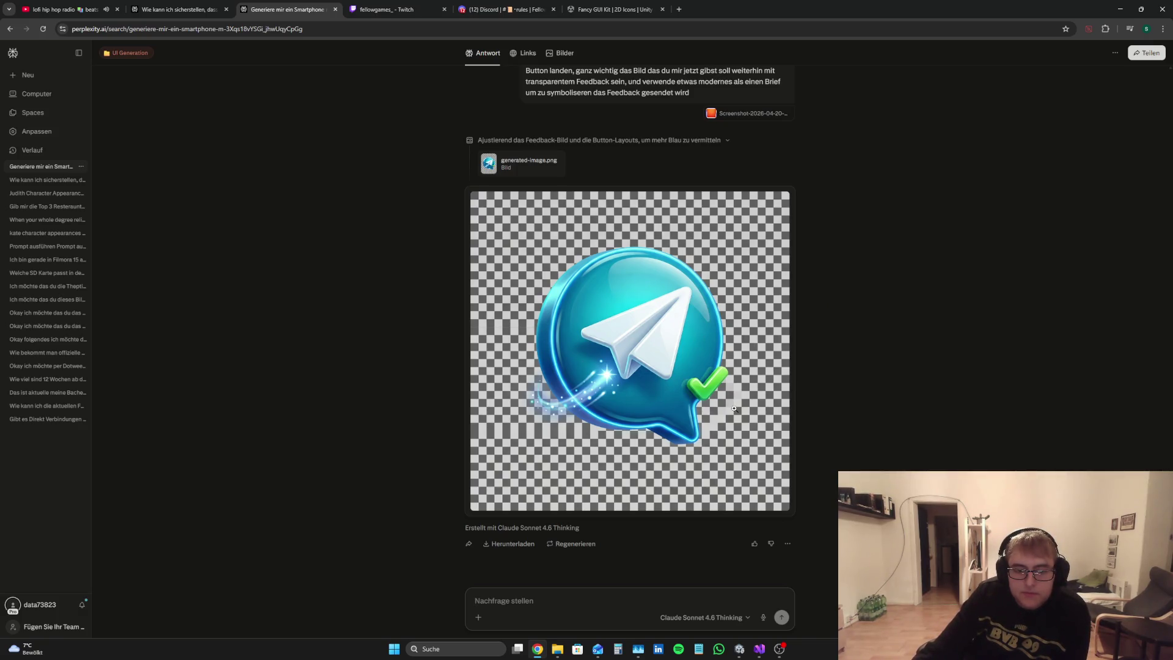
{"action": "left_click", "coordinate": [509, 543]}
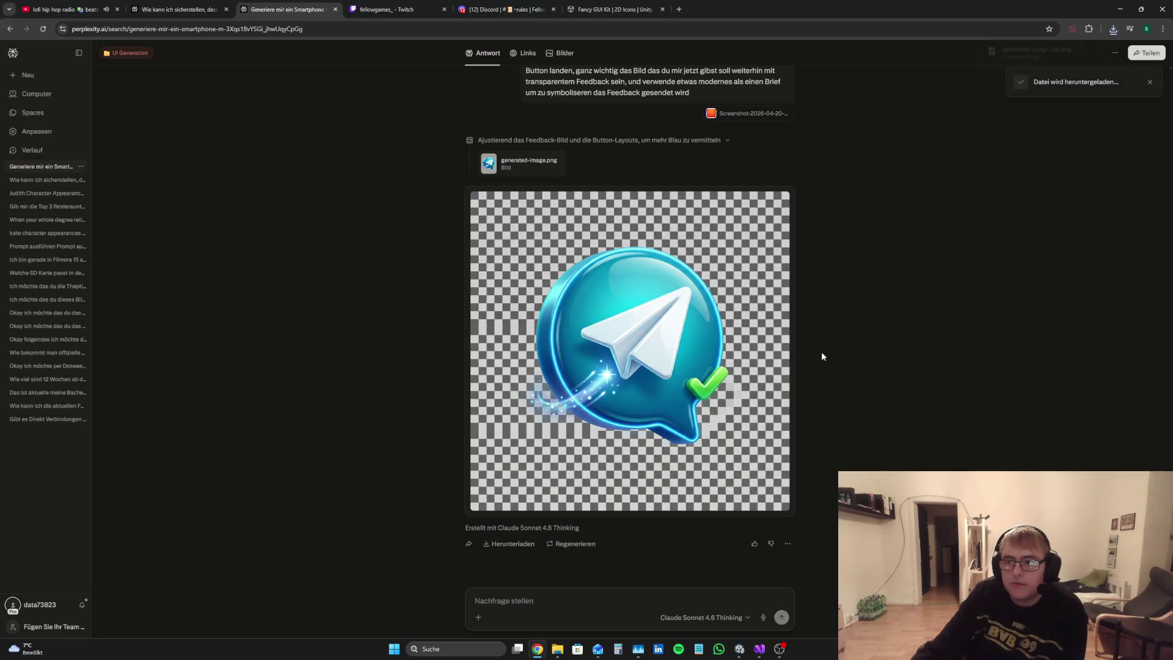
{"action": "left_click", "coordinate": [680, 9]}
Step: Go to Canva and create a custom-size 1080 × 1080 px design
{"action": "type", "text": "canv a"}
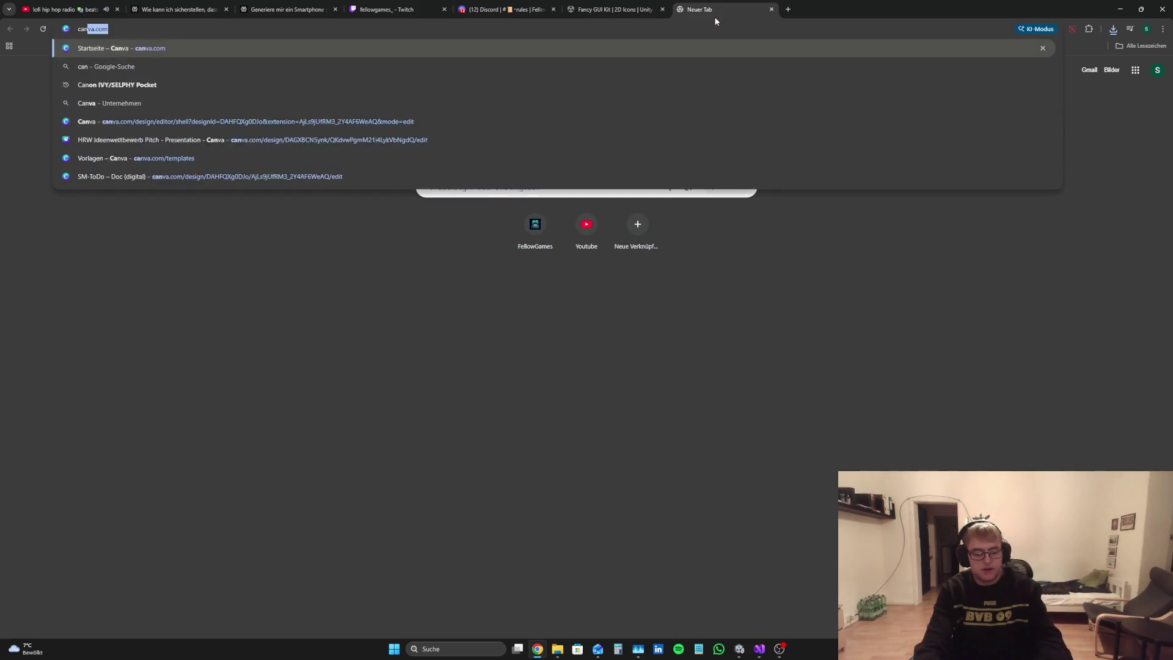
{"action": "key", "text": "Return"}
{"action": "left_click", "coordinate": [177, 172]}
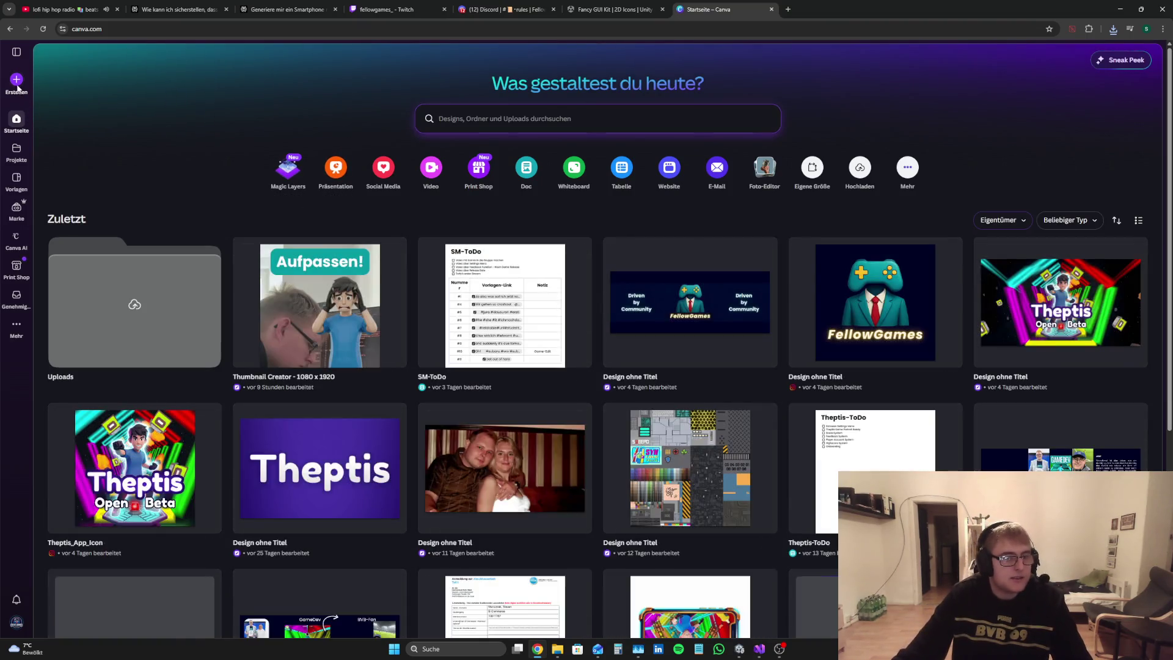
{"action": "left_click", "coordinate": [17, 81]}
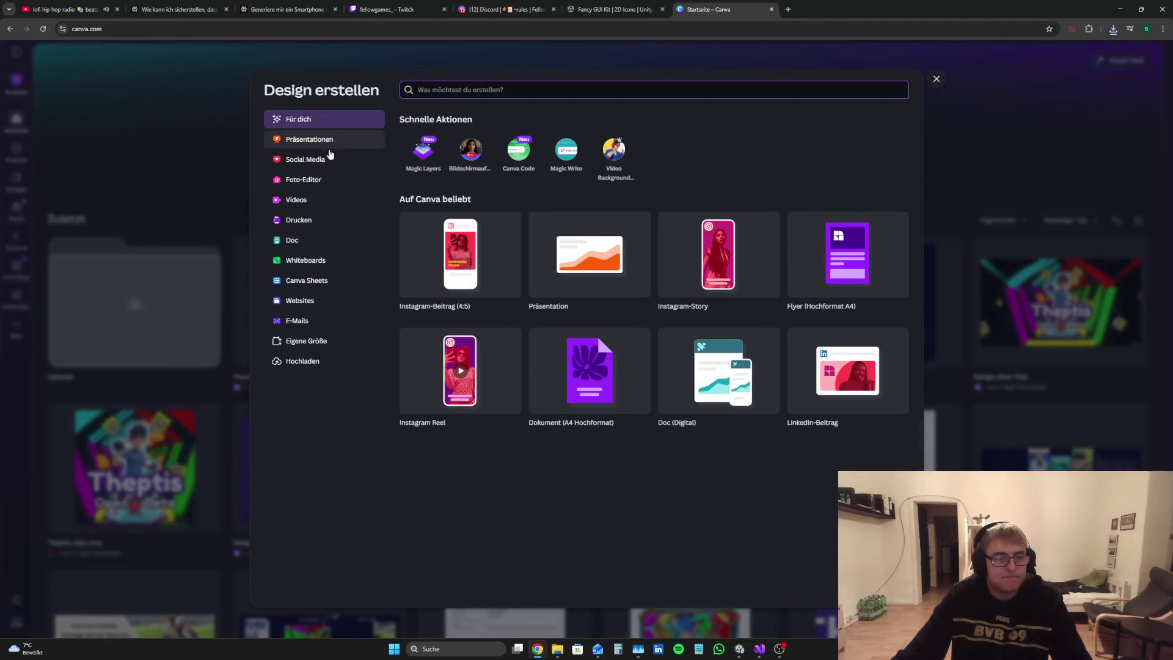
{"action": "left_click", "coordinate": [308, 341]}
{"action": "type", "text": "1080"}
{"action": "left_click", "coordinate": [590, 130]}
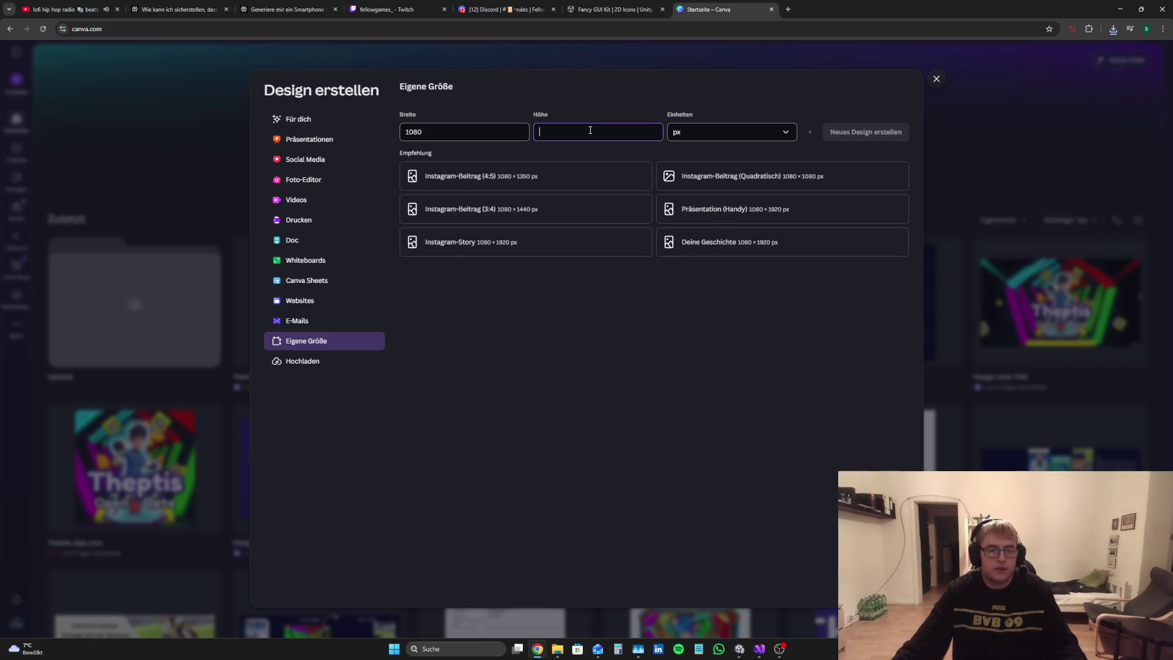
{"action": "type", "text": "1080"}
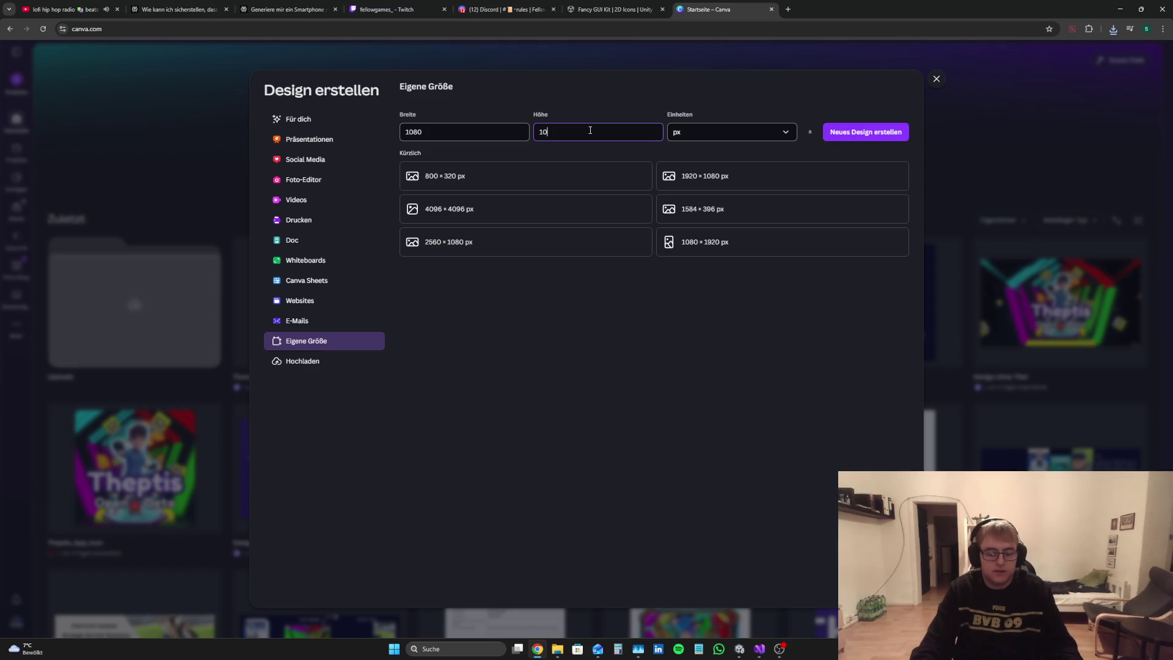
{"action": "left_click", "coordinate": [865, 132]}
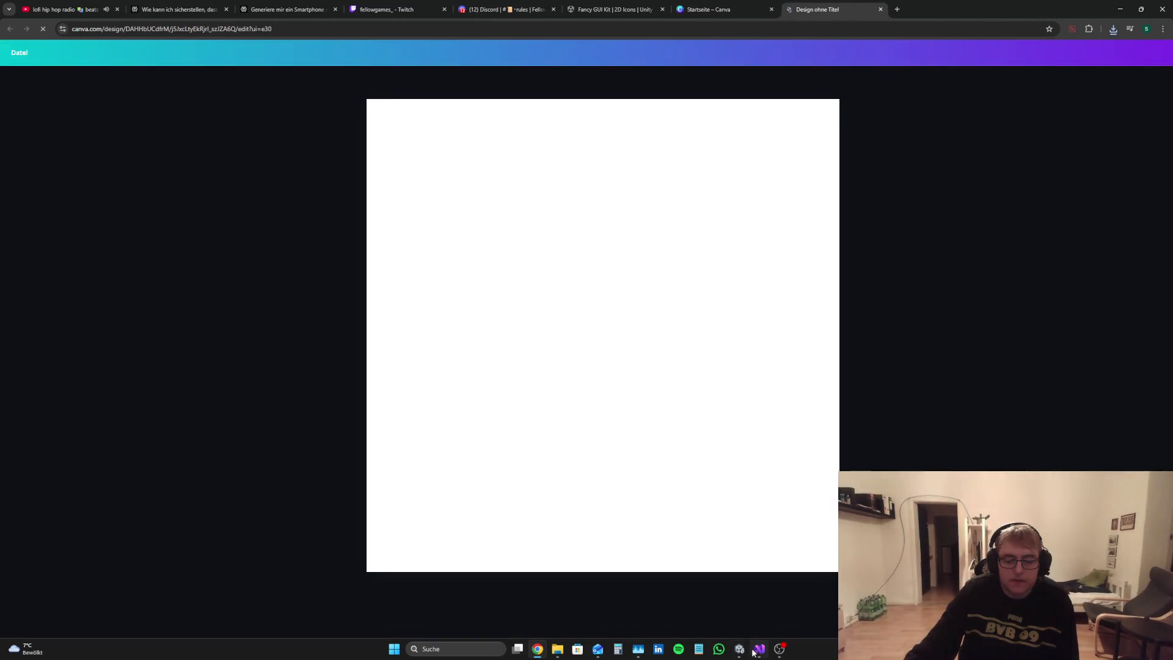
{"action": "left_click", "coordinate": [740, 650]}
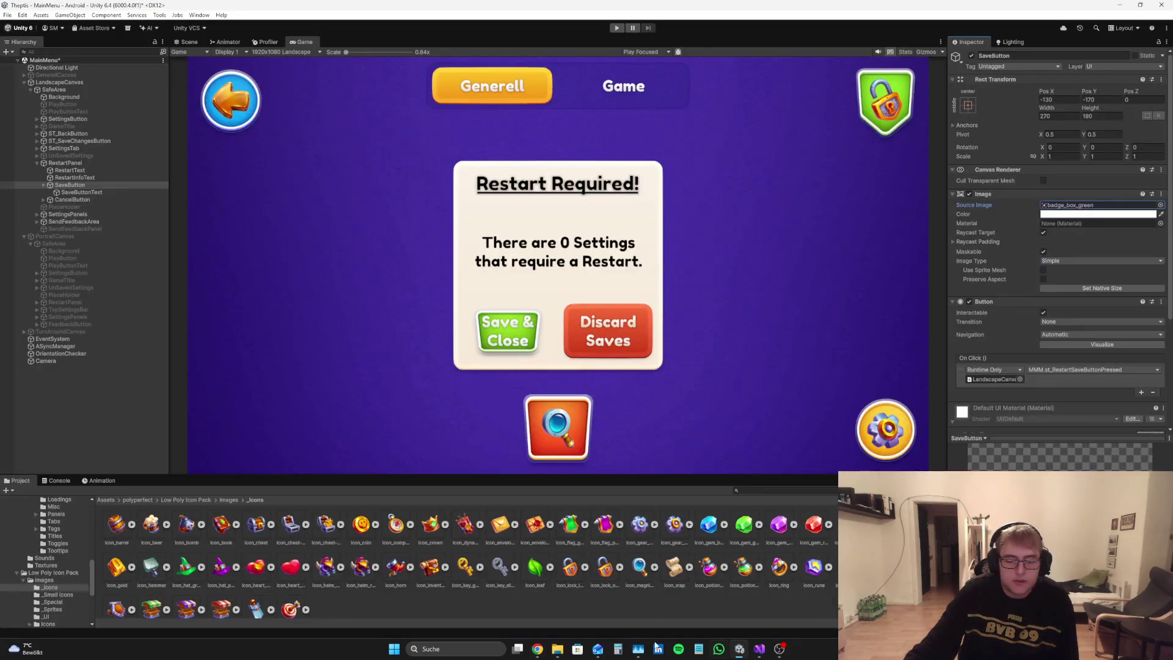
Step: Navigate to Assets/Individual/AI_Art and view the BackArrow sprite's import settings
{"action": "left_click", "coordinate": [105, 501]}
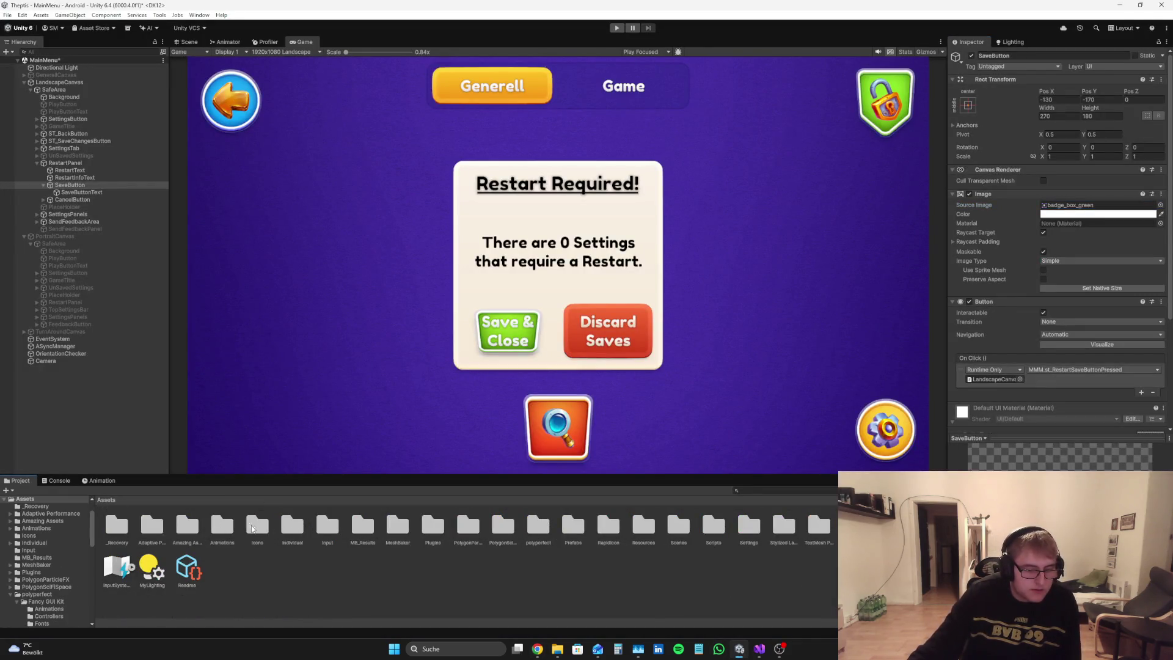
{"action": "double_click", "coordinate": [292, 526]}
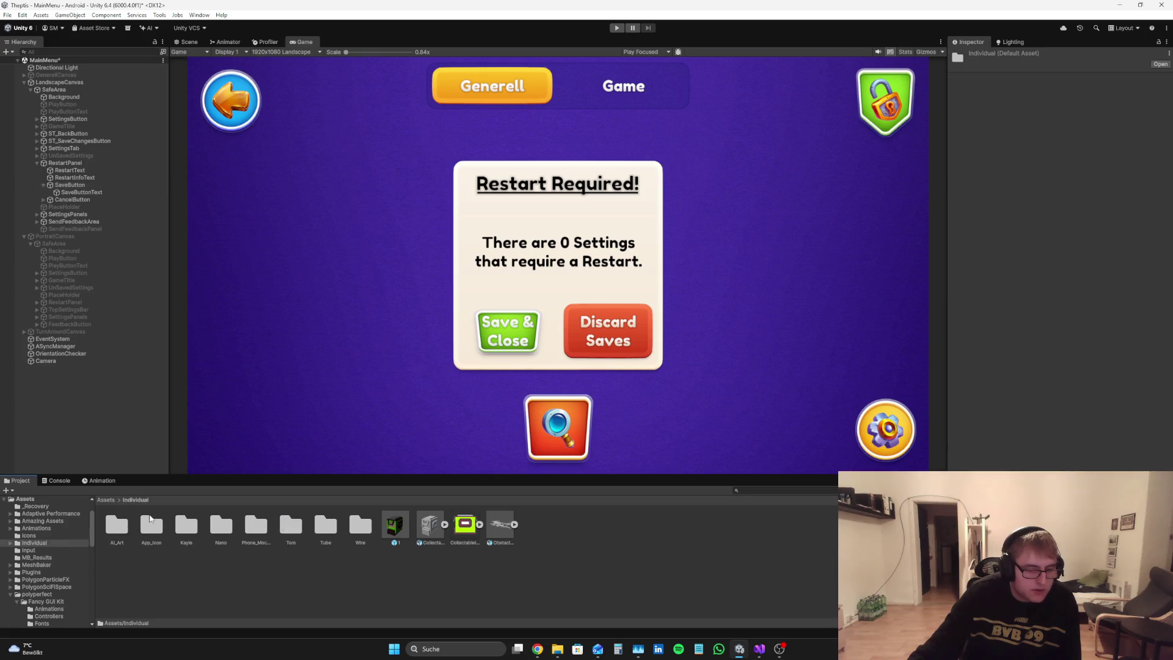
{"action": "double_click", "coordinate": [124, 531]}
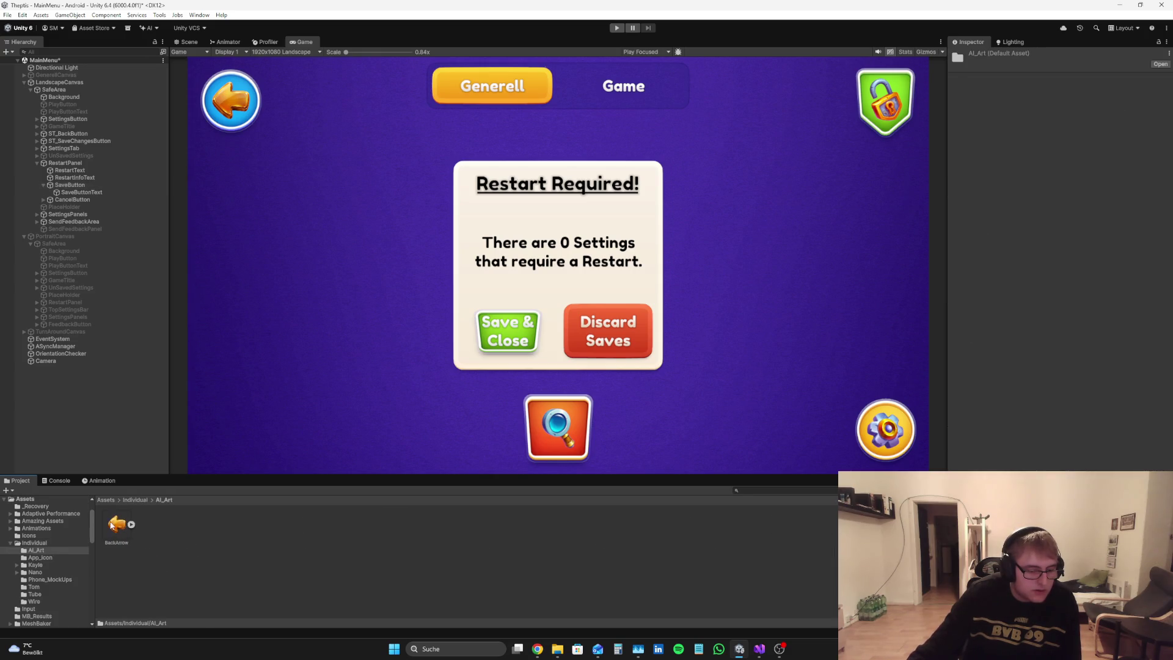
{"action": "left_click", "coordinate": [115, 527]}
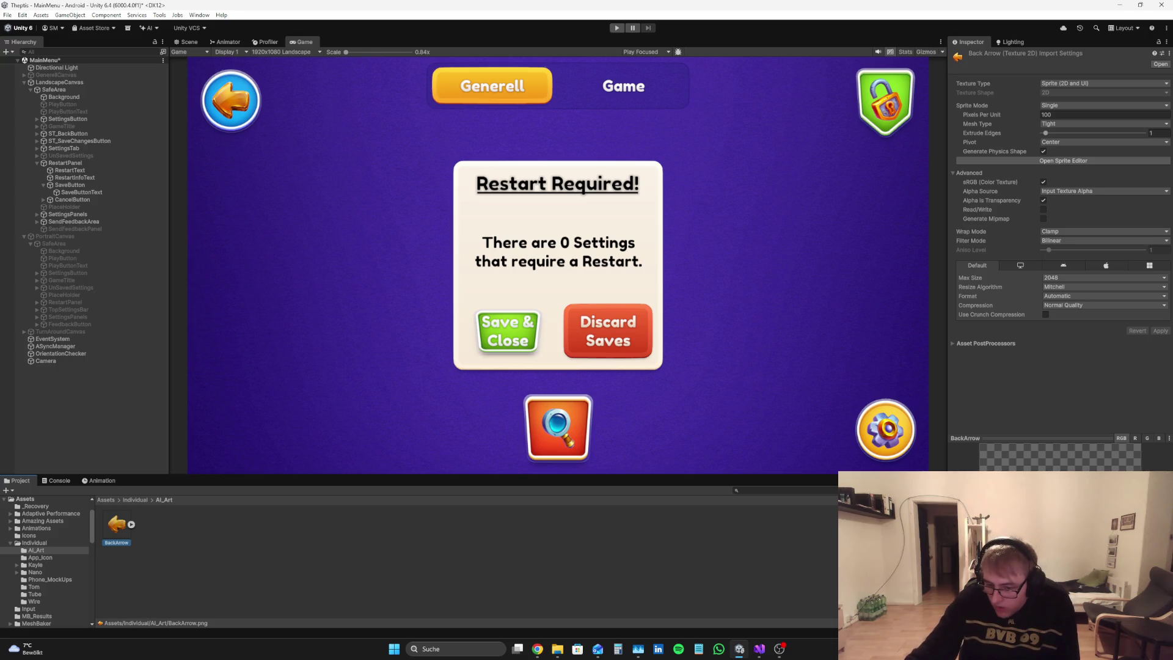
{"action": "left_click", "coordinate": [536, 651]}
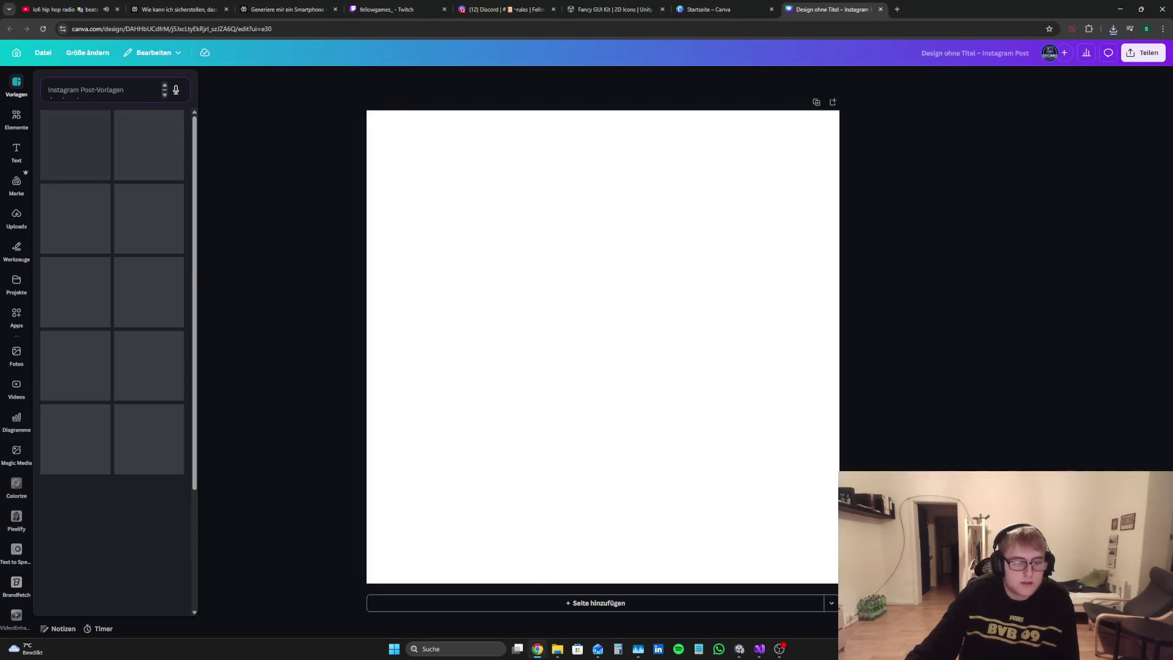
Step: Place the downloaded paper-plane icon on the Canva page, enlarge it, and remove its background
{"action": "left_click", "coordinate": [1113, 29]}
{"action": "mouse_move", "coordinate": [1037, 69]}
{"action": "left_mouse_down"}
{"action": "mouse_move", "coordinate": [610, 265]}
{"action": "mouse_move", "coordinate": [636, 318]}
{"action": "mouse_move", "coordinate": [458, 209]}
{"action": "mouse_move", "coordinate": [546, 209]}
{"action": "left_mouse_up"}
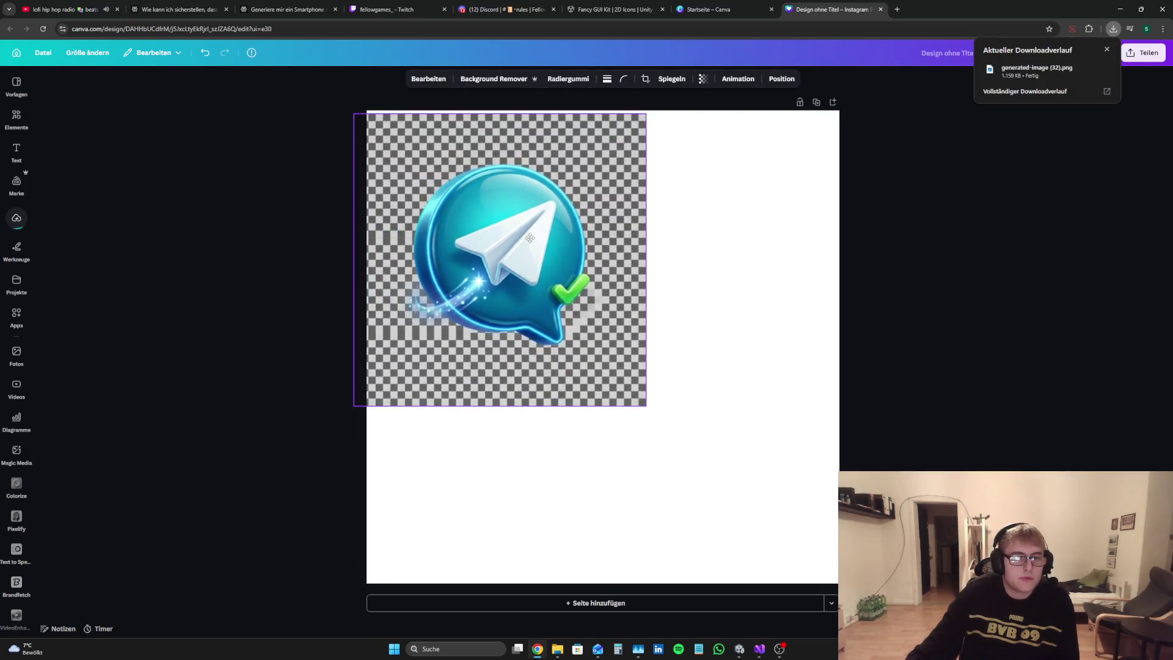
{"action": "mouse_move", "coordinate": [660, 401]}
{"action": "left_mouse_down"}
{"action": "mouse_move", "coordinate": [855, 595]}
{"action": "mouse_move", "coordinate": [839, 583]}
{"action": "left_mouse_up"}
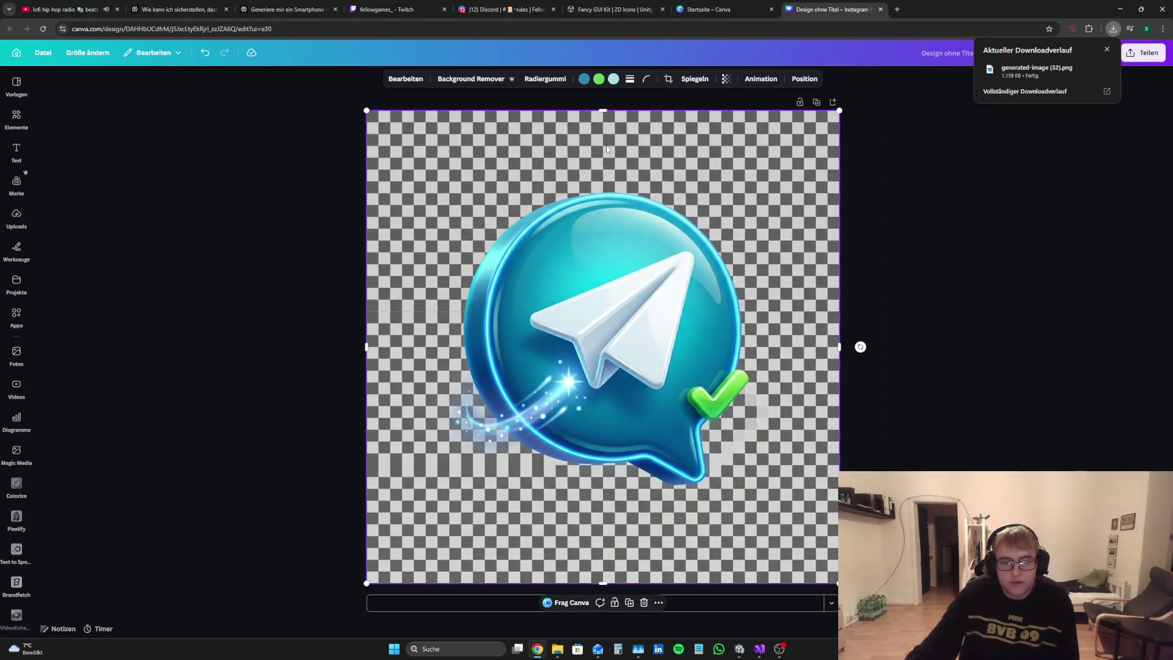
{"action": "left_click", "coordinate": [470, 79]}
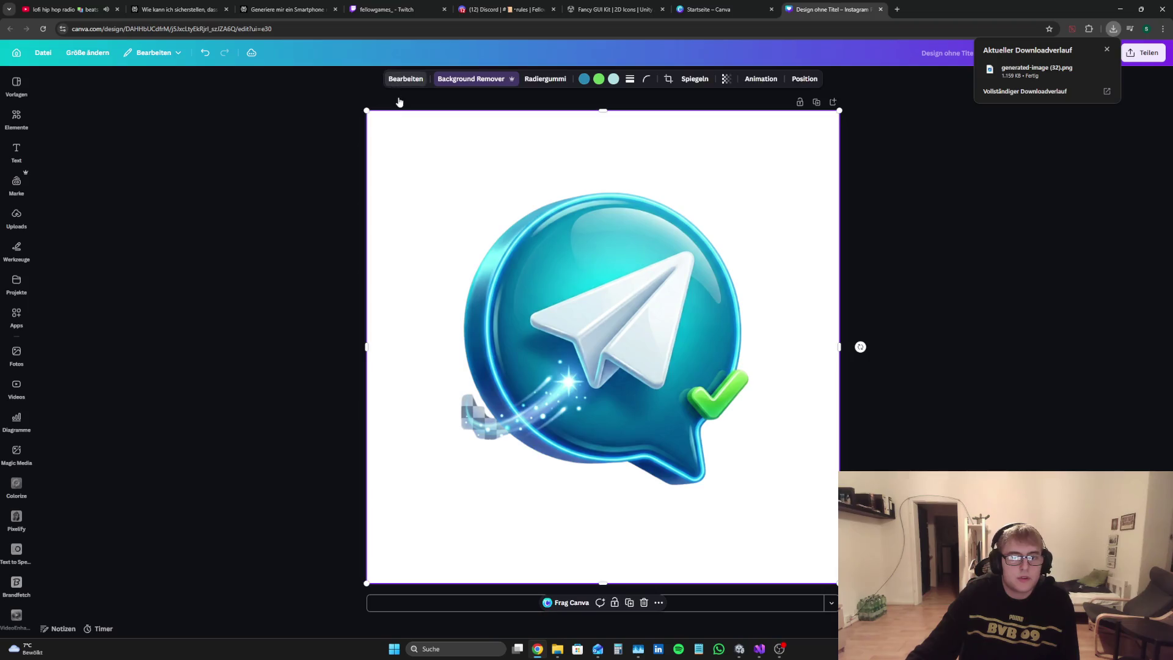
Step: Upscale the feedback icon 8x with the Image Upscaler app
{"action": "left_click", "coordinate": [403, 80]}
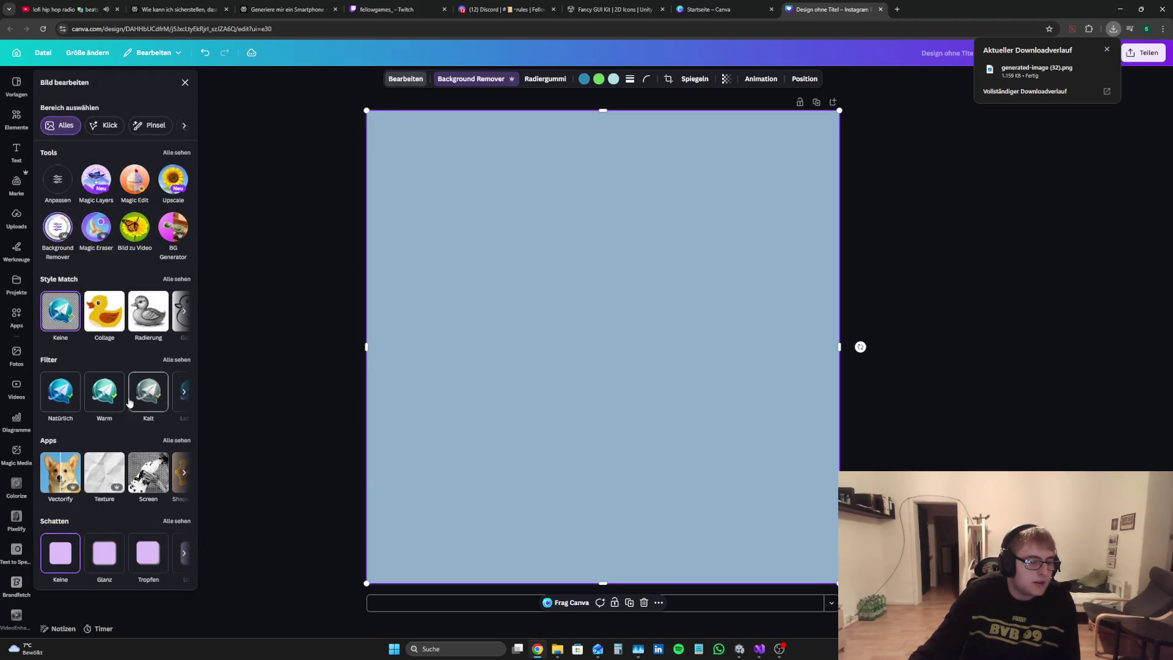
{"action": "left_click", "coordinate": [184, 475]}
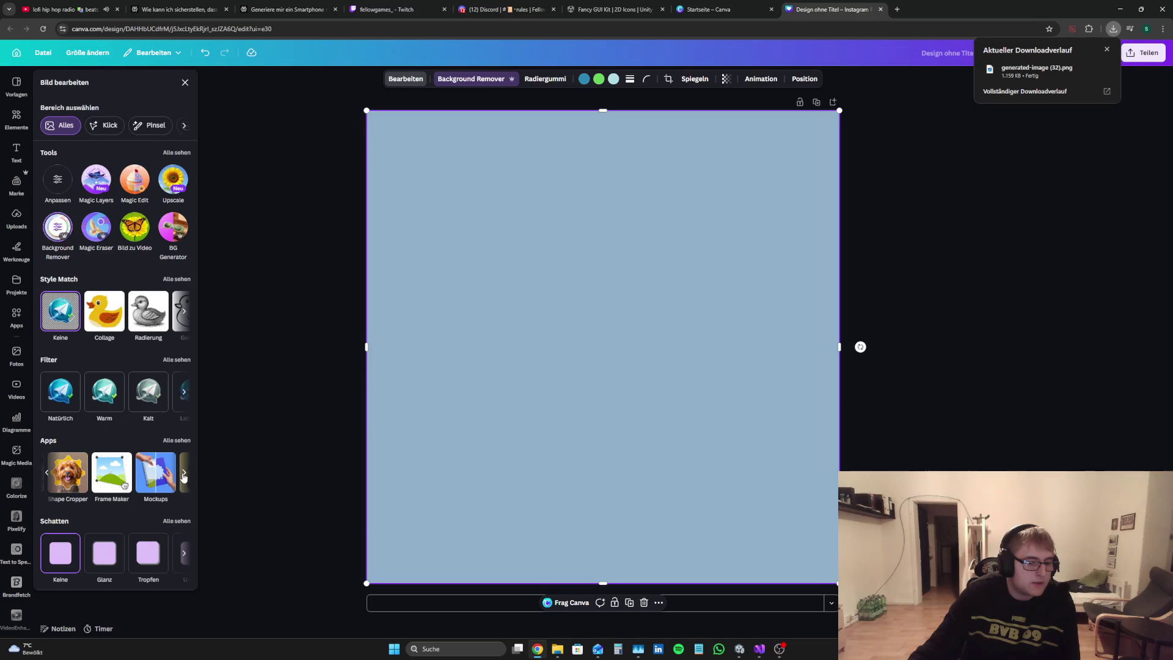
{"action": "left_click", "coordinate": [184, 474]}
{"action": "left_click", "coordinate": [182, 474]}
{"action": "left_click", "coordinate": [60, 472]}
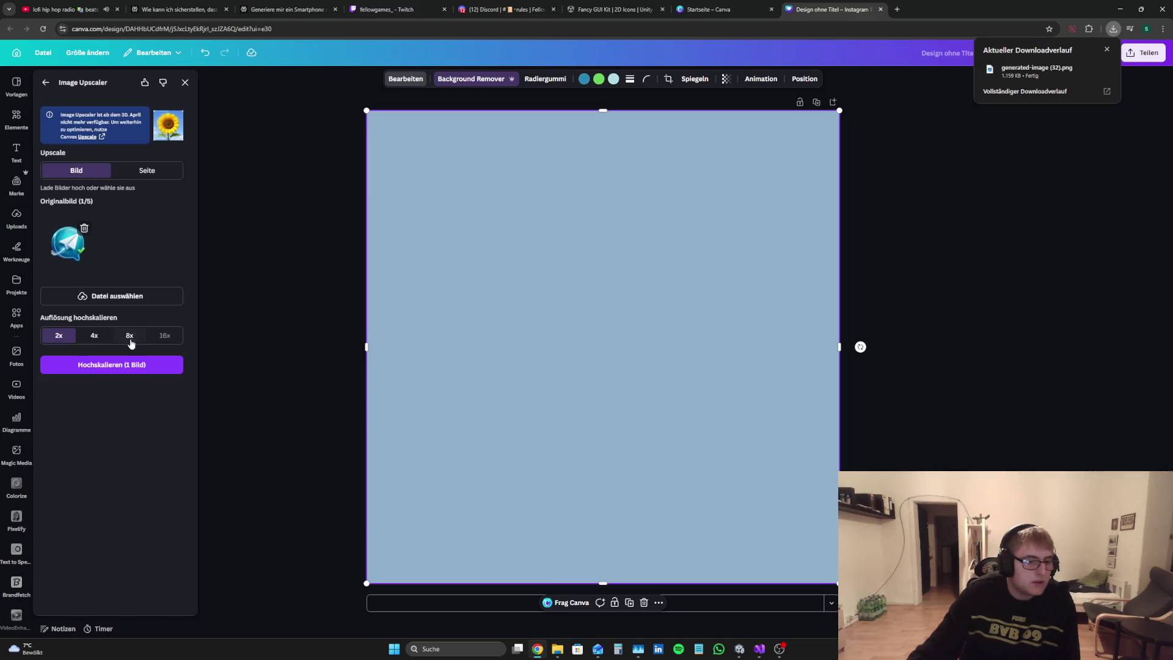
{"action": "left_click", "coordinate": [130, 340]}
{"action": "left_click", "coordinate": [152, 408]}
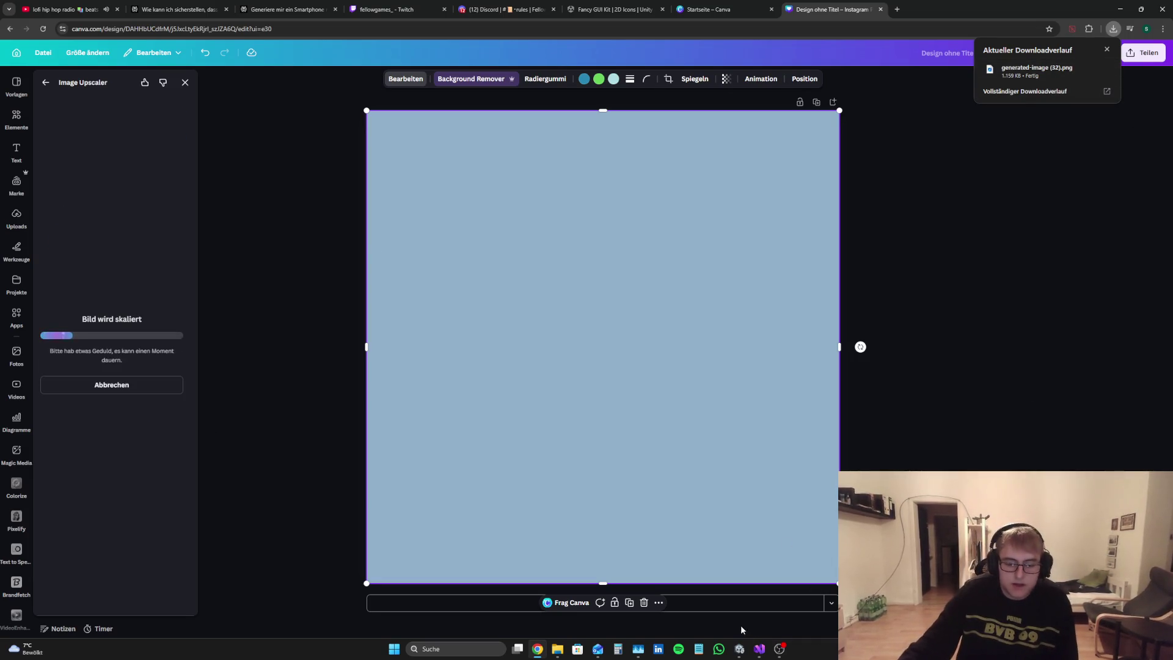
{"action": "mouse_move", "coordinate": [760, 654]}
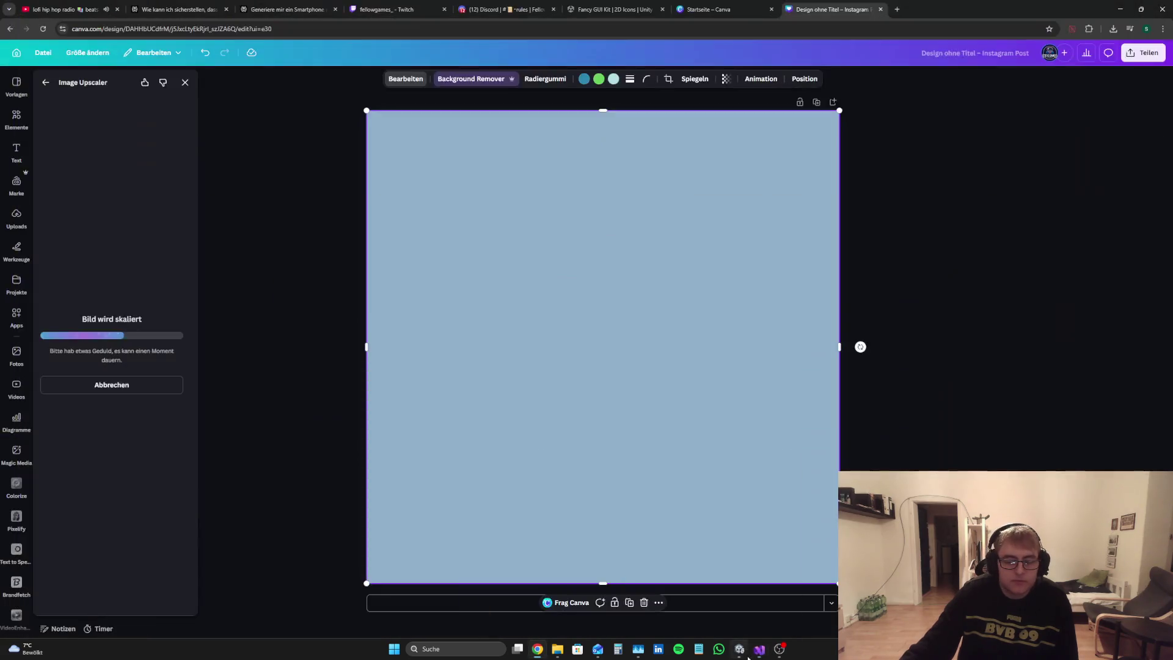
{"action": "left_click", "coordinate": [742, 655]}
{"action": "left_click", "coordinate": [98, 185]}
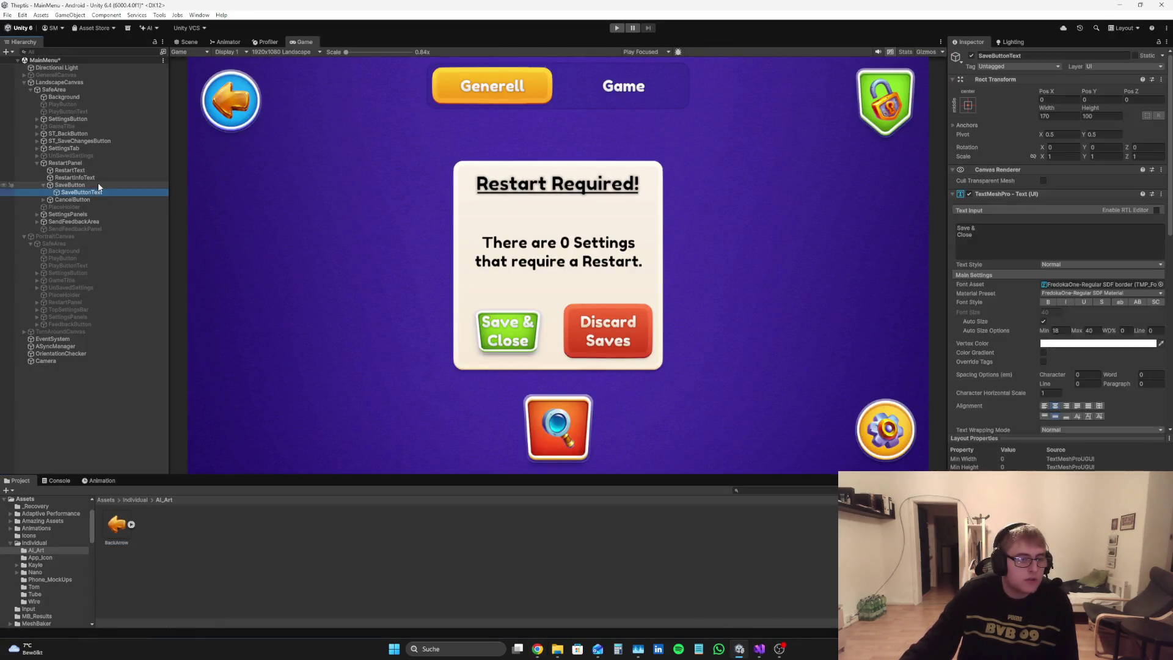
Step: Set the SaveButton's Rect Transform width and height to 300 × 300
{"action": "left_click", "coordinate": [1062, 118]}
{"action": "type", "text": "400"}
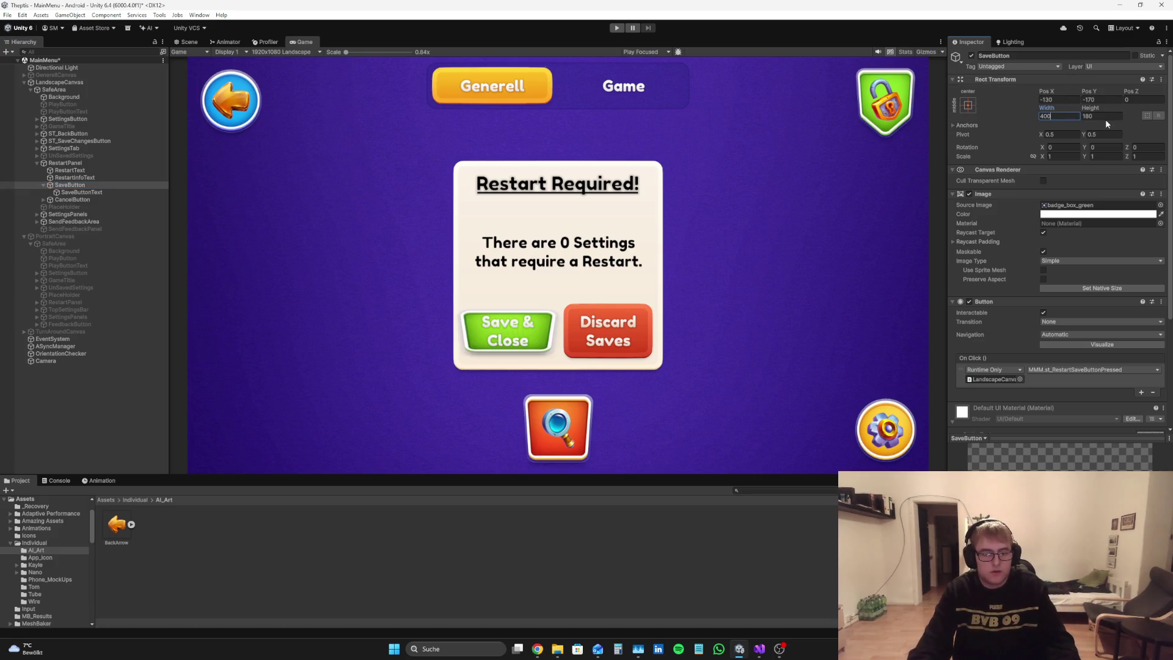
{"action": "left_click", "coordinate": [1104, 117]}
{"action": "type", "text": "200"}
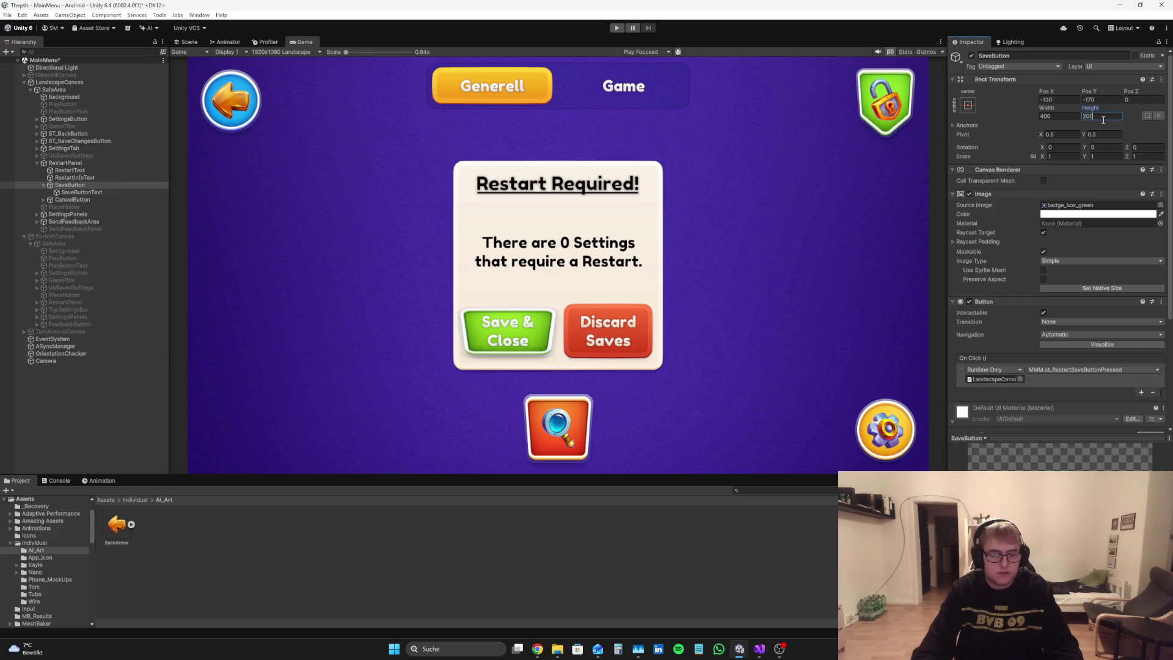
{"action": "key", "text": "BackSpace"}
{"action": "key", "text": "BackSpace"}
{"action": "key", "text": "BackSpace"}
{"action": "type", "text": "400"}
{"action": "key", "text": "BackSpace"}
{"action": "key", "text": "BackSpace"}
{"action": "key", "text": "BackSpace"}
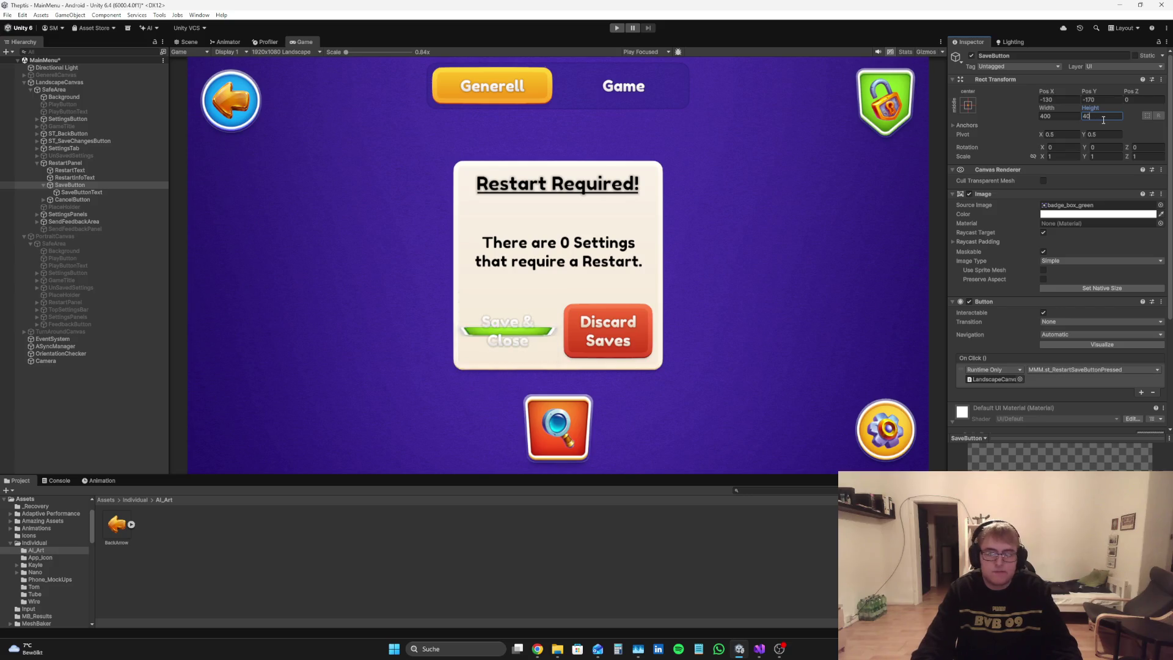
{"action": "type", "text": "303"}
{"action": "key", "text": "BackSpace"}
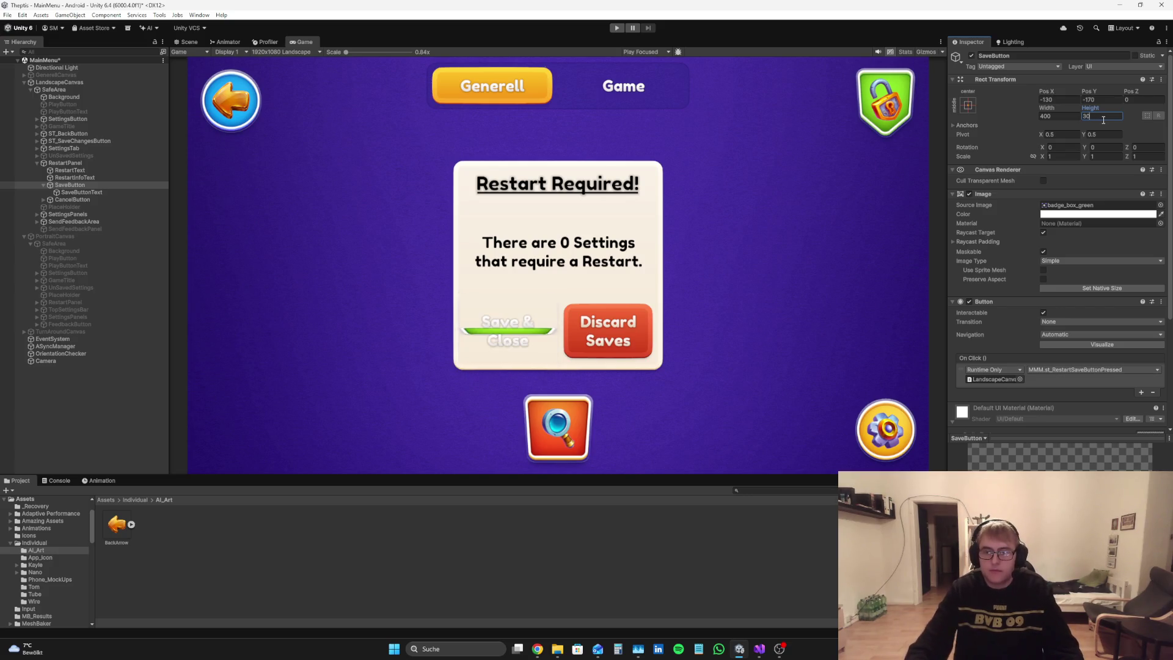
{"action": "type", "text": "0"}
{"action": "left_click", "coordinate": [1063, 116]}
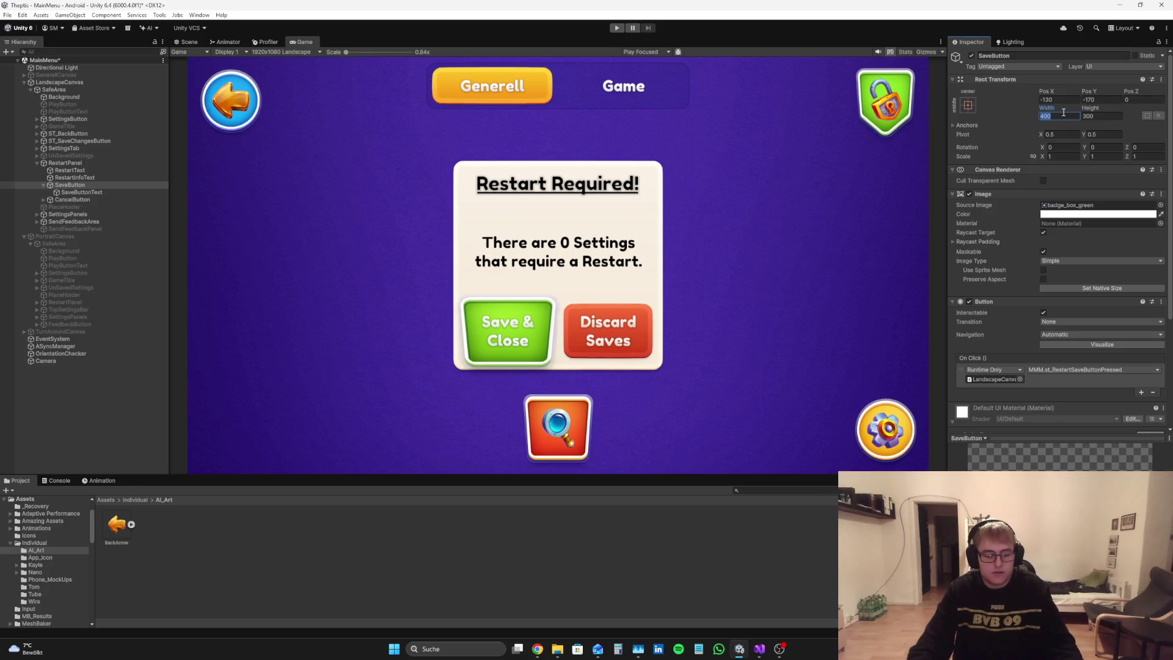
{"action": "type", "text": "300"}
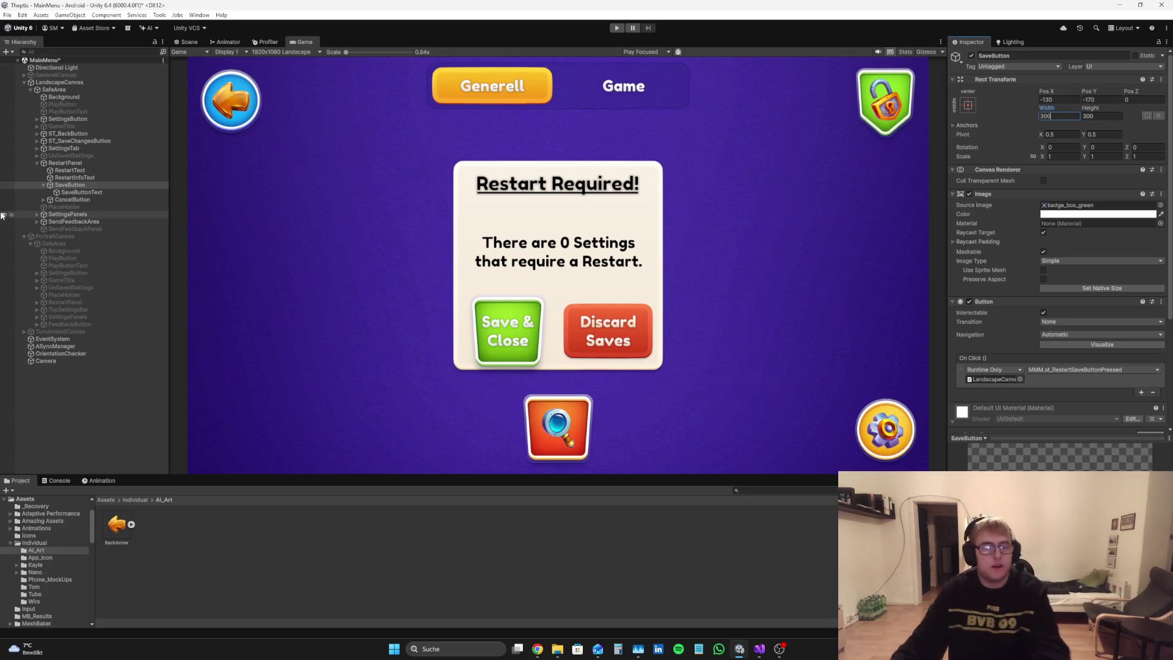
{"action": "left_click", "coordinate": [45, 201]}
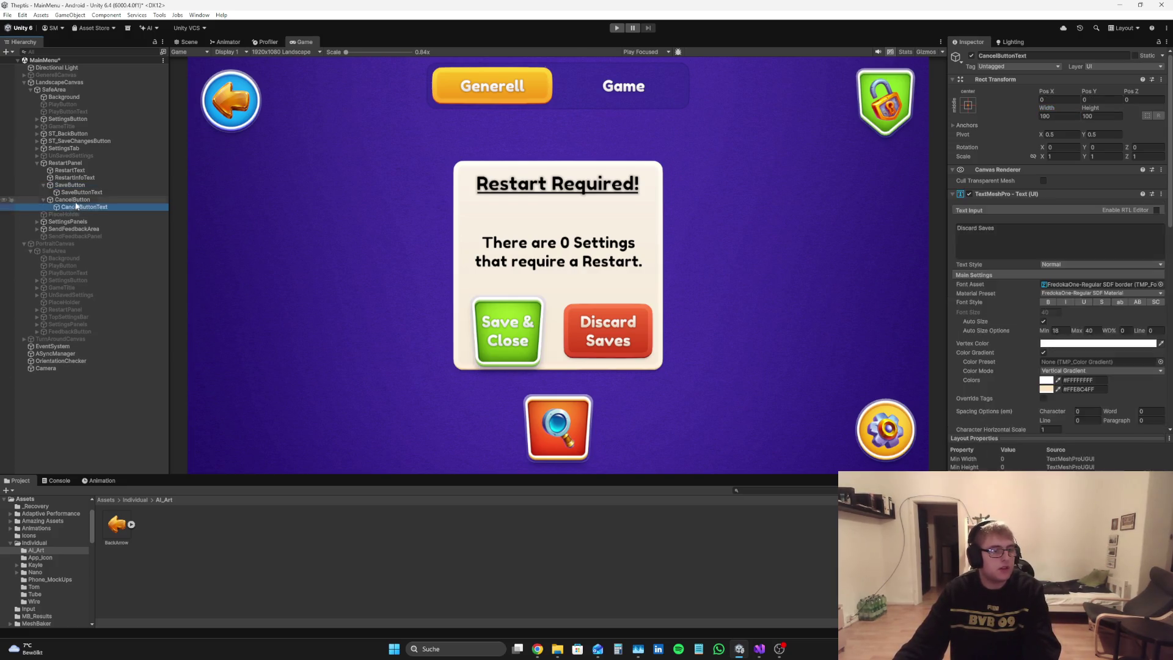
Step: Try badge sprites on the Discard Saves button's Source Image, settling on badge_box_red
{"action": "left_click", "coordinate": [1160, 204]}
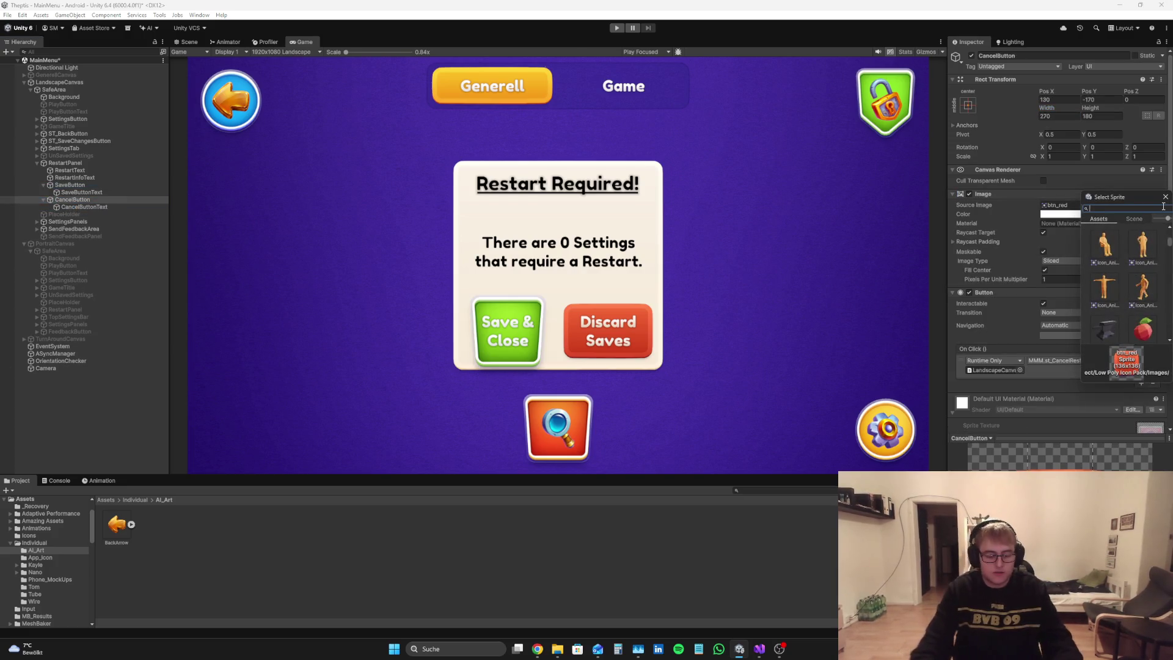
{"action": "type", "text": "bas"}
{"action": "type", "text": "ge"}
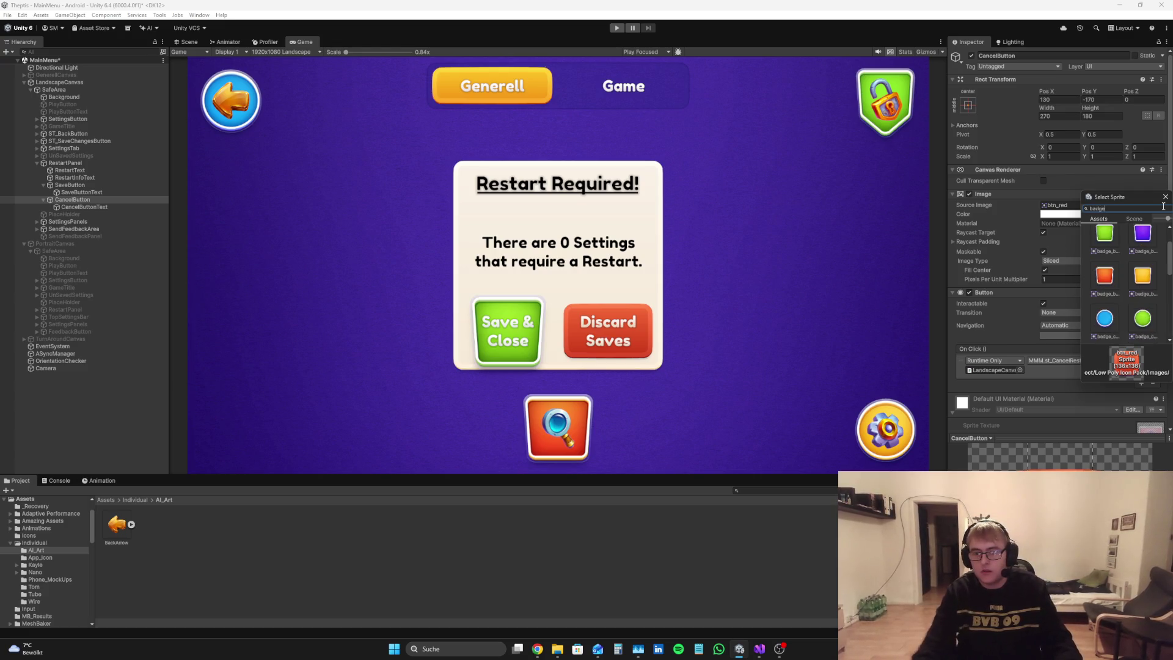
{"action": "left_click", "coordinate": [1112, 339]}
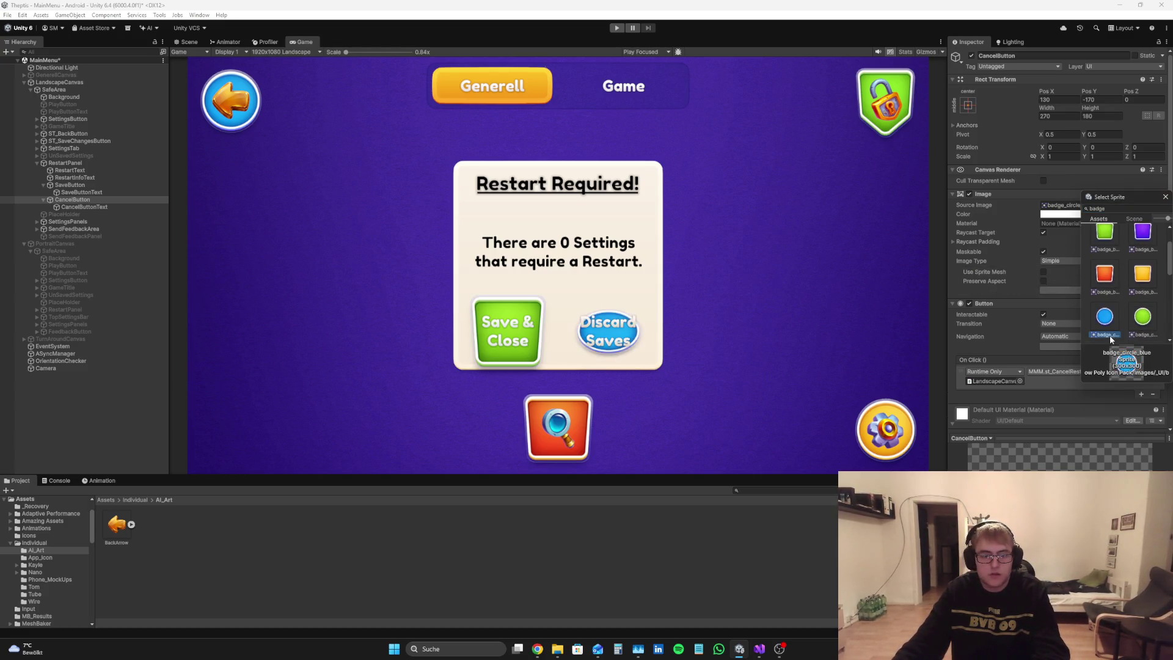
{"action": "left_click", "coordinate": [1104, 275]}
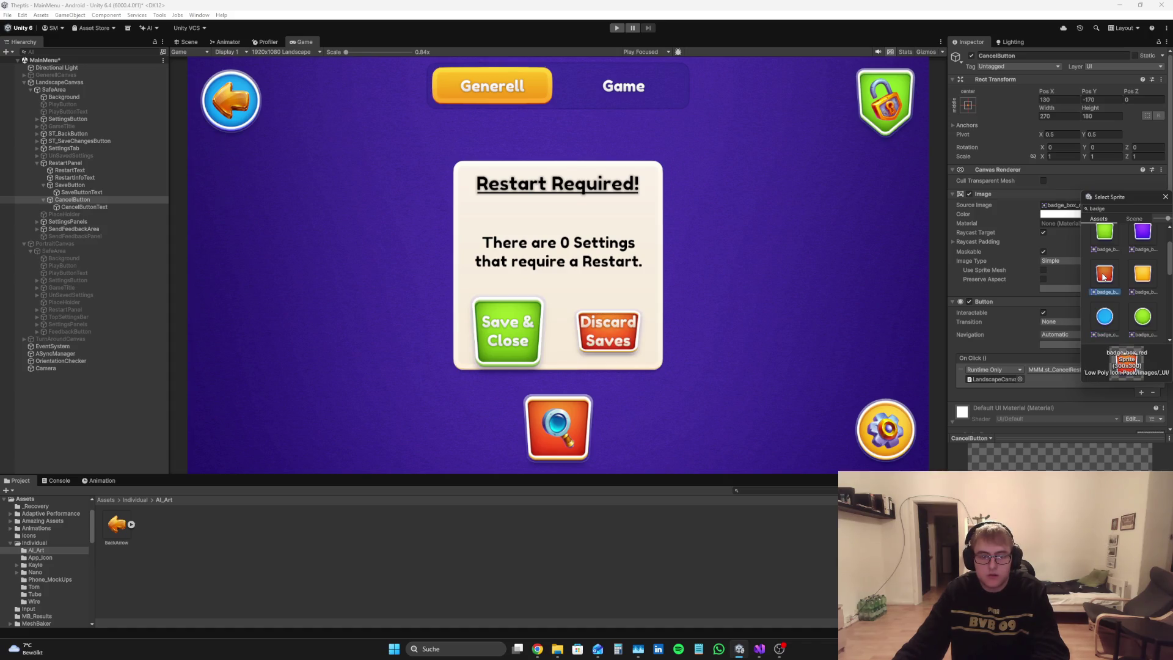
{"action": "scroll", "coordinate": [1109, 276], "scroll_direction": "down", "scroll_amount": 3}
{"action": "scroll", "coordinate": [1142, 283], "scroll_direction": "up", "scroll_amount": 3}
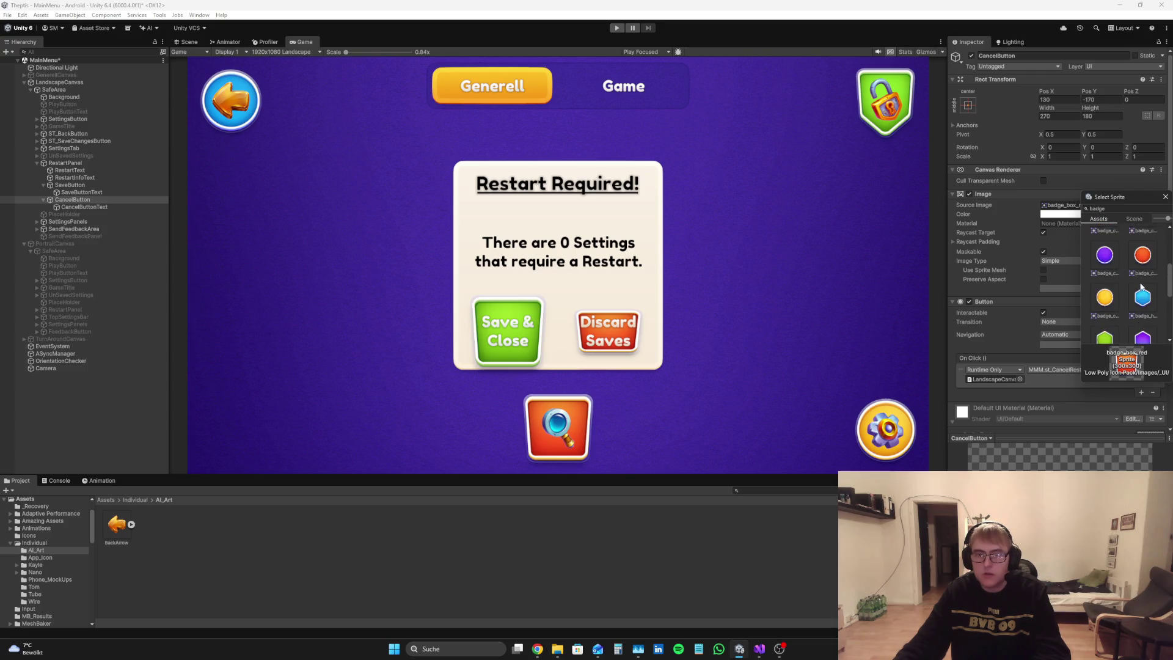
{"action": "scroll", "coordinate": [1140, 287], "scroll_direction": "up", "scroll_amount": 2}
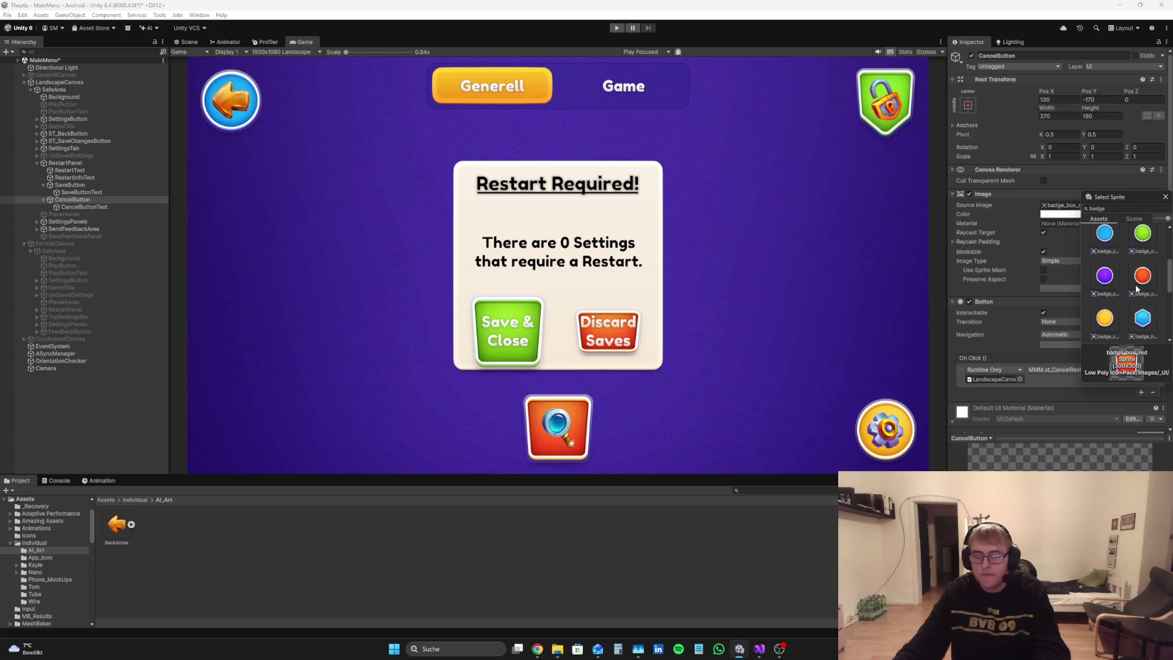
{"action": "scroll", "coordinate": [1138, 289], "scroll_direction": "down", "scroll_amount": 1}
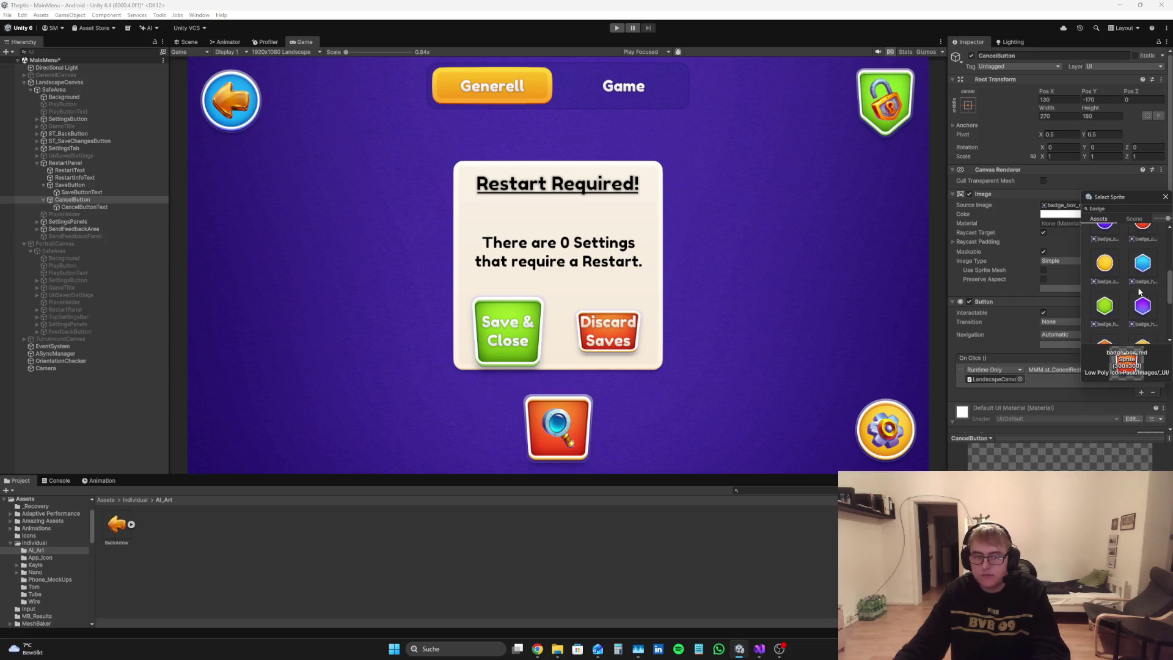
{"action": "scroll", "coordinate": [1140, 292], "scroll_direction": "down", "scroll_amount": 1}
{"action": "left_click", "coordinate": [1146, 282]}
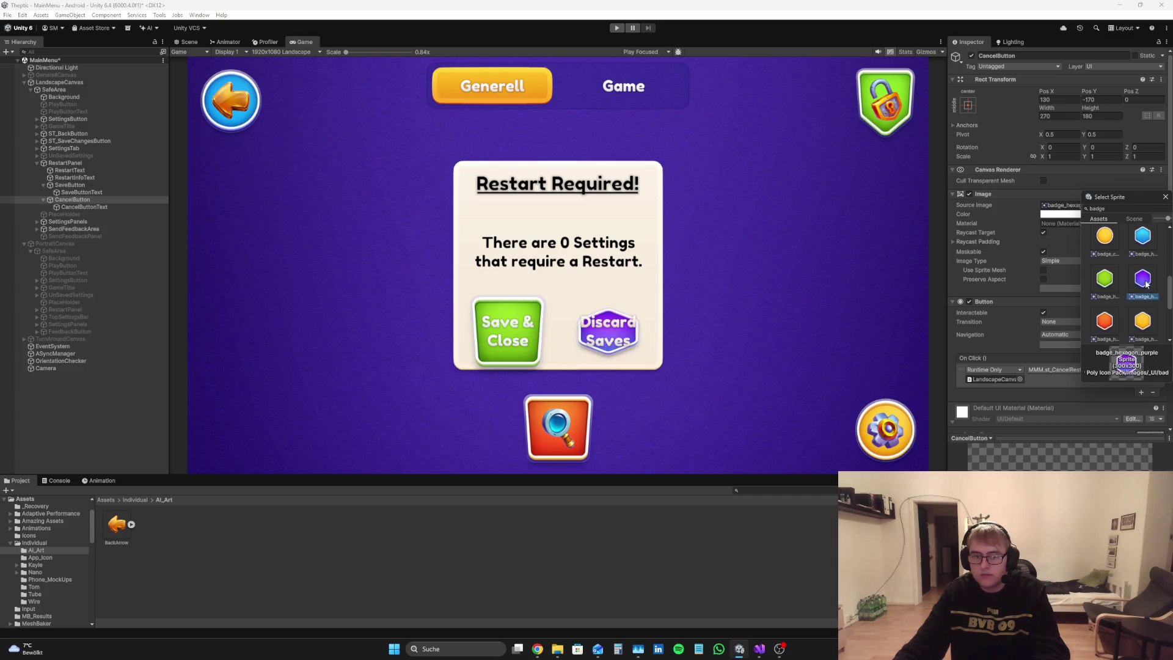
{"action": "scroll", "coordinate": [1145, 278], "scroll_direction": "up", "scroll_amount": 4}
{"action": "scroll", "coordinate": [1145, 270], "scroll_direction": "up", "scroll_amount": 2}
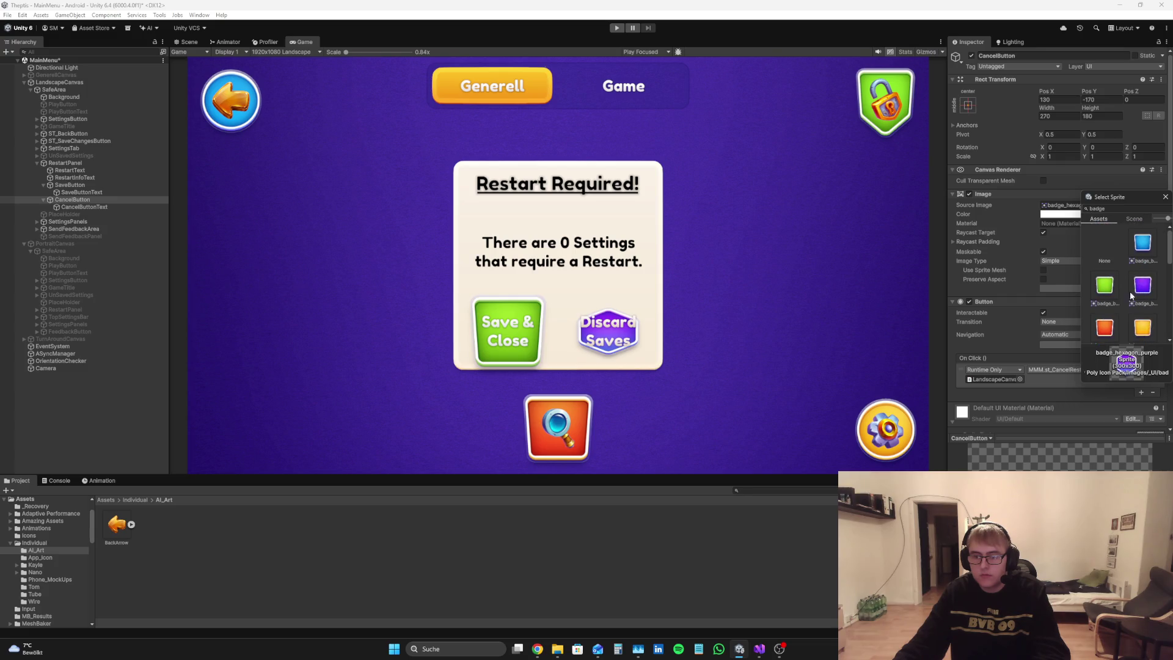
{"action": "left_click", "coordinate": [1104, 330]}
Step: Set the Discard Saves button's Rect Transform width to 300
{"action": "double_click", "coordinate": [1113, 318]}
{"action": "left_click", "coordinate": [1059, 116]}
{"action": "type", "text": "300"}
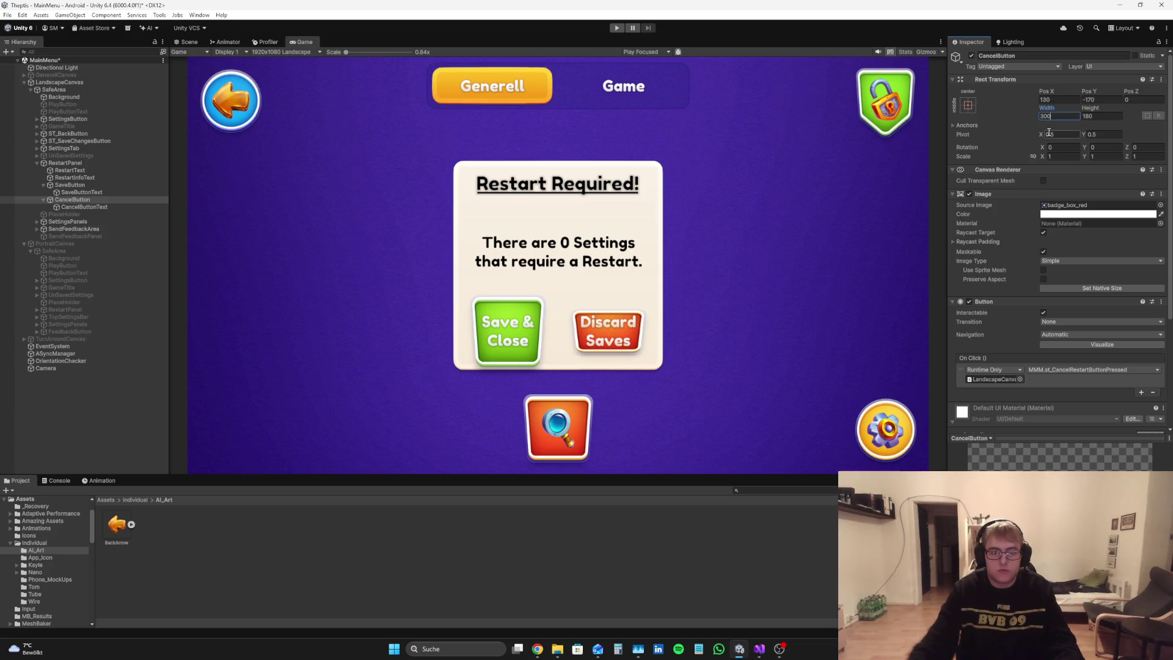
{"action": "left_click", "coordinate": [1103, 116]}
{"action": "type", "text": "300"}
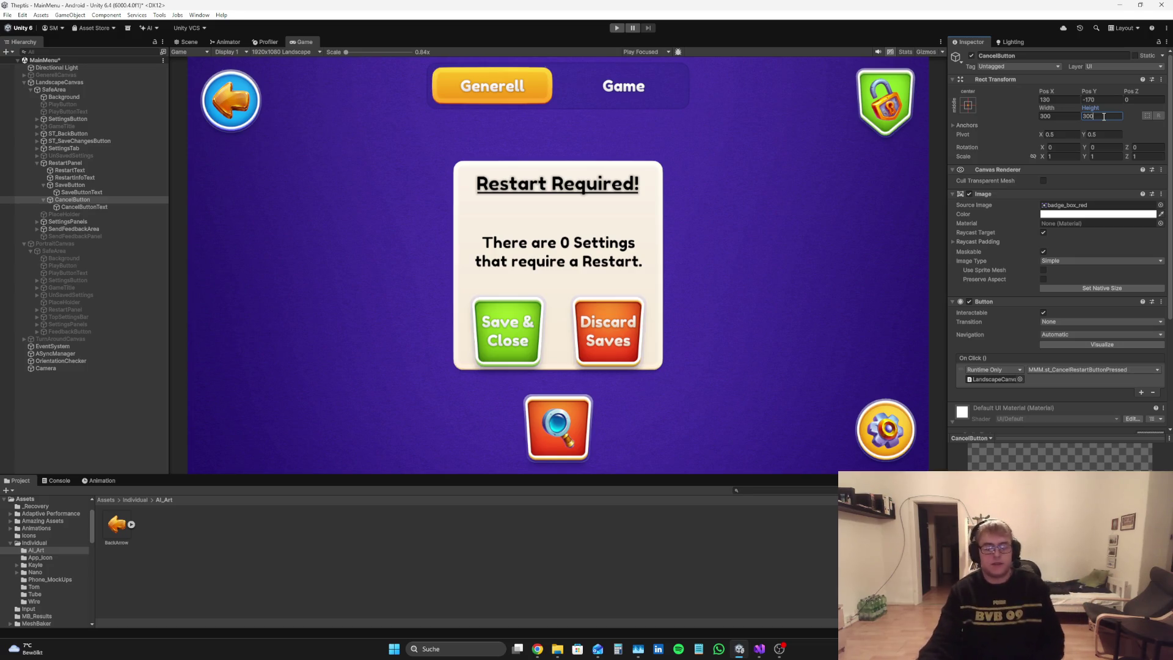
Step: Raise the Save & Close button to position -130, -144.1, then view GameManager.cs in Visual Studio
{"action": "left_click", "coordinate": [69, 185]}
{"action": "left_click_drag", "start_coordinate": [1046, 92], "coordinate": [1120, 70]}
{"action": "key", "text": "ctrl+z"}
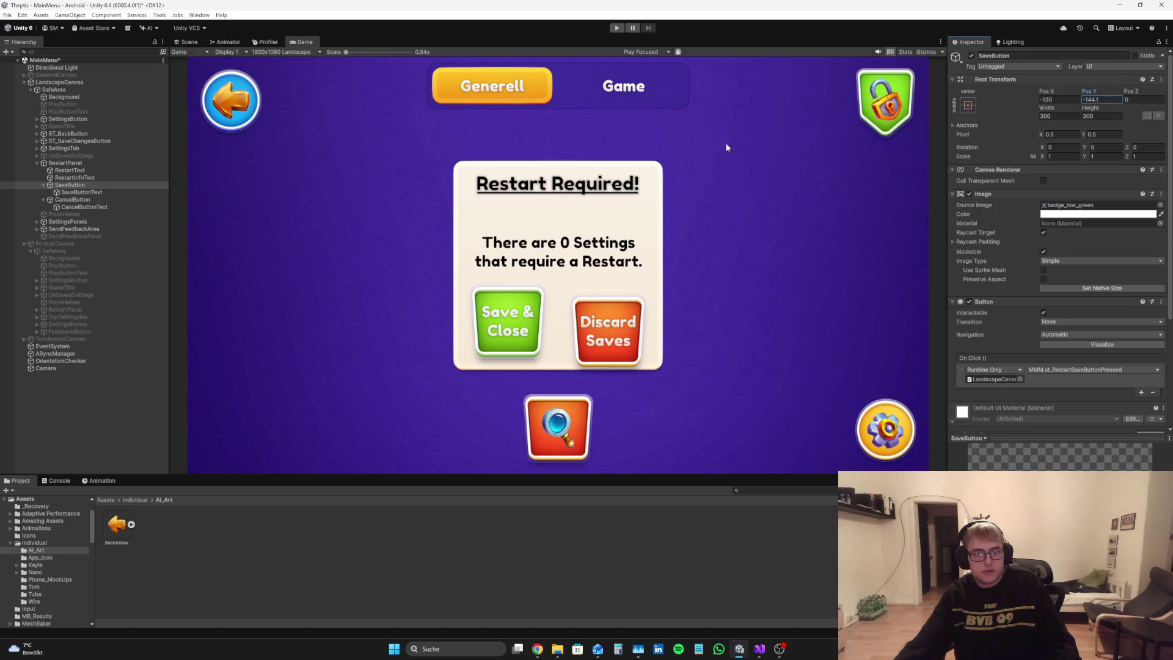
{"action": "left_click", "coordinate": [760, 652]}
{"action": "left_click", "coordinate": [255, 37]}
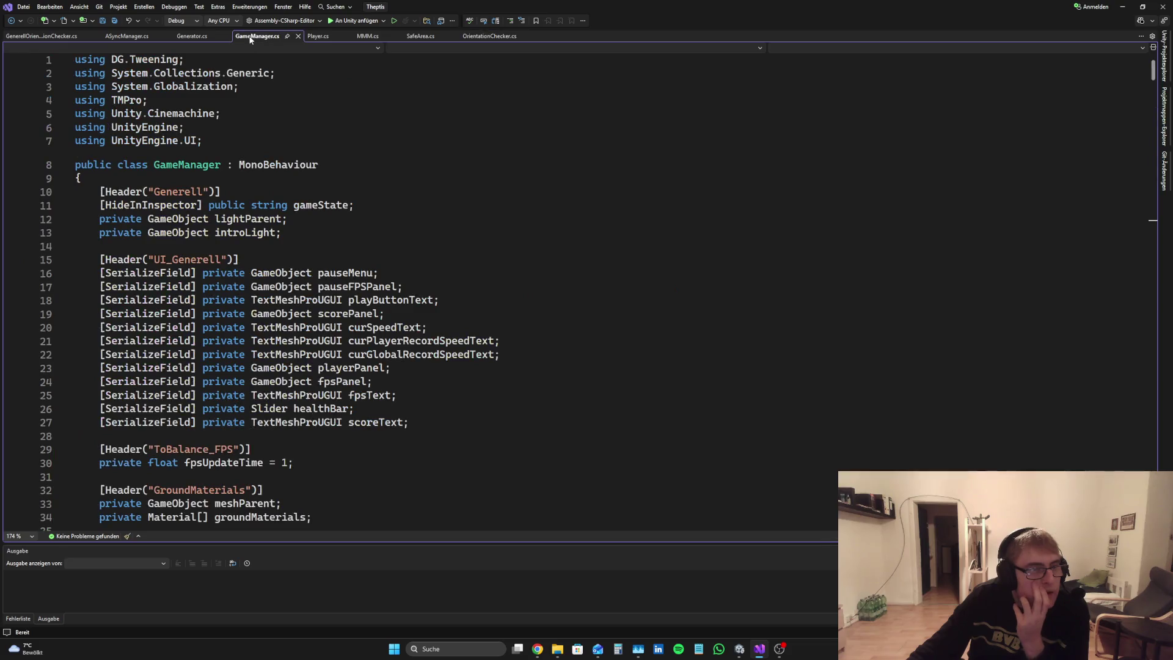
Step: Close GameManager.cs and scroll MMM.cs to setRestartPanelInfoText and st_RestartSaveButtonPressed
{"action": "left_click", "coordinate": [297, 37]}
{"action": "left_click", "coordinate": [297, 38]}
{"action": "scroll", "coordinate": [528, 233], "scroll_direction": "down", "scroll_amount": 4}
{"action": "scroll", "coordinate": [528, 232], "scroll_direction": "down", "scroll_amount": 20}
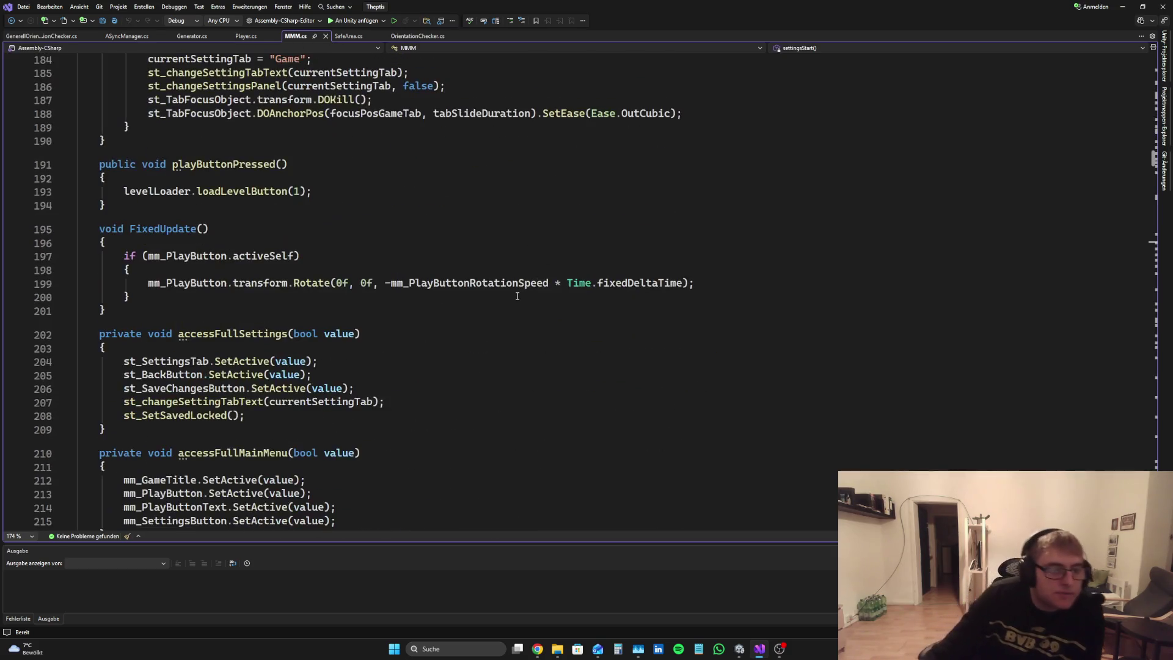
{"action": "scroll", "coordinate": [1153, 183], "scroll_direction": "down", "scroll_amount": 20}
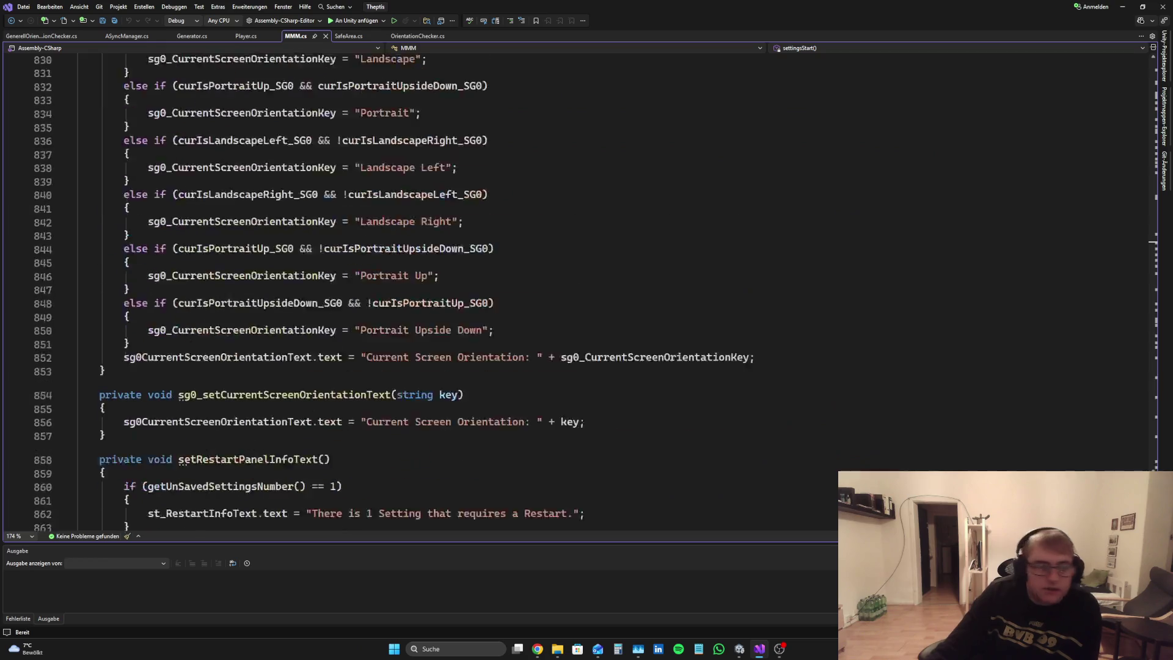
{"action": "scroll", "coordinate": [428, 287], "scroll_direction": "up", "scroll_amount": 10}
{"action": "scroll", "coordinate": [427, 288], "scroll_direction": "down", "scroll_amount": 6}
{"action": "scroll", "coordinate": [428, 287], "scroll_direction": "up", "scroll_amount": 9}
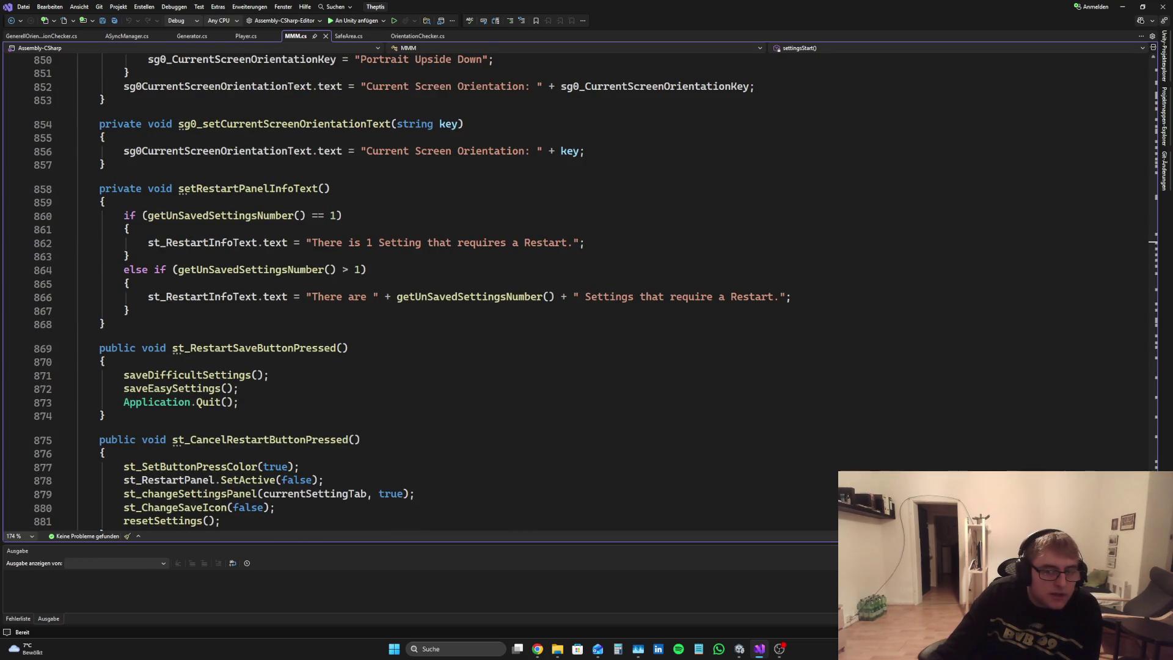
{"action": "scroll", "coordinate": [304, 309], "scroll_direction": "up", "scroll_amount": 3}
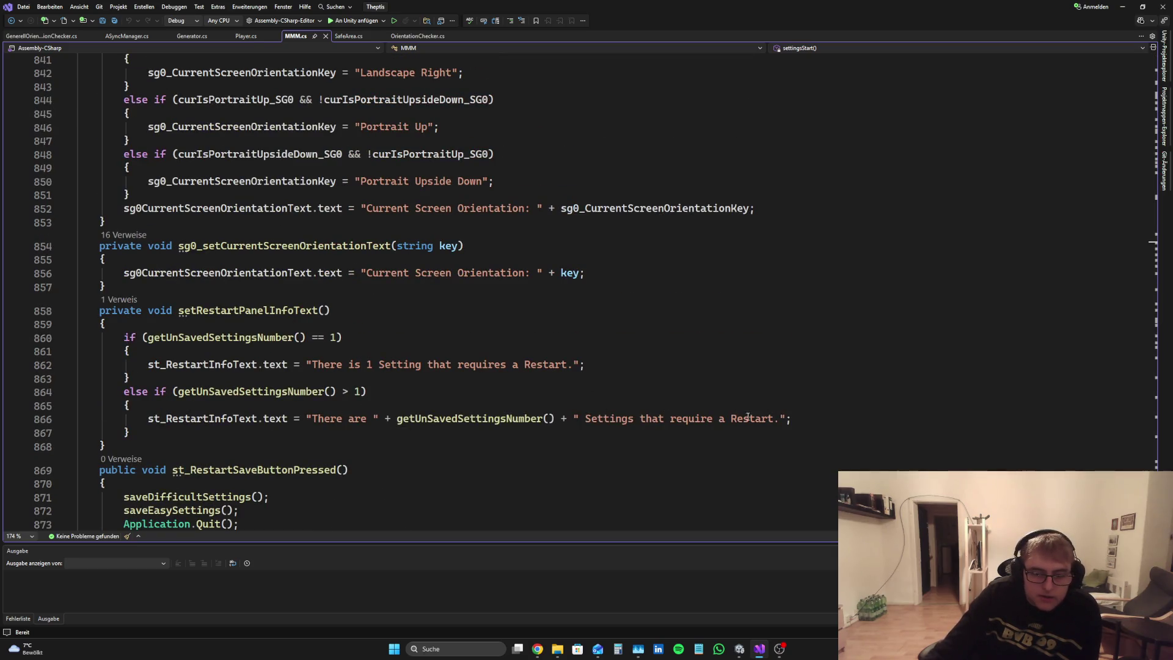
Step: Insert the upscaled paper-plane Telegram icon from Image Upscaler into the Canva design
{"action": "left_click", "coordinate": [542, 652]}
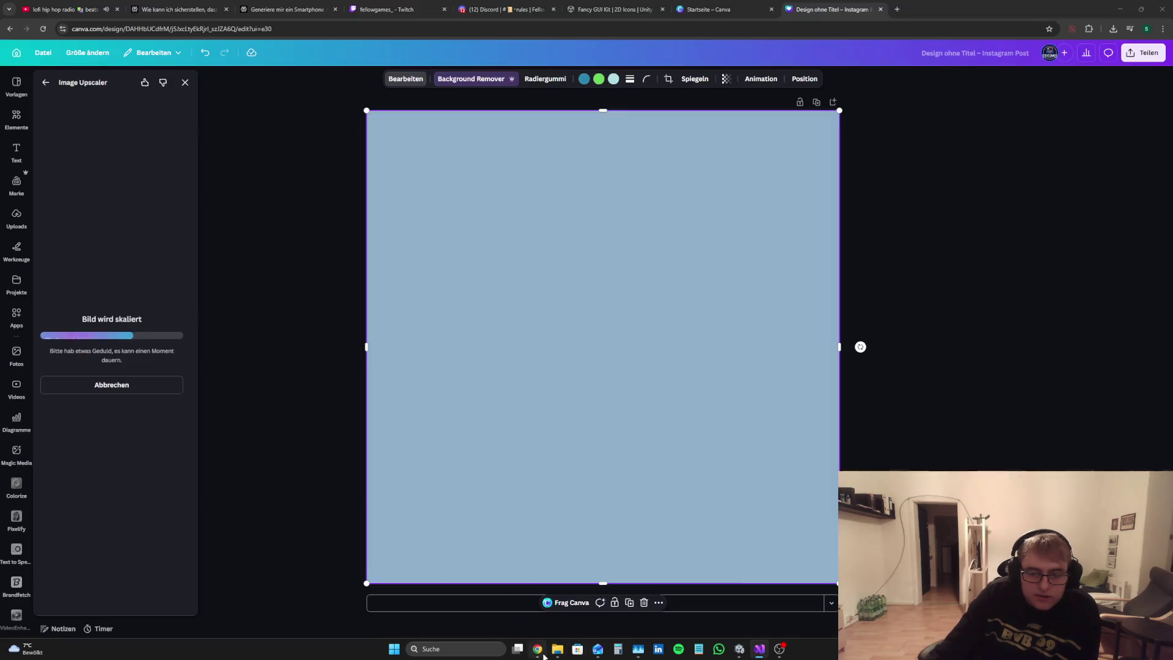
{"action": "mouse_move", "coordinate": [751, 651]}
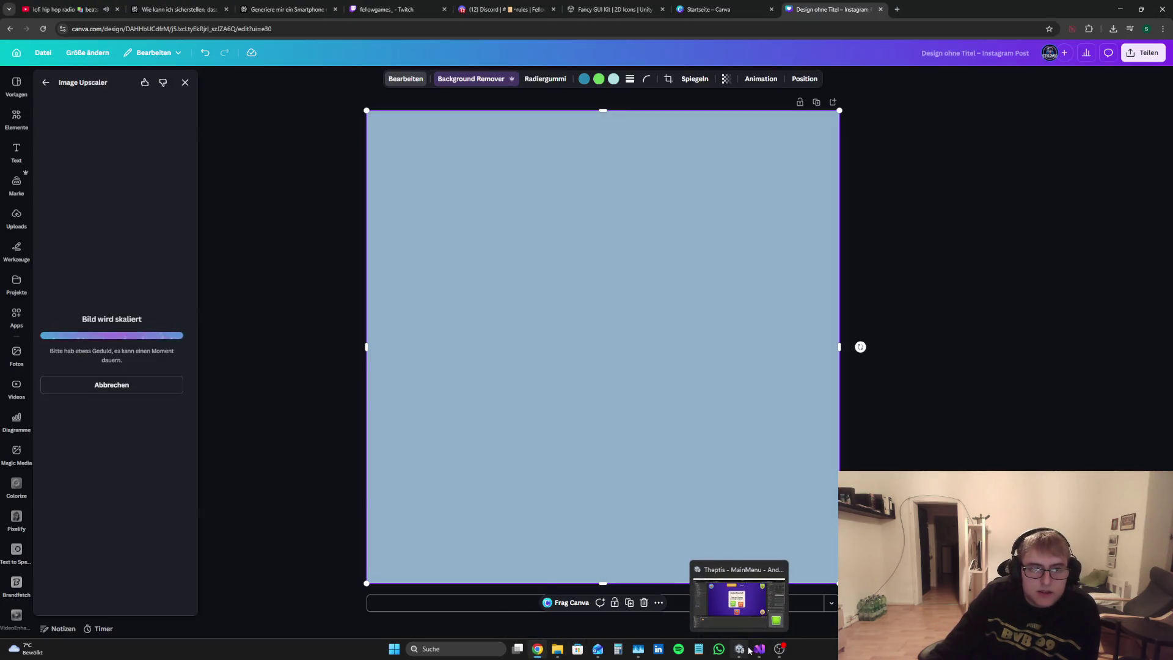
{"action": "left_click", "coordinate": [135, 272]}
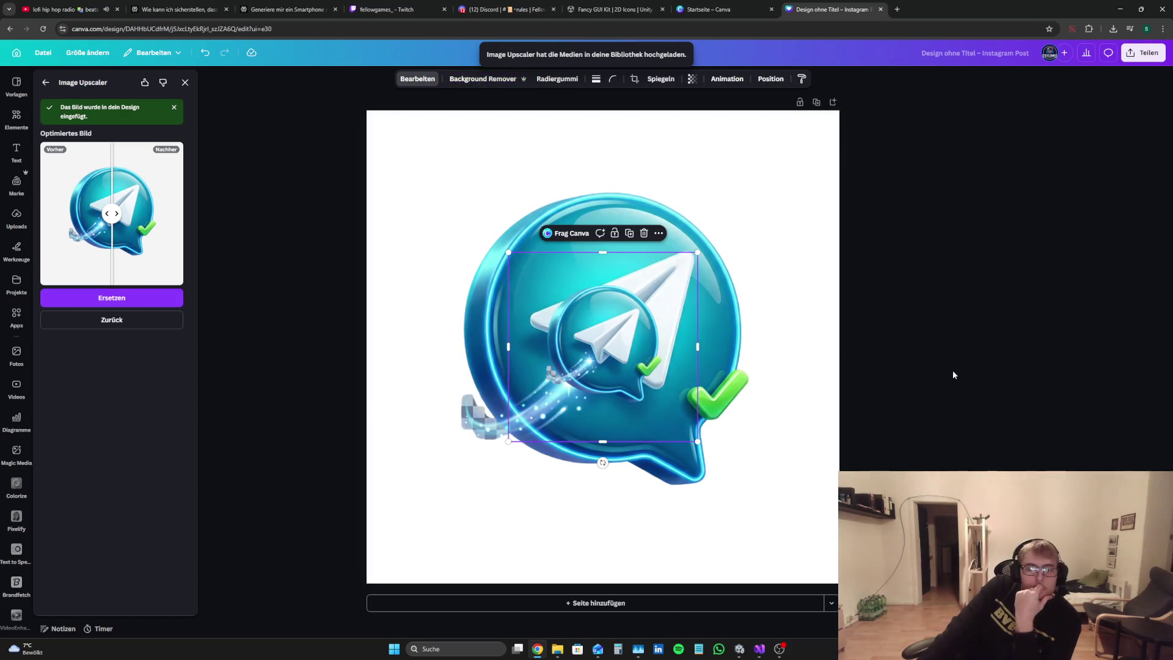
Step: Delete the large Telegram image and enlarge the small icon to fill the page
{"action": "left_click", "coordinate": [952, 366]}
{"action": "mouse_move", "coordinate": [626, 355]}
{"action": "left_mouse_down"}
{"action": "mouse_move", "coordinate": [848, 396]}
{"action": "mouse_move", "coordinate": [573, 211]}
{"action": "mouse_move", "coordinate": [480, 194]}
{"action": "mouse_move", "coordinate": [485, 206]}
{"action": "left_mouse_up"}
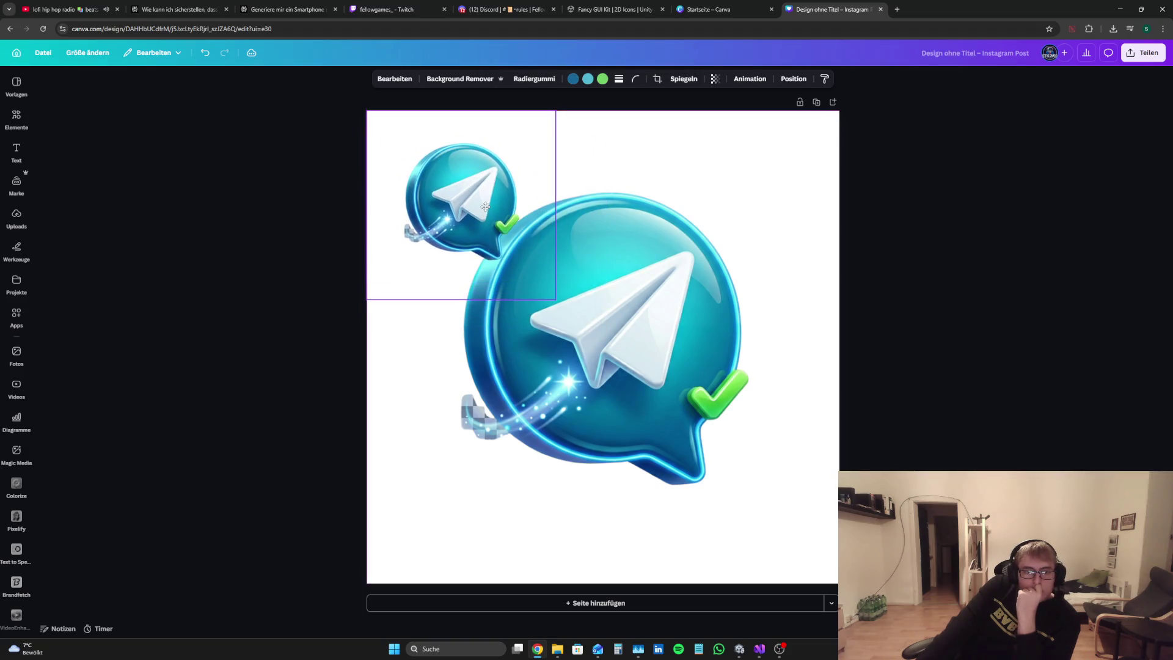
{"action": "left_click", "coordinate": [611, 397]}
{"action": "left_click", "coordinate": [644, 603]}
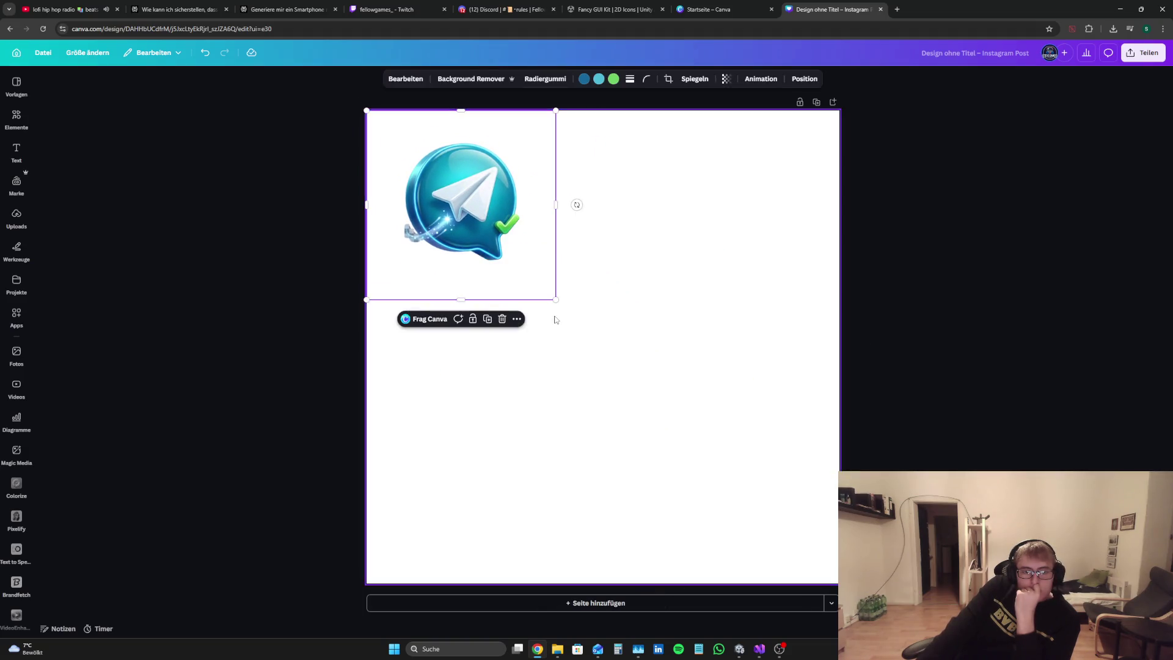
{"action": "left_click_drag", "start_coordinate": [556, 300], "coordinate": [839, 583]}
{"action": "left_click", "coordinate": [874, 430]}
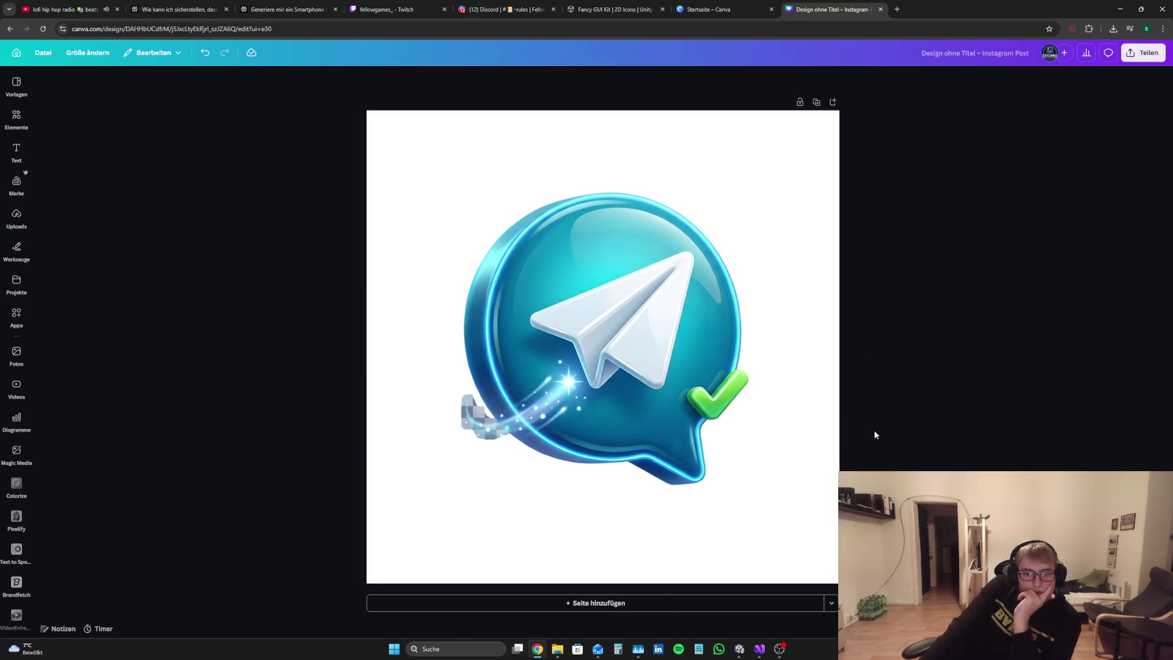
Step: Select the Telegram icon and bring up its Bearbeiten image editing tools
{"action": "left_click", "coordinate": [564, 369]}
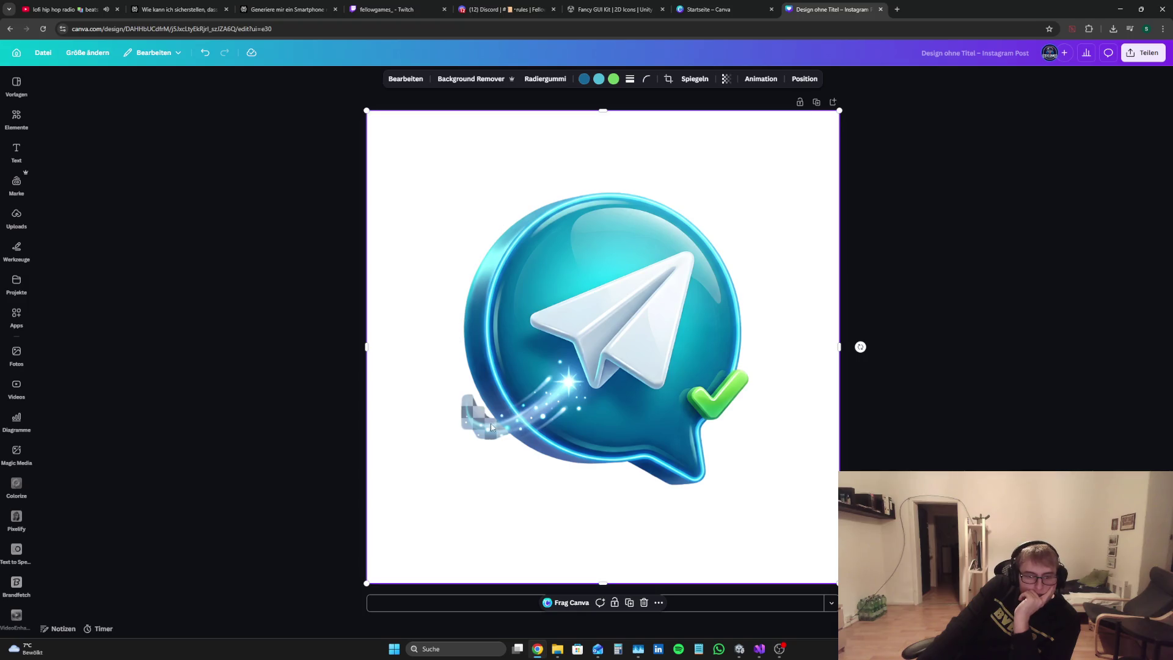
{"action": "scroll", "coordinate": [478, 437], "scroll_direction": "up", "scroll_amount": 5, "text": "ctrl"}
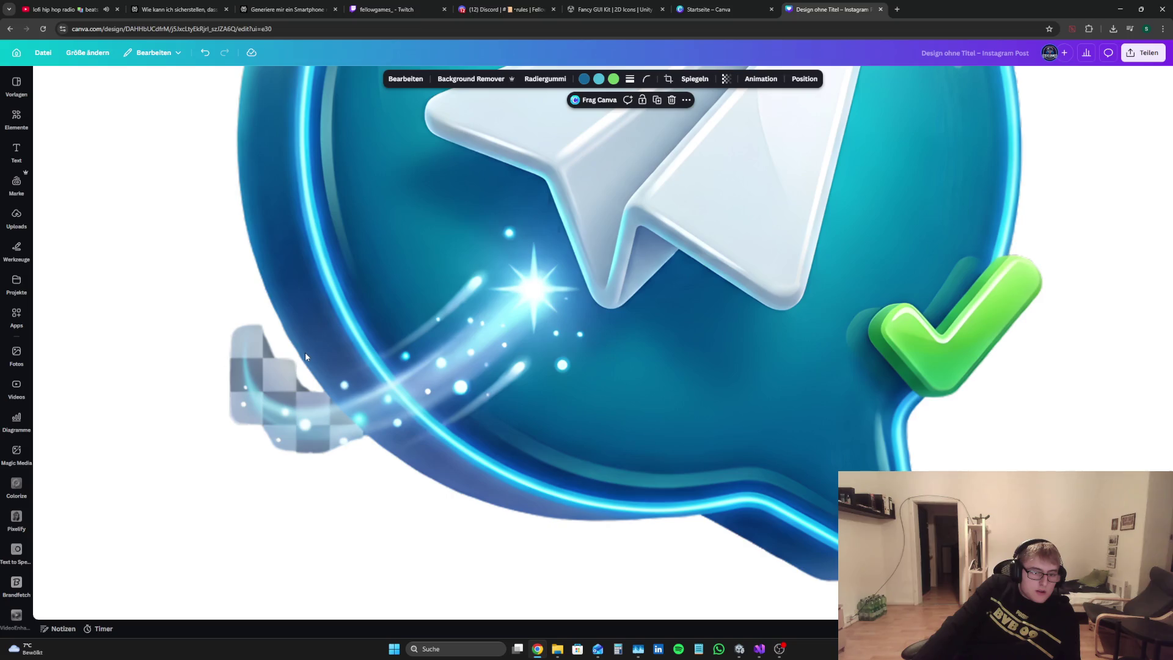
{"action": "scroll", "coordinate": [306, 352], "scroll_direction": "down", "scroll_amount": 5, "text": "ctrl"}
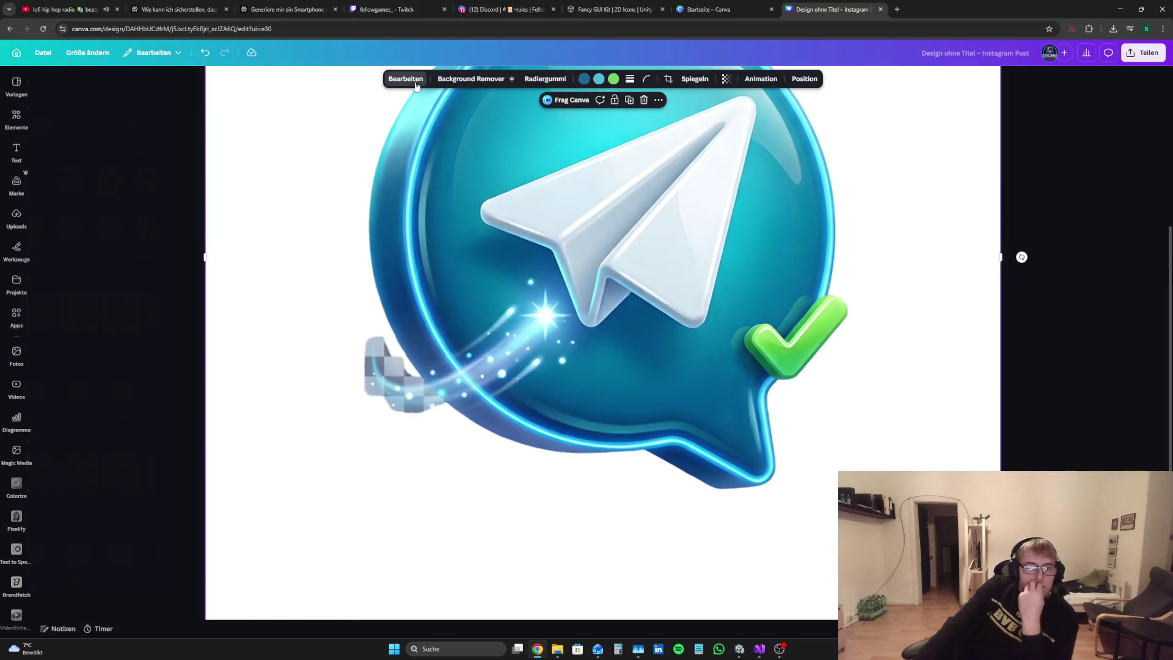
{"action": "left_click", "coordinate": [418, 79]}
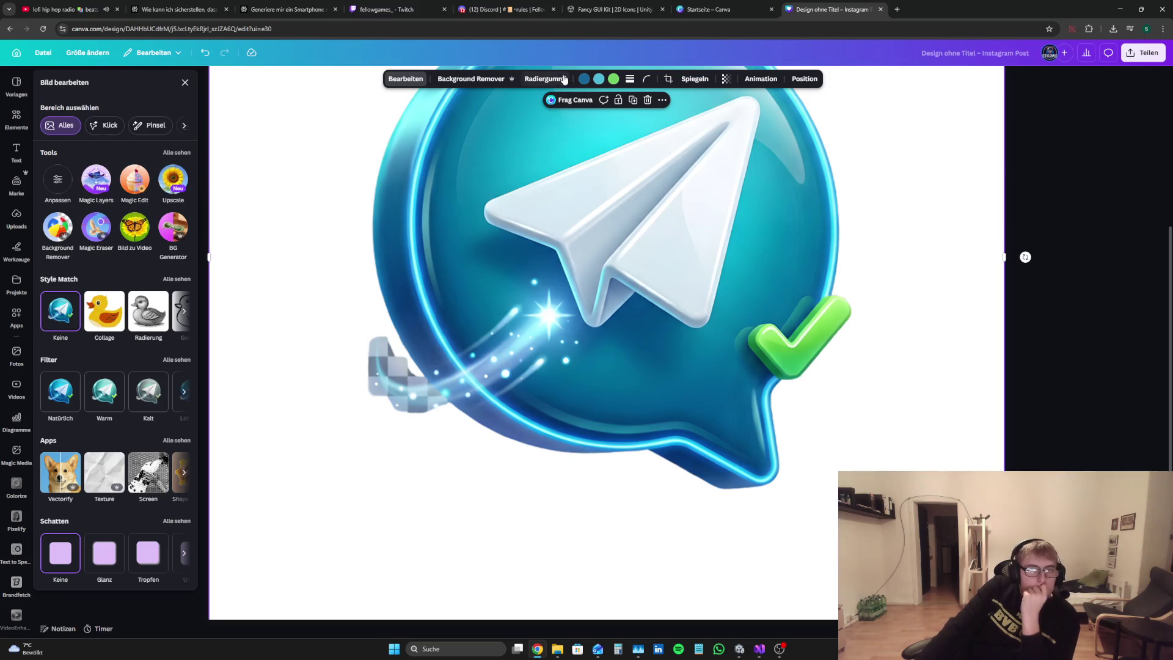
Step: Use Magic Eraser with brush size 16 to paint over and erase the lower-left pixelated fragment
{"action": "left_click", "coordinate": [556, 80]}
{"action": "left_click", "coordinate": [547, 103]}
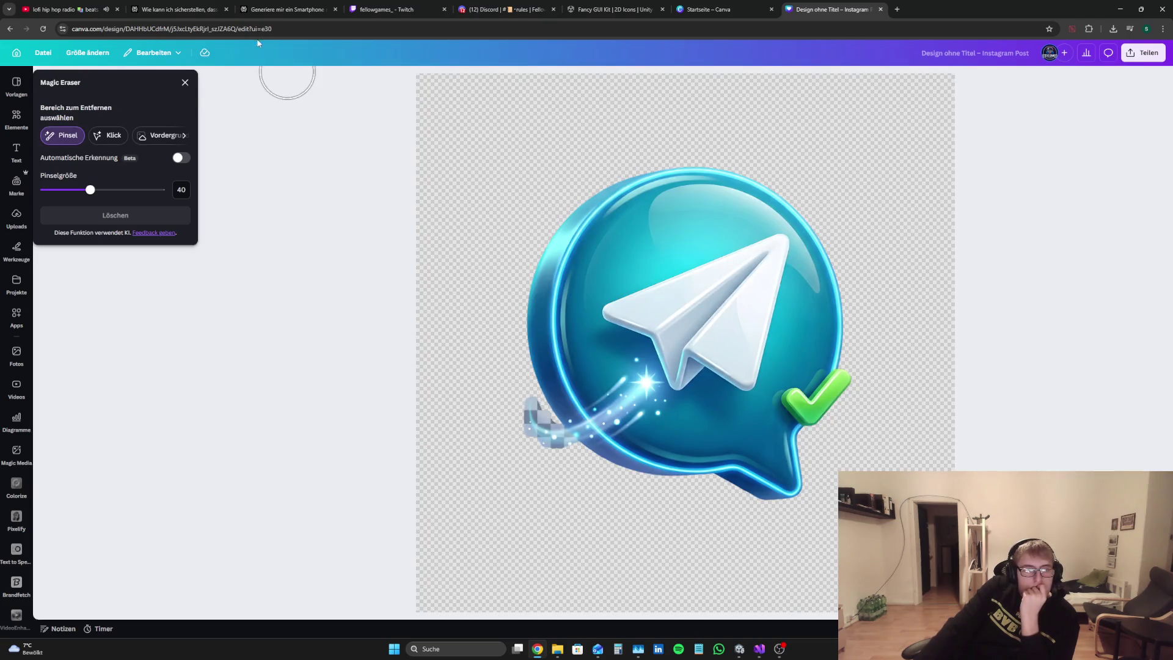
{"action": "left_click", "coordinate": [110, 135]}
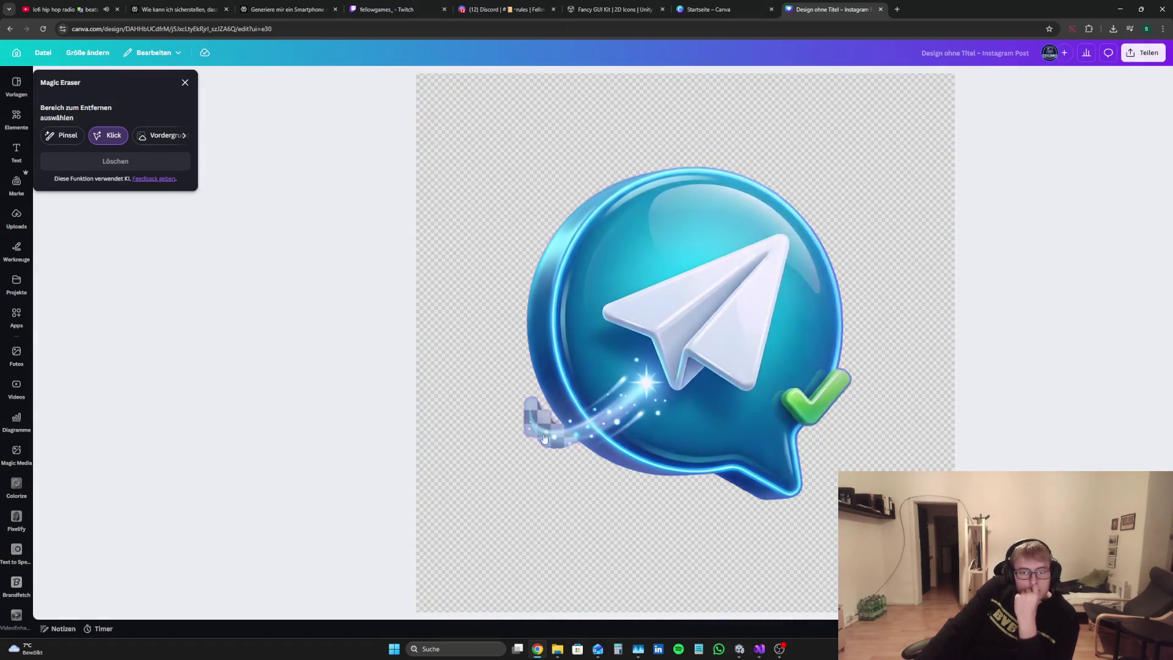
{"action": "left_click", "coordinate": [549, 442]}
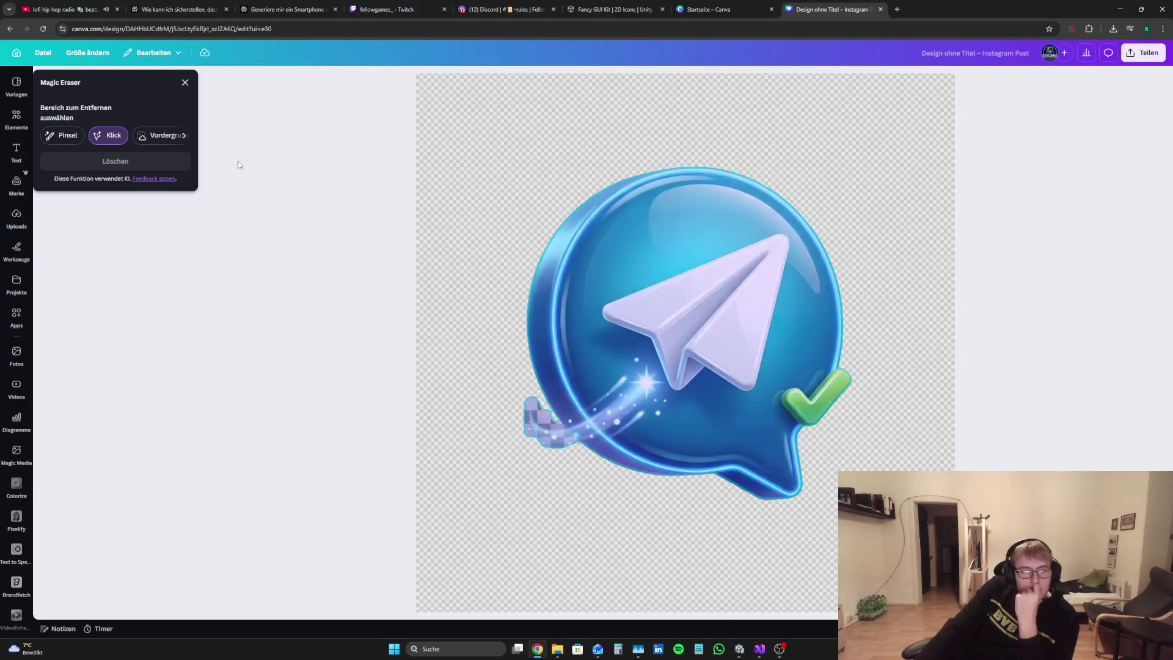
{"action": "left_click", "coordinate": [62, 135]}
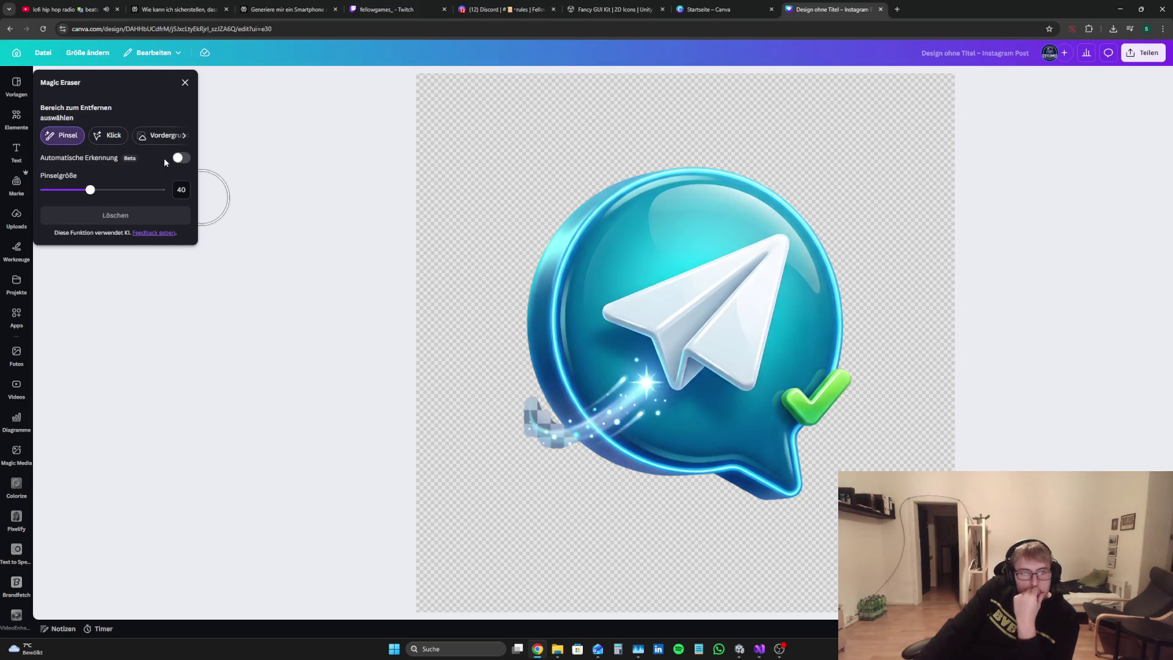
{"action": "left_click_drag", "start_coordinate": [90, 189], "coordinate": [62, 190]}
{"action": "mouse_move", "coordinate": [516, 401]}
{"action": "left_mouse_down"}
{"action": "mouse_move", "coordinate": [540, 446]}
{"action": "mouse_move", "coordinate": [555, 438]}
{"action": "mouse_move", "coordinate": [529, 407]}
{"action": "mouse_move", "coordinate": [563, 453]}
{"action": "mouse_move", "coordinate": [538, 426]}
{"action": "left_mouse_up"}
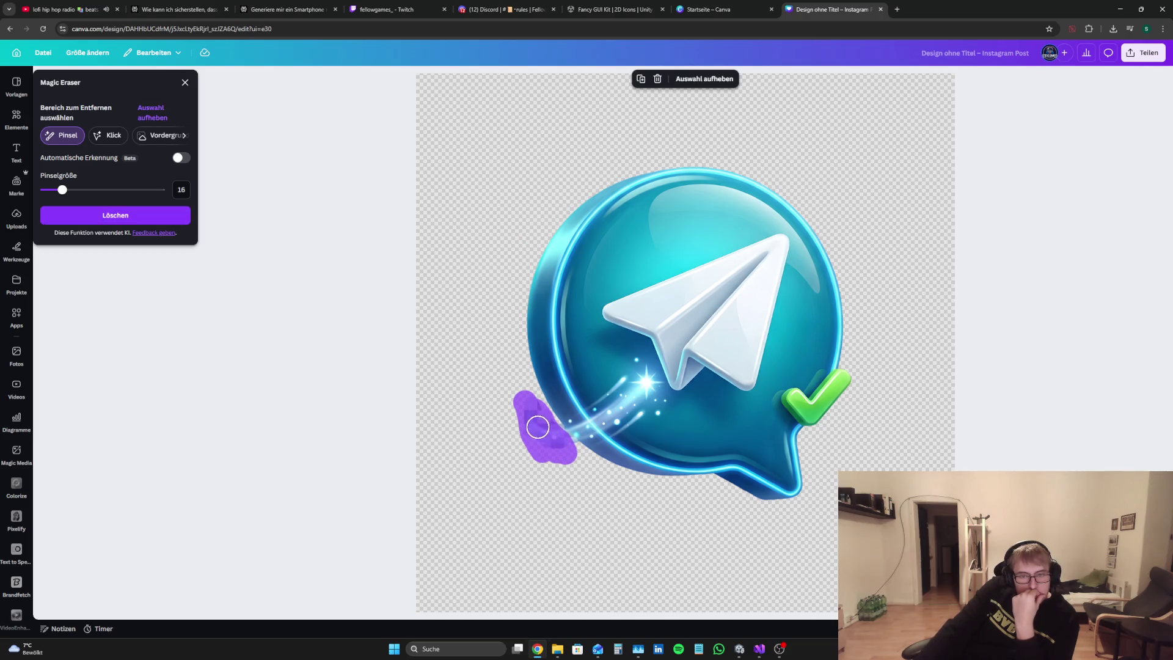
{"action": "left_click", "coordinate": [156, 217]}
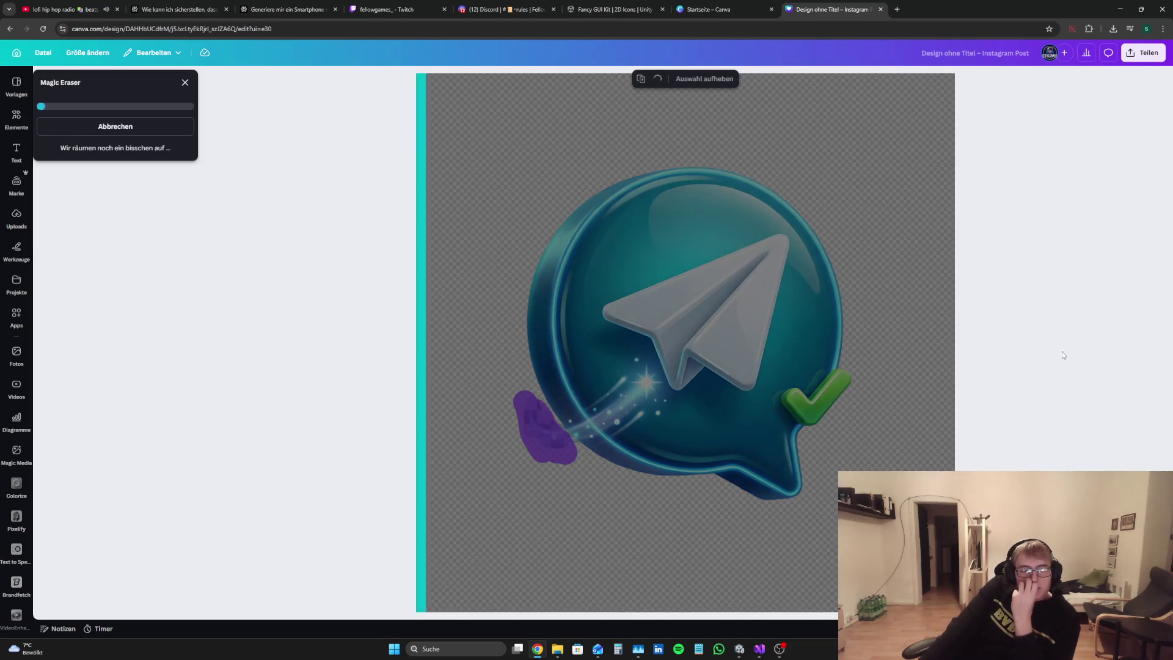
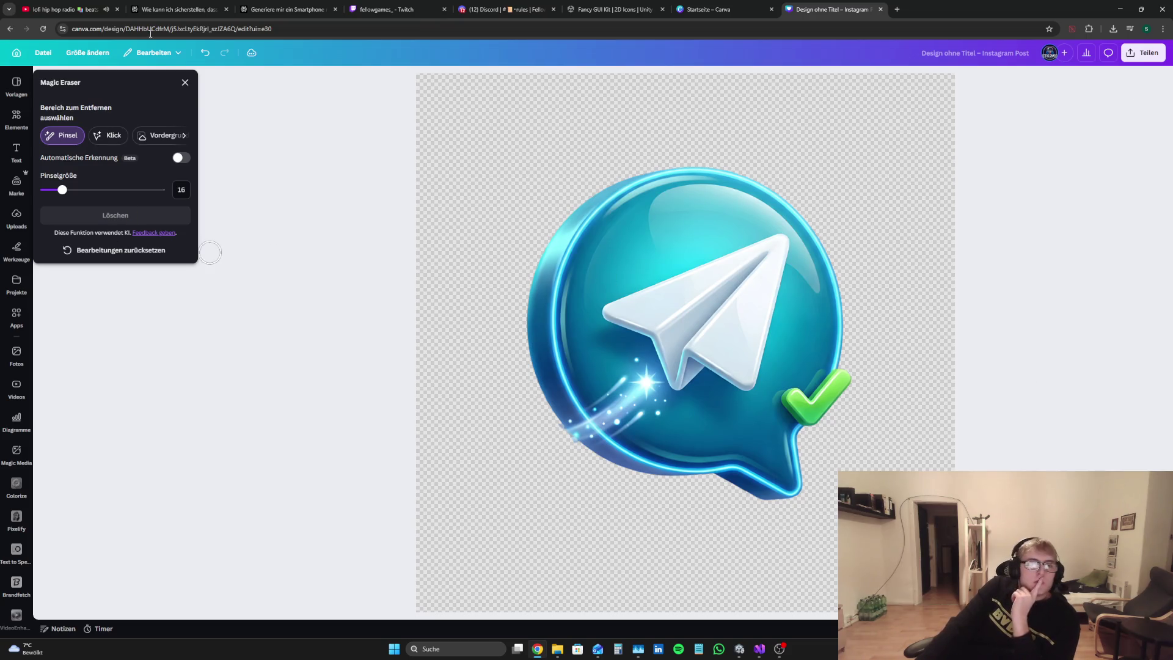
Step: Close Canva's Magic Eraser panel and go to the Perplexity chat showing the paper-plane icon
{"action": "left_click", "coordinate": [184, 82]}
{"action": "left_click", "coordinate": [611, 10]}
{"action": "left_click", "coordinate": [287, 9]}
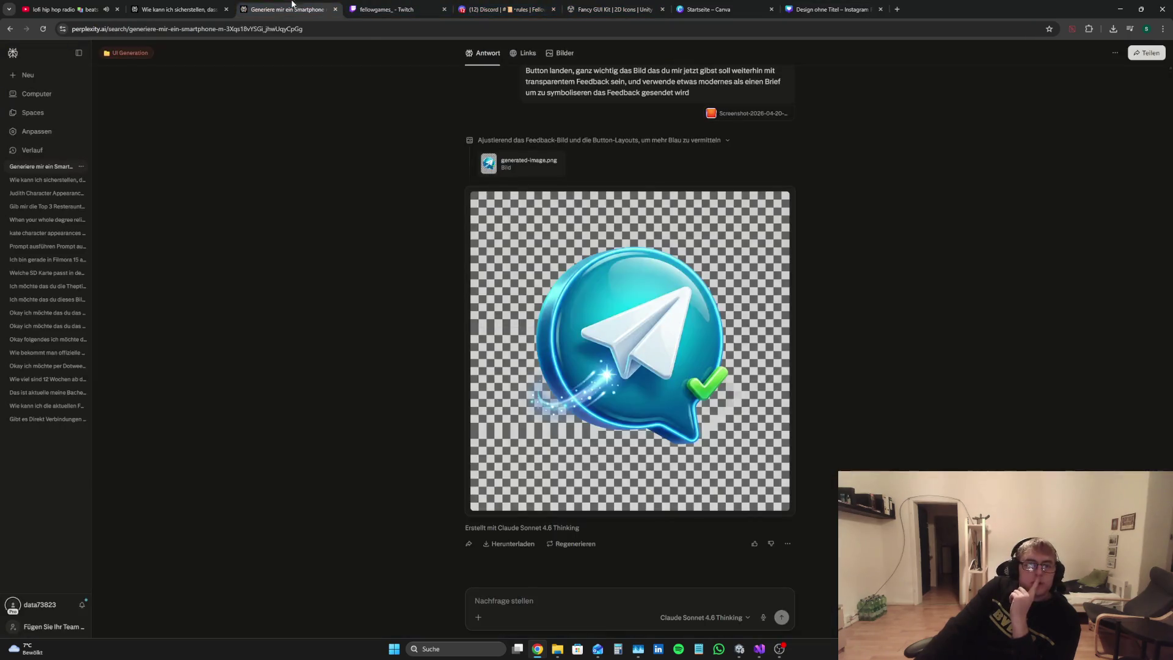
Step: Send generated-image (32) to Perplexity asking to remove the green check and star trail, then return to Unity
{"action": "left_click", "coordinate": [1113, 29]}
{"action": "mouse_move", "coordinate": [1037, 71]}
{"action": "left_mouse_down"}
{"action": "mouse_move", "coordinate": [799, 335]}
{"action": "mouse_move", "coordinate": [589, 597]}
{"action": "mouse_move", "coordinate": [598, 600]}
{"action": "left_mouse_up"}
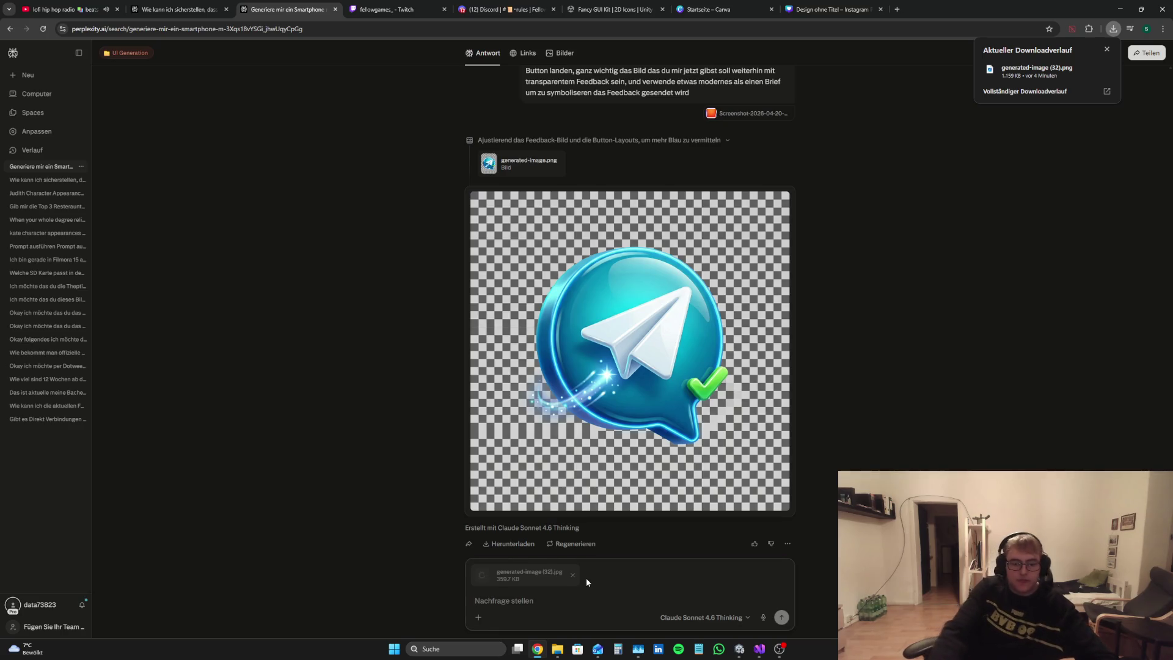
{"action": "type", "text": "Entferne"}
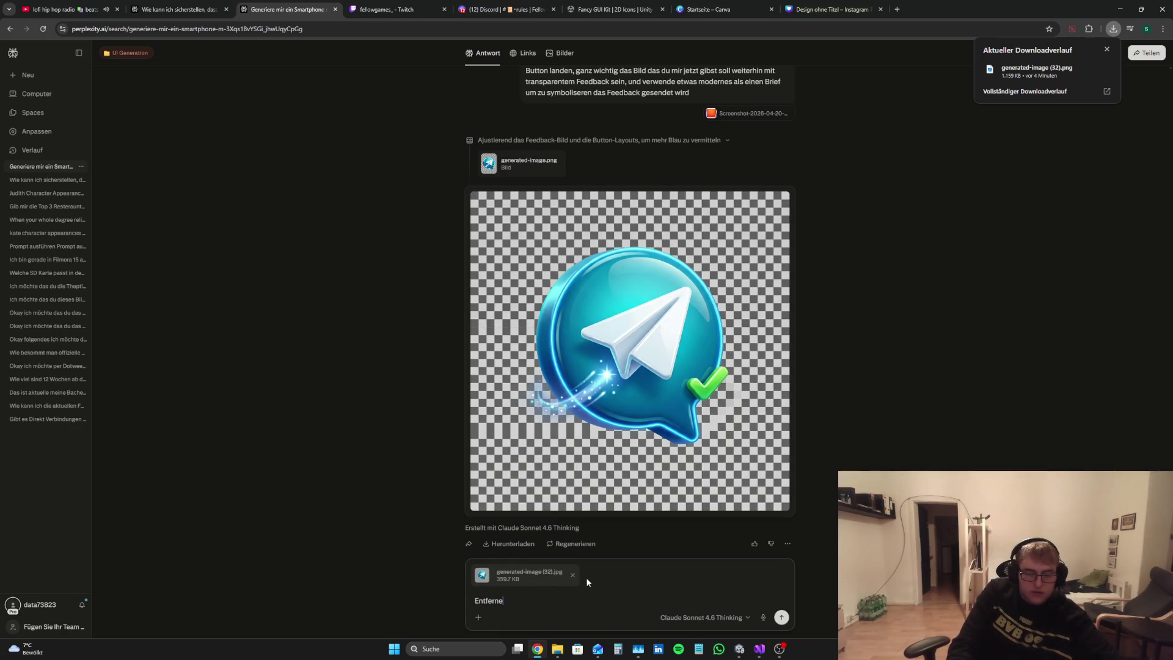
{"action": "type", "text": " aus diesem Bild, den grünen Hacken"}
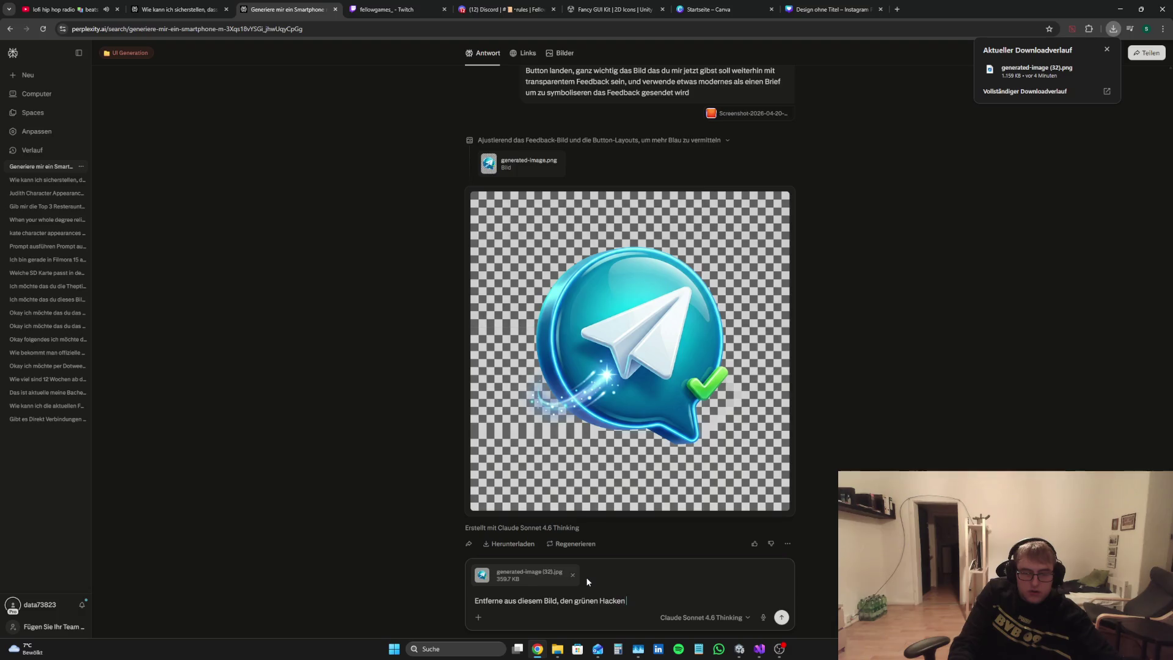
{"action": "type", "text": ", sowie die"}
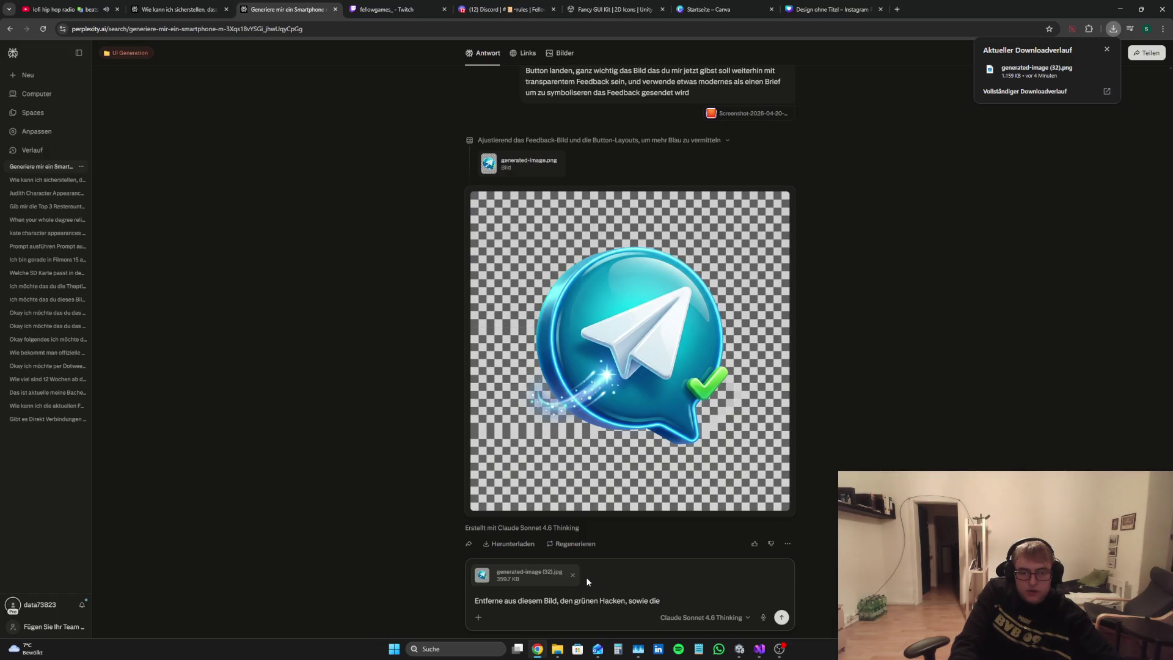
{"action": "type", "text": "Sternen Trail,"}
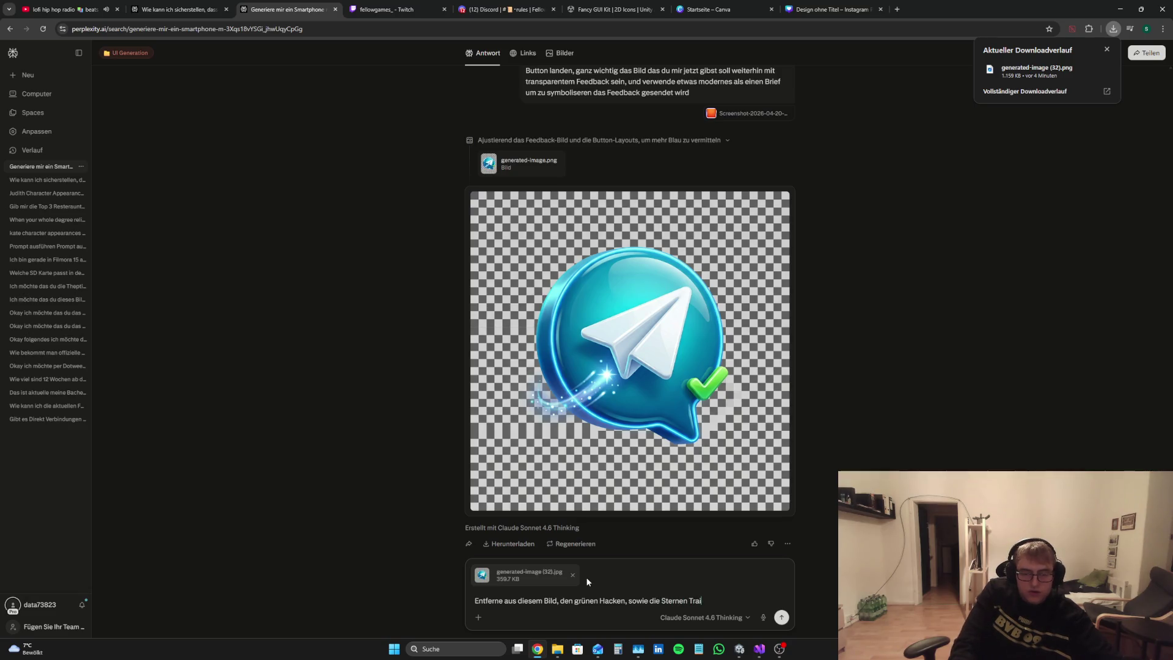
{"action": "type", "text": " de"}
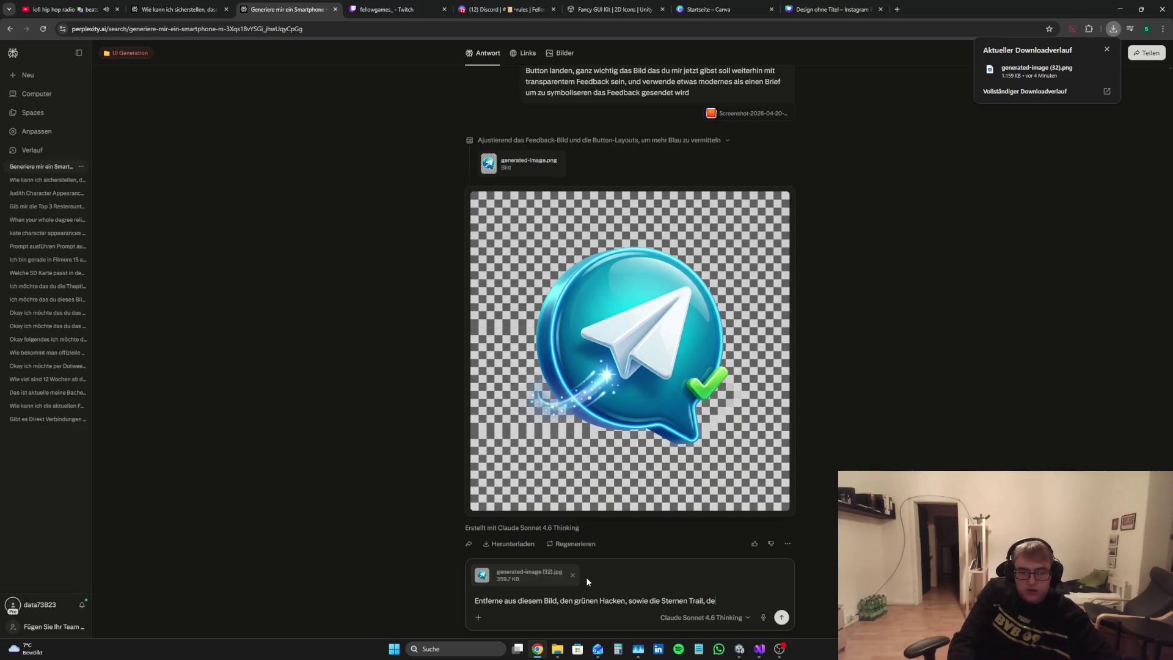
{"action": "type", "text": "r Rest ist sehr sehr g"}
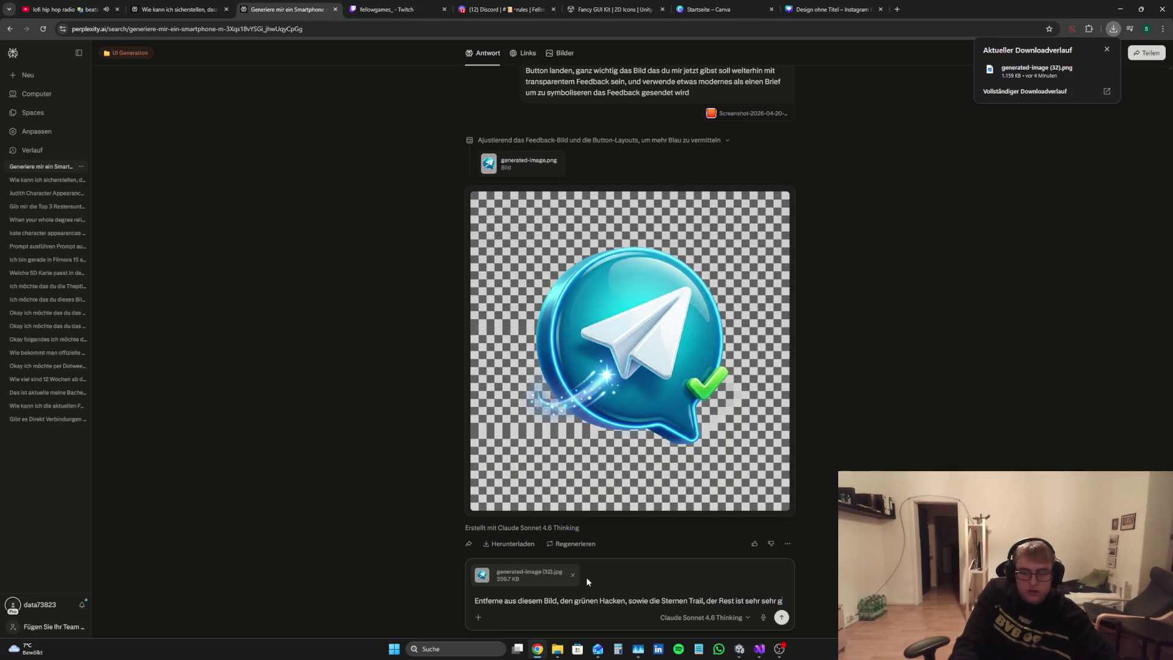
{"action": "key", "text": "Return"}
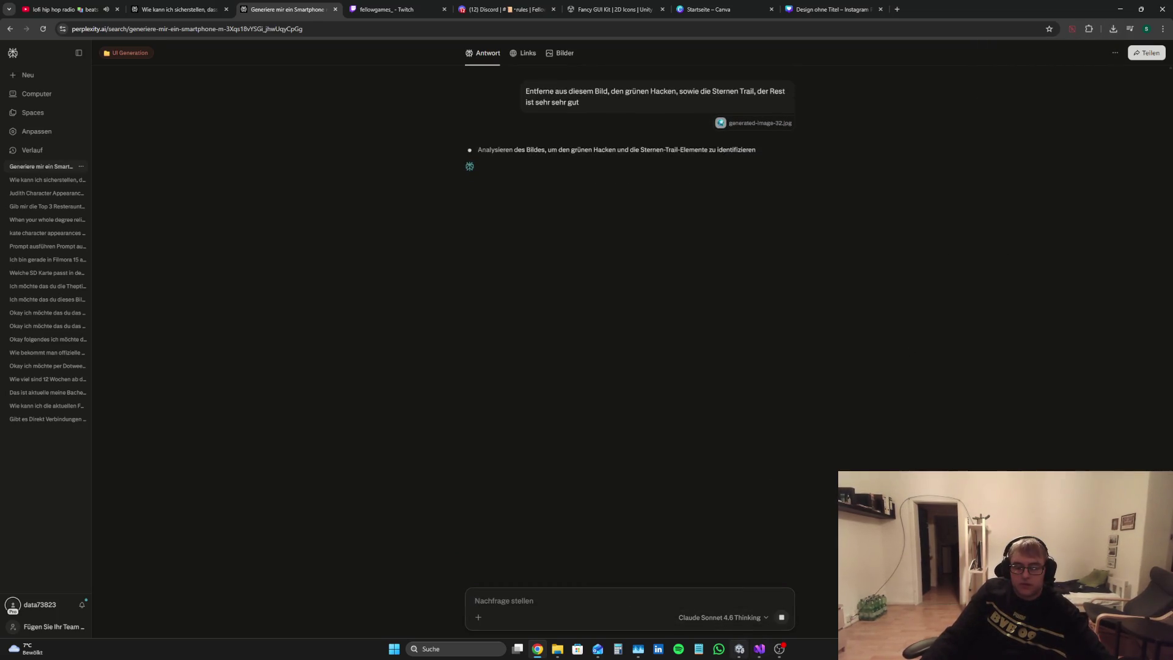
{"action": "left_click", "coordinate": [741, 650]}
{"action": "left_click", "coordinate": [94, 200]}
Step: Set the Pos Y of both CancelButton and SaveButton to -140
{"action": "left_click", "coordinate": [1097, 88]}
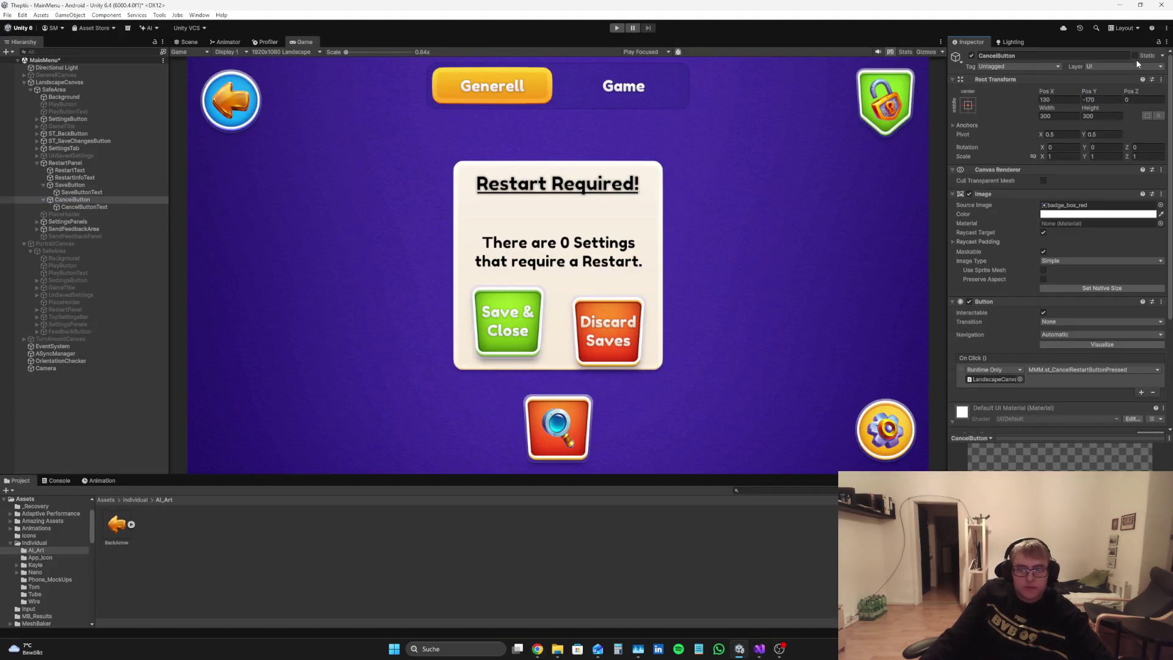
{"action": "left_click_drag", "start_coordinate": [1090, 91], "coordinate": [1117, 78]}
{"action": "type", "text": "-140"}
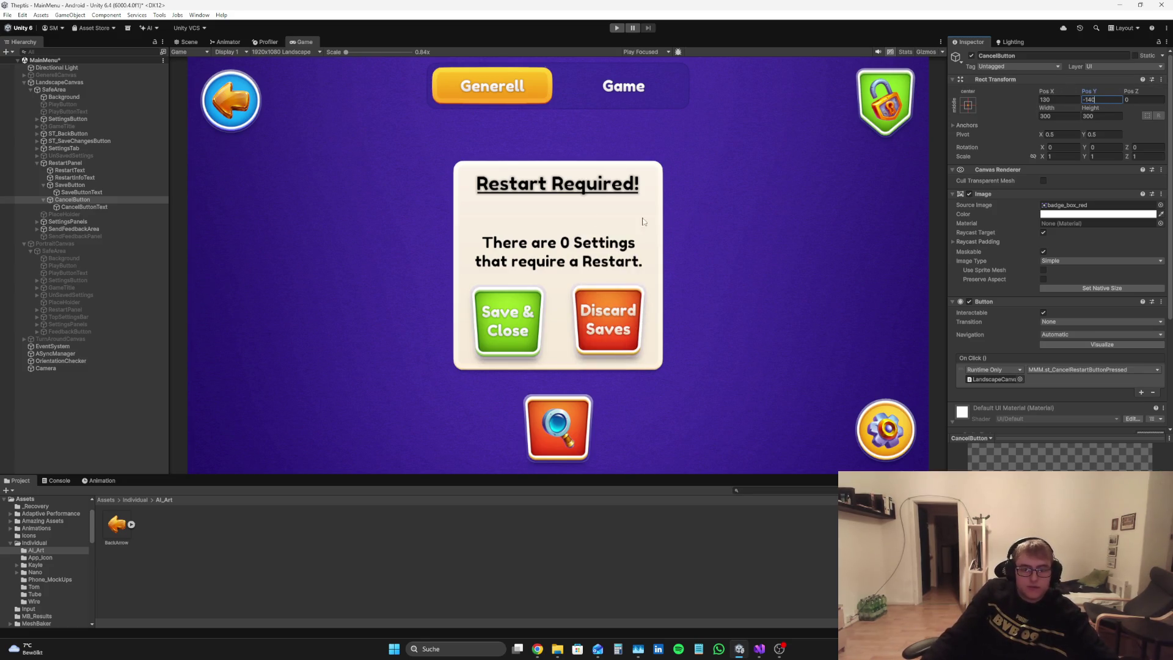
{"action": "left_click", "coordinate": [116, 184]}
{"action": "left_click", "coordinate": [1083, 95]}
{"action": "type", "text": "-140"}
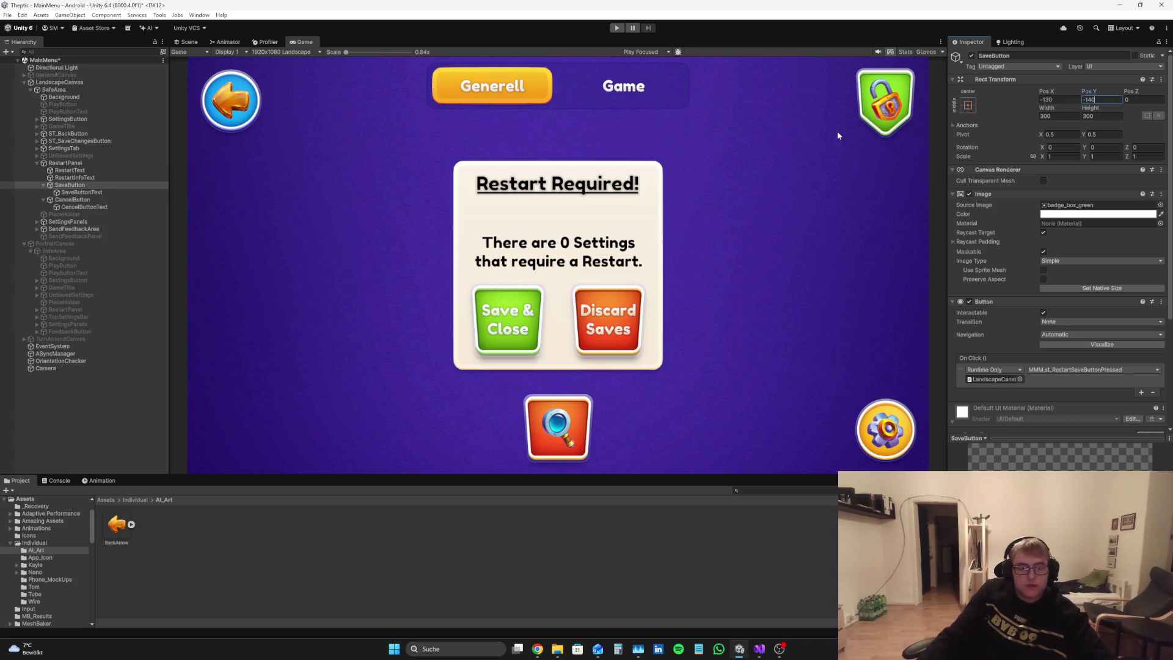
Step: Inspect the restart panel in the Scene view
{"action": "left_click", "coordinate": [189, 41]}
{"action": "scroll", "coordinate": [668, 287], "scroll_direction": "up", "scroll_amount": 3}
{"action": "mouse_move", "coordinate": [668, 284]}
{"action": "left_mouse_down"}
{"action": "mouse_move", "coordinate": [736, 244]}
{"action": "mouse_move", "coordinate": [723, 281]}
{"action": "mouse_move", "coordinate": [657, 243]}
{"action": "left_mouse_up"}
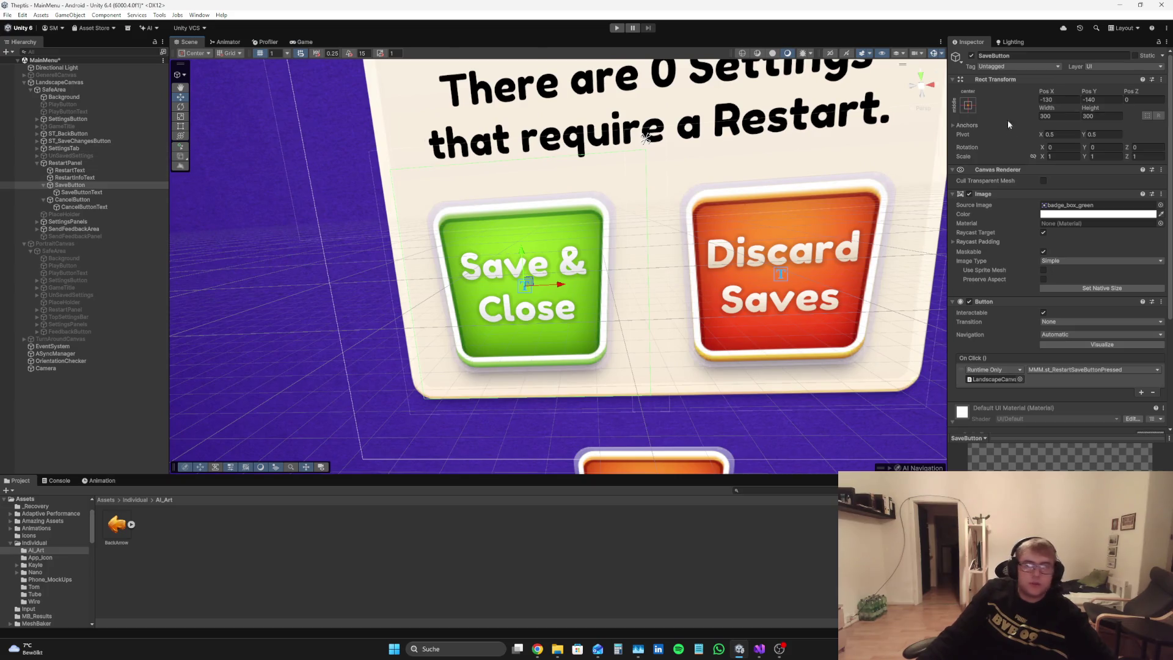
Step: Expand SaveButton's Raycast Padding and set its Left padding to 45
{"action": "scroll", "coordinate": [1035, 242], "scroll_direction": "down", "scroll_amount": 1}
{"action": "left_click", "coordinate": [982, 219]}
{"action": "left_click_drag", "start_coordinate": [1037, 226], "coordinate": [1056, 229]}
{"action": "left_click", "coordinate": [1066, 226]}
{"action": "key", "text": "BackSpace"}
{"action": "type", "text": "5"}
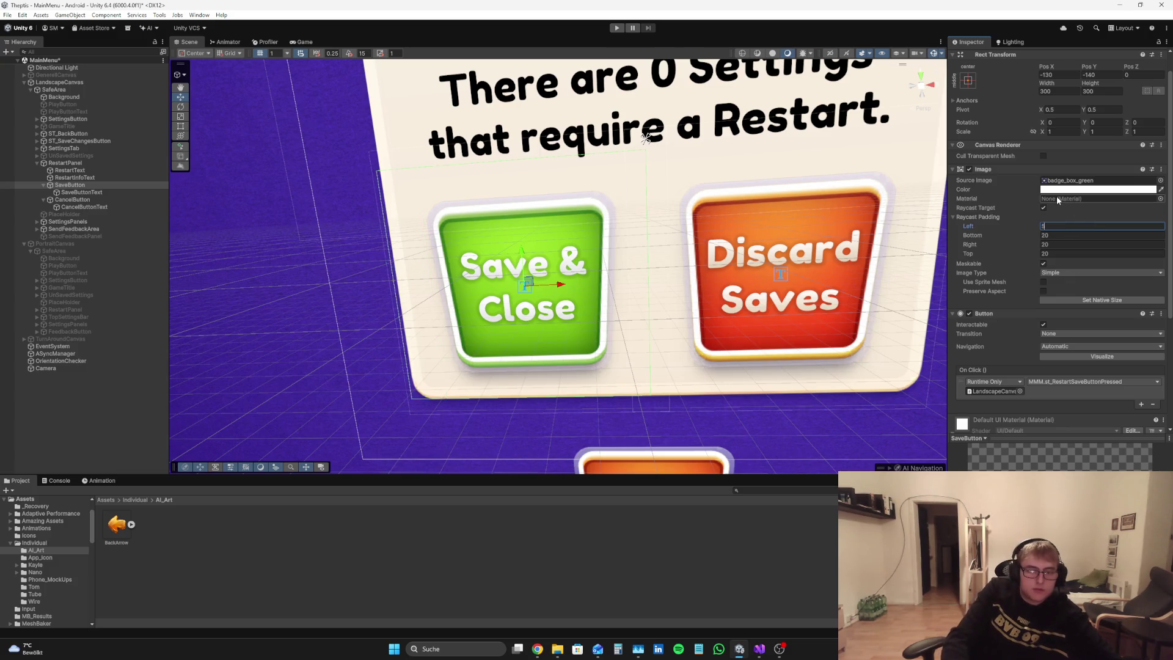
{"action": "key", "text": "BackSpace"}
{"action": "type", "text": "45"}
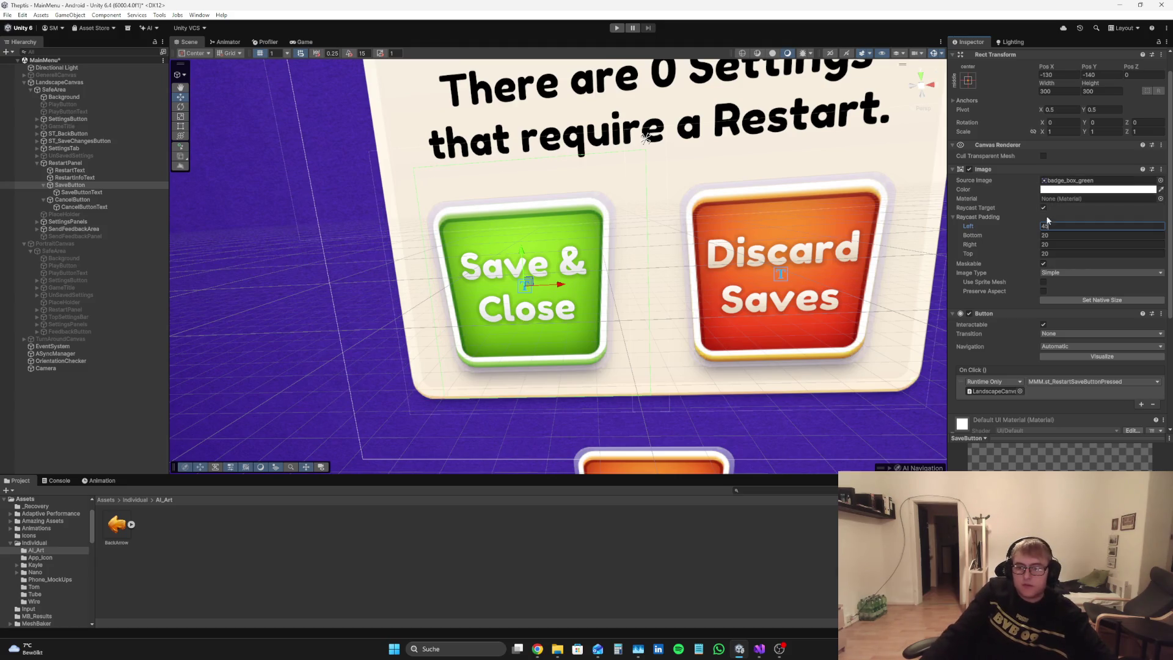
Step: Set SaveButton's Right, Bottom and Top raycast padding to 45
{"action": "left_click", "coordinate": [1057, 244]}
{"action": "key", "text": "BackSpace"}
{"action": "type", "text": "45"}
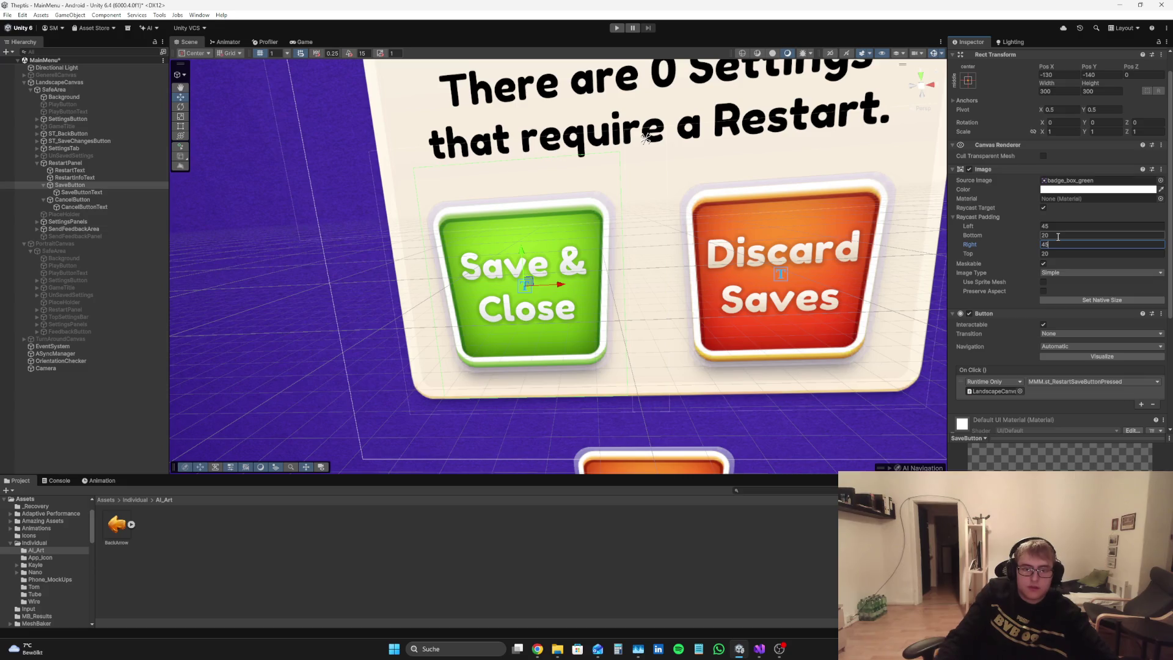
{"action": "left_click", "coordinate": [1058, 235]}
{"action": "type", "text": "47,7"}
{"action": "key", "text": "BackSpace"}
{"action": "key", "text": "BackSpace"}
{"action": "key", "text": "BackSpace"}
{"action": "type", "text": "44.6"}
{"action": "key", "text": "Return"}
{"action": "left_click", "coordinate": [1049, 255]}
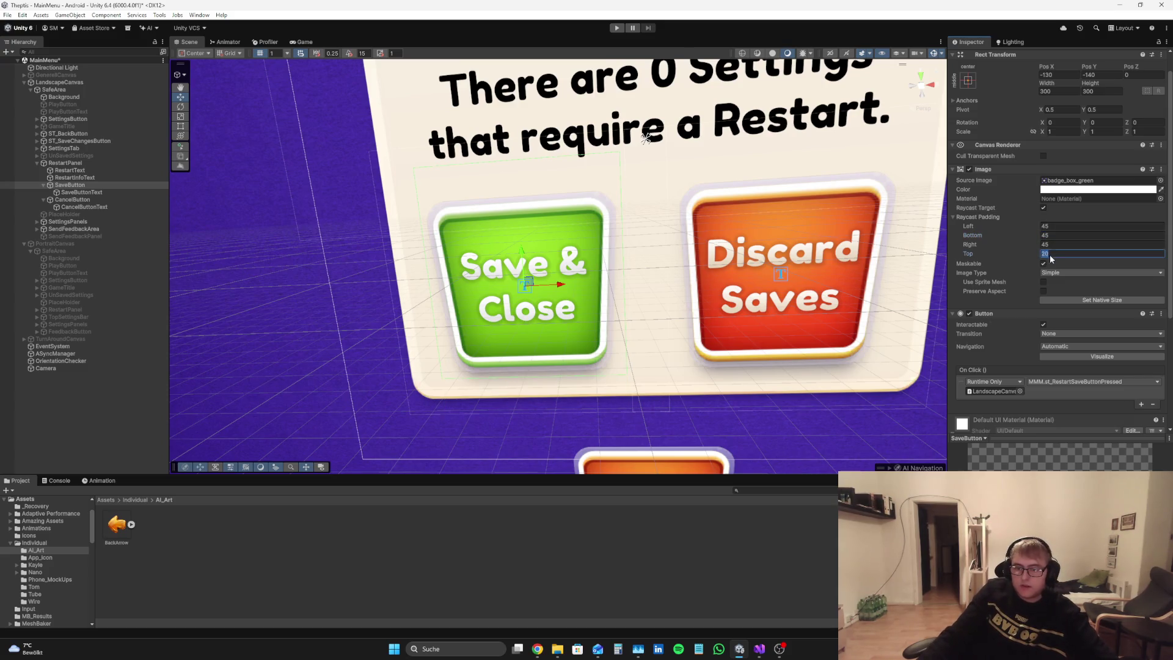
{"action": "type", "text": "45"}
Step: Give CancelButton a raycast padding of 45 on left, bottom, right and top
{"action": "left_click", "coordinate": [72, 200]}
{"action": "left_click", "coordinate": [1089, 225]}
{"action": "type", "text": "5"}
{"action": "left_click", "coordinate": [1077, 236]}
{"action": "type", "text": "45"}
{"action": "left_click", "coordinate": [1075, 244]}
{"action": "type", "text": "45"}
{"action": "left_click", "coordinate": [1067, 254]}
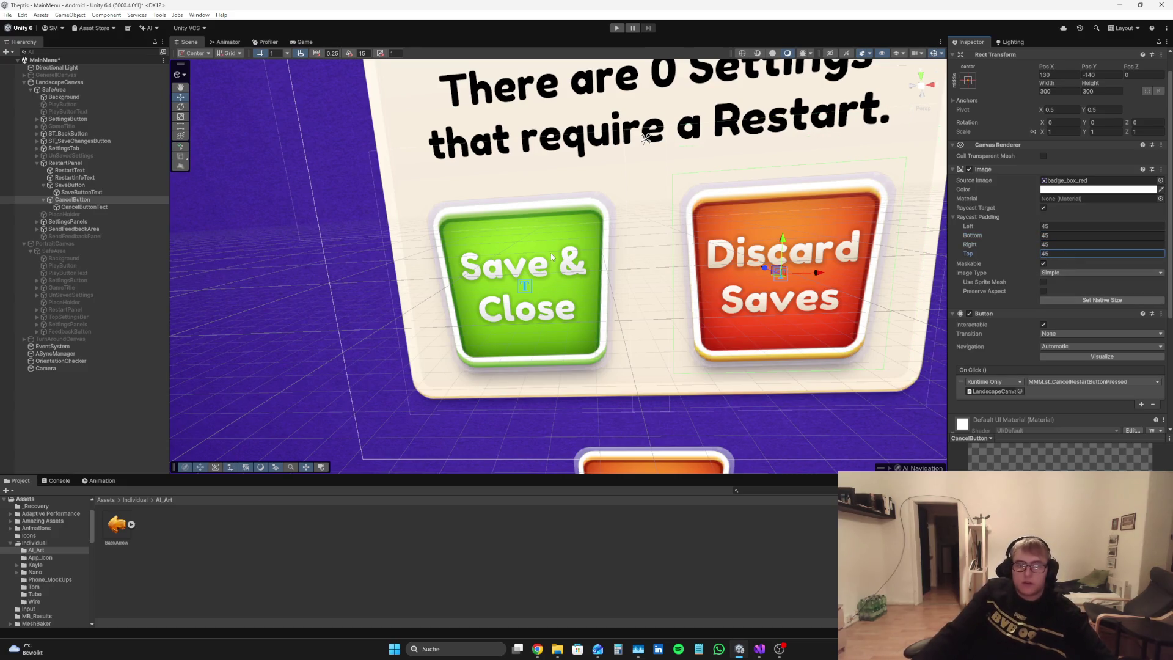
Step: Test the Discard Saves label with extra text and set its width to 150
{"action": "left_click", "coordinate": [85, 206]}
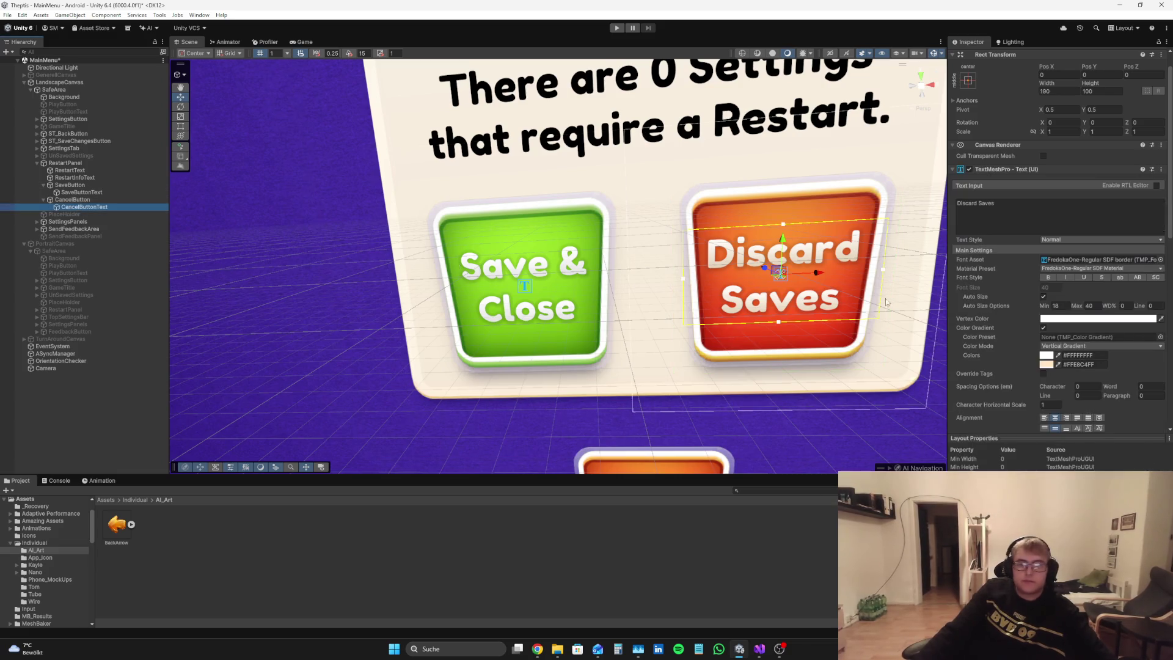
{"action": "left_click", "coordinate": [1022, 205]}
{"action": "type", "text": "zzzz"}
{"action": "key", "text": "BackSpace"}
{"action": "key", "text": "BackSpace"}
{"action": "key", "text": "BackSpace"}
{"action": "key", "text": "BackSpace"}
{"action": "left_click_drag", "start_coordinate": [1046, 83], "coordinate": [899, 77]}
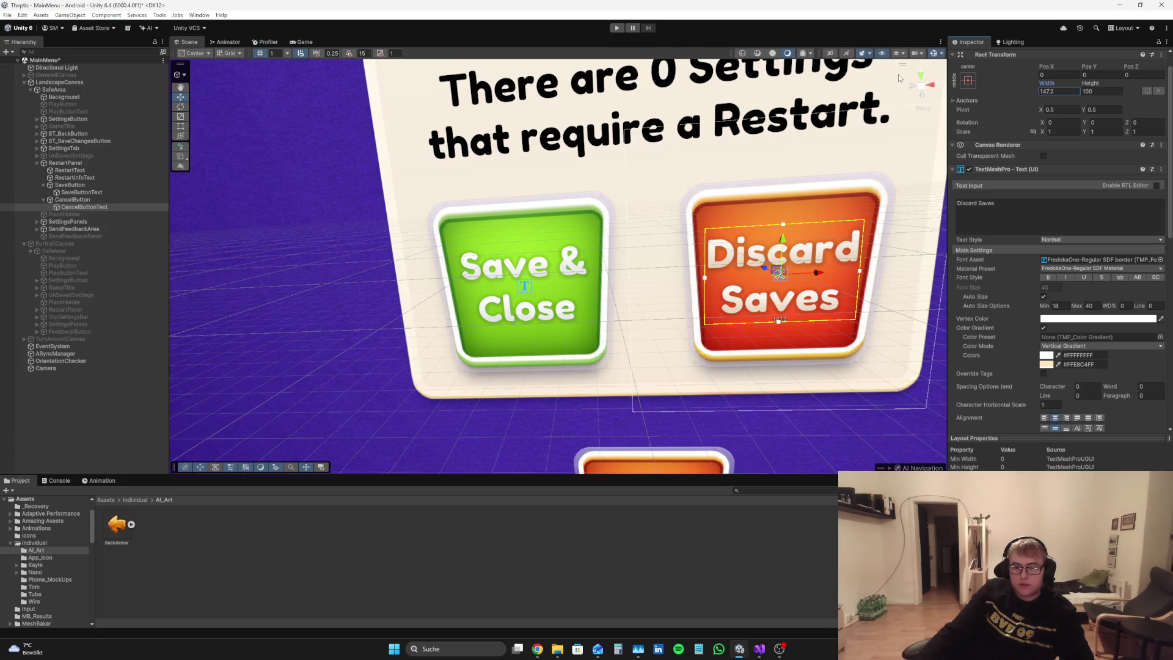
{"action": "type", "text": "1"}
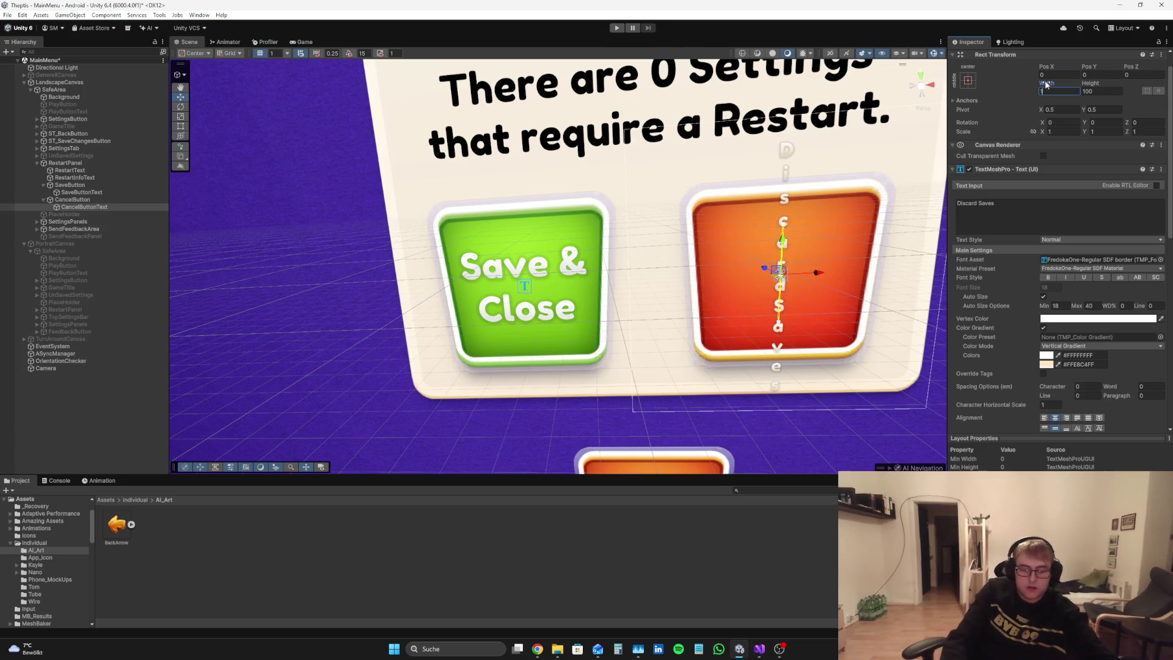
{"action": "type", "text": "50"}
{"action": "key", "text": "Return"}
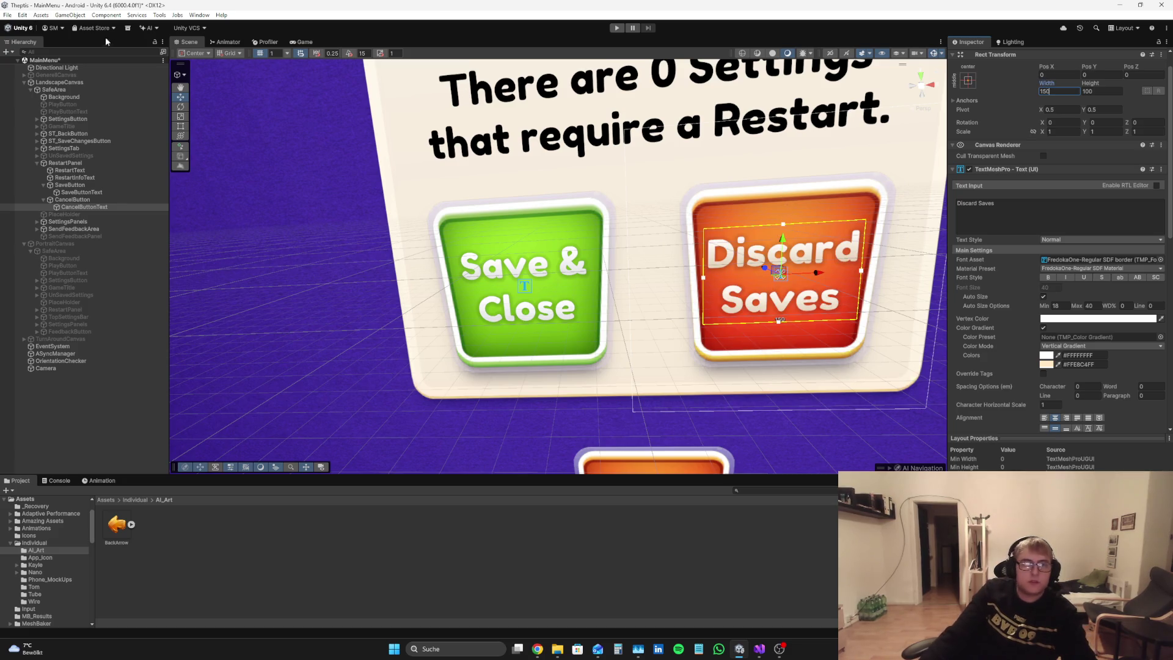
{"action": "left_click", "coordinate": [303, 41]}
Step: Retest the label's text fitting and settle its width at 130
{"action": "left_click", "coordinate": [1007, 209]}
{"action": "type", "text": "77"}
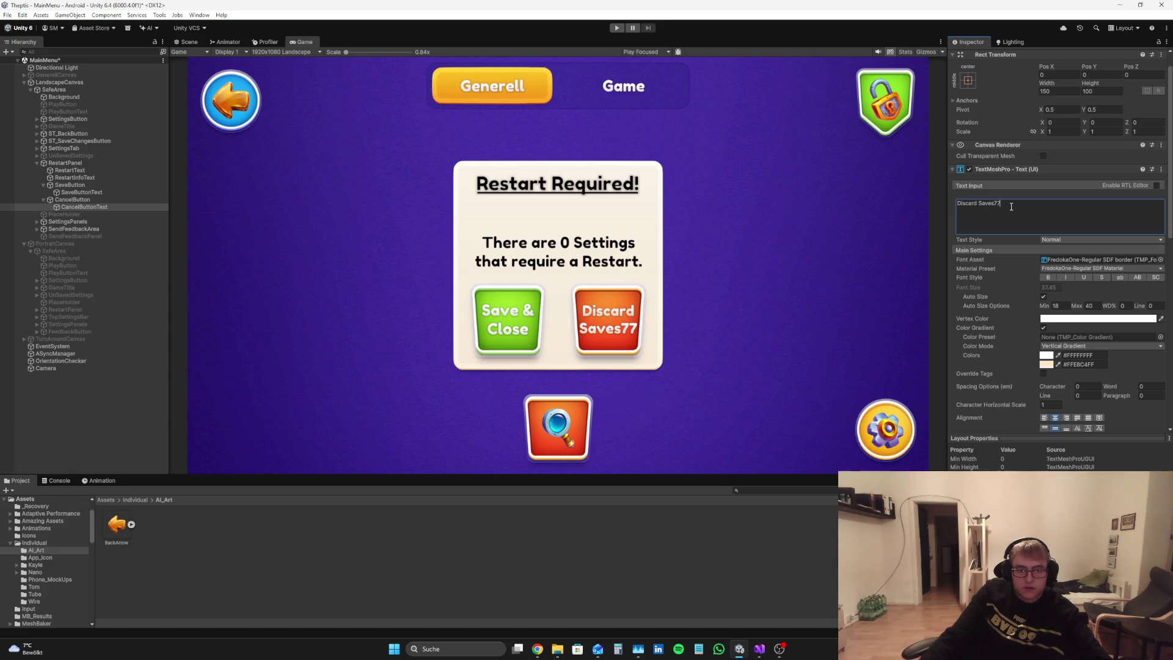
{"action": "left_click", "coordinate": [1052, 92]}
{"action": "type", "text": "145"}
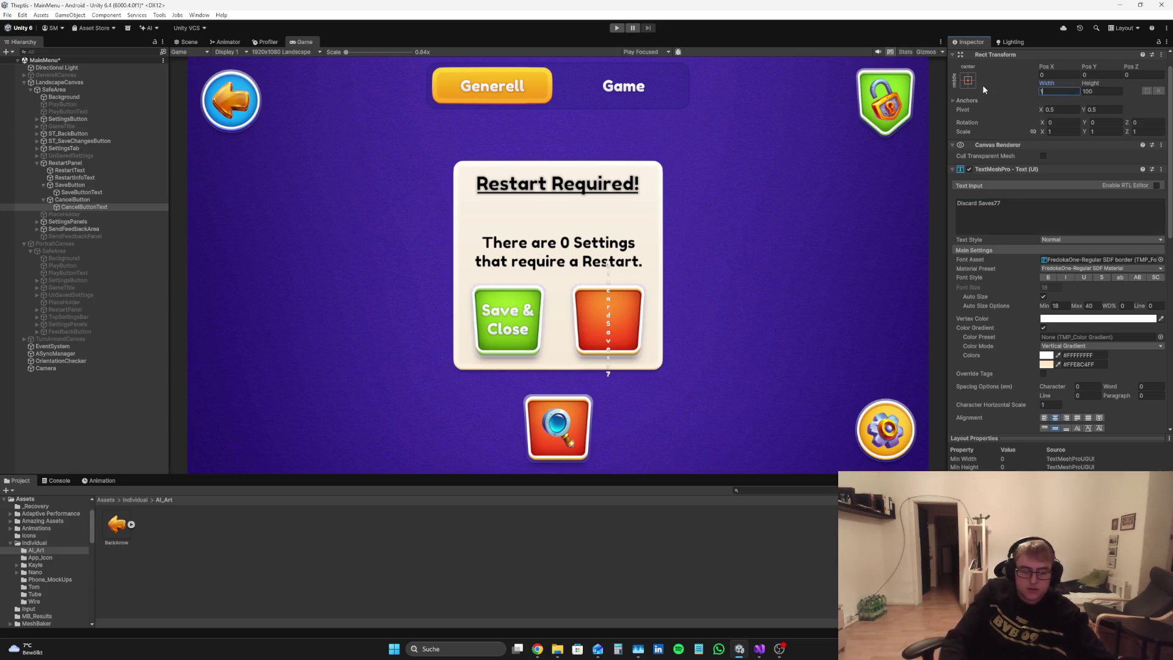
{"action": "key", "text": "BackSpace"}
{"action": "key", "text": "BackSpace"}
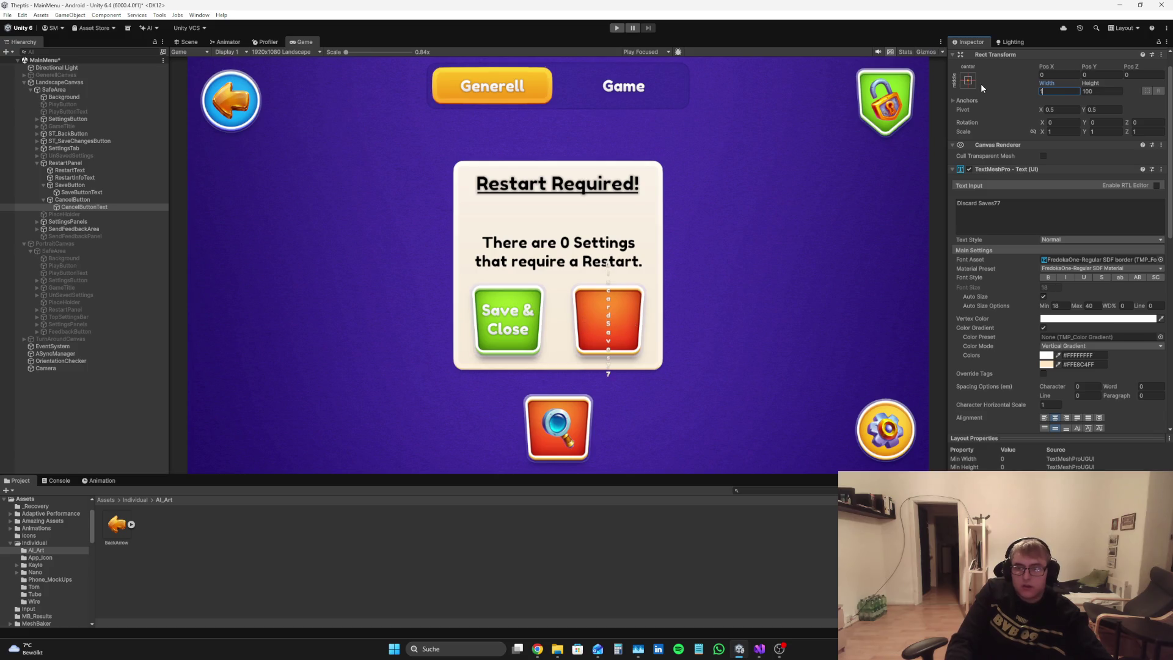
{"action": "type", "text": "40"}
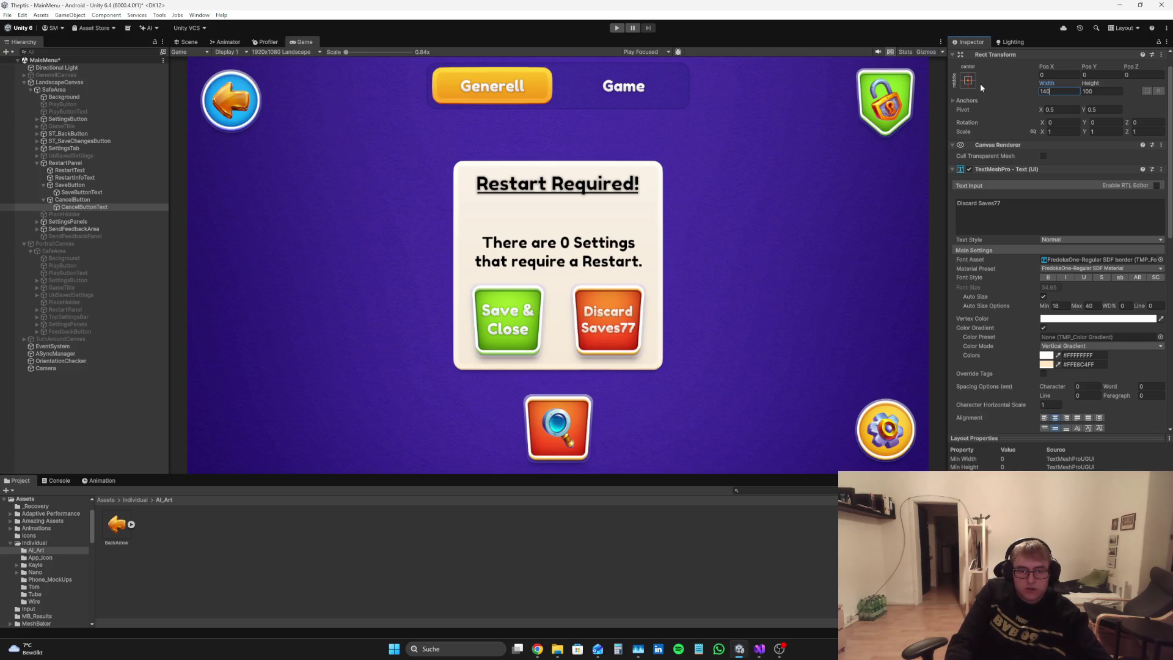
{"action": "key", "text": "BackSpace"}
{"action": "key", "text": "BackSpace"}
{"action": "type", "text": "20"}
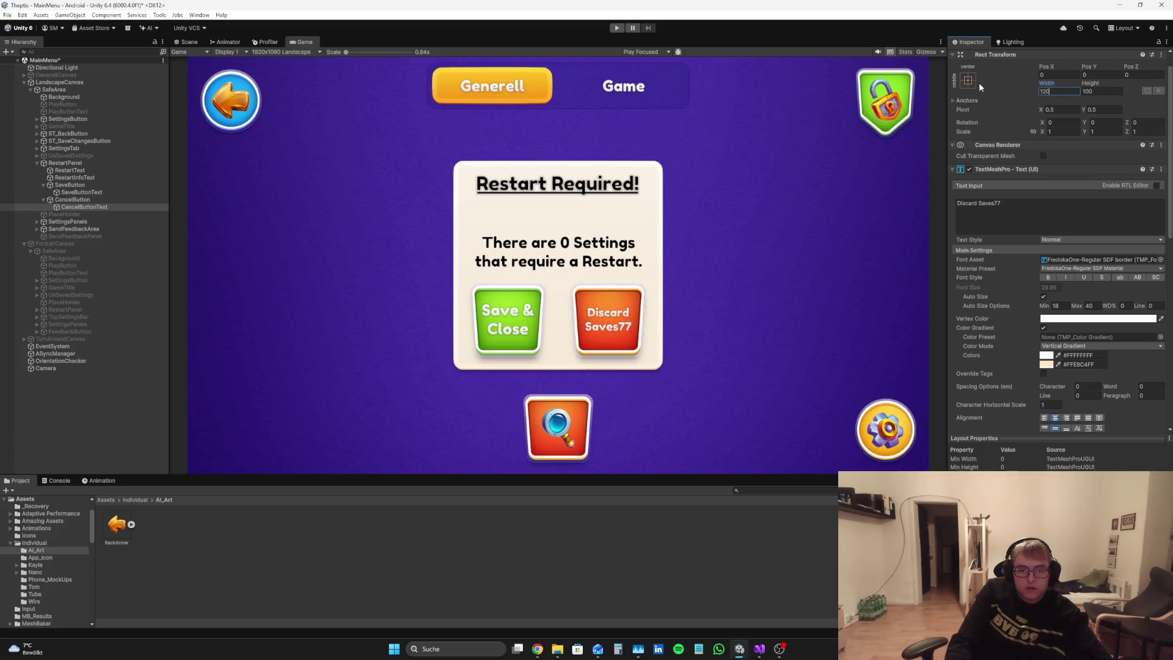
{"action": "key", "text": "BackSpace"}
{"action": "type", "text": "30"}
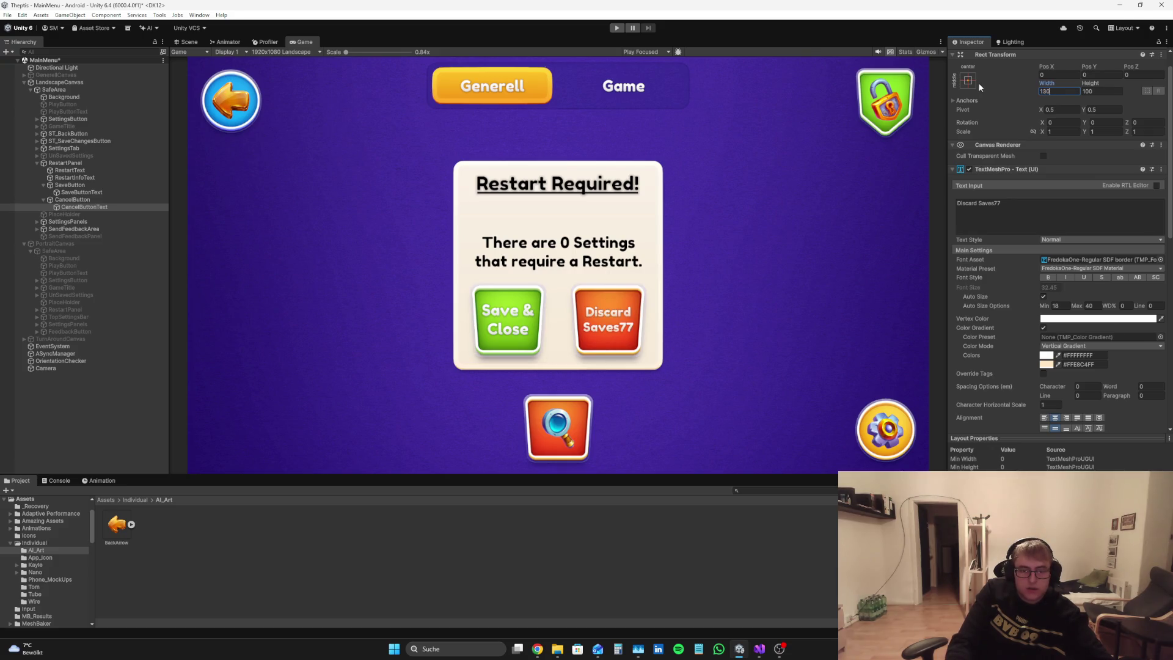
{"action": "left_click", "coordinate": [1024, 204]}
{"action": "key", "text": "BackSpace"}
{"action": "key", "text": "BackSpace"}
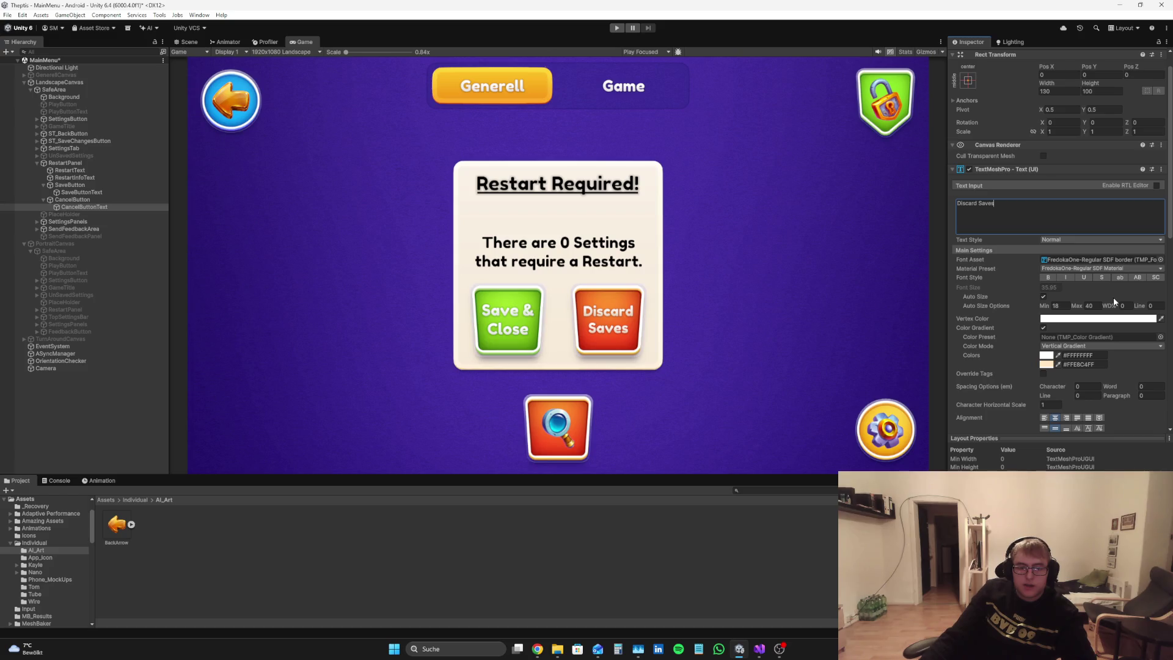
Step: Try a taller label box, then undo back to height 100
{"action": "scroll", "coordinate": [1114, 300], "scroll_direction": "up", "scroll_amount": 2}
{"action": "left_click_drag", "start_coordinate": [1098, 111], "coordinate": [1126, 99]}
{"action": "key", "text": "ctrl+z"}
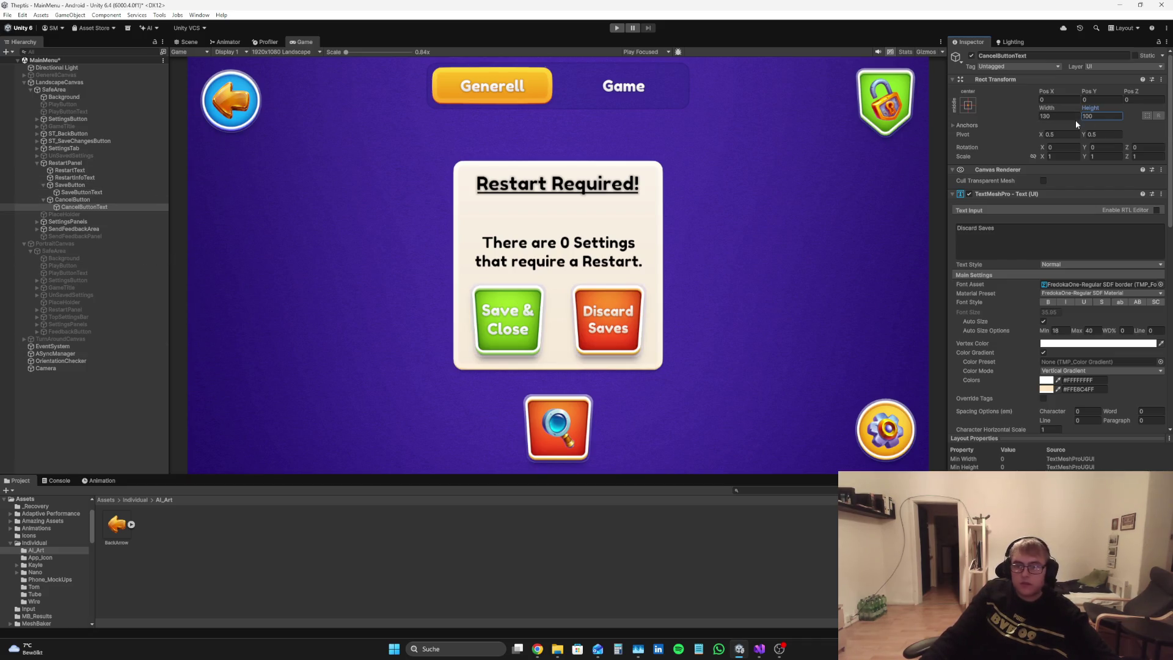
Step: Set CancelButtonText's width to 135 and change its text to 'Discard Save'
{"action": "type", "text": "140"}
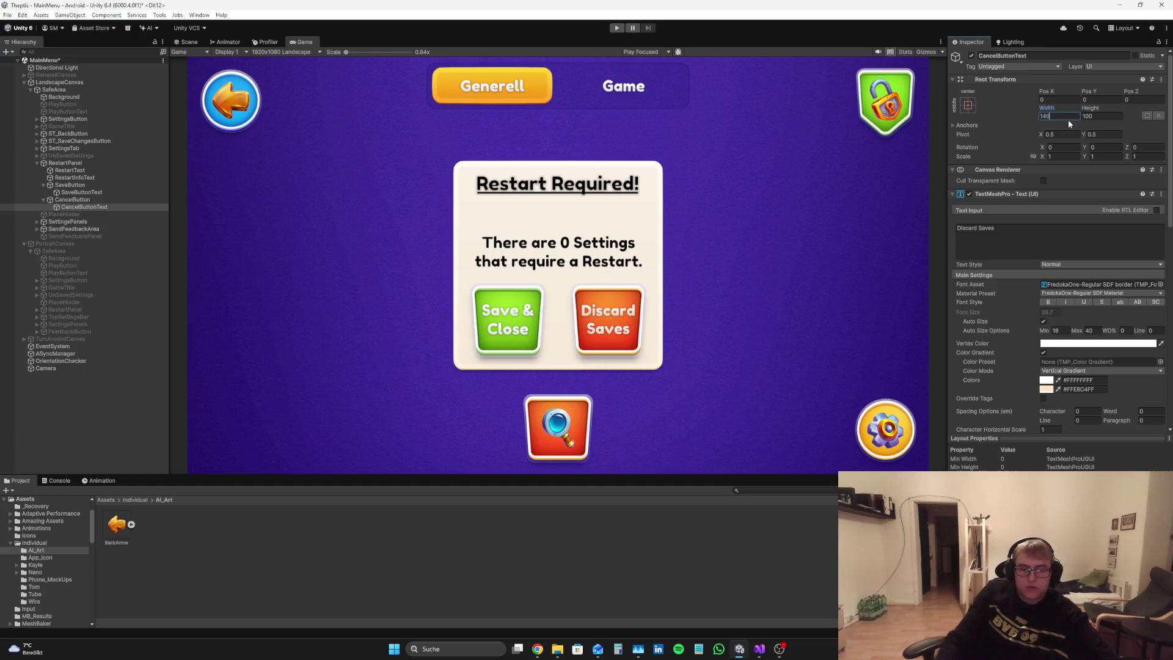
{"action": "left_click", "coordinate": [1056, 228]}
{"action": "type", "text": "566"}
{"action": "key", "text": "BackSpace"}
{"action": "key", "text": "BackSpace"}
{"action": "key", "text": "BackSpace"}
{"action": "left_click", "coordinate": [1071, 115]}
{"action": "key", "text": "BackSpace"}
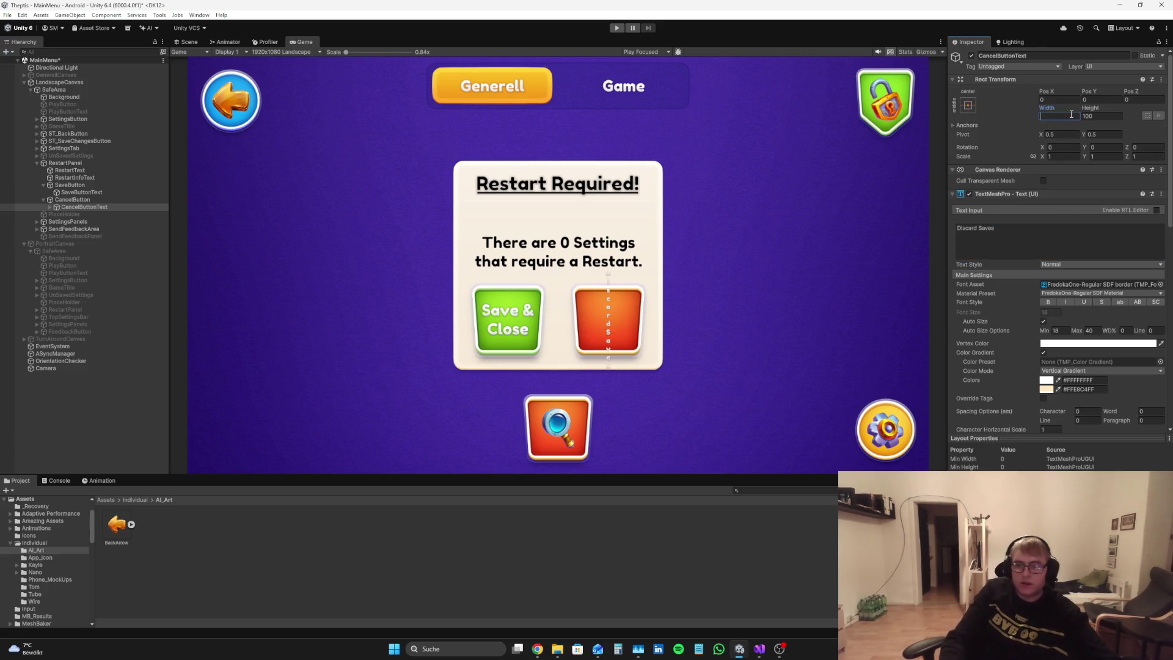
{"action": "type", "text": "135"}
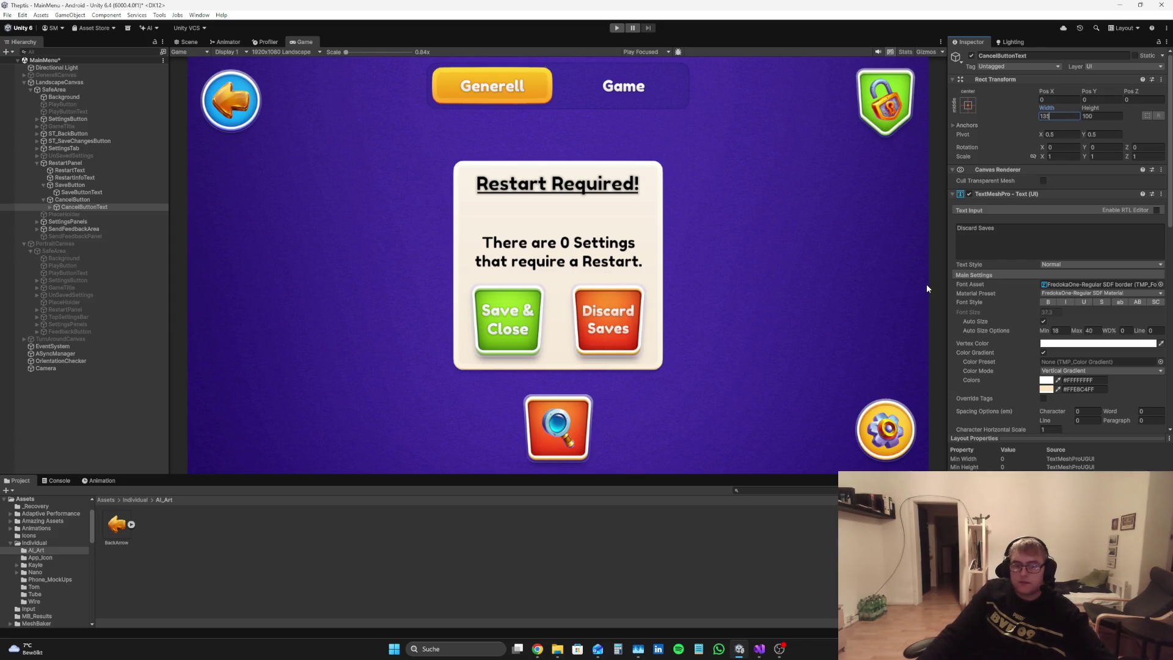
{"action": "left_click", "coordinate": [1029, 230]}
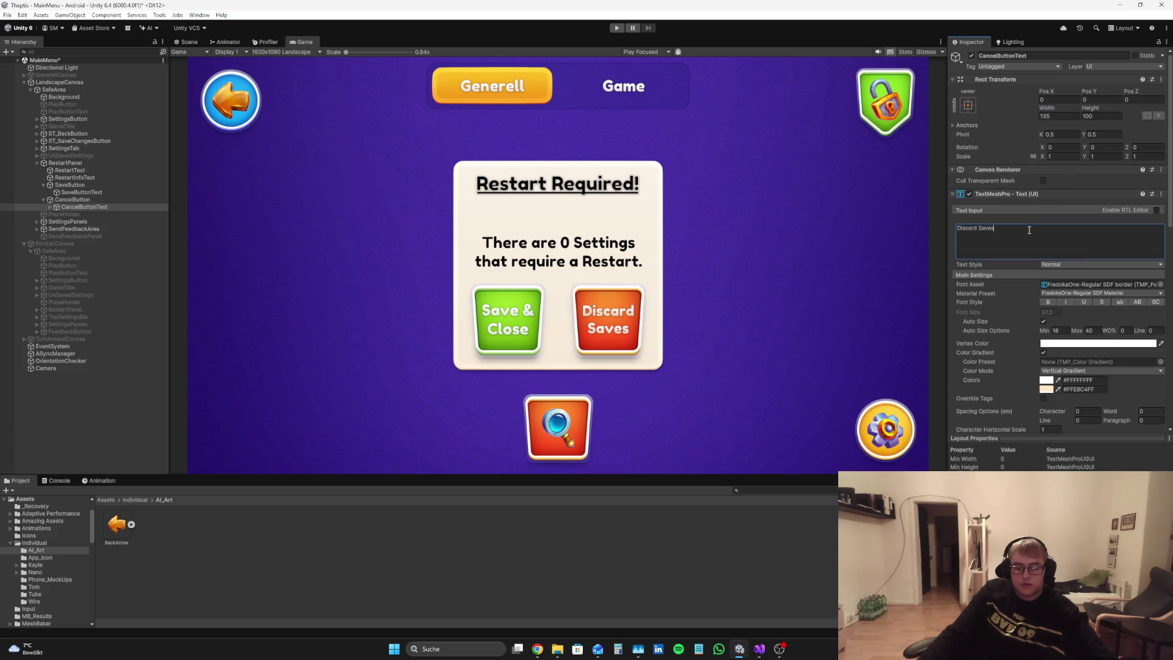
{"action": "type", "text": "44"}
{"action": "key", "text": "BackSpace"}
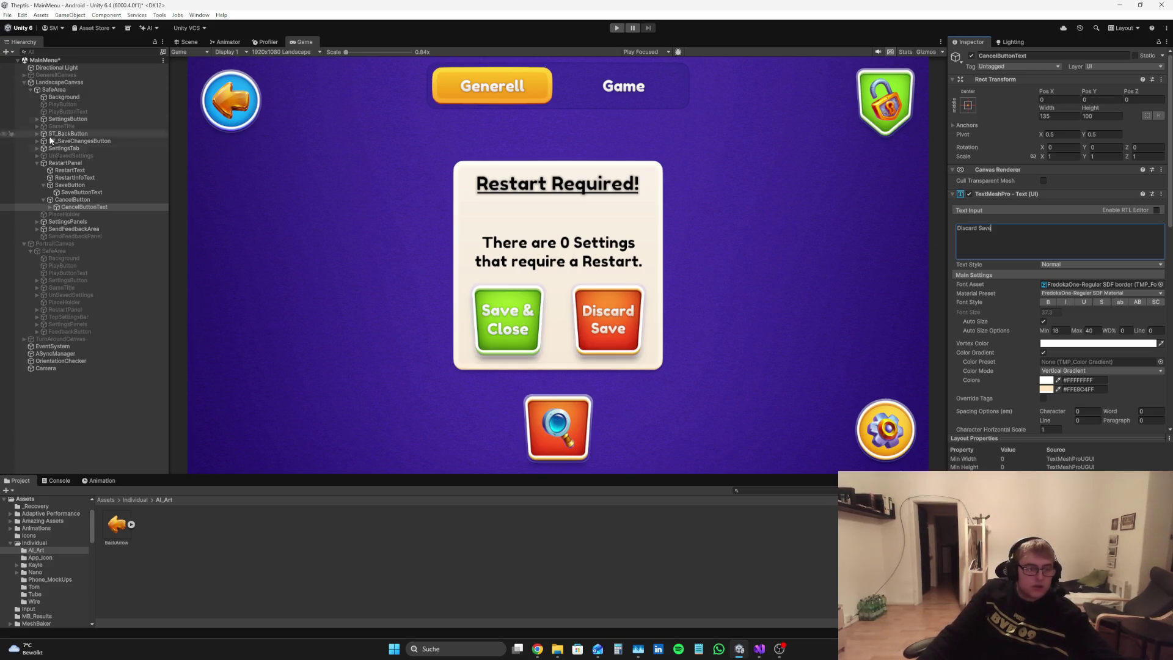
Step: Test the Save & Close label with extra characters, then restore it
{"action": "left_click", "coordinate": [91, 194]}
{"action": "left_click", "coordinate": [1003, 241]}
{"action": "type", "text": "55555"}
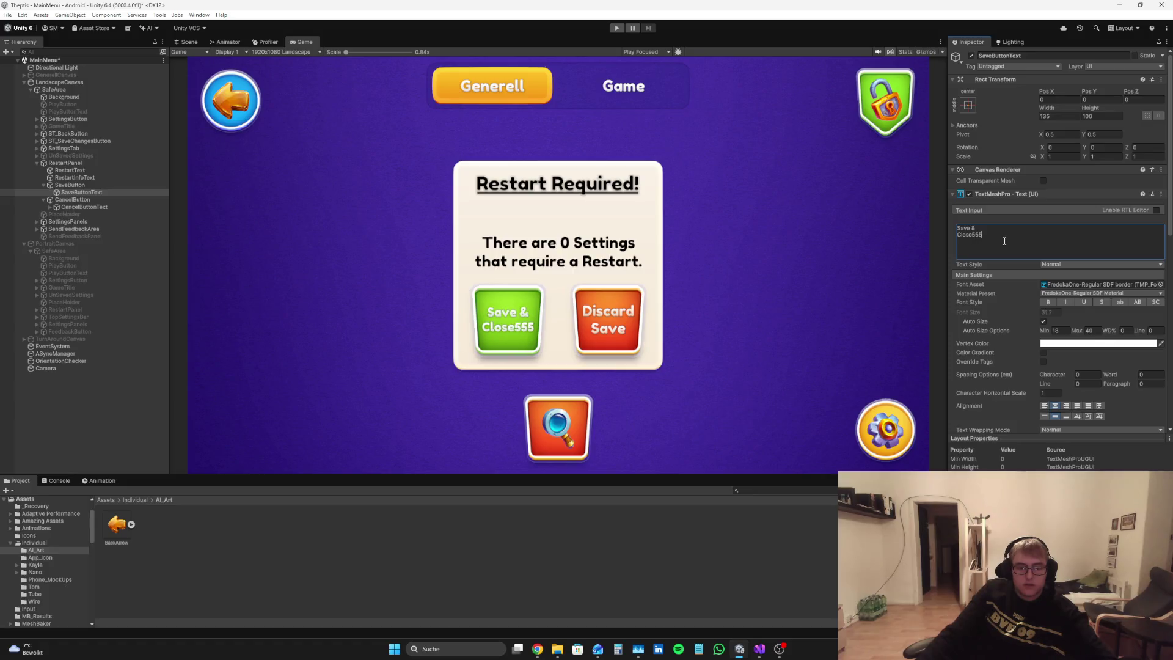
{"action": "key", "text": "BackSpace"}
{"action": "key", "text": "BackSpace"}
{"action": "key", "text": "BackSpace"}
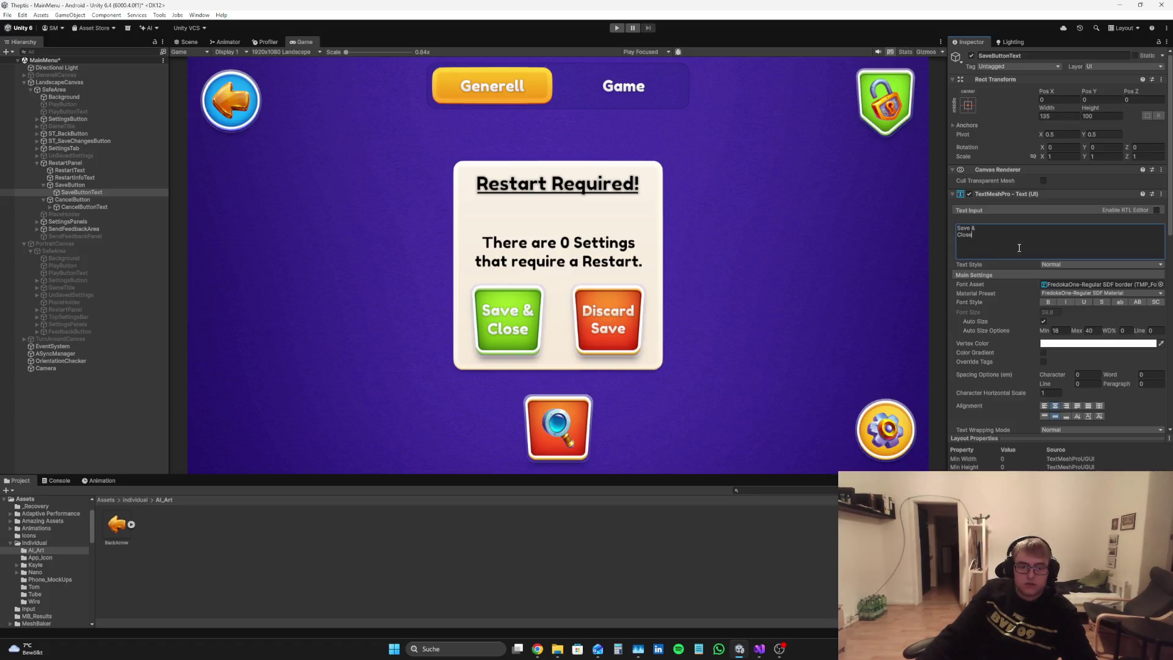
{"action": "left_click", "coordinate": [99, 395]}
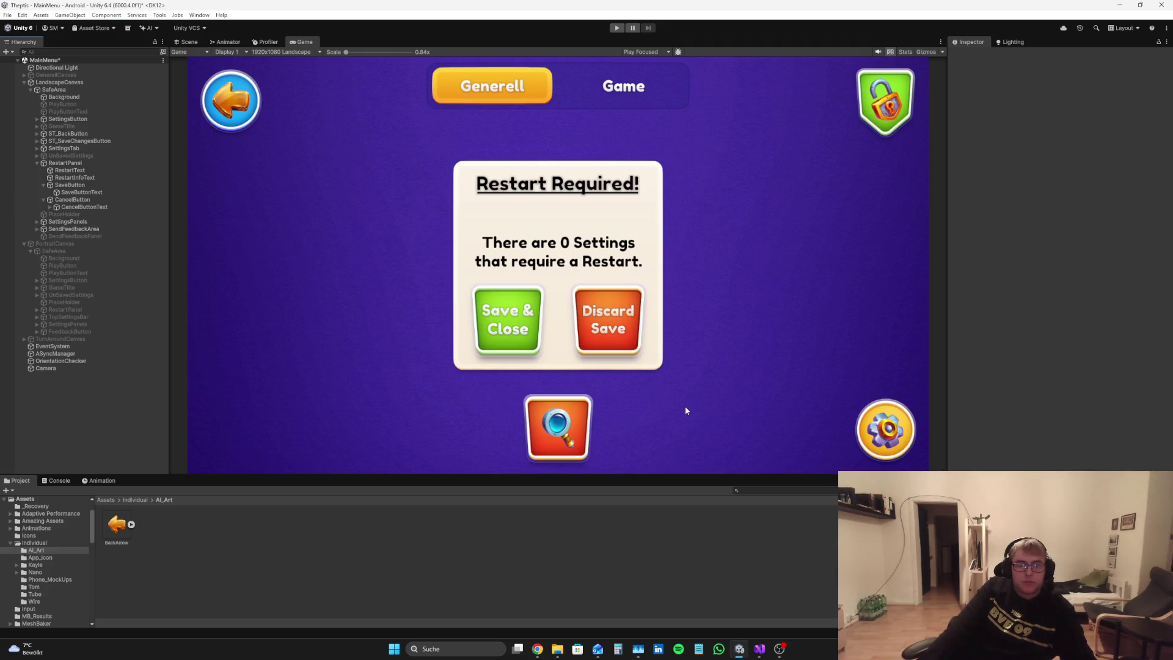
Step: Deactivate RestartPanel, activate SendFeedbackPanel, and bring up MMM.cs in Visual Studio
{"action": "left_click", "coordinate": [87, 162]}
{"action": "left_click", "coordinate": [971, 55]}
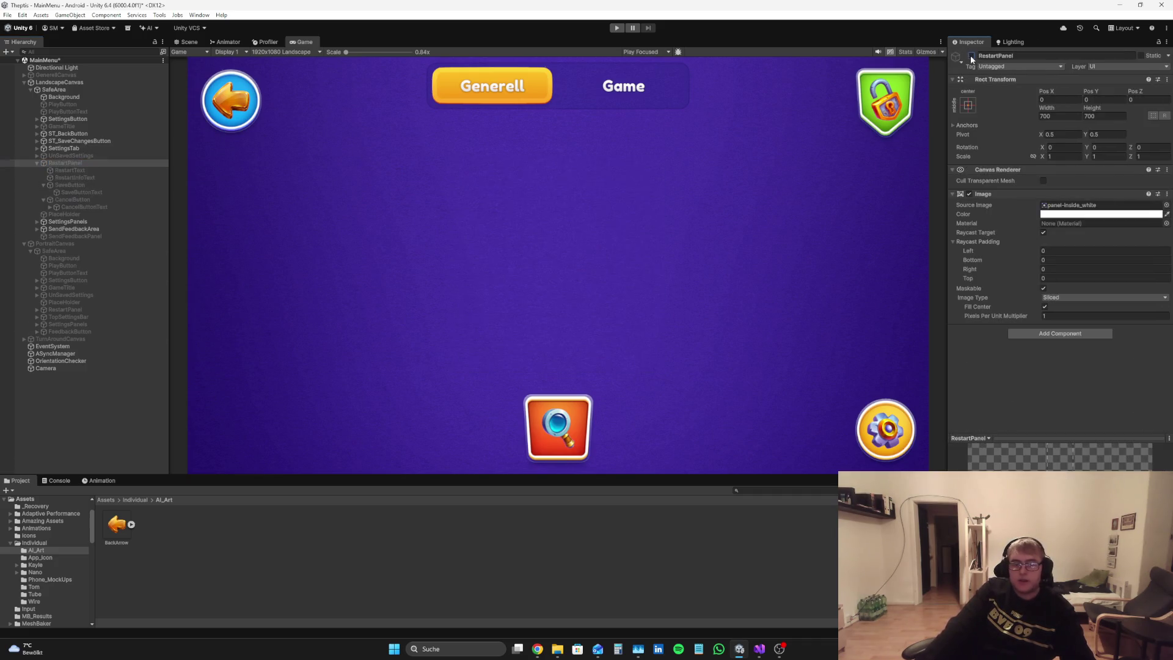
{"action": "left_click", "coordinate": [91, 237]}
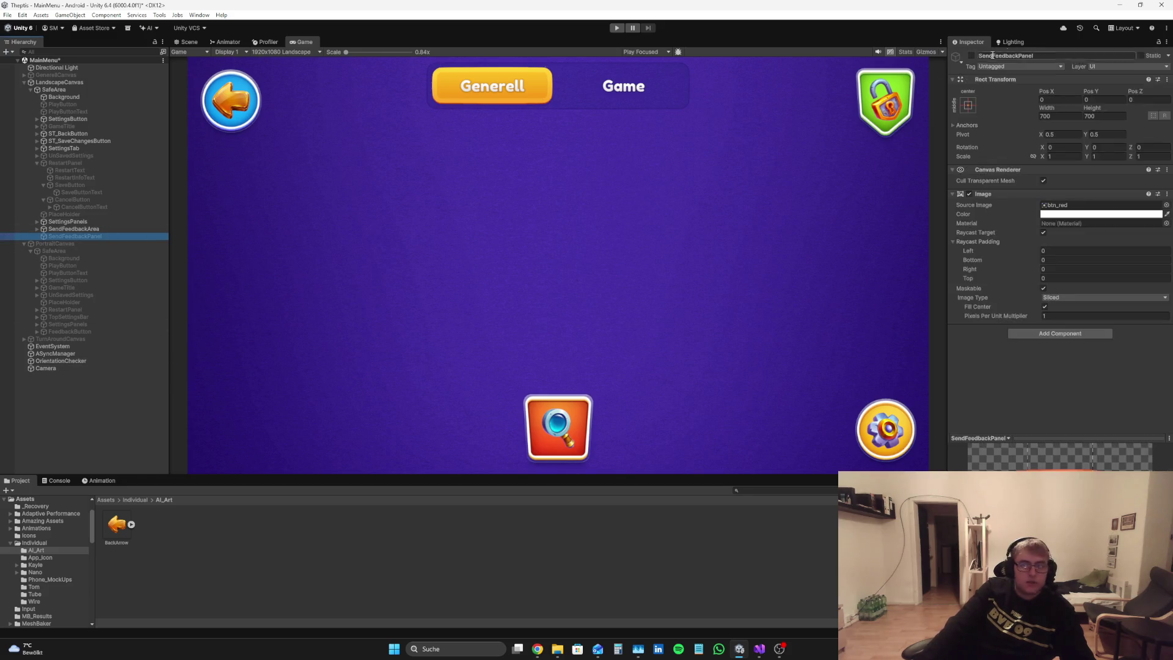
{"action": "left_click", "coordinate": [972, 55]}
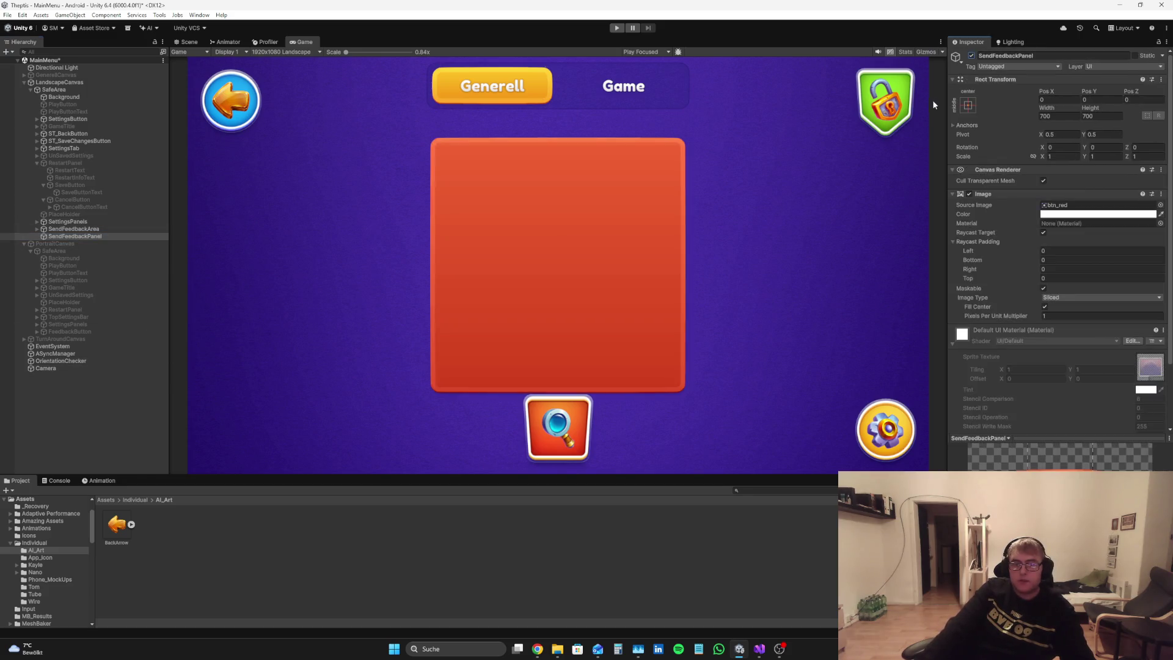
{"action": "left_click", "coordinate": [122, 399]}
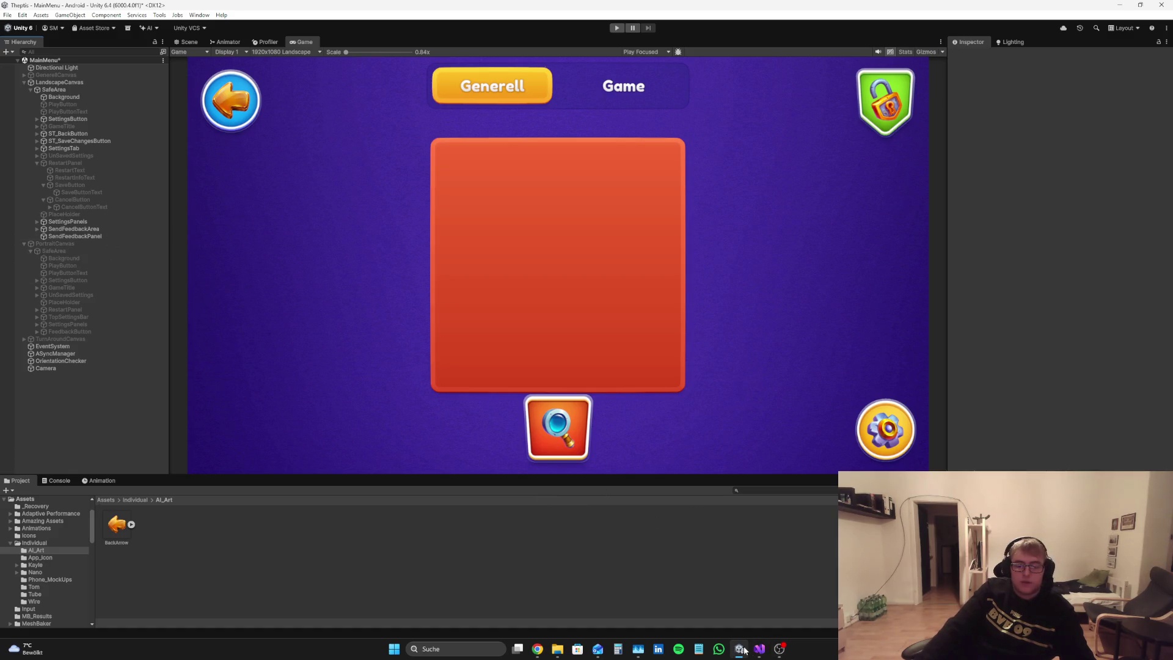
{"action": "left_click", "coordinate": [760, 649]}
{"action": "scroll", "coordinate": [413, 236], "scroll_direction": "up", "scroll_amount": 20}
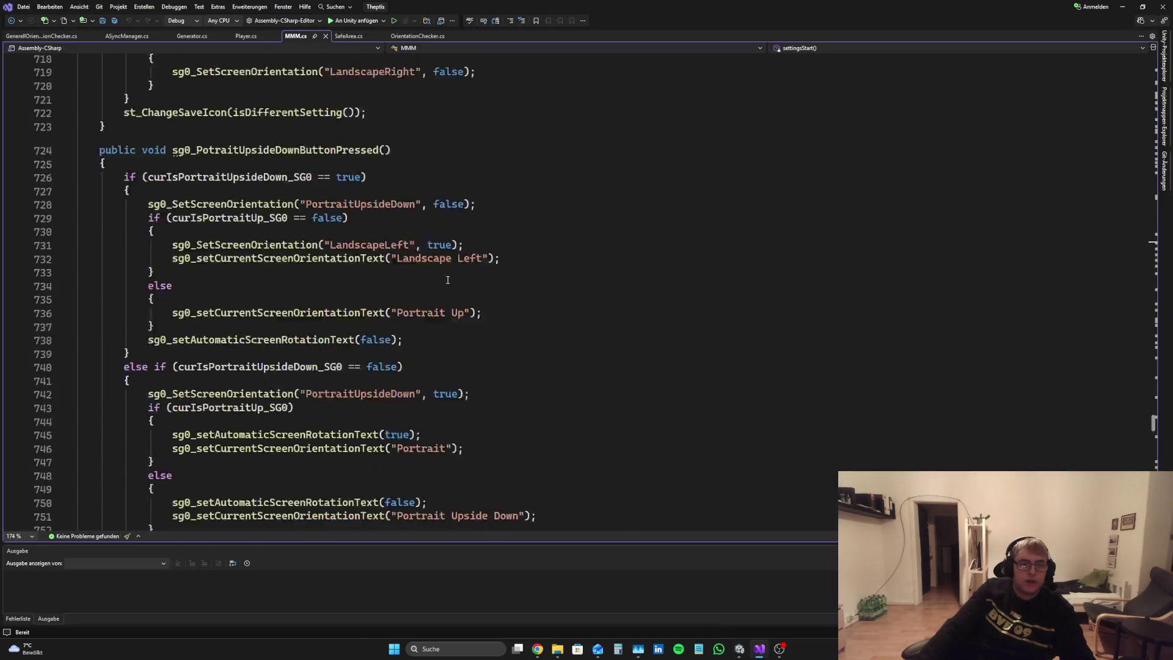
Step: Delete the 'using UnityEngine.SceneManagement;' line from MMM.cs
{"action": "key", "text": "ctrl+Home"}
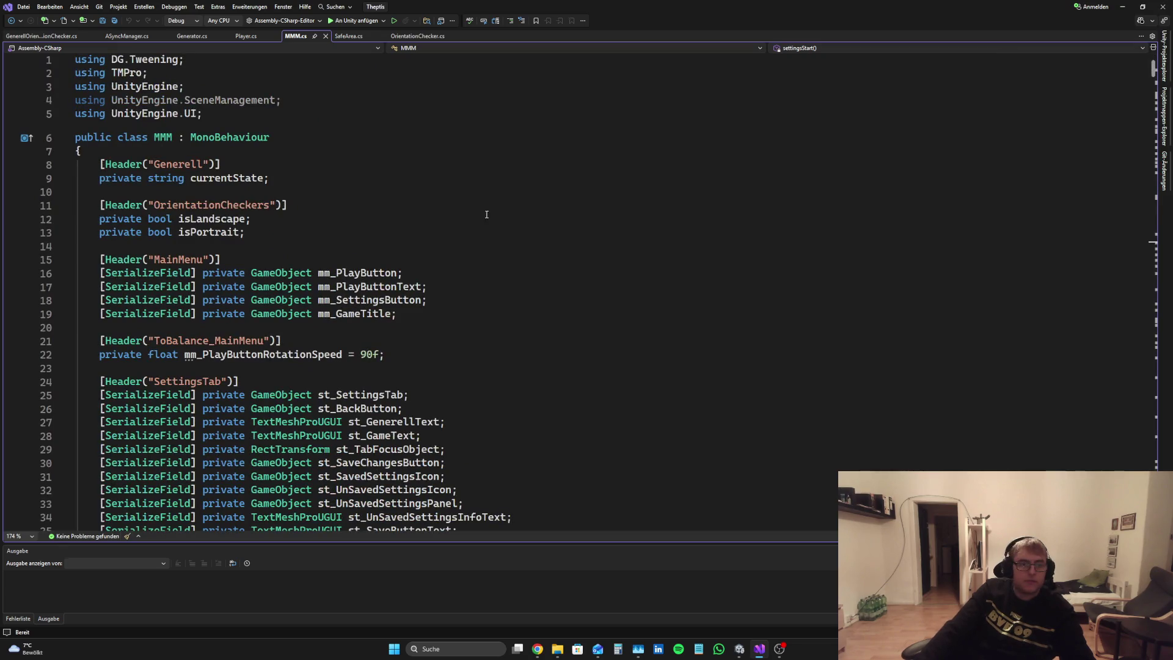
{"action": "left_click_drag", "start_coordinate": [281, 100], "coordinate": [183, 86]}
{"action": "key", "text": "BackSpace"}
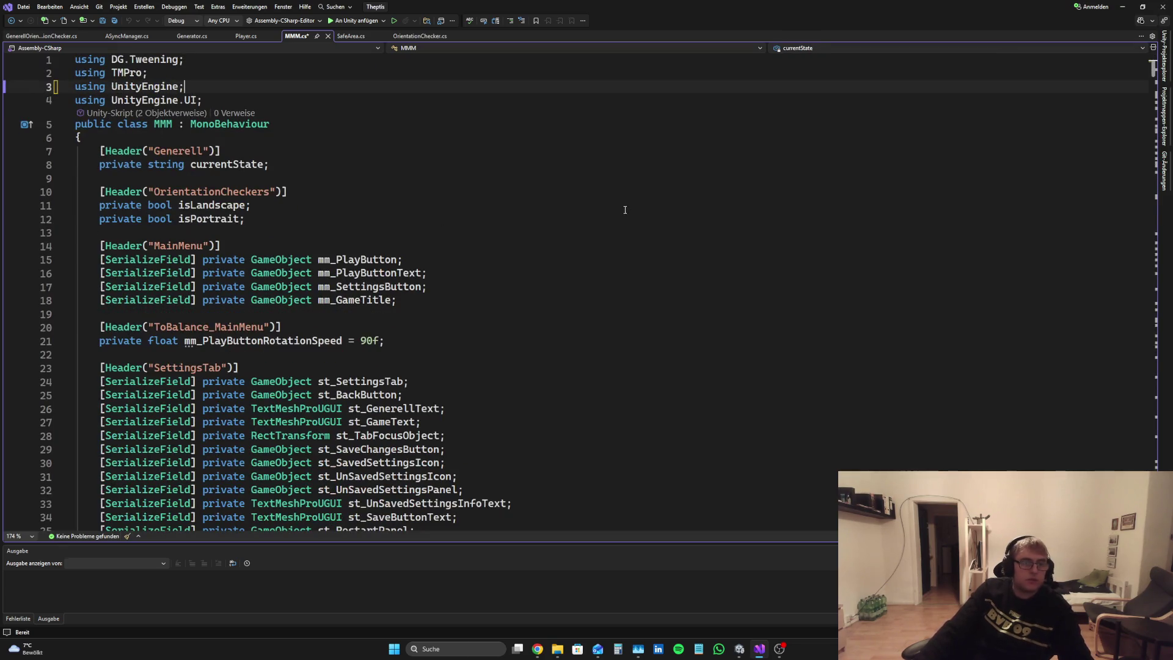
Step: Download the cleaned paper-plane icon from Perplexity as generated-image (33).png and return to Canva
{"action": "left_click", "coordinate": [538, 650]}
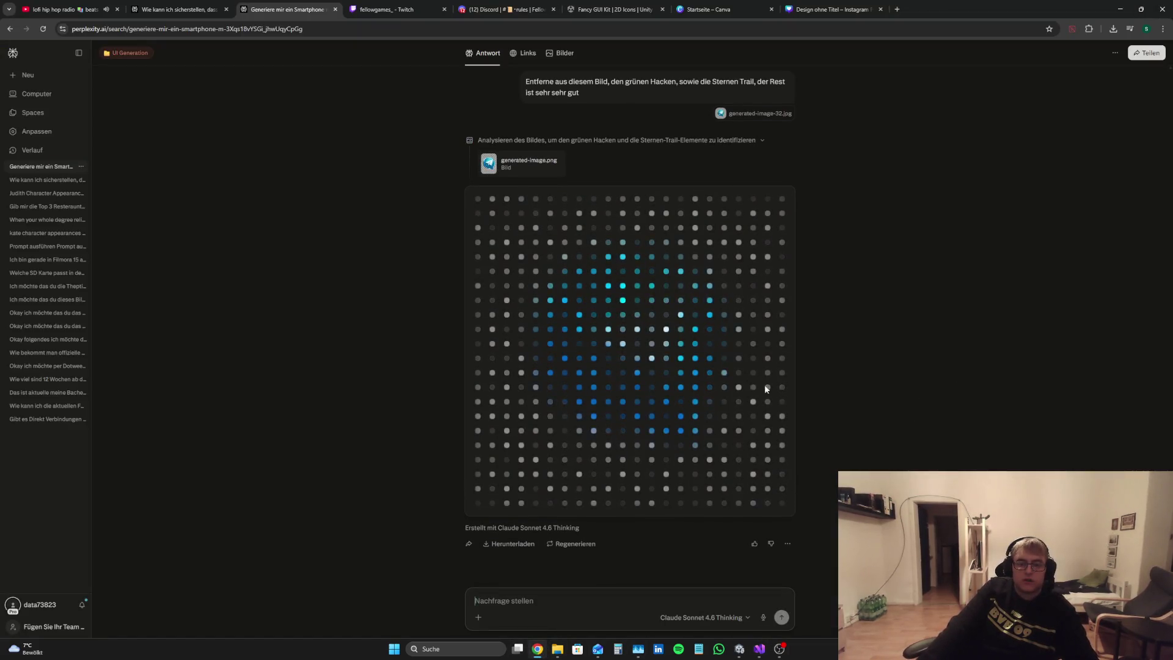
{"action": "scroll", "coordinate": [737, 413], "scroll_direction": "up", "scroll_amount": 5}
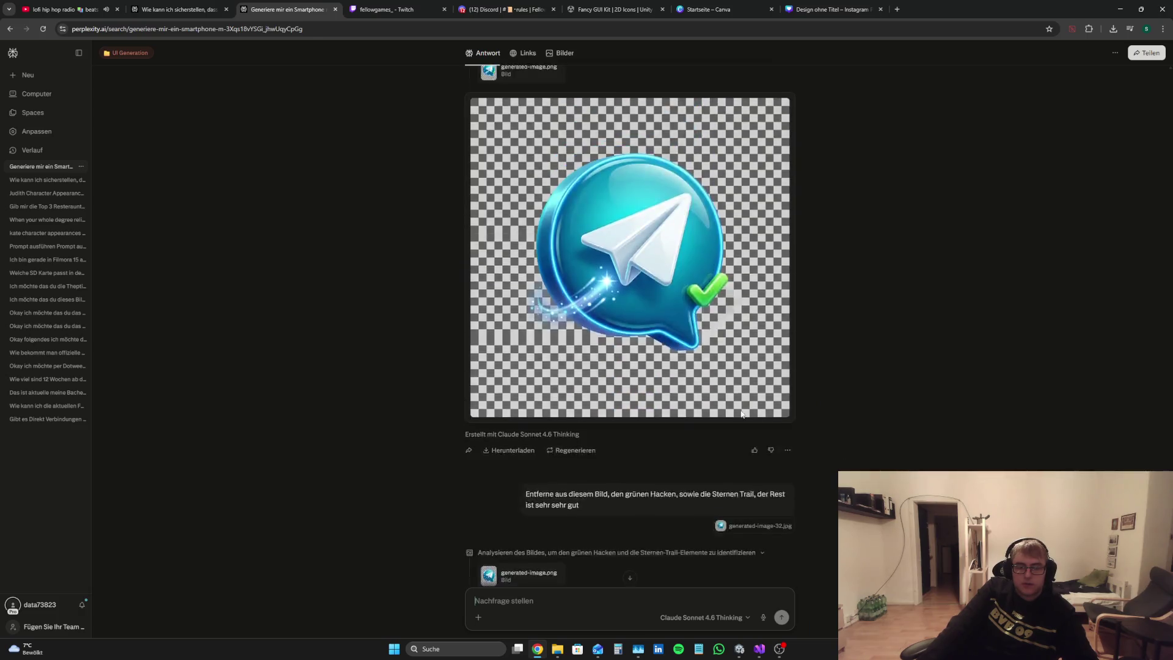
{"action": "scroll", "coordinate": [737, 414], "scroll_direction": "down", "scroll_amount": 5}
{"action": "left_click", "coordinate": [504, 544]}
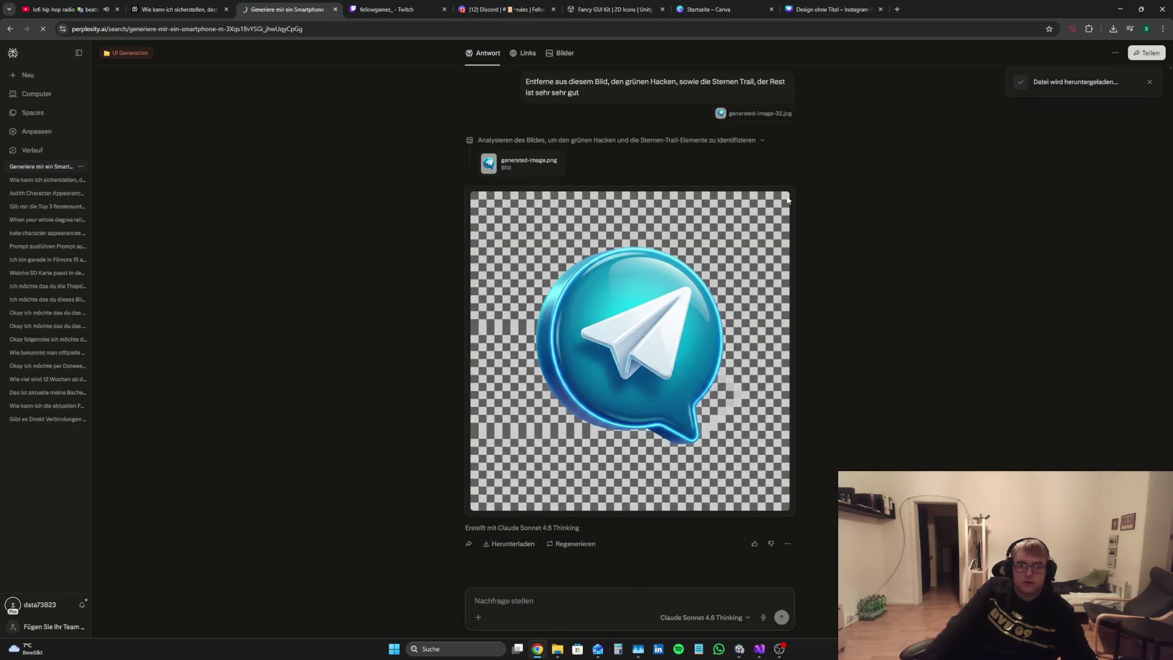
{"action": "left_click", "coordinate": [824, 4]}
{"action": "scroll", "coordinate": [1063, 229], "scroll_direction": "down", "scroll_amount": 3}
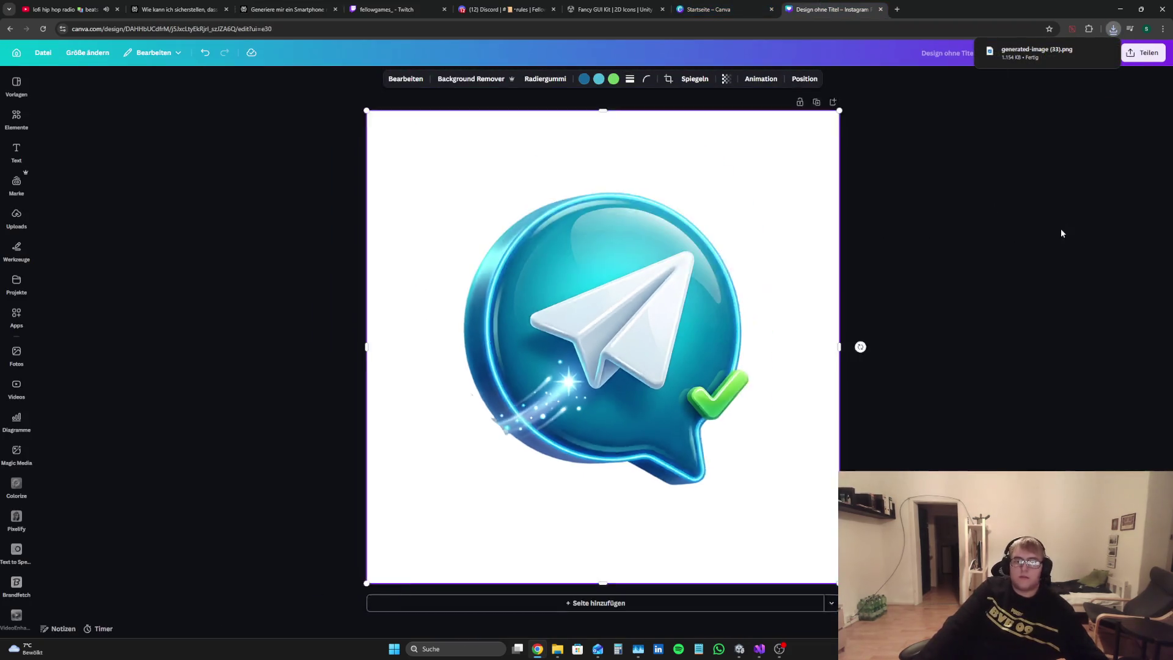
Step: Replace the old checkmarked icon with the new paper-plane PNG, enlarged to fill the page
{"action": "left_click", "coordinate": [644, 129]}
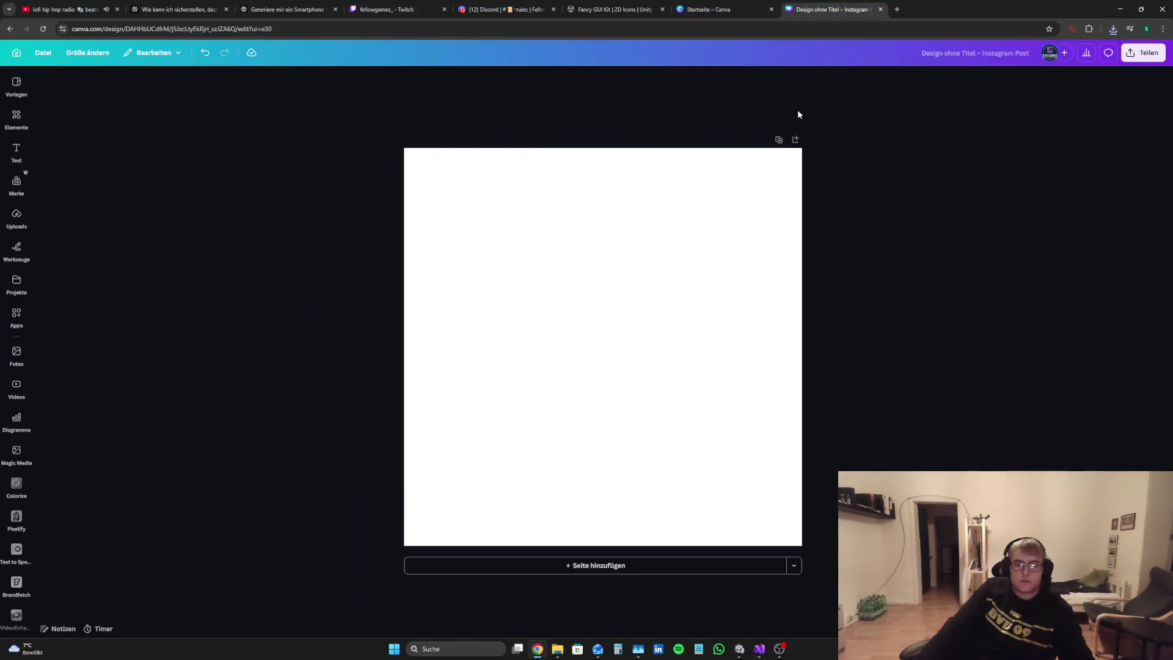
{"action": "left_click", "coordinate": [1114, 29]}
{"action": "key", "text": "ctrl+v"}
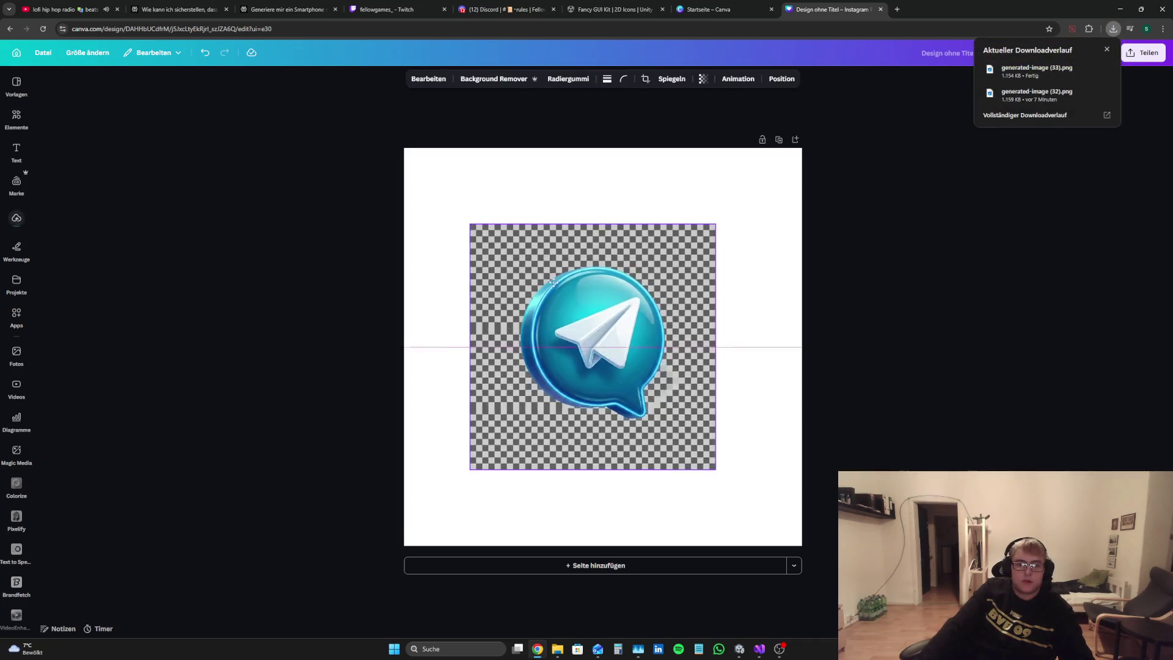
{"action": "left_click_drag", "start_coordinate": [586, 234], "coordinate": [521, 155]}
{"action": "left_click_drag", "start_coordinate": [649, 394], "coordinate": [802, 546]}
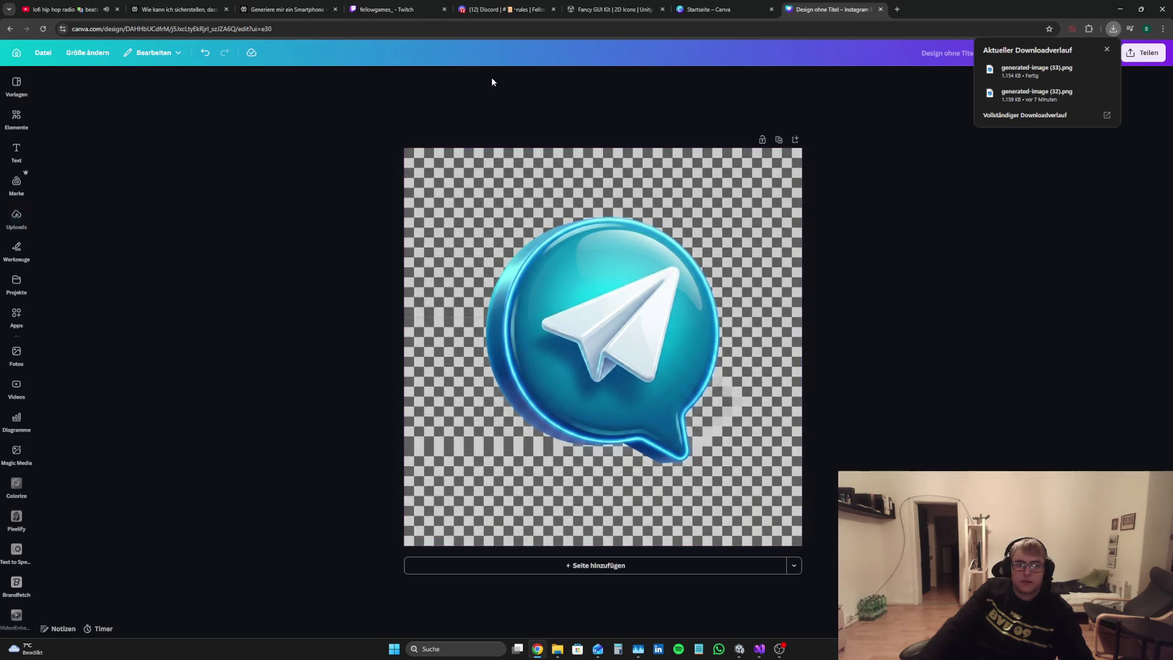
Step: Remove the new icon's background and upscale it with the Image Upscaler
{"action": "left_click", "coordinate": [483, 79]}
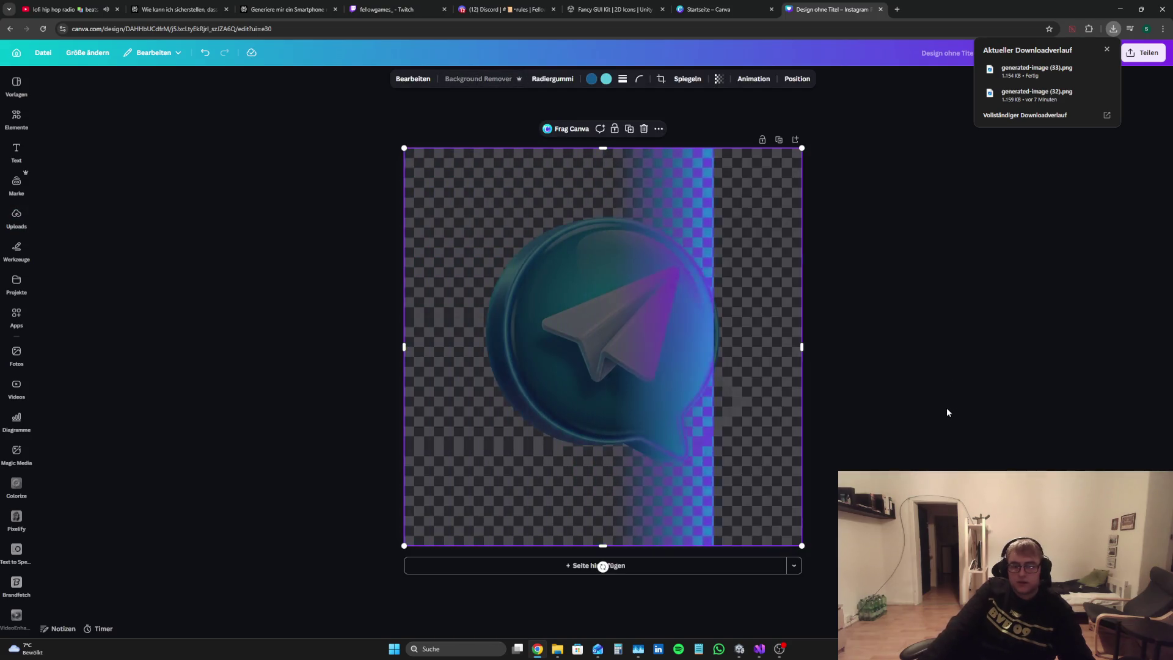
{"action": "left_click", "coordinate": [426, 79]}
{"action": "left_click", "coordinate": [182, 446]}
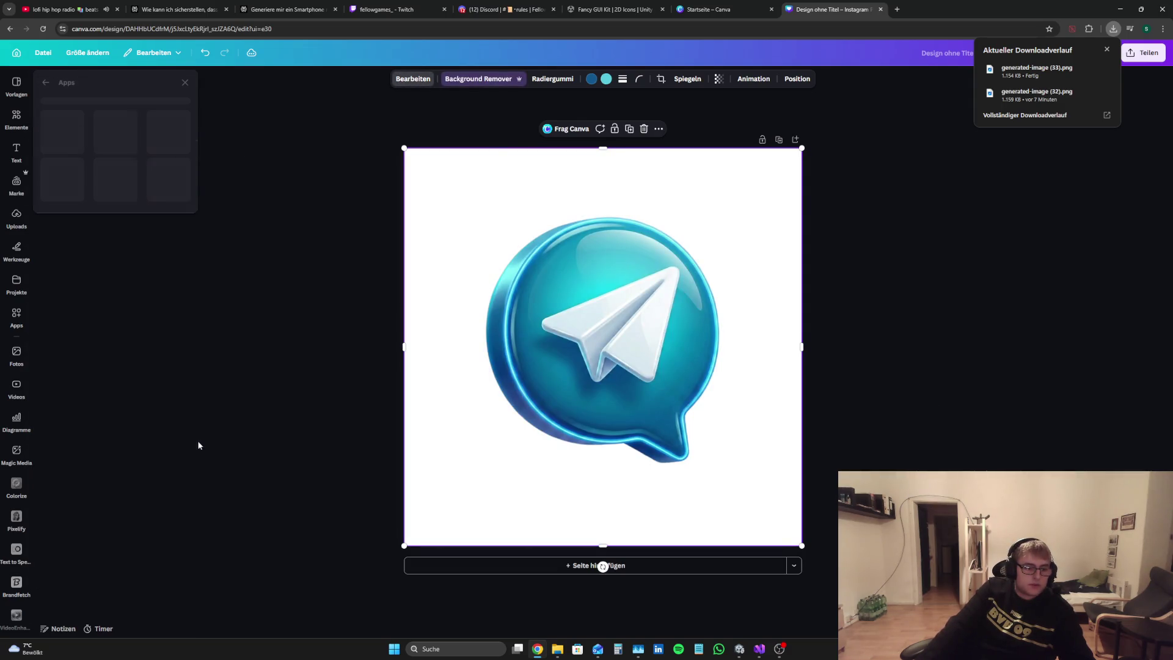
{"action": "left_click", "coordinate": [183, 141]}
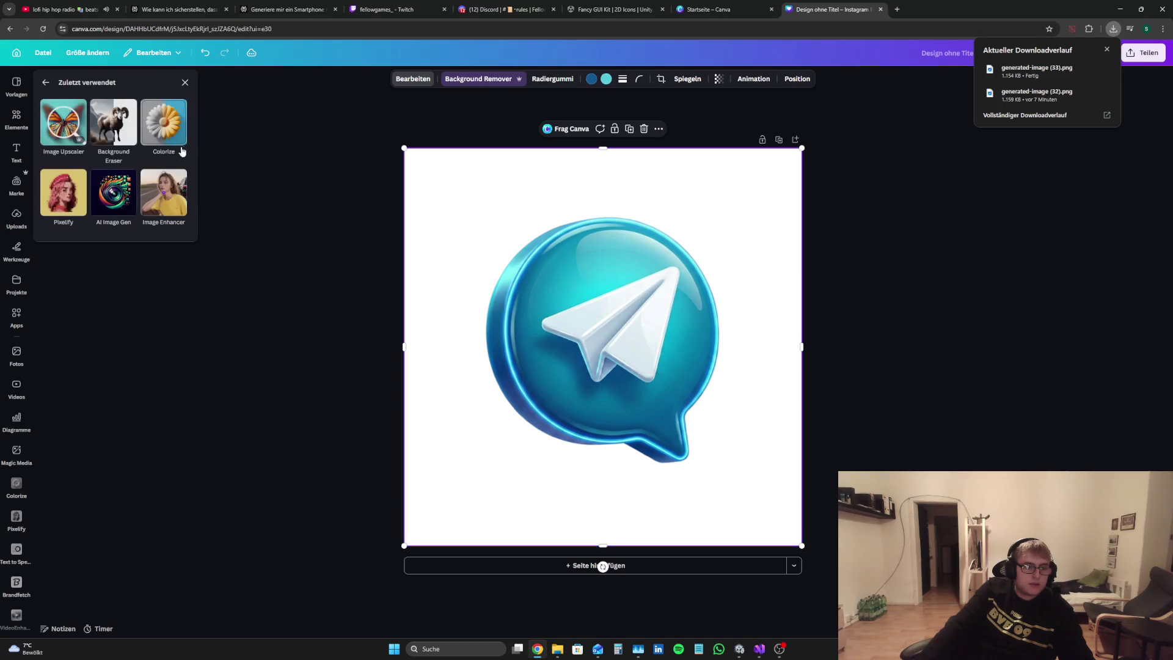
{"action": "left_click", "coordinate": [64, 122]}
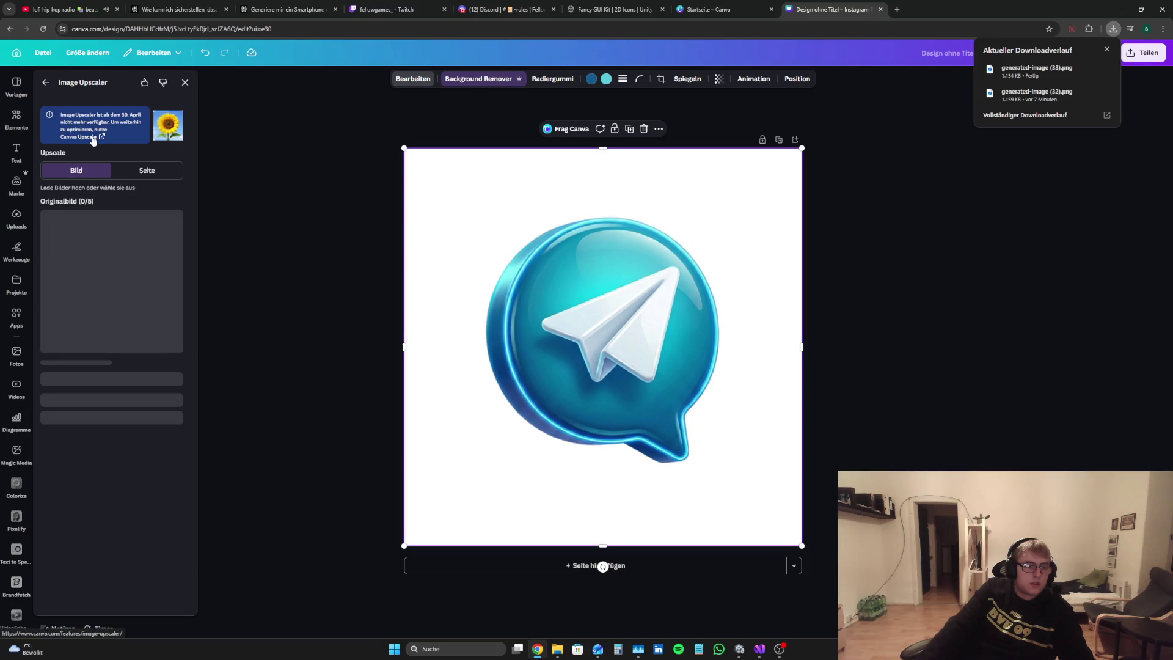
{"action": "left_click", "coordinate": [47, 82]}
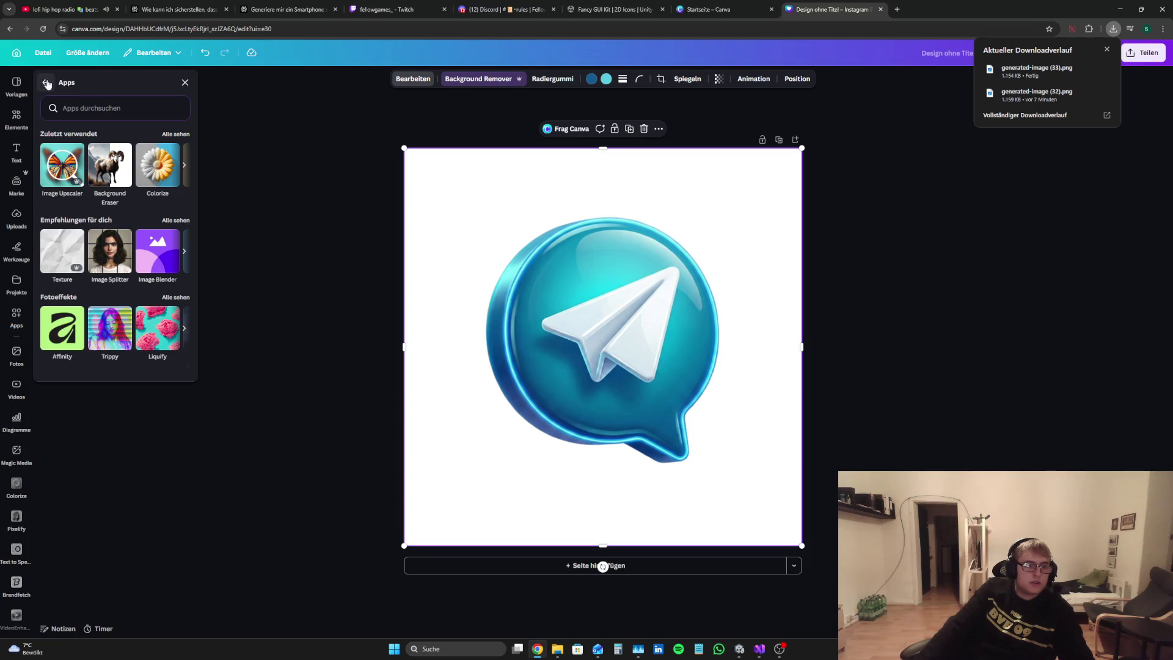
{"action": "left_click", "coordinate": [47, 83]}
{"action": "left_click", "coordinate": [176, 181]}
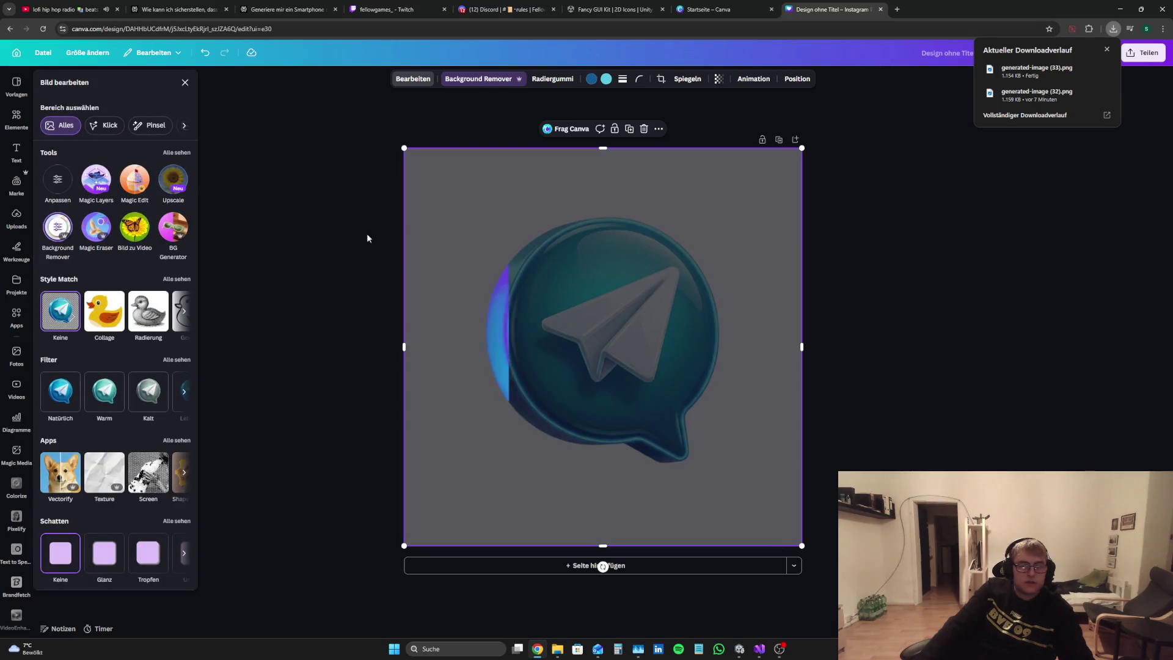
{"action": "left_click", "coordinate": [856, 366]}
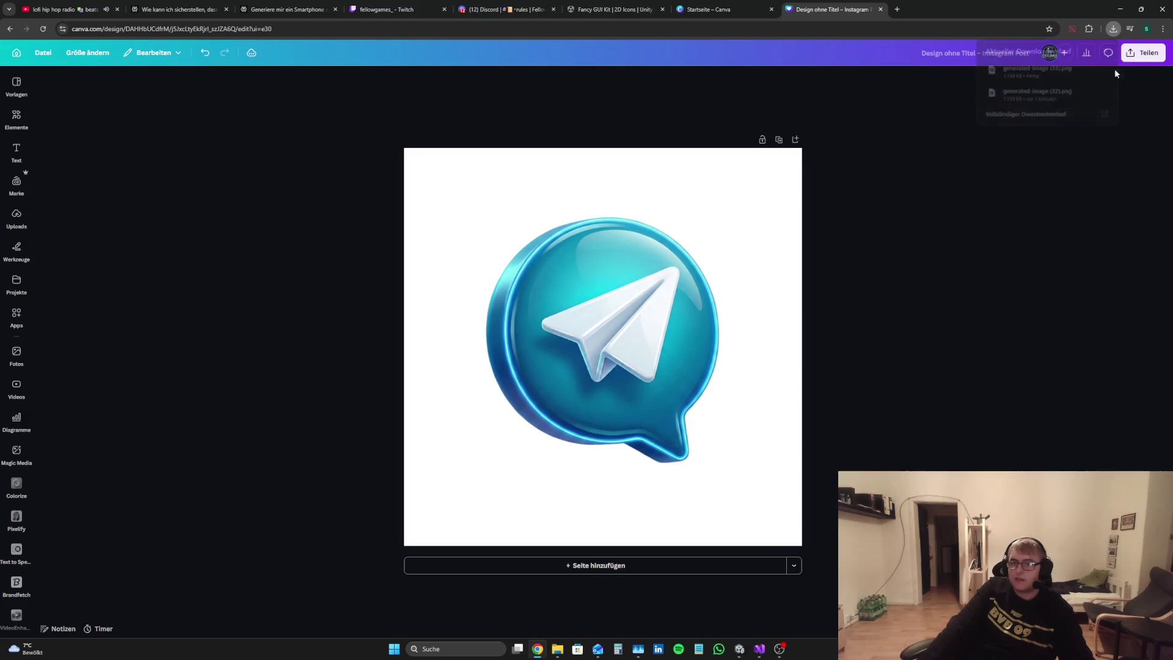
{"action": "left_click", "coordinate": [1143, 53]}
Step: Download the Canva design as a PNG with a transparent background
{"action": "left_click", "coordinate": [1008, 263]}
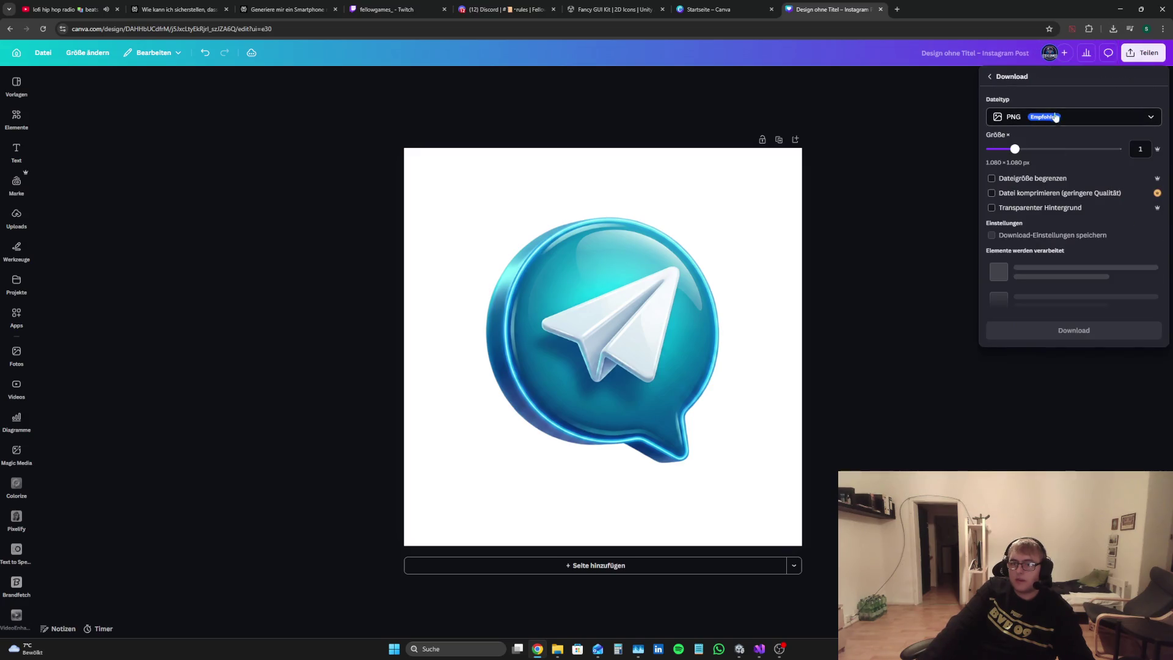
{"action": "left_click", "coordinate": [992, 207]}
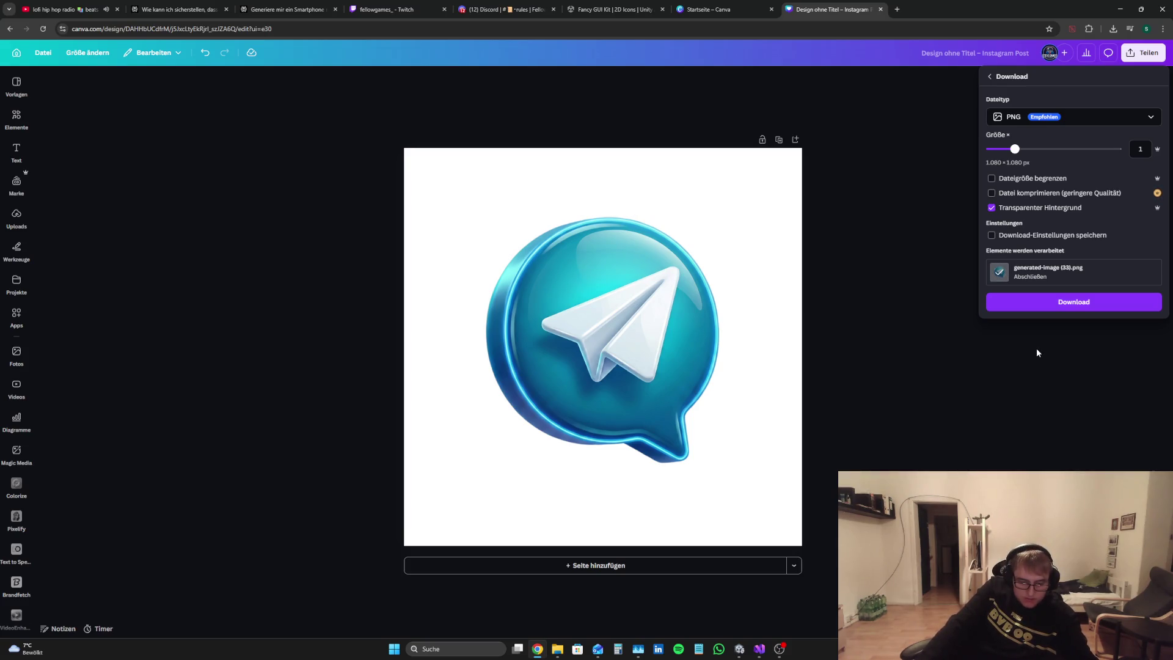
{"action": "left_click", "coordinate": [1051, 304]}
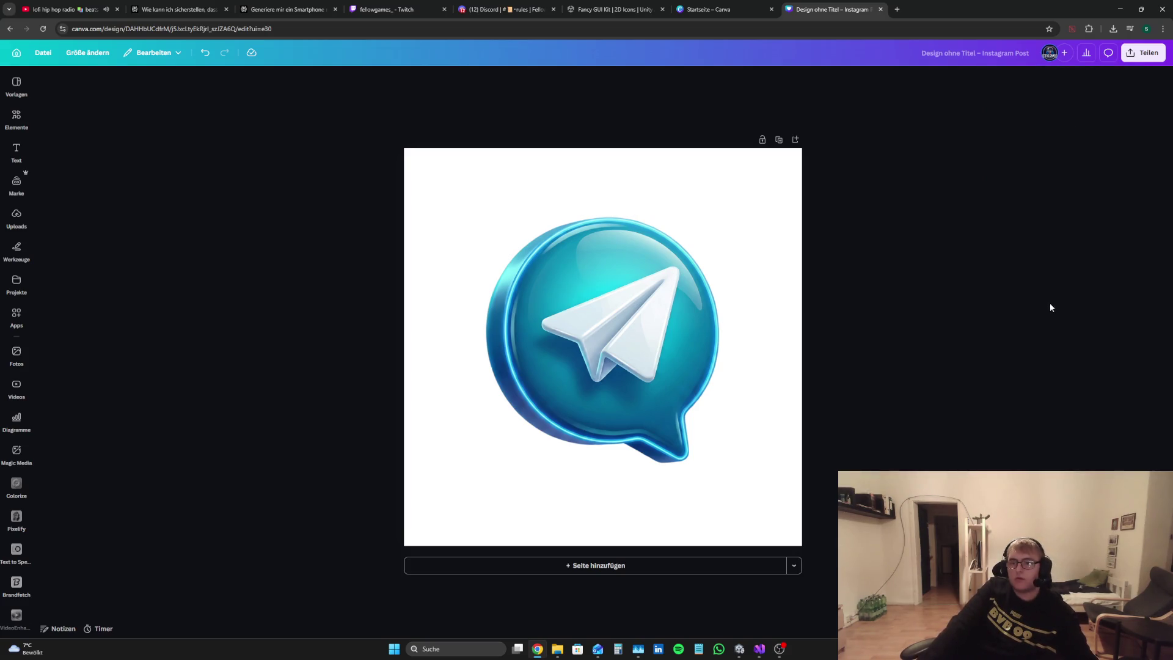
{"action": "left_click", "coordinate": [1152, 55]}
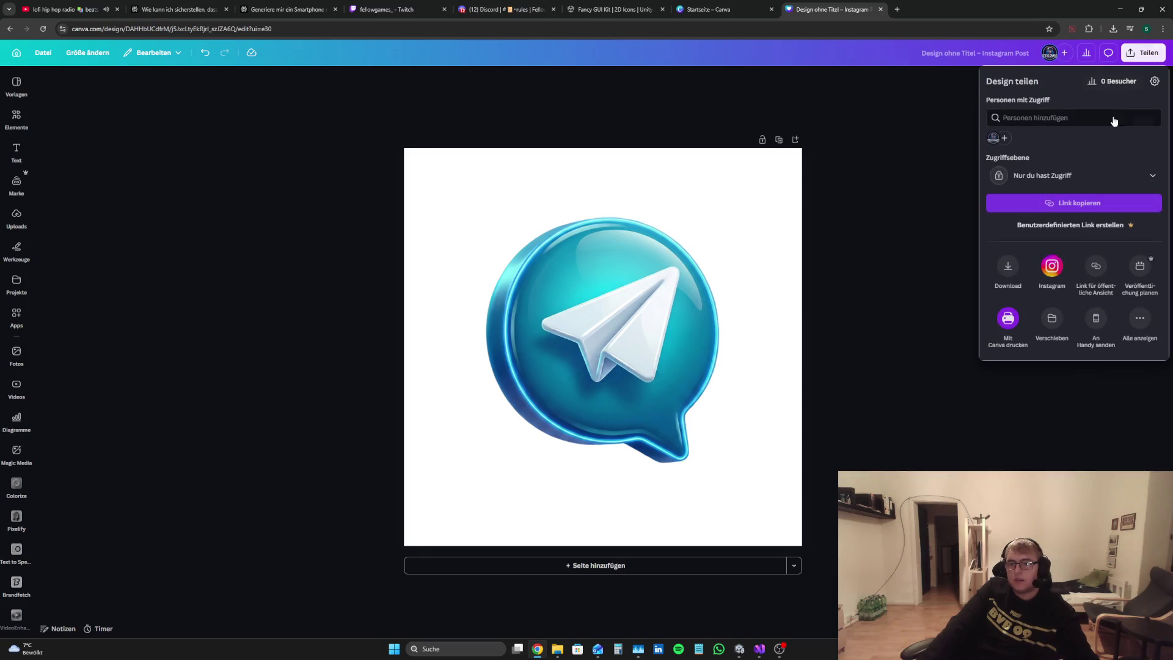
{"action": "left_click", "coordinate": [1007, 275]}
{"action": "left_click", "coordinate": [1058, 258]}
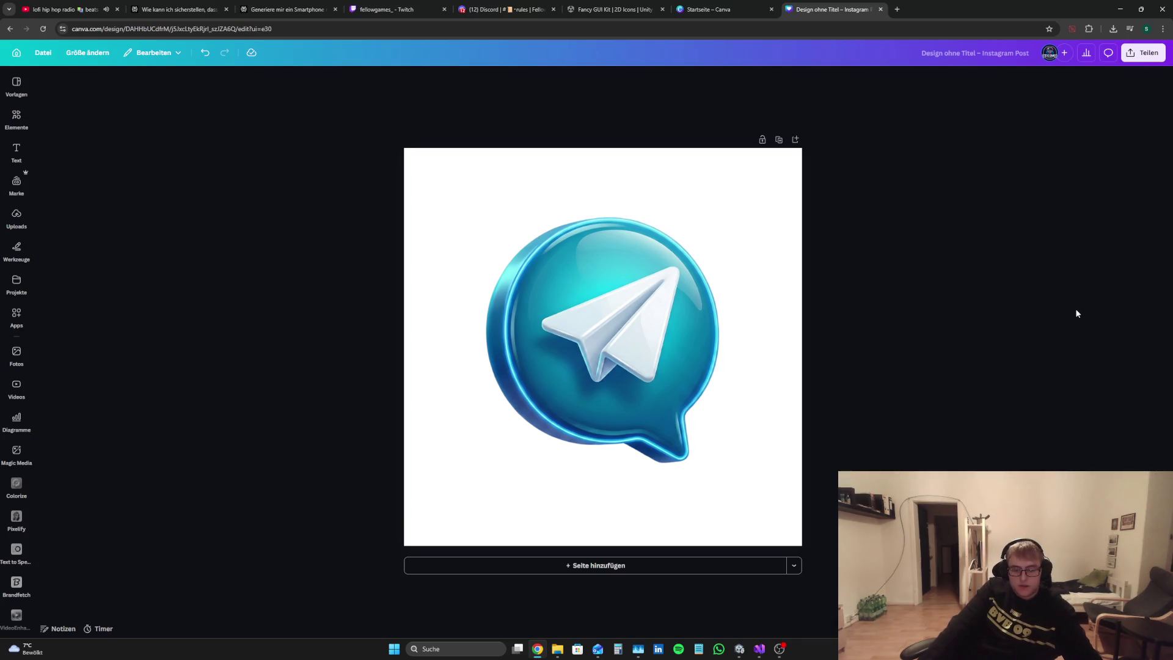
Step: Confirm Design ohne Titel (5).png is in the downloads list, then return to Unity
{"action": "left_click", "coordinate": [505, 9]}
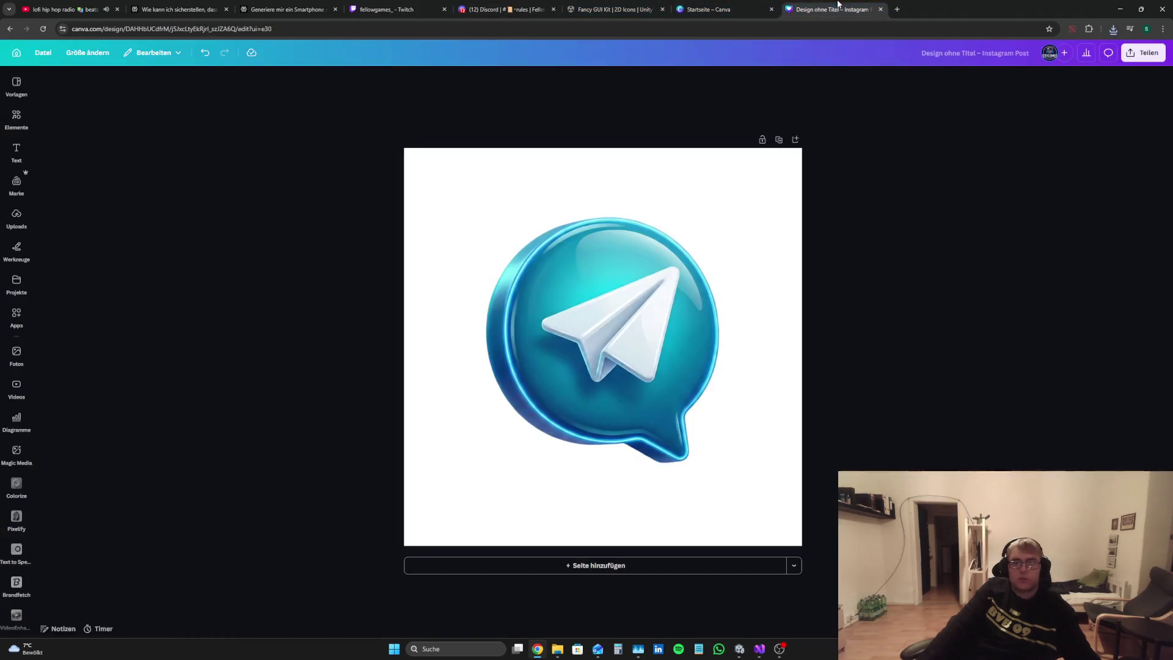
{"action": "left_click", "coordinate": [832, 9]}
{"action": "left_click", "coordinate": [1112, 33]}
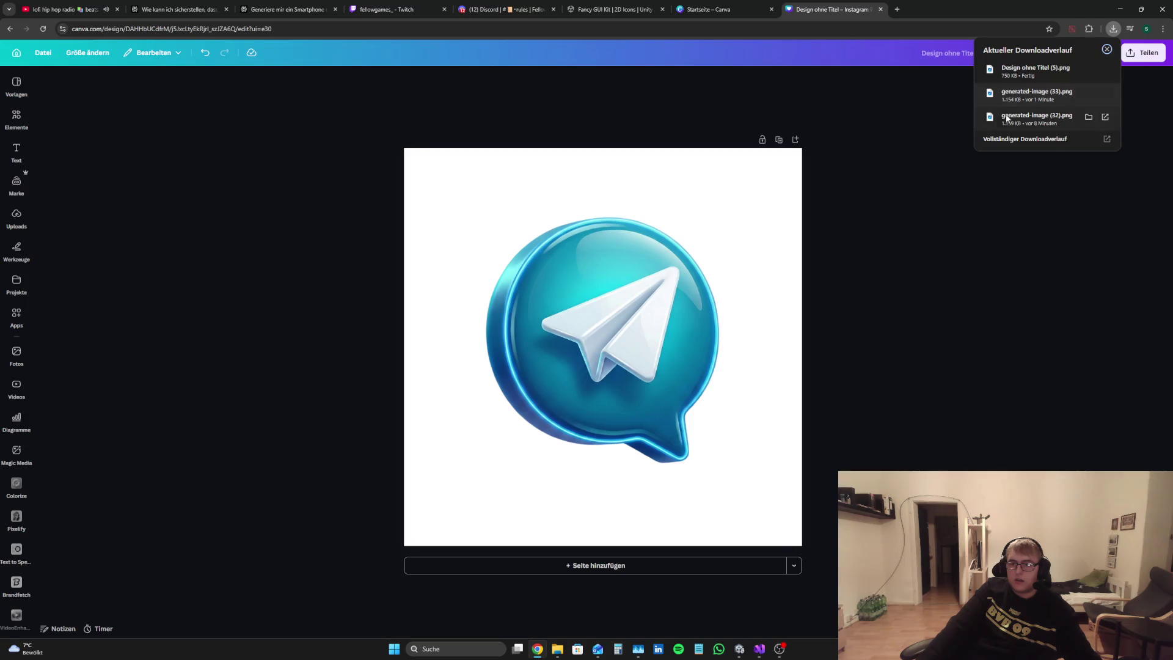
{"action": "left_click", "coordinate": [740, 649]}
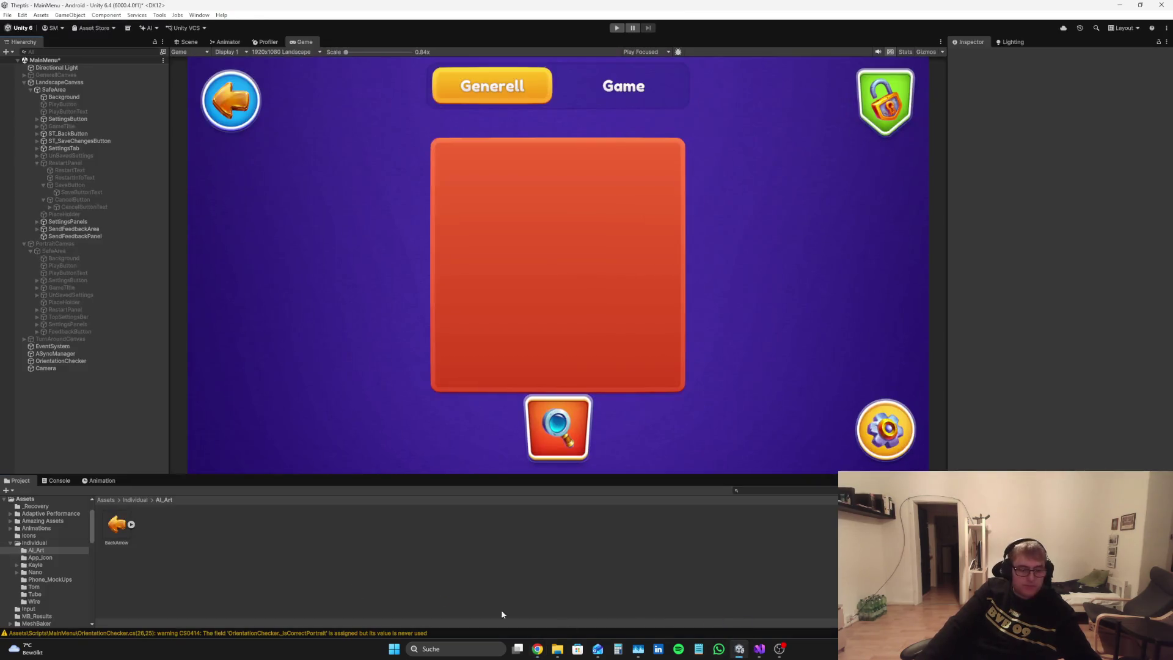
Step: Rename the downloaded paper-plane image asset to SendFeedback
{"action": "right_click", "coordinate": [152, 526]}
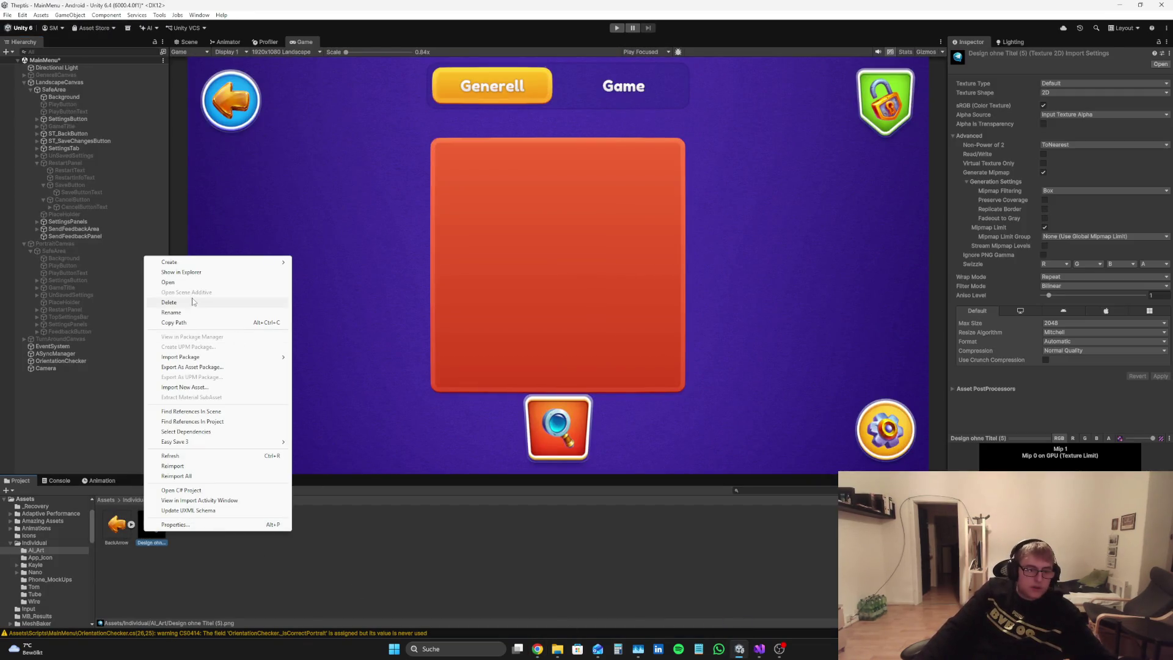
{"action": "left_click", "coordinate": [194, 313]}
{"action": "type", "text": "SendFeedback"}
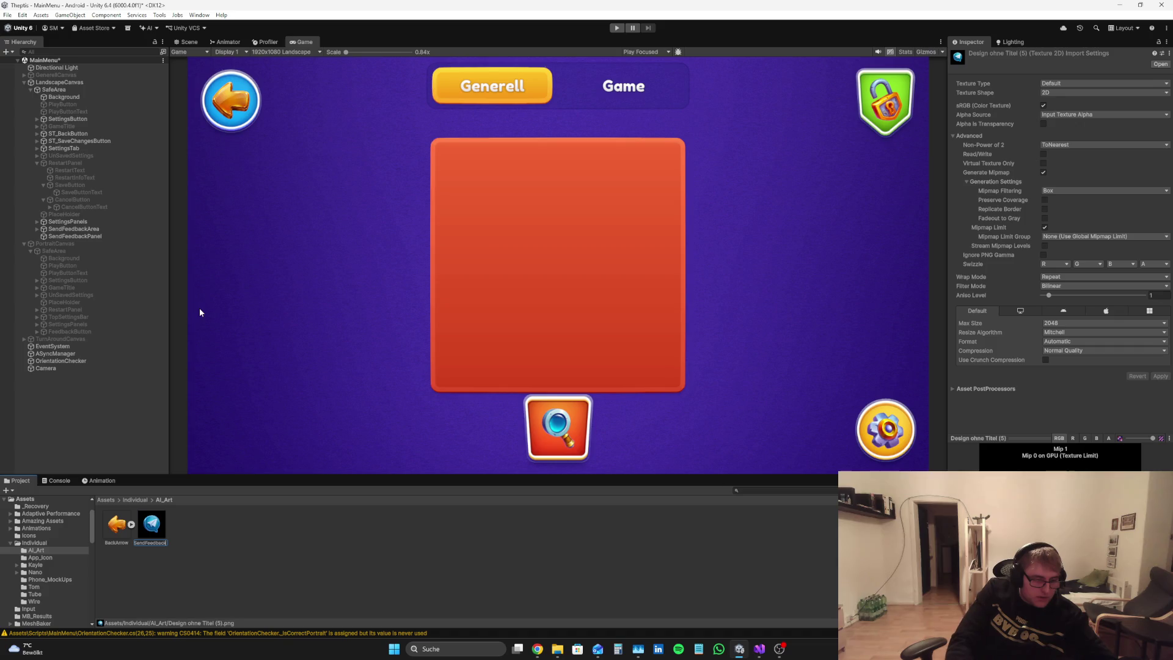
{"action": "key", "text": "Return"}
Step: Import SendFeedback as a Sprite (2D and UI) with Single sprite mode and apply
{"action": "left_click", "coordinate": [1093, 83]}
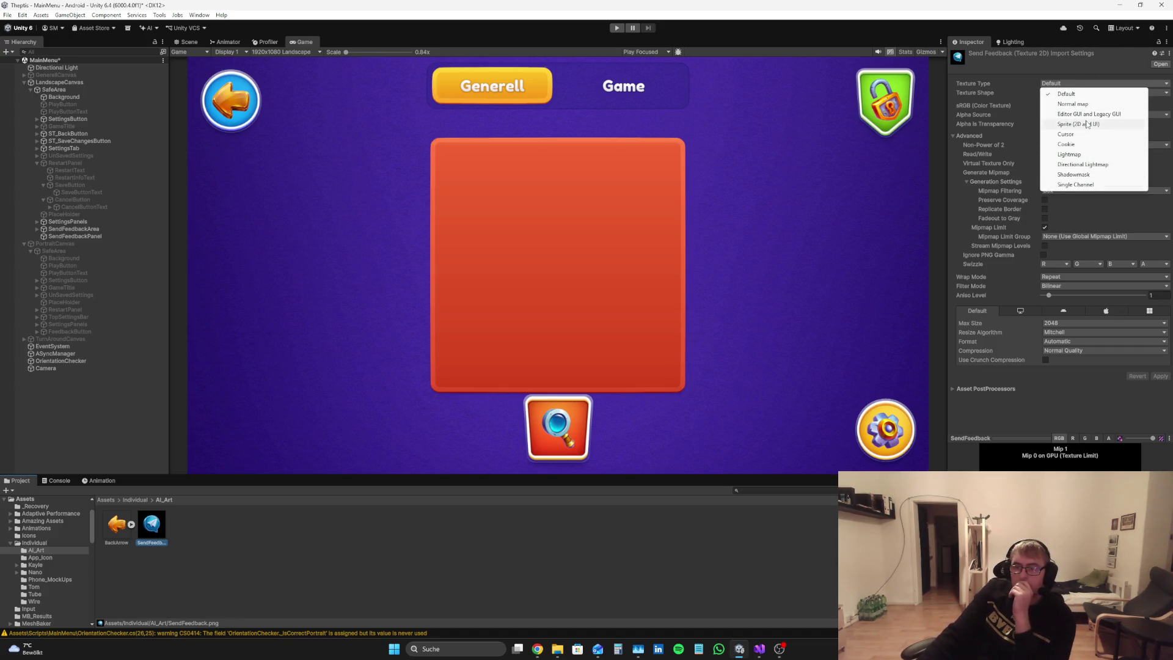
{"action": "left_click", "coordinate": [1094, 124]}
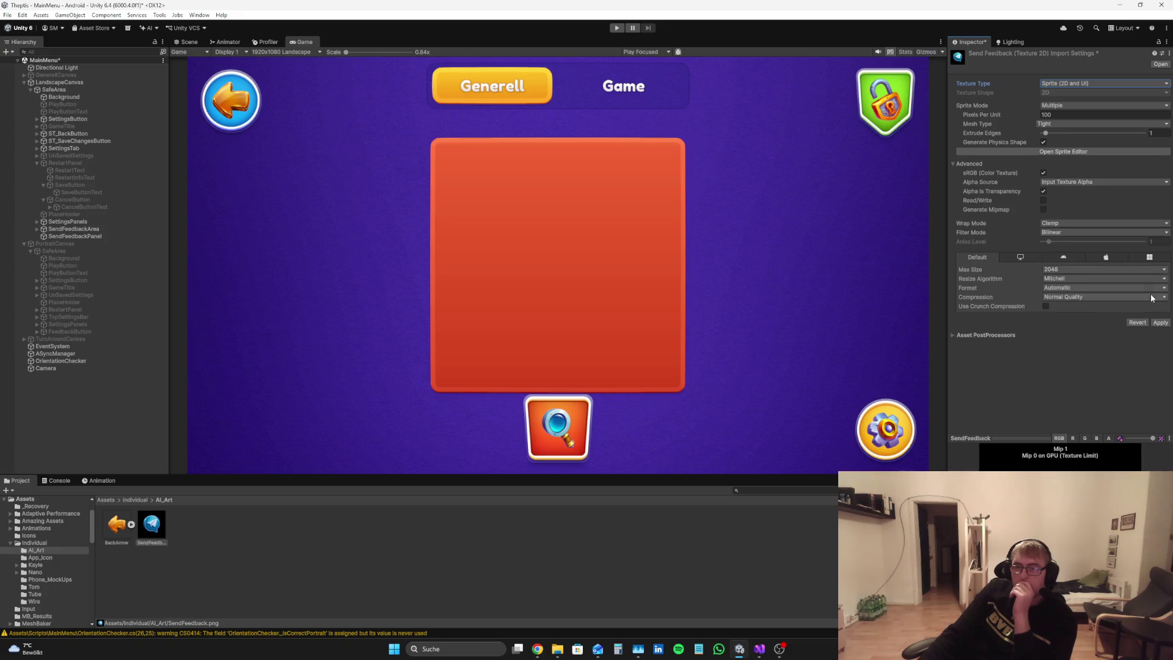
{"action": "left_click", "coordinate": [1059, 108]}
{"action": "left_click", "coordinate": [1060, 113]}
{"action": "left_click", "coordinate": [1159, 330]}
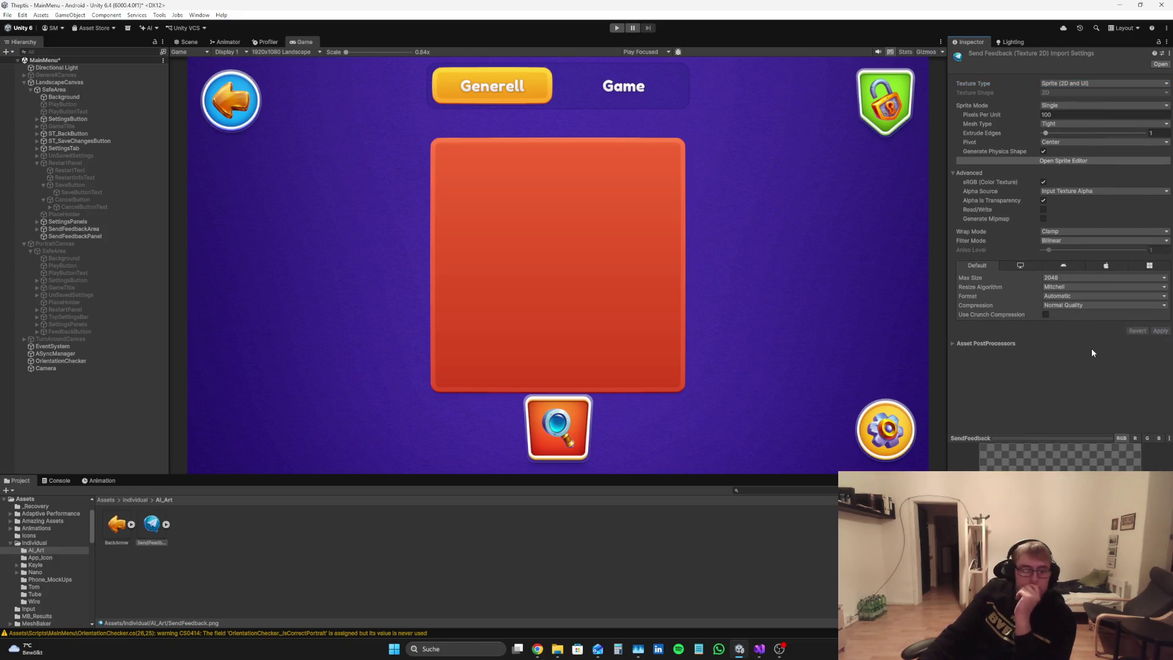
Step: Clear the warnings from the Console, then return to the Project view
{"action": "left_click", "coordinate": [374, 566]}
{"action": "left_click", "coordinate": [56, 480]}
{"action": "left_click", "coordinate": [19, 490]}
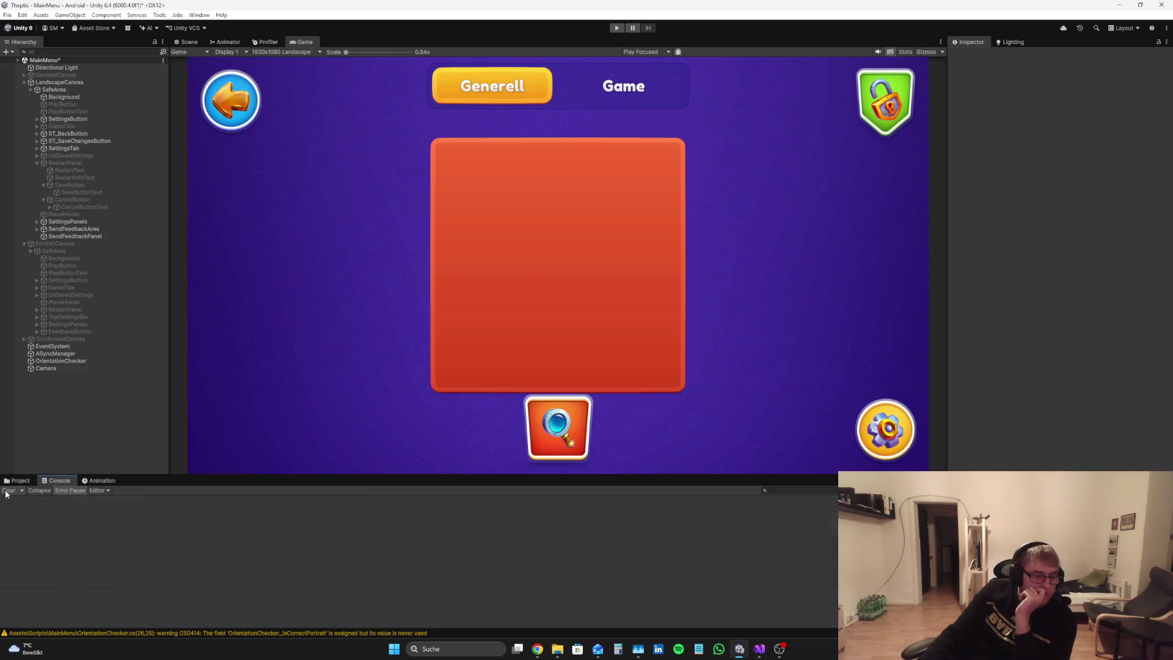
{"action": "left_click", "coordinate": [17, 480]}
Step: Expand SendFeedbackArea and FeedbackButton in the Hierarchy to reveal the icon object
{"action": "left_click", "coordinate": [98, 229]}
{"action": "left_click", "coordinate": [36, 229]}
{"action": "left_click", "coordinate": [62, 235]}
{"action": "left_click", "coordinate": [43, 236]}
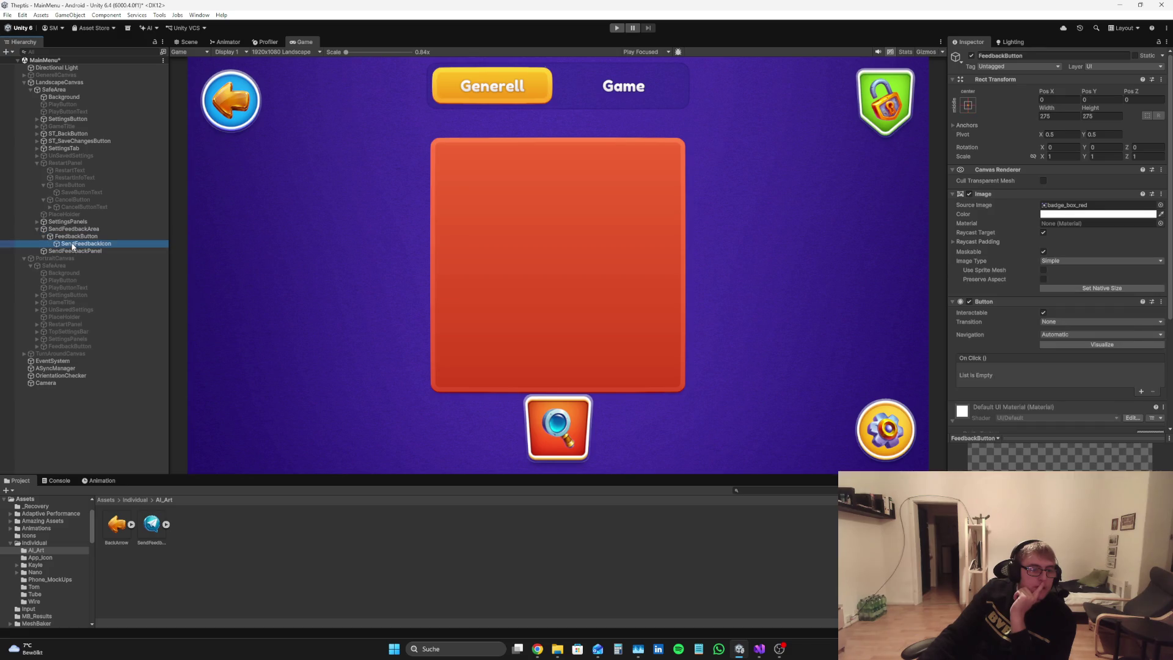
Step: Assign the SendFeedback sprite as SendFeedbackIcon's Image Source Image
{"action": "left_click", "coordinate": [85, 243]}
{"action": "left_click_drag", "start_coordinate": [153, 524], "coordinate": [888, 181]}
{"action": "left_click_drag", "start_coordinate": [1051, 195], "coordinate": [1072, 208]}
{"action": "left_click", "coordinate": [640, 573]}
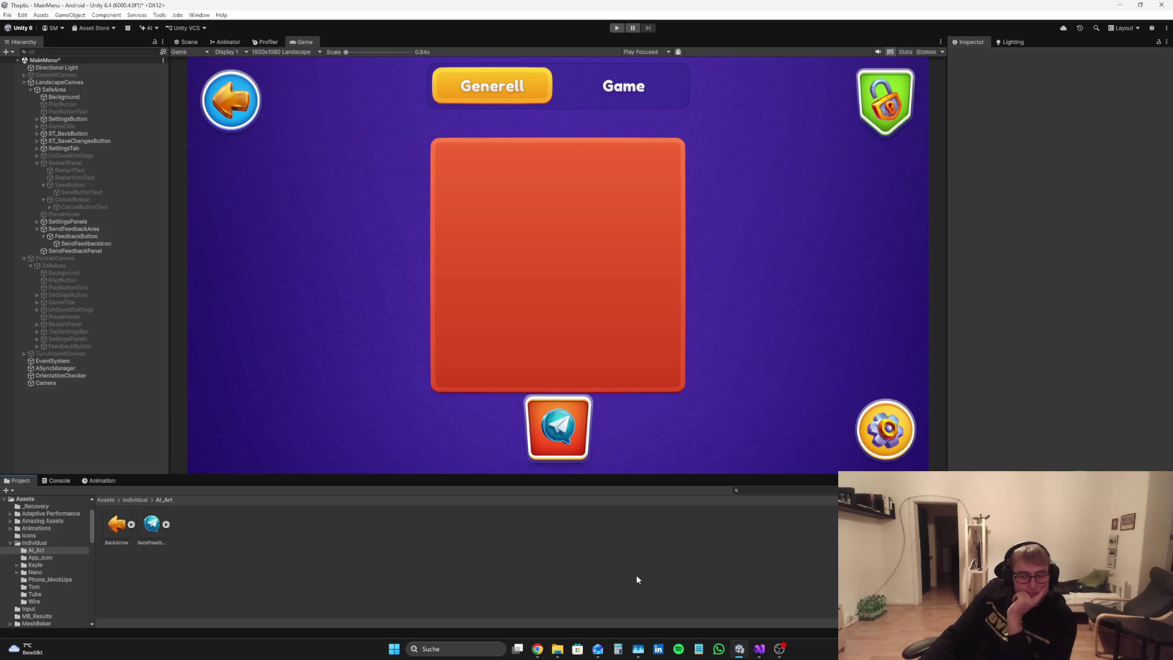
Step: Set SendFeedbackIcon's Rect Transform width and height to 200
{"action": "left_click", "coordinate": [105, 244]}
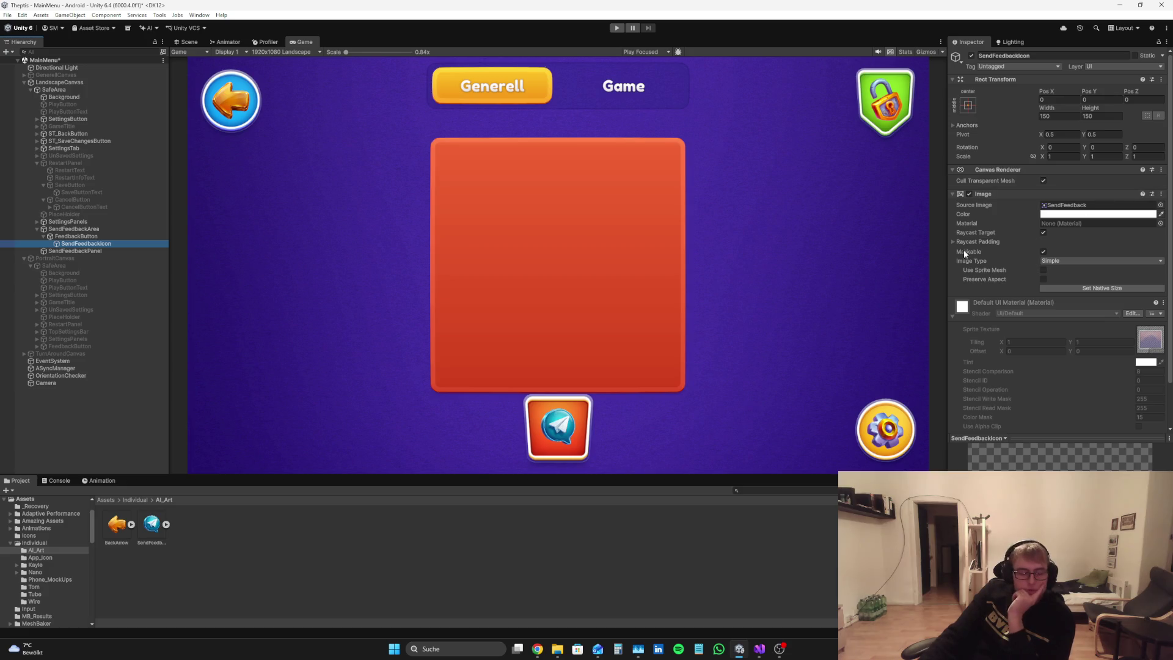
{"action": "left_click", "coordinate": [1075, 214]}
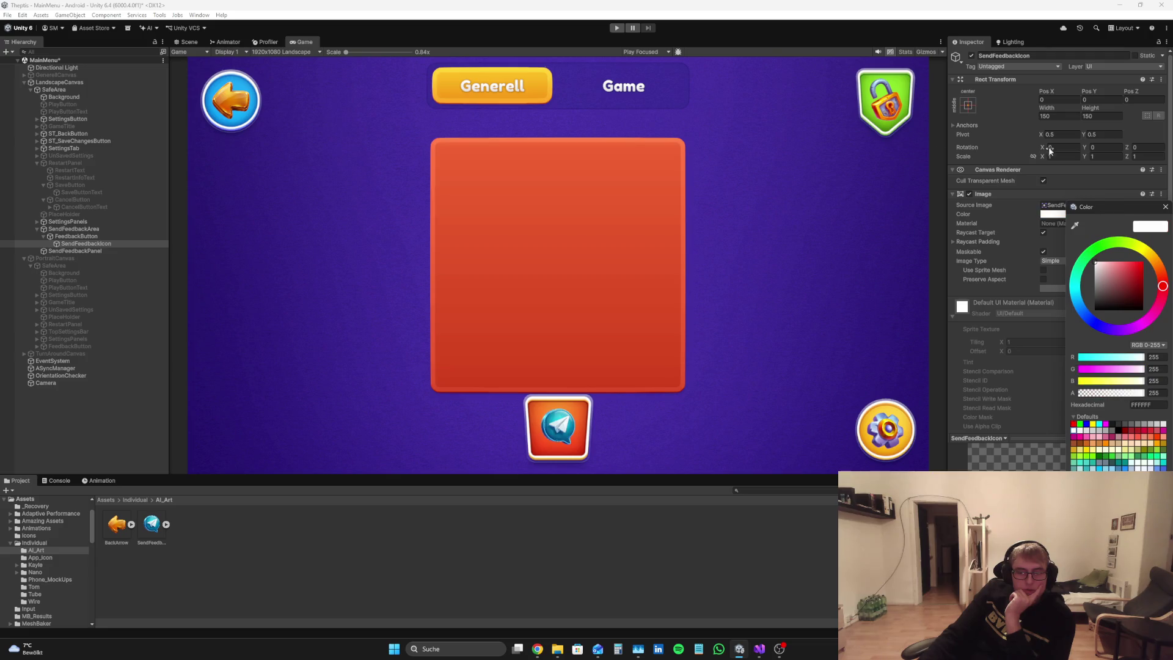
{"action": "left_click", "coordinate": [1061, 115]}
{"action": "type", "text": "200"}
{"action": "left_click", "coordinate": [1102, 116]}
{"action": "type", "text": "200"}
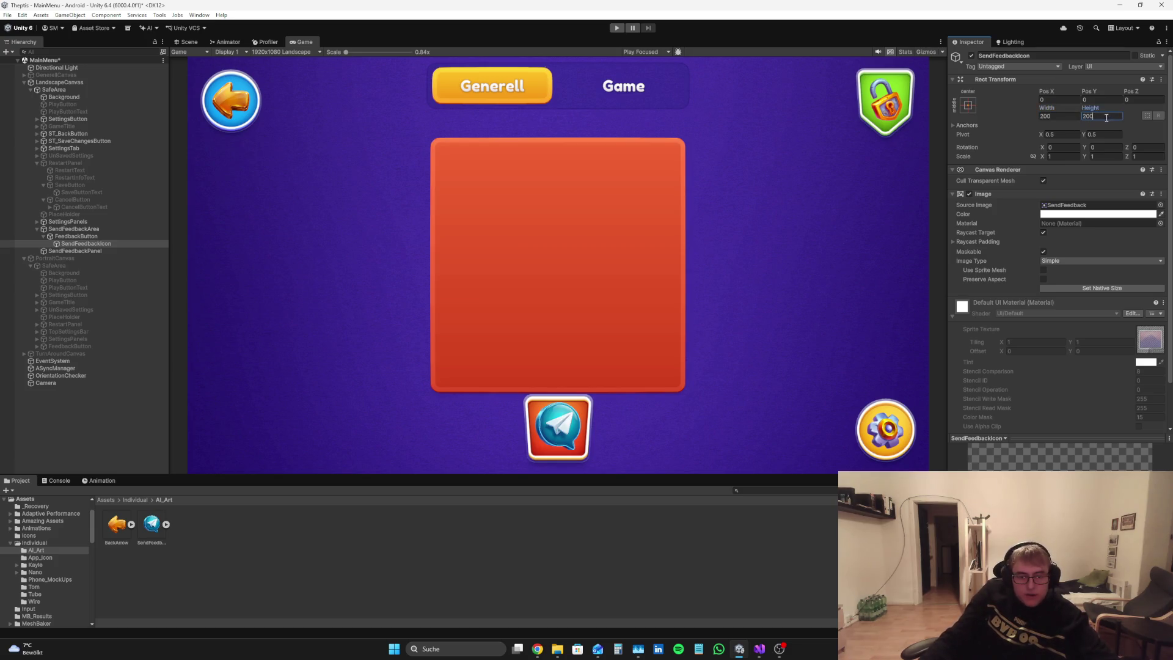
Step: Reduce the icon's width and height to 175
{"action": "left_click", "coordinate": [1066, 114]}
{"action": "key", "text": "BackSpace"}
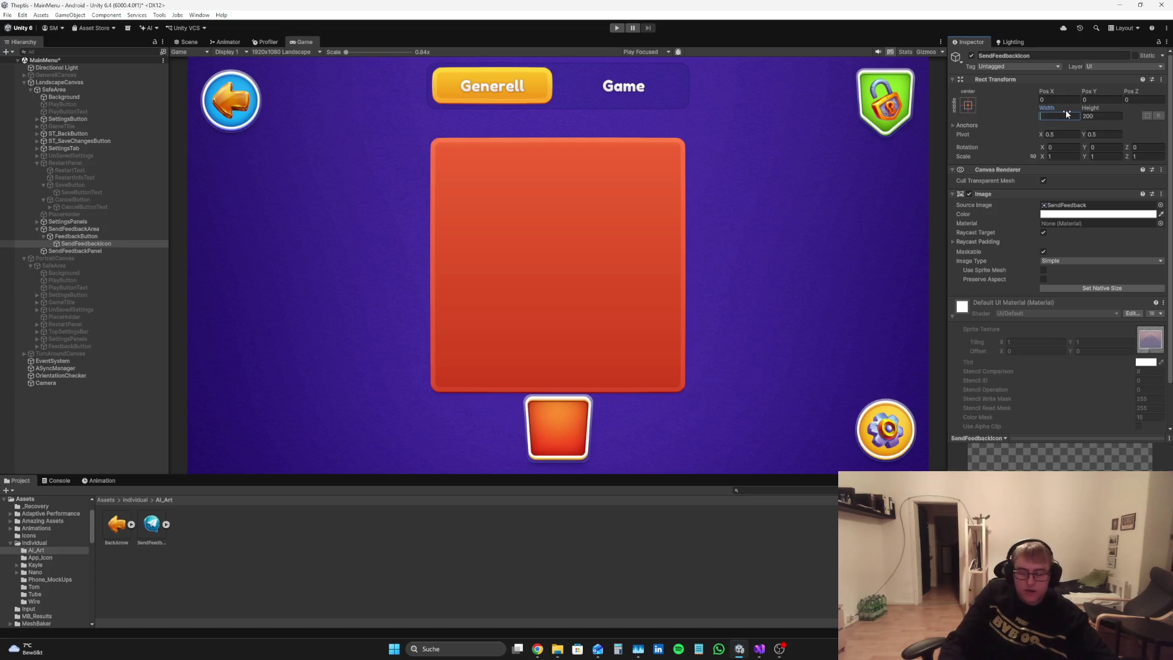
{"action": "type", "text": "15"}
{"action": "left_click", "coordinate": [1111, 114]}
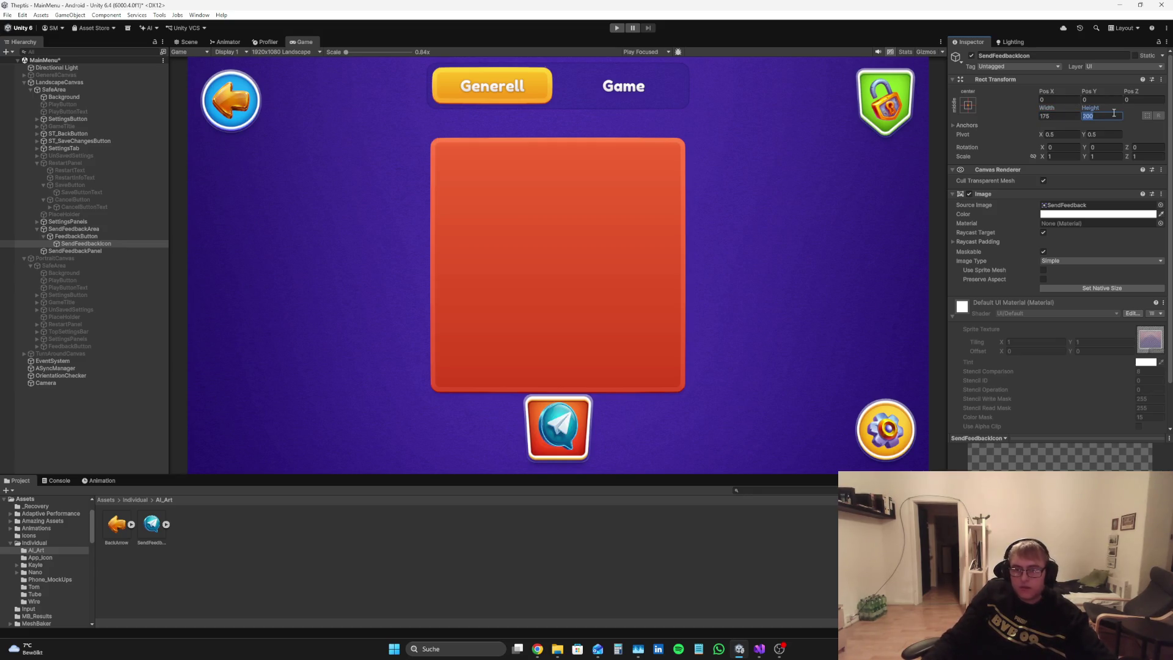
{"action": "key", "text": "BackSpace"}
{"action": "type", "text": "5"}
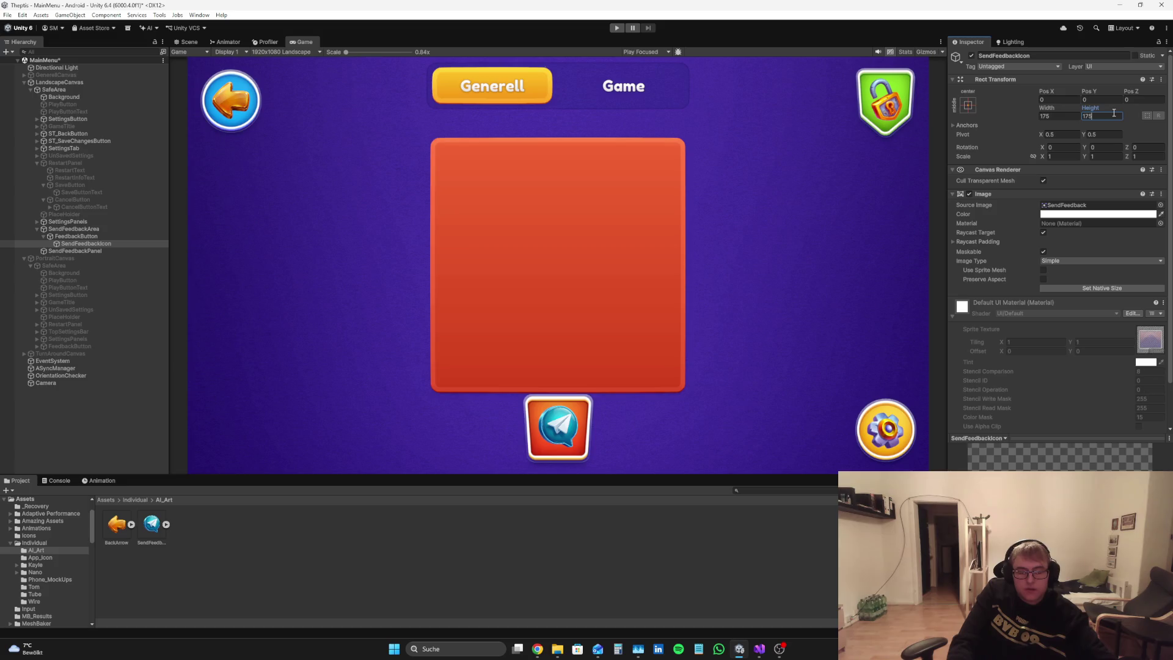
{"action": "left_click", "coordinate": [608, 600]}
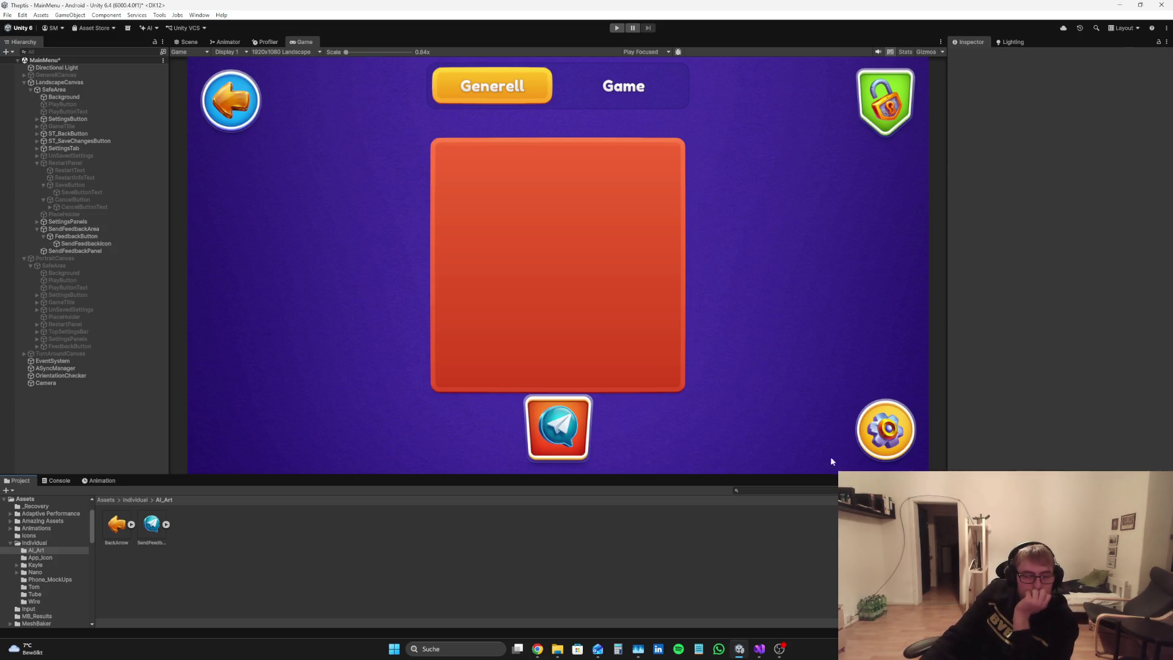
{"action": "left_click", "coordinate": [537, 649]}
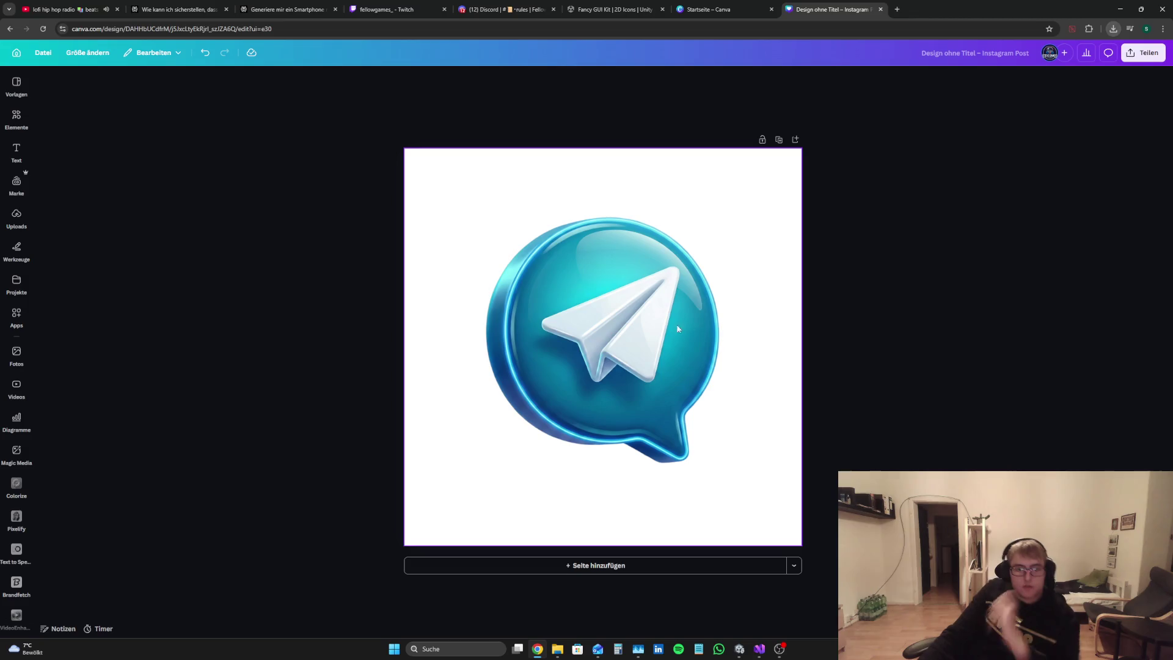
{"action": "key", "text": "ctrl+z"}
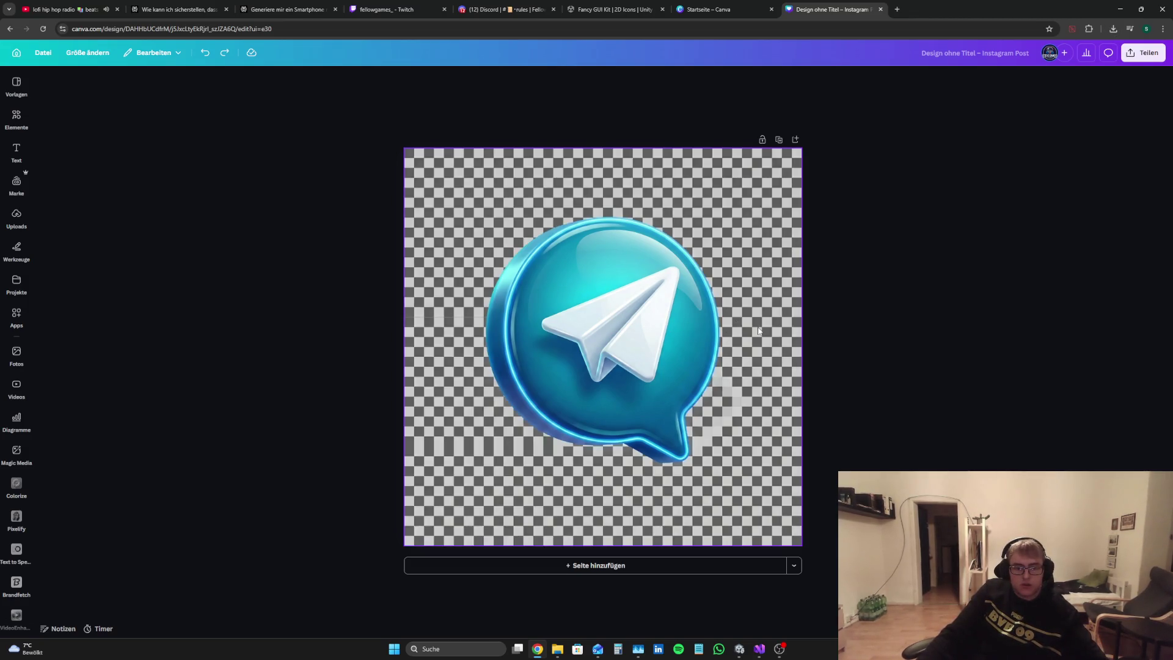
{"action": "left_click", "coordinate": [503, 79]}
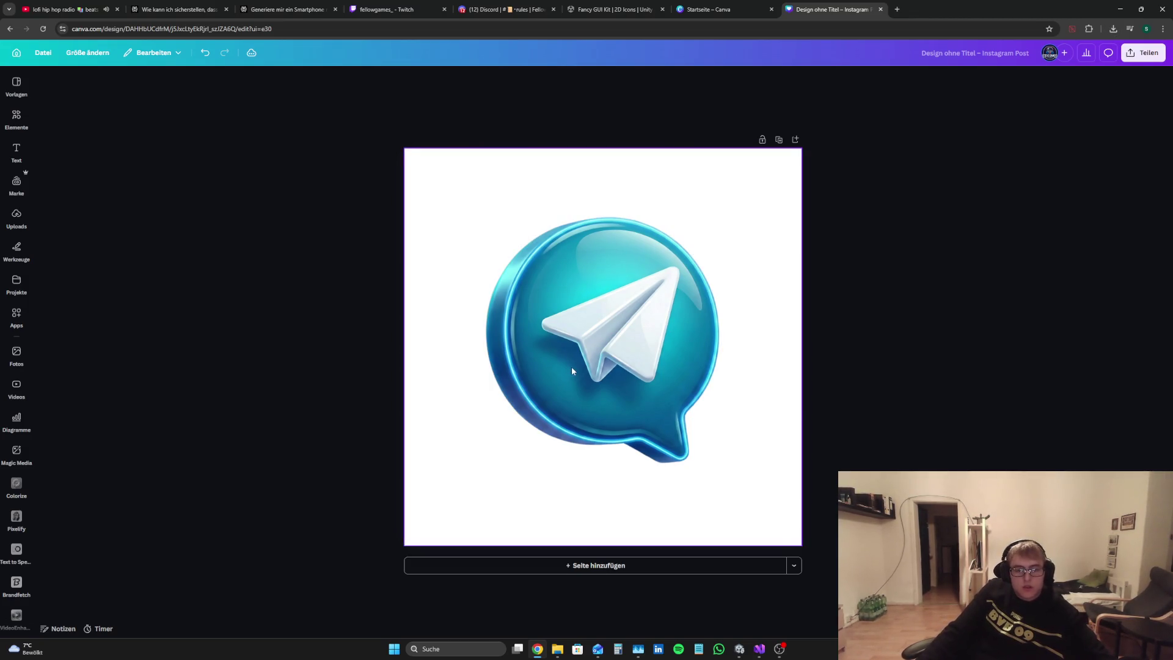
{"action": "left_click", "coordinate": [830, 535]}
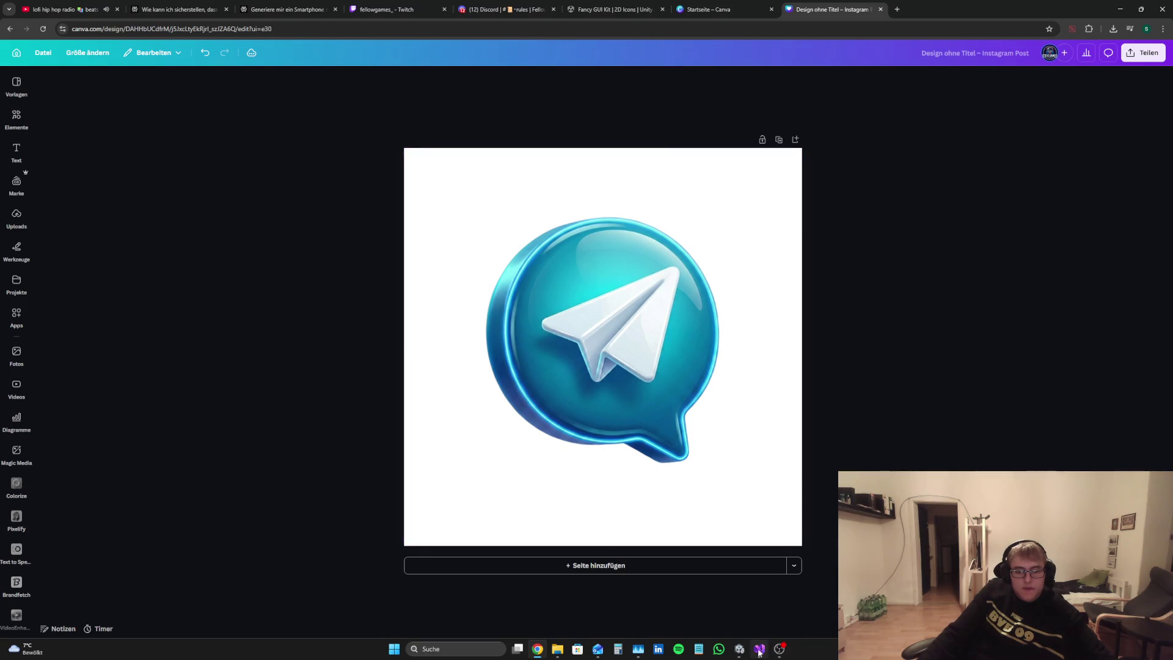
{"action": "left_click", "coordinate": [741, 649]}
Step: Zoom the Game view in and out on the paper-plane button, then switch to MMM.cs in Visual Studio
{"action": "scroll", "coordinate": [557, 422], "scroll_direction": "up", "scroll_amount": 3}
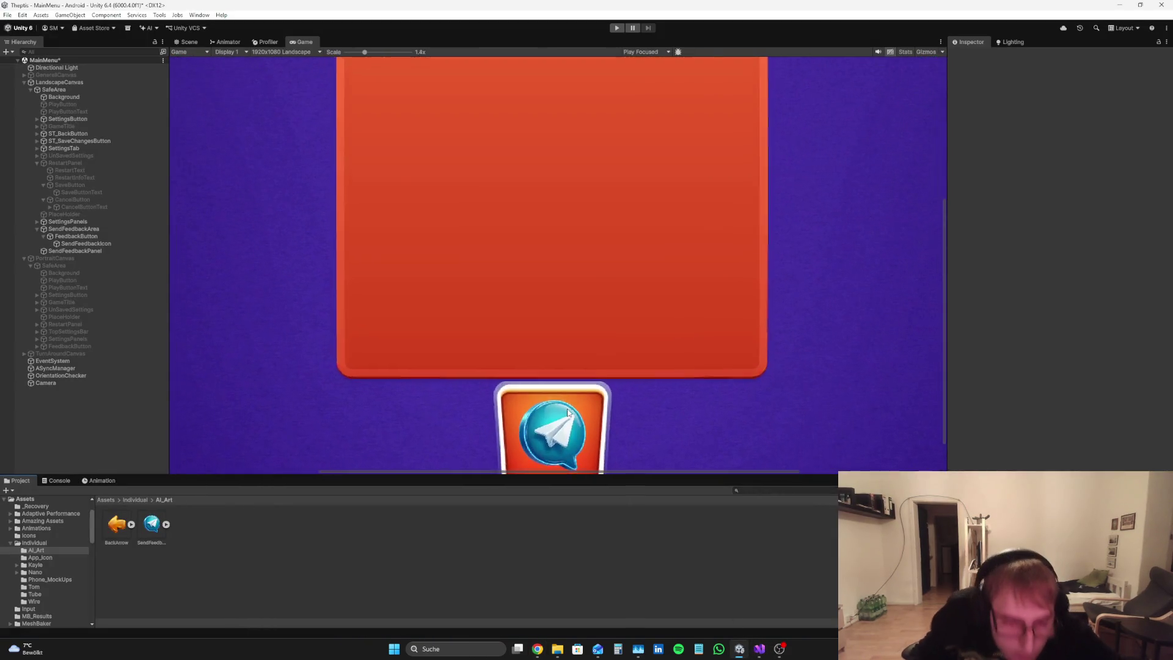
{"action": "scroll", "coordinate": [568, 426], "scroll_direction": "down", "scroll_amount": 3}
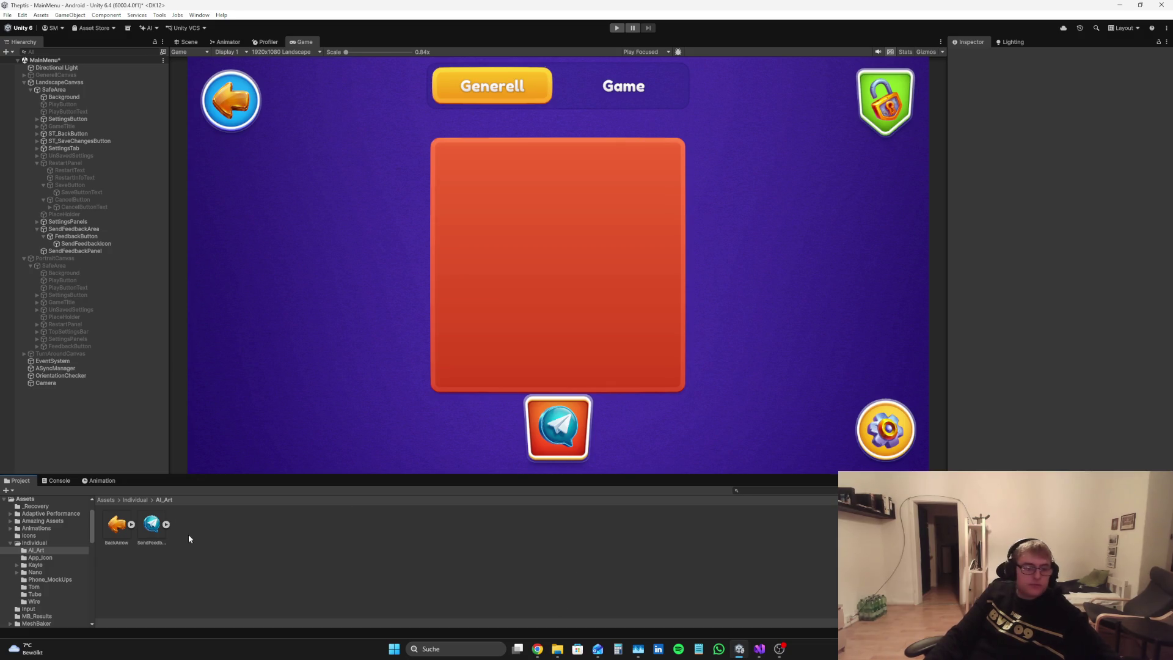
{"action": "left_click", "coordinate": [759, 649]}
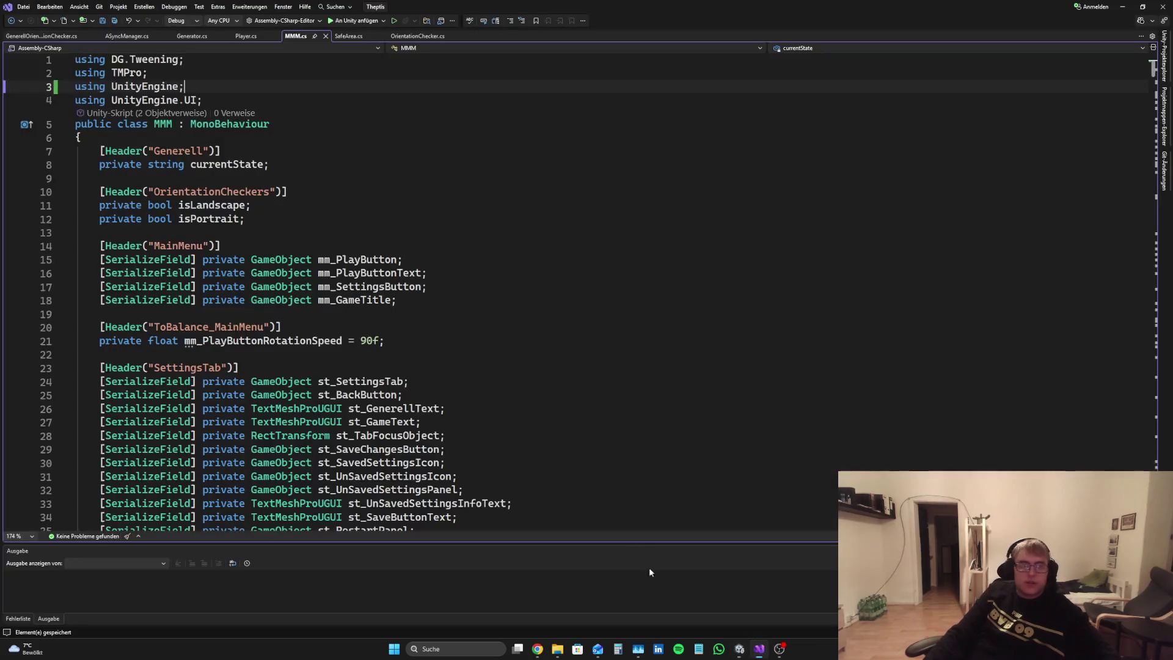
Step: Start a [SerializeField] line below the currentState declaration in MMM.cs
{"action": "scroll", "coordinate": [265, 303], "scroll_direction": "down", "scroll_amount": 2}
{"action": "scroll", "coordinate": [365, 251], "scroll_direction": "up", "scroll_amount": 2}
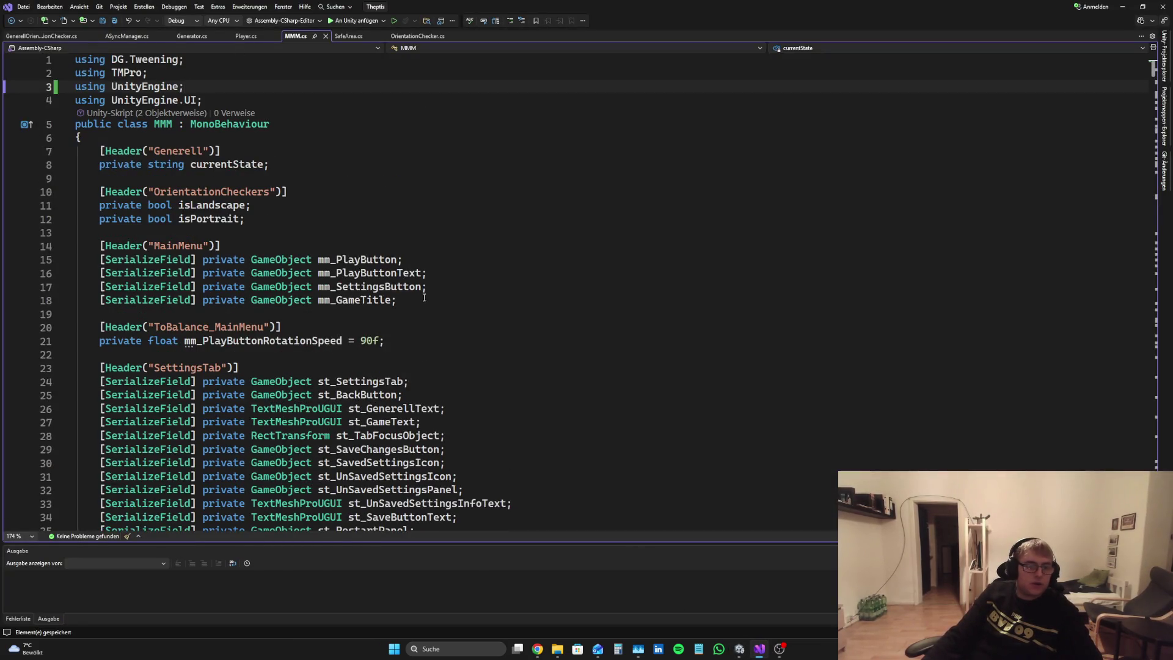
{"action": "scroll", "coordinate": [423, 296], "scroll_direction": "down", "scroll_amount": 4}
{"action": "scroll", "coordinate": [439, 350], "scroll_direction": "up", "scroll_amount": 4}
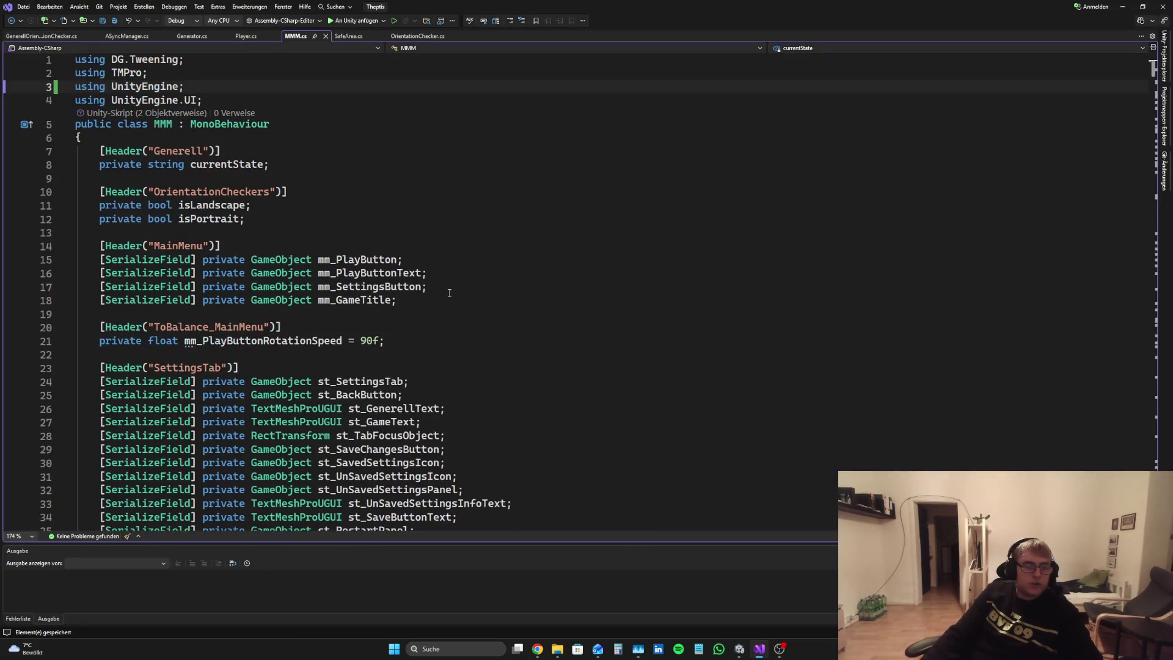
{"action": "left_click", "coordinate": [420, 294]}
{"action": "key", "text": "Return"}
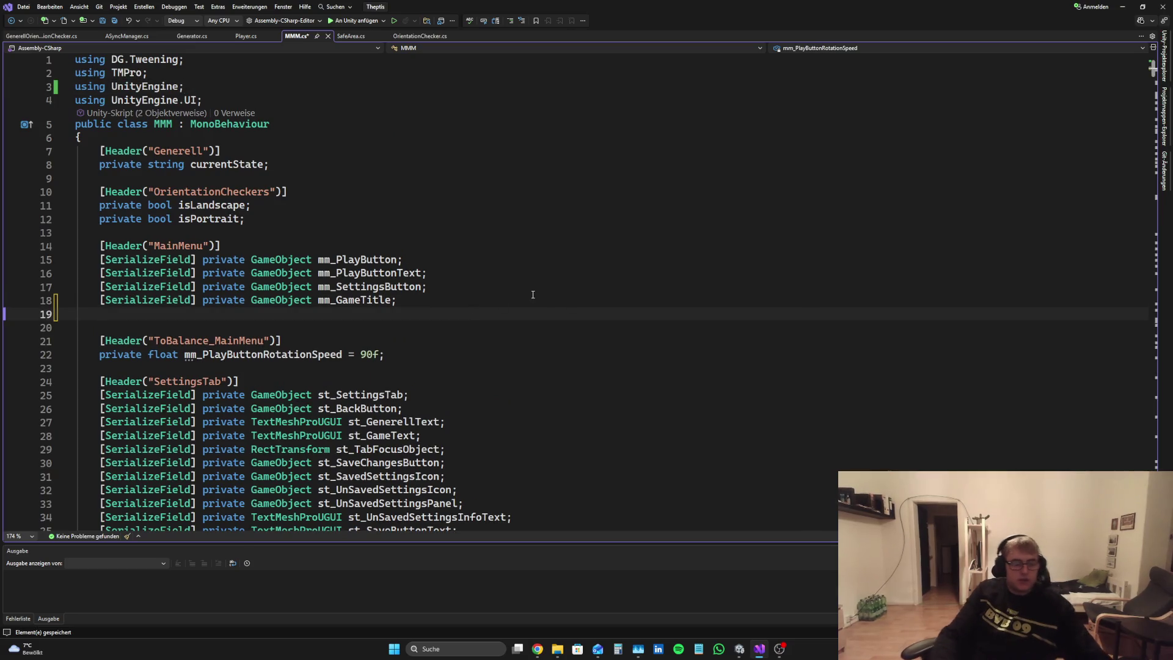
{"action": "key", "text": "BackSpace"}
{"action": "left_click", "coordinate": [287, 164]}
{"action": "key", "text": "Up"}
{"action": "key", "text": "Up"}
{"action": "key", "text": "Up"}
{"action": "left_click", "coordinate": [295, 170]}
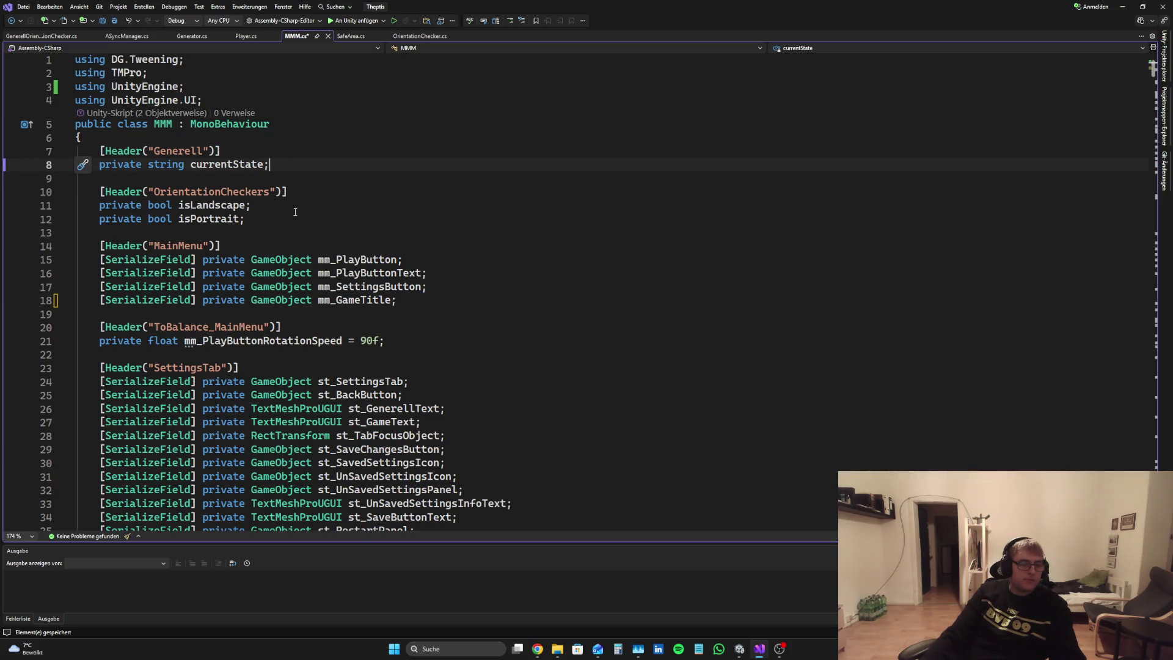
{"action": "key", "text": "Return"}
{"action": "type", "text": "Se"}
{"action": "key", "text": "Tab"}
{"action": "key", "text": "Delete"}
{"action": "type", "text": "]"}
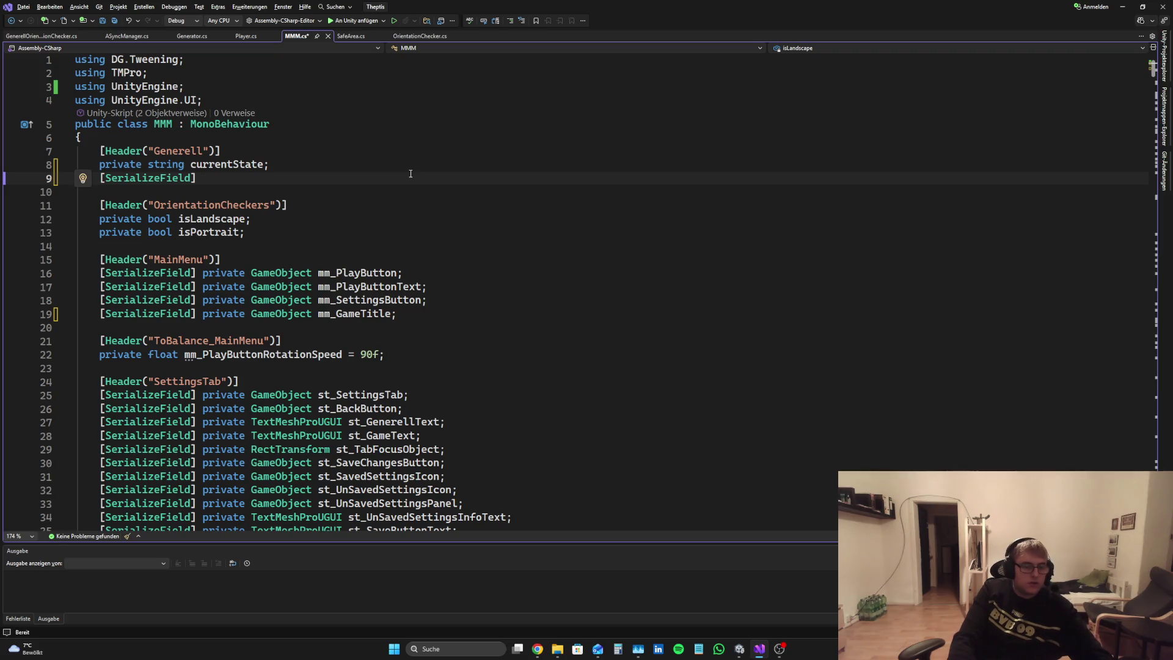
{"action": "key", "text": "BackSpace"}
{"action": "key", "text": "BackSpace"}
{"action": "key", "text": "BackSpace"}
{"action": "key", "text": "BackSpace"}
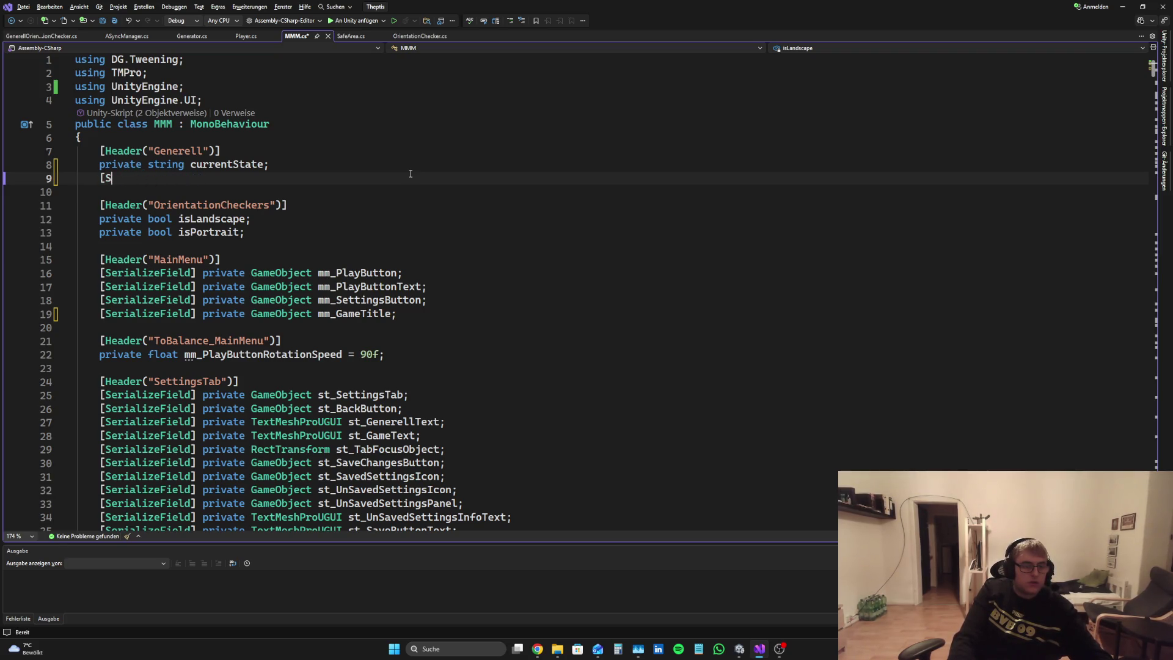
Step: Add a [Header("Generell")] attribute line
{"action": "key", "text": "Return"}
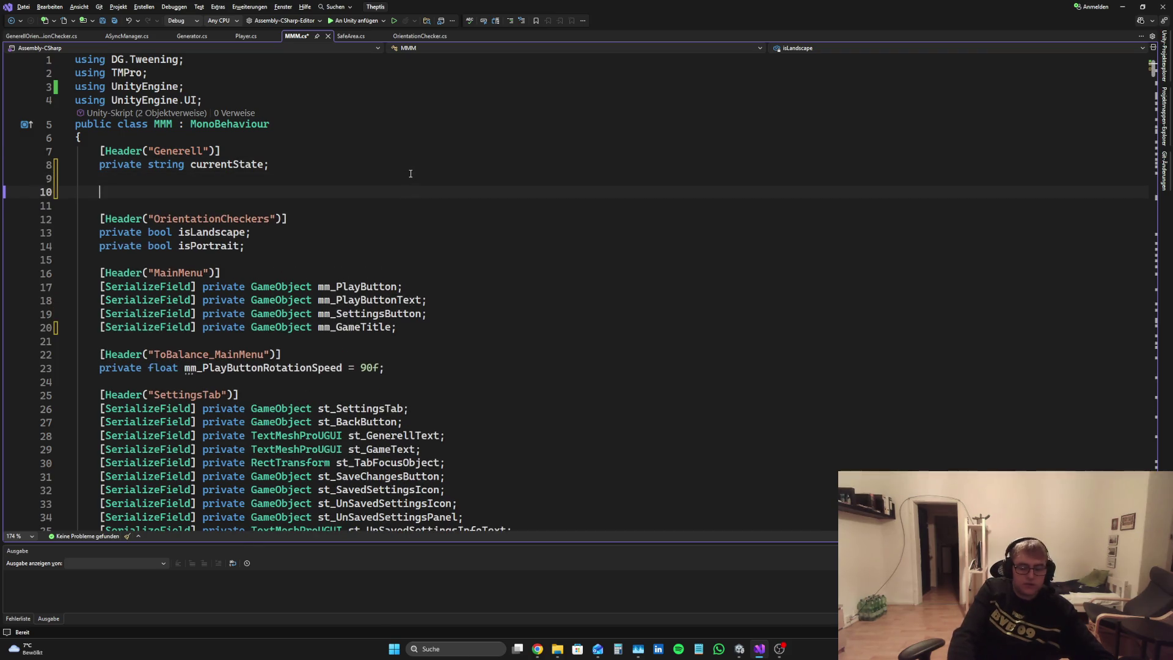
{"action": "type", "text": "[{]"}
{"action": "key", "text": "BackSpace"}
{"action": "type", "text": "Head"}
{"action": "key", "text": "Tab"}
{"action": "type", "text": "(\""}
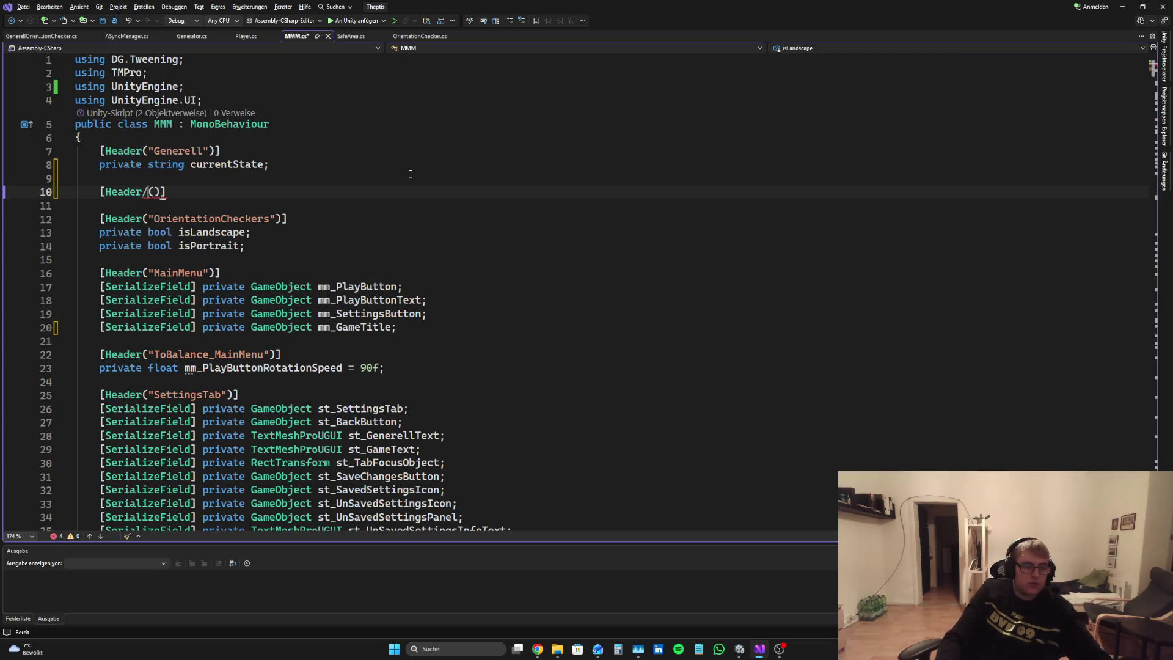
{"action": "type", "text": "Generell"}
{"action": "key", "text": "End"}
Step: Declare a [SerializeField] private GameObject sendFeedbackPanel field under the header
{"action": "key", "text": "Return"}
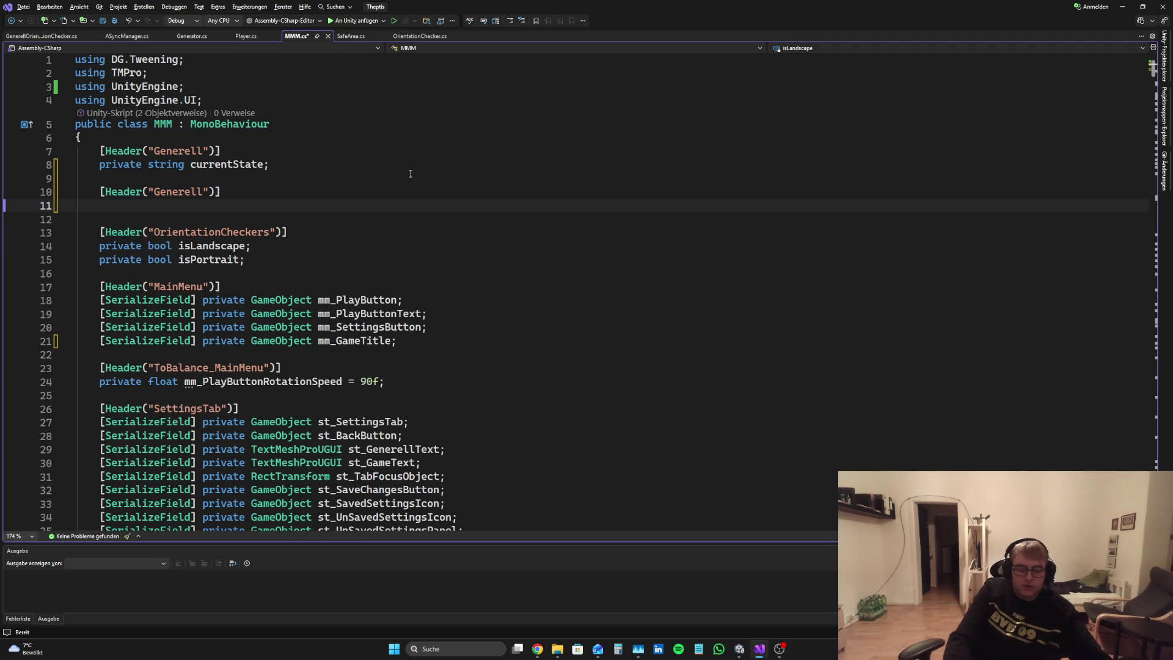
{"action": "type", "text": "Se"}
{"action": "key", "text": "Tab"}
{"action": "type", "text": "] pr"}
{"action": "key", "text": "Tab"}
{"action": "type", "text": "Gra"}
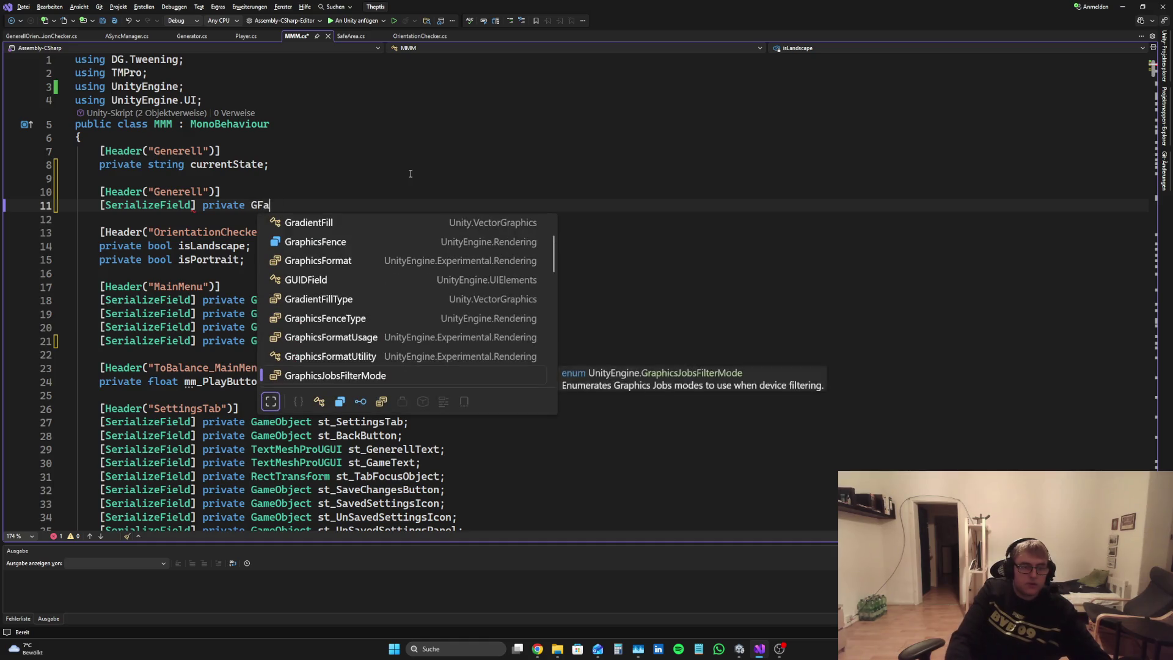
{"action": "key", "text": "BackSpace"}
{"action": "key", "text": "BackSpace"}
{"action": "type", "text": "am"}
{"action": "key", "text": "Down"}
{"action": "key", "text": "Tab"}
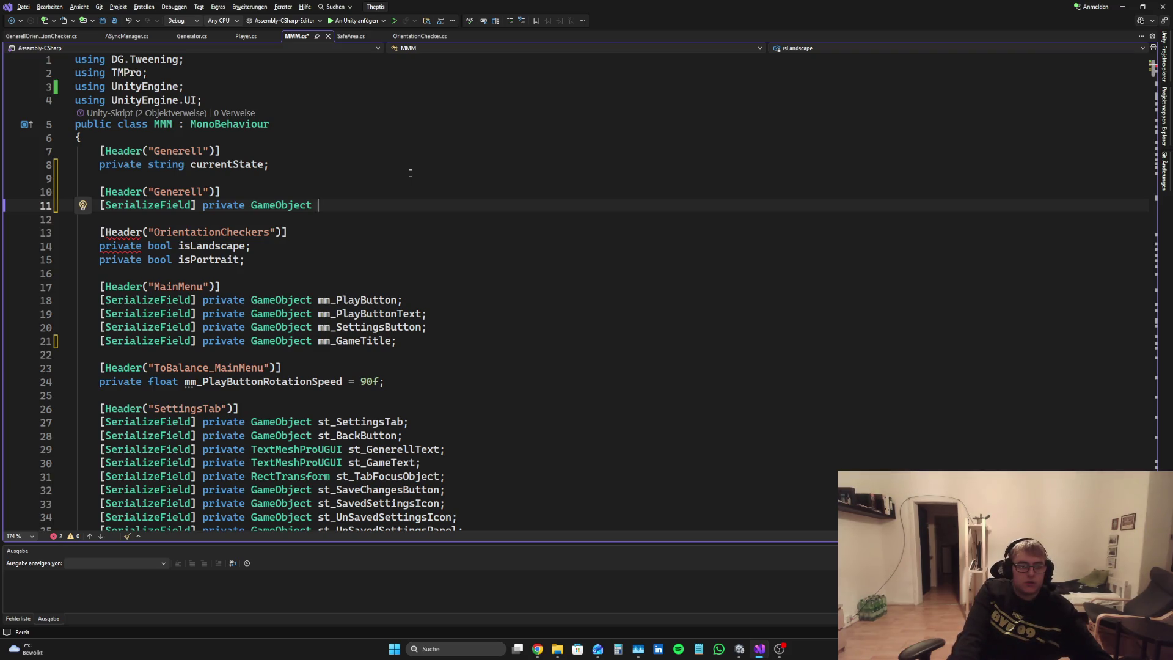
{"action": "type", "text": "send"}
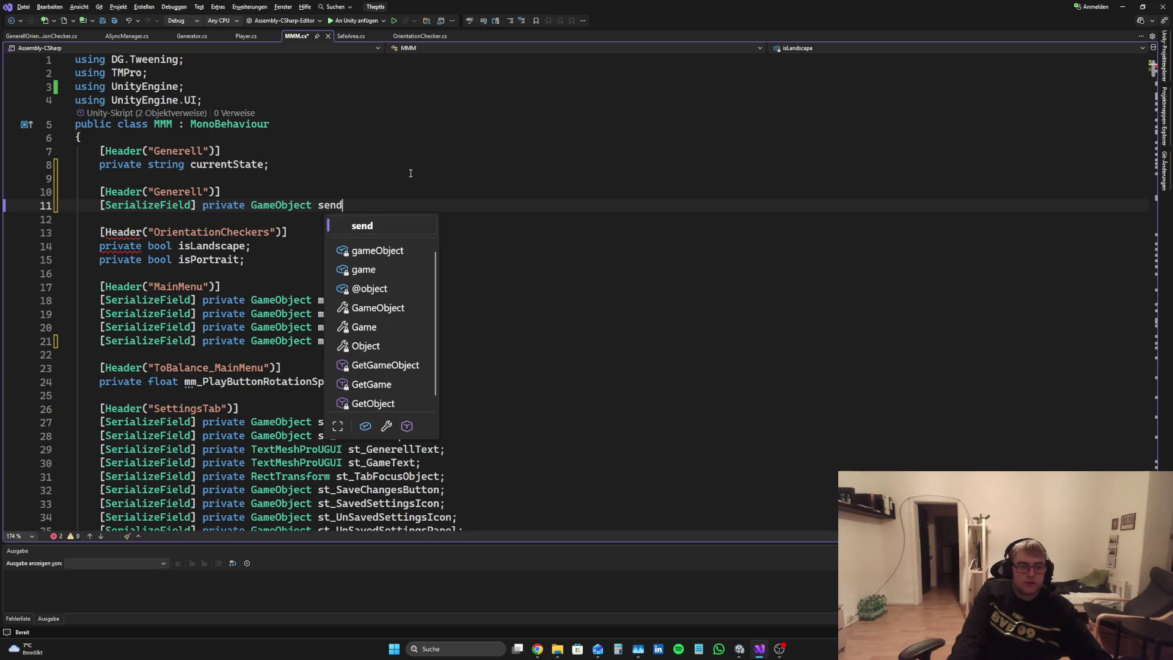
{"action": "type", "text": "FeedbackPa"}
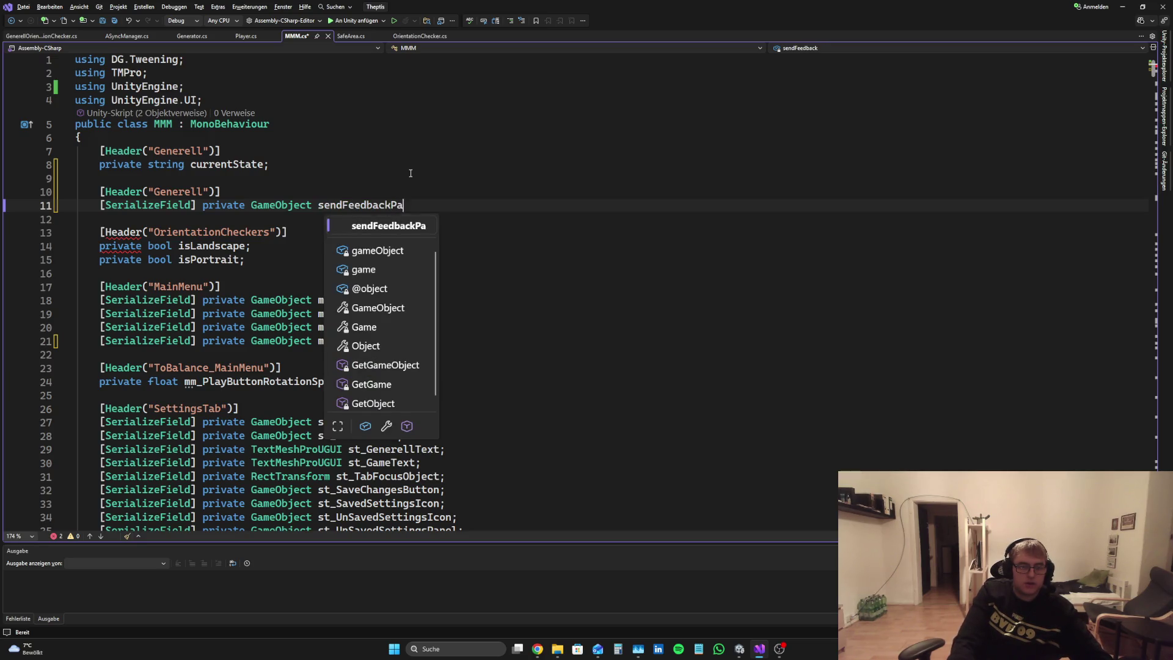
{"action": "type", "text": "n eel;"}
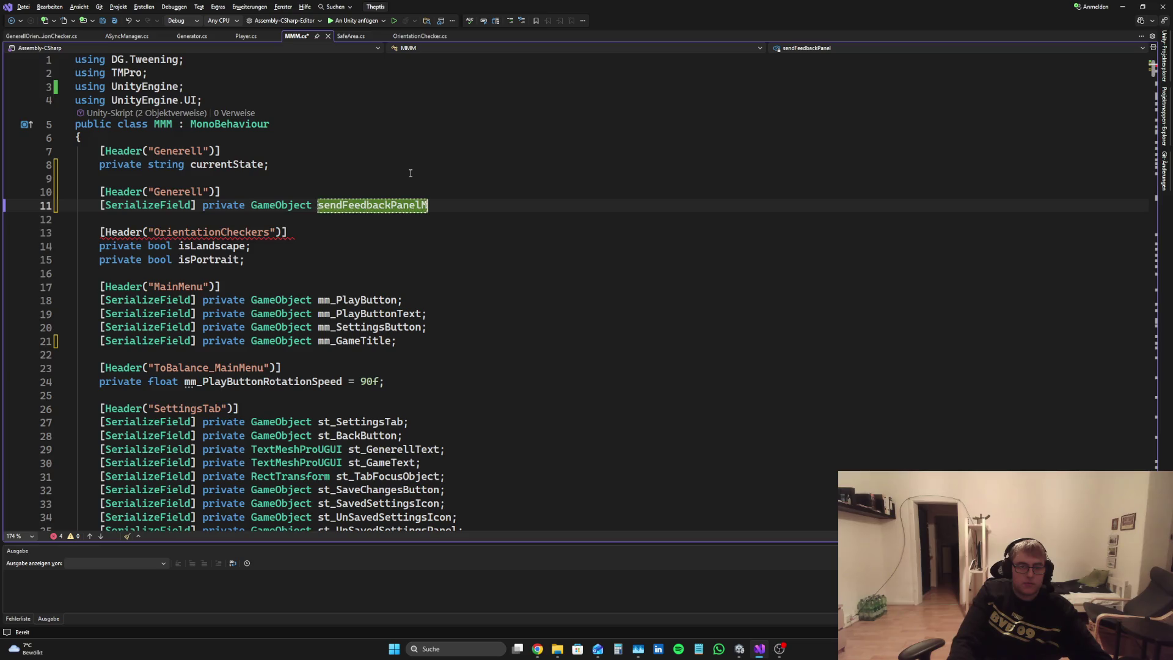
Step: Add a [SerializeField] private GameObject sendFeedbackButton field and save MMM.cs
{"action": "key", "text": "Return"}
{"action": "type", "text": "["}
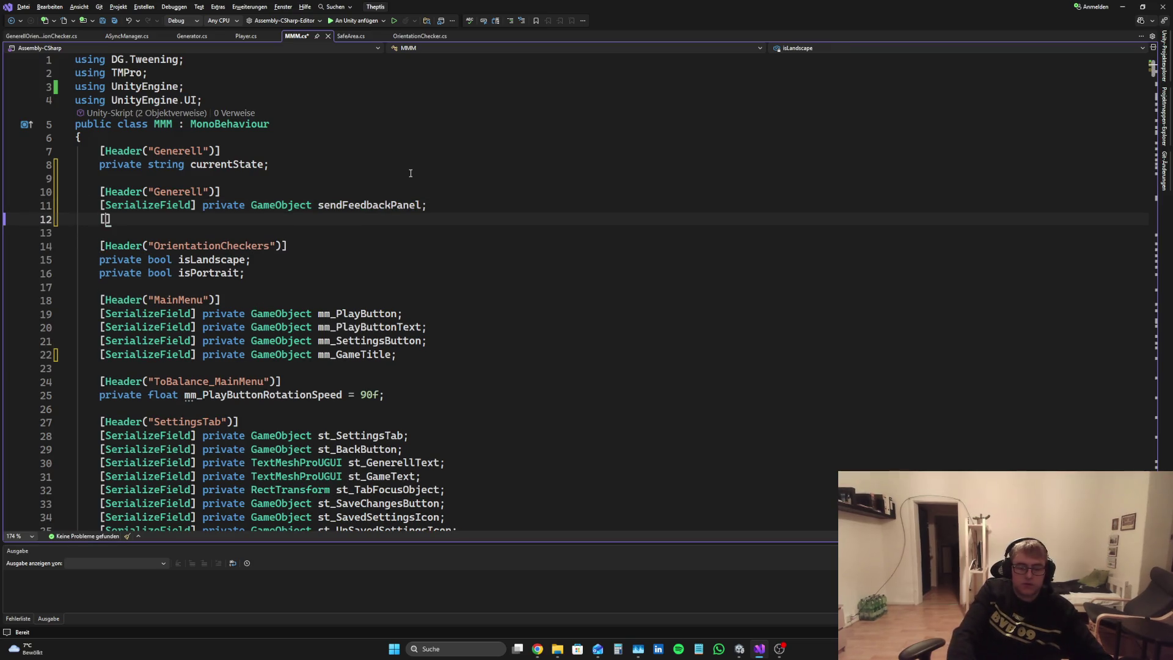
{"action": "type", "text": "Se"}
{"action": "key", "text": "Tab"}
{"action": "type", "text": "] private"}
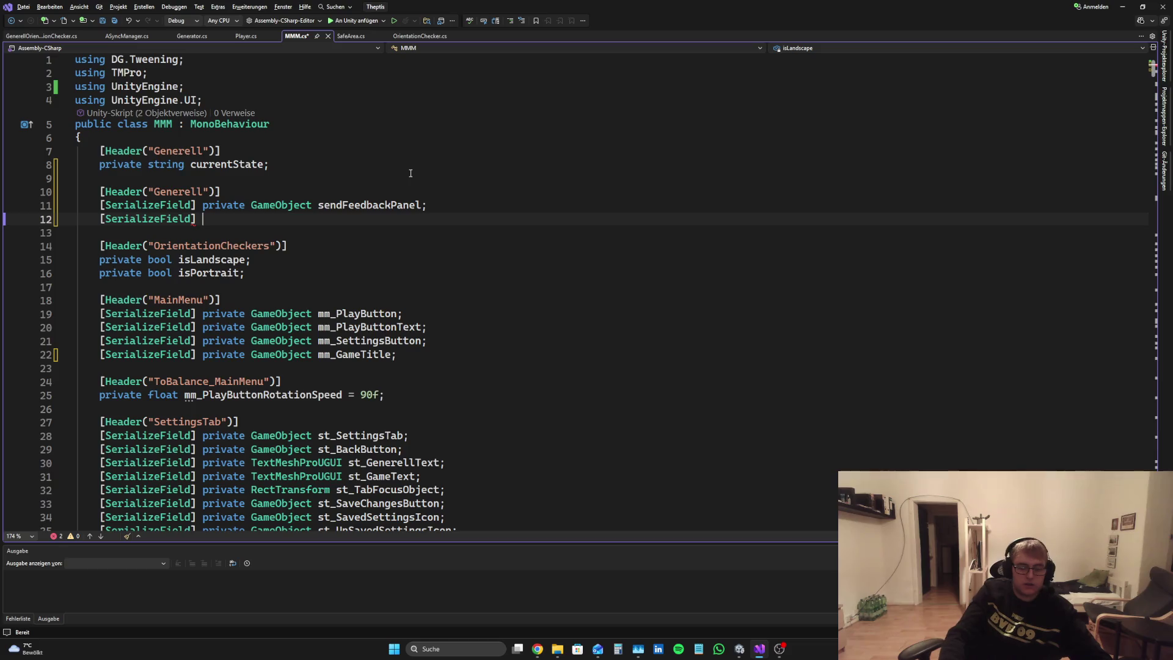
{"action": "type", "text": " Game"}
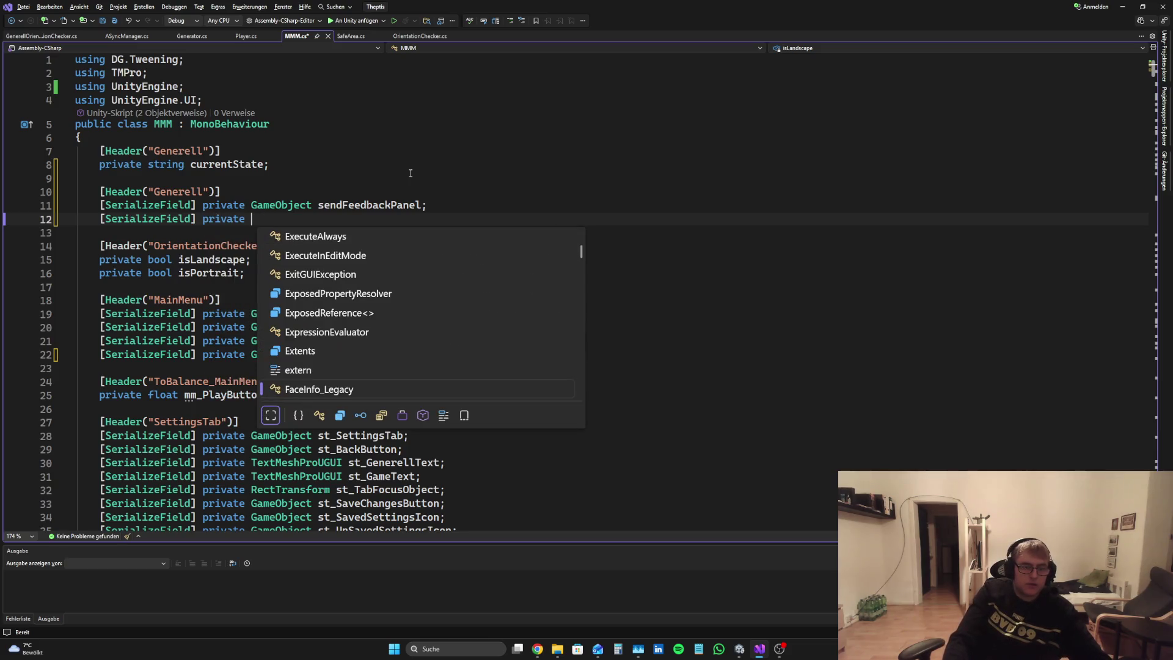
{"action": "key", "text": "Tab"}
{"action": "type", "text": "send"}
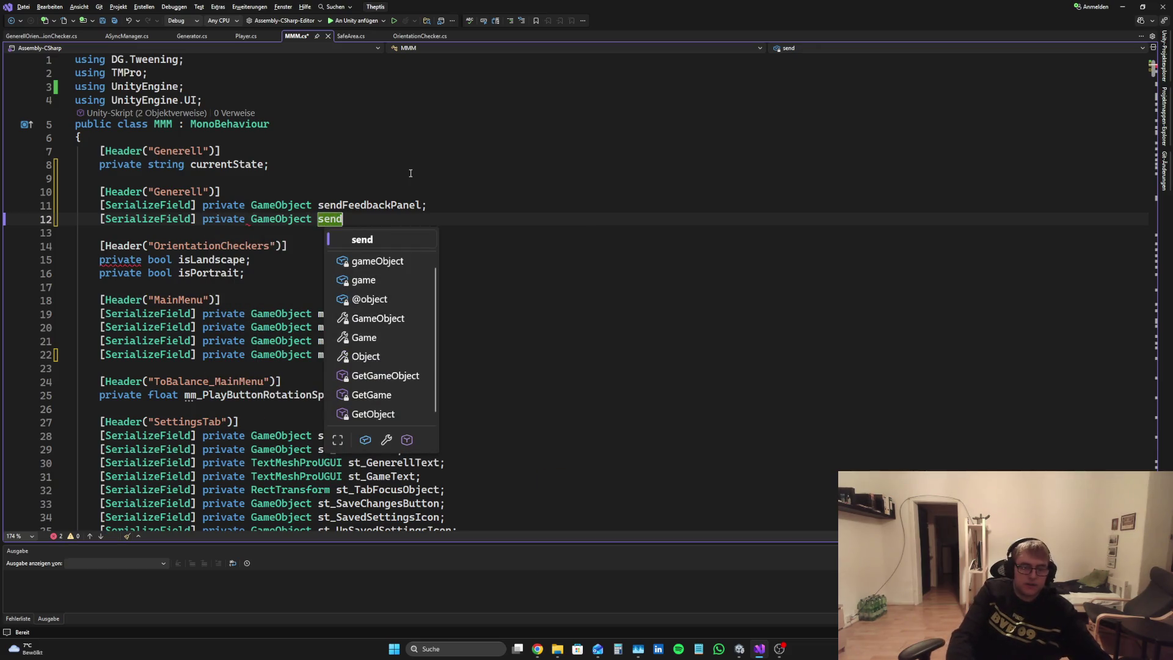
{"action": "type", "text": "FeedbackButton;"}
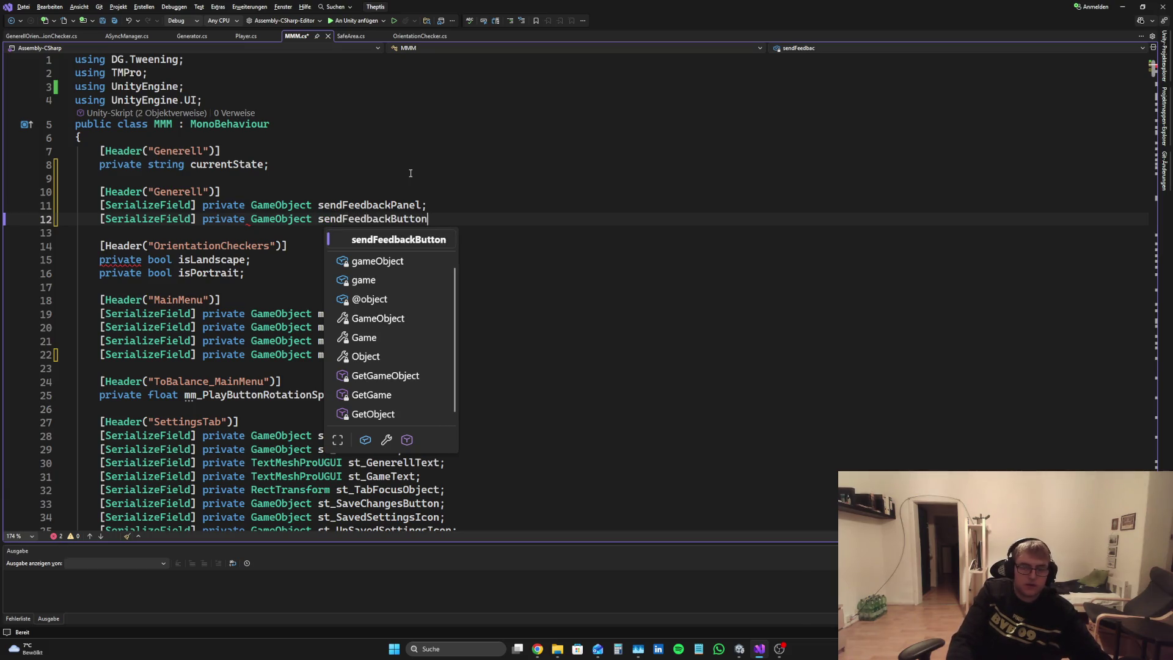
{"action": "key", "text": "ctrl+s"}
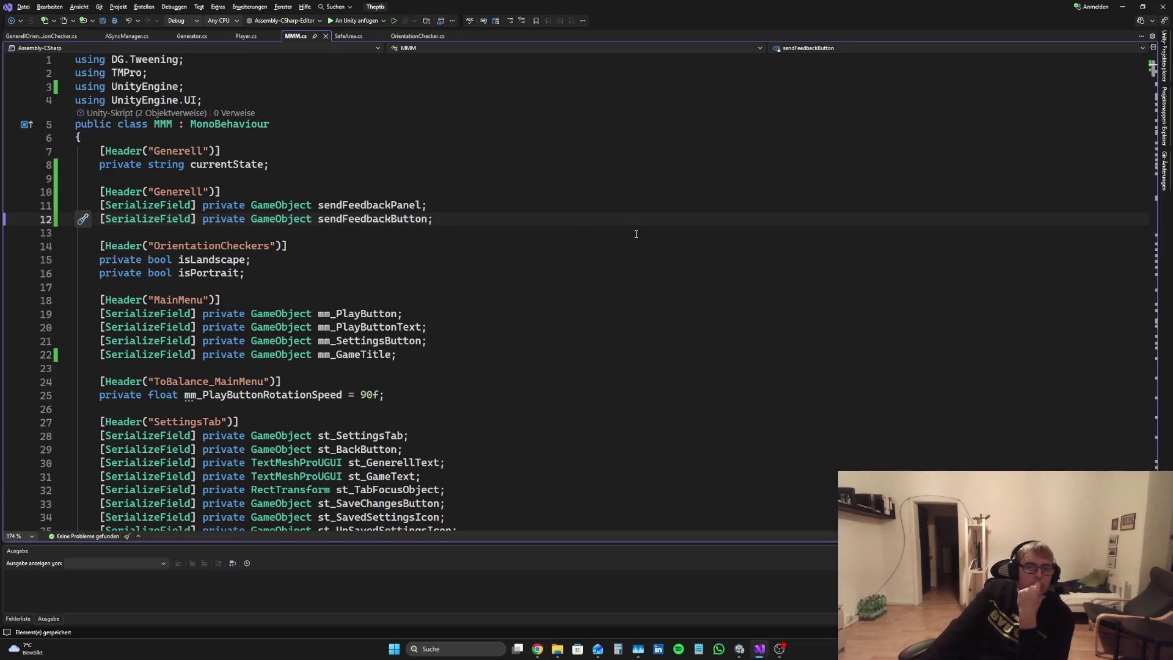
Step: Scroll down to the Start method in MMM.cs and return to Unity
{"action": "scroll", "coordinate": [715, 346], "scroll_direction": "down", "scroll_amount": 20}
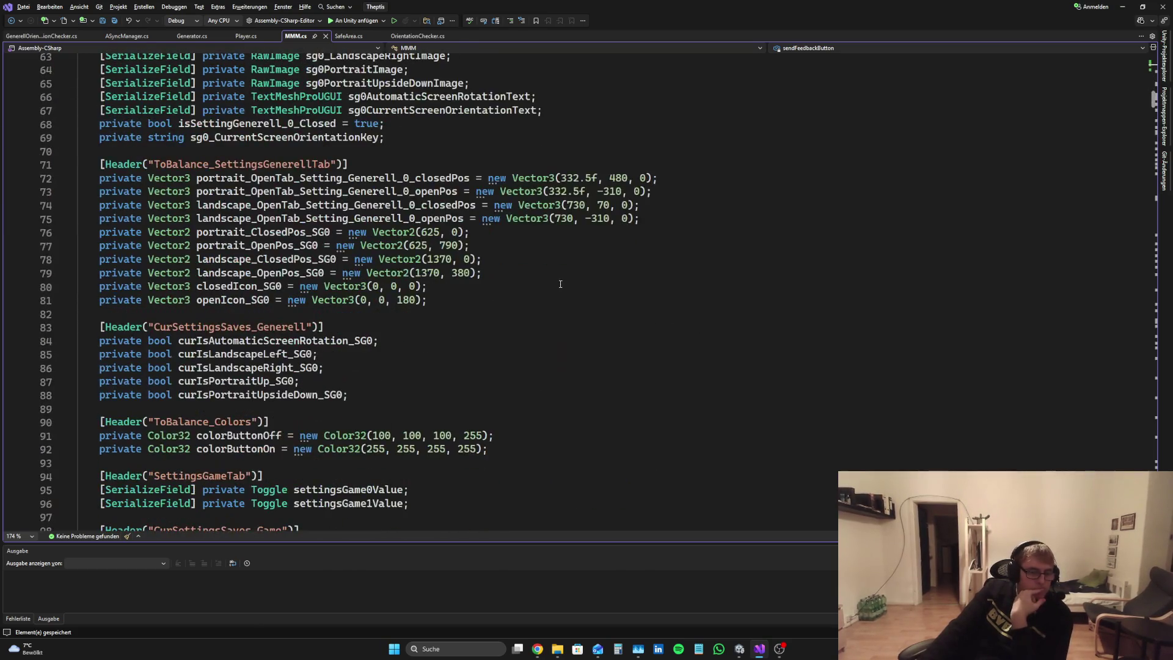
{"action": "scroll", "coordinate": [547, 286], "scroll_direction": "down", "scroll_amount": 6}
{"action": "scroll", "coordinate": [536, 279], "scroll_direction": "up", "scroll_amount": 3}
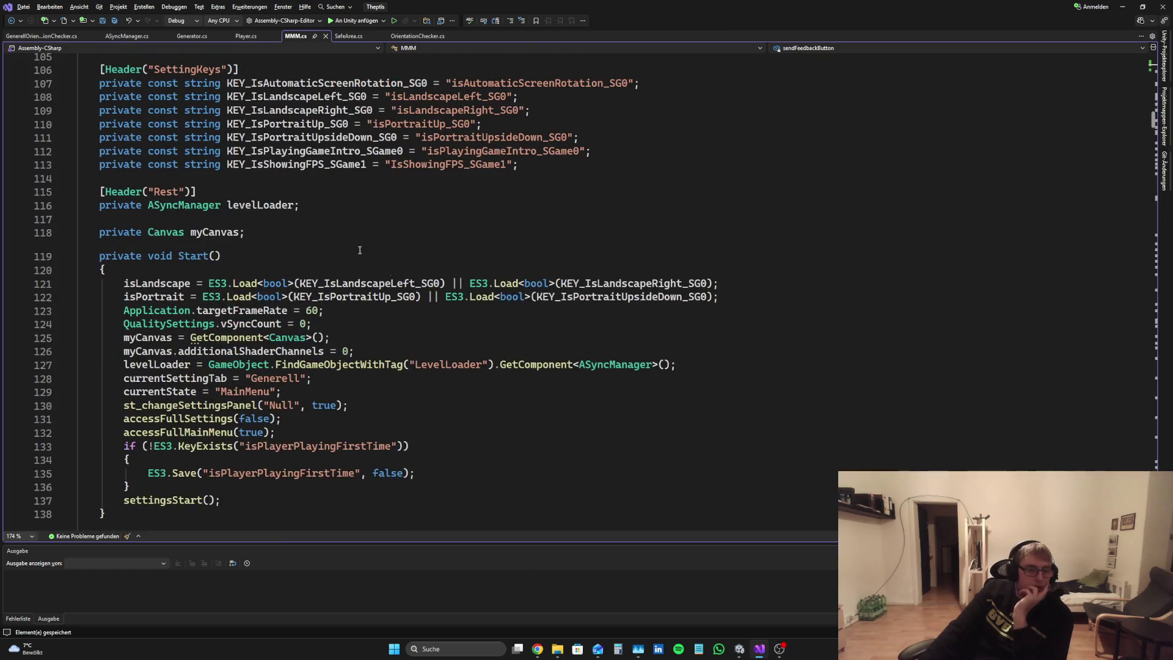
{"action": "left_click", "coordinate": [122, 283]}
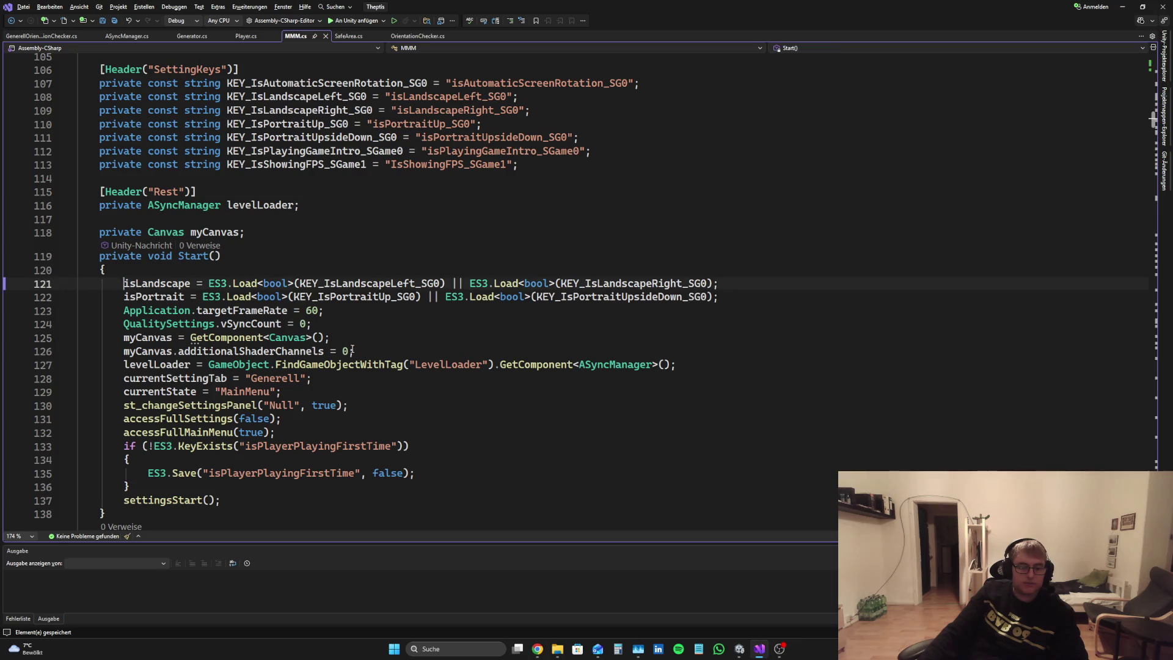
{"action": "key", "text": "alt+Tab"}
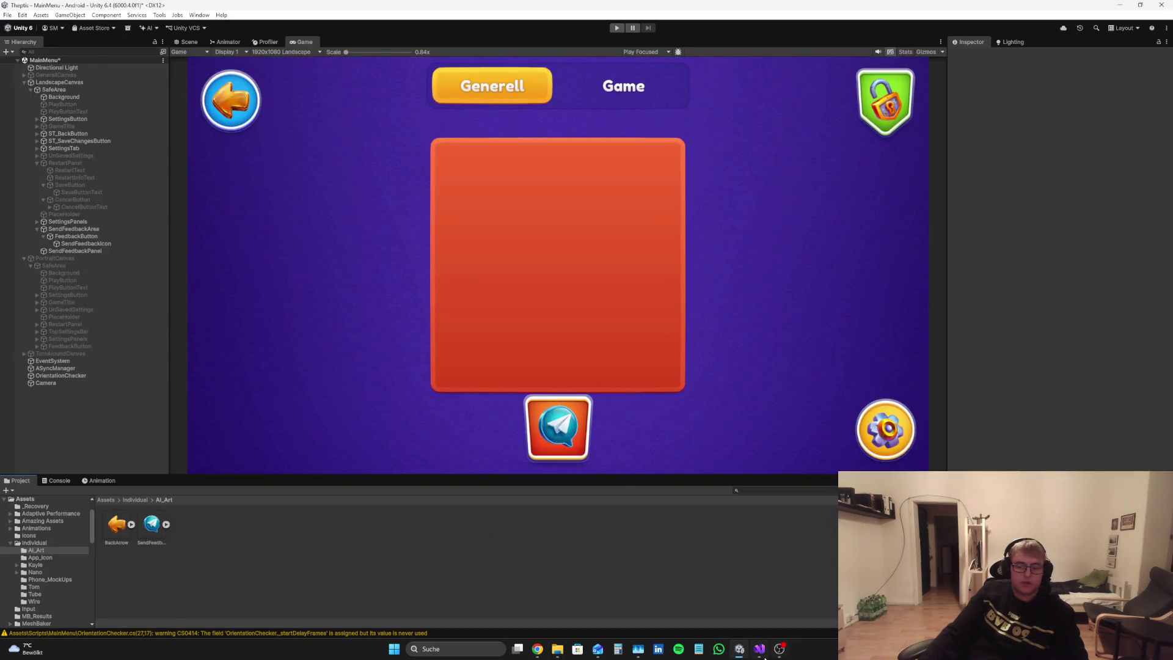
Step: Deactivate the red SendFeedbackPanel and clear the Console messages
{"action": "left_click", "coordinate": [120, 229]}
{"action": "left_click", "coordinate": [98, 251]}
{"action": "left_click", "coordinate": [972, 56]}
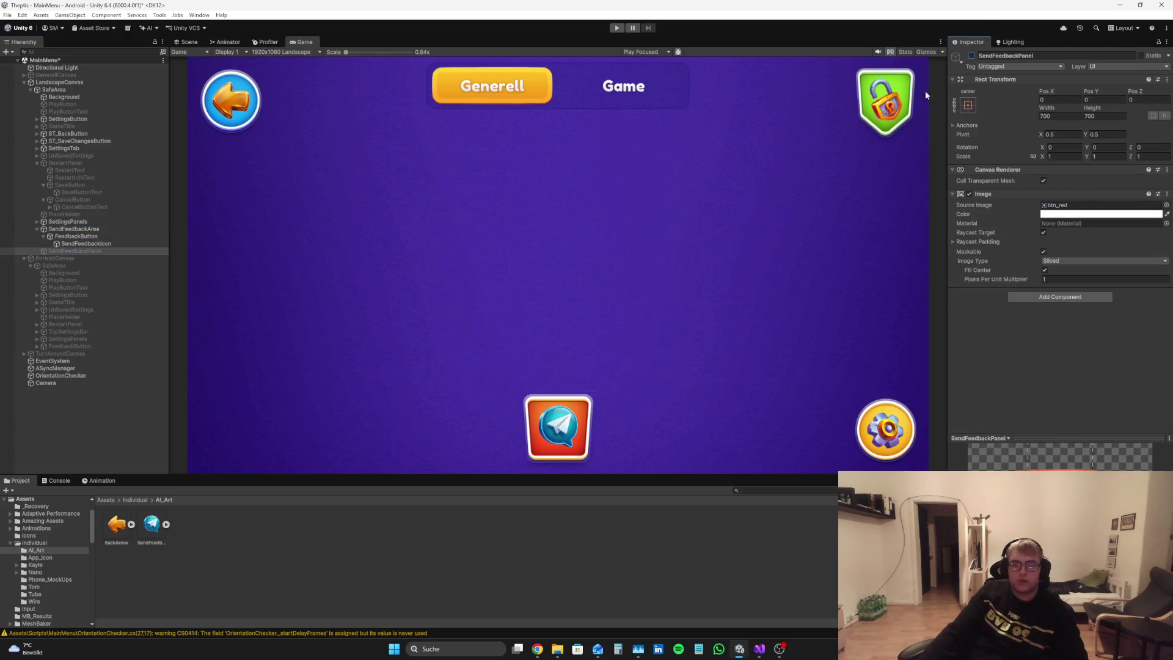
{"action": "left_click", "coordinate": [76, 467]}
{"action": "left_click", "coordinate": [59, 480]}
{"action": "left_click", "coordinate": [12, 490]}
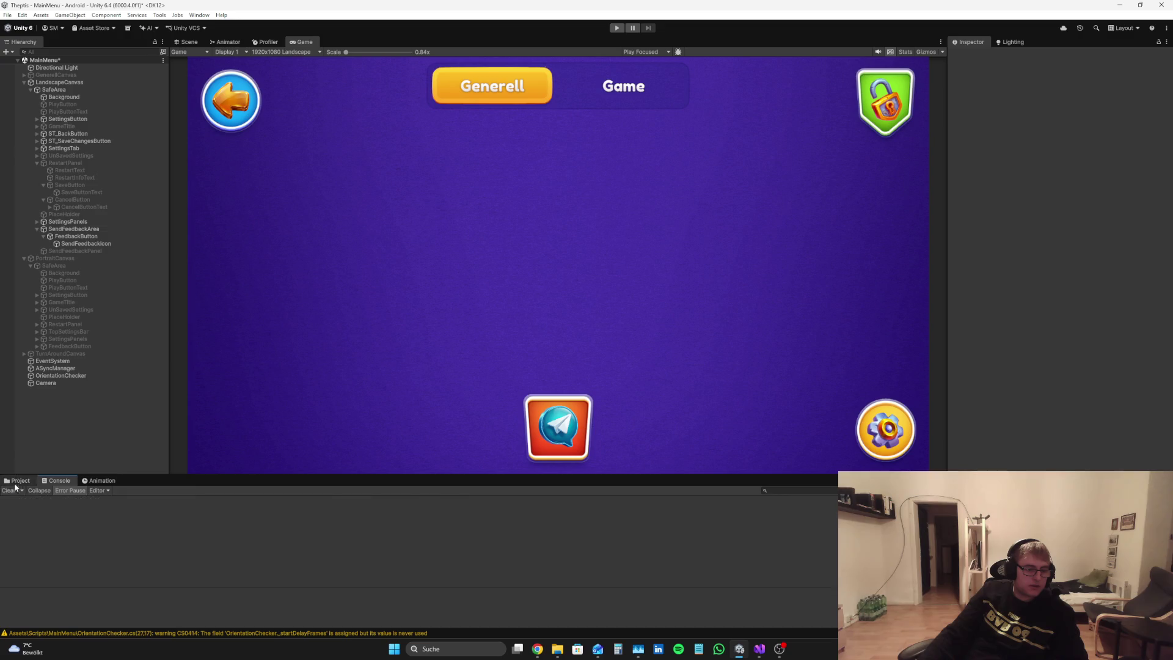
{"action": "left_click", "coordinate": [18, 480]}
{"action": "left_click", "coordinate": [36, 229]}
Step: Link SendFeedbackPanel and SendFeedbackArea to LandscapeCanvas's MMM Send Feedback Panel and Button fields
{"action": "left_click", "coordinate": [49, 82]}
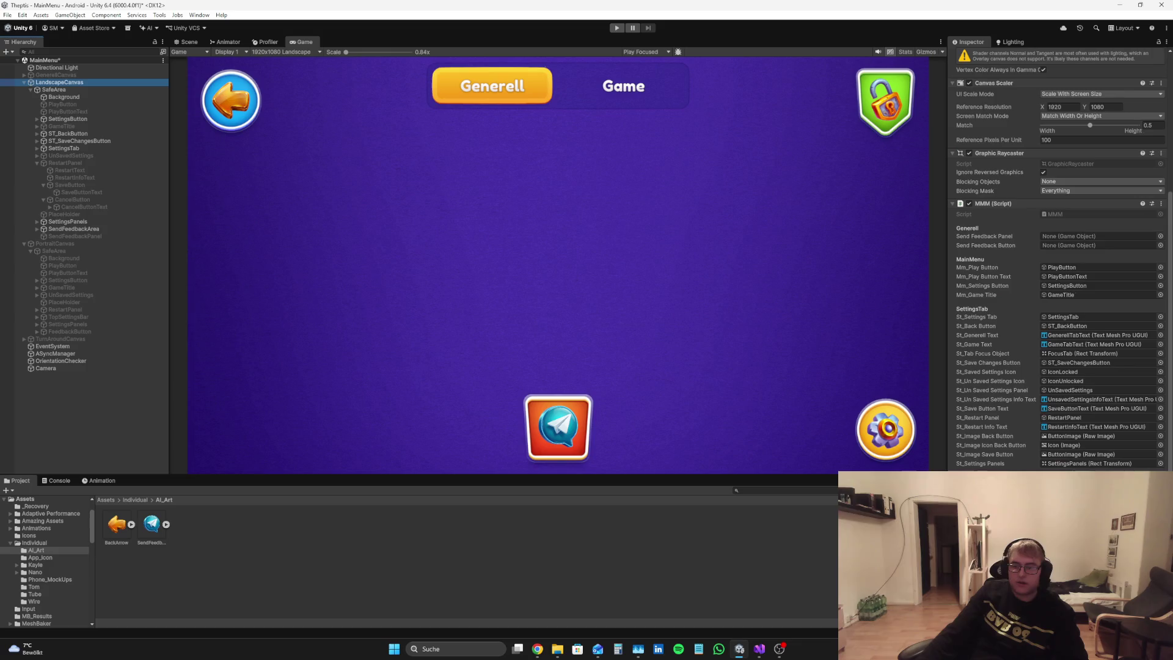
{"action": "mouse_move", "coordinate": [73, 236]}
{"action": "left_mouse_down"}
{"action": "mouse_move", "coordinate": [741, 254]}
{"action": "mouse_move", "coordinate": [1079, 237]}
{"action": "left_mouse_up"}
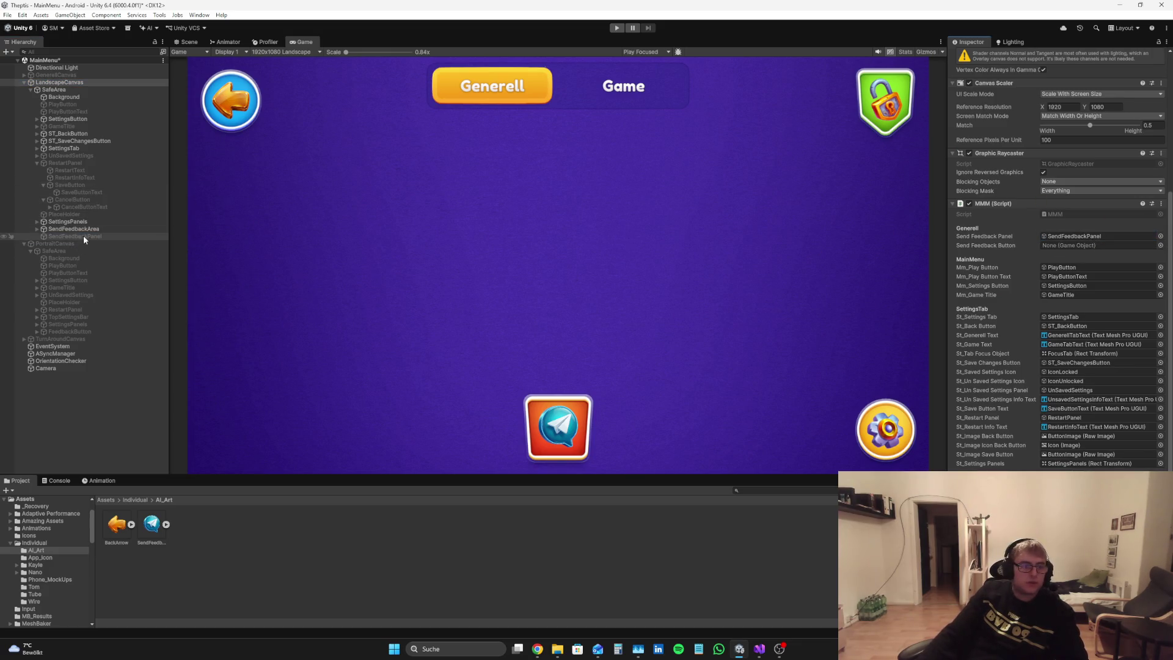
{"action": "left_click_drag", "start_coordinate": [87, 229], "coordinate": [1077, 245]}
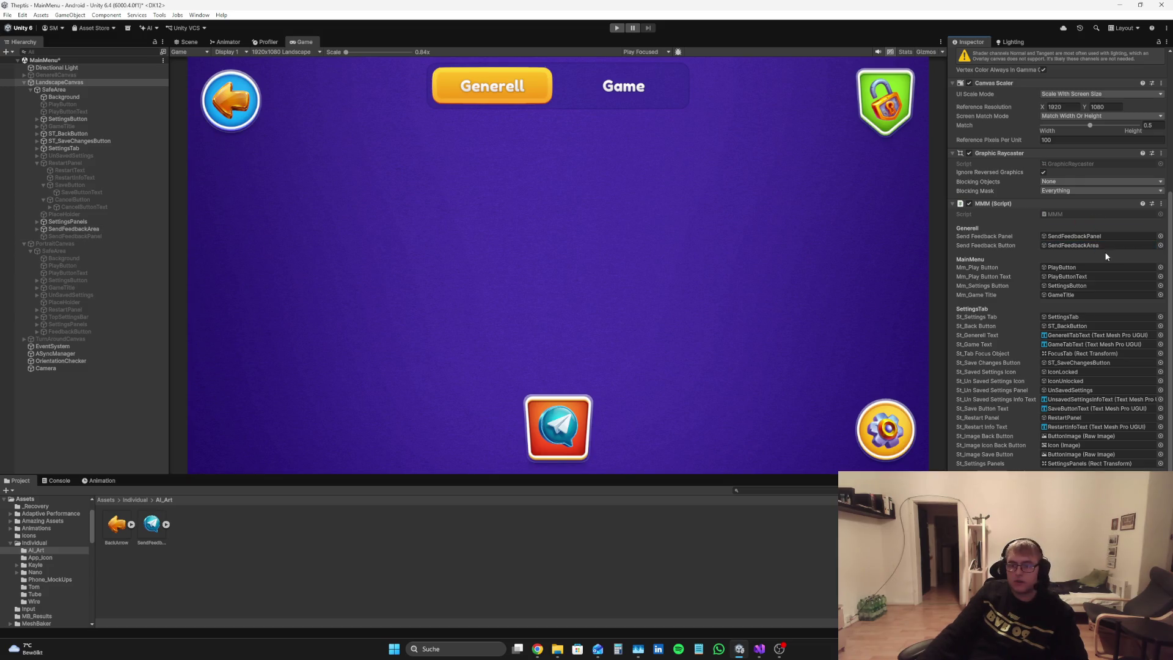
{"action": "scroll", "coordinate": [1013, 330], "scroll_direction": "up", "scroll_amount": 5}
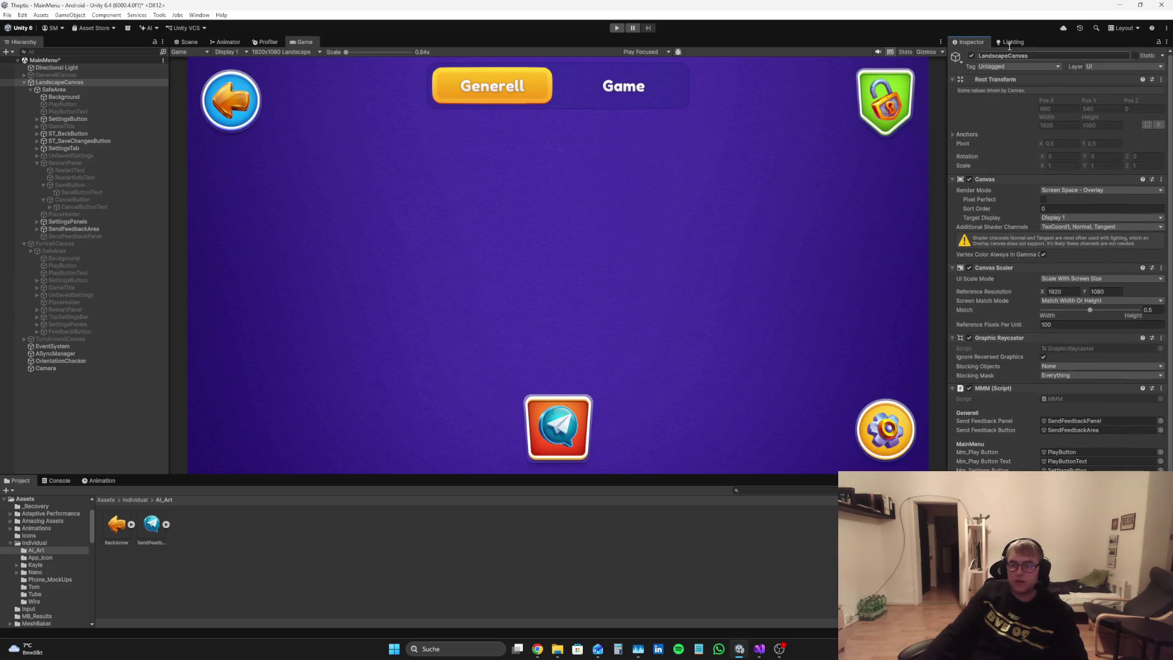
{"action": "left_click", "coordinate": [69, 394]}
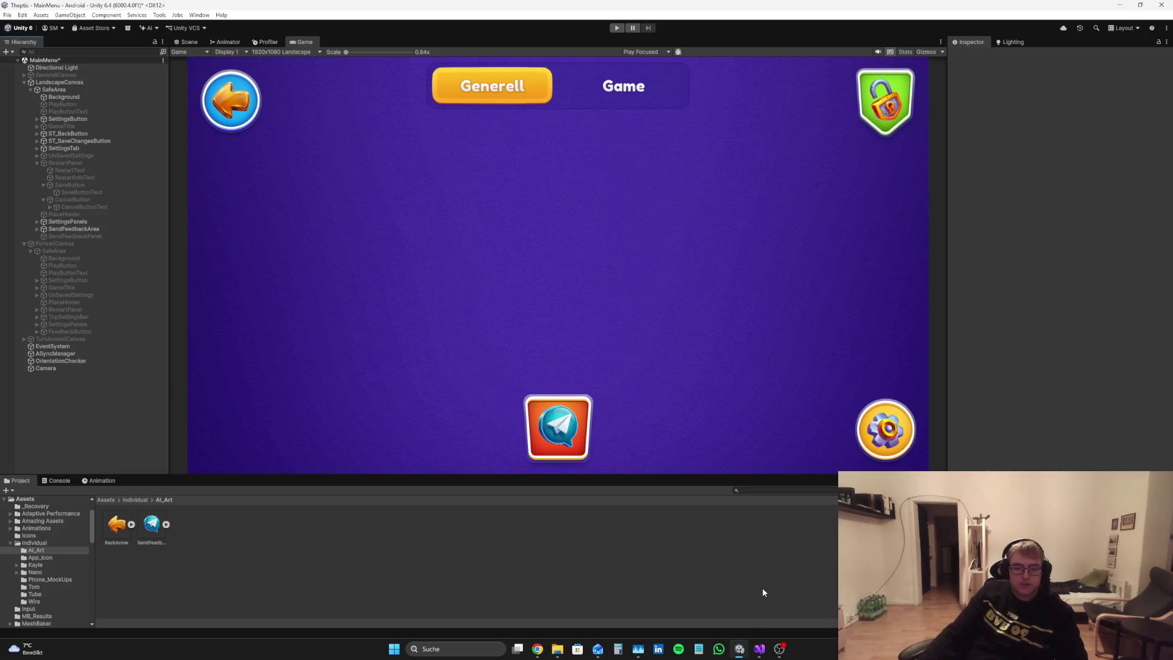
Step: Anchor SendFeedbackIcon to the middle-centre preset
{"action": "left_click", "coordinate": [38, 230]}
{"action": "left_click", "coordinate": [37, 229]}
{"action": "left_click", "coordinate": [60, 237]}
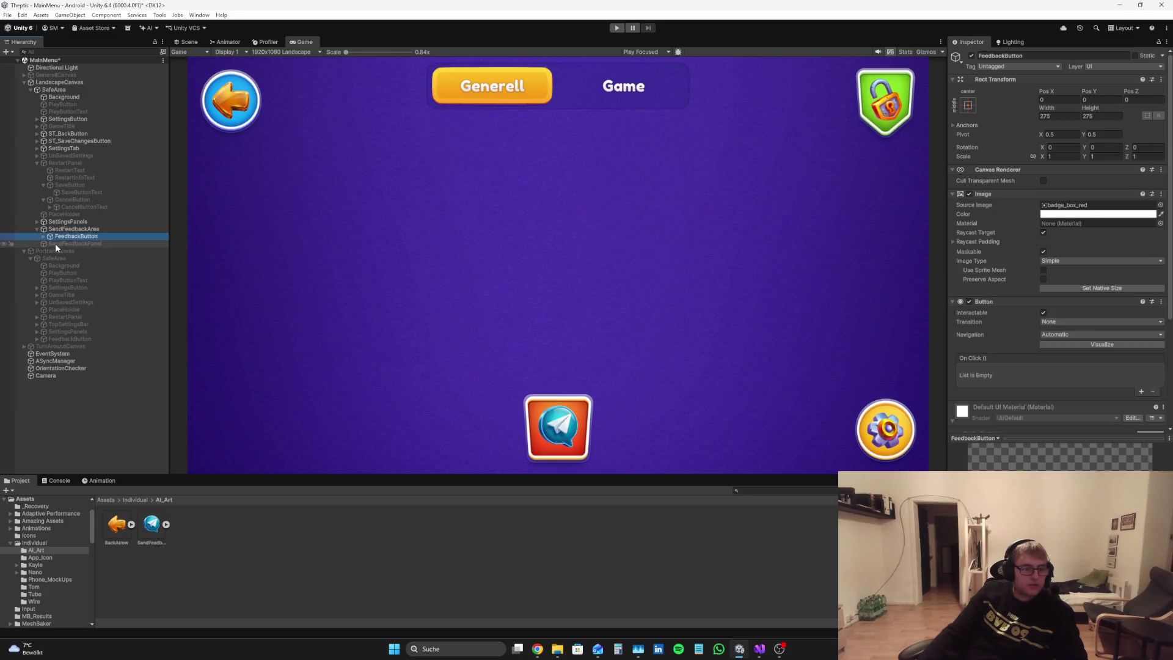
{"action": "left_click", "coordinate": [44, 236]}
{"action": "left_click", "coordinate": [84, 243]}
{"action": "left_click", "coordinate": [968, 105]}
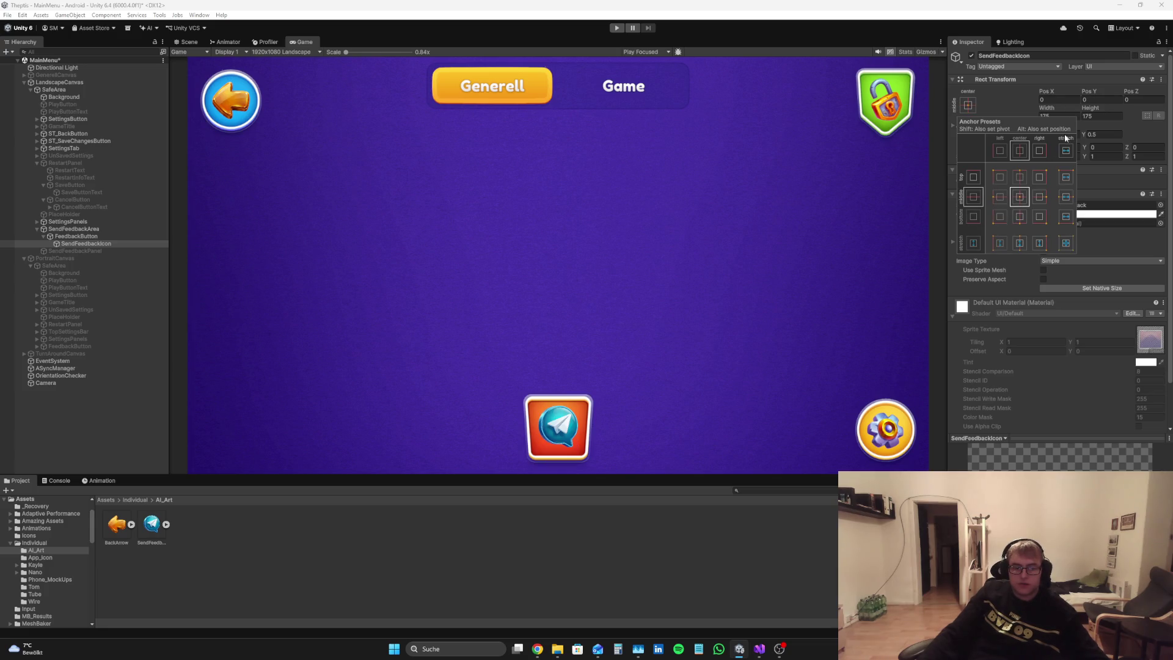
{"action": "left_click", "coordinate": [1019, 201]}
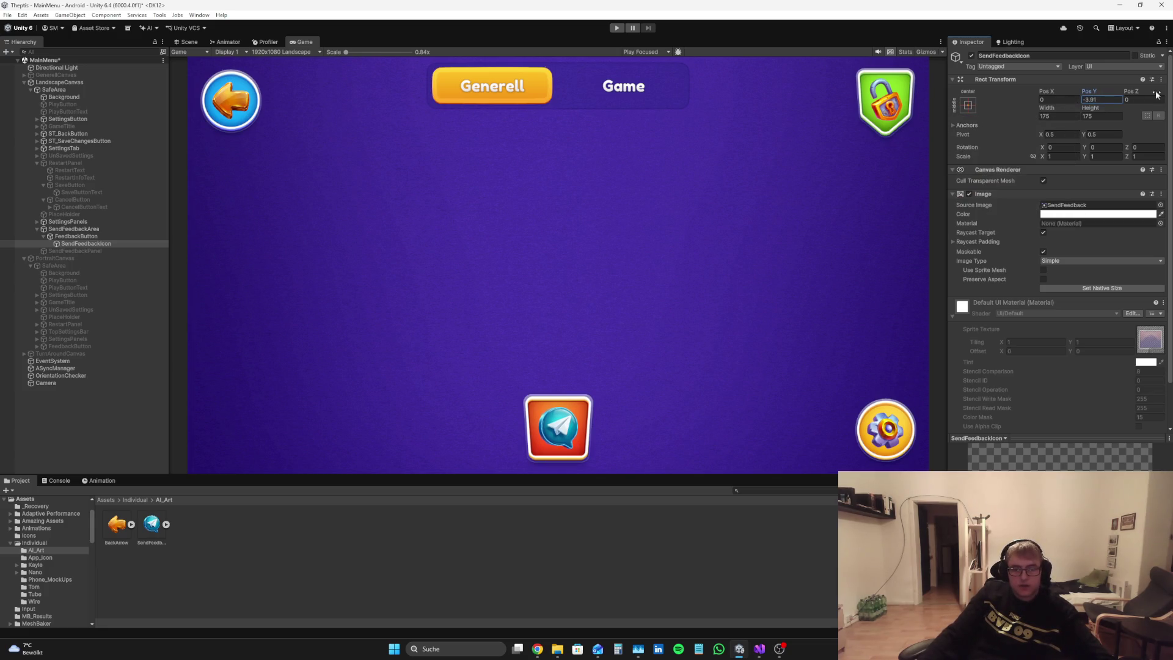
Step: Adjust SendFeedbackIcon's Pos Y, entering -52
{"action": "key", "text": "BackSpace"}
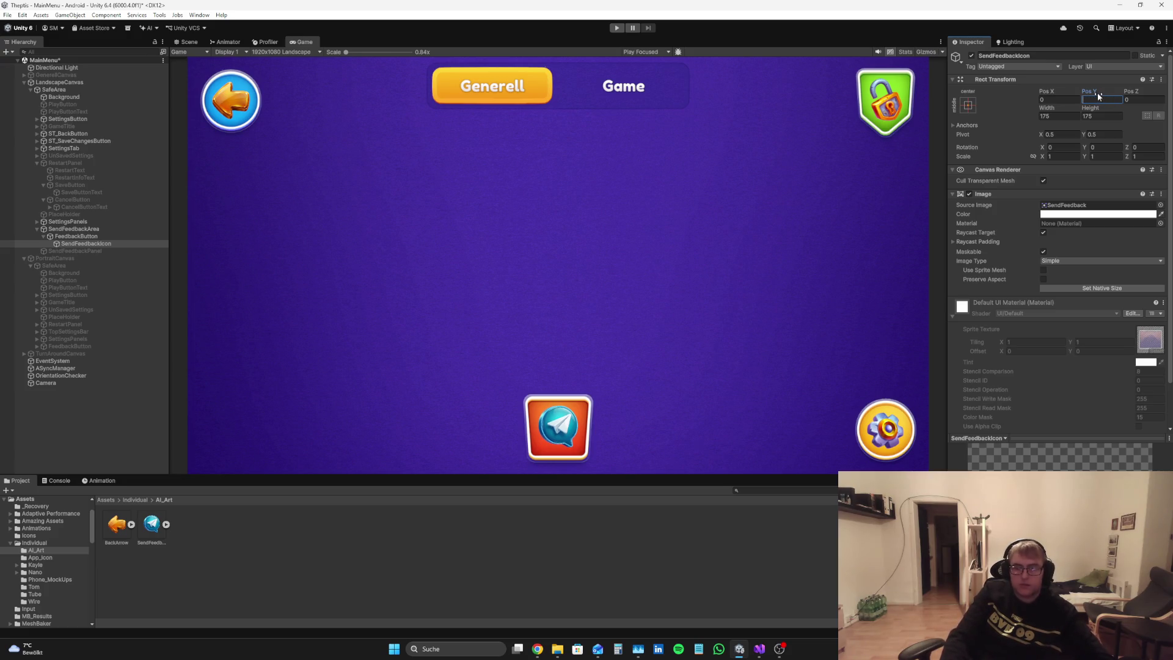
{"action": "type", "text": "-"}
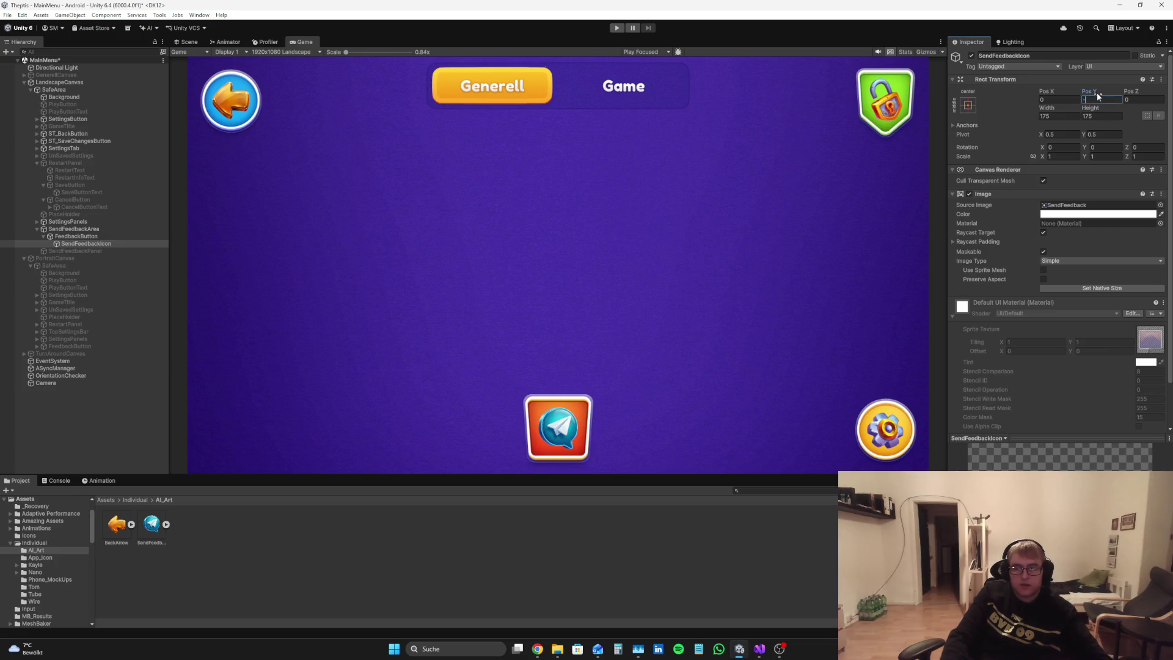
{"action": "type", "text": "52.5"}
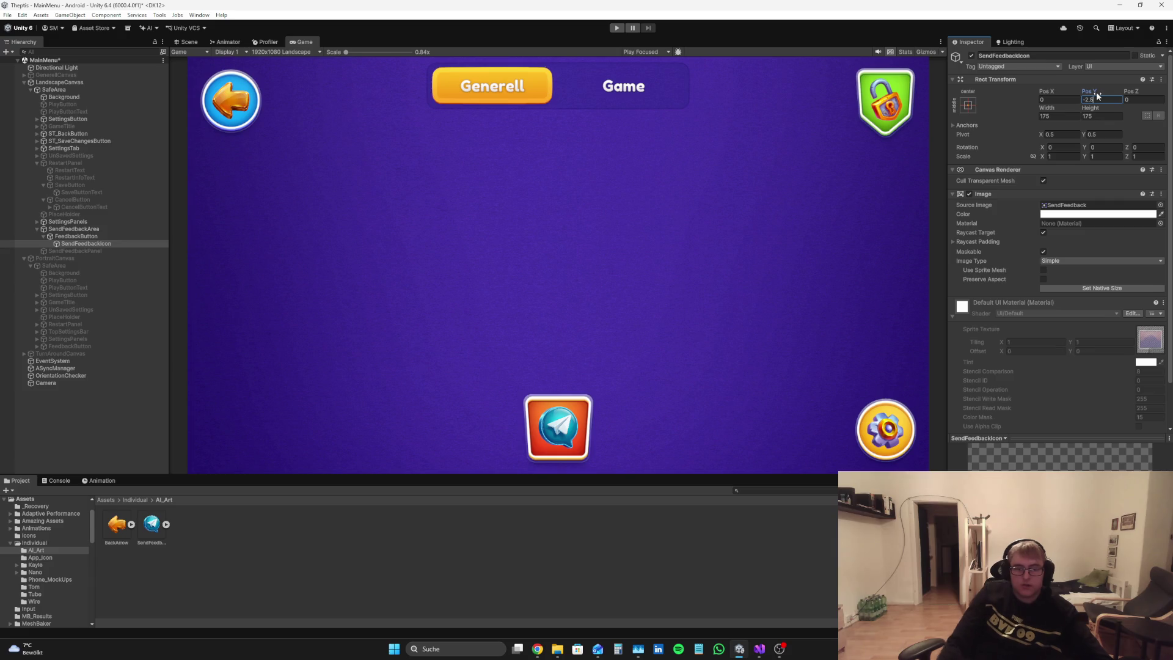
{"action": "left_click", "coordinate": [8, 415]}
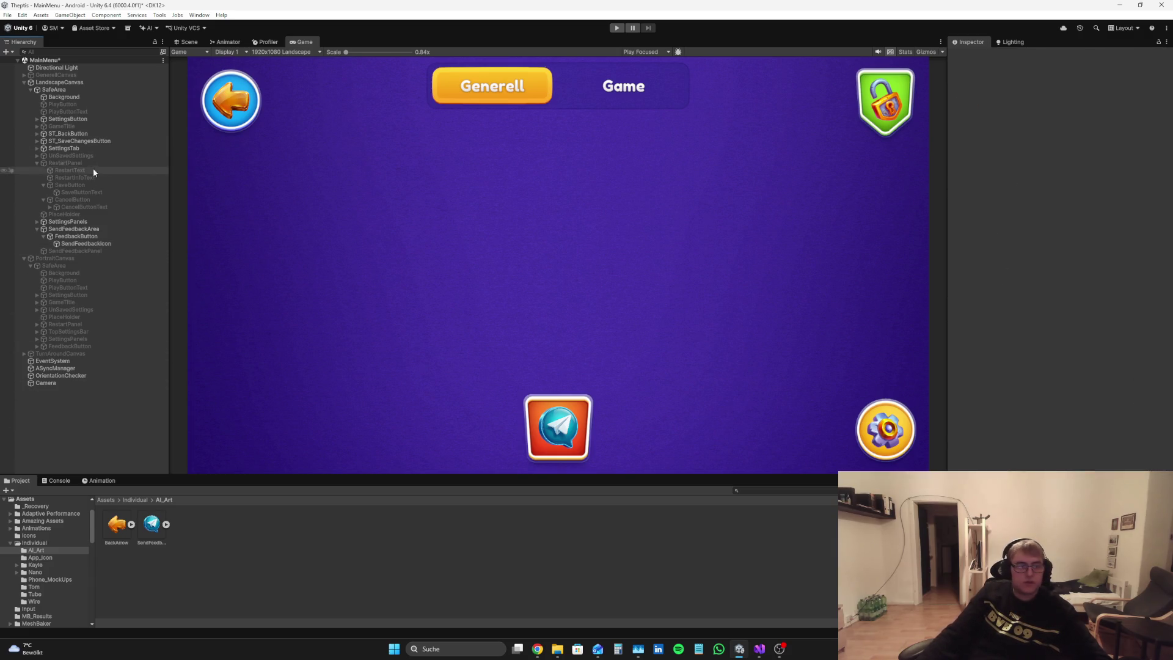
{"action": "left_click", "coordinate": [86, 243]}
{"action": "left_click", "coordinate": [1094, 99]}
{"action": "key", "text": "BackSpace"}
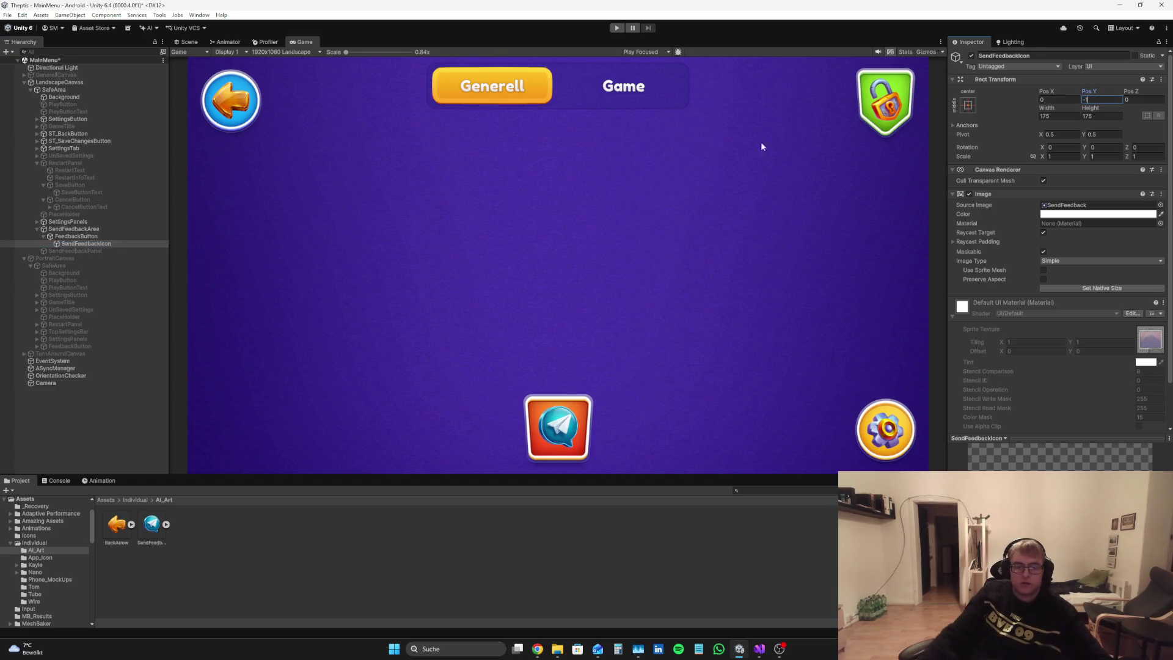
{"action": "left_click", "coordinate": [116, 435]}
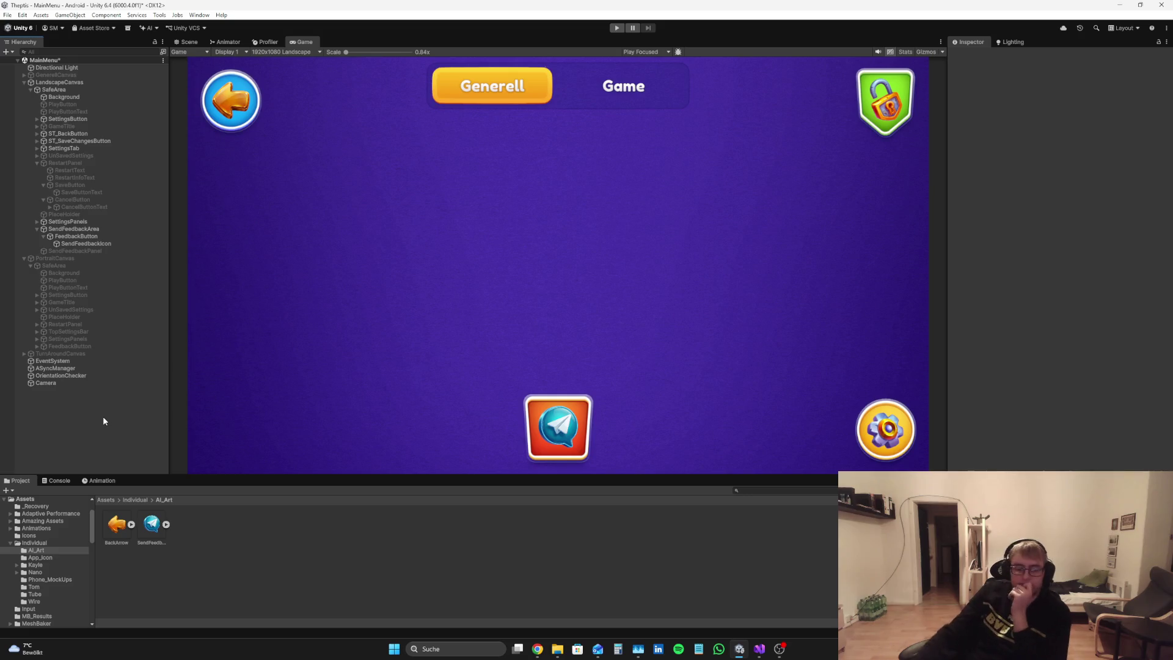
Step: Collapse FeedbackButton, SendFeedbackArea and RestartPanel in the Hierarchy
{"action": "left_click", "coordinate": [78, 236]}
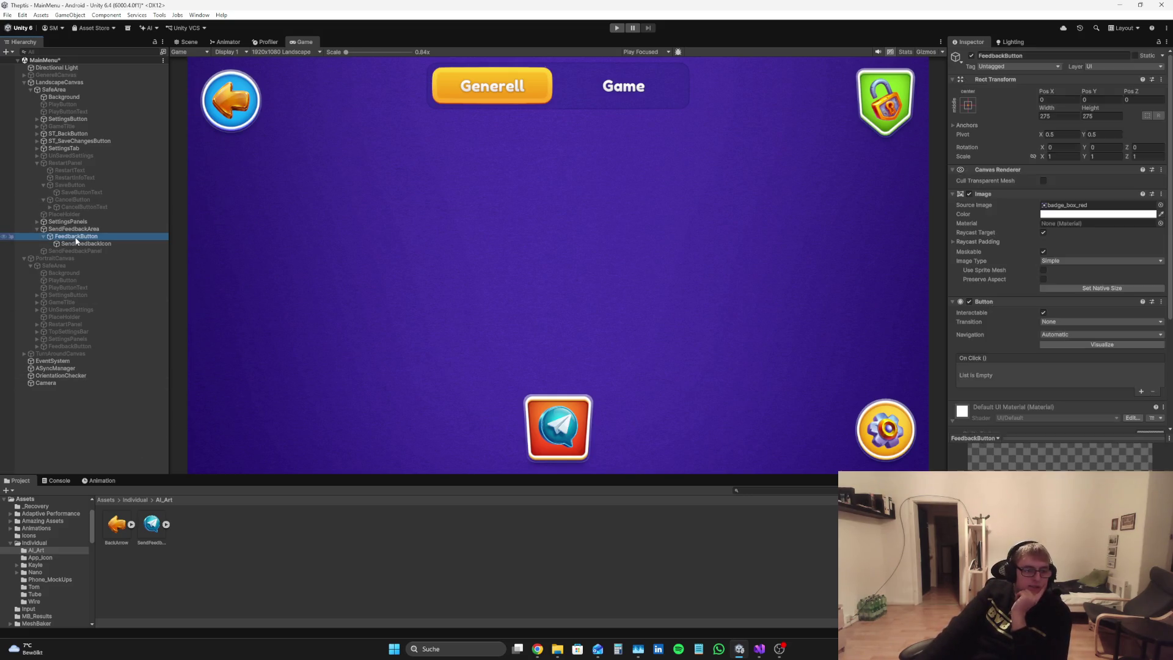
{"action": "left_click", "coordinate": [93, 398]}
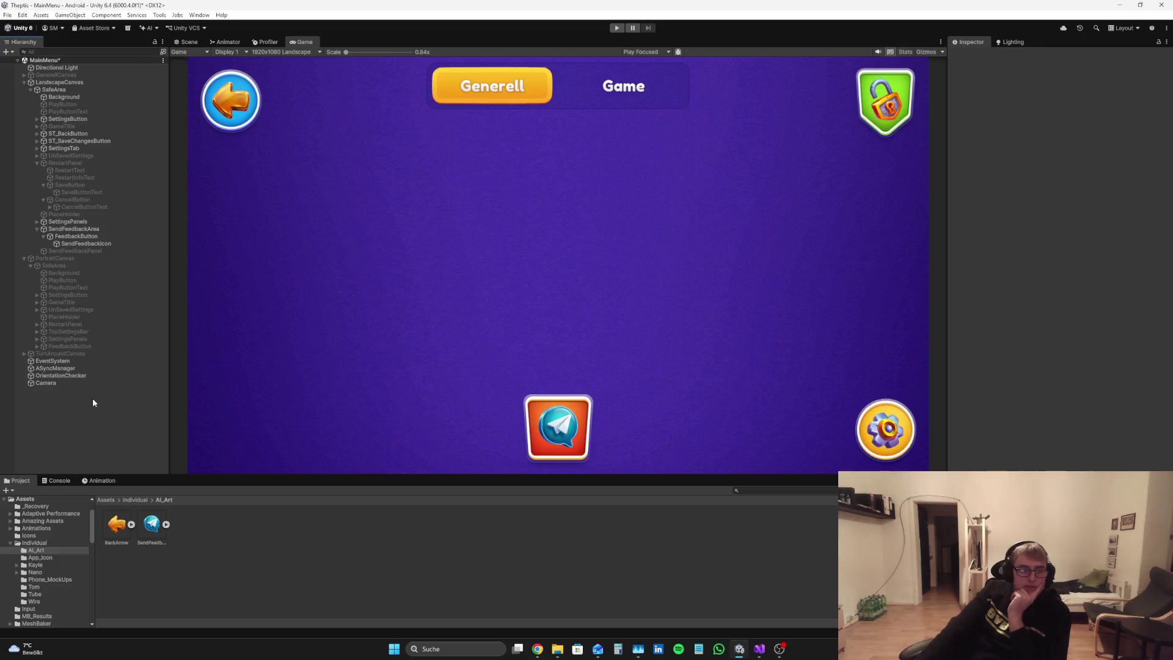
{"action": "left_click", "coordinate": [72, 236]}
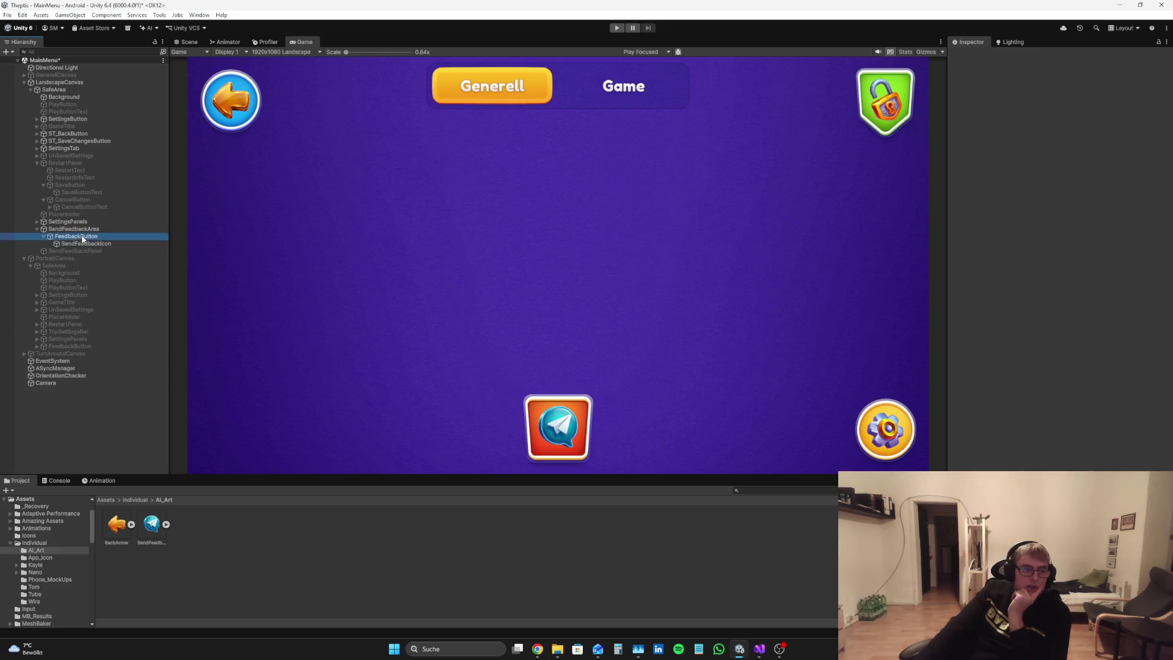
{"action": "left_click", "coordinate": [43, 236]}
{"action": "left_click", "coordinate": [54, 230]}
{"action": "left_click", "coordinate": [36, 229]}
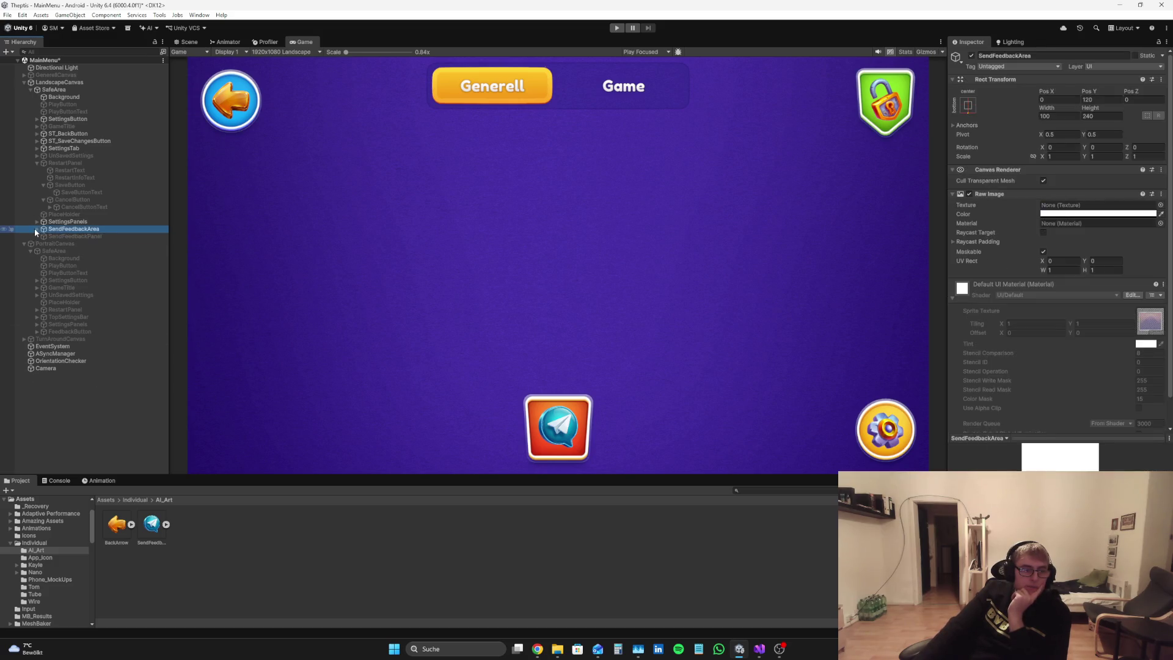
{"action": "left_click", "coordinate": [102, 412]}
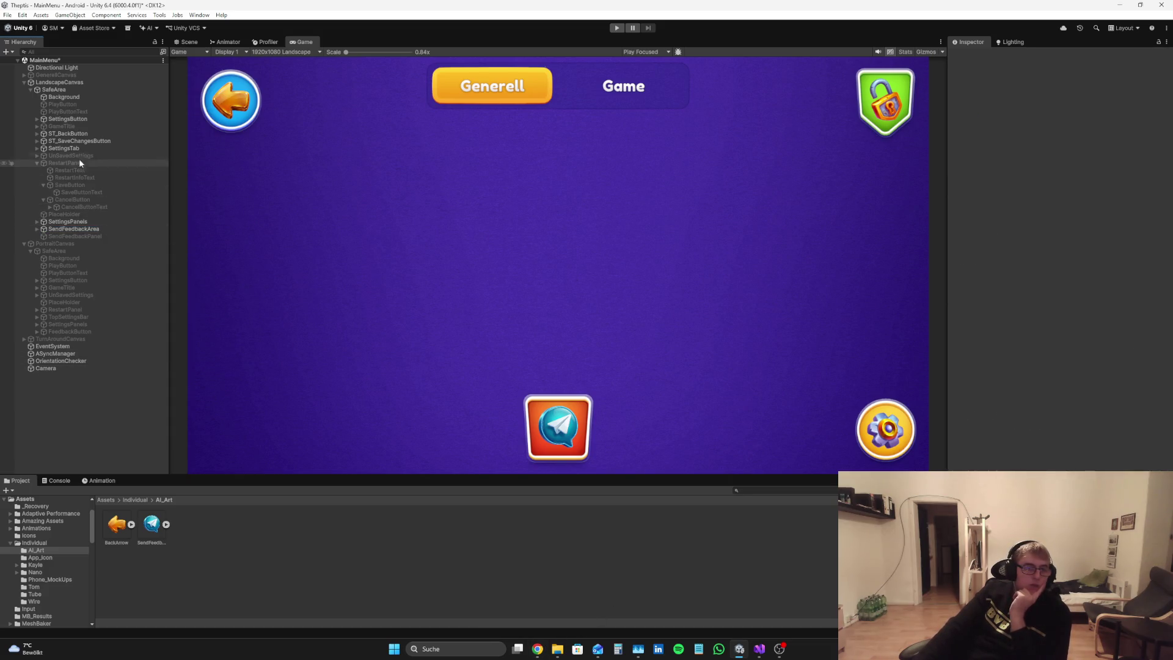
{"action": "left_click", "coordinate": [43, 200]}
{"action": "left_click", "coordinate": [43, 185]}
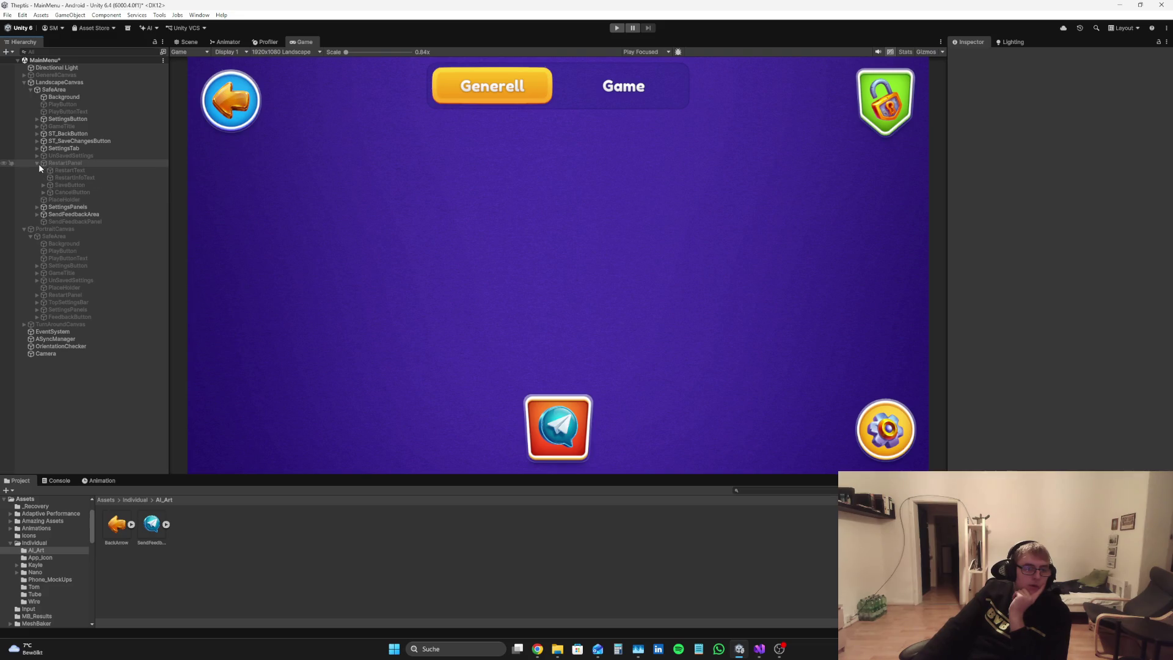
{"action": "left_click", "coordinate": [37, 164]}
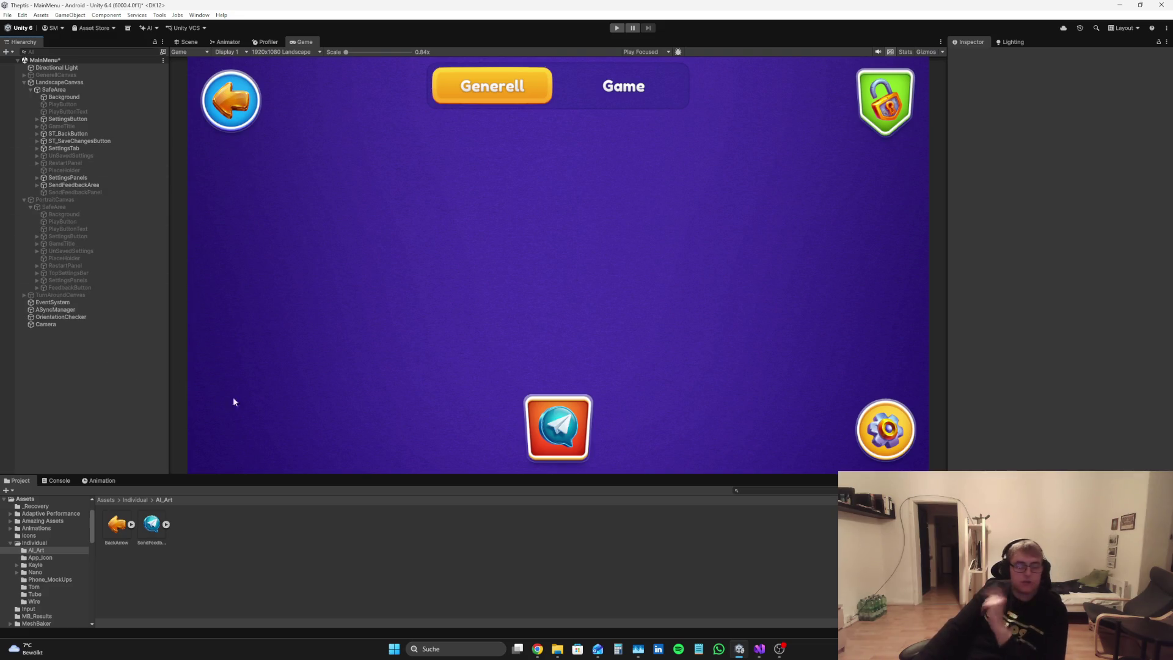
Step: Compare LandscapeCanvas's MMM script references in Unity with the MMM.cs code
{"action": "left_click", "coordinate": [760, 649]}
{"action": "scroll", "coordinate": [387, 314], "scroll_direction": "up", "scroll_amount": 12}
{"action": "scroll", "coordinate": [386, 315], "scroll_direction": "down", "scroll_amount": 2}
{"action": "left_click", "coordinate": [739, 649]}
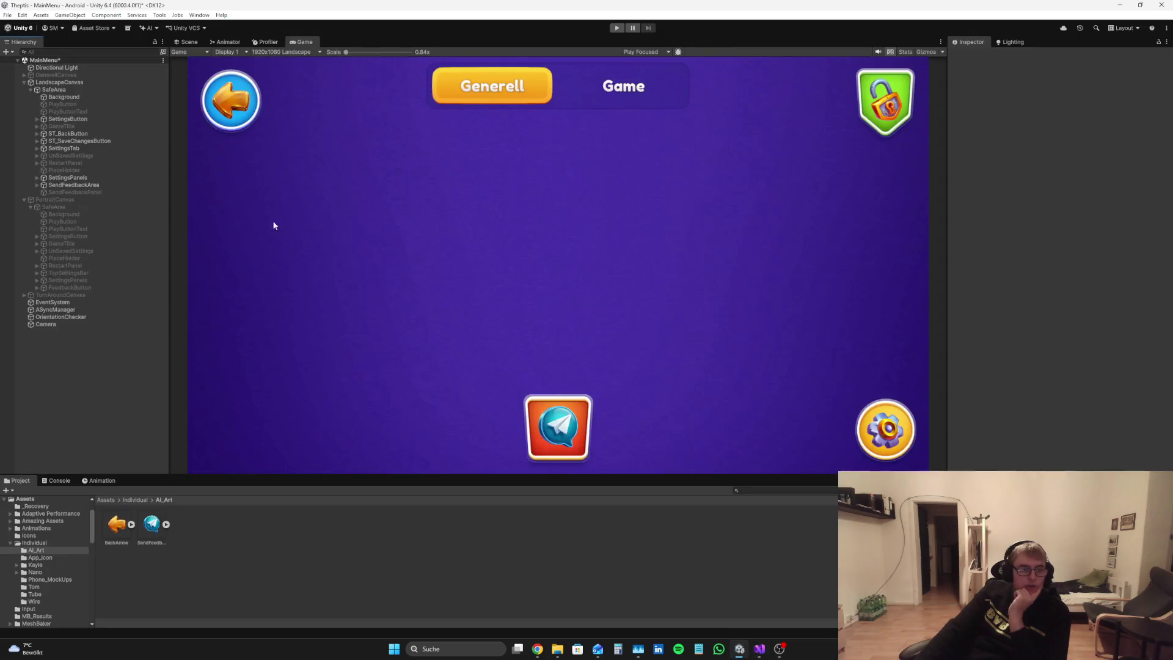
{"action": "left_click", "coordinate": [61, 82]}
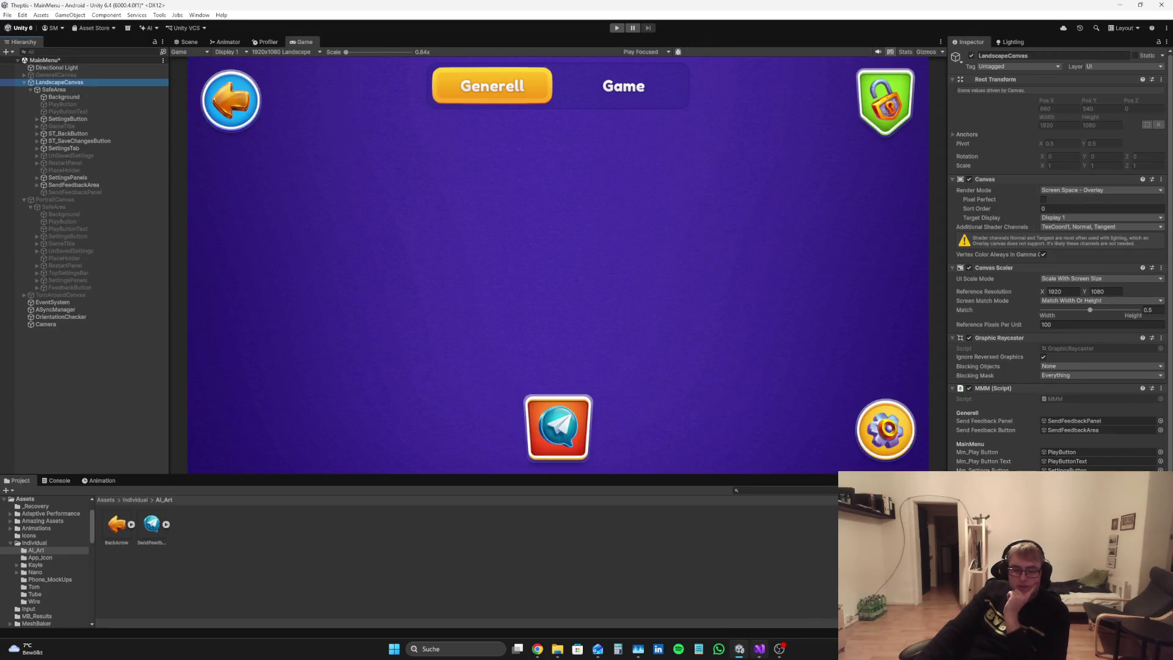
{"action": "left_click", "coordinate": [759, 649]}
{"action": "scroll", "coordinate": [542, 341], "scroll_direction": "down", "scroll_amount": 15}
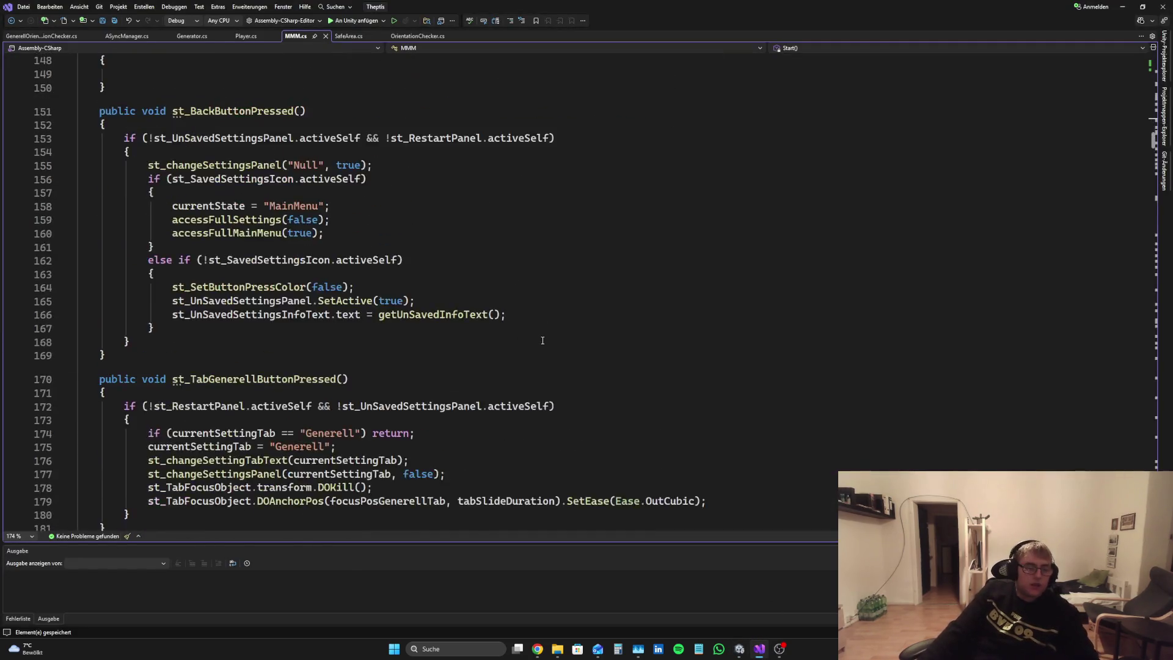
Step: Insert 'public void sendFeedbackButtonPressed() { }' below settingsButtonPressed, then go back to Unity
{"action": "scroll", "coordinate": [542, 341], "scroll_direction": "up", "scroll_amount": 7}
{"action": "left_click", "coordinate": [142, 349]}
{"action": "key", "text": "Return"}
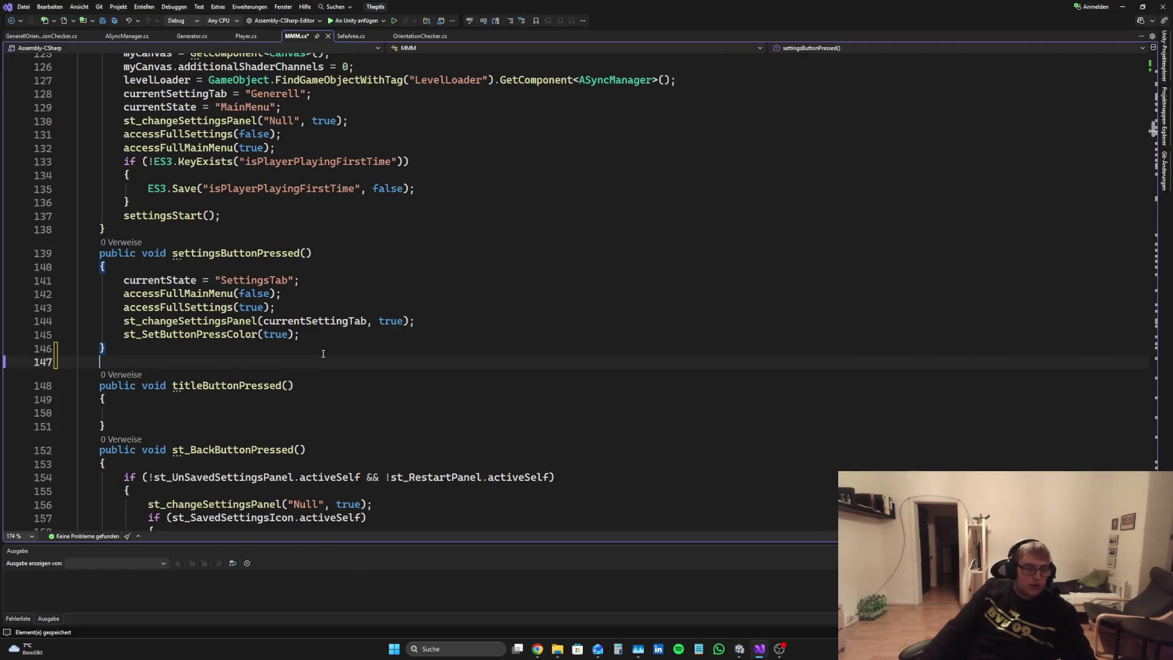
{"action": "type", "text": "publicv"}
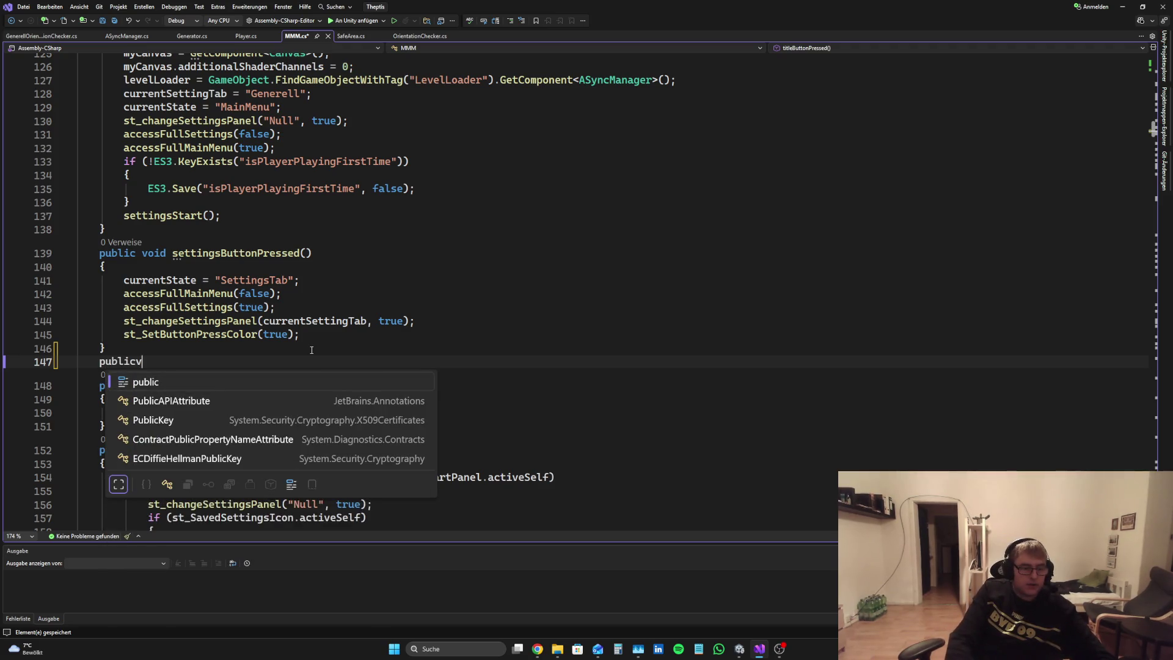
{"action": "key", "text": "BackSpace"}
{"action": "type", "text": " void "}
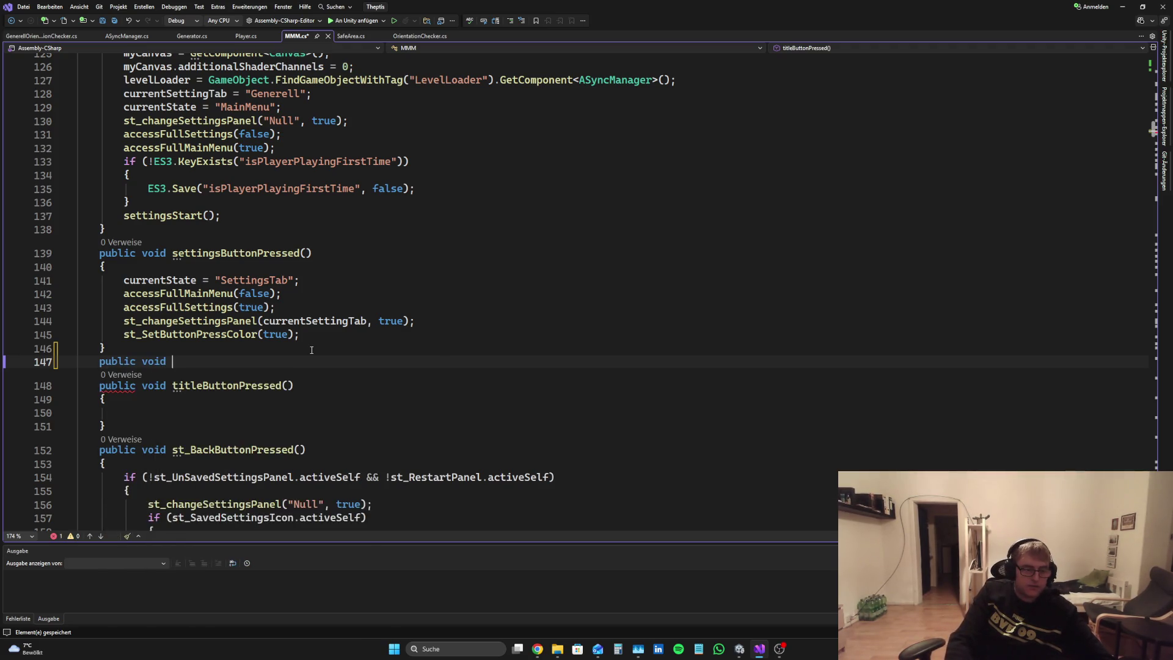
{"action": "type", "text": "sendFeedbackB"}
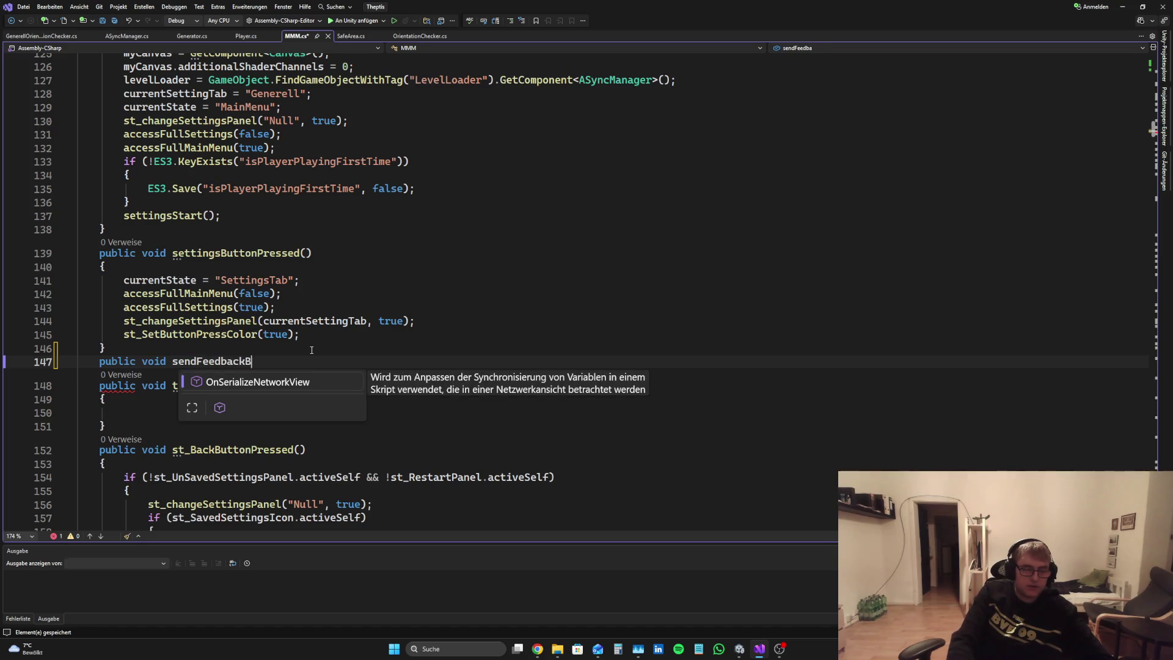
{"action": "type", "text": "uttonPressed()"}
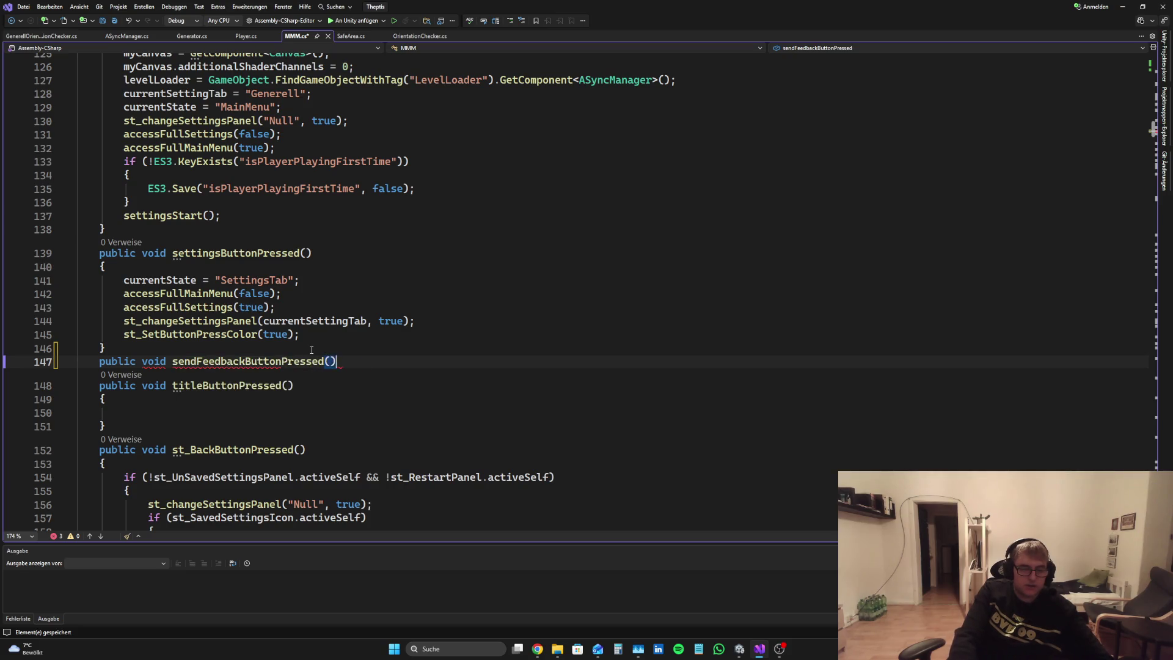
{"action": "key", "text": "Return"}
{"action": "type", "text": "{"}
{"action": "key", "text": "Return"}
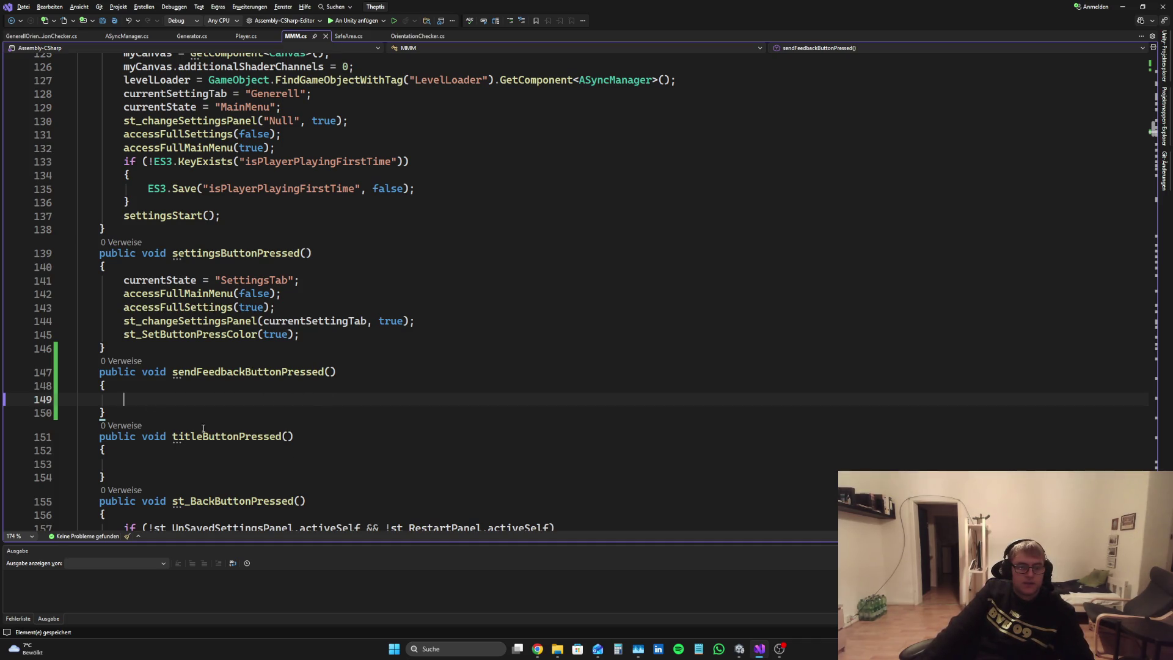
{"action": "left_click", "coordinate": [740, 649]}
{"action": "left_click", "coordinate": [110, 422]}
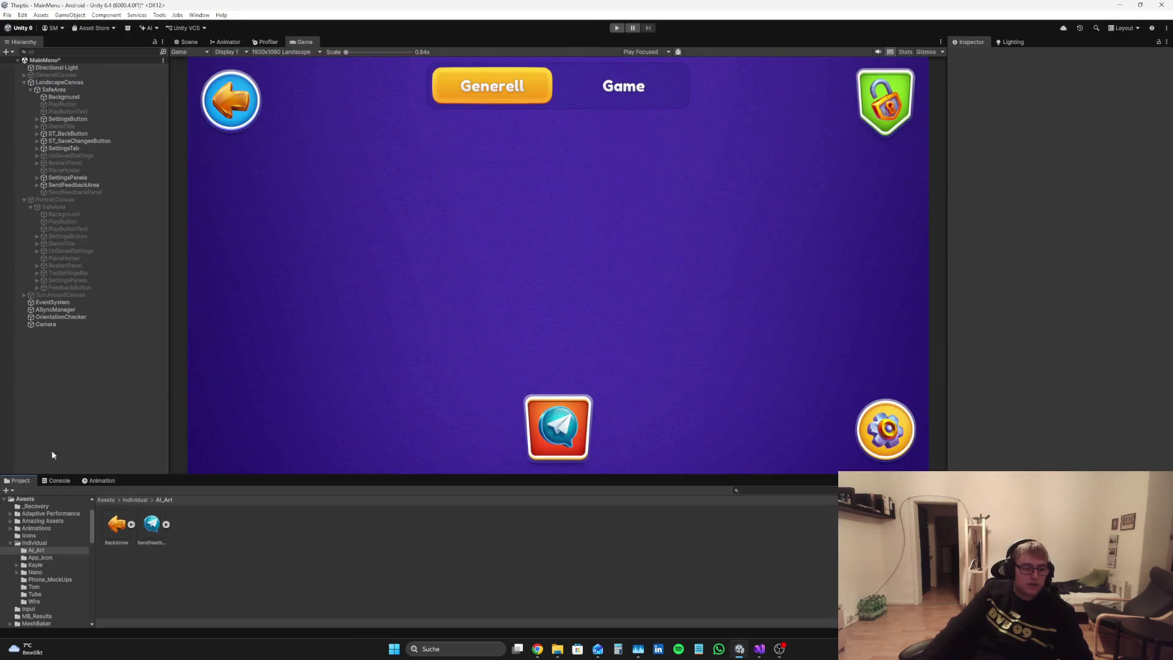
Step: Under SendFeedbackArea, stop the SendFeedbackIcon from blocking clicks on FeedbackButton
{"action": "left_click", "coordinate": [759, 649]}
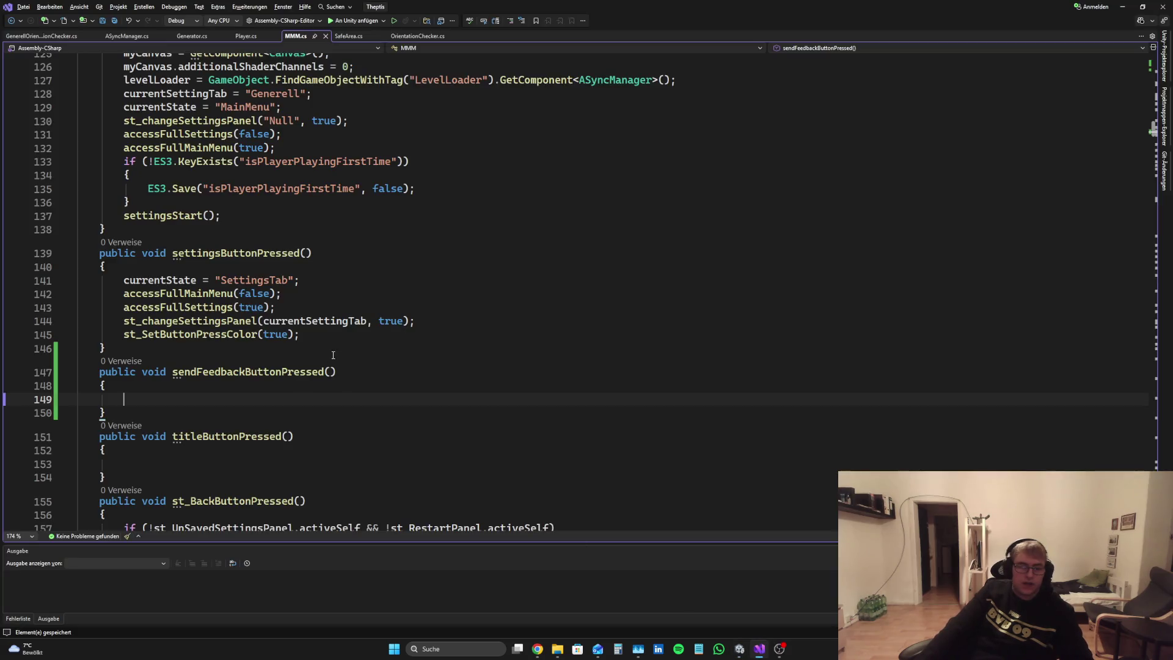
{"action": "left_click", "coordinate": [739, 649]}
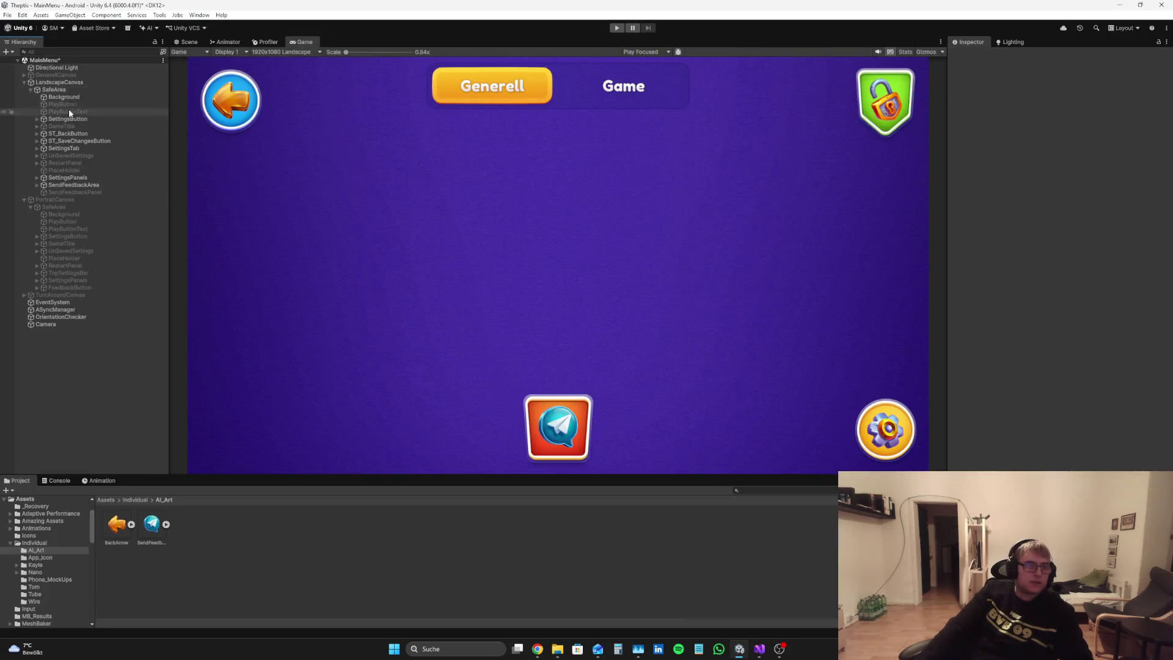
{"action": "left_click", "coordinate": [71, 184]}
{"action": "left_click", "coordinate": [37, 185]}
{"action": "left_click", "coordinate": [50, 192]}
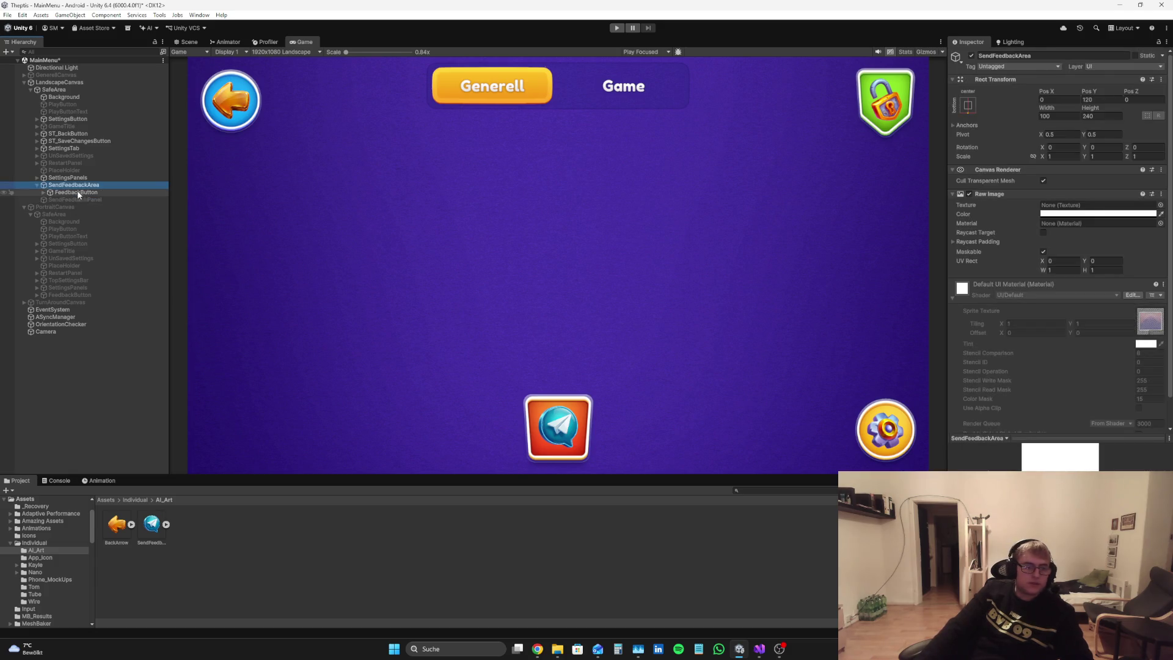
{"action": "left_click", "coordinate": [44, 193]}
{"action": "left_click", "coordinate": [73, 200]}
{"action": "left_click", "coordinate": [1043, 232]}
Step: Give FeedbackButton an On Click event on LandscapeCanvas calling sendFeedbackButtonPressed
{"action": "left_click", "coordinate": [43, 194]}
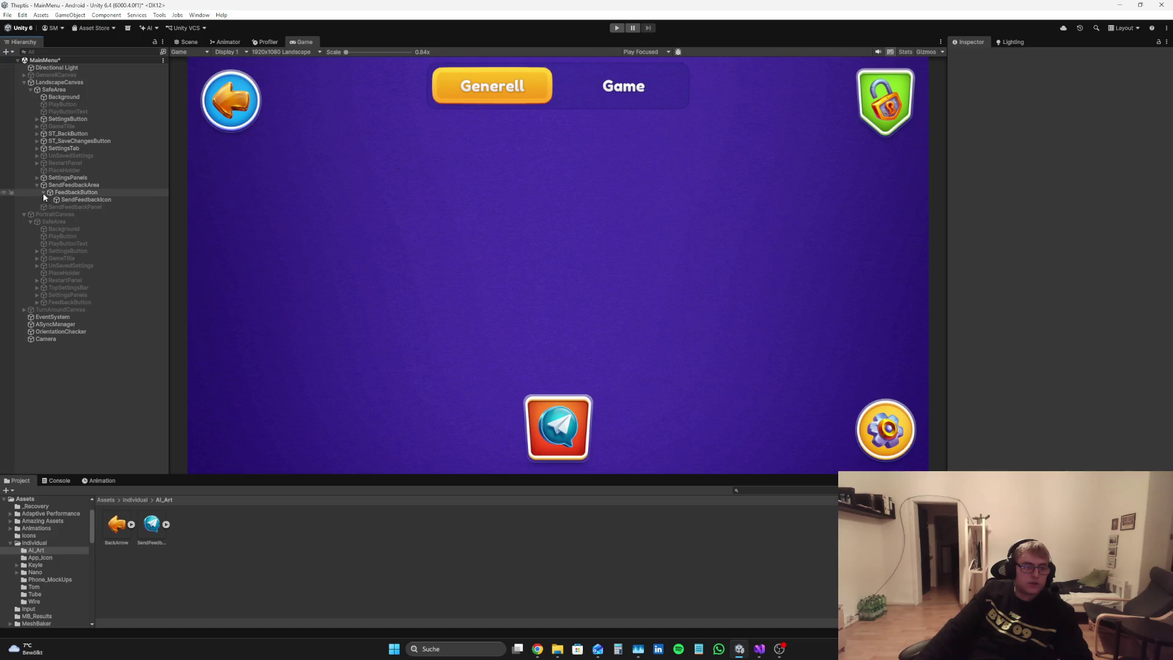
{"action": "left_click", "coordinate": [56, 192]}
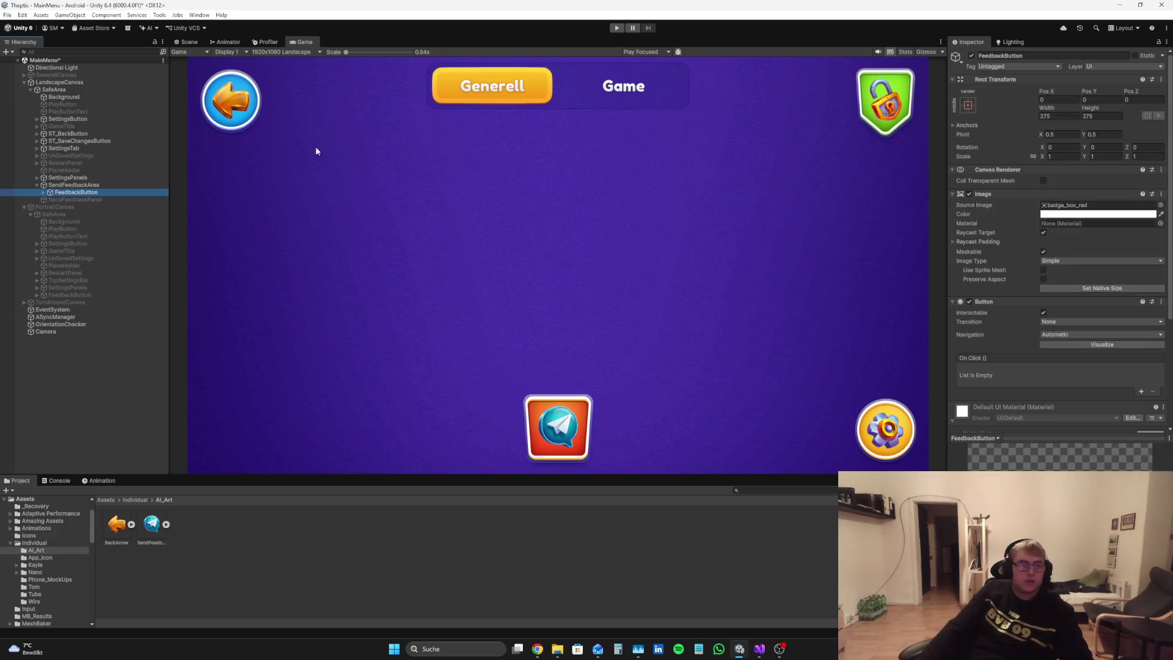
{"action": "left_click", "coordinate": [1140, 392]}
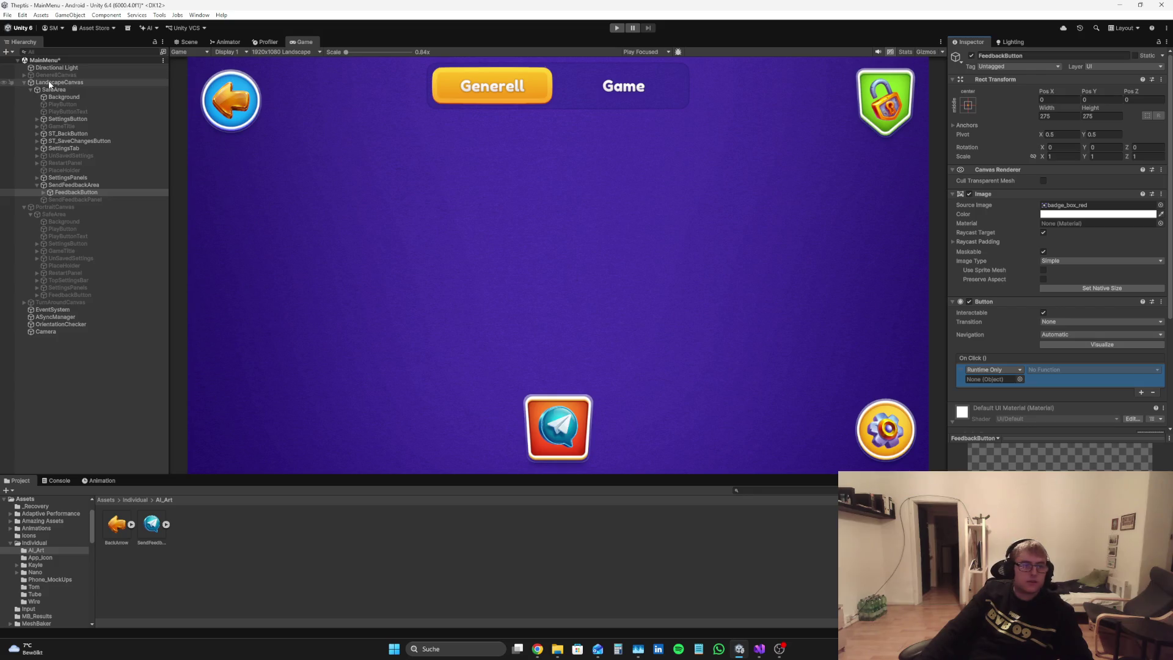
{"action": "left_click_drag", "start_coordinate": [989, 383], "coordinate": [989, 384]}
{"action": "left_click", "coordinate": [1046, 370]}
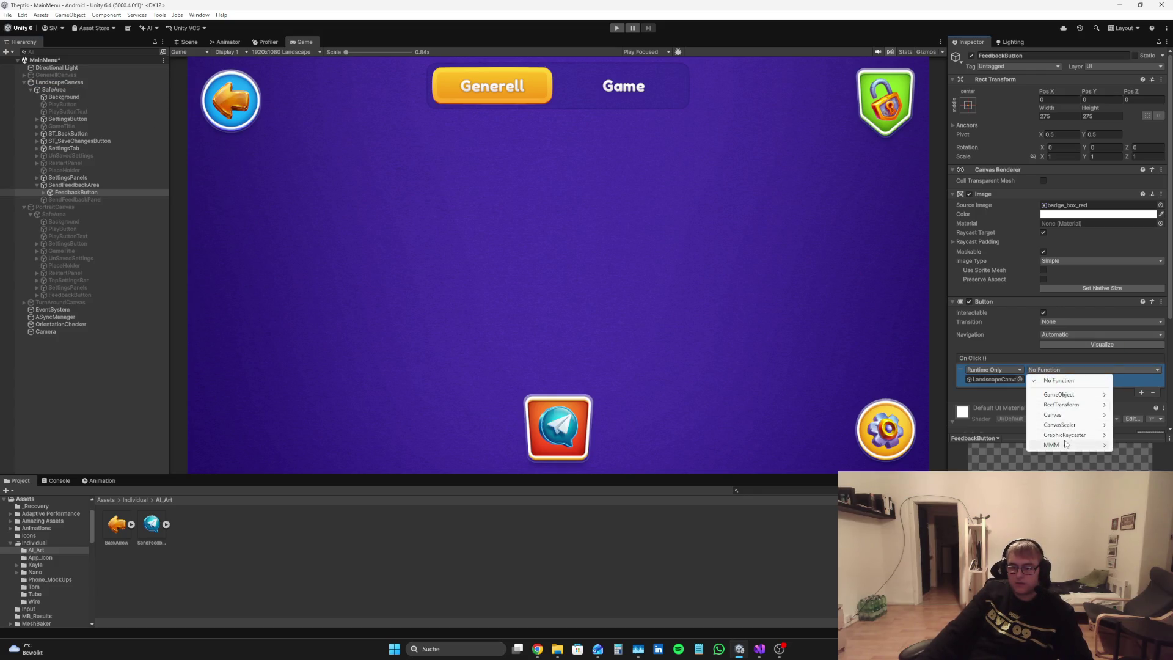
{"action": "mouse_move", "coordinate": [1061, 445]}
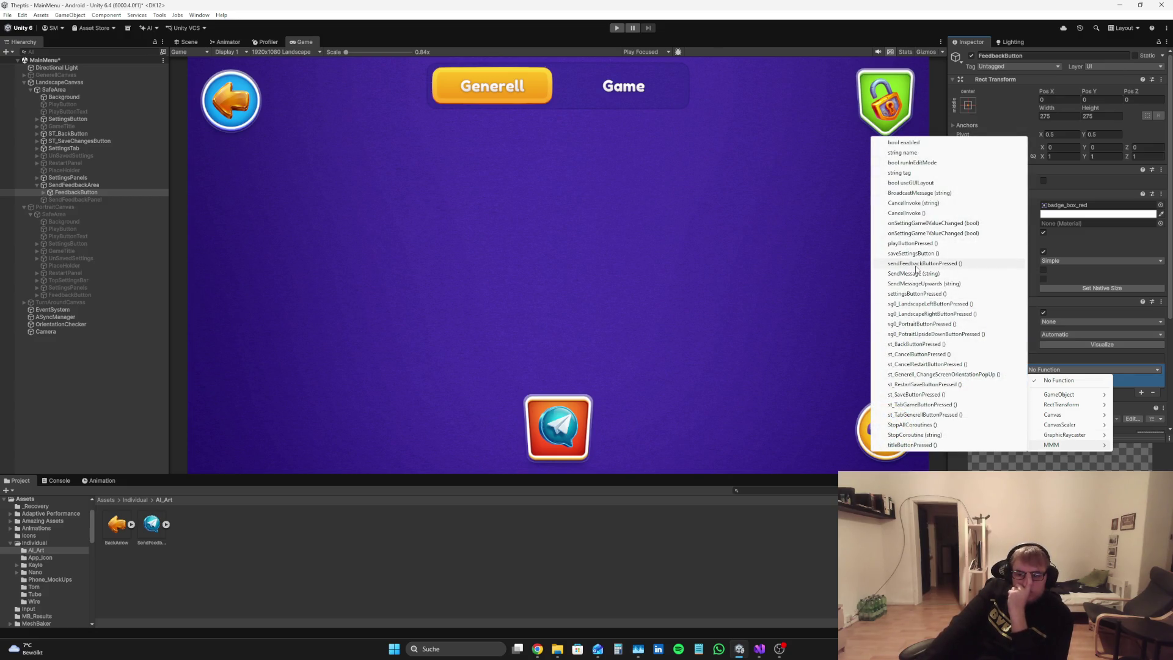
{"action": "left_click", "coordinate": [922, 263]}
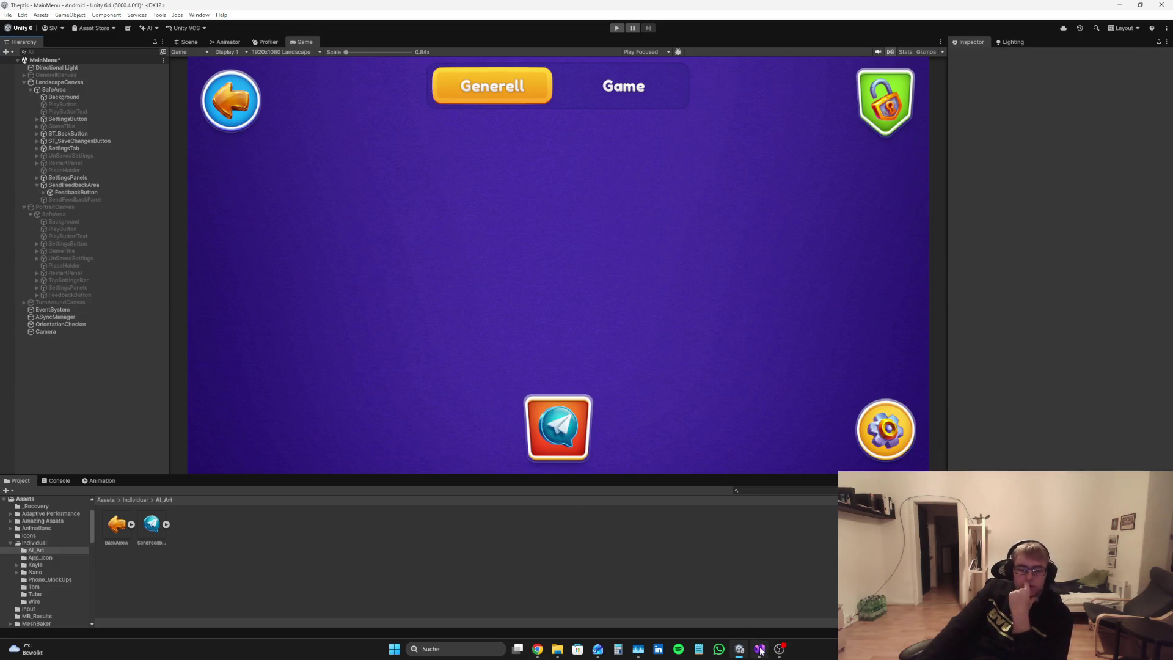
{"action": "left_click", "coordinate": [759, 649]}
{"action": "scroll", "coordinate": [477, 363], "scroll_direction": "up", "scroll_amount": 4}
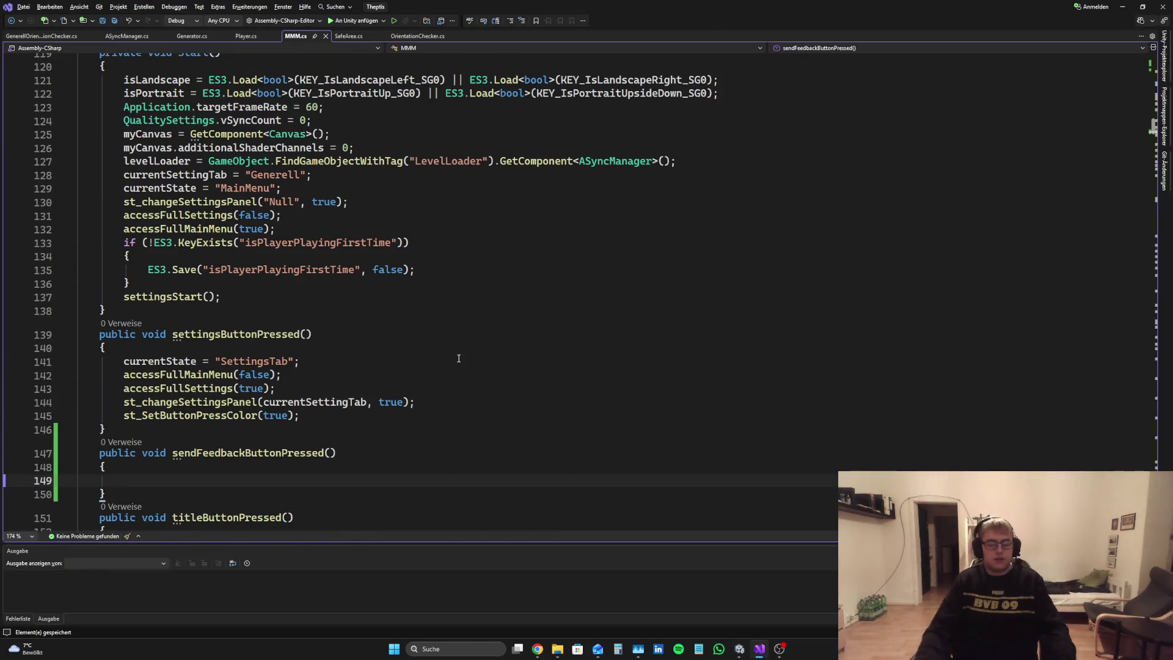
Step: Write sendFeedbackPanel.SetActive(true); in the sendFeedbackButtonPressed body
{"action": "type", "text": "send"}
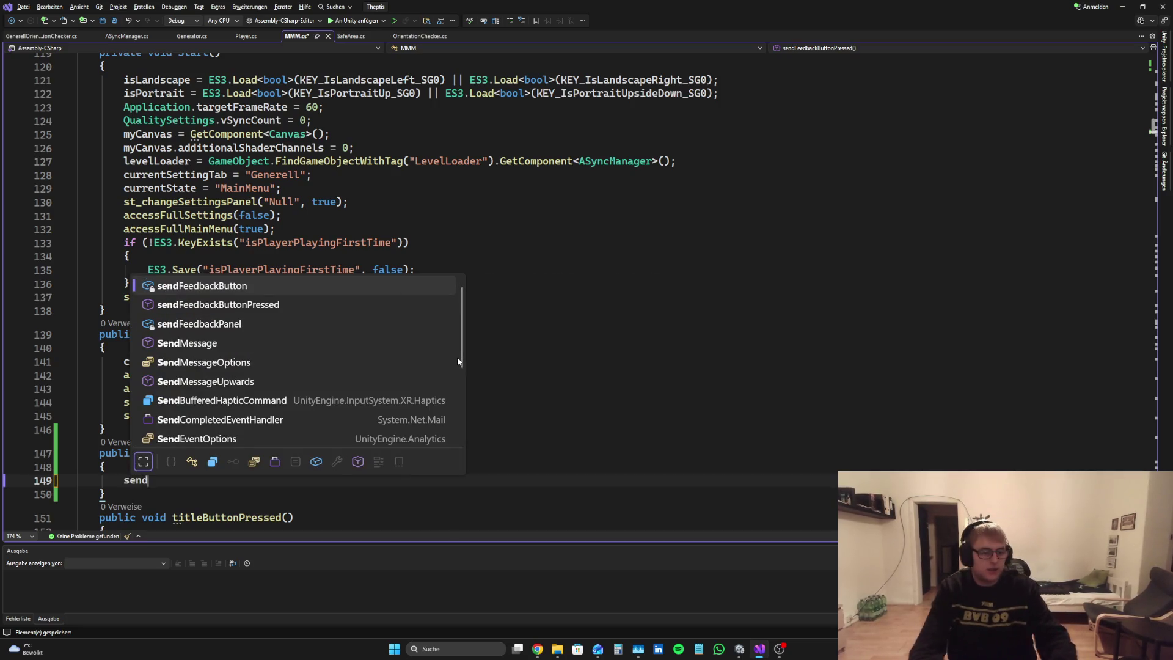
{"action": "key", "text": "Down"}
{"action": "key", "text": "Tab"}
{"action": "type", "text": ".Se"}
{"action": "key", "text": "Tab"}
{"action": "key", "text": "BackSpace"}
{"action": "key", "text": "BackSpace"}
{"action": "key", "text": "BackSpace"}
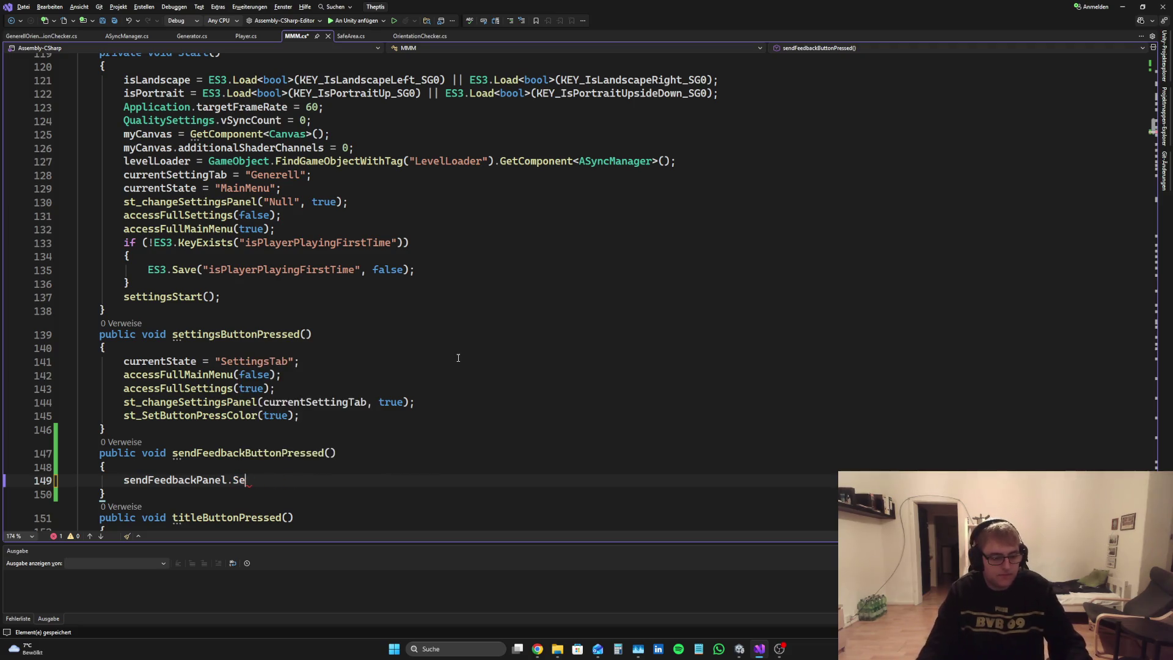
{"action": "type", "text": "SetAc"}
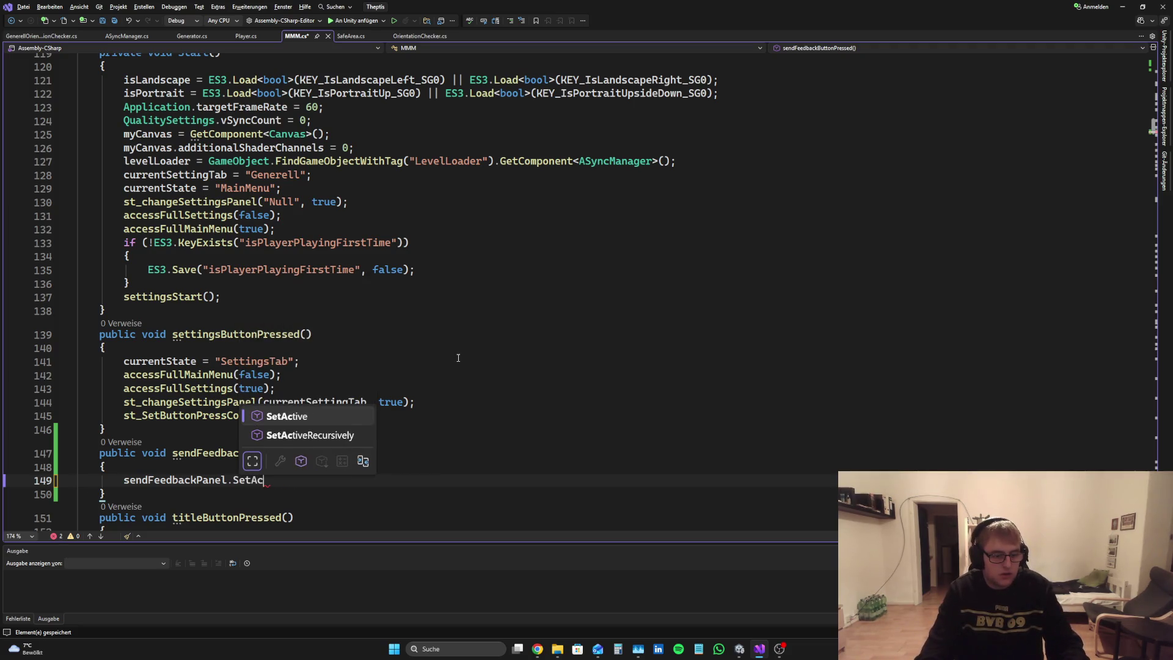
{"action": "key", "text": "Tab"}
{"action": "type", "text": "()true"}
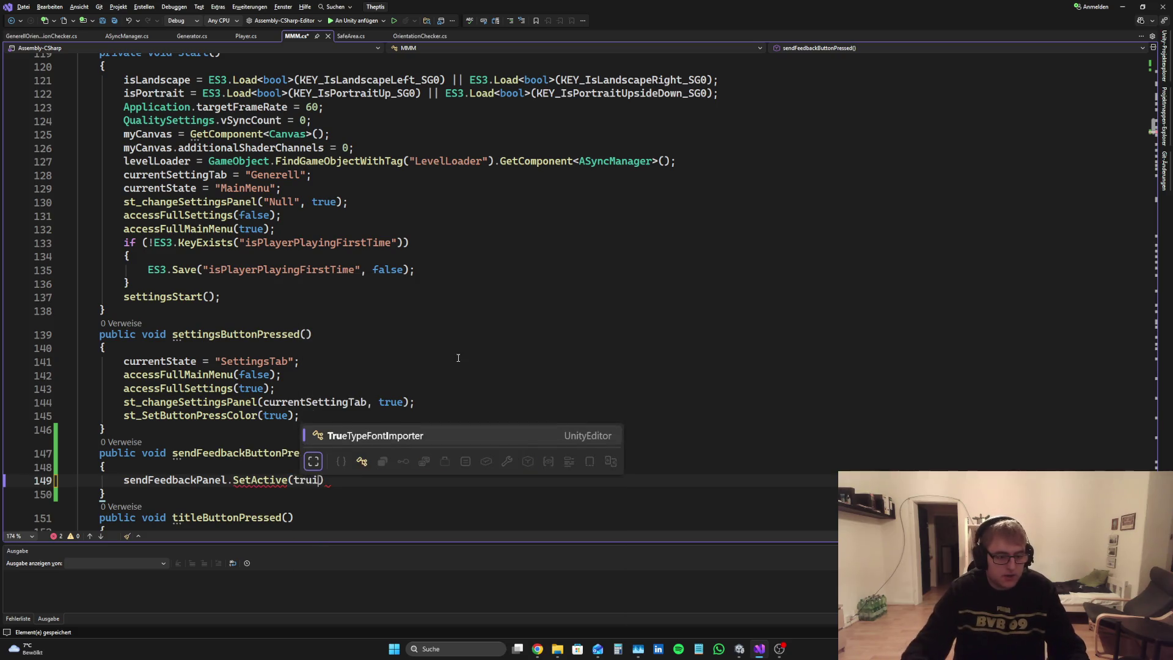
{"action": "type", "text": ");"}
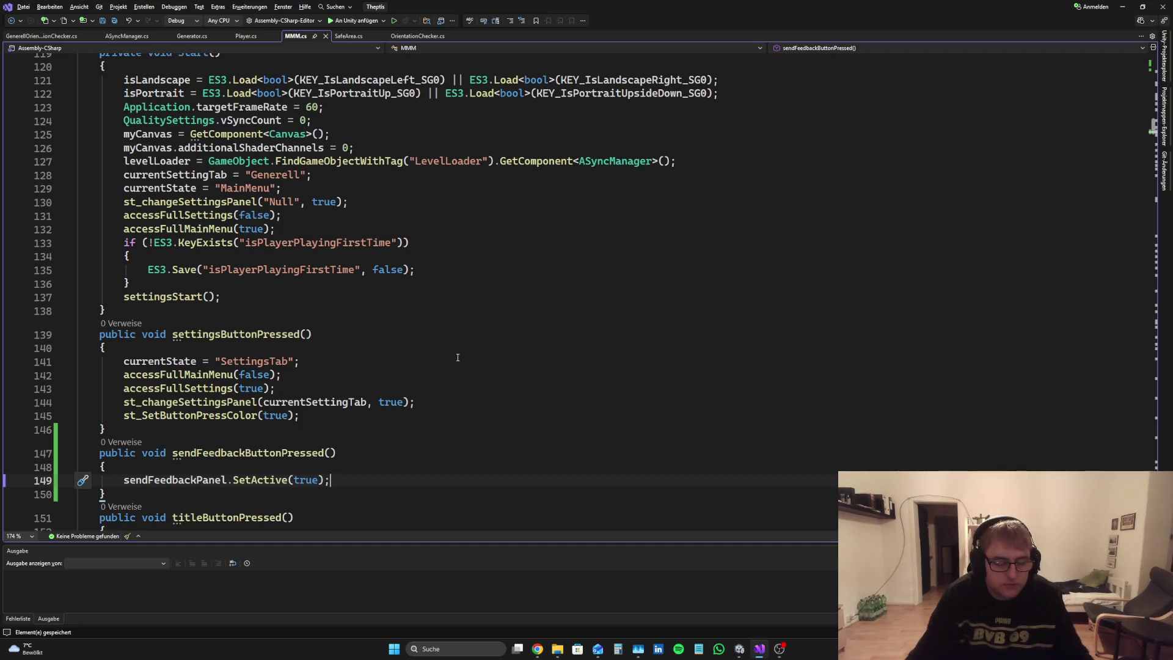
Step: Review where sendFeedbackPanel and currentState are referenced in MMM.cs
{"action": "scroll", "coordinate": [394, 271], "scroll_direction": "down", "scroll_amount": 5}
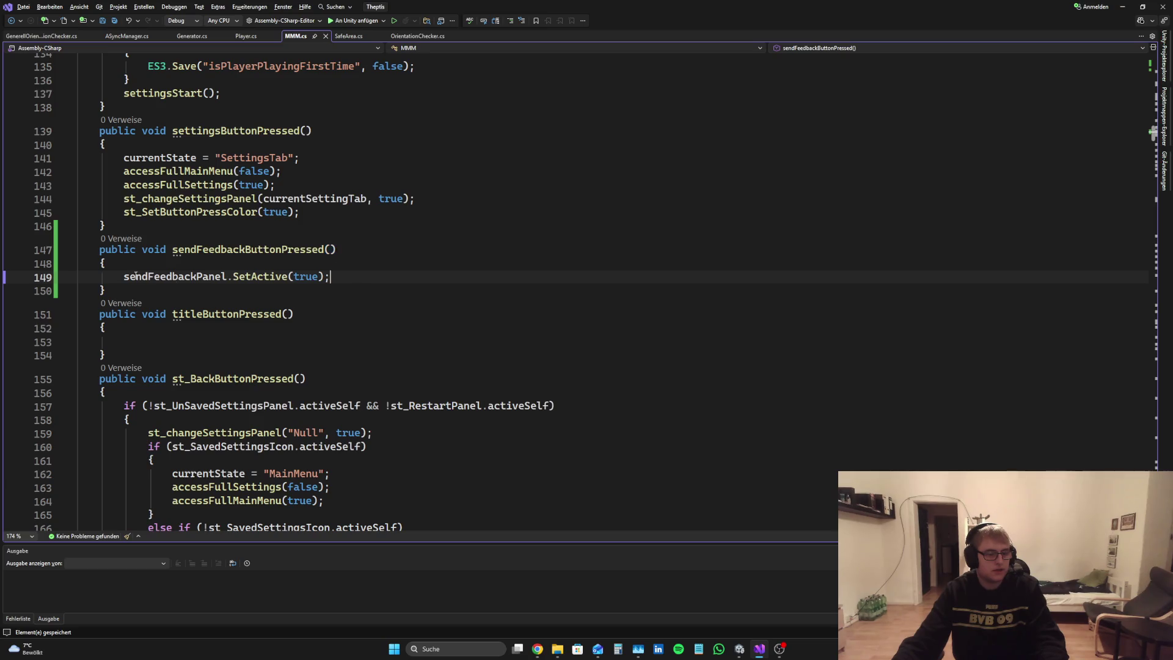
{"action": "left_click", "coordinate": [113, 278]}
{"action": "scroll", "coordinate": [517, 281], "scroll_direction": "up", "scroll_amount": 6}
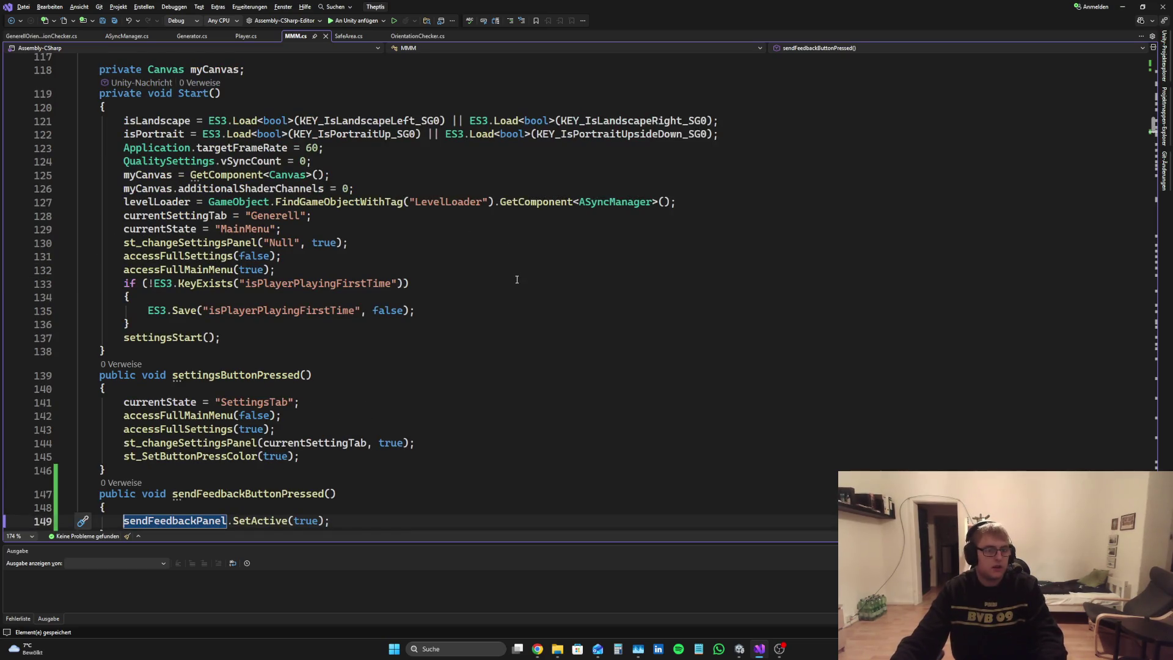
{"action": "scroll", "coordinate": [518, 280], "scroll_direction": "up", "scroll_amount": 20}
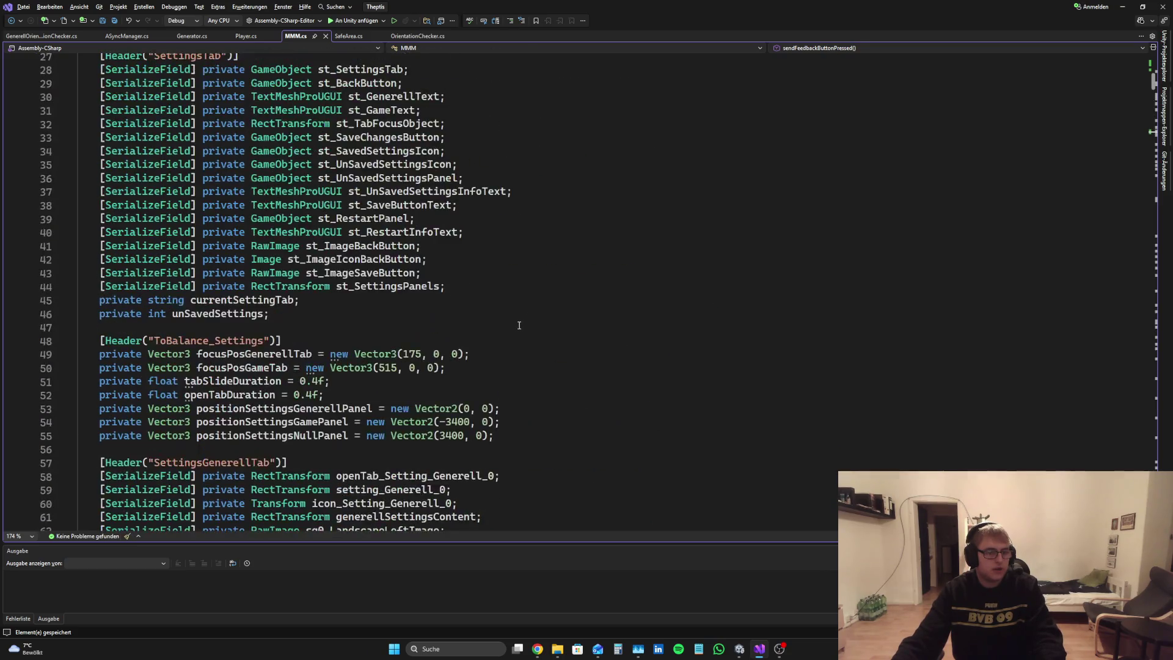
{"action": "scroll", "coordinate": [519, 327], "scroll_direction": "up", "scroll_amount": 2}
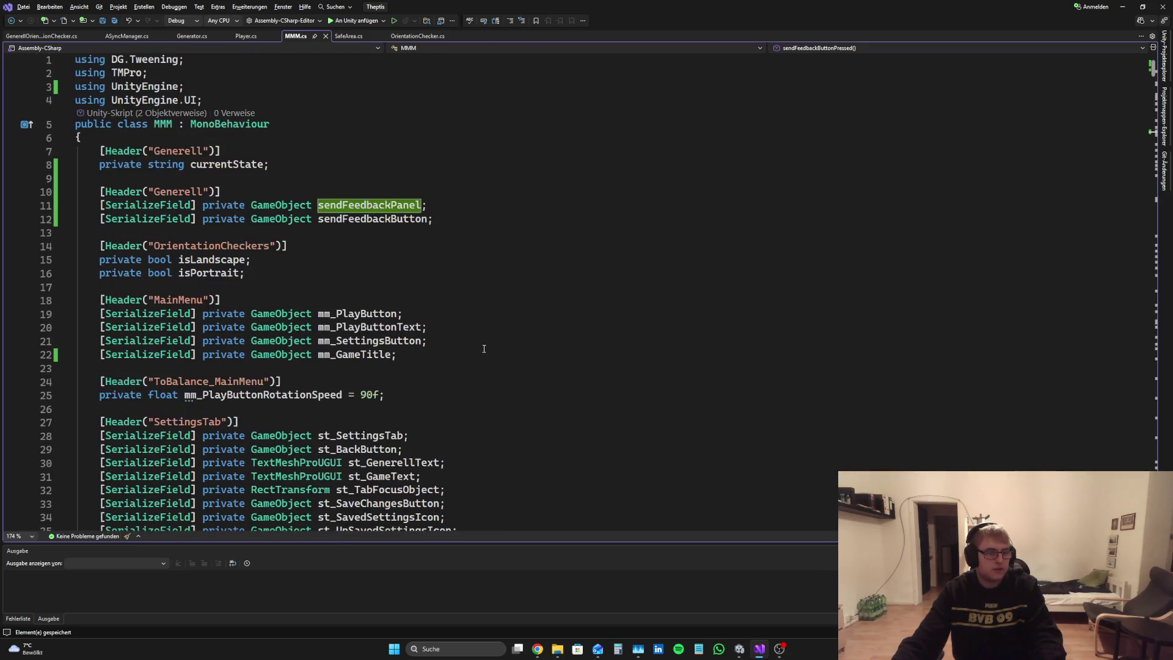
{"action": "left_click", "coordinate": [196, 165]}
{"action": "scroll", "coordinate": [361, 207], "scroll_direction": "down", "scroll_amount": 20}
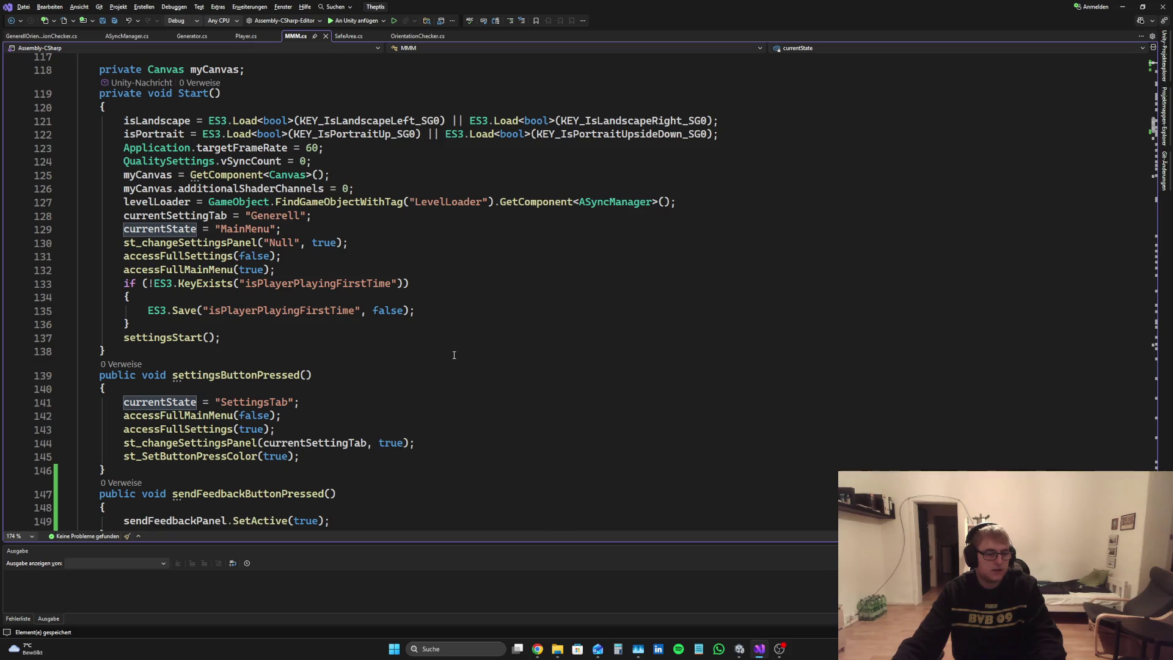
{"action": "scroll", "coordinate": [454, 355], "scroll_direction": "down", "scroll_amount": 20}
{"action": "scroll", "coordinate": [442, 366], "scroll_direction": "up", "scroll_amount": 20}
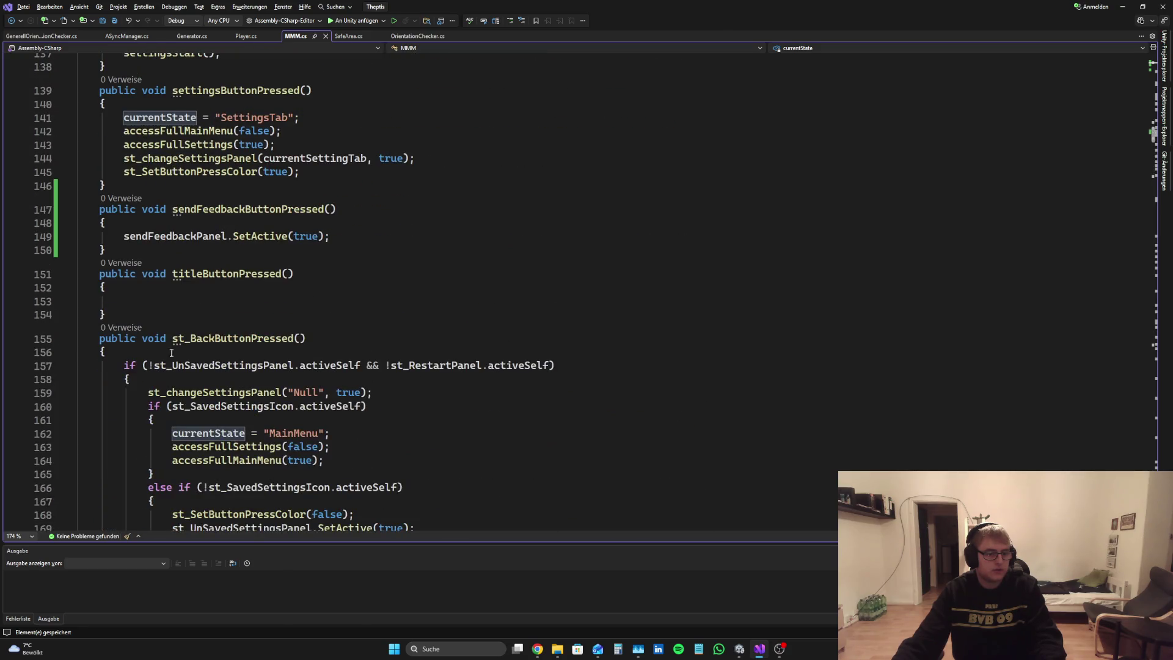
{"action": "left_click", "coordinate": [115, 240]}
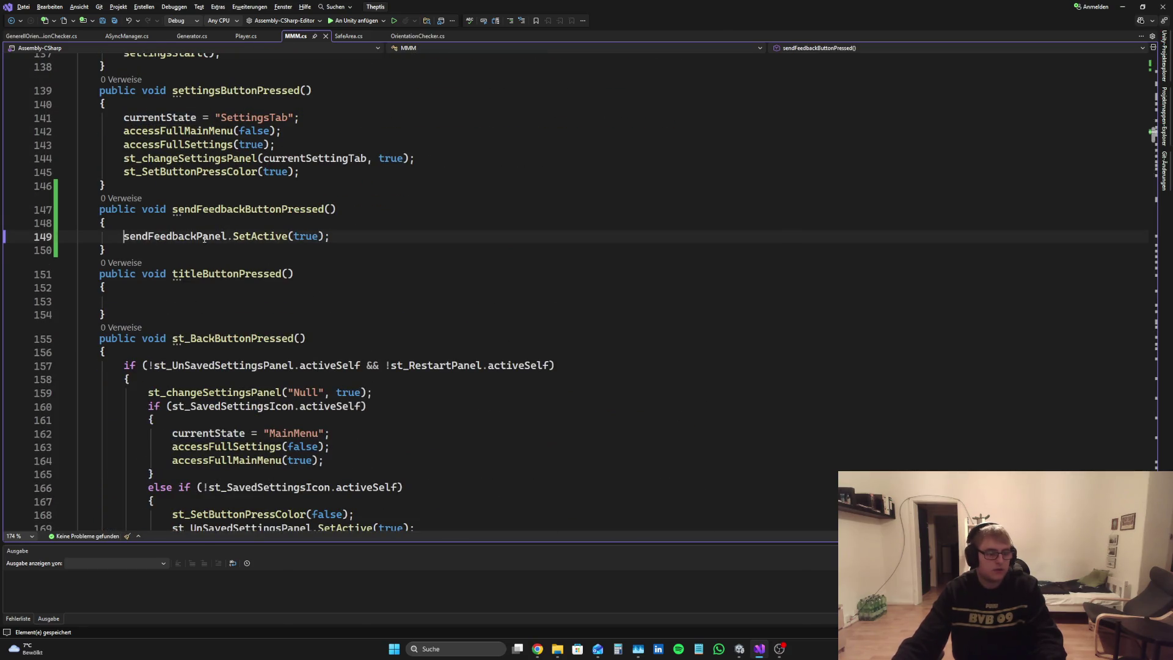
Step: Add an if (currentState == "MainMenu") block above the SetActive(true) line
{"action": "key", "text": "Return"}
{"action": "key", "text": "Up"}
{"action": "type", "text": "if"}
{"action": "key", "text": "Tab"}
{"action": "key", "text": "Tab"}
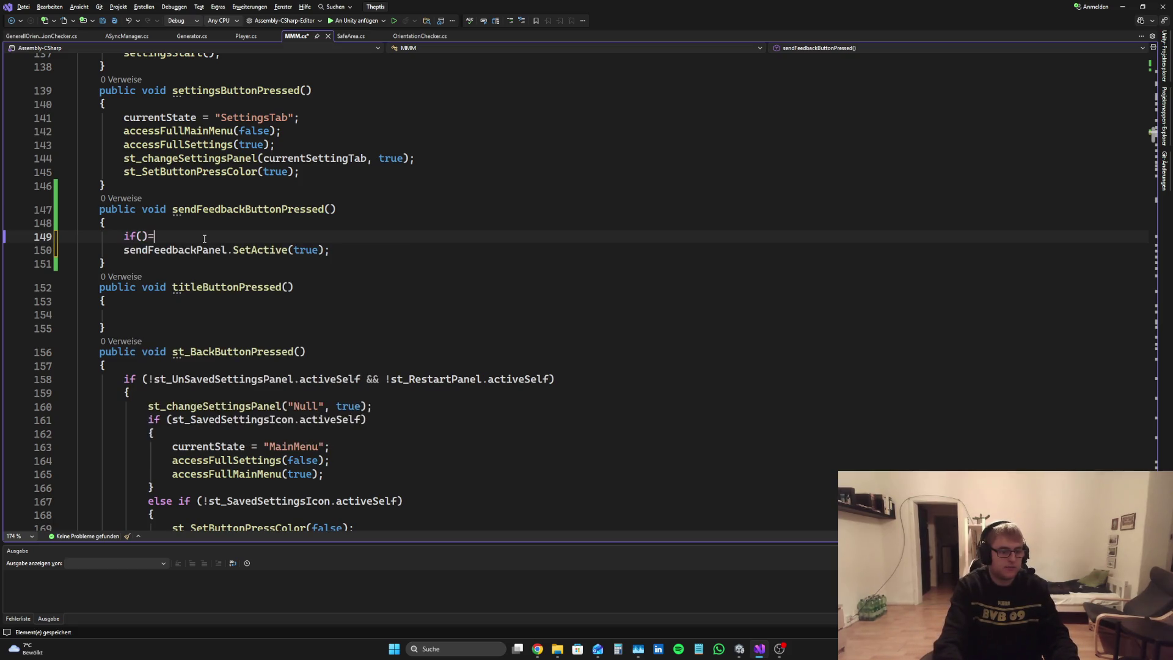
{"action": "type", "text": "curr"}
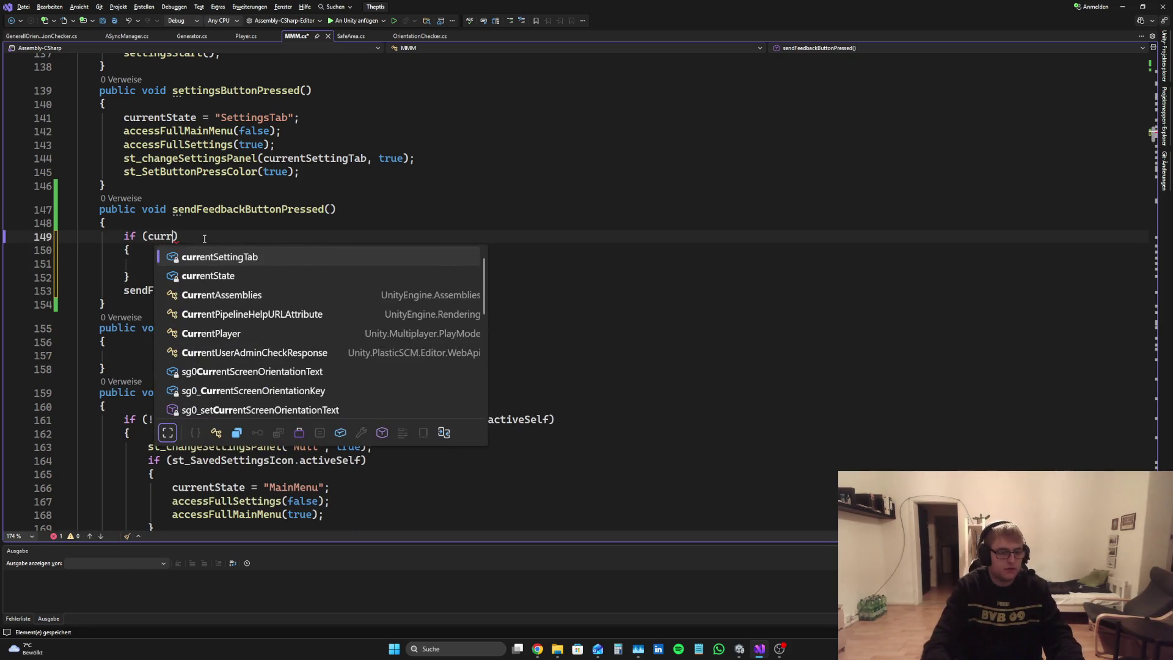
{"action": "key", "text": "Tab"}
{"action": "type", "text": "== \""}
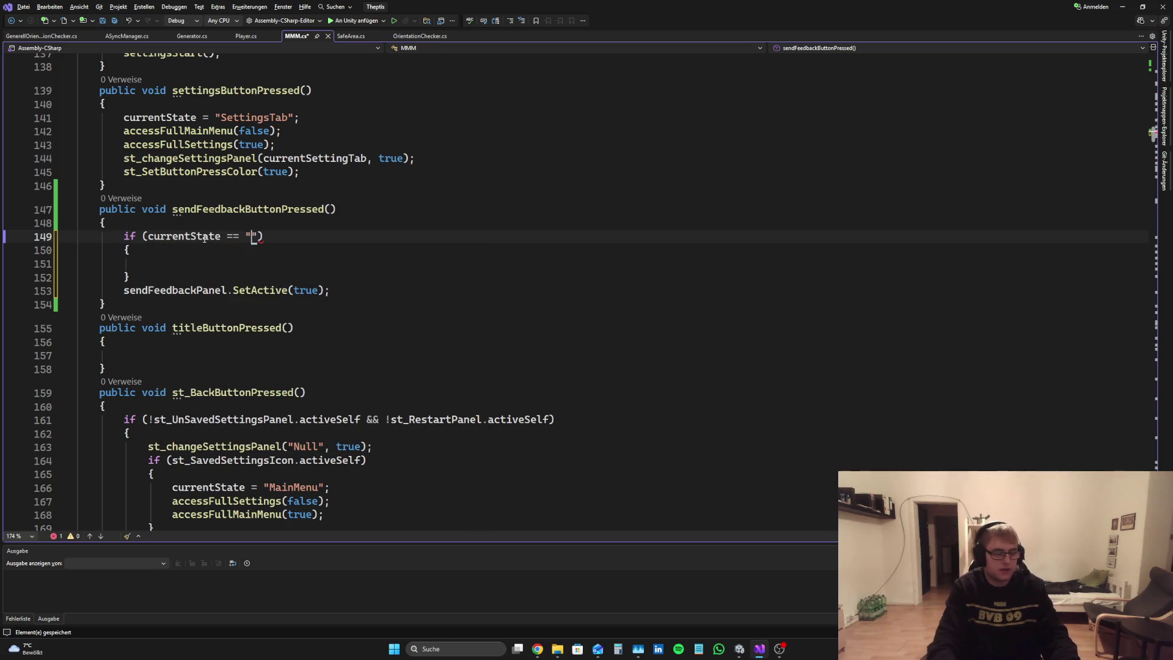
{"action": "type", "text": "Main"}
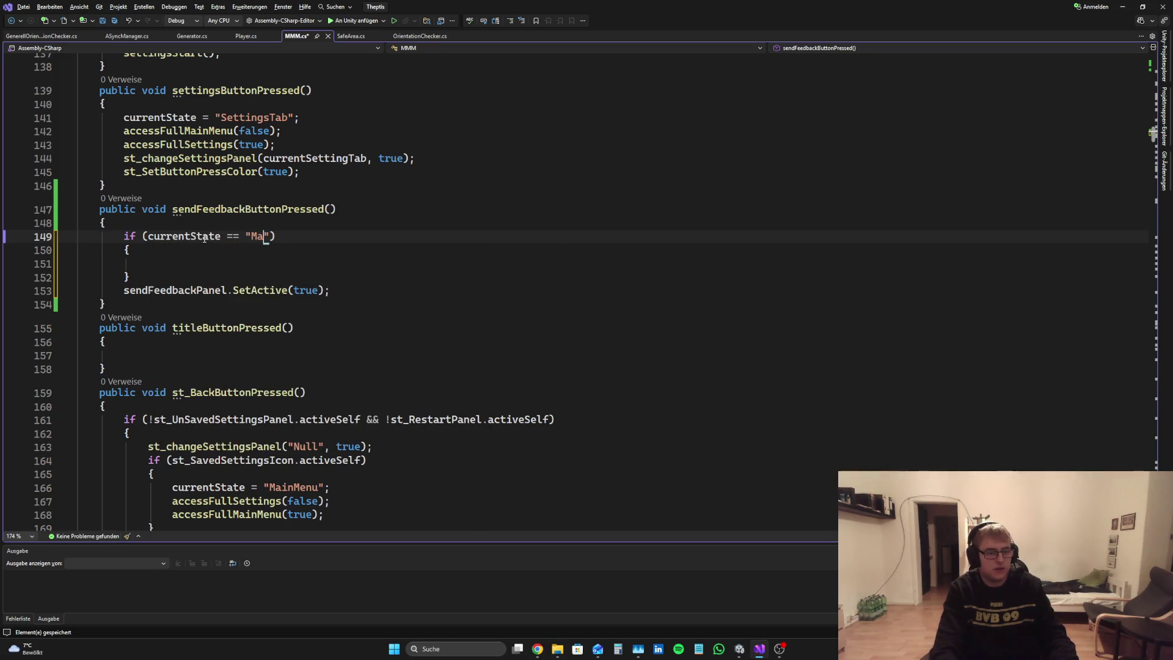
{"action": "type", "text": "MEnu"}
Step: Add an else if (currentState == "SettingsTab") branch and save MMM.cs
{"action": "key", "text": "Down"}
{"action": "key", "text": "Down"}
{"action": "key", "text": "Down"}
{"action": "type", "text": "else"}
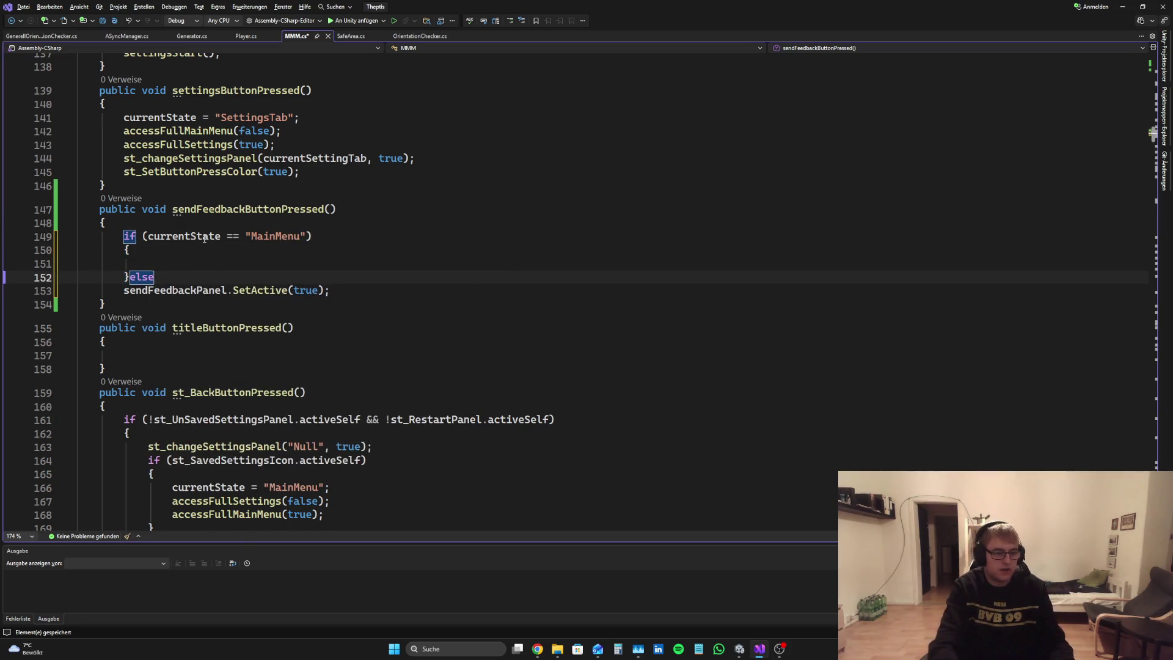
{"action": "type", "text": " {"}
{"action": "key", "text": "BackSpace"}
{"action": "type", "text": "iof"}
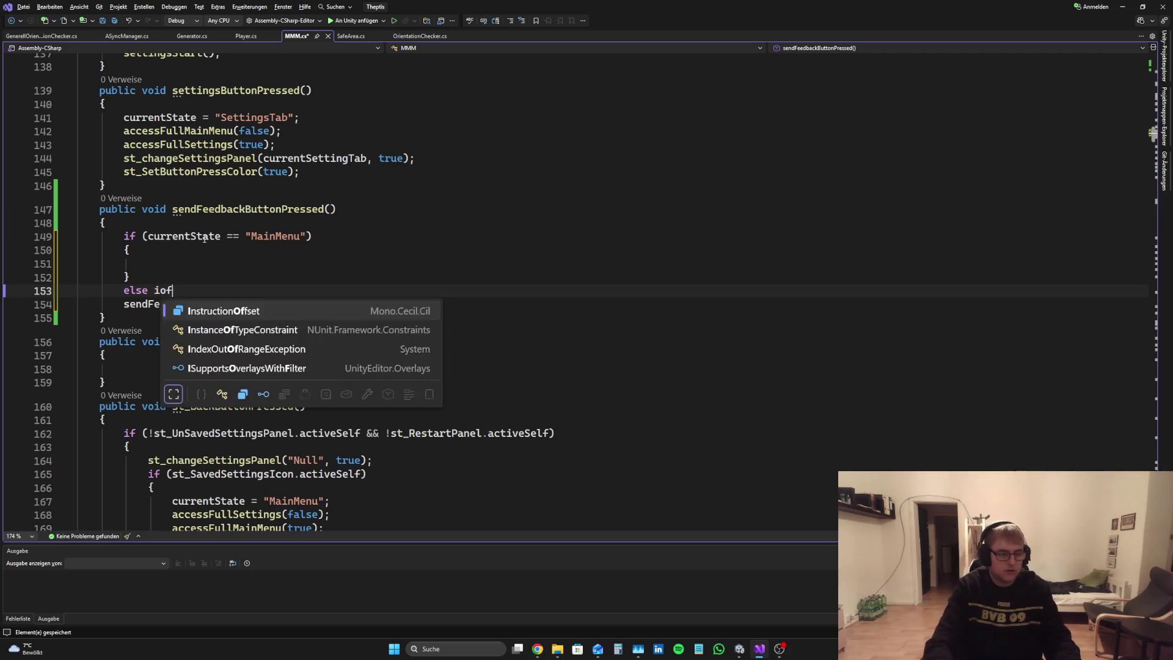
{"action": "key", "text": "ctrl+z"}
{"action": "key", "text": "BackSpace"}
{"action": "key", "text": "BackSpace"}
{"action": "type", "text": "f () {"}
{"action": "key", "text": "Return"}
{"action": "key", "text": "Up"}
{"action": "key", "text": "Up"}
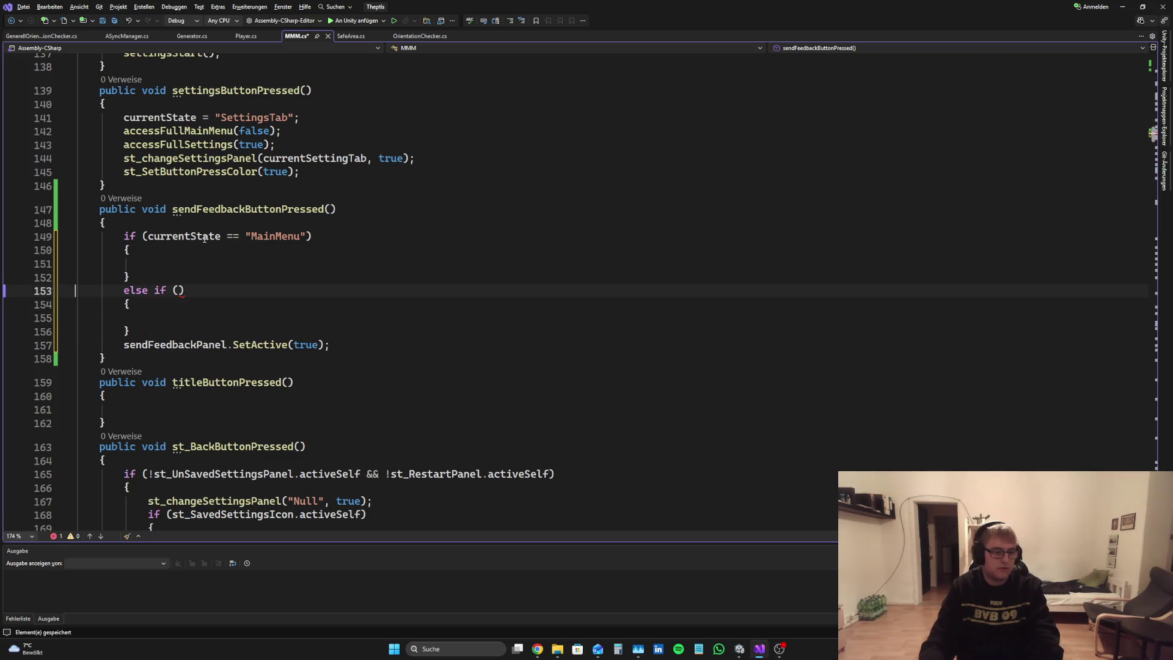
{"action": "left_click", "coordinate": [177, 291]}
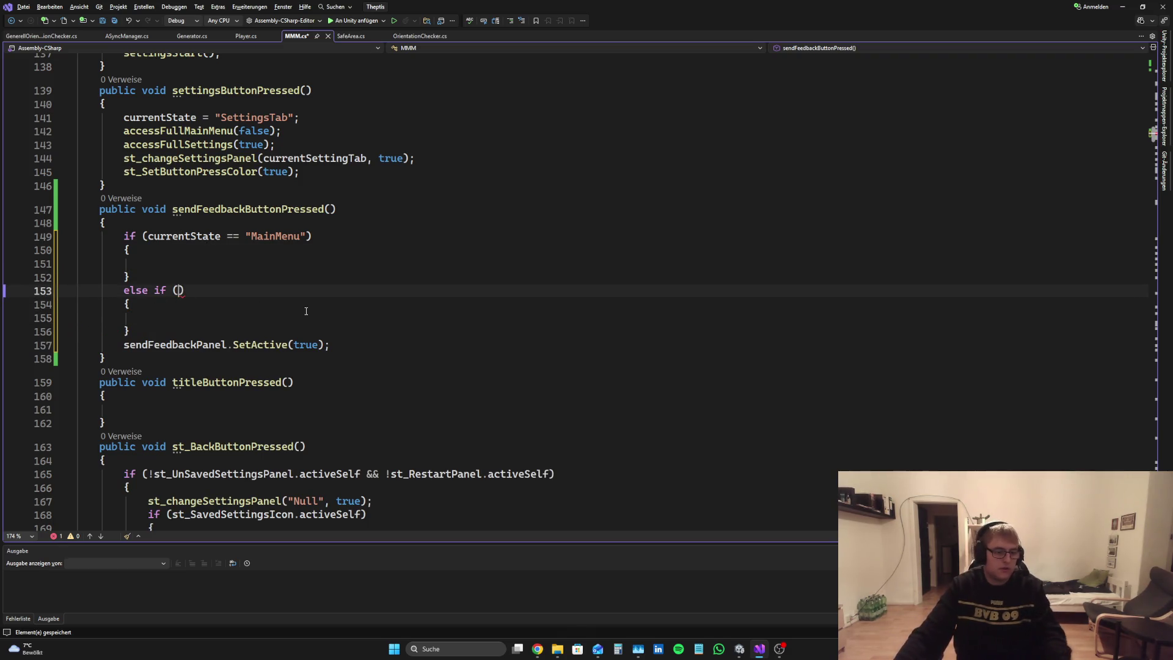
{"action": "type", "text": "currentState == \"Setti"}
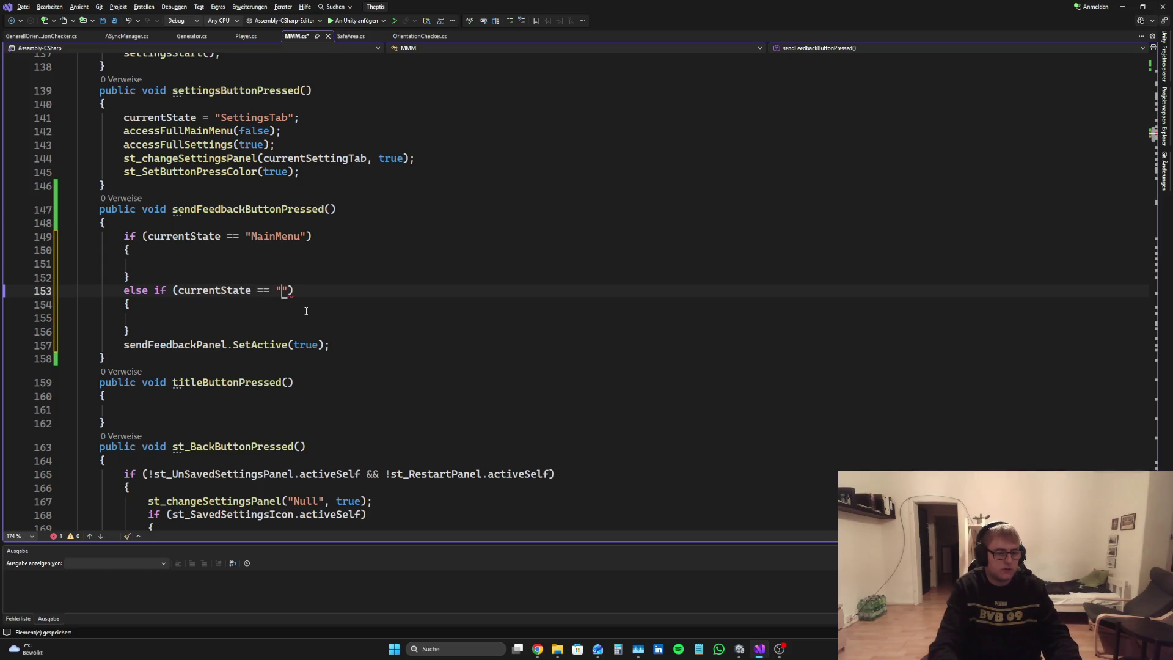
{"action": "type", "text": "ngsTab"}
{"action": "key", "text": "ctrl+s"}
Step: Put the caret inside the empty MainMenu branch
{"action": "scroll", "coordinate": [405, 280], "scroll_direction": "up", "scroll_amount": 4}
{"action": "scroll", "coordinate": [405, 280], "scroll_direction": "up", "scroll_amount": 2}
{"action": "scroll", "coordinate": [428, 282], "scroll_direction": "down", "scroll_amount": 5}
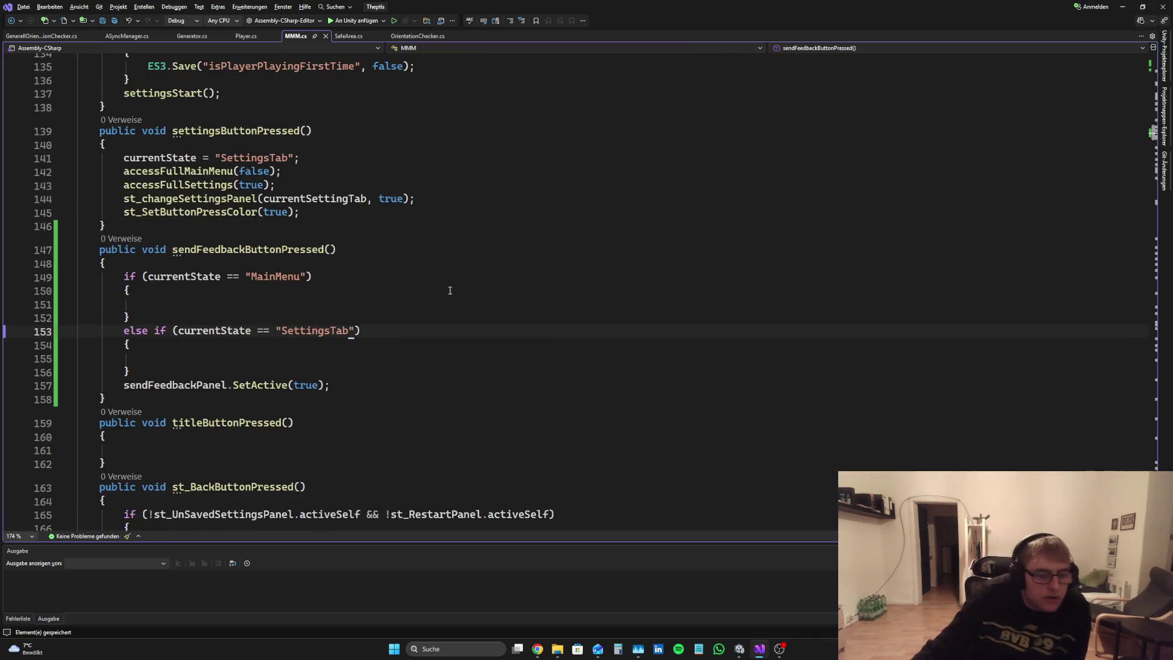
{"action": "left_click", "coordinate": [221, 356]}
{"action": "key", "text": "Up"}
{"action": "key", "text": "Up"}
{"action": "key", "text": "Up"}
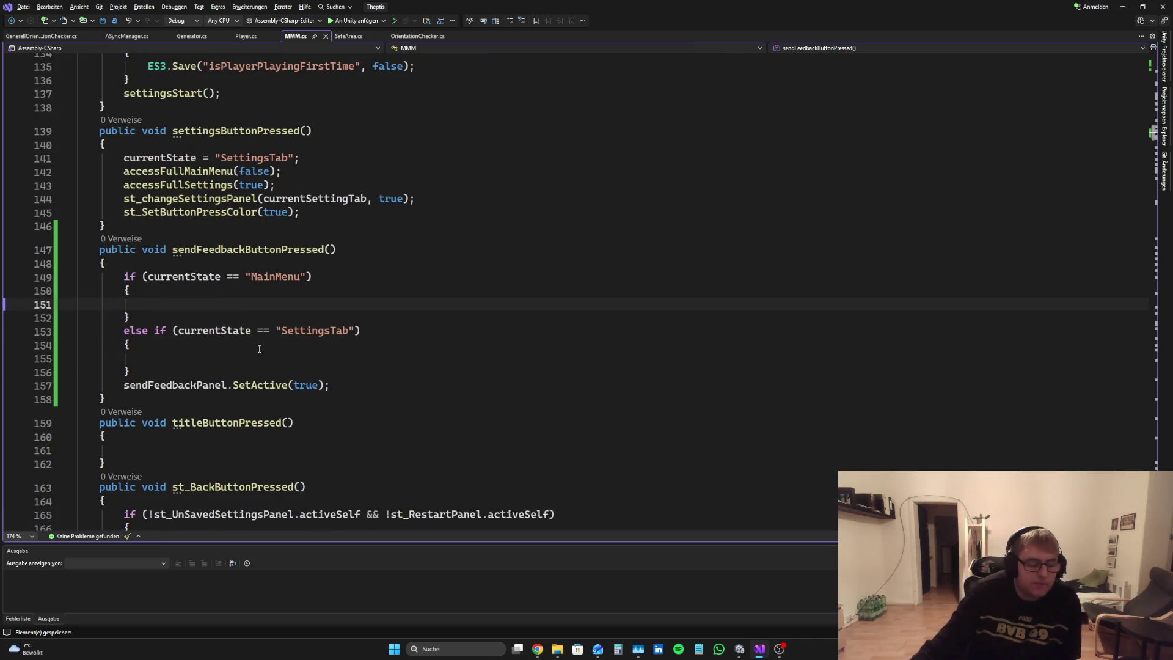
{"action": "key", "text": "Down"}
{"action": "key", "text": "Down"}
{"action": "key", "text": "Down"}
{"action": "key", "text": "Up"}
{"action": "key", "text": "Up"}
{"action": "key", "text": "Up"}
{"action": "key", "text": "Down"}
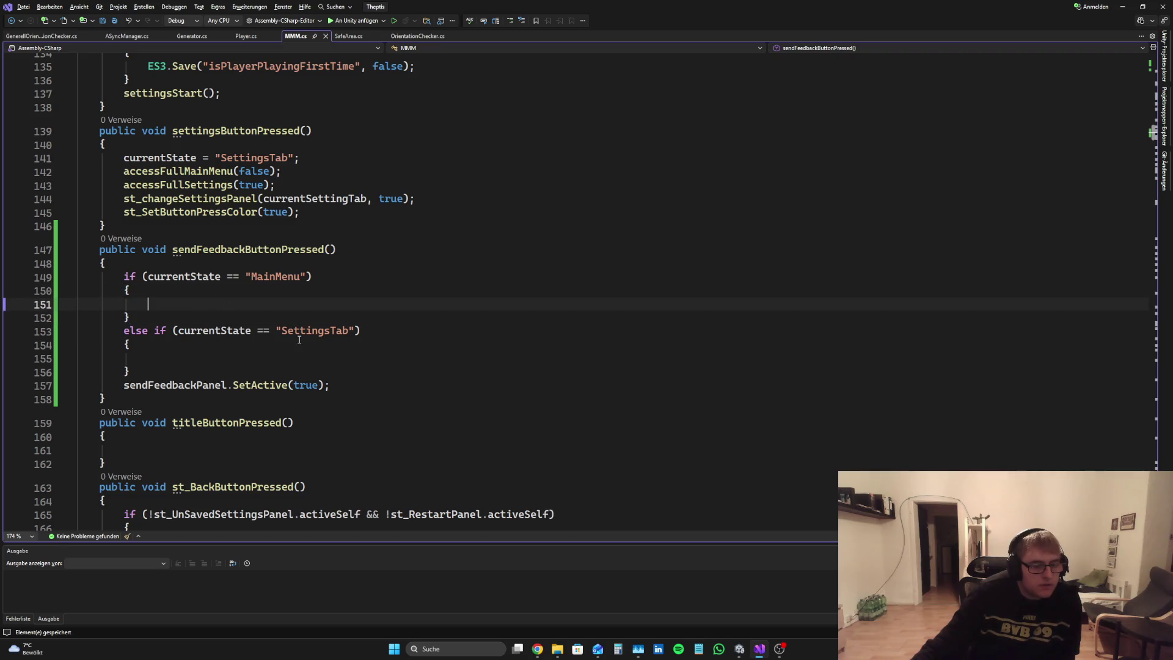
{"action": "scroll", "coordinate": [426, 349], "scroll_direction": "down", "scroll_amount": 2}
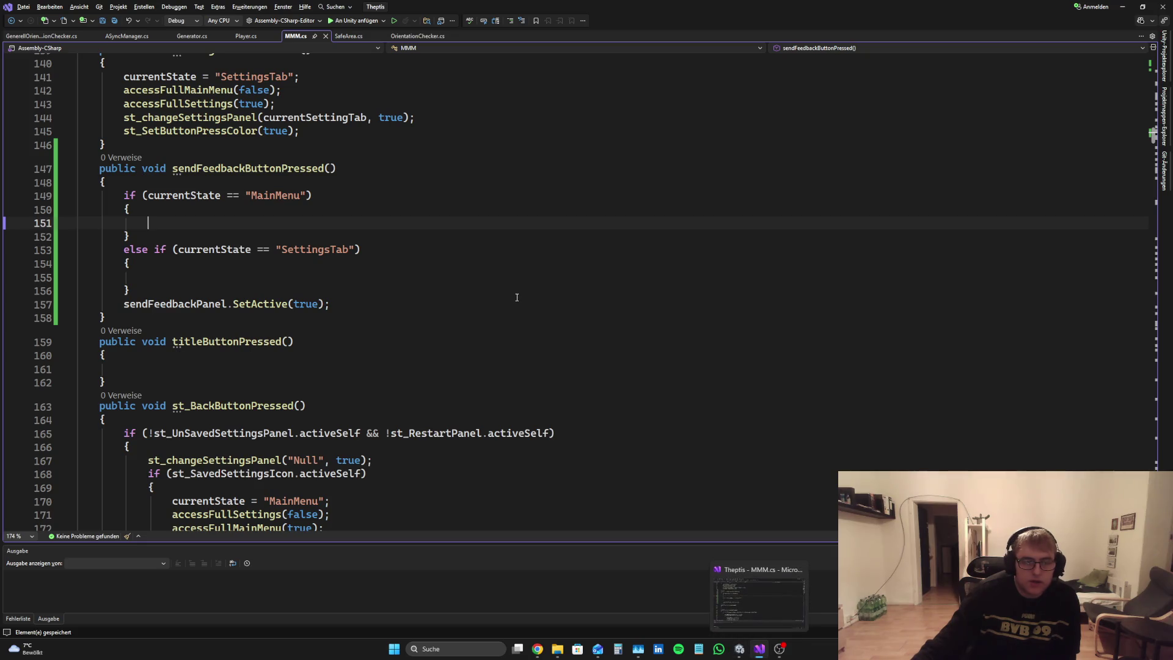
Step: Add mm_GameTitle.SetActive(false); to the MainMenu branch and save
{"action": "type", "text": "mm_"}
{"action": "key", "text": "Tab"}
{"action": "type", "text": ".S"}
{"action": "key", "text": "Tab"}
{"action": "type", "text": "()="}
{"action": "key", "text": "BackSpace"}
{"action": "key", "text": "Left"}
{"action": "type", "text": "false)"}
{"action": "key", "text": "ctrl+s"}
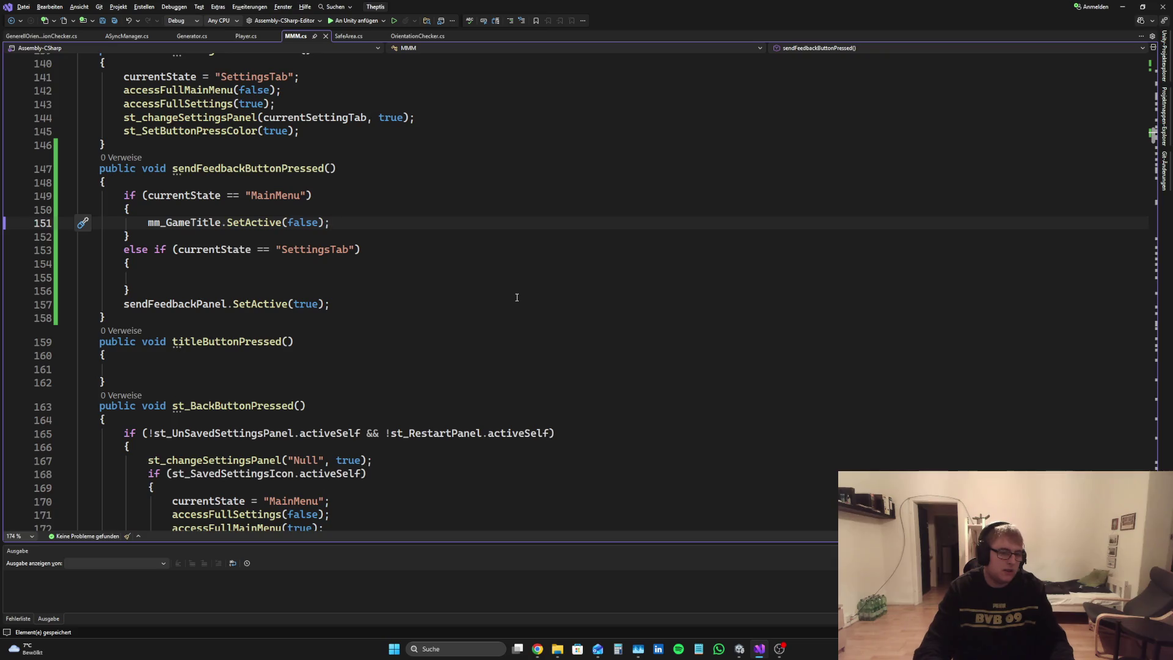
{"action": "key", "text": "BackSpace"}
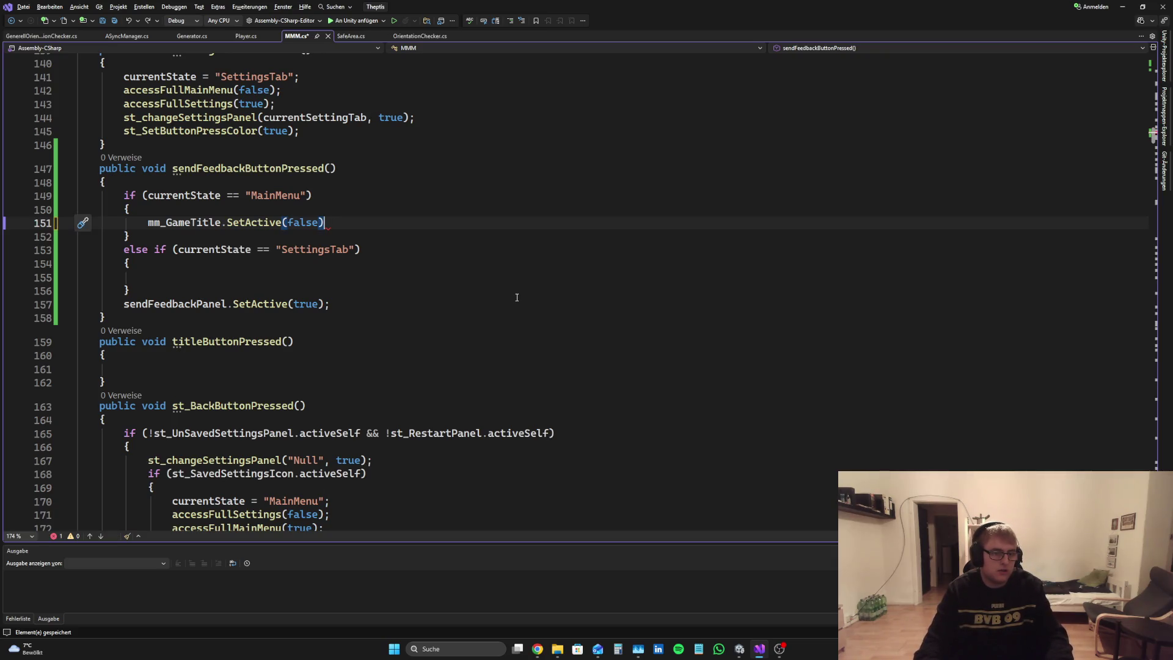
{"action": "type", "text": ";"}
Step: Also hide mm_SettingsButton and mm_PlayButton with SetActive(false) in the MainMenu branch, and save
{"action": "key", "text": "Return"}
{"action": "type", "text": "mm_GameTitle "}
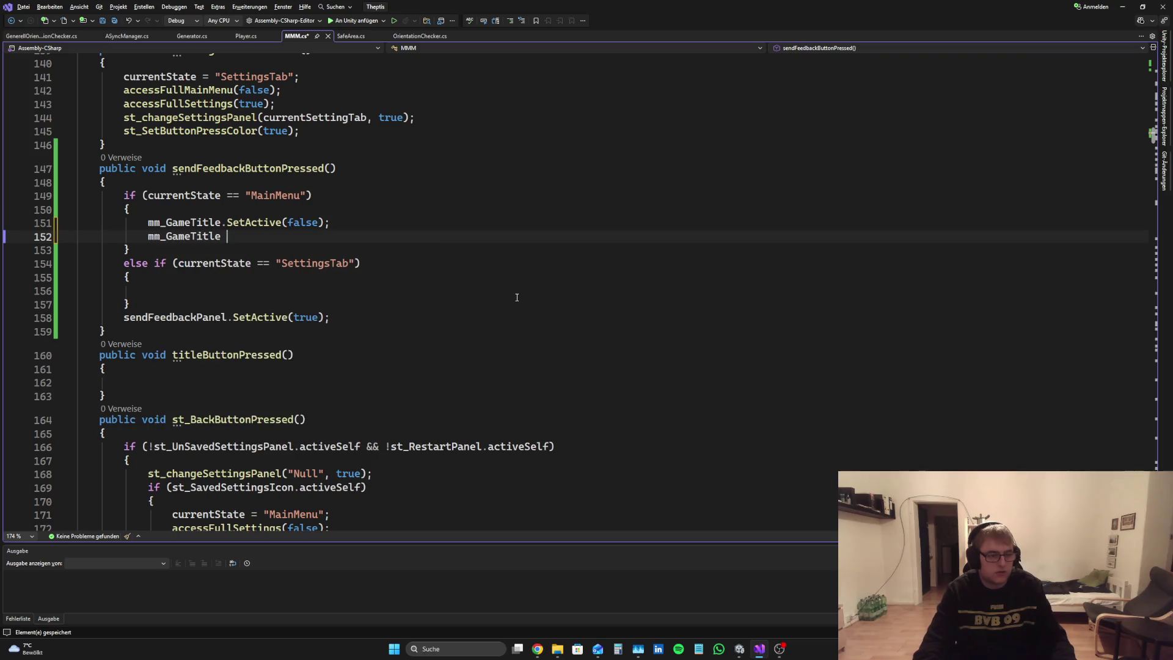
{"action": "type", "text": ".Se"}
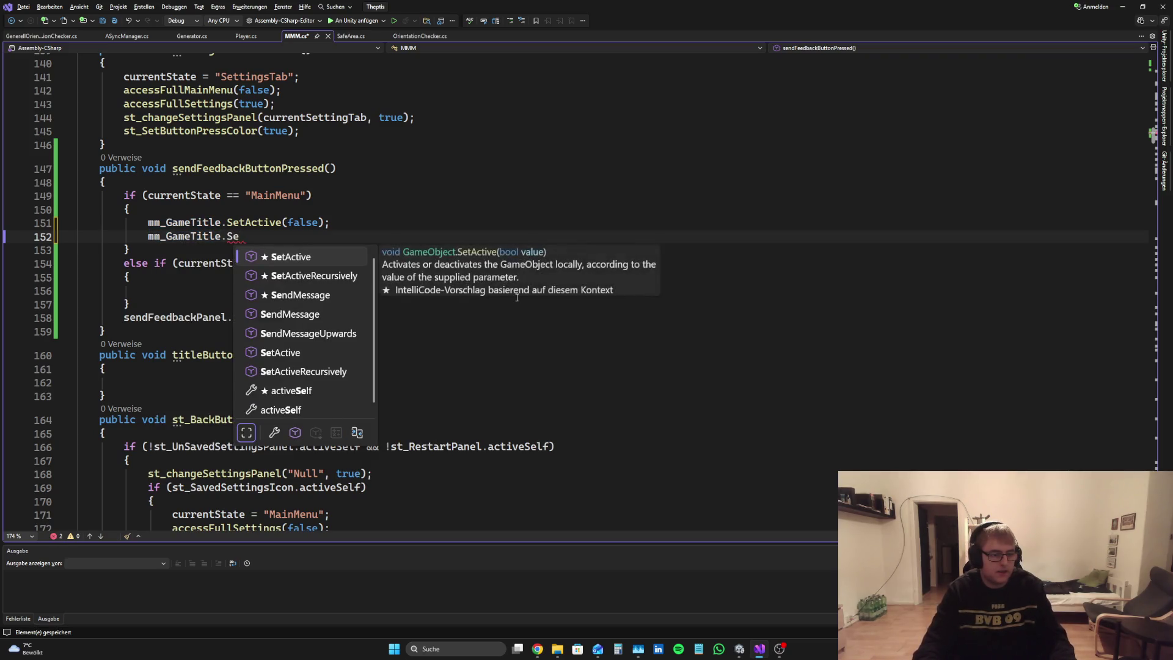
{"action": "key", "text": "BackSpace"}
{"action": "key", "text": "BackSpace"}
{"action": "key", "text": "BackSpace"}
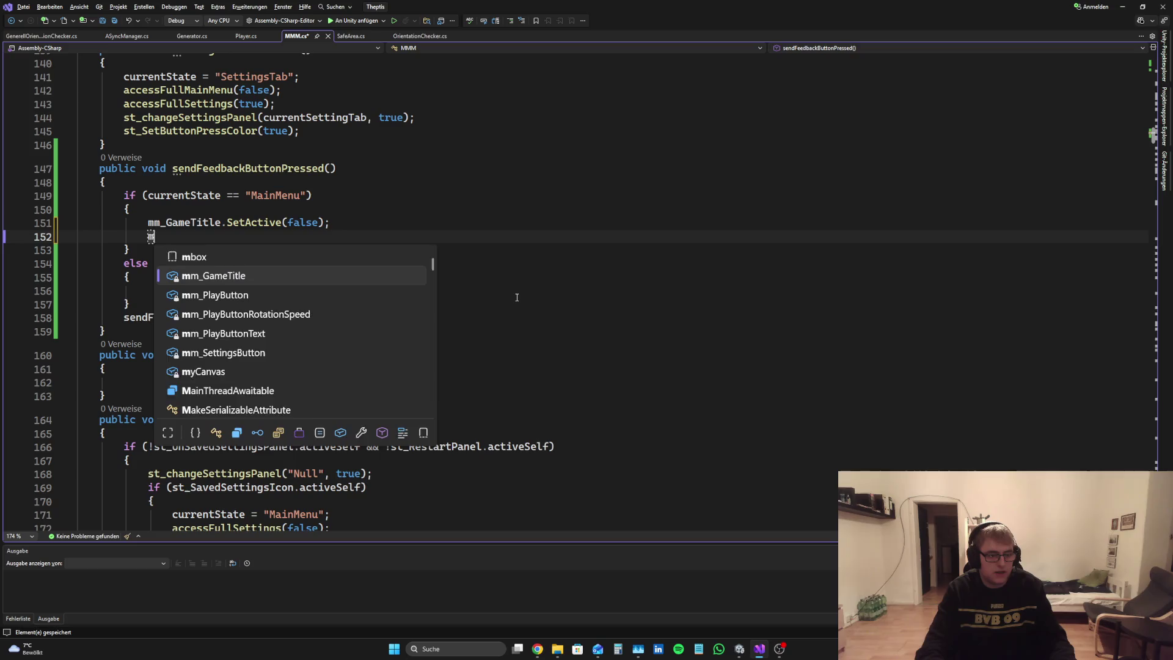
{"action": "type", "text": "mm_S"}
{"action": "key", "text": "Tab"}
{"action": "type", "text": ".SetActive(false);"}
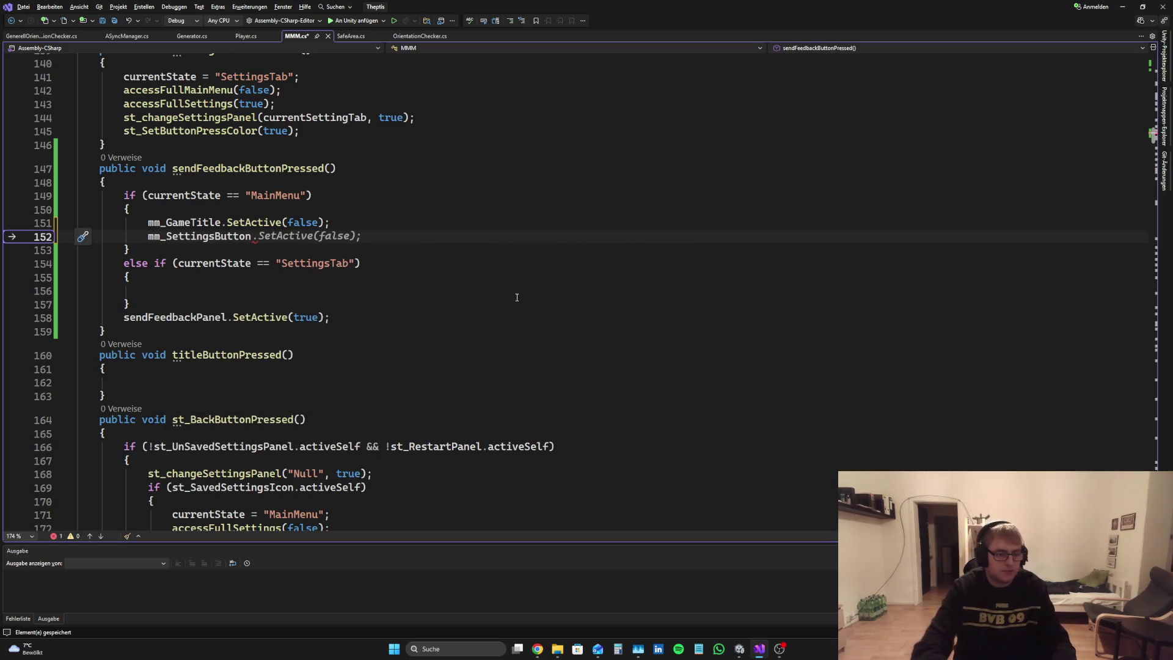
{"action": "key", "text": "Return"}
{"action": "type", "text": "mm"}
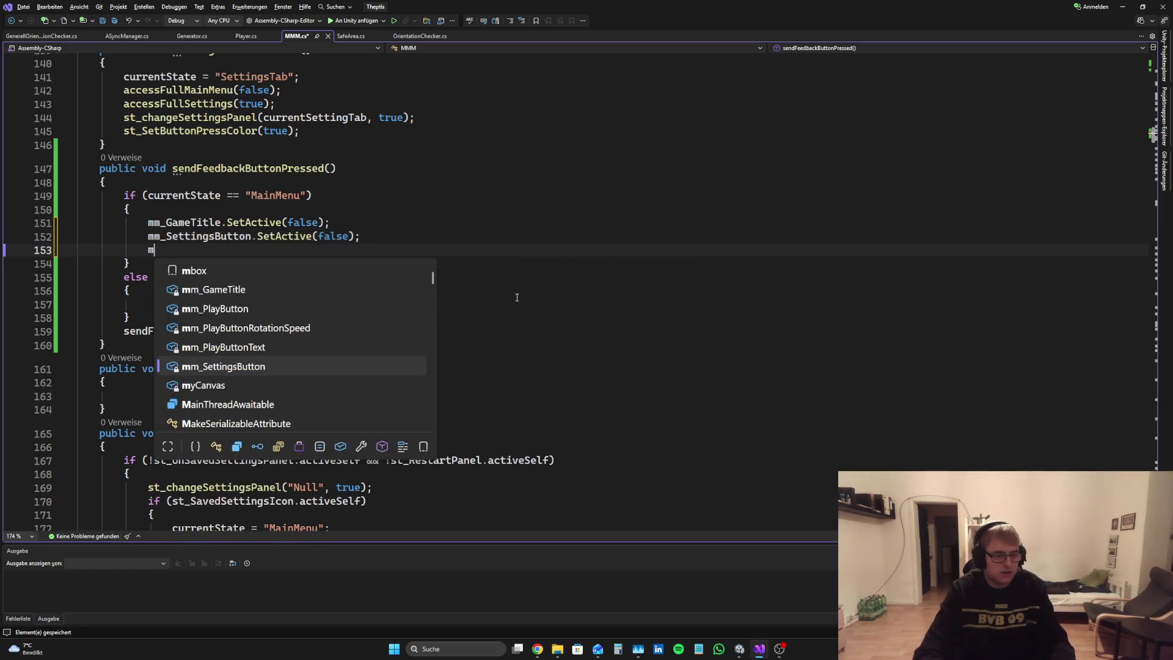
{"action": "key", "text": "Up"}
{"action": "key", "text": "Up"}
{"action": "key", "text": "Up"}
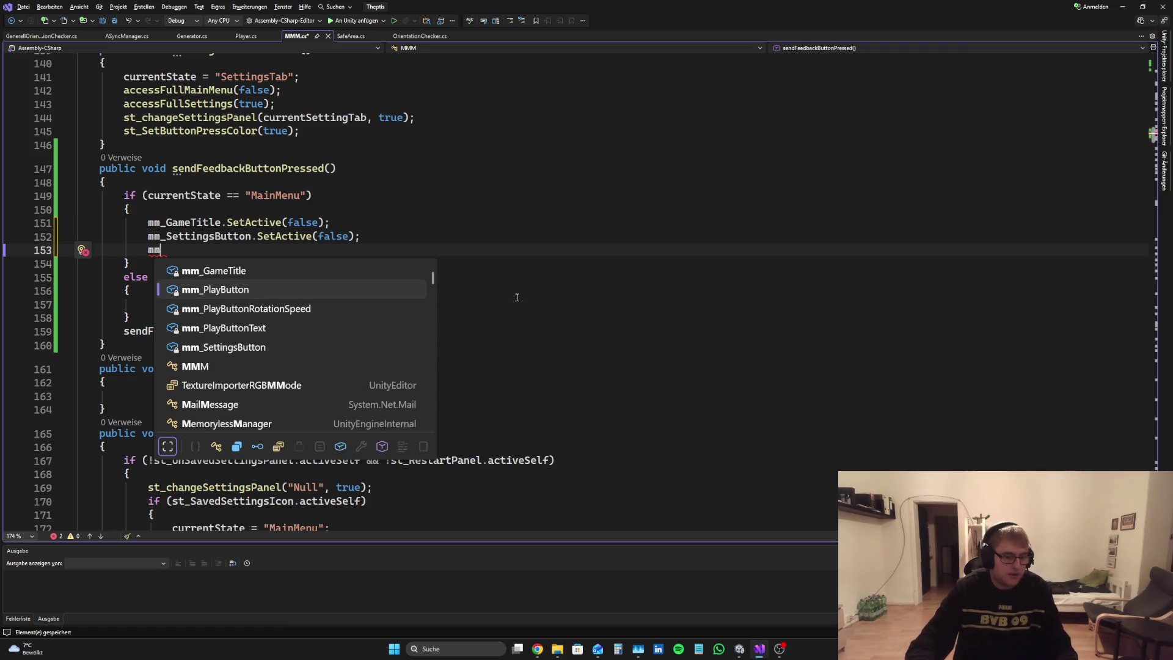
{"action": "key", "text": "Tab"}
{"action": "type", "text": "."}
{"action": "key", "text": "Tab"}
{"action": "type", "text": "()false)"}
{"action": "key", "text": "ctrl+s"}
Step: Start a sendFeedbackButton line above the game title line, then delete the mistaken call
{"action": "left_click", "coordinate": [290, 303]}
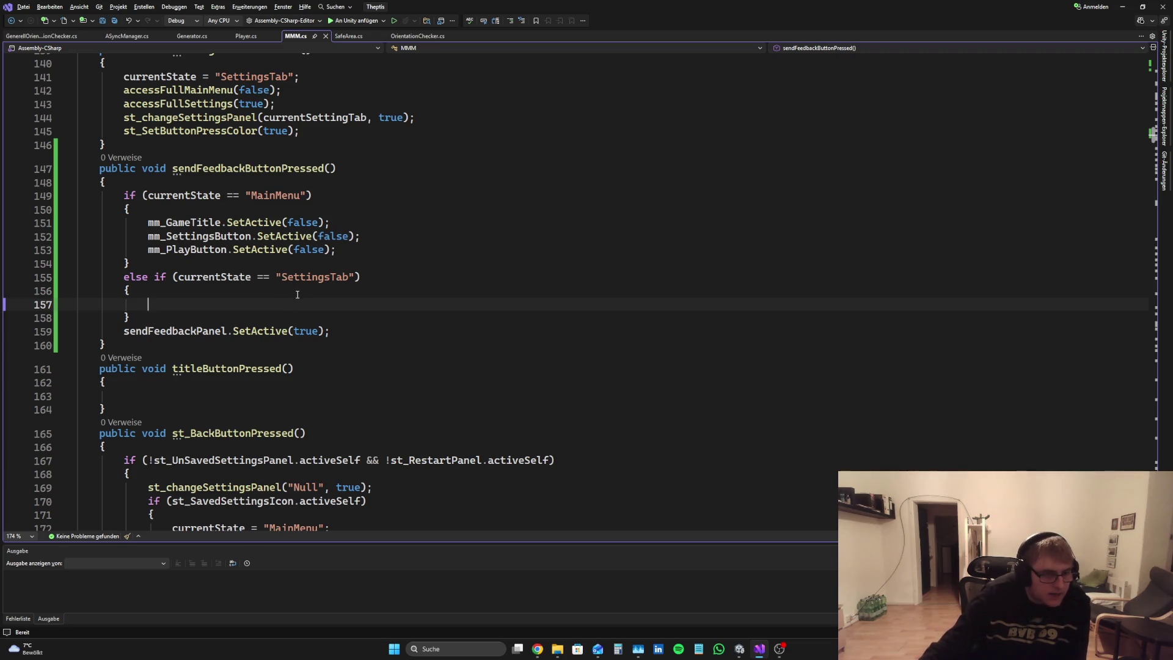
{"action": "left_click", "coordinate": [148, 223]}
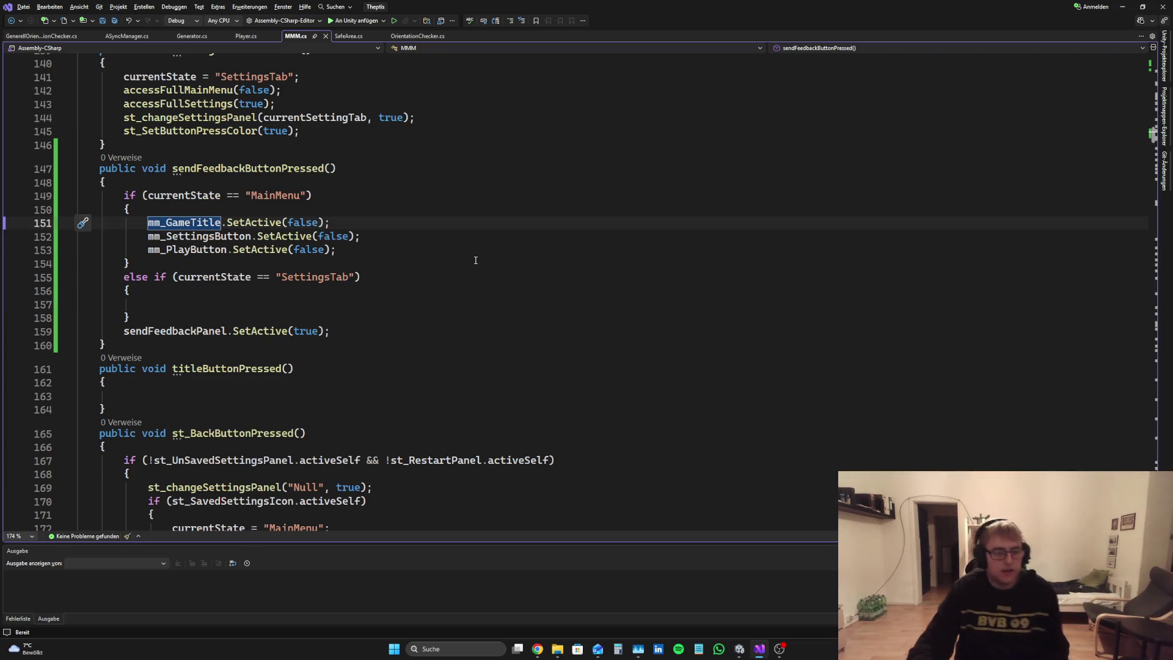
{"action": "key", "text": "Return"}
{"action": "key", "text": "Up"}
{"action": "type", "text": "sem"}
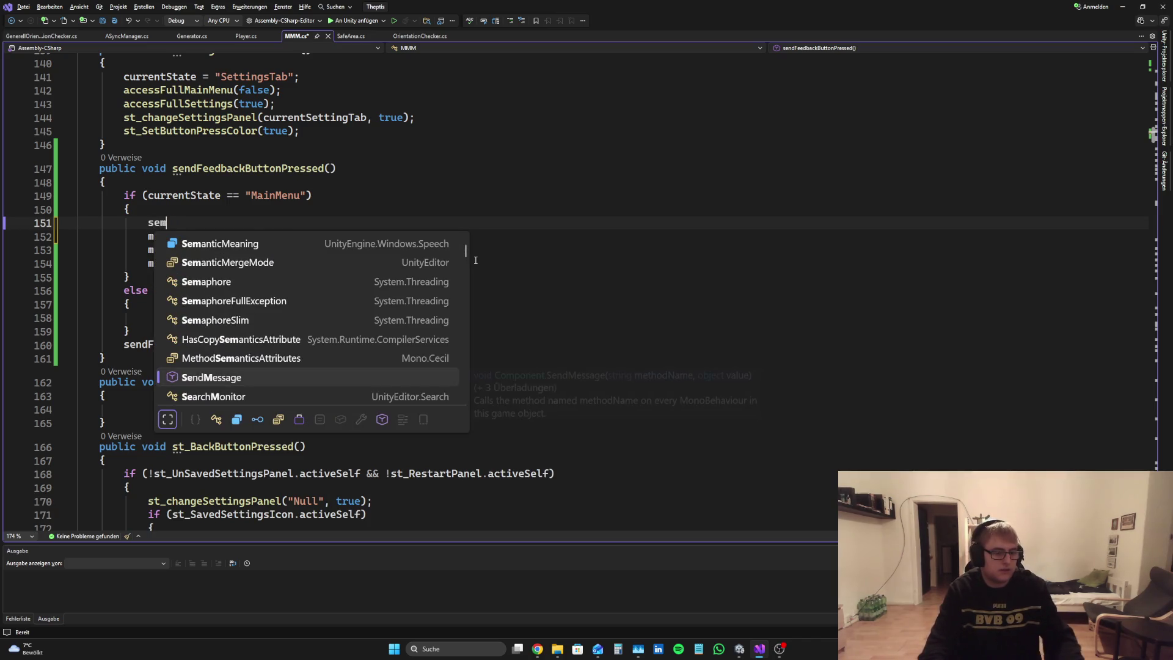
{"action": "key", "text": "BackSpace"}
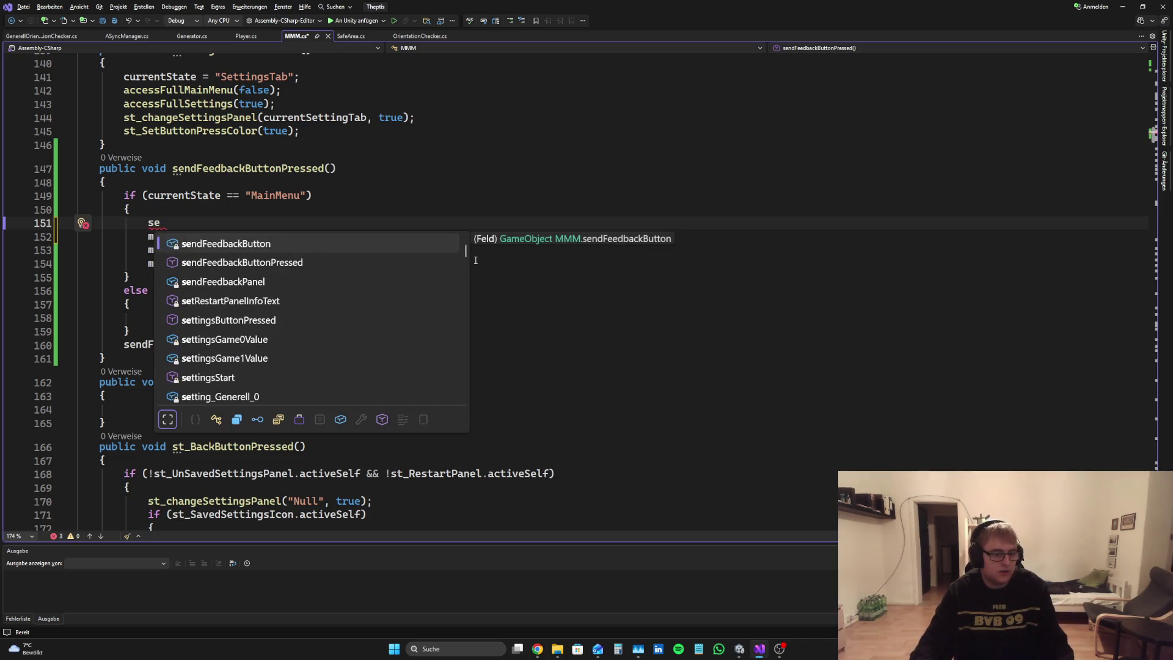
{"action": "key", "text": "Tab"}
{"action": "type", "text": "Press"}
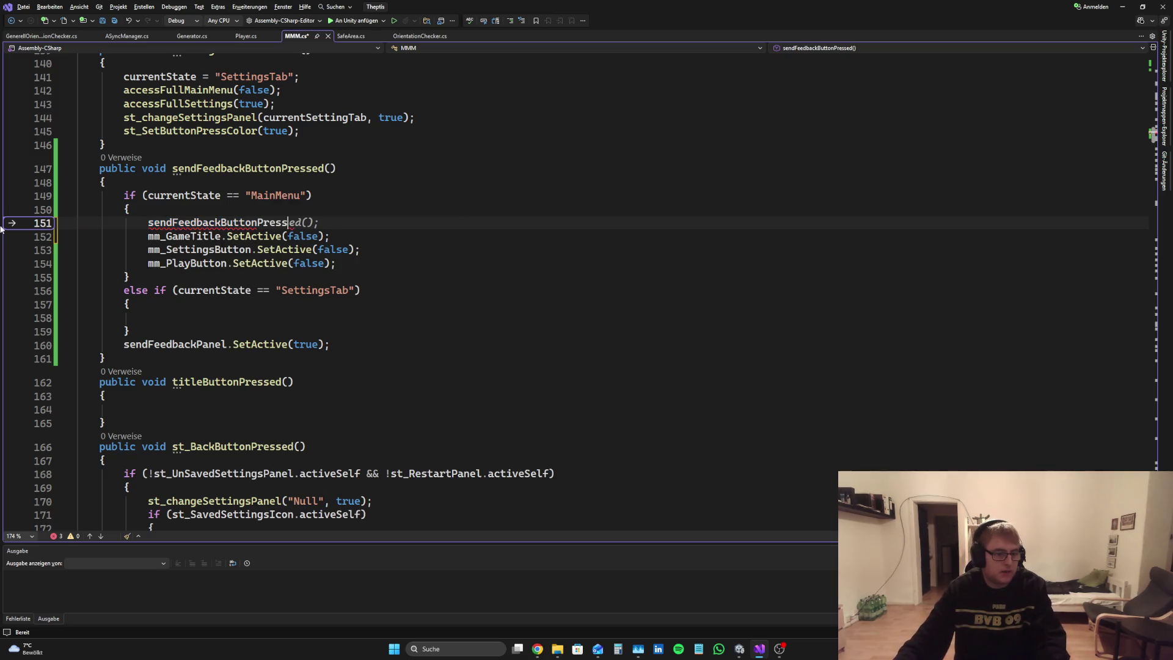
{"action": "triple_click", "coordinate": [369, 224]}
{"action": "key", "text": "BackSpace"}
{"action": "key", "text": "BackSpace"}
{"action": "key", "text": "Up"}
Step: Add sendFeedbackButton.SetActive(false) as the method's first line and save
{"action": "key", "text": "Return"}
{"action": "key", "text": "Up"}
{"action": "type", "text": "sendDee"}
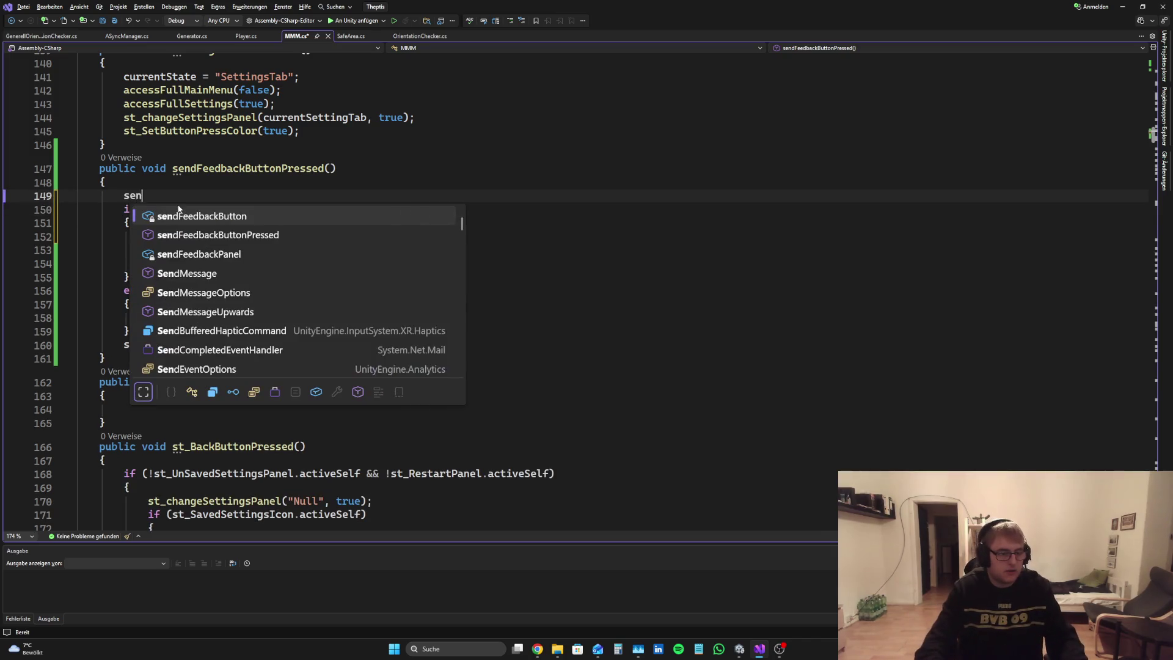
{"action": "key", "text": "Tab"}
{"action": "type", "text": ".Se"}
{"action": "key", "text": "Tab"}
{"action": "type", "text": "()"}
{"action": "type", "text": "false);"}
{"action": "key", "text": "ctrl+s"}
{"action": "left_click", "coordinate": [265, 323]}
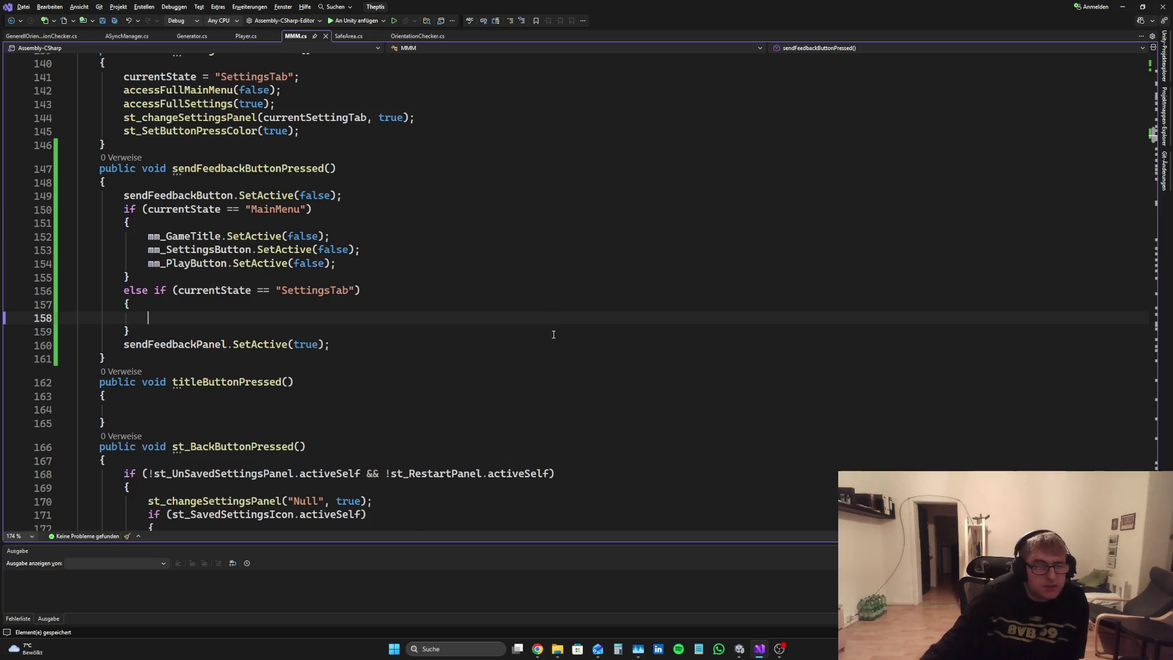
{"action": "scroll", "coordinate": [550, 336], "scroll_direction": "up", "scroll_amount": 20}
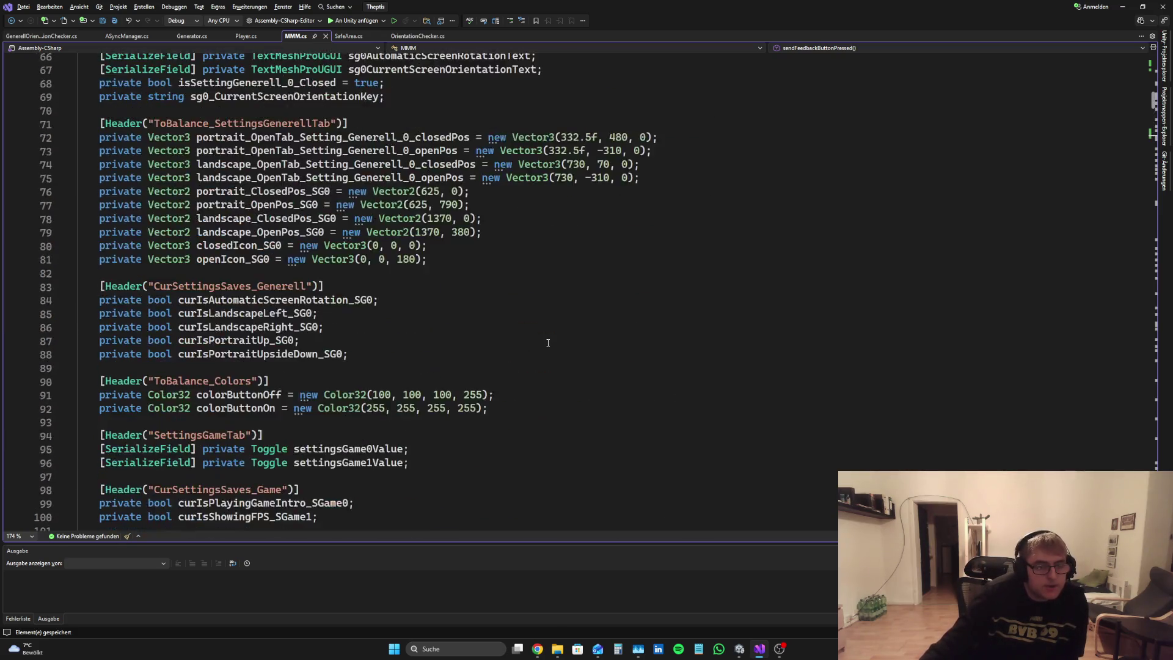
Step: Add st_SettingsTab and st_BackButton SetActive(false) lines to the SettingsTab branch and save
{"action": "scroll", "coordinate": [545, 330], "scroll_direction": "up", "scroll_amount": 10}
{"action": "scroll", "coordinate": [538, 306], "scroll_direction": "down", "scroll_amount": 20}
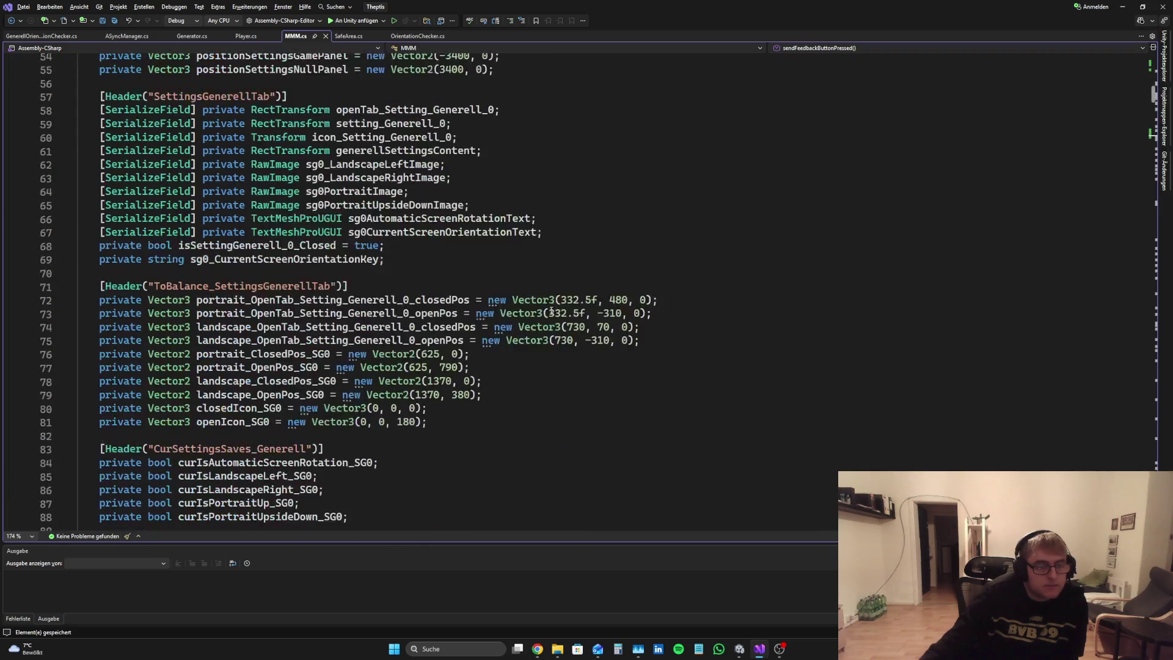
{"action": "scroll", "coordinate": [510, 251], "scroll_direction": "down", "scroll_amount": 16}
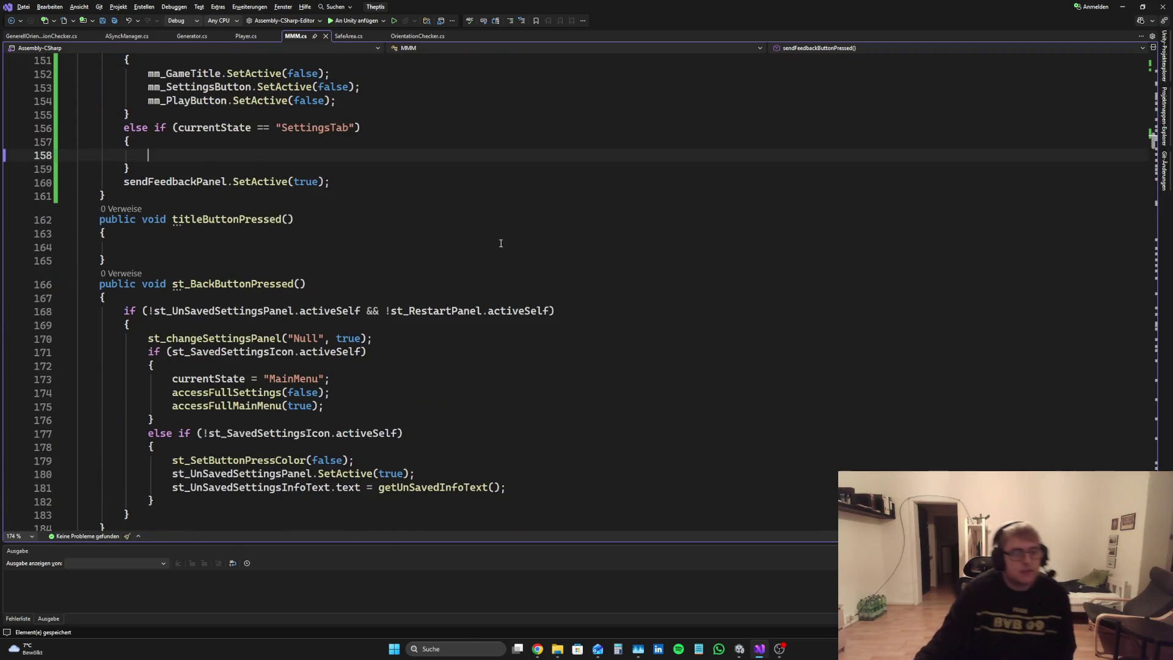
{"action": "scroll", "coordinate": [494, 246], "scroll_direction": "up", "scroll_amount": 4}
{"action": "type", "text": "st_Sett"}
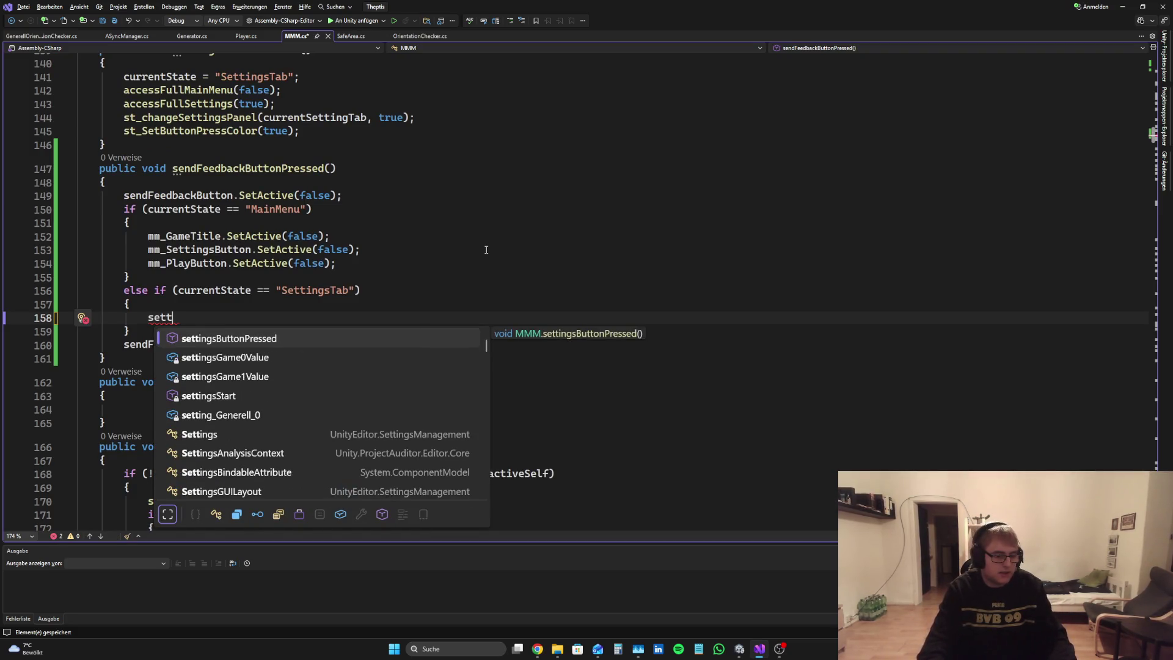
{"action": "type", "text": "ingsTab"}
{"action": "key", "text": "Tab"}
{"action": "key", "text": "Tab"}
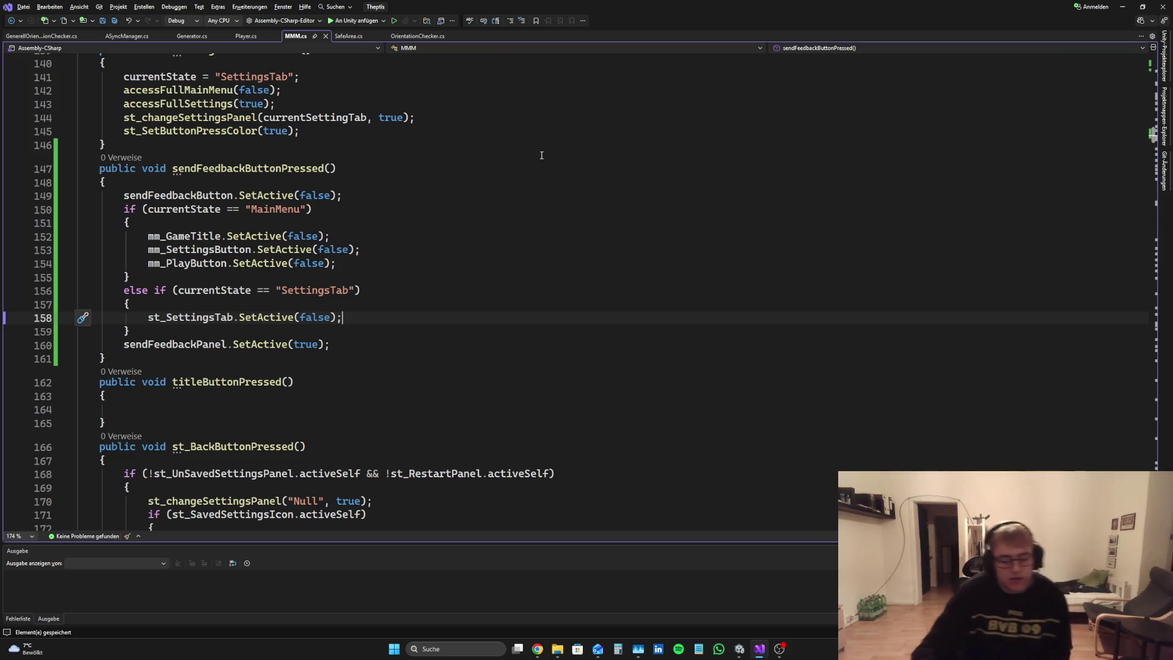
{"action": "key", "text": "Return"}
{"action": "type", "text": "st_Back"}
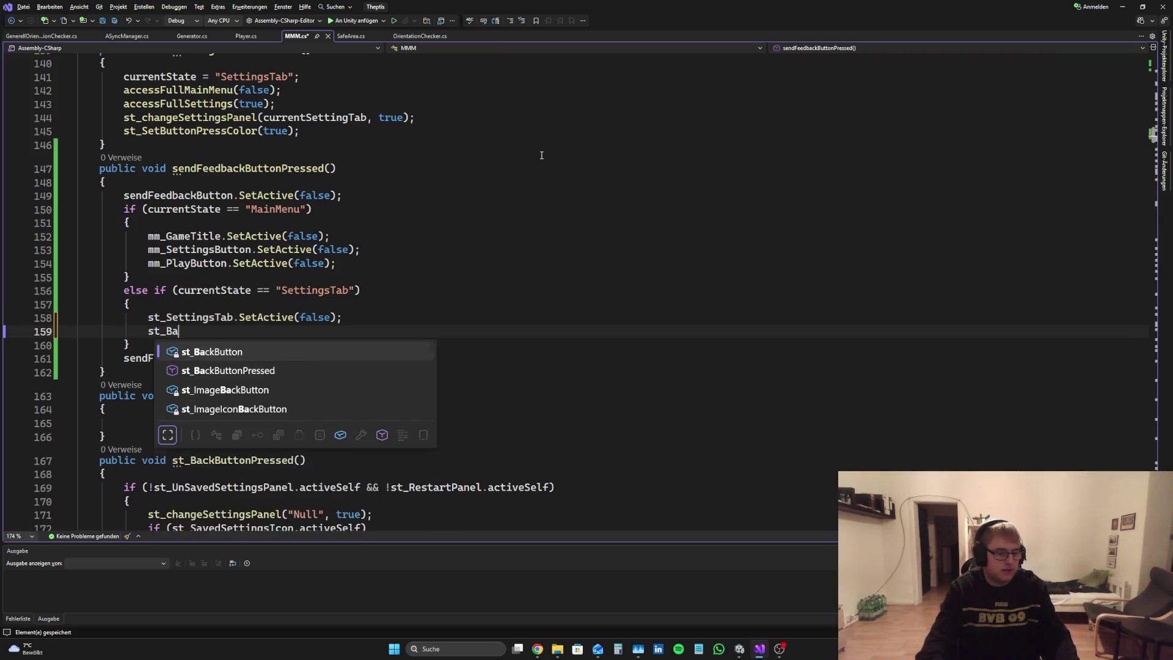
{"action": "key", "text": "Tab"}
{"action": "type", "text": ".SetActive(false)"}
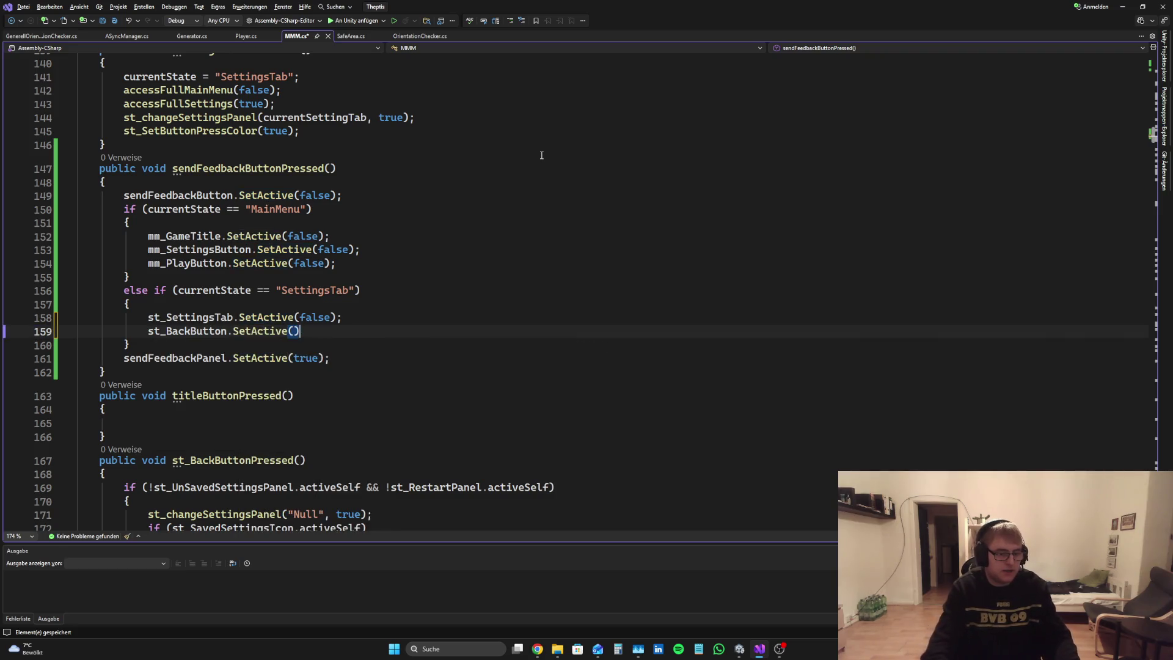
{"action": "key", "text": "ctrl+s"}
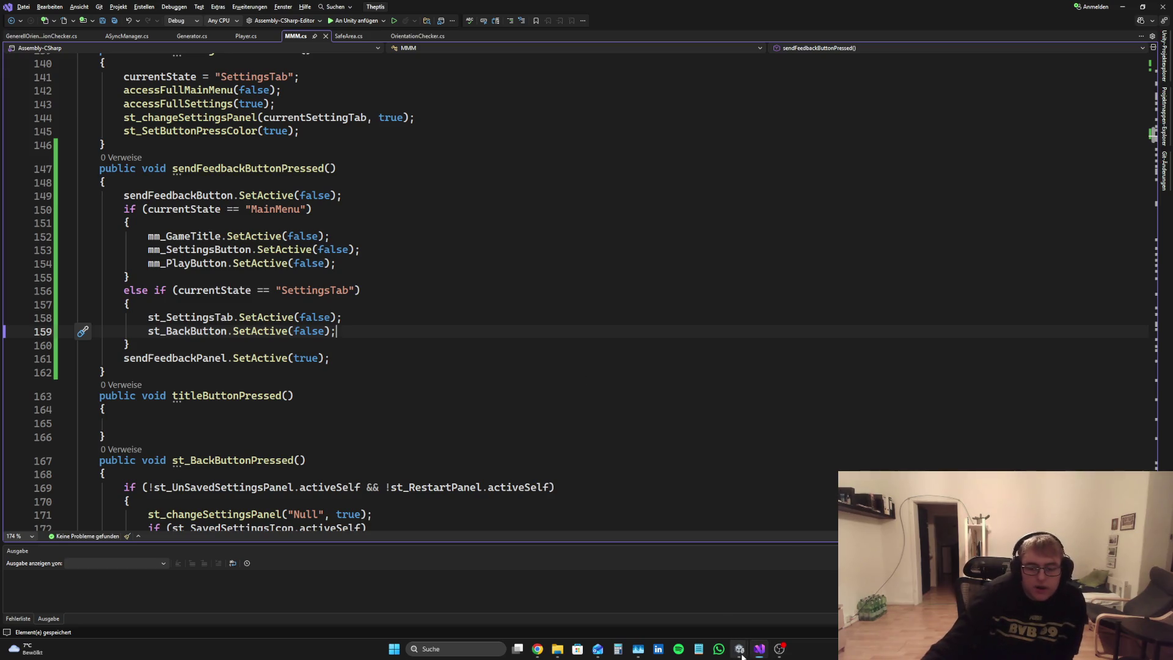
Step: Check the Unity editor, then return to MMM.cs
{"action": "mouse_move", "coordinate": [742, 656]}
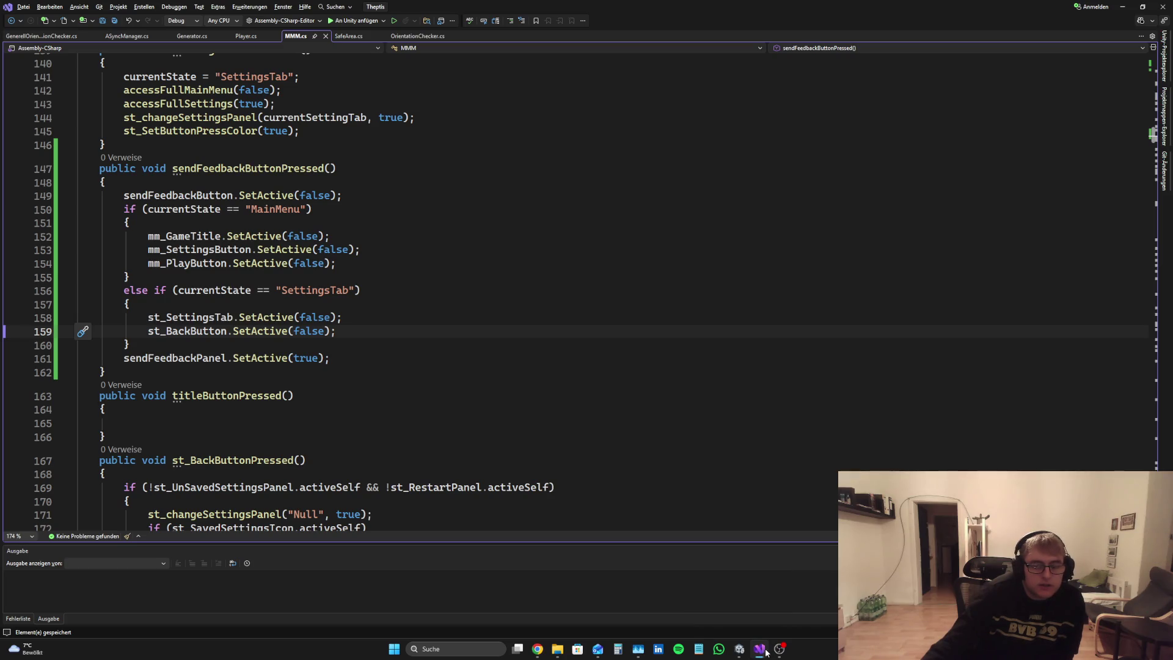
{"action": "left_click", "coordinate": [764, 650]}
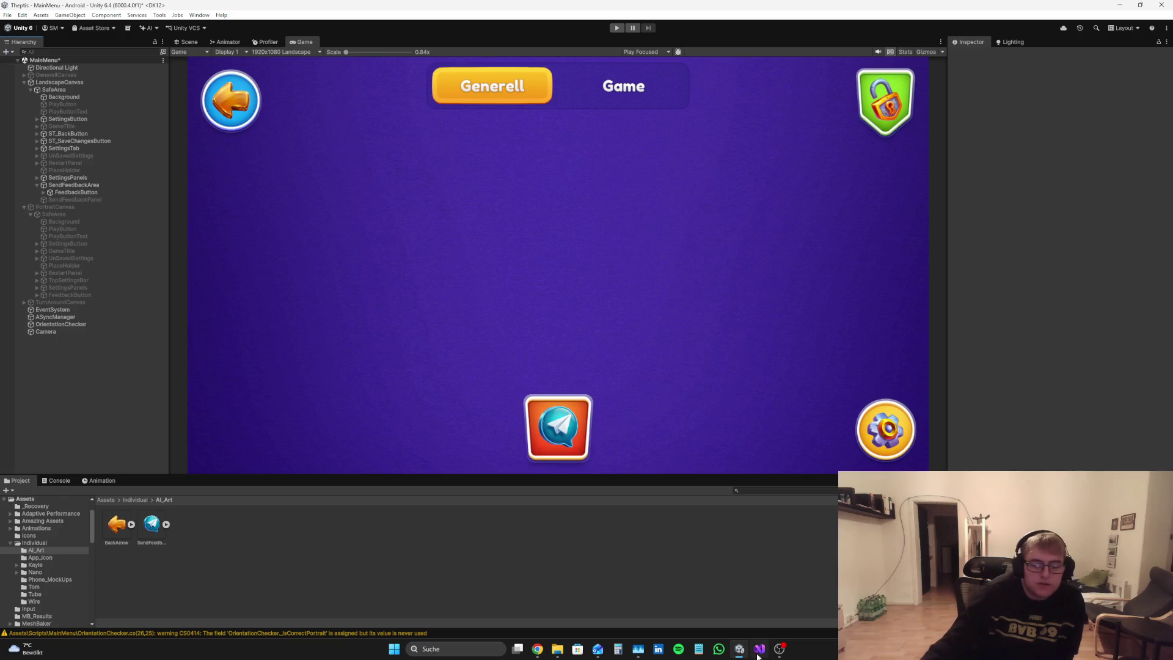
{"action": "key", "text": "alt+Tab"}
Step: Add st_SaveChangesButton.SetActive(false); to the SettingsTab branch and save
{"action": "key", "text": "Return"}
{"action": "type", "text": "st_sva"}
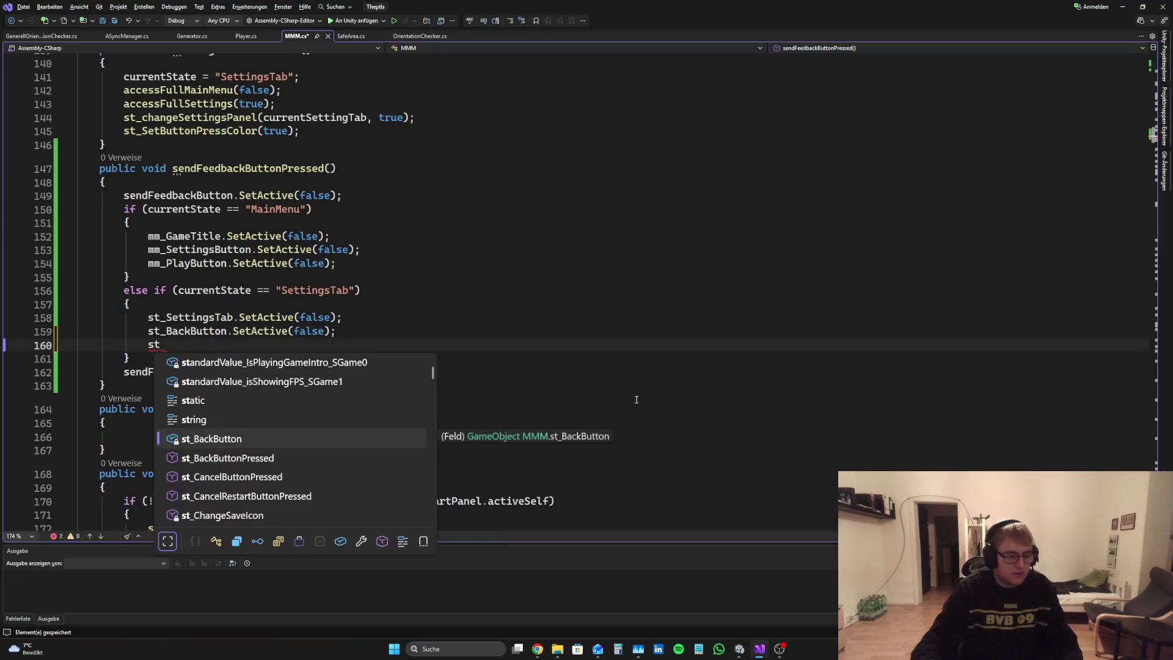
{"action": "key", "text": "BackSpace"}
{"action": "key", "text": "BackSpace"}
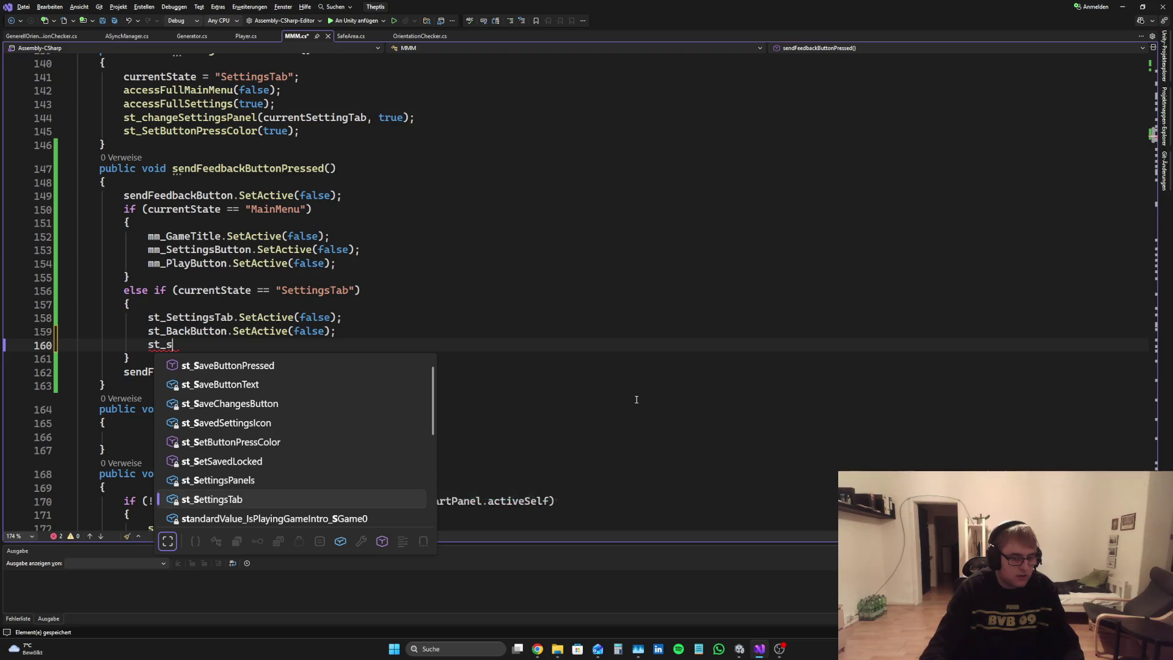
{"action": "type", "text": "ave"}
{"action": "key", "text": "Tab"}
{"action": "type", "text": ".SetActive"}
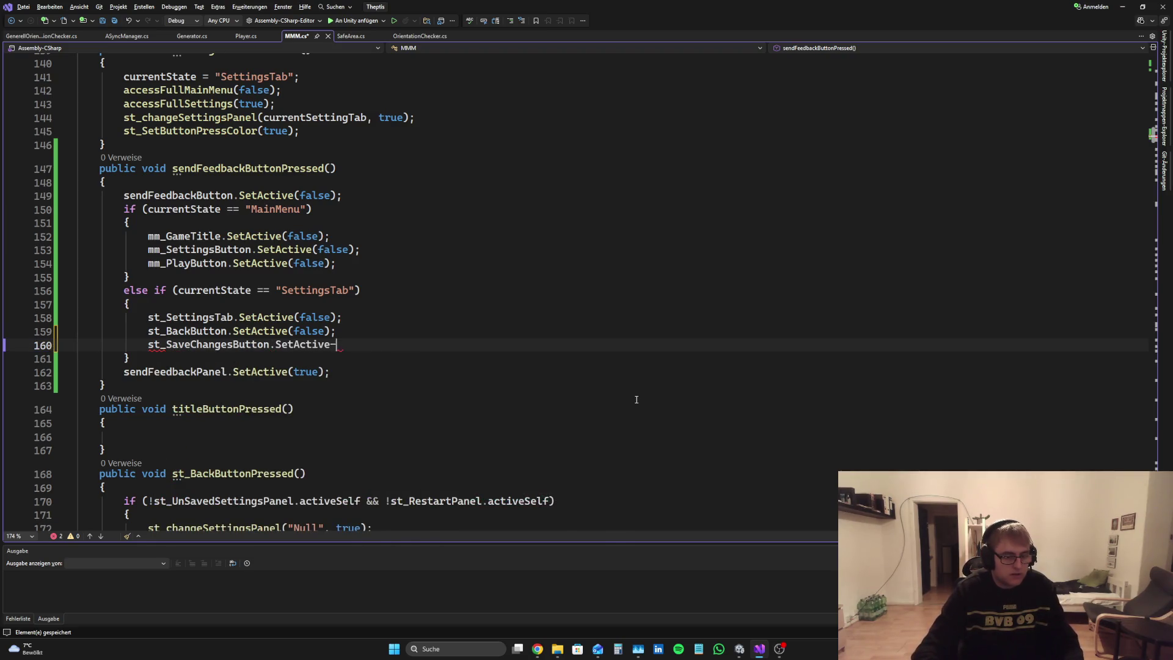
{"action": "key", "text": "Escape"}
{"action": "type", "text": "(false)"}
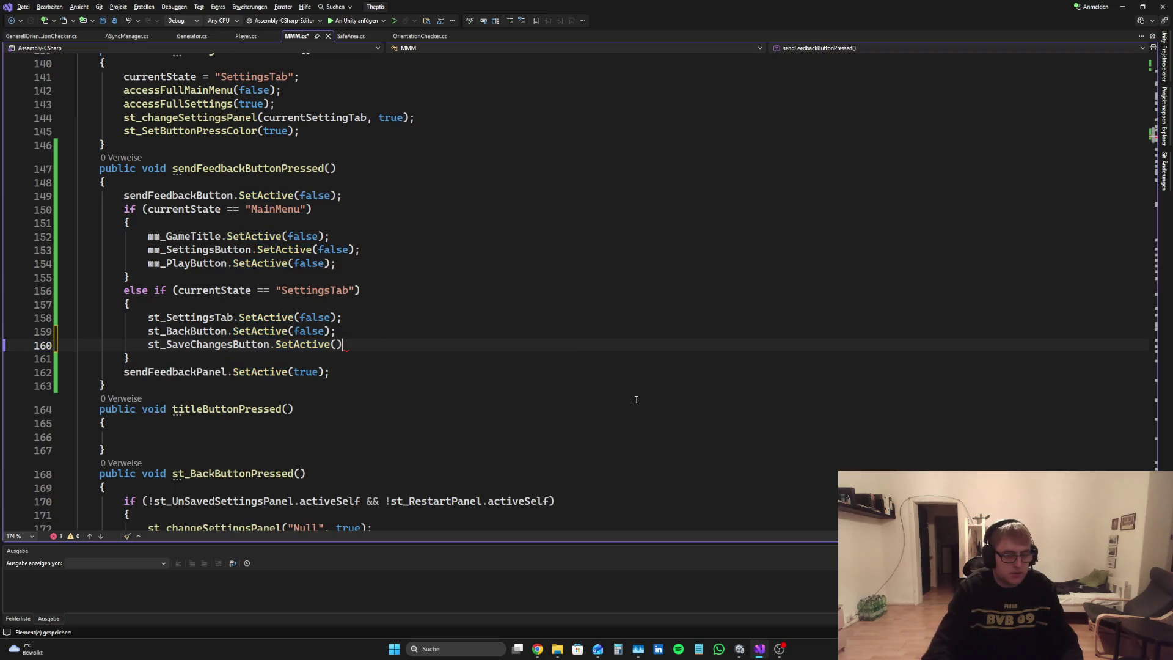
{"action": "type", "text": ";"}
{"action": "key", "text": "ctrl+s"}
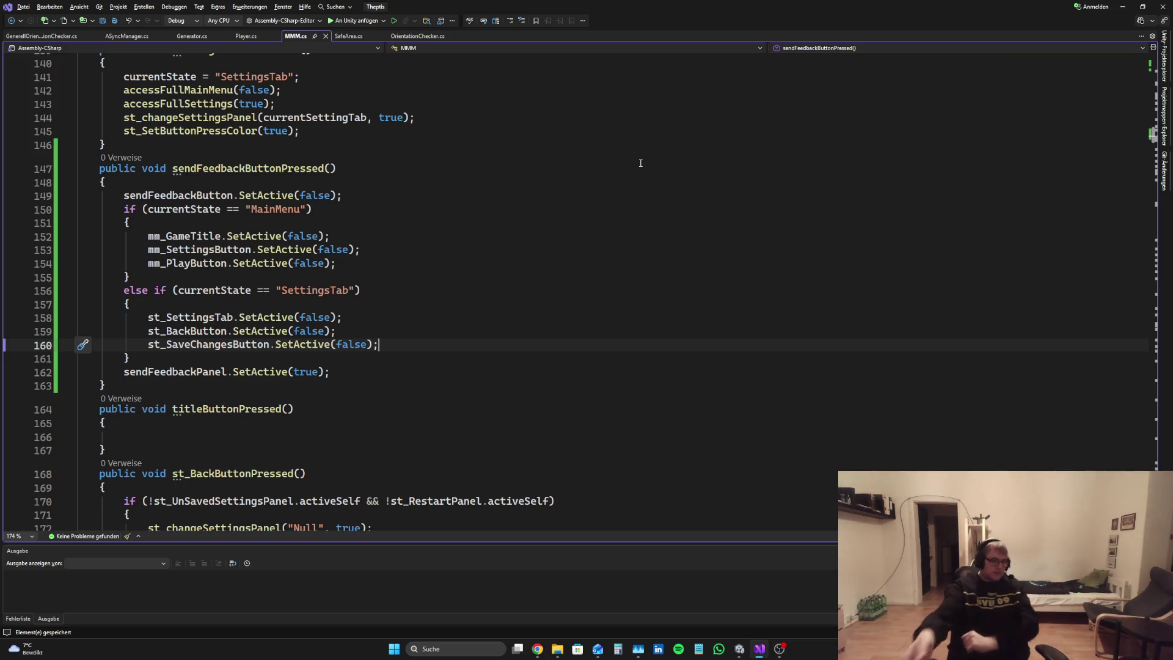
{"action": "left_click", "coordinate": [739, 649]}
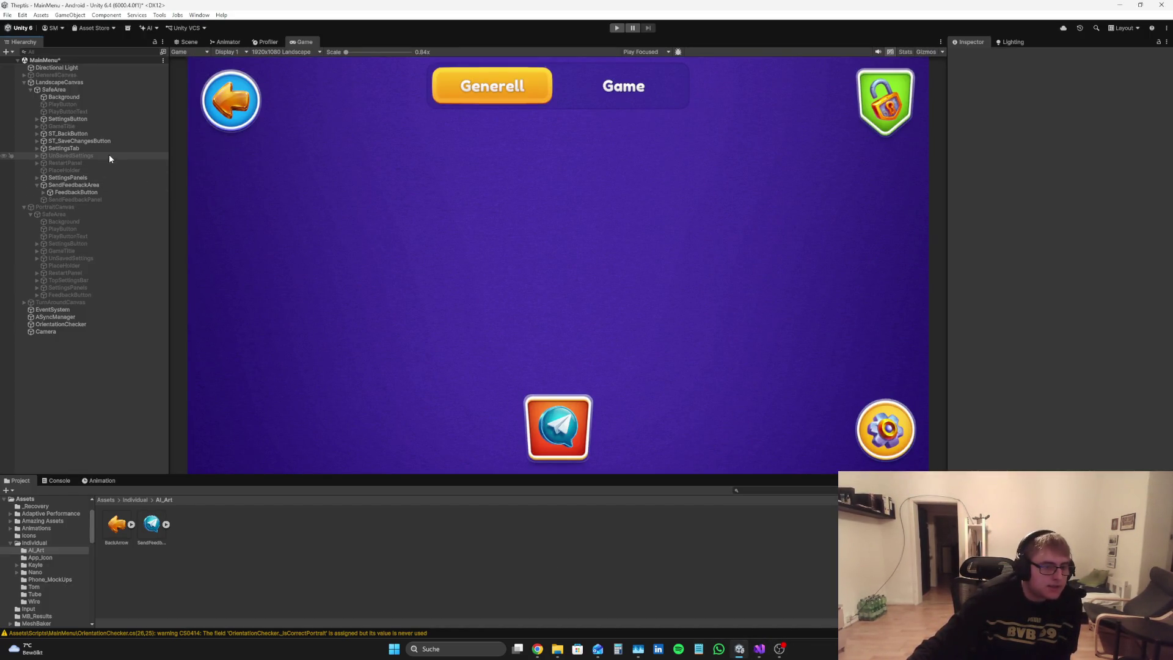
{"action": "left_click", "coordinate": [98, 169]}
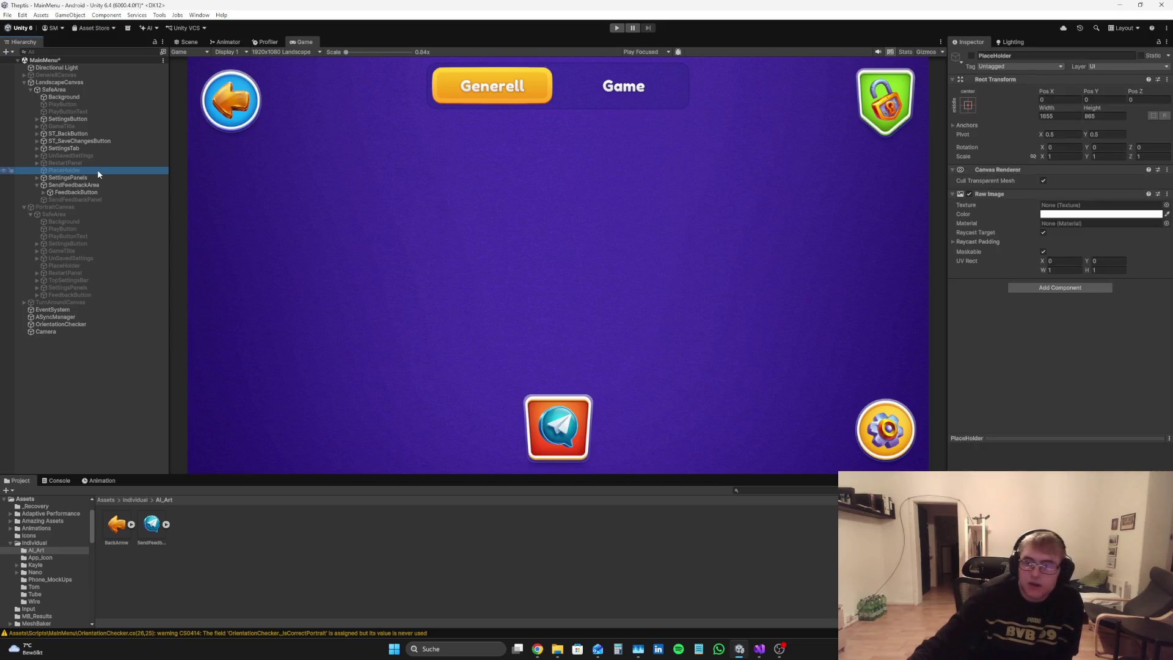
{"action": "left_click", "coordinate": [972, 55]}
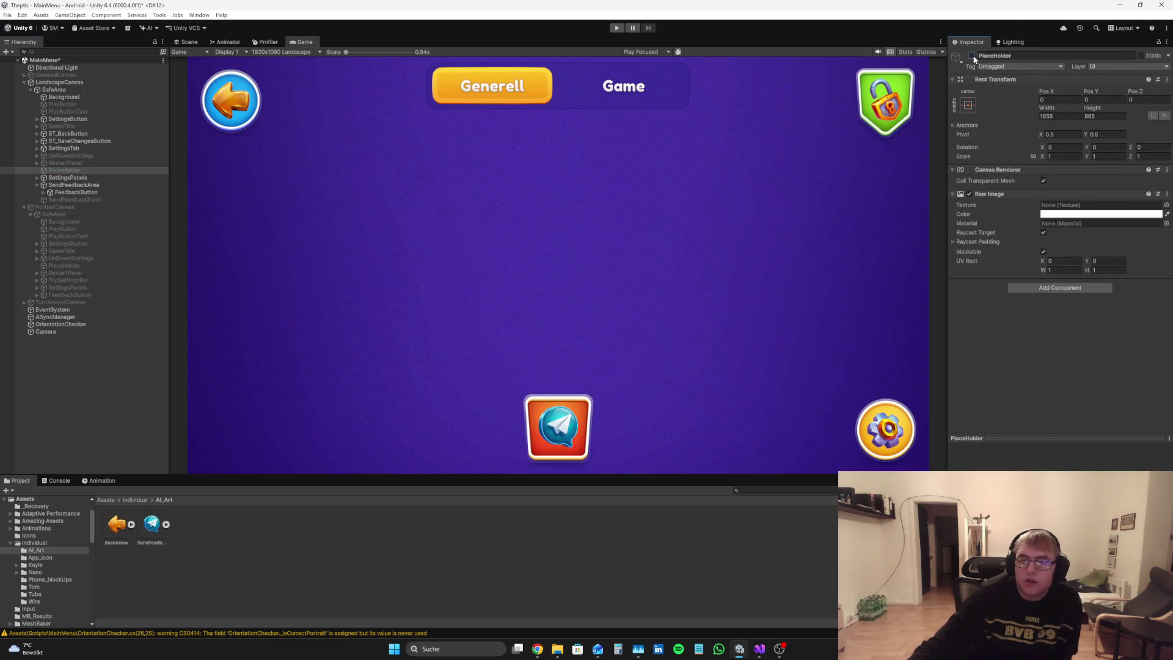
{"action": "left_click", "coordinate": [972, 56]}
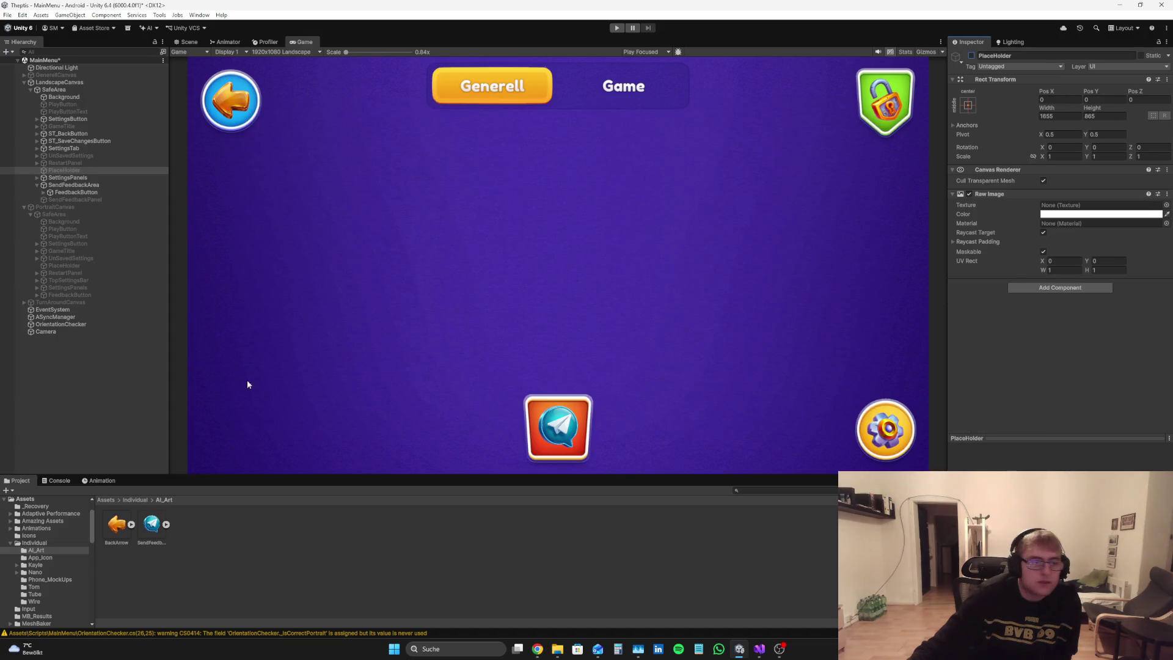
{"action": "left_click", "coordinate": [95, 265]}
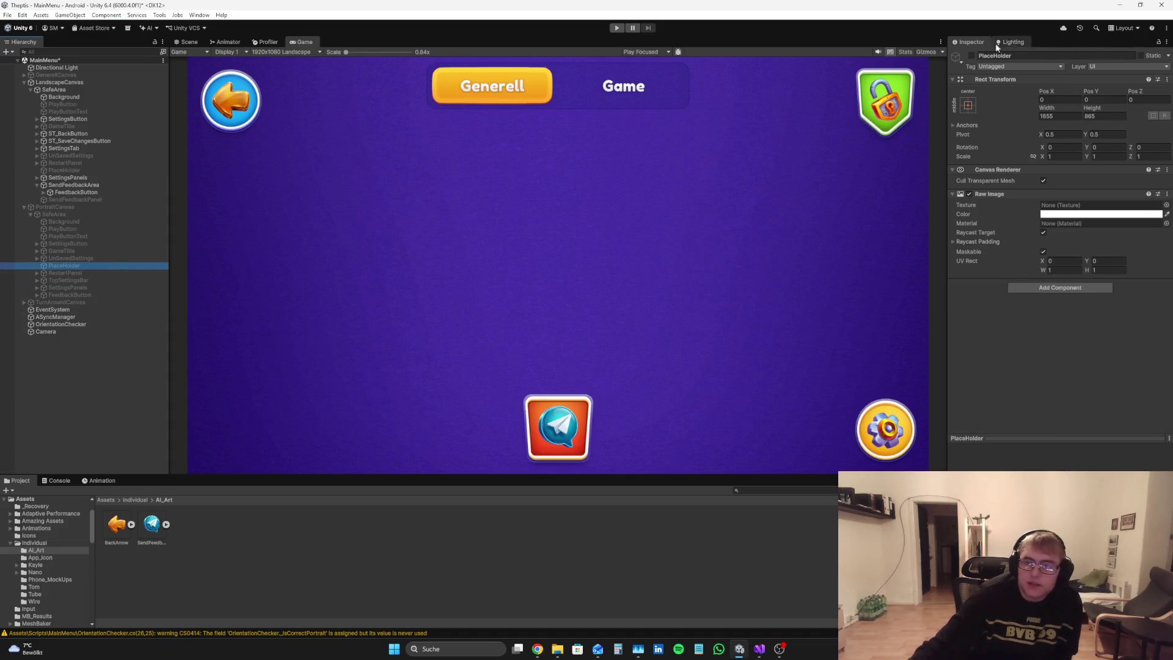
{"action": "left_click", "coordinate": [55, 206]}
{"action": "left_click", "coordinate": [972, 55]}
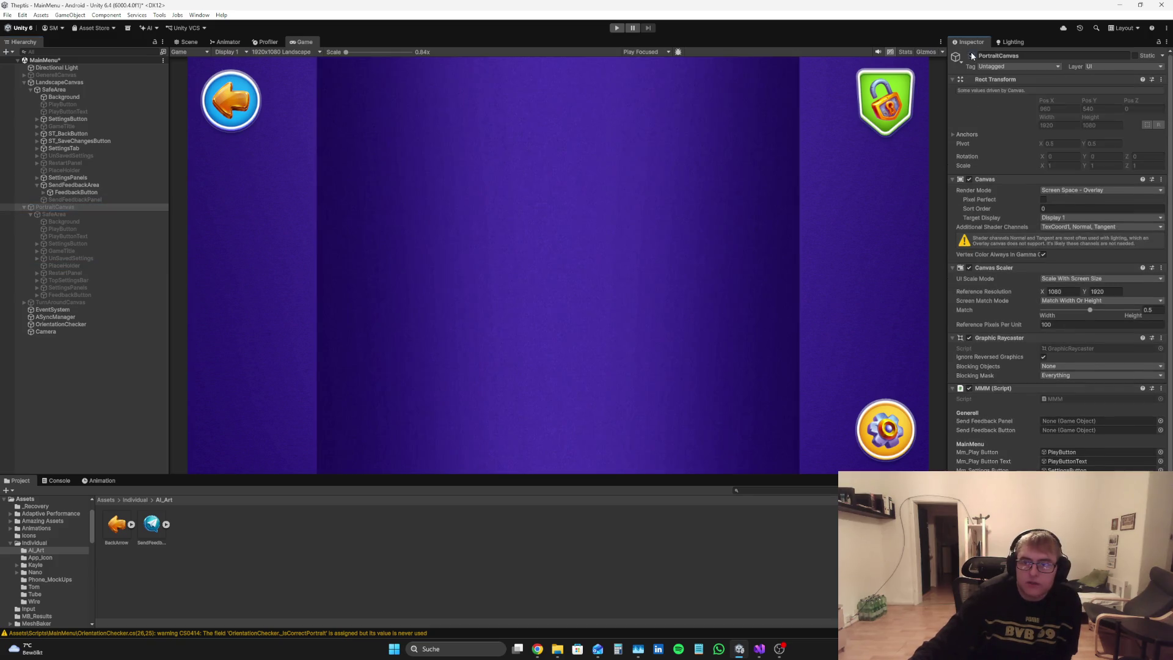
{"action": "left_click", "coordinate": [83, 265]}
{"action": "left_click", "coordinate": [972, 56]}
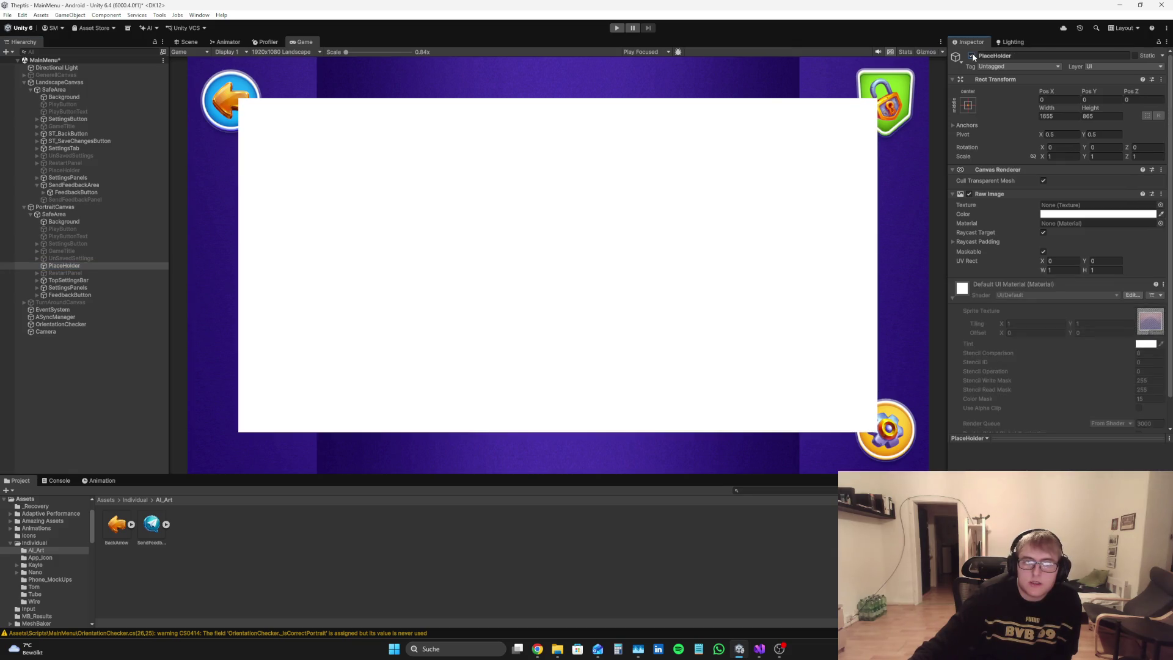
{"action": "left_click", "coordinate": [973, 56]}
{"action": "left_click", "coordinate": [55, 207]}
{"action": "left_click", "coordinate": [972, 56]}
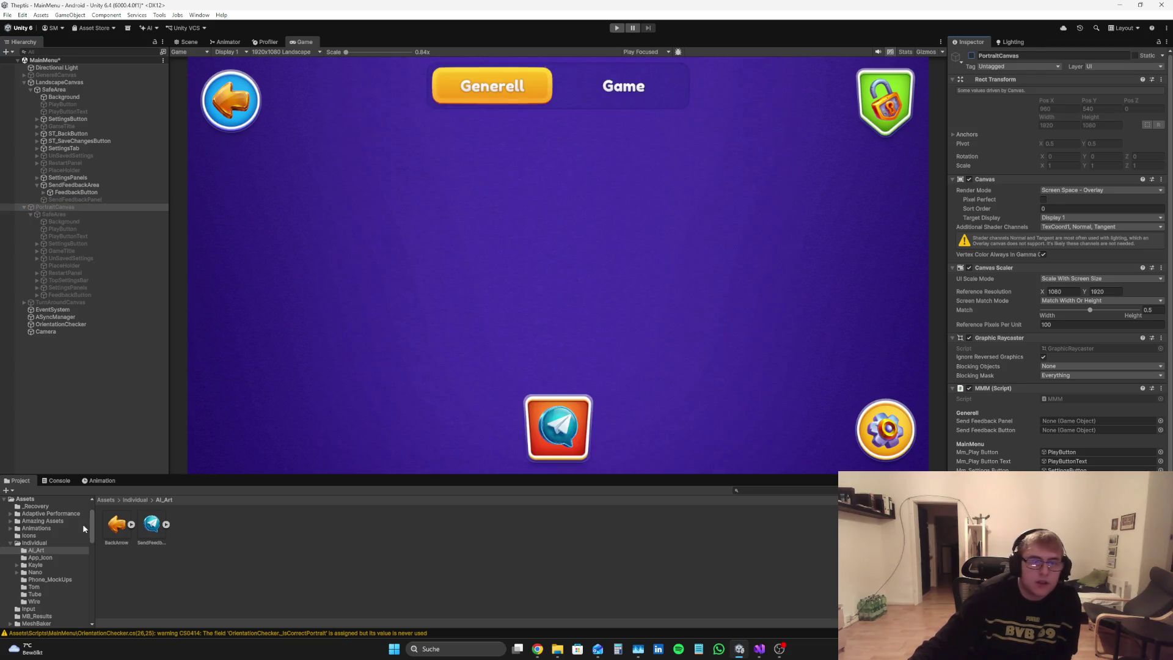
{"action": "left_click", "coordinate": [27, 444]}
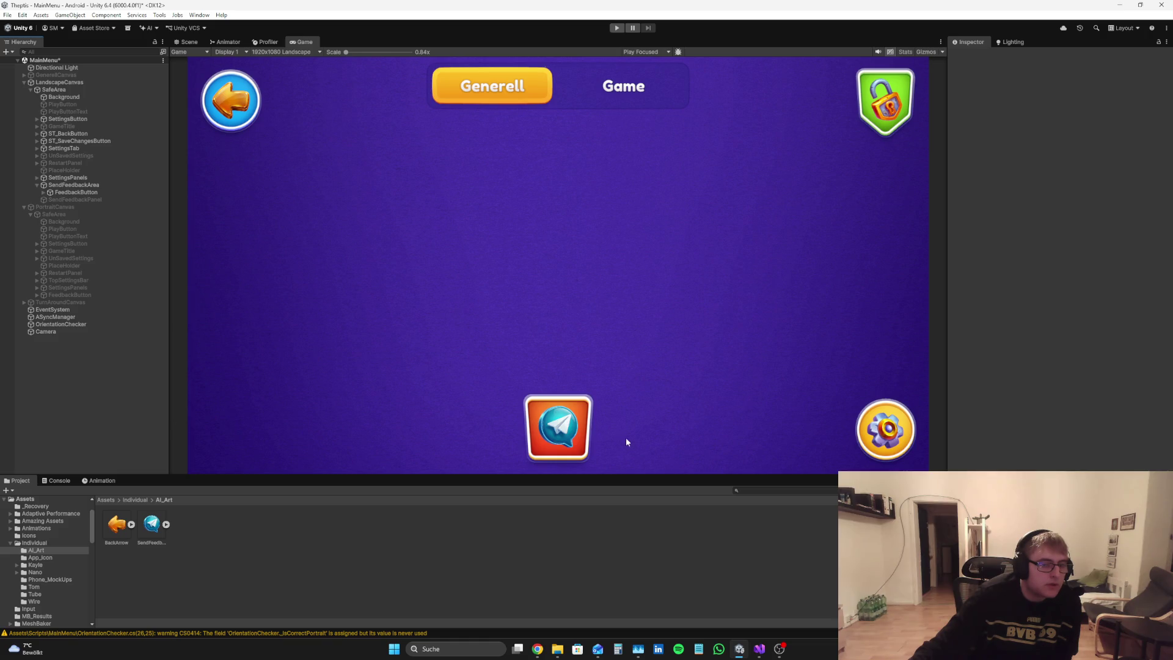
{"action": "left_click", "coordinate": [759, 649]}
Step: Scroll MMM.cs to st_BackButtonPressed and review its unsaved-settings and MainMenu lines 170–176
{"action": "scroll", "coordinate": [347, 311], "scroll_direction": "up", "scroll_amount": 20}
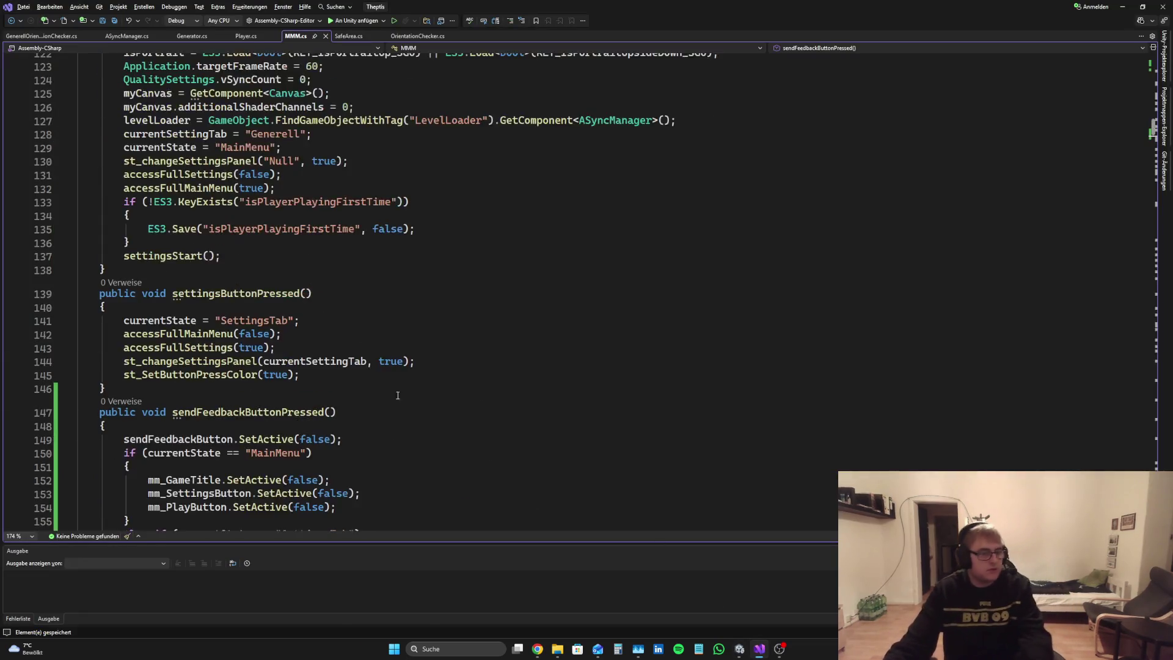
{"action": "scroll", "coordinate": [347, 312], "scroll_direction": "up", "scroll_amount": 20}
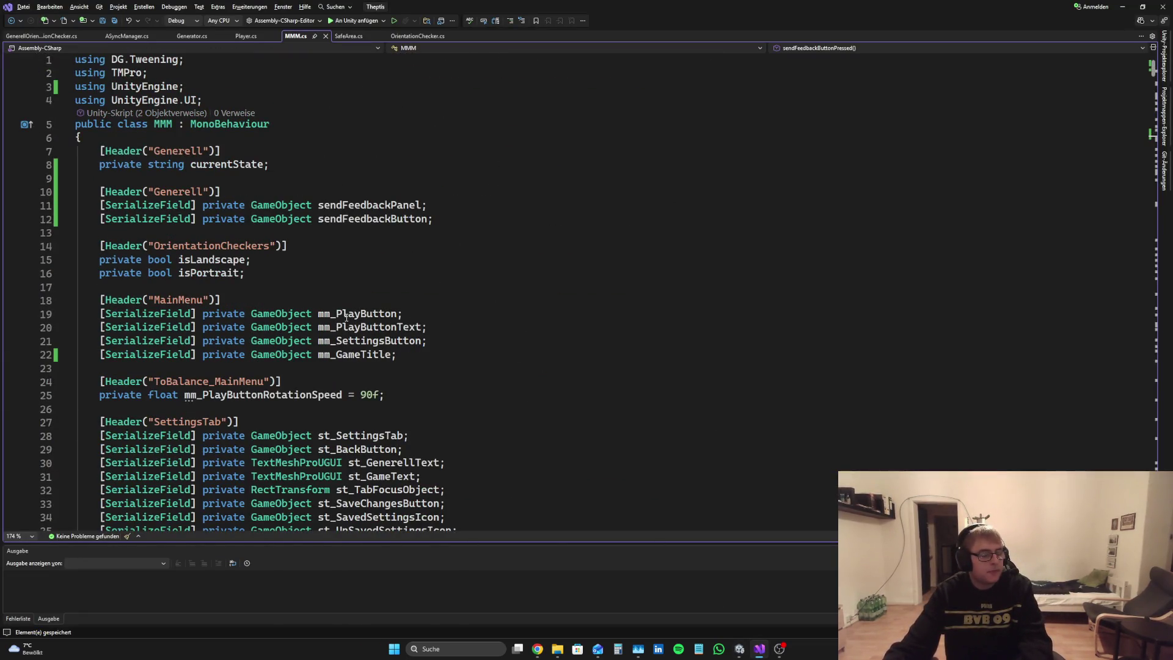
{"action": "scroll", "coordinate": [346, 317], "scroll_direction": "down", "scroll_amount": 20}
{"action": "scroll", "coordinate": [405, 312], "scroll_direction": "up", "scroll_amount": 15}
{"action": "scroll", "coordinate": [403, 313], "scroll_direction": "down", "scroll_amount": 20}
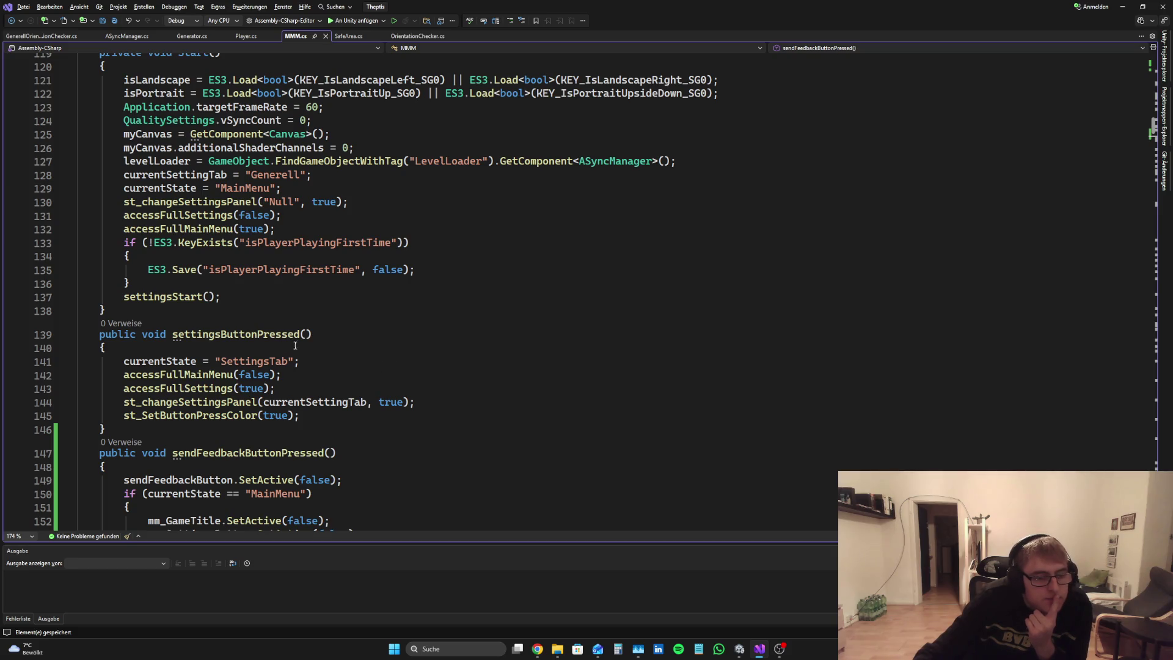
{"action": "scroll", "coordinate": [397, 300], "scroll_direction": "down", "scroll_amount": 10}
{"action": "scroll", "coordinate": [396, 300], "scroll_direction": "down", "scroll_amount": 6}
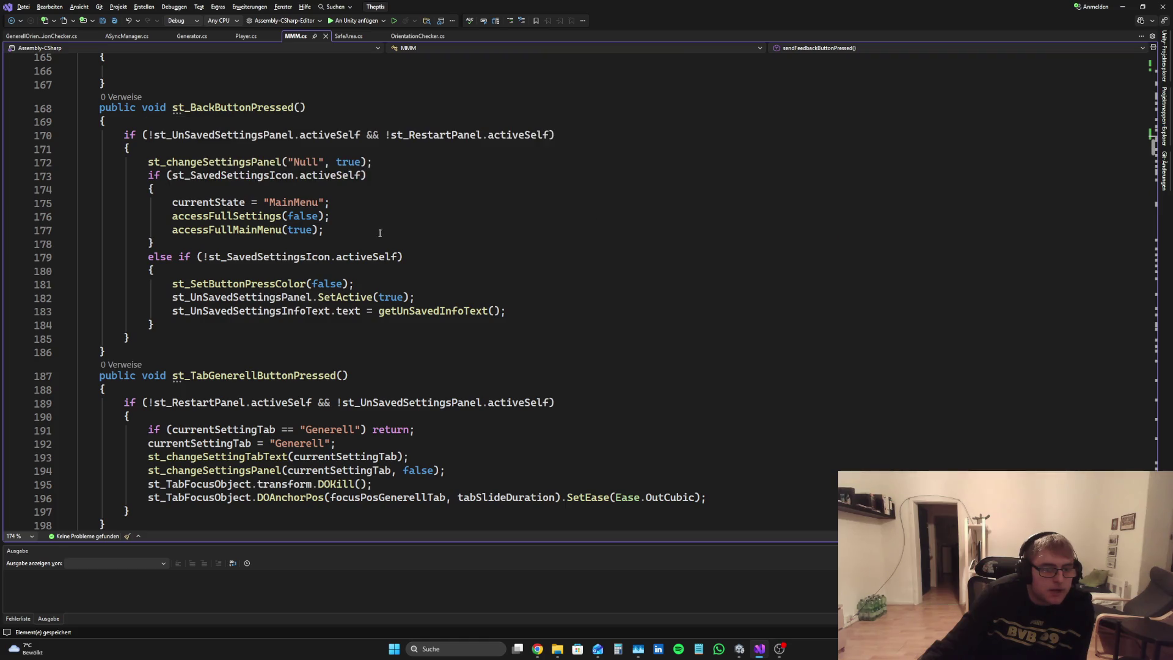
{"action": "scroll", "coordinate": [740, 270], "scroll_direction": "down", "scroll_amount": 6}
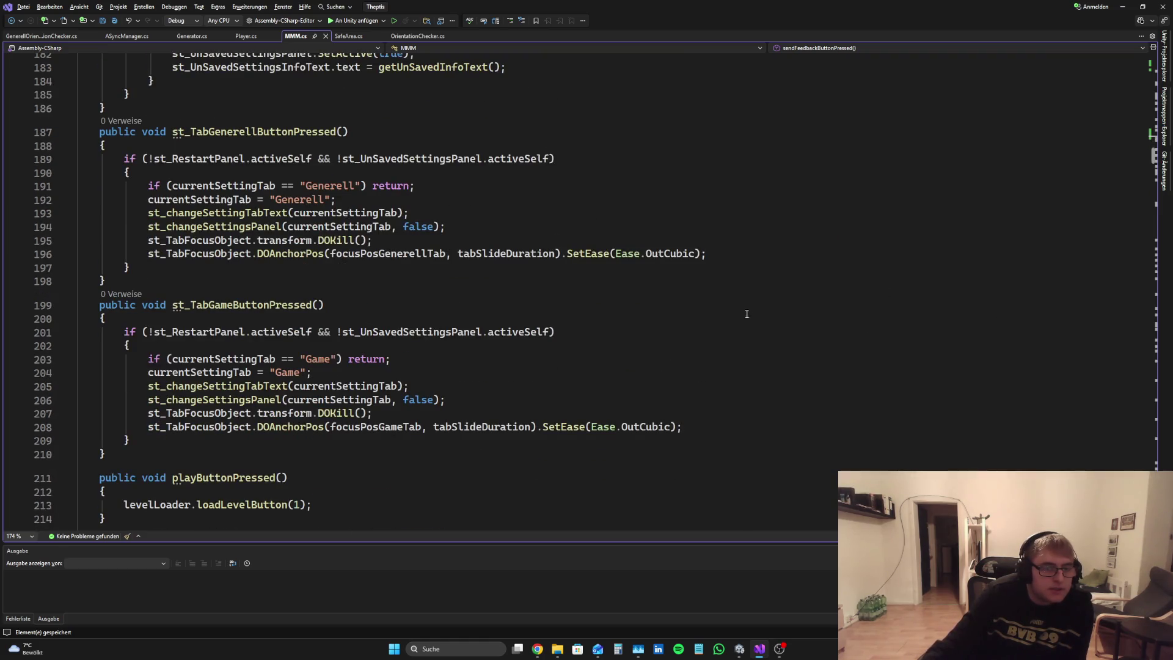
{"action": "scroll", "coordinate": [233, 168], "scroll_direction": "up", "scroll_amount": 7}
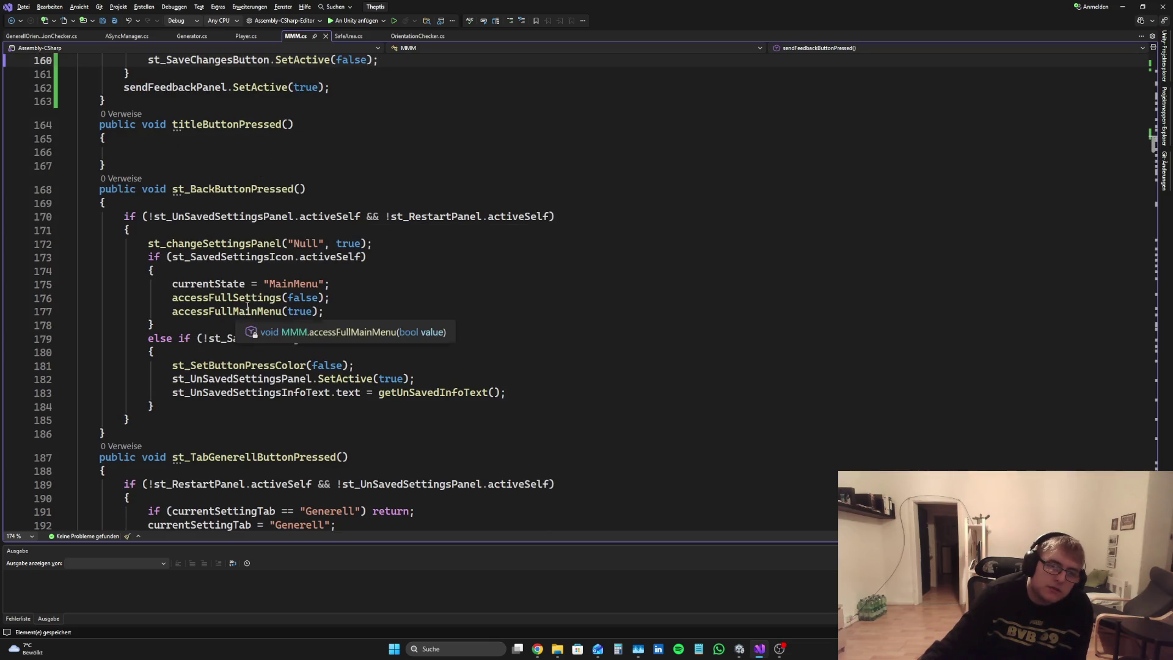
{"action": "left_click_drag", "start_coordinate": [220, 217], "coordinate": [561, 216]}
{"action": "left_click", "coordinate": [466, 227]}
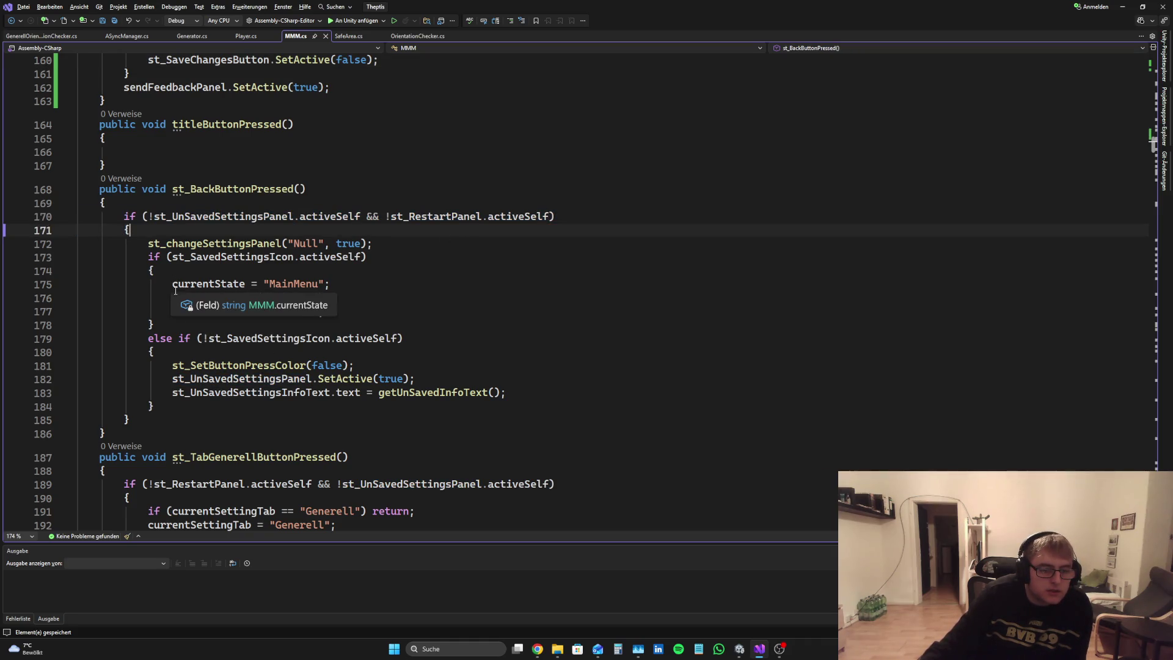
{"action": "left_click", "coordinate": [361, 289]}
{"action": "left_click", "coordinate": [346, 299]}
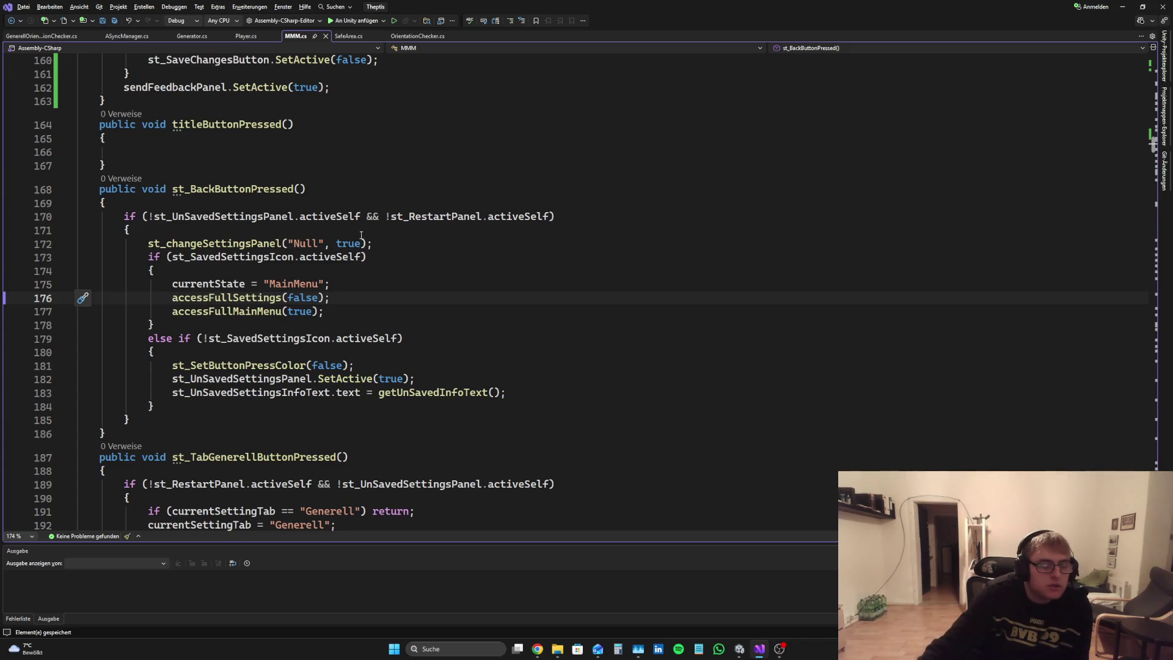
Step: Select the st_changeSettingsPanel("Null", true) call on line 172 for copying
{"action": "mouse_move", "coordinate": [372, 244]}
{"action": "left_mouse_down"}
{"action": "mouse_move", "coordinate": [162, 255]}
{"action": "mouse_move", "coordinate": [148, 244]}
{"action": "left_mouse_up"}
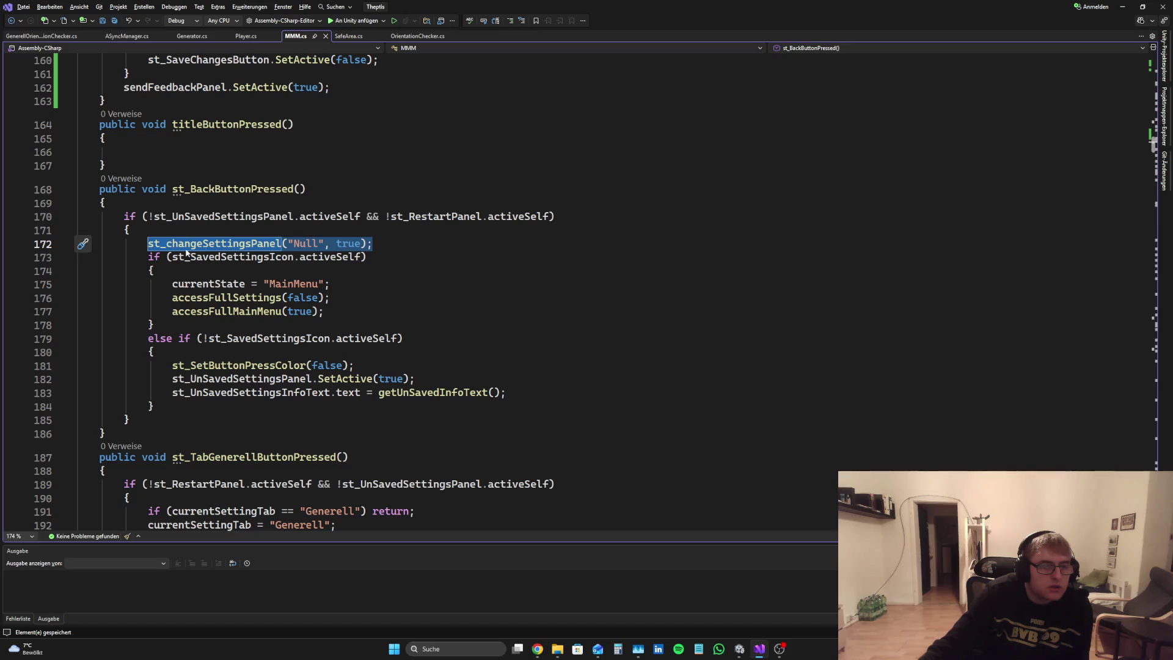
{"action": "left_click", "coordinate": [387, 249]}
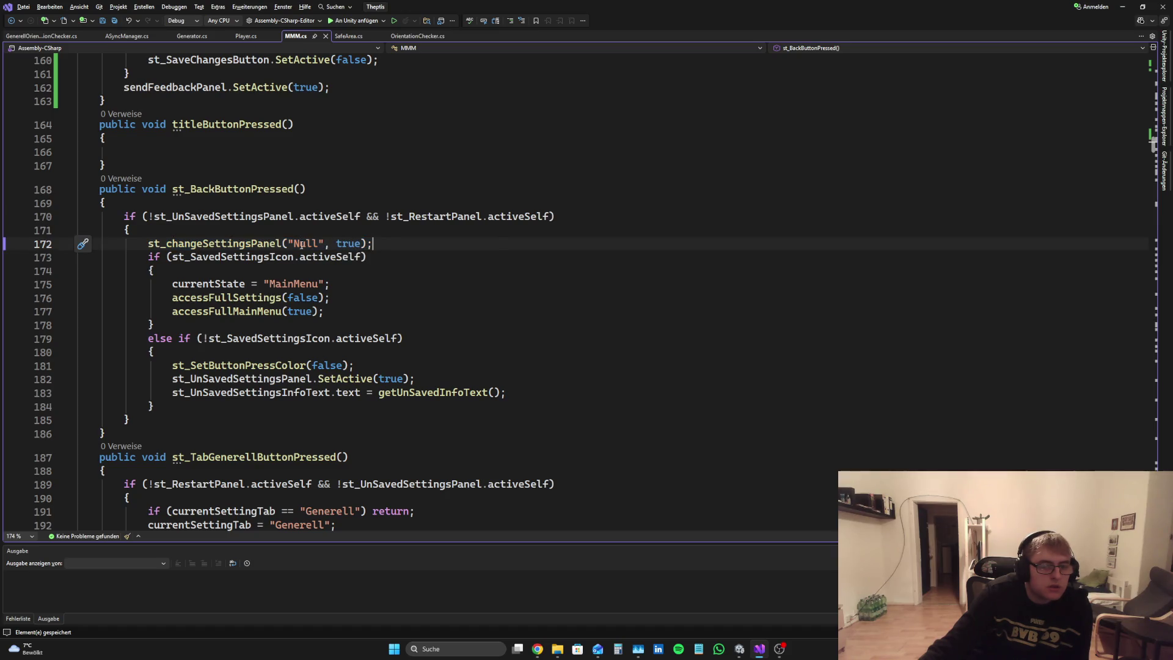
{"action": "left_click_drag", "start_coordinate": [365, 243], "coordinate": [149, 244]}
{"action": "key", "text": "ctrl+c"}
{"action": "scroll", "coordinate": [348, 333], "scroll_direction": "up", "scroll_amount": 8}
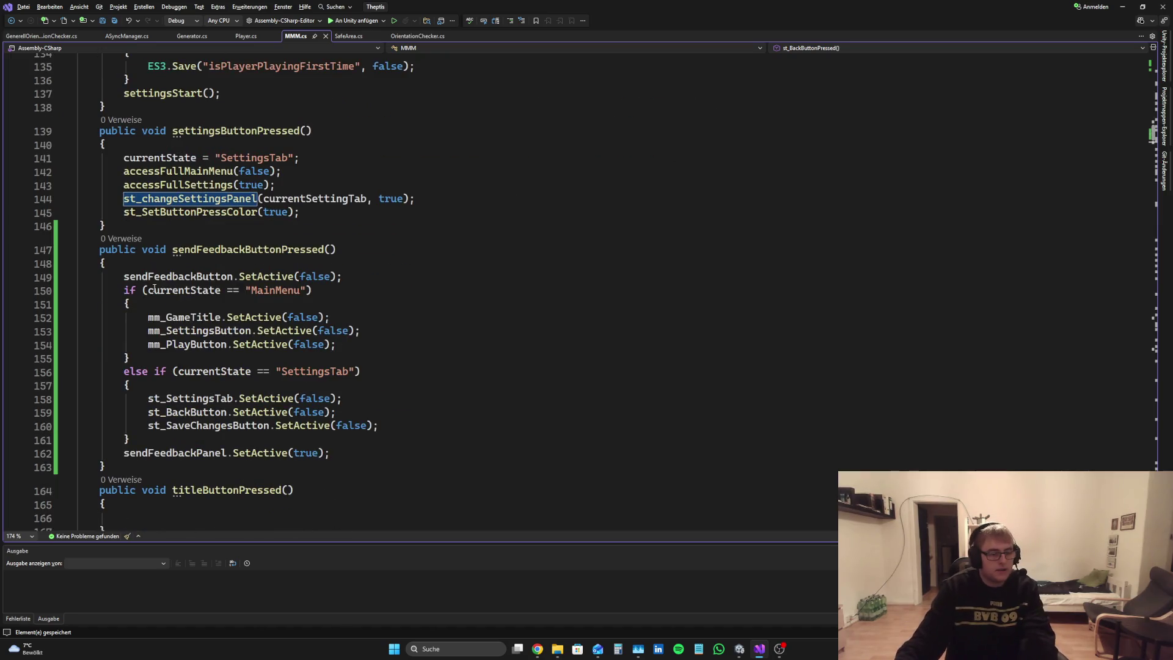
Step: Paste st_changeSettingsPanel("Null", true); after the SaveChangesButton line in the SettingsTab branch and save MMM.cs
{"action": "left_click", "coordinate": [393, 425]}
{"action": "key", "text": "Return"}
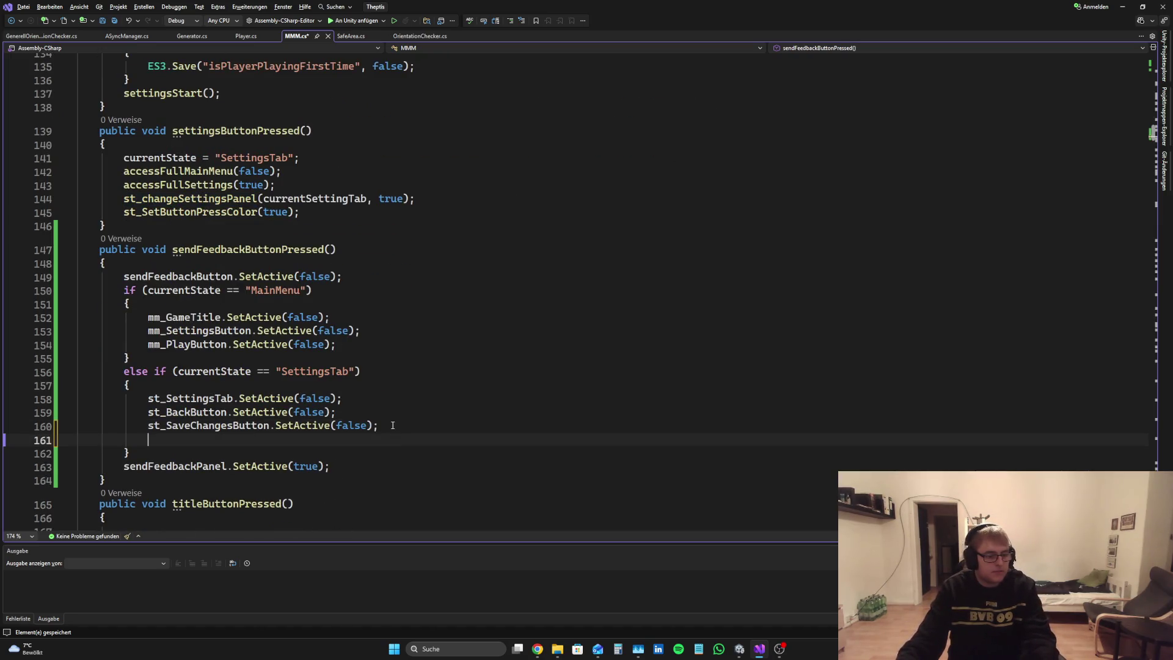
{"action": "key", "text": "ctrl+v"}
{"action": "type", "text": ";"}
{"action": "key", "text": "ctrl+s"}
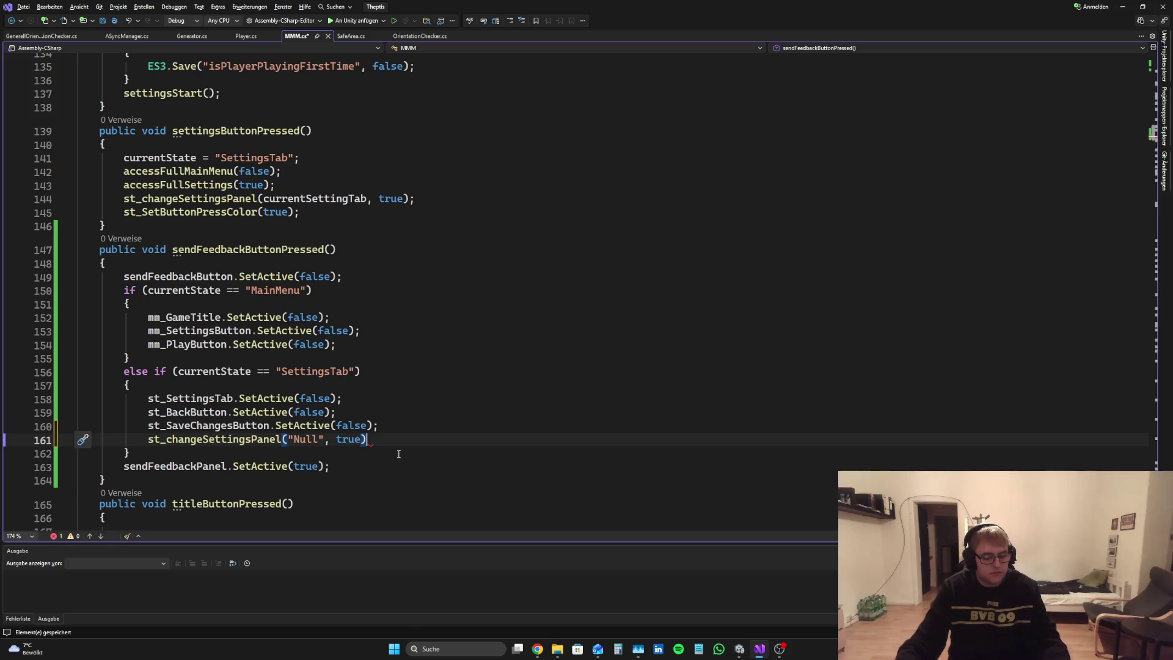
{"action": "scroll", "coordinate": [447, 432], "scroll_direction": "down", "scroll_amount": 6}
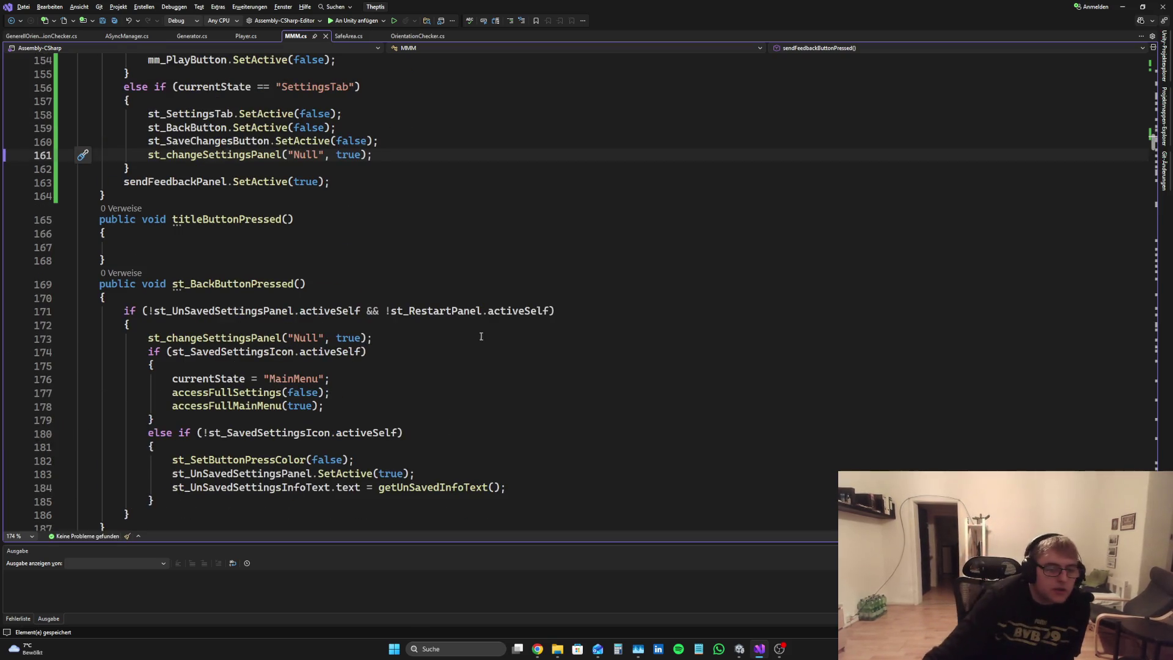
{"action": "scroll", "coordinate": [447, 432], "scroll_direction": "down", "scroll_amount": 7}
{"action": "scroll", "coordinate": [545, 328], "scroll_direction": "up", "scroll_amount": 5}
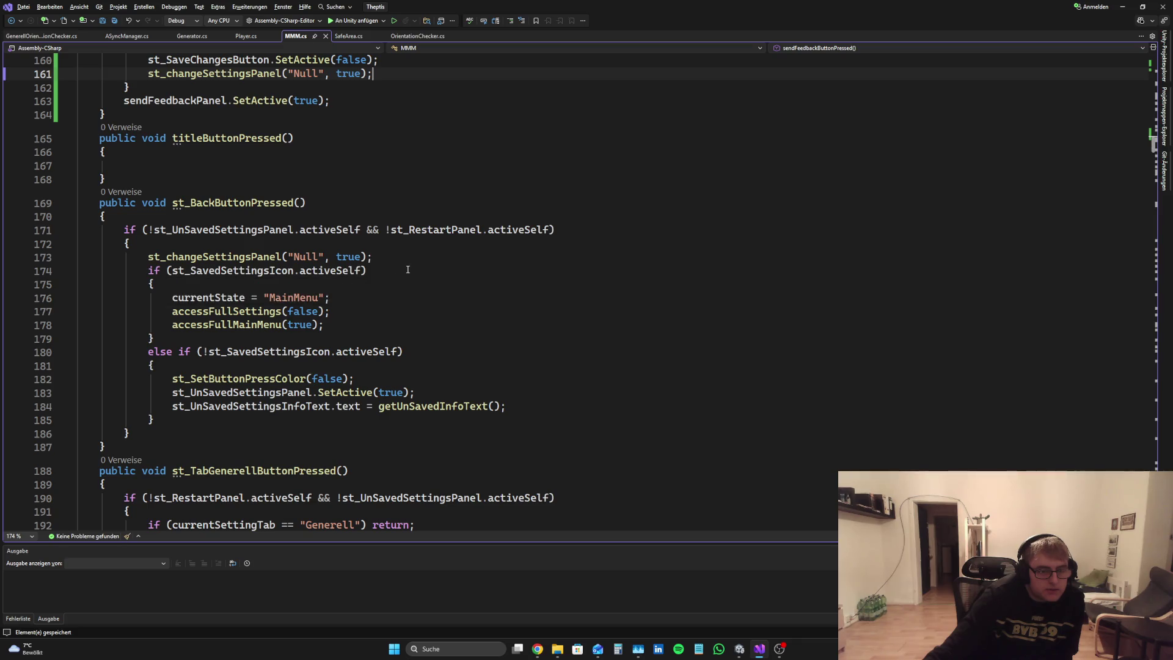
Step: Inspect st_BackButtonPressed's saved-settings branch and the else-if saved-icon condition
{"action": "left_click", "coordinate": [361, 297]}
{"action": "left_click", "coordinate": [358, 324]}
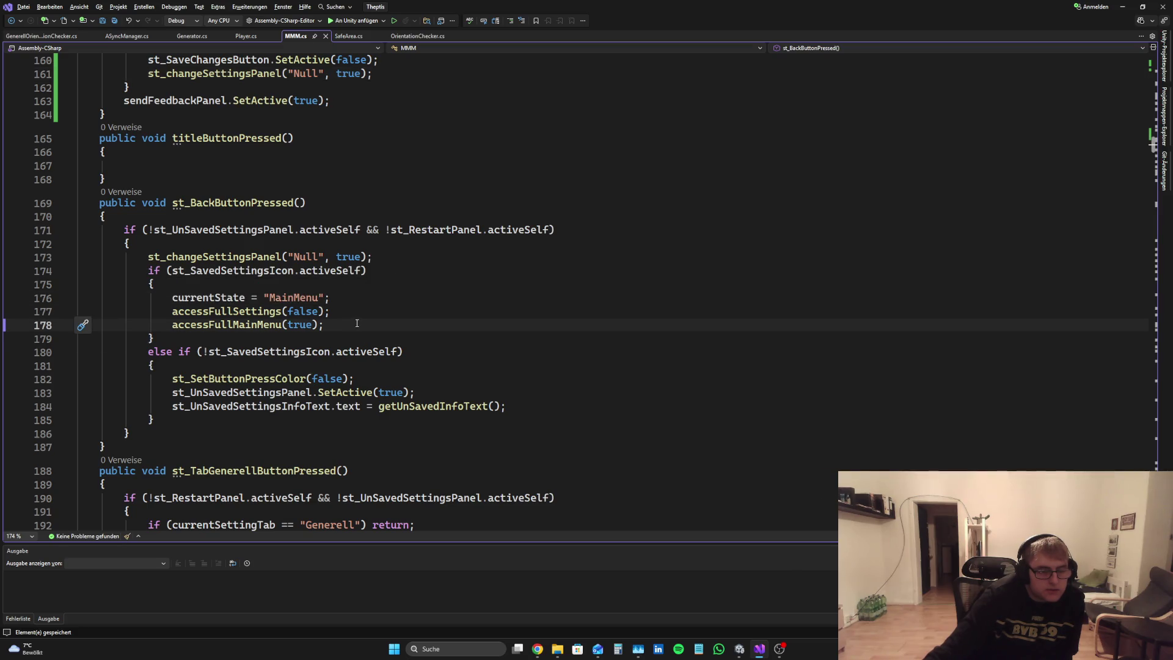
{"action": "left_click", "coordinate": [357, 300]}
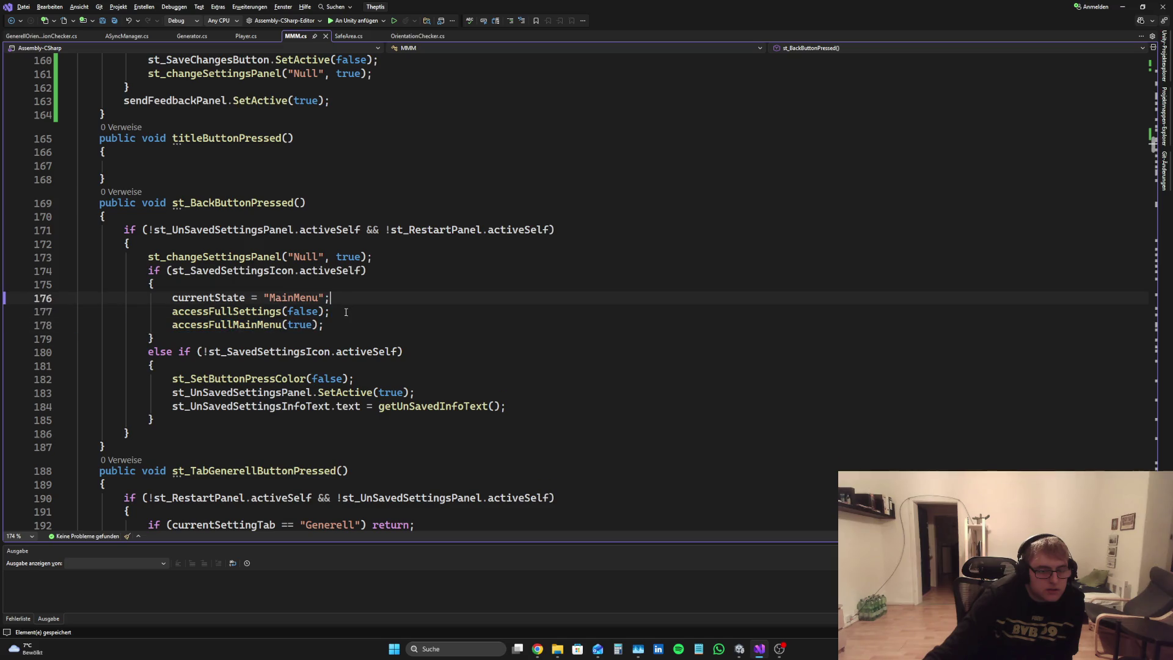
{"action": "left_click_drag", "start_coordinate": [365, 272], "coordinate": [330, 298]}
{"action": "left_click", "coordinate": [330, 298]}
{"action": "left_click_drag", "start_coordinate": [402, 352], "coordinate": [157, 337]}
{"action": "mouse_move", "coordinate": [273, 347]}
{"action": "left_mouse_down"}
{"action": "mouse_move", "coordinate": [201, 352]}
{"action": "mouse_move", "coordinate": [371, 353]}
{"action": "left_mouse_up"}
{"action": "left_click", "coordinate": [439, 393]}
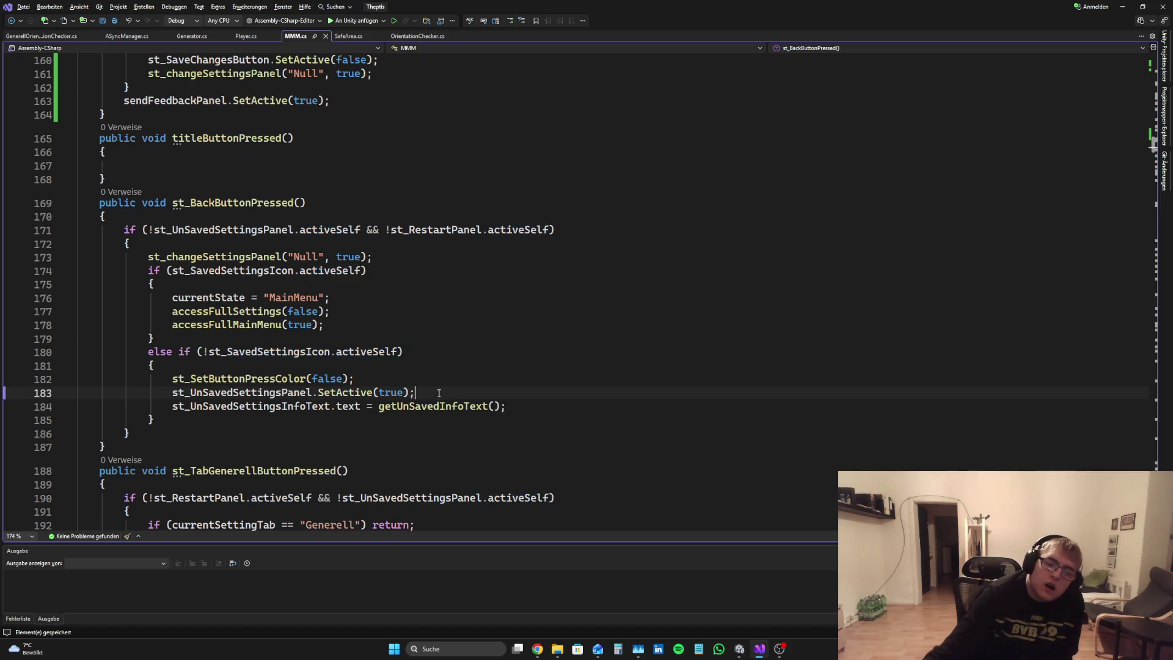
Step: Add sendFeedbackButton.SetActive(false); after st_SetButtonPressColor(false); in the else-if branch and save
{"action": "left_click", "coordinate": [405, 378]}
{"action": "key", "text": "Return"}
{"action": "type", "text": "send"}
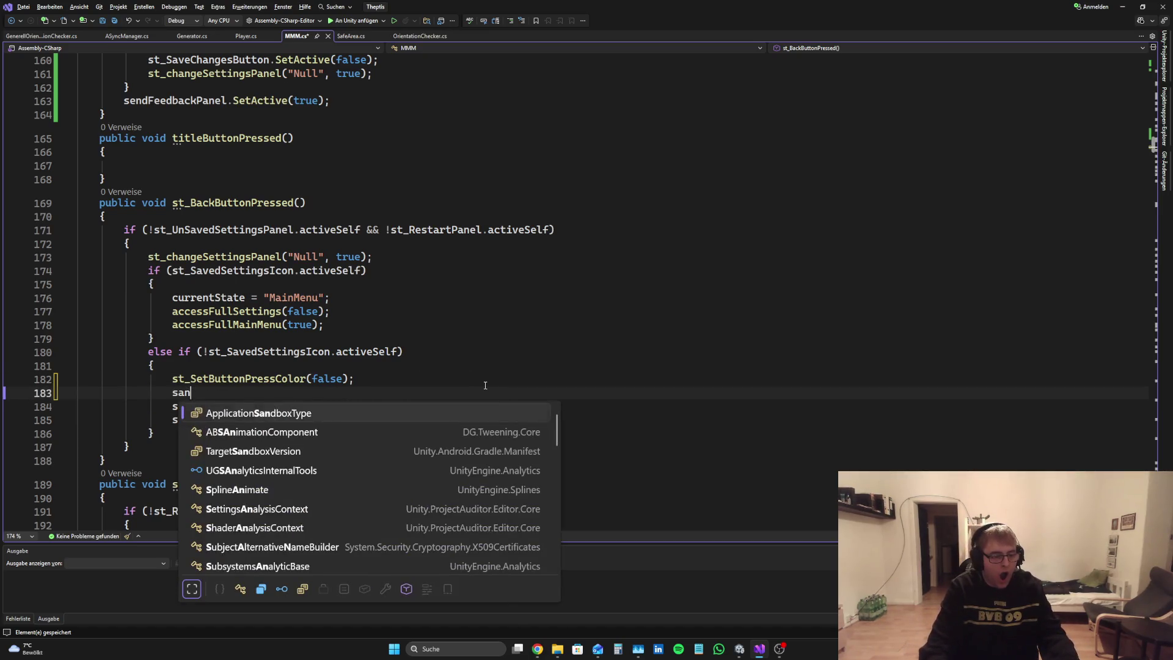
{"action": "key", "text": "Tab"}
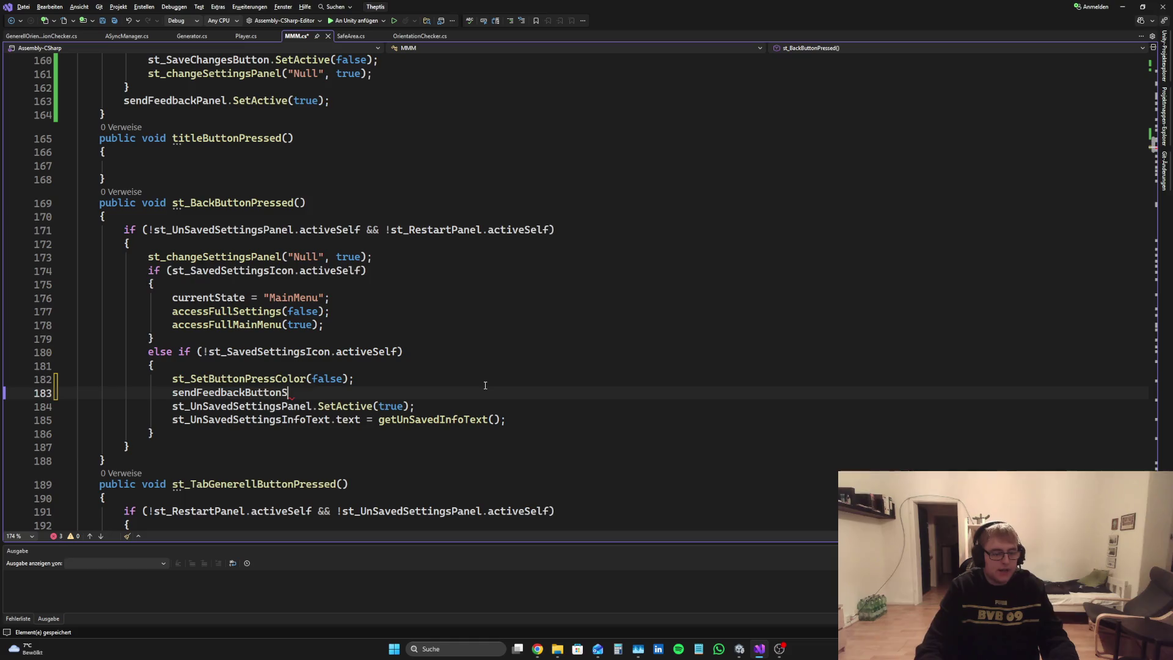
{"action": "type", "text": ".Se"}
{"action": "key", "text": "Tab"}
{"action": "type", "text": "(f"}
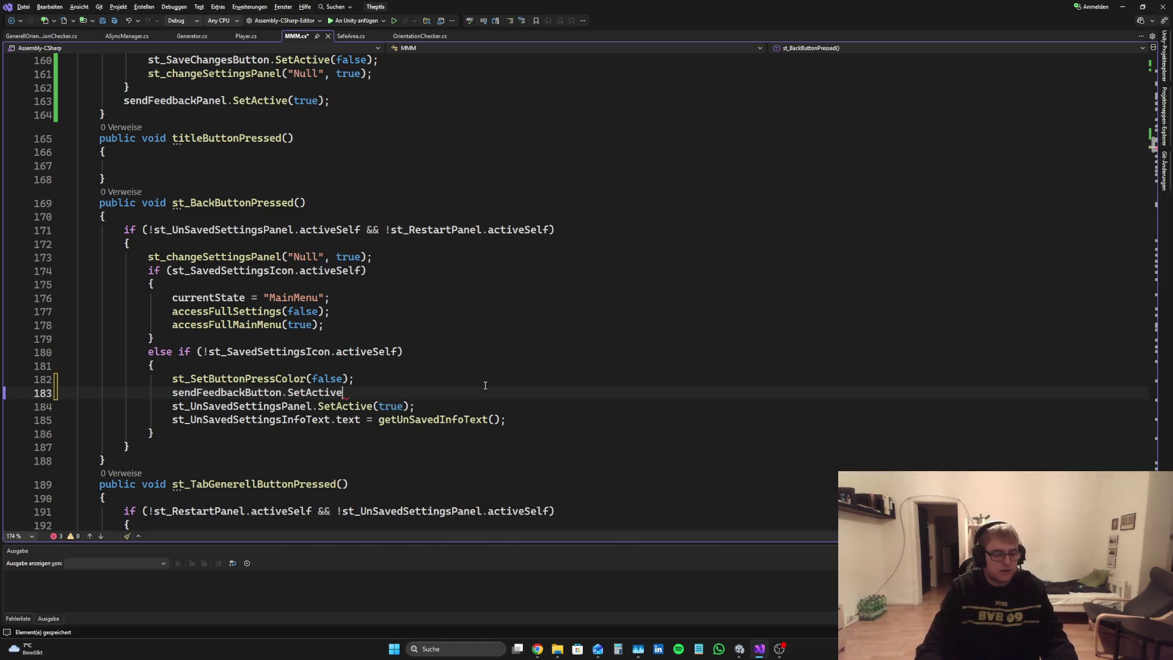
{"action": "key", "text": "Tab"}
{"action": "type", "text": ");"}
{"action": "key", "text": "ctrl+d"}
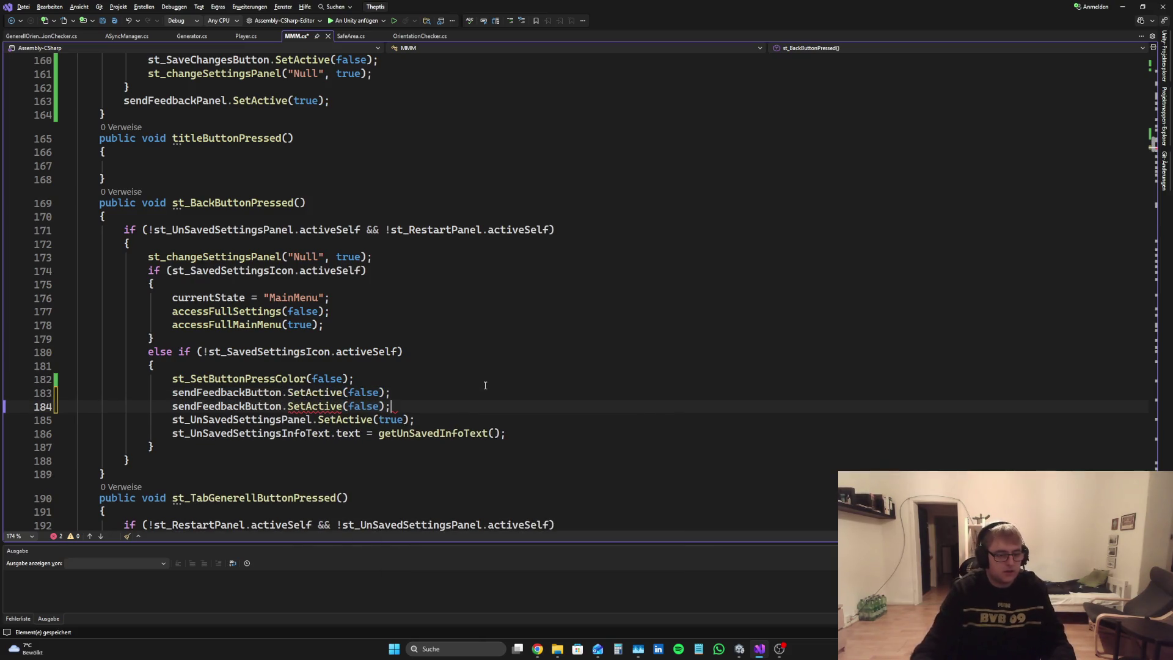
{"action": "key", "text": "ctrl+z"}
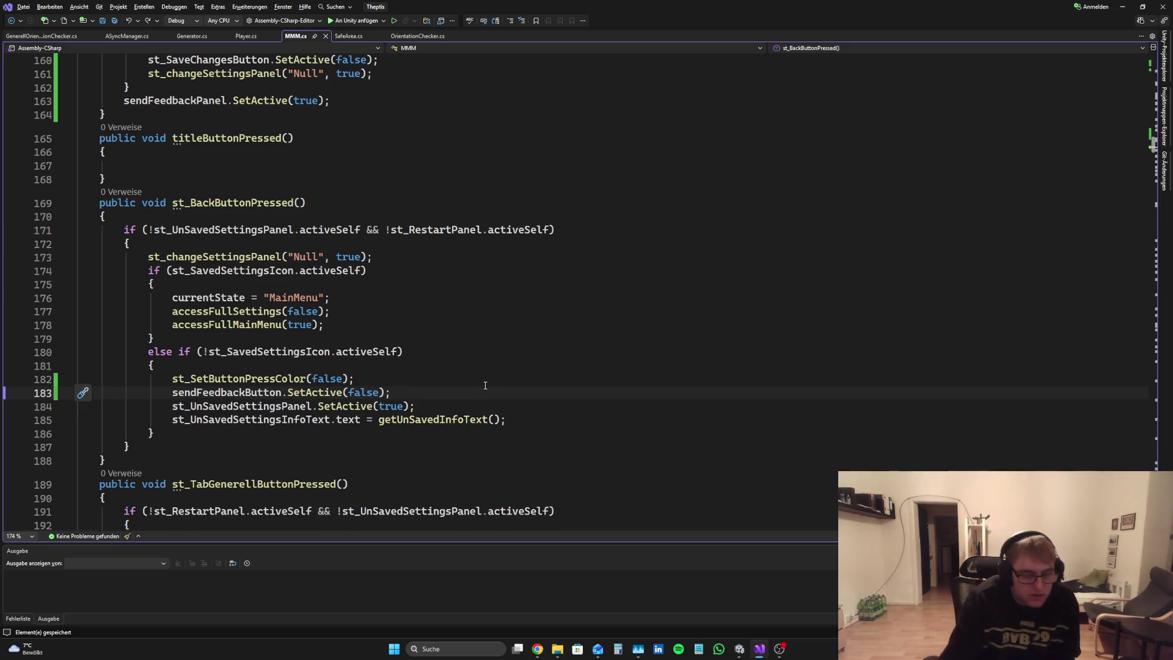
{"action": "left_click", "coordinate": [402, 378]}
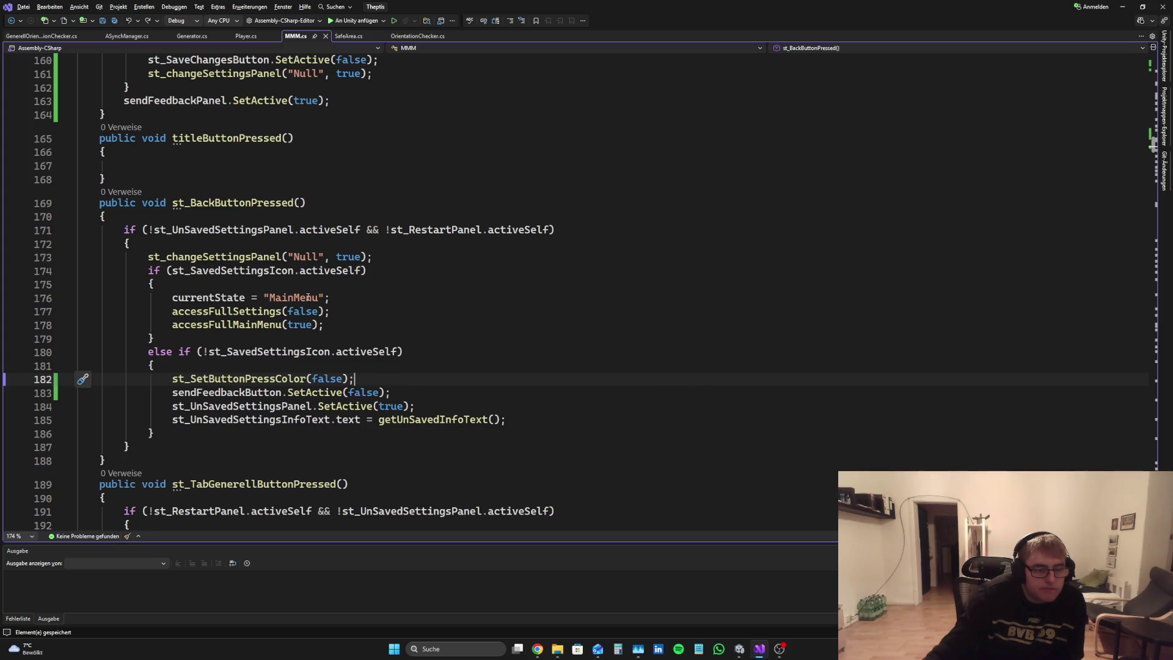
{"action": "left_click", "coordinate": [350, 297]}
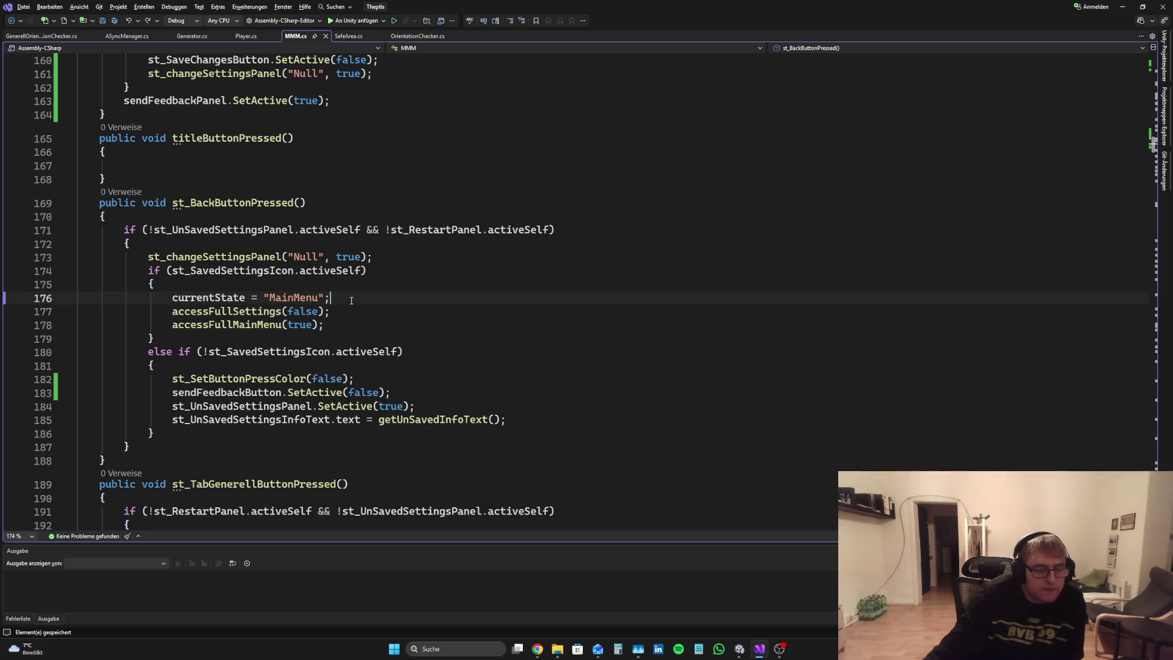
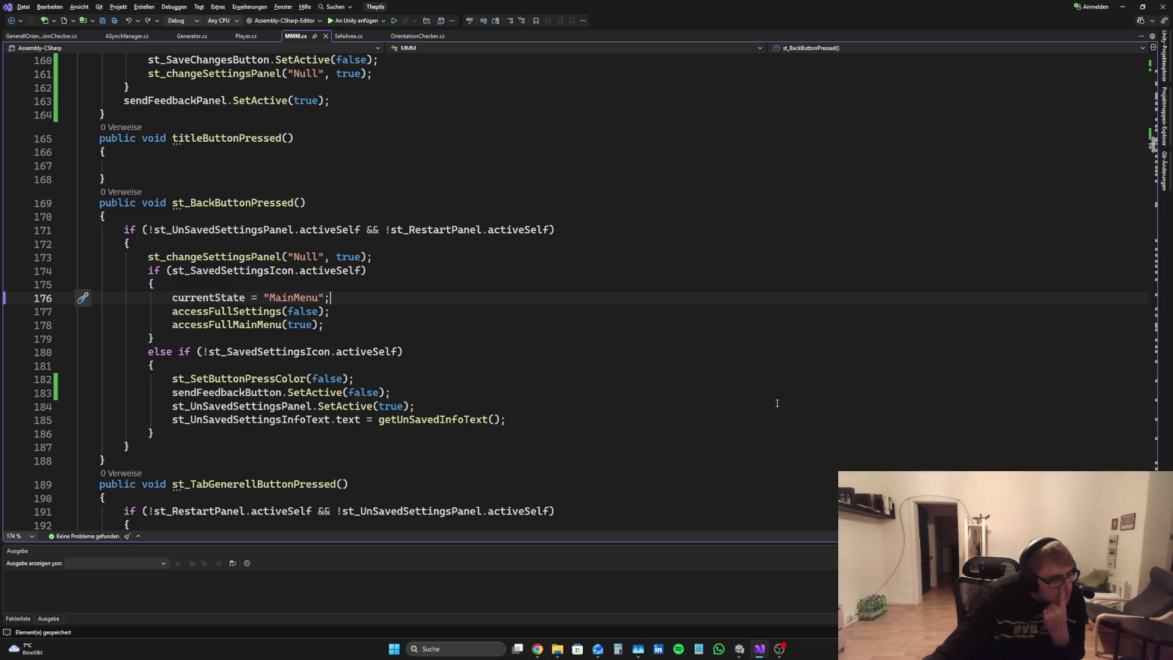
Step: Scroll through MMM.cs to find the line hiding the feedback button and the saveSettingsButton restart branch
{"action": "left_click", "coordinate": [380, 392]}
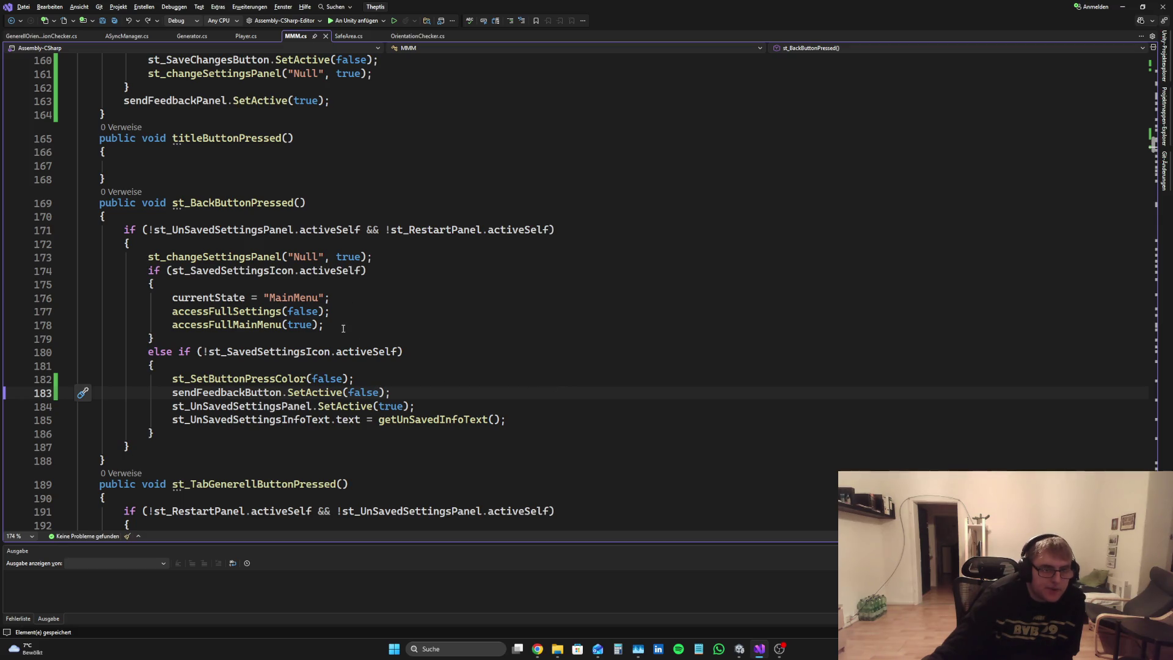
{"action": "scroll", "coordinate": [344, 328], "scroll_direction": "down", "scroll_amount": 8}
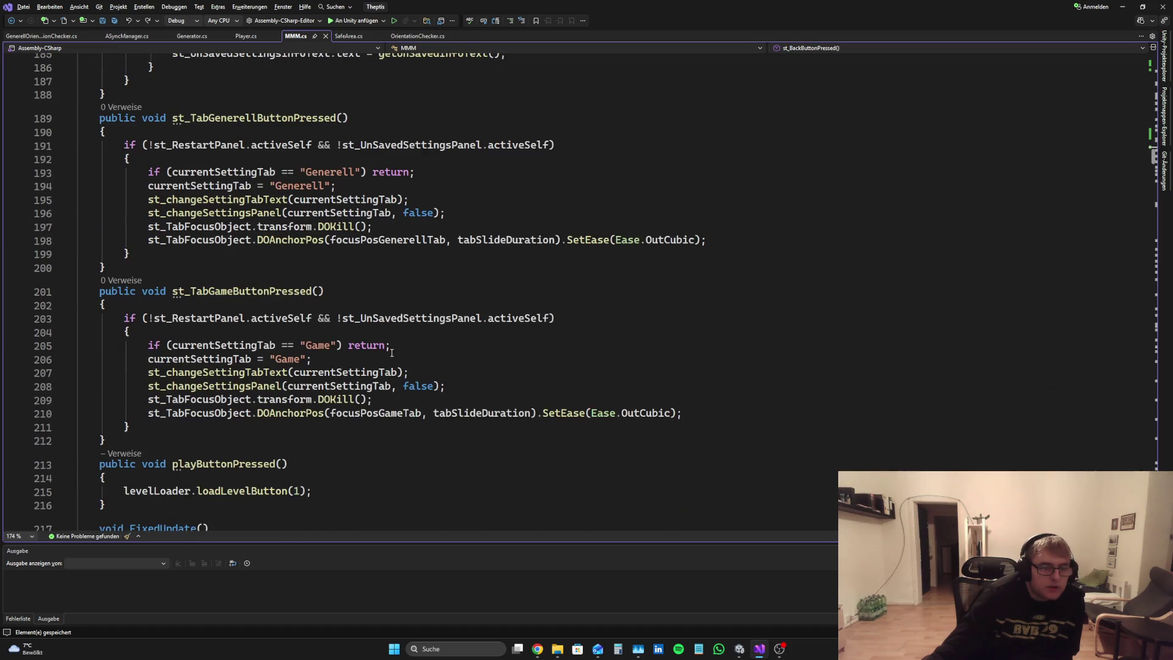
{"action": "scroll", "coordinate": [389, 353], "scroll_direction": "down", "scroll_amount": 1}
{"action": "scroll", "coordinate": [325, 236], "scroll_direction": "up", "scroll_amount": 1}
{"action": "scroll", "coordinate": [325, 355], "scroll_direction": "down", "scroll_amount": 7}
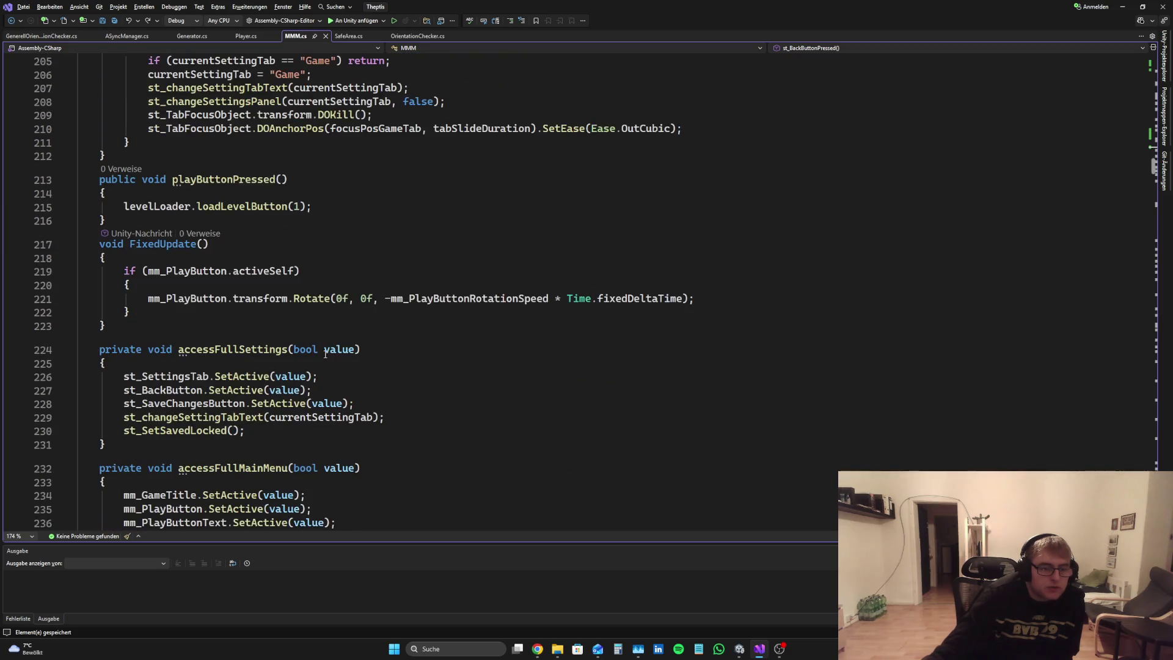
{"action": "scroll", "coordinate": [361, 176], "scroll_direction": "down", "scroll_amount": 2}
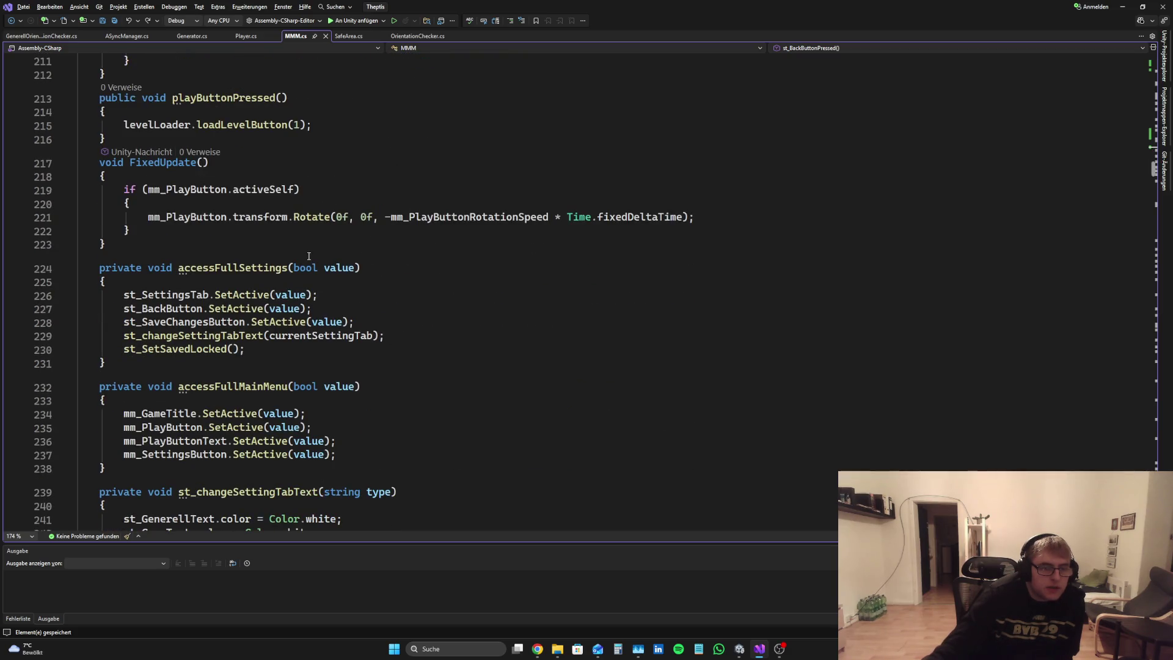
{"action": "scroll", "coordinate": [308, 255], "scroll_direction": "down", "scroll_amount": 3}
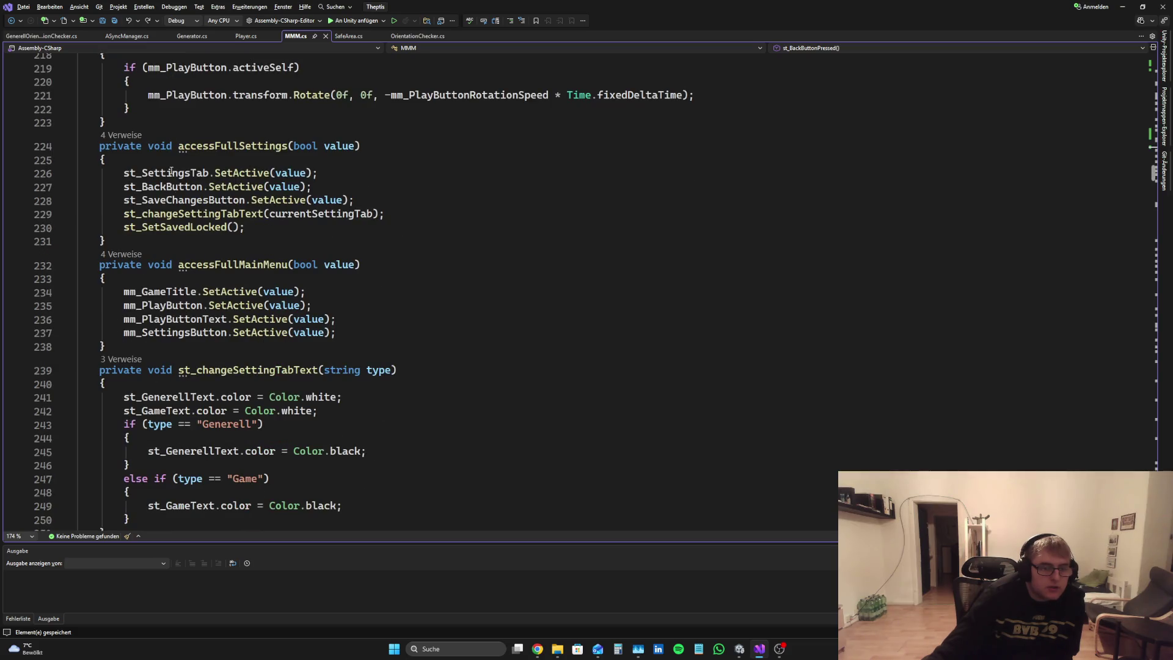
{"action": "scroll", "coordinate": [246, 237], "scroll_direction": "down", "scroll_amount": 7}
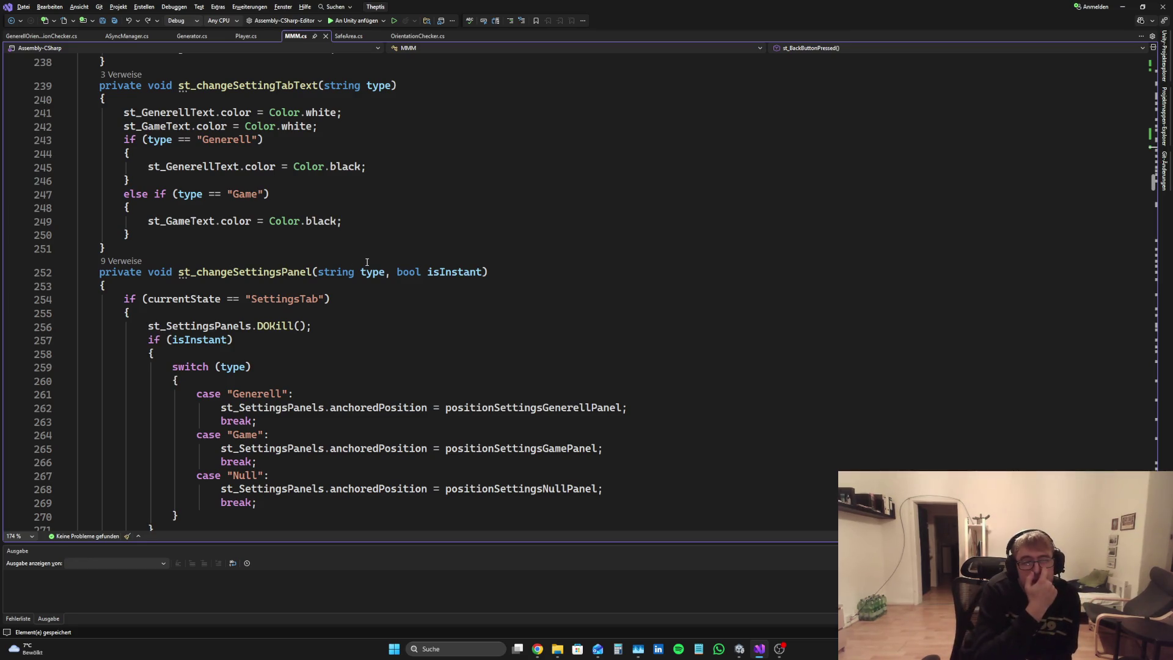
{"action": "scroll", "coordinate": [160, 142], "scroll_direction": "down", "scroll_amount": 4}
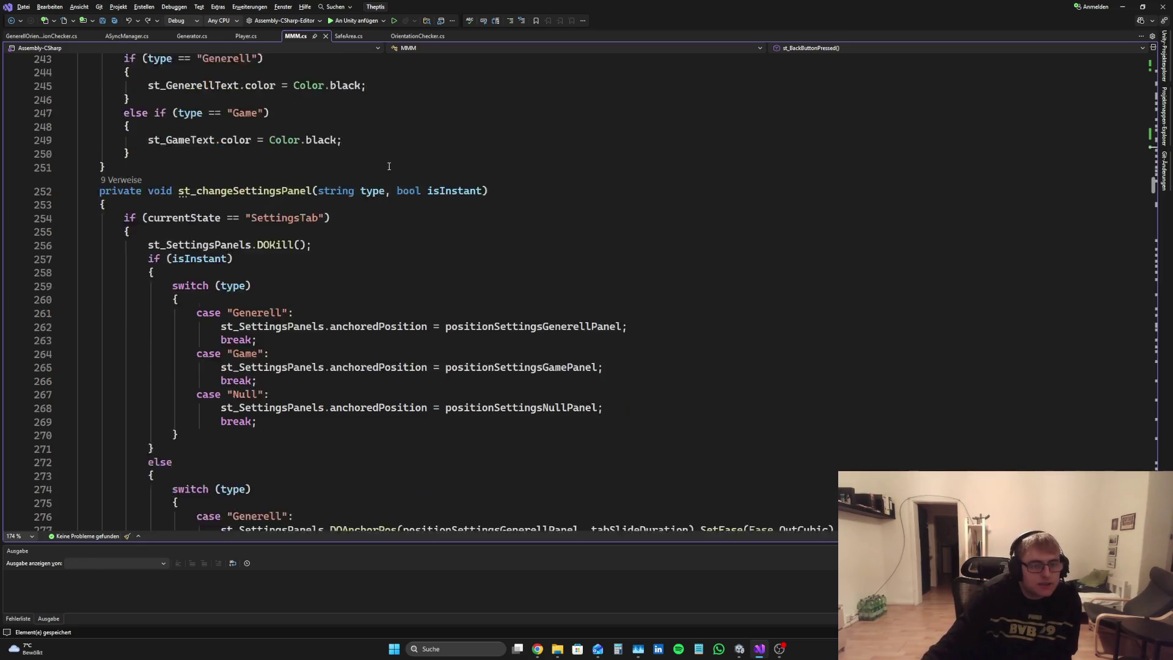
{"action": "scroll", "coordinate": [160, 141], "scroll_direction": "down", "scroll_amount": 14}
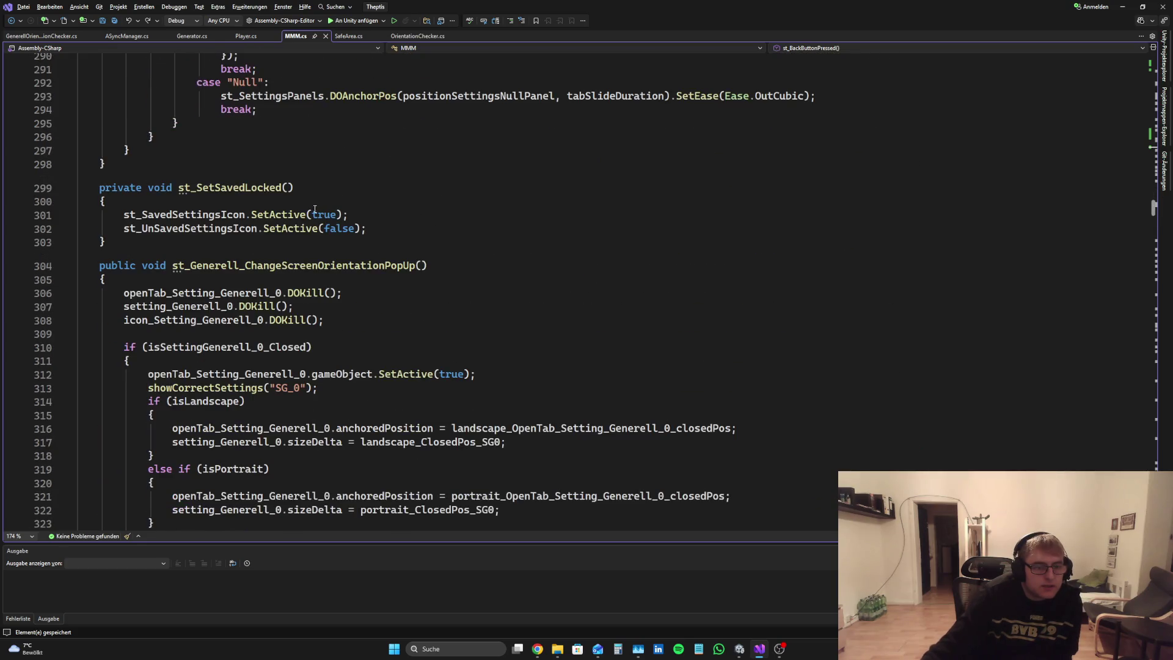
{"action": "scroll", "coordinate": [268, 200], "scroll_direction": "down", "scroll_amount": 2}
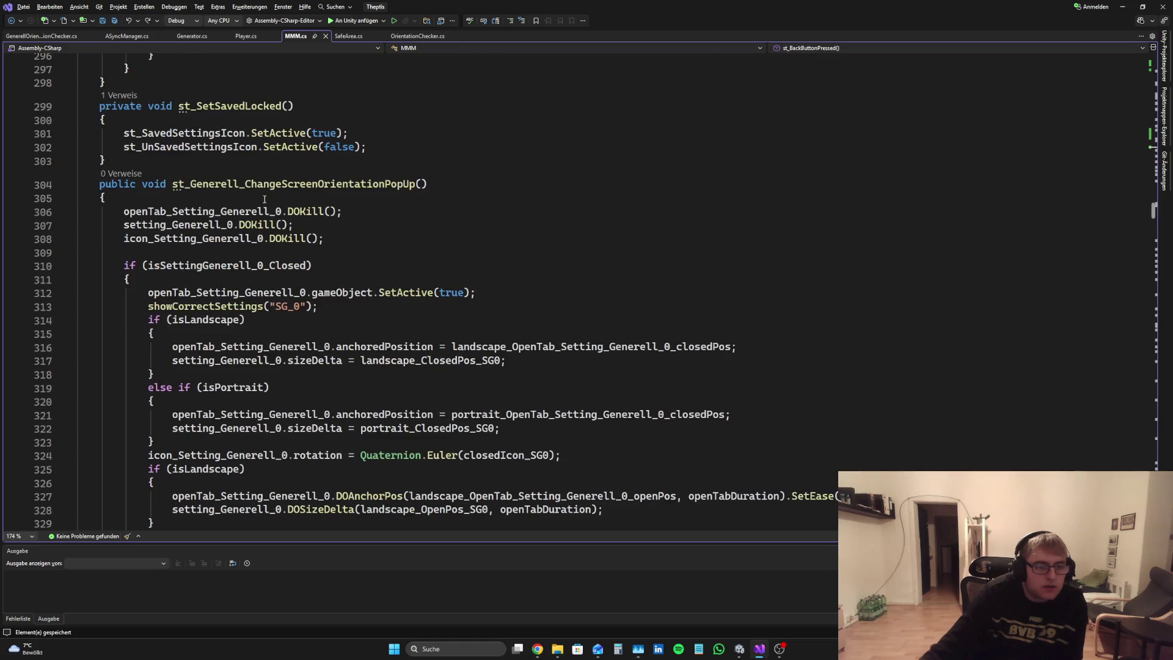
{"action": "right_click", "coordinate": [538, 222]}
{"action": "key", "text": "Escape"}
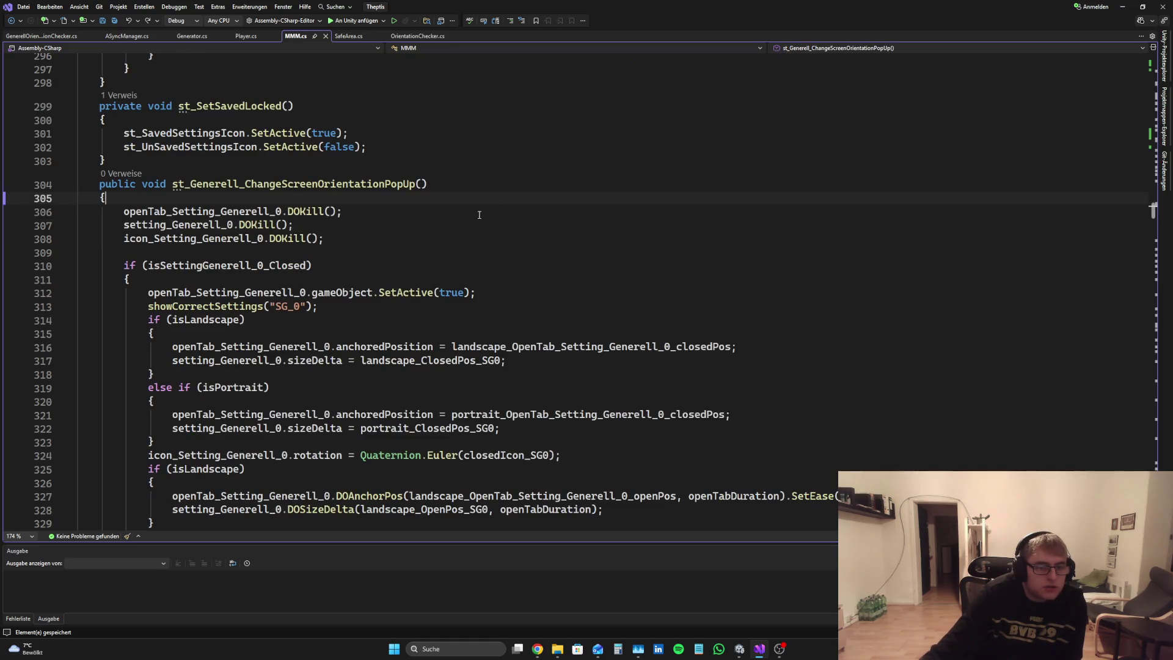
{"action": "scroll", "coordinate": [497, 230], "scroll_direction": "down", "scroll_amount": 2}
{"action": "scroll", "coordinate": [497, 230], "scroll_direction": "down", "scroll_amount": 2}
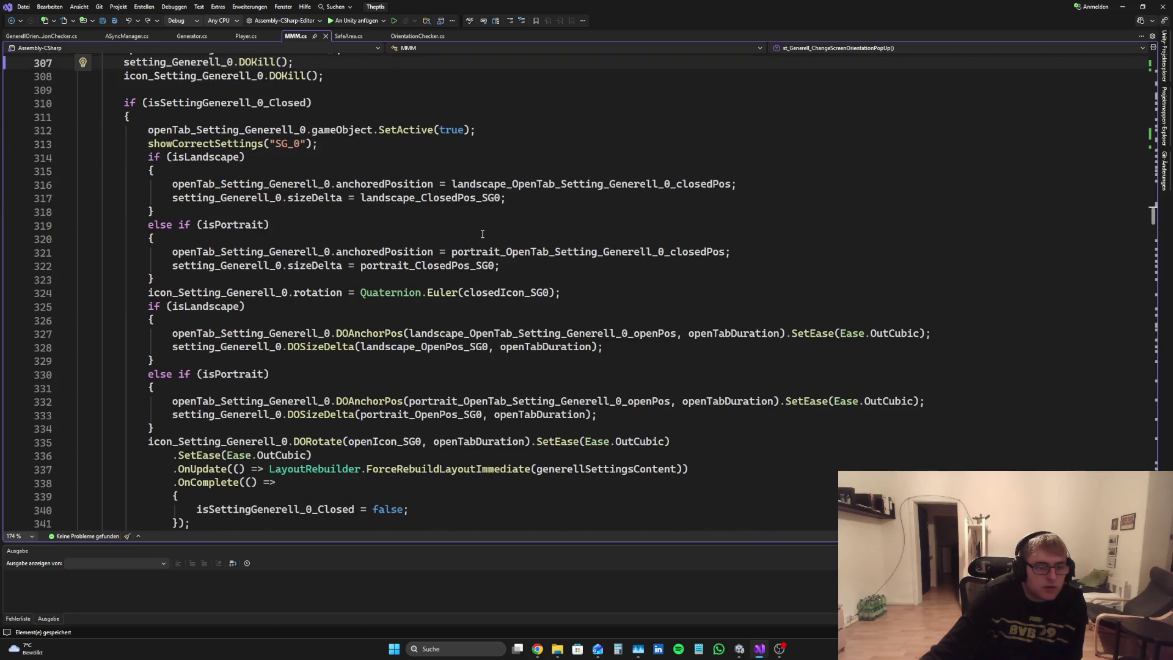
{"action": "scroll", "coordinate": [481, 234], "scroll_direction": "up", "scroll_amount": 4}
{"action": "scroll", "coordinate": [480, 234], "scroll_direction": "down", "scroll_amount": 20}
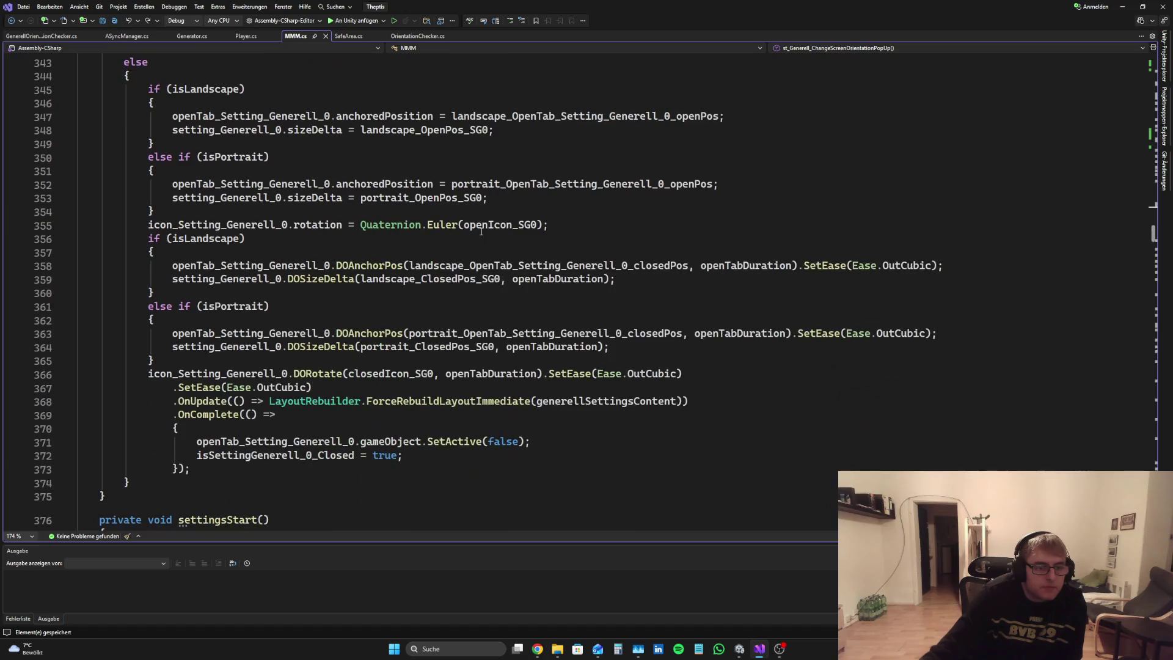
{"action": "scroll", "coordinate": [479, 232], "scroll_direction": "down", "scroll_amount": 5}
{"action": "scroll", "coordinate": [482, 232], "scroll_direction": "up", "scroll_amount": 8}
{"action": "scroll", "coordinate": [501, 228], "scroll_direction": "down", "scroll_amount": 4}
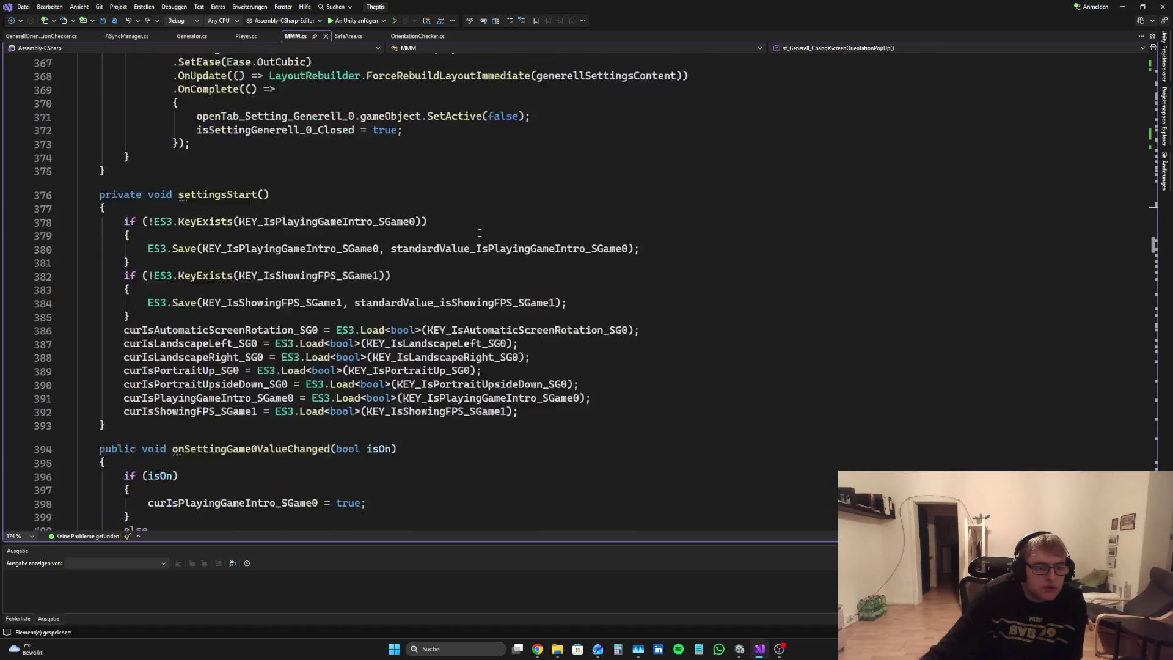
{"action": "scroll", "coordinate": [656, 253], "scroll_direction": "down", "scroll_amount": 12}
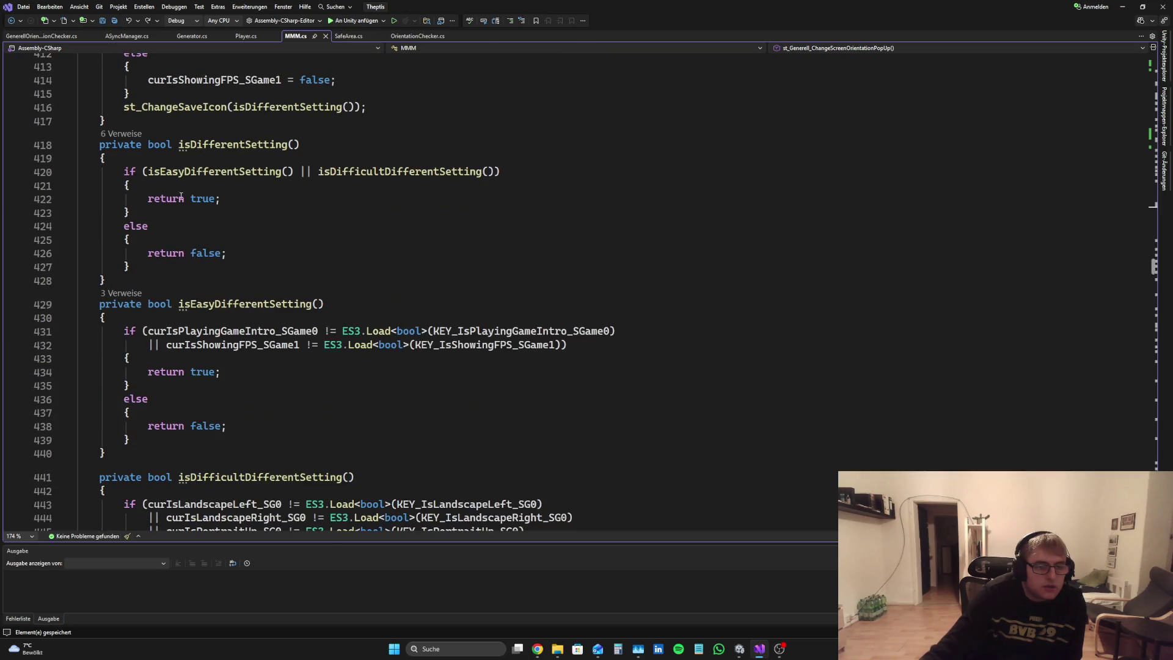
{"action": "scroll", "coordinate": [611, 239], "scroll_direction": "down", "scroll_amount": 10}
{"action": "scroll", "coordinate": [586, 230], "scroll_direction": "down", "scroll_amount": 5}
{"action": "scroll", "coordinate": [520, 184], "scroll_direction": "up", "scroll_amount": 3}
{"action": "scroll", "coordinate": [428, 202], "scroll_direction": "down", "scroll_amount": 11}
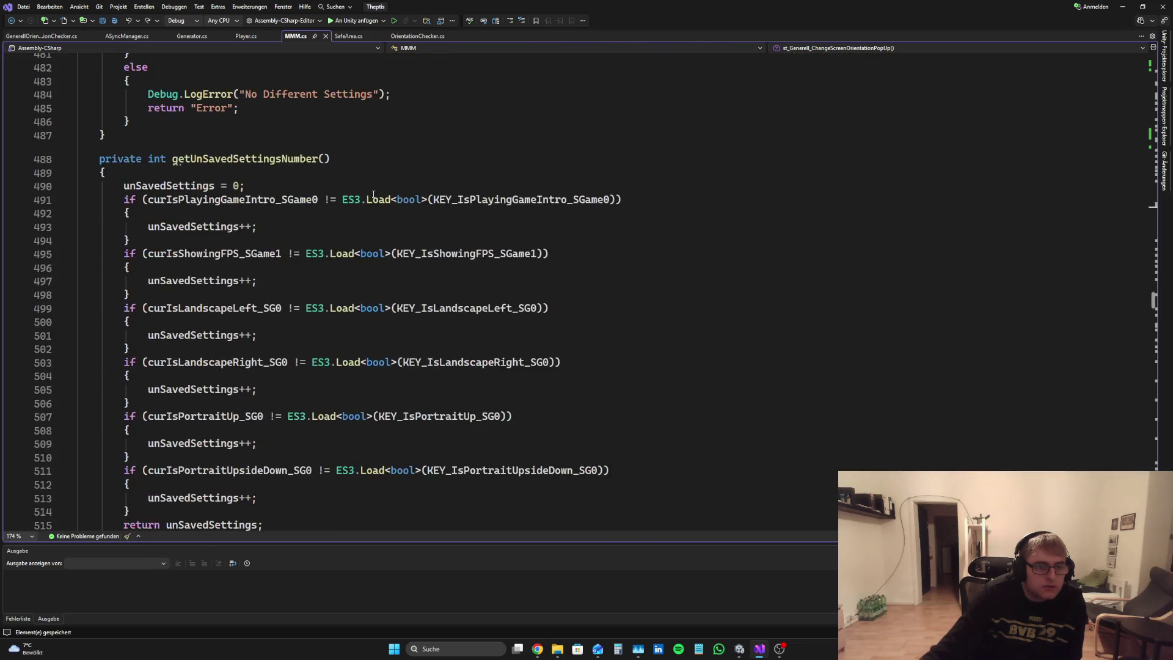
{"action": "scroll", "coordinate": [407, 197], "scroll_direction": "down", "scroll_amount": 13}
{"action": "scroll", "coordinate": [428, 199], "scroll_direction": "up", "scroll_amount": 3}
{"action": "scroll", "coordinate": [452, 201], "scroll_direction": "down", "scroll_amount": 2}
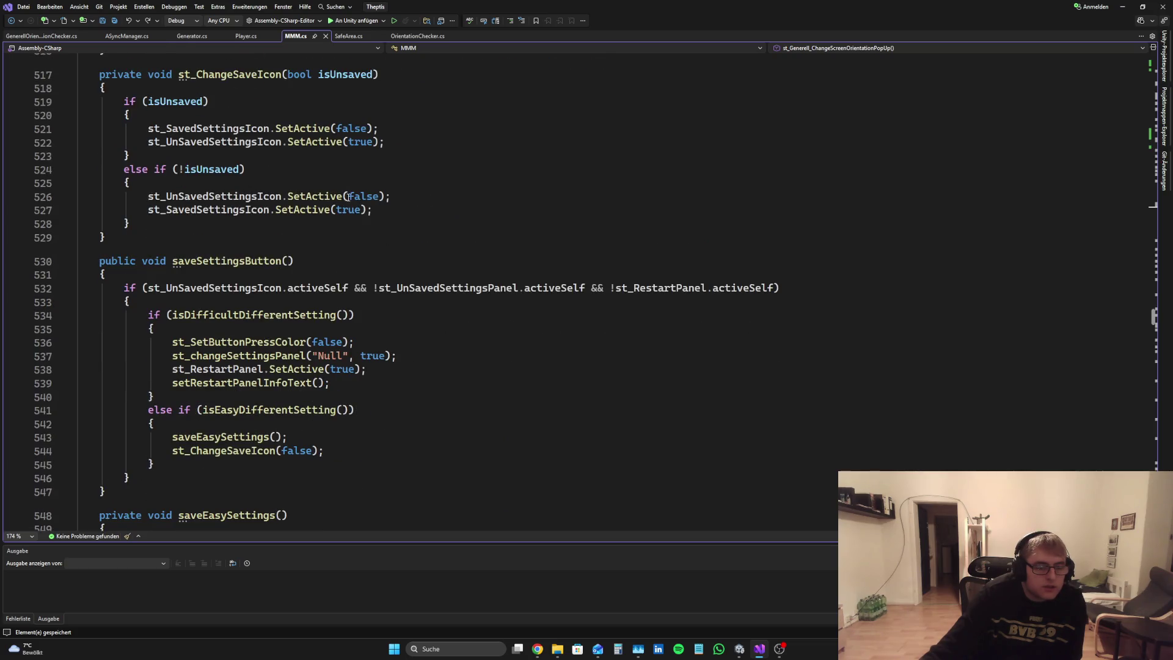
{"action": "scroll", "coordinate": [349, 197], "scroll_direction": "down", "scroll_amount": 2}
{"action": "scroll", "coordinate": [508, 203], "scroll_direction": "up", "scroll_amount": 2}
{"action": "scroll", "coordinate": [450, 209], "scroll_direction": "down", "scroll_amount": 3}
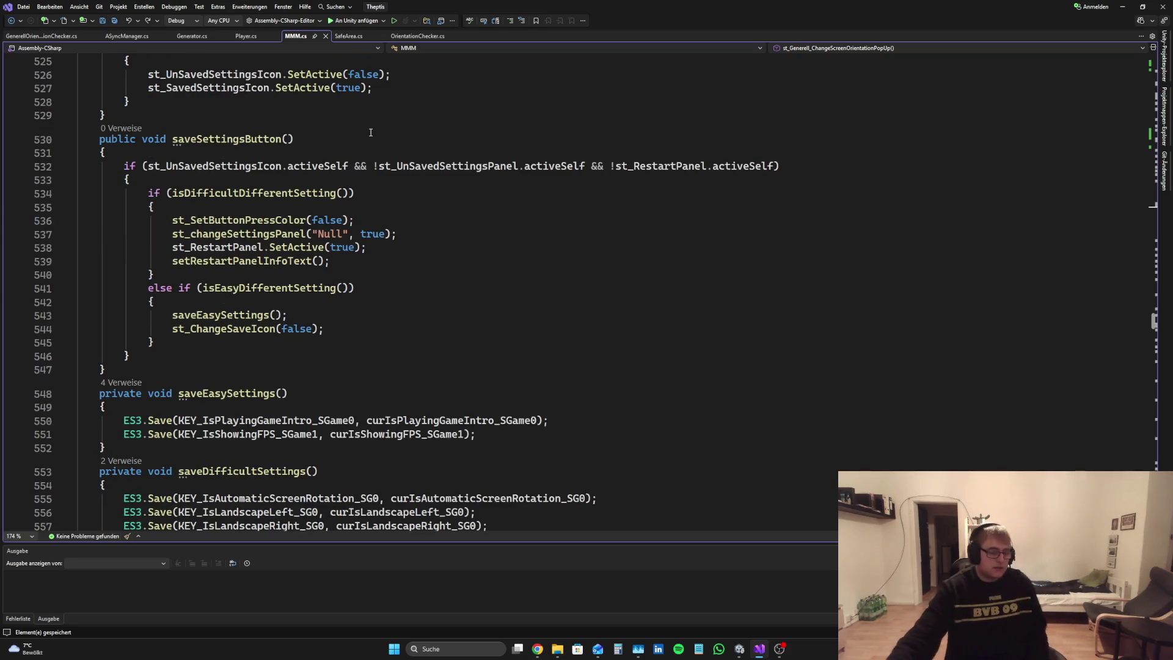
Step: Add sendFeedbackButton.SetActive(false); after line 537 in saveSettingsButton() using IntelliSense
{"action": "left_click", "coordinate": [370, 256]}
{"action": "left_click", "coordinate": [426, 237]}
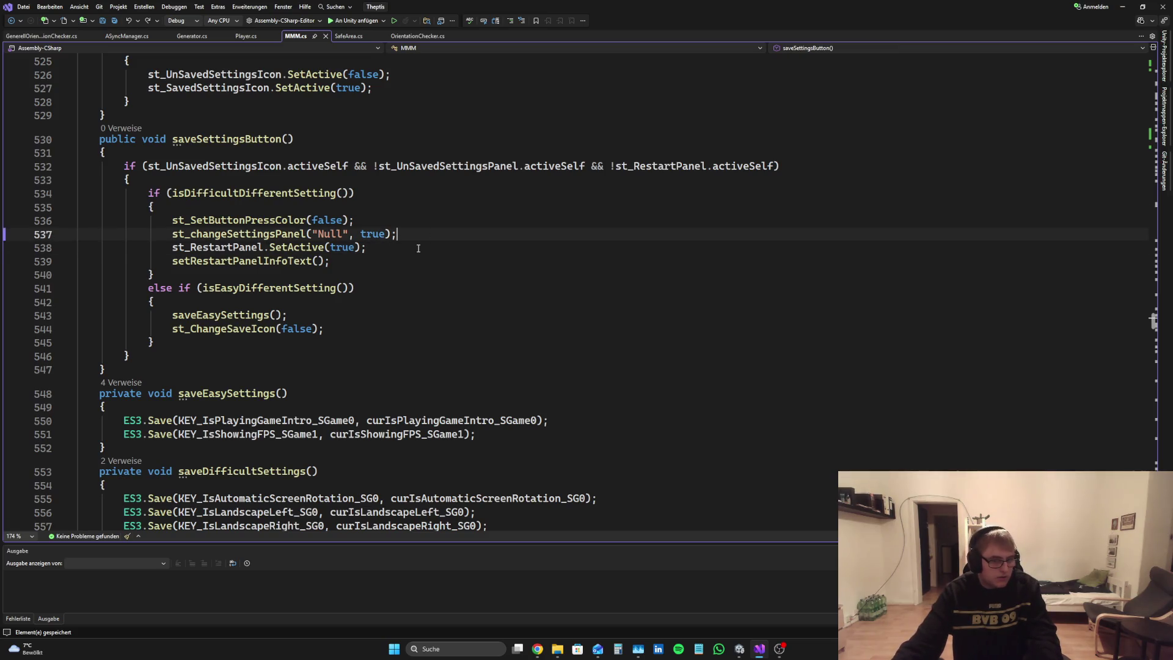
{"action": "key", "text": "Return"}
{"action": "type", "text": "se"}
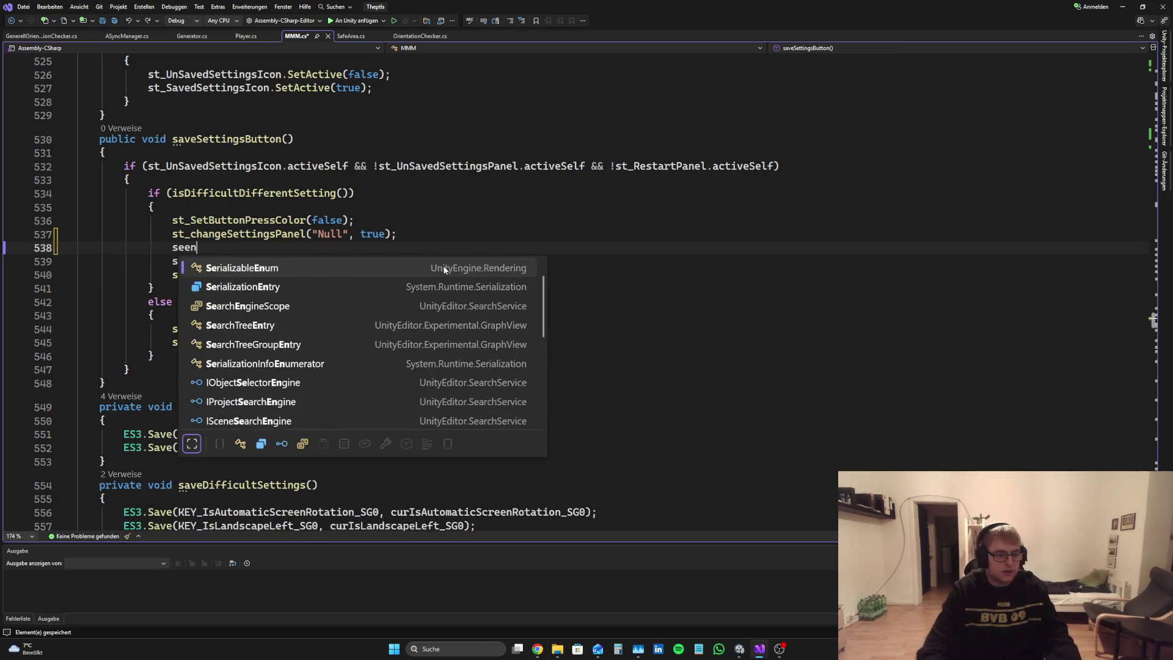
{"action": "key", "text": "Tab"}
{"action": "type", "text": ".SetActive()"}
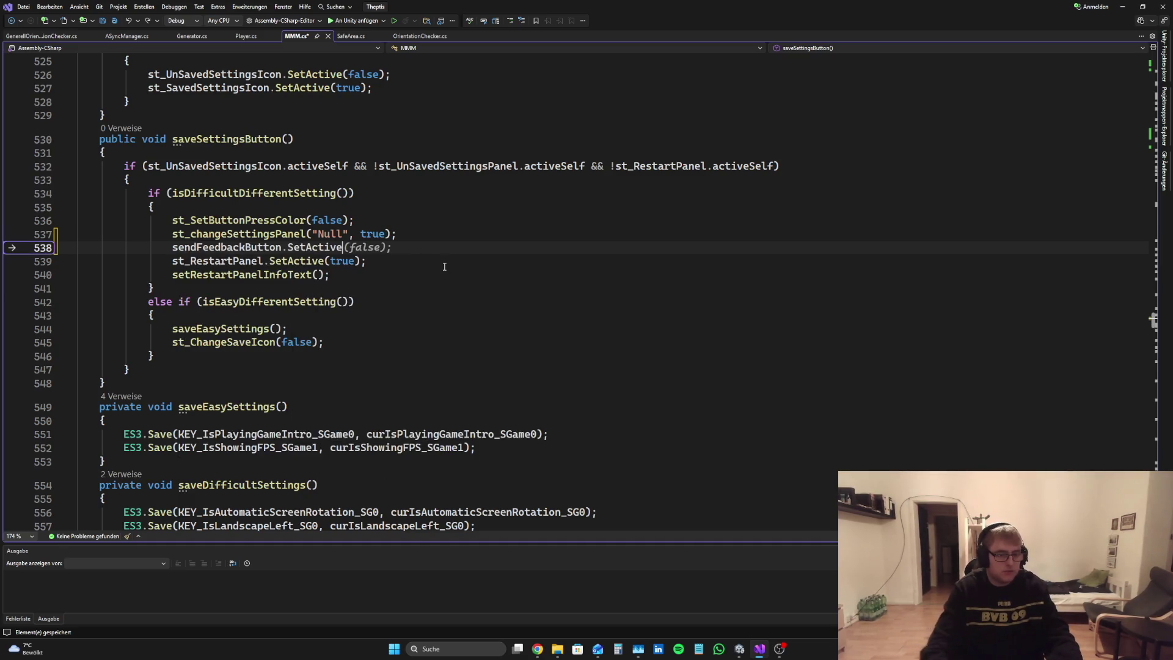
{"action": "key", "text": "Left"}
{"action": "type", "text": "false"}
{"action": "key", "text": "End"}
{"action": "type", "text": ";"}
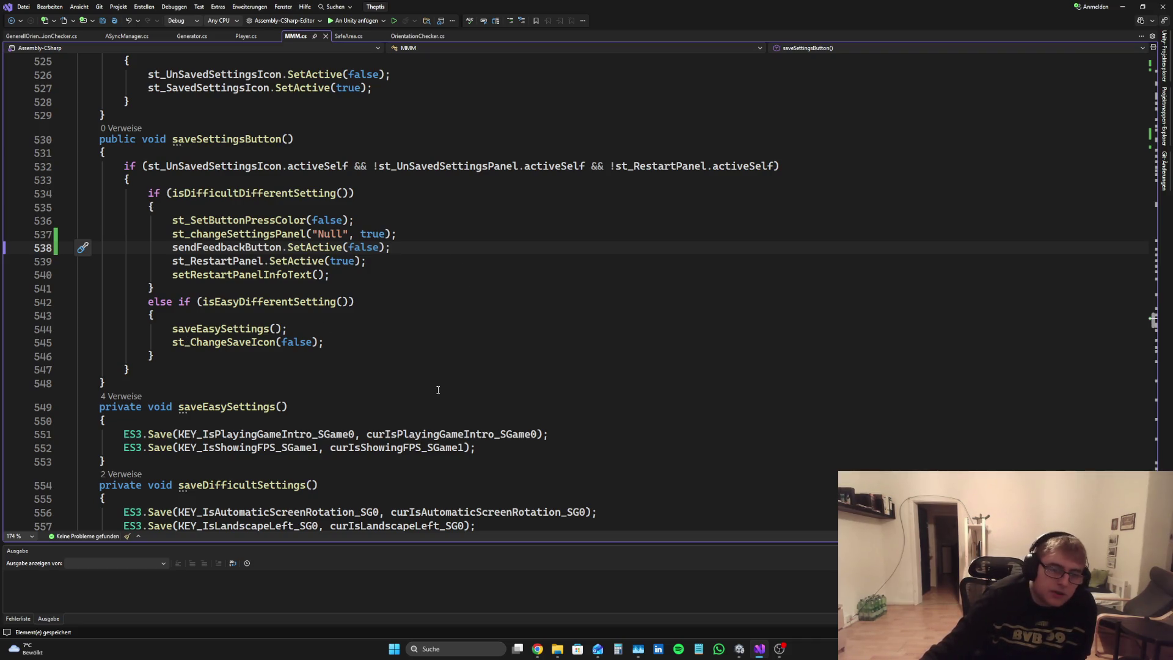
Step: Scroll down to the st_CancelButtonPressed method body
{"action": "scroll", "coordinate": [438, 390], "scroll_direction": "down", "scroll_amount": 4}
{"action": "scroll", "coordinate": [436, 389], "scroll_direction": "up", "scroll_amount": 3}
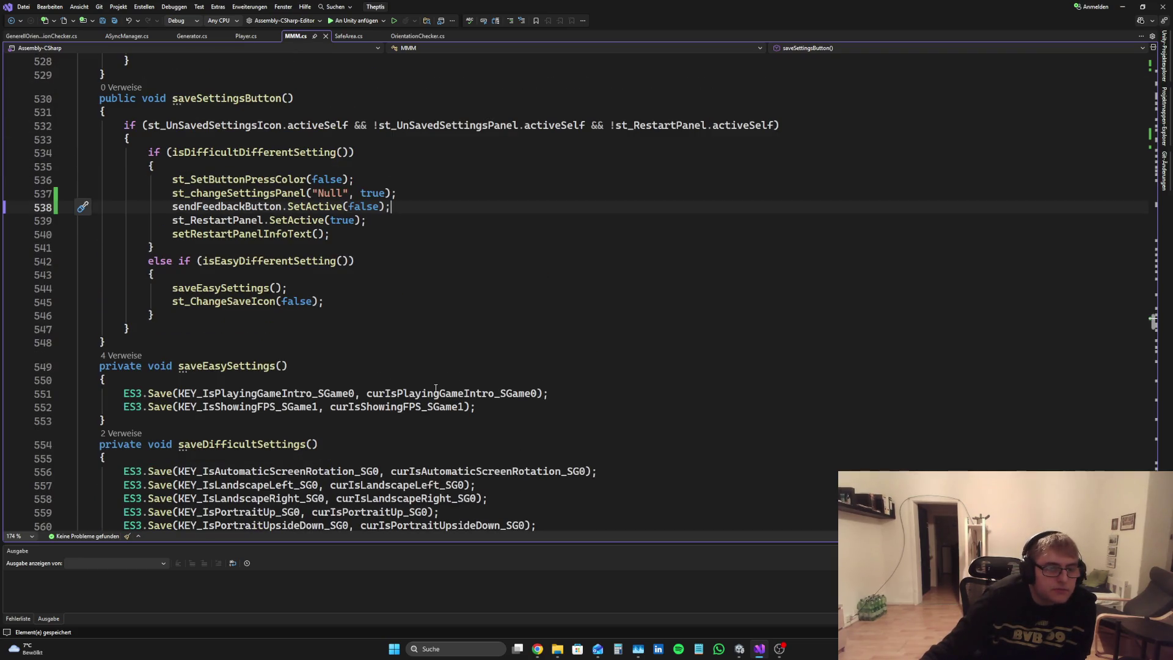
{"action": "scroll", "coordinate": [421, 381], "scroll_direction": "down", "scroll_amount": 8}
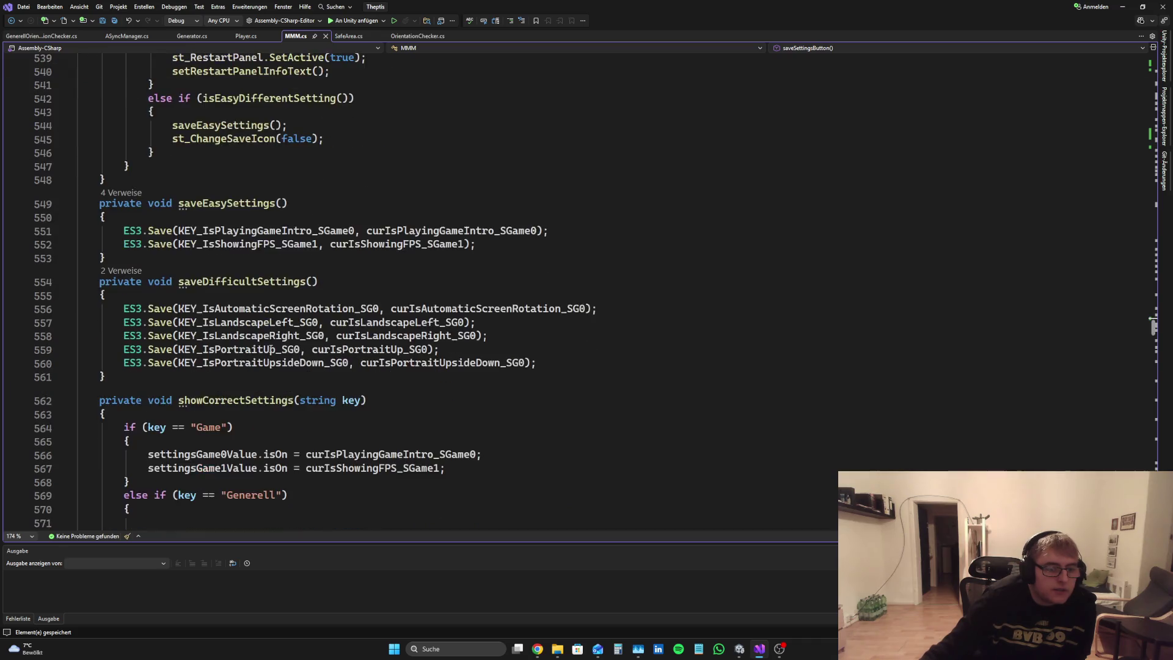
{"action": "scroll", "coordinate": [307, 266], "scroll_direction": "down", "scroll_amount": 2}
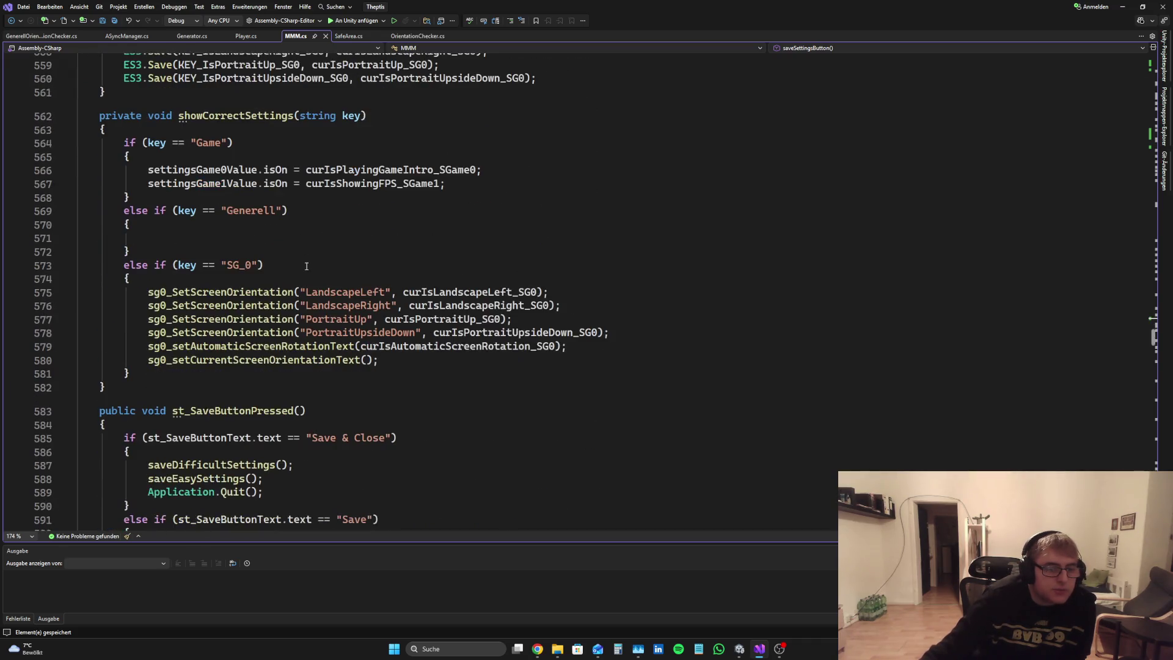
{"action": "scroll", "coordinate": [318, 175], "scroll_direction": "down", "scroll_amount": 9}
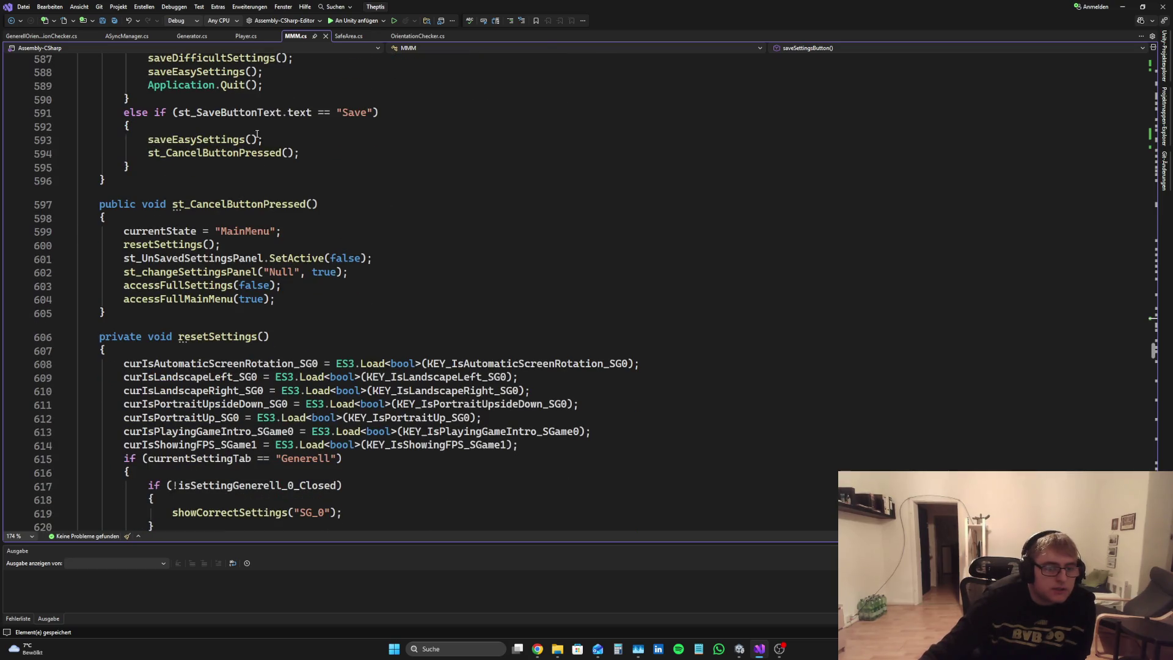
{"action": "scroll", "coordinate": [325, 199], "scroll_direction": "up", "scroll_amount": 3}
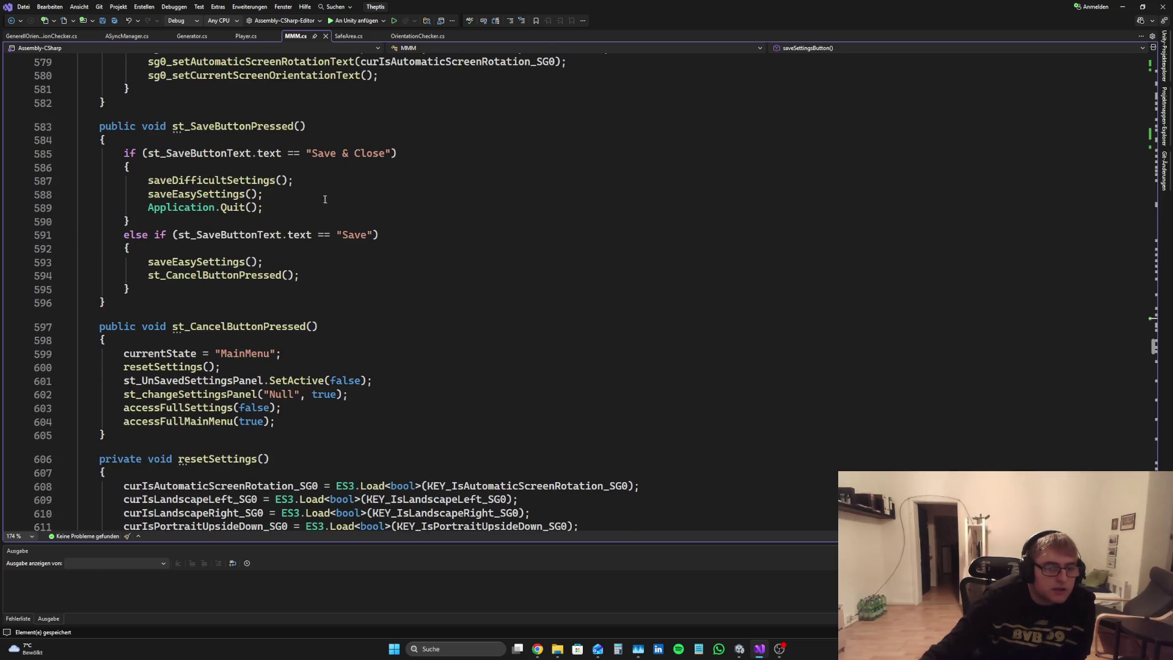
{"action": "left_click", "coordinate": [253, 369]}
Step: Insert sendFeedbackButton.SetActive(true); after currentState = "MainMenu"; in st_CancelButtonPressed, then save MMM.cs
{"action": "key", "text": "Up"}
{"action": "key", "text": "End"}
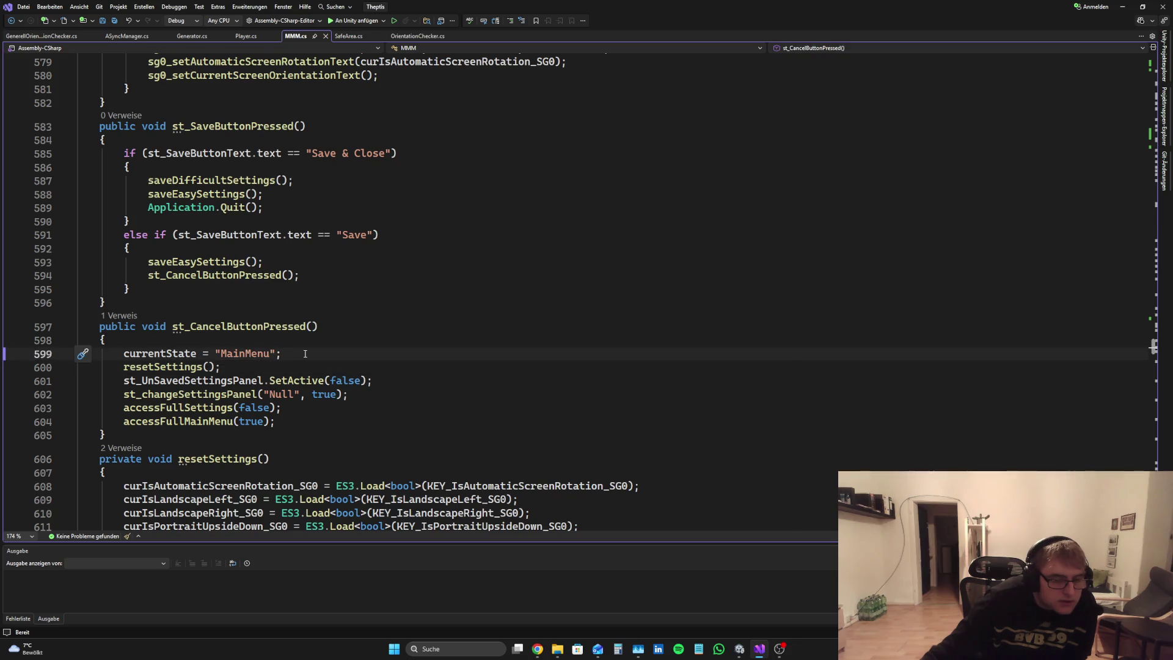
{"action": "key", "text": "Return"}
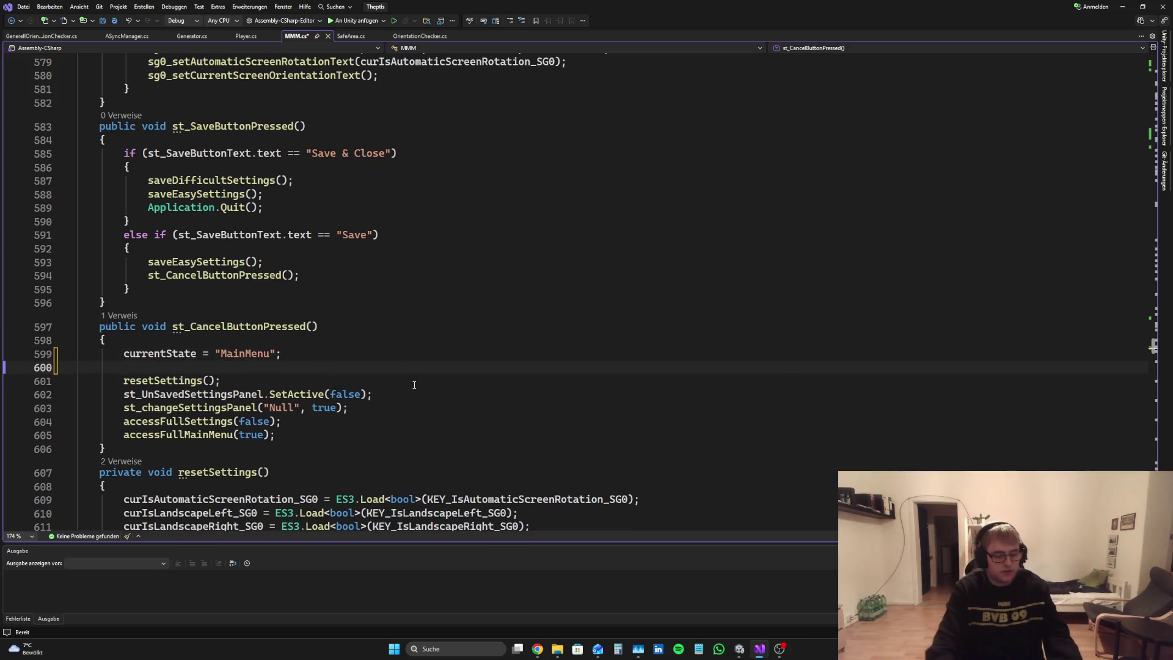
{"action": "type", "text": "send"}
{"action": "key", "text": "Tab"}
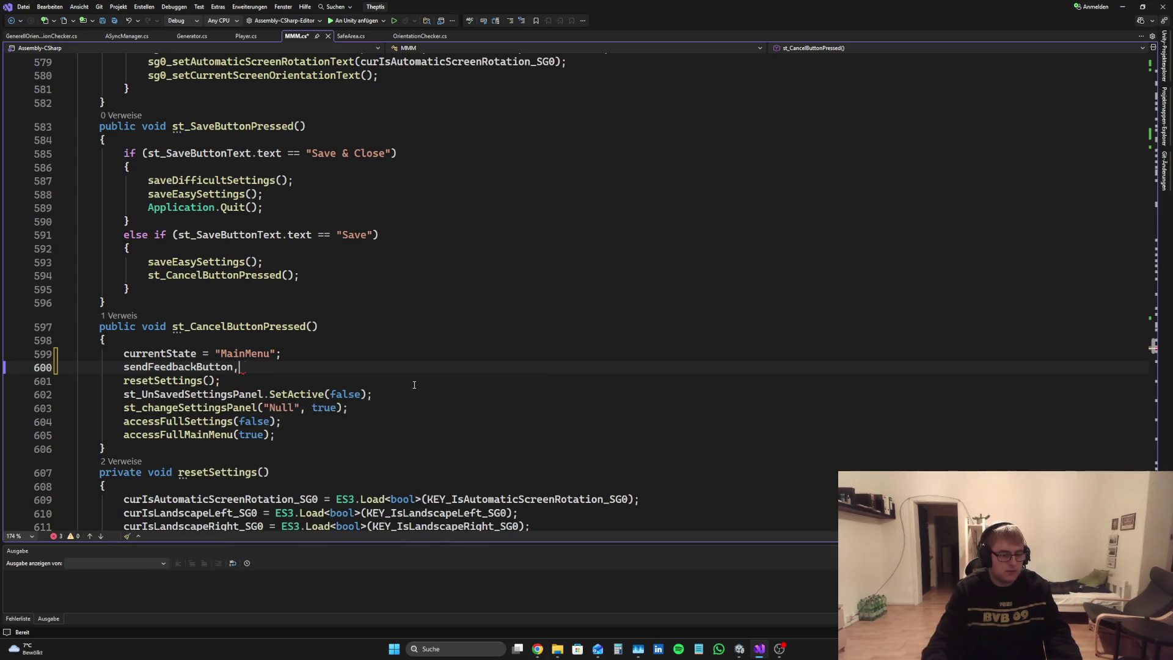
{"action": "type", "text": ".set"}
{"action": "key", "text": "Tab"}
{"action": "type", "text": "()true"}
{"action": "left_click", "coordinate": [414, 385]}
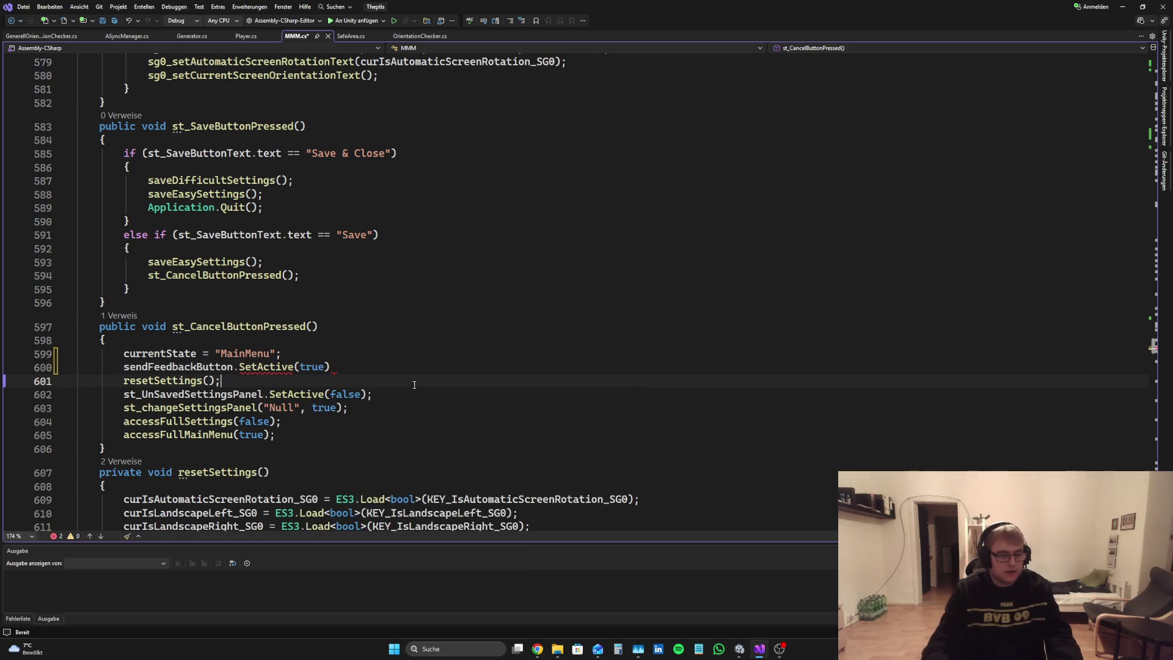
{"action": "left_click", "coordinate": [450, 364]}
{"action": "type", "text": ";"}
{"action": "key", "text": "ctrl+s"}
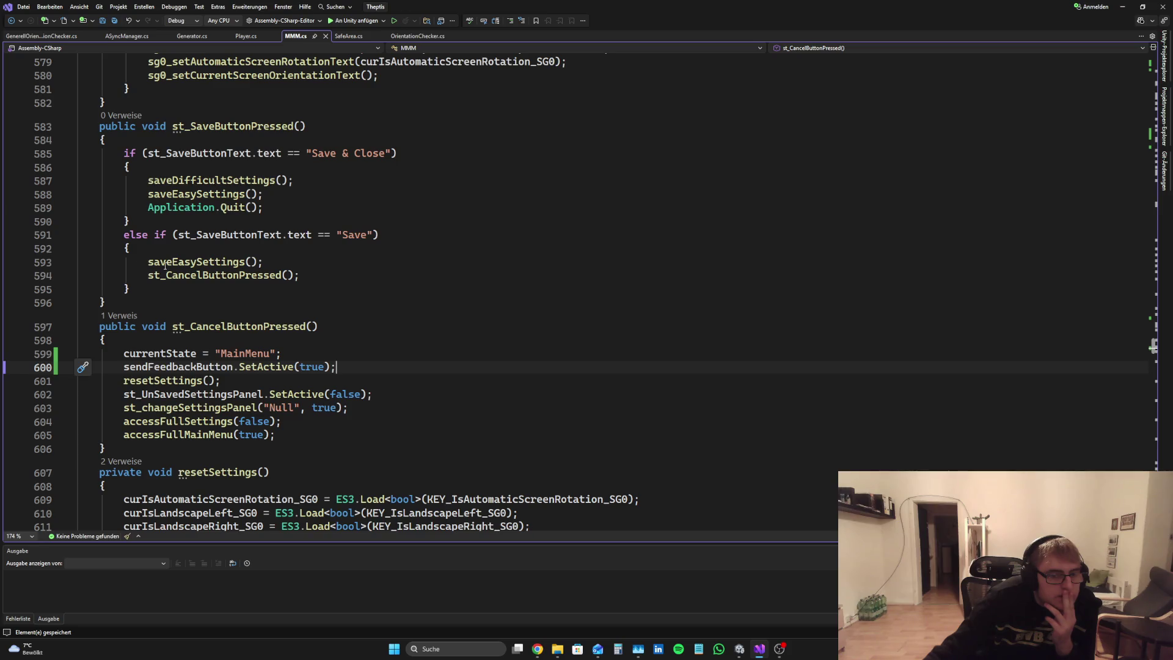
{"action": "scroll", "coordinate": [341, 286], "scroll_direction": "down", "scroll_amount": 7}
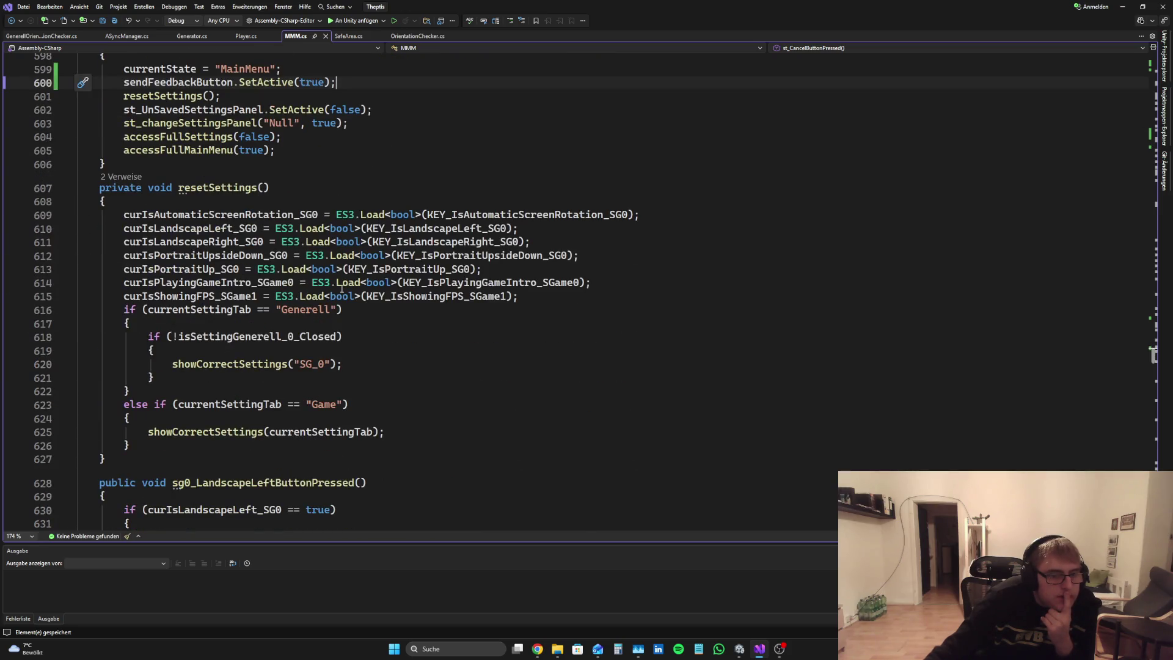
{"action": "scroll", "coordinate": [749, 324], "scroll_direction": "up", "scroll_amount": 7}
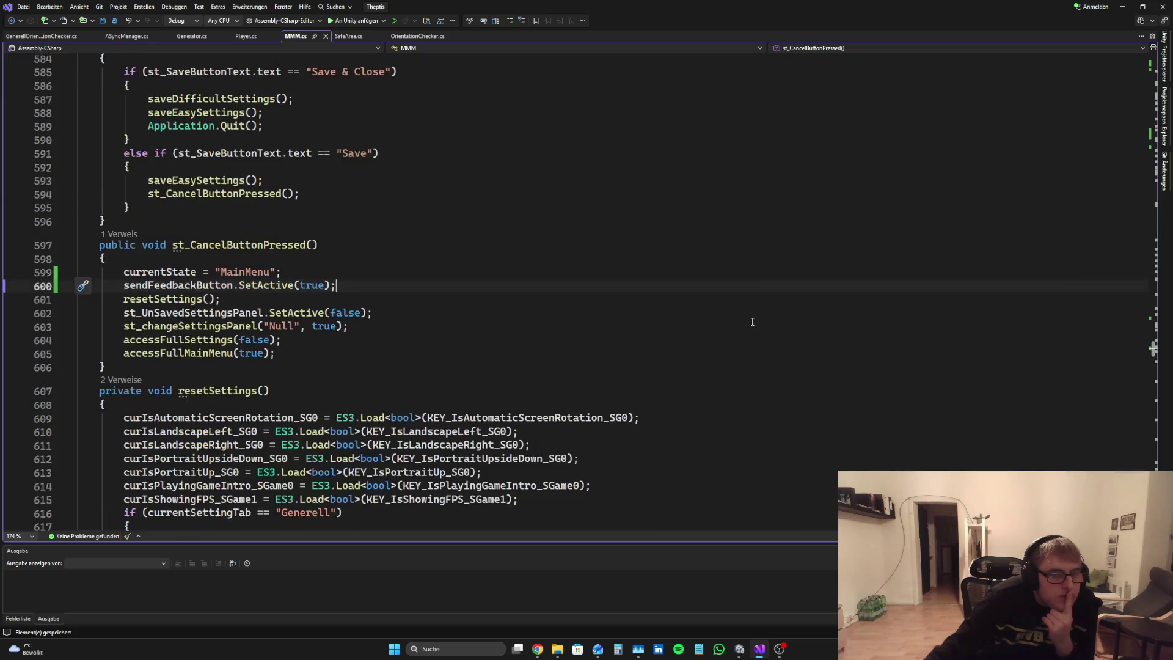
{"action": "scroll", "coordinate": [335, 274], "scroll_direction": "down", "scroll_amount": 1}
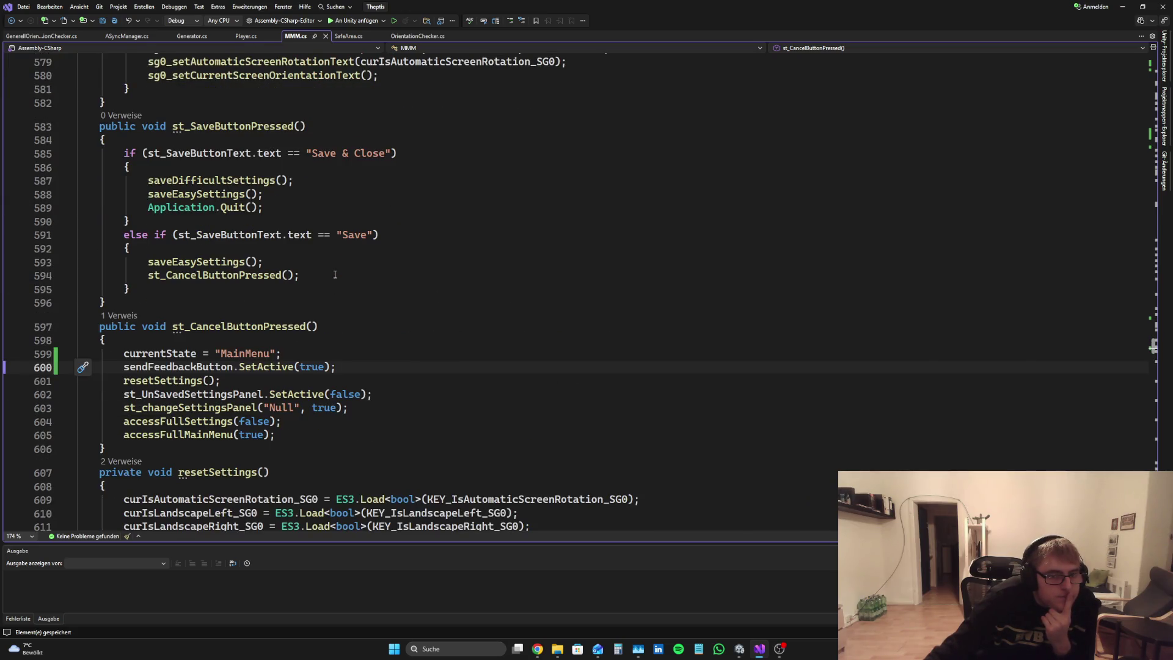
{"action": "scroll", "coordinate": [335, 274], "scroll_direction": "down", "scroll_amount": 2}
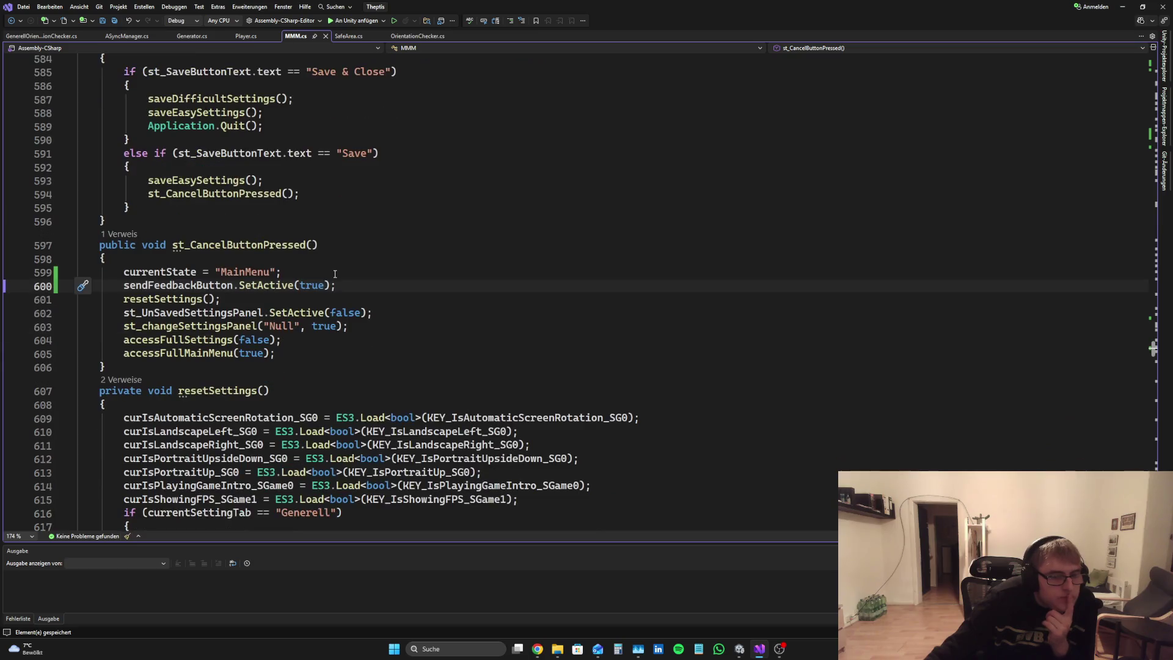
{"action": "scroll", "coordinate": [352, 277], "scroll_direction": "down", "scroll_amount": 11}
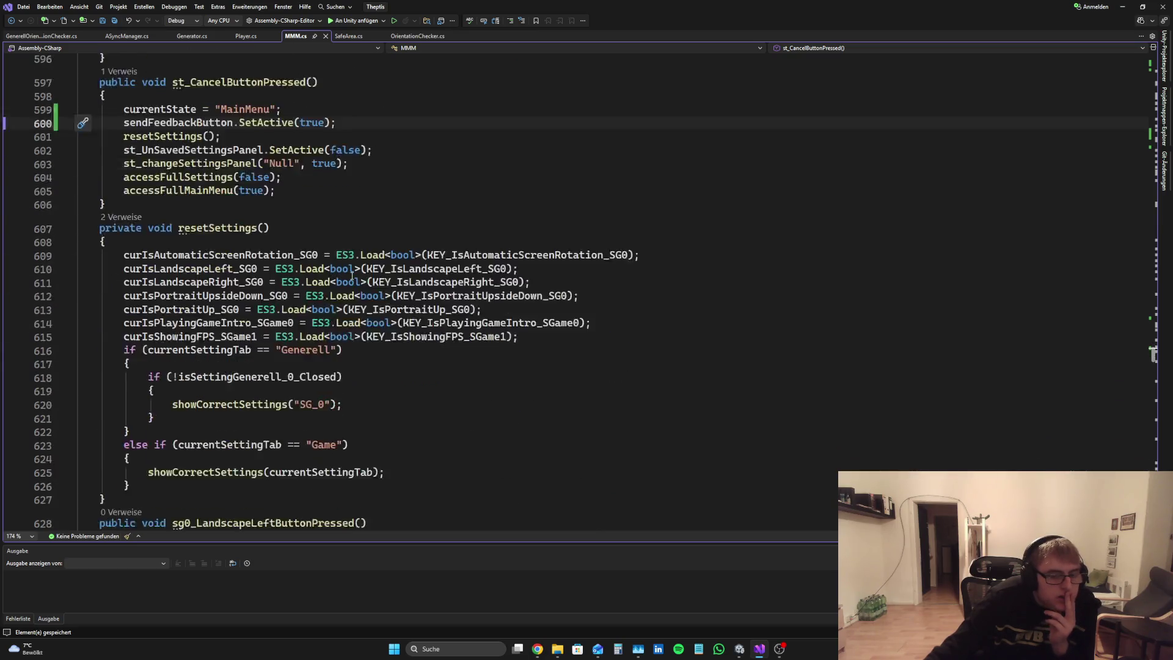
{"action": "scroll", "coordinate": [328, 269], "scroll_direction": "down", "scroll_amount": 20}
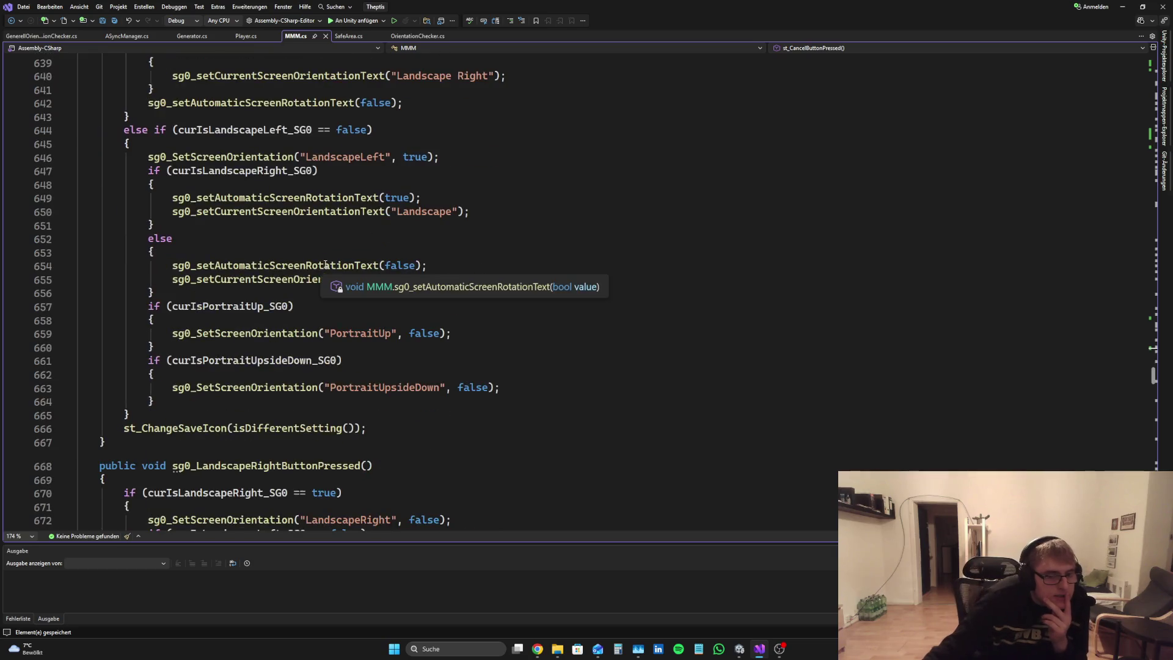
{"action": "scroll", "coordinate": [360, 271], "scroll_direction": "down", "scroll_amount": 20}
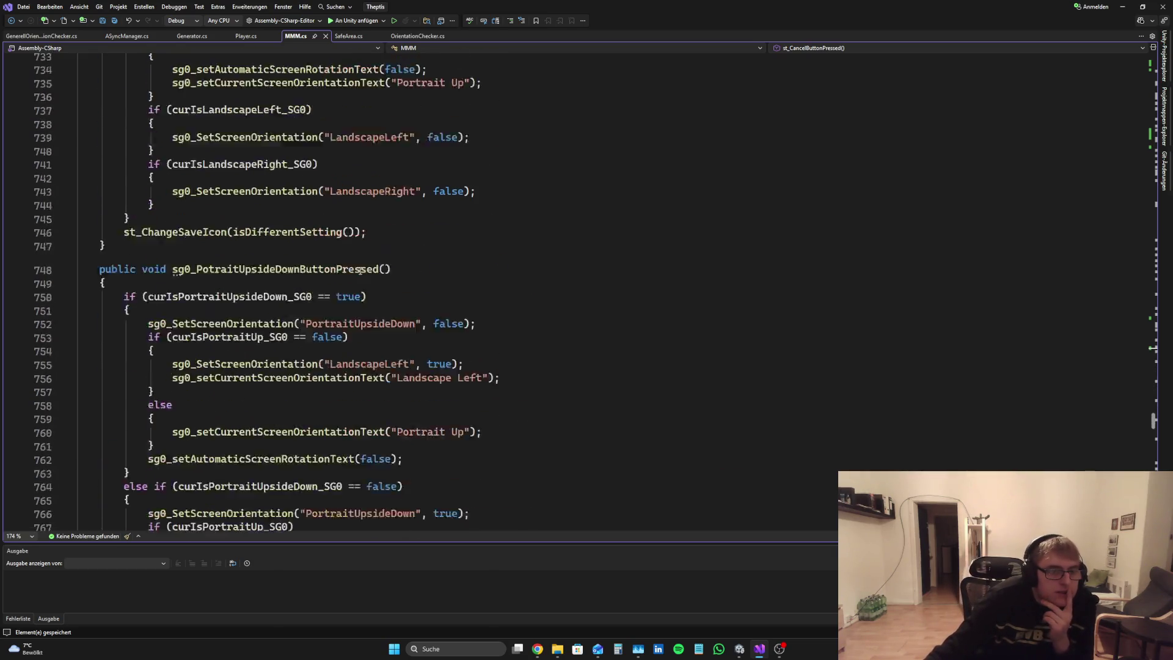
{"action": "scroll", "coordinate": [353, 267], "scroll_direction": "down", "scroll_amount": 13}
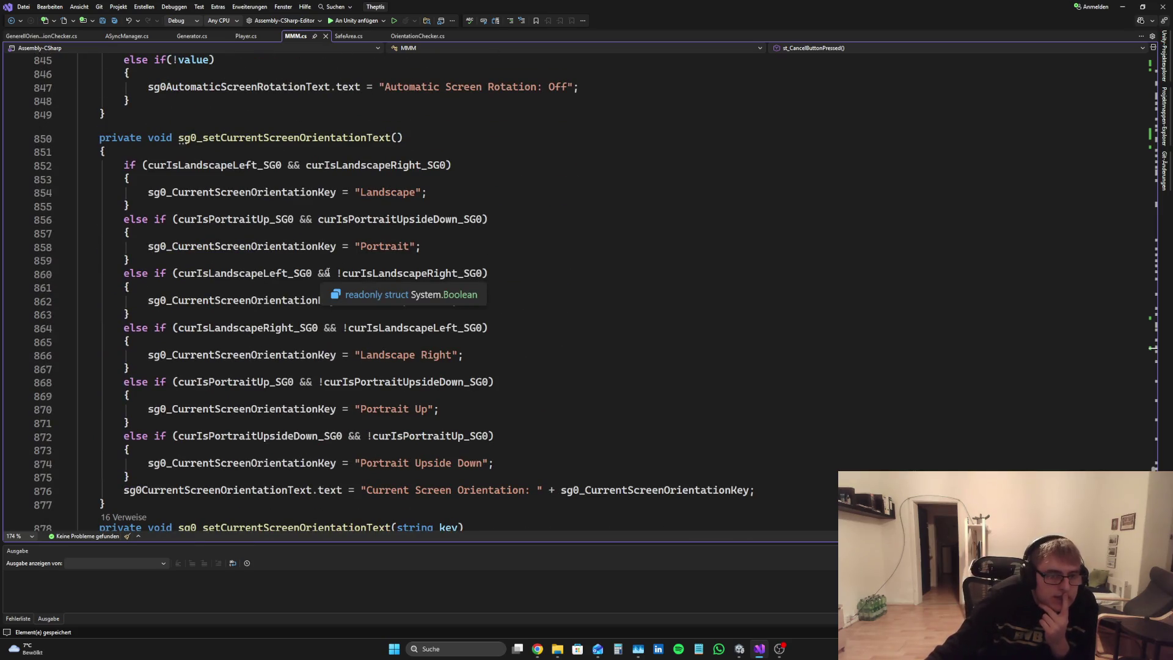
{"action": "scroll", "coordinate": [289, 279], "scroll_direction": "down", "scroll_amount": 8}
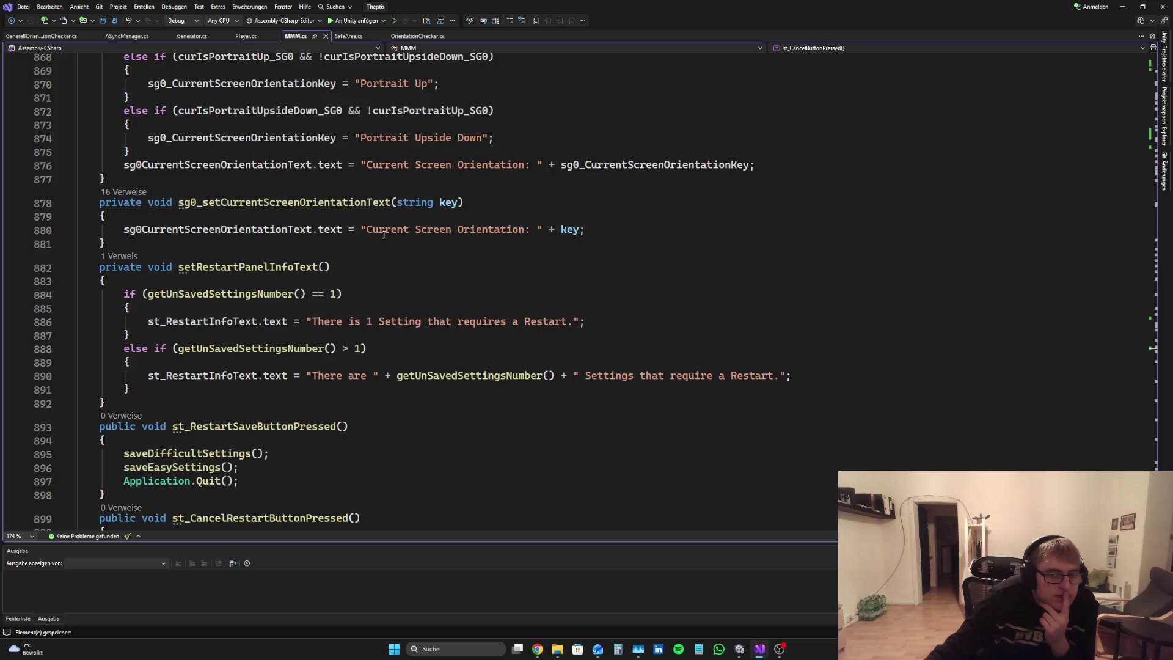
{"action": "left_click_drag", "start_coordinate": [126, 230], "coordinate": [675, 230]}
{"action": "left_click", "coordinate": [671, 233]}
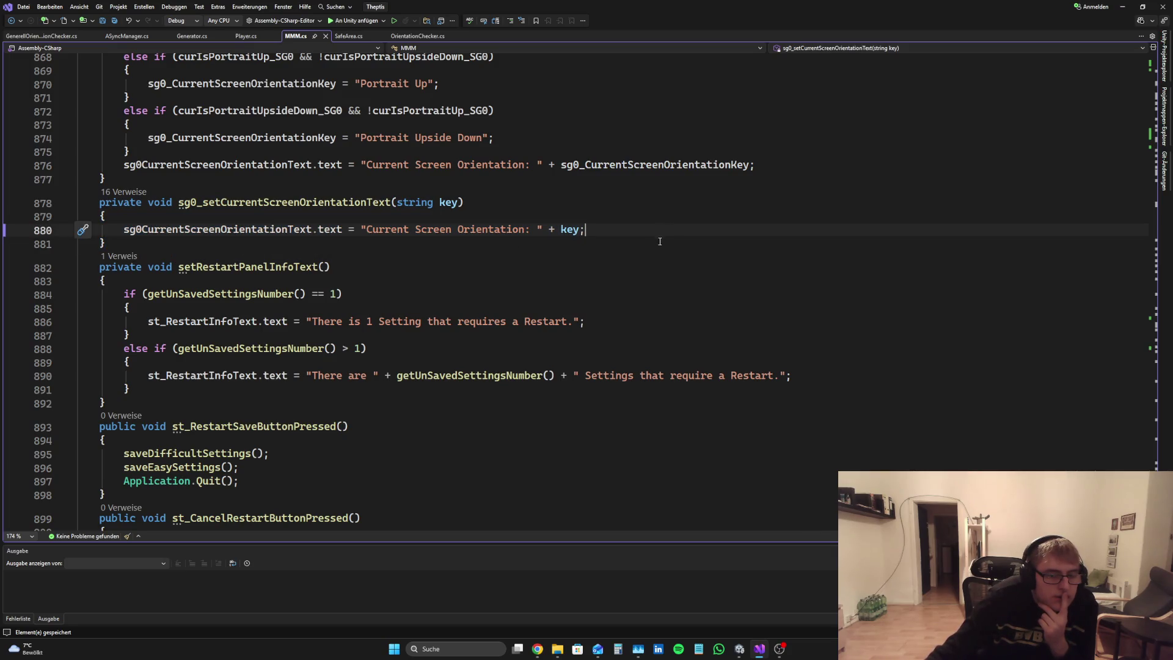
{"action": "scroll", "coordinate": [645, 250], "scroll_direction": "down", "scroll_amount": 4}
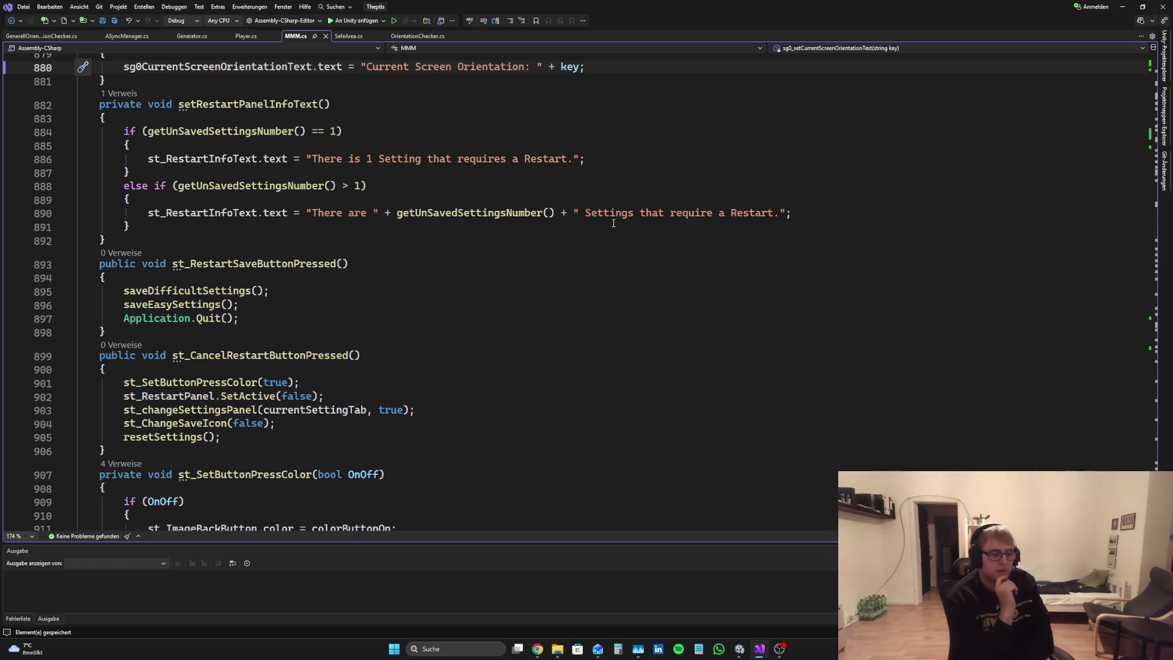
{"action": "scroll", "coordinate": [471, 342], "scroll_direction": "down", "scroll_amount": 6}
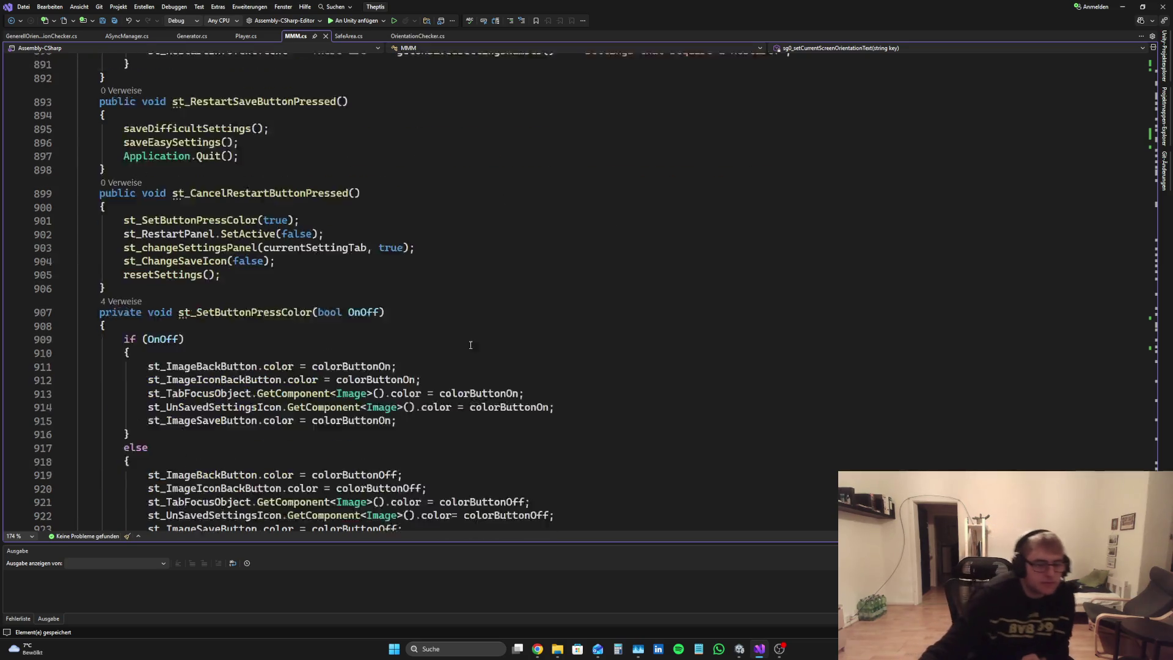
Step: Add sendFeedbackButton.SetActive(true); after line 904 in st_CancelRestartButtonPressed and save MMM.cs
{"action": "left_click", "coordinate": [308, 141]}
{"action": "left_click", "coordinate": [339, 153]}
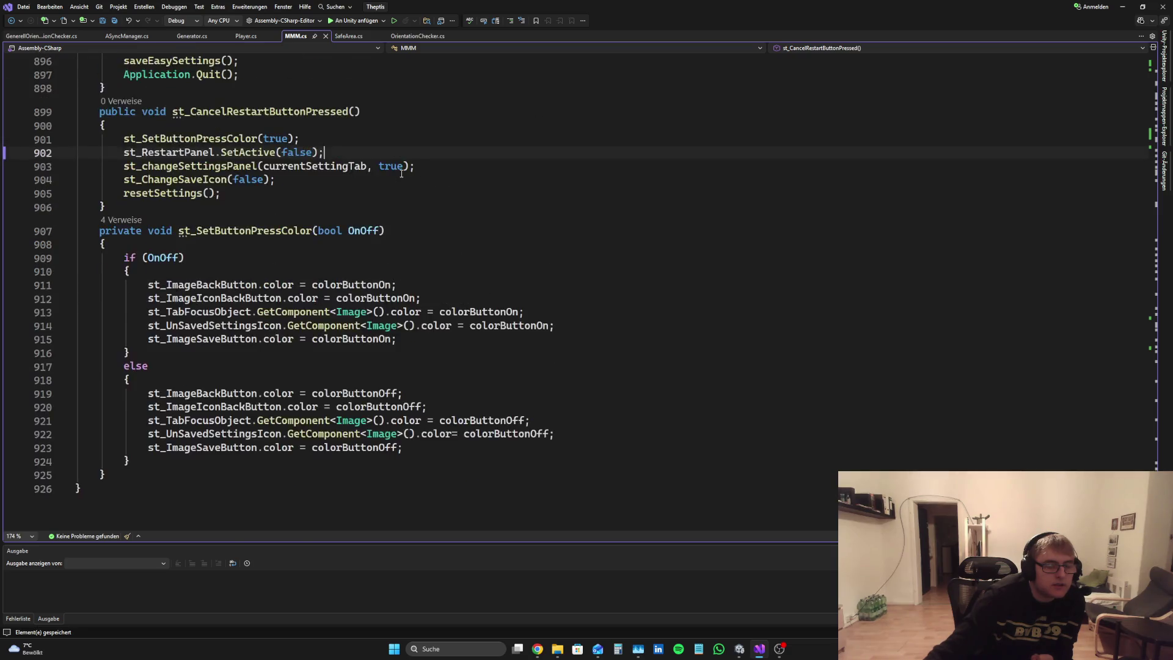
{"action": "scroll", "coordinate": [342, 244], "scroll_direction": "up", "scroll_amount": 3}
{"action": "left_click", "coordinate": [323, 259]}
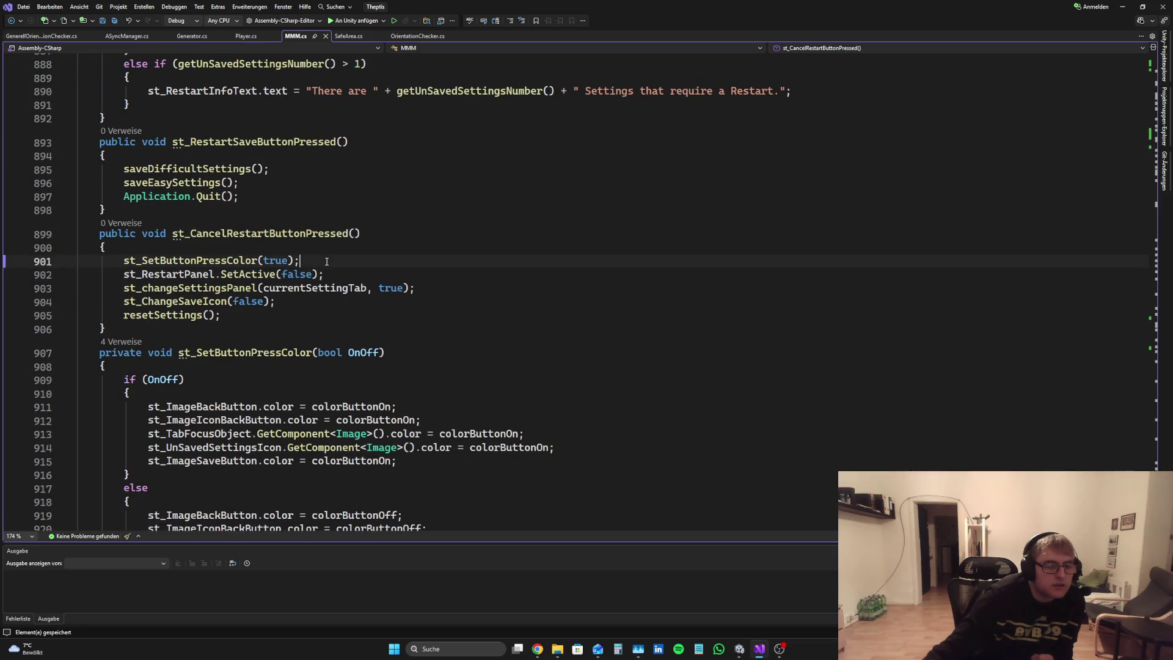
{"action": "left_click", "coordinate": [298, 304]}
{"action": "left_click", "coordinate": [435, 291]}
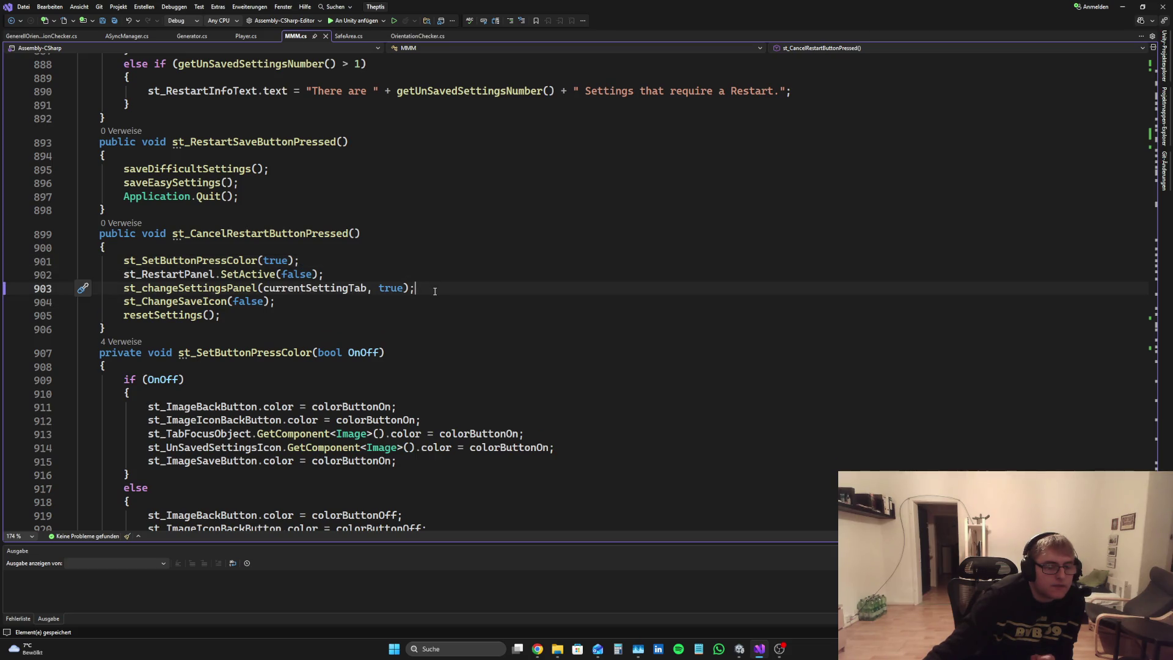
{"action": "left_click", "coordinate": [338, 305]}
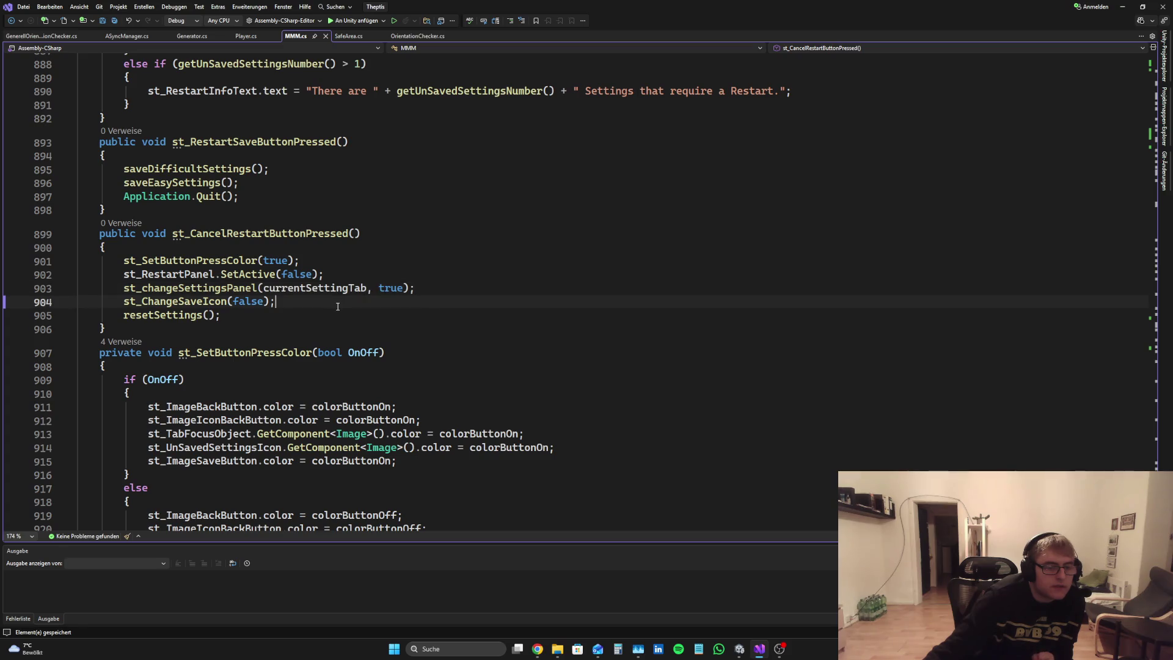
{"action": "key", "text": "Return"}
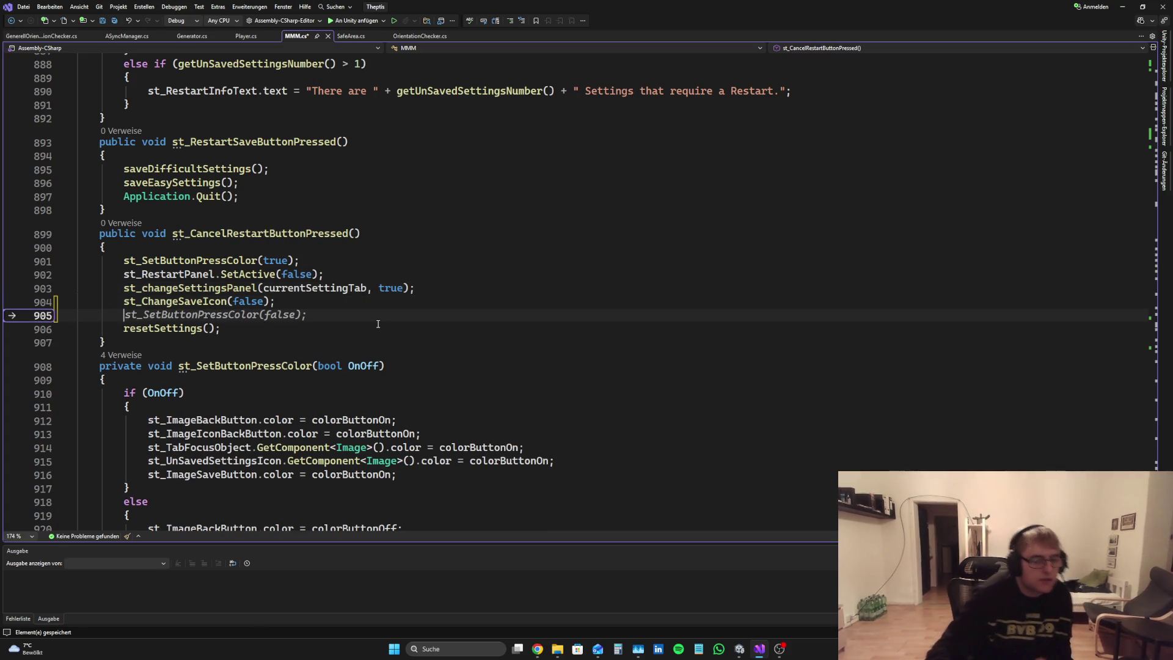
{"action": "type", "text": "send"}
{"action": "key", "text": "Tab"}
{"action": "type", "text": ".Set"}
{"action": "key", "text": "Tab"}
{"action": "type", "text": "("}
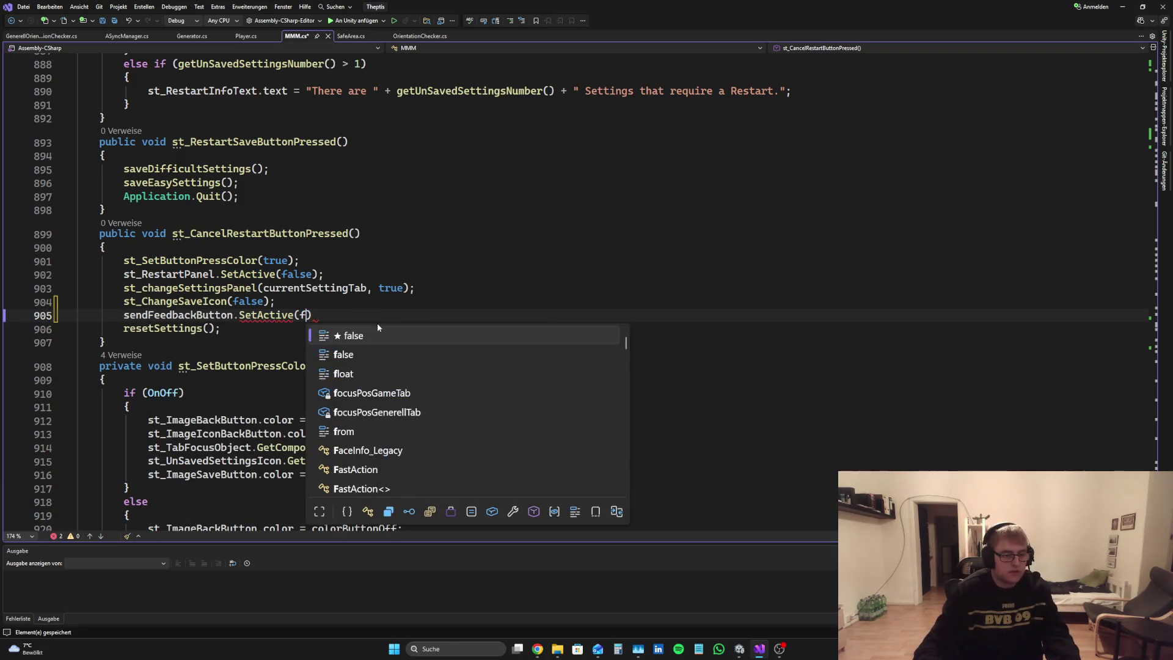
{"action": "type", "text": "true)"}
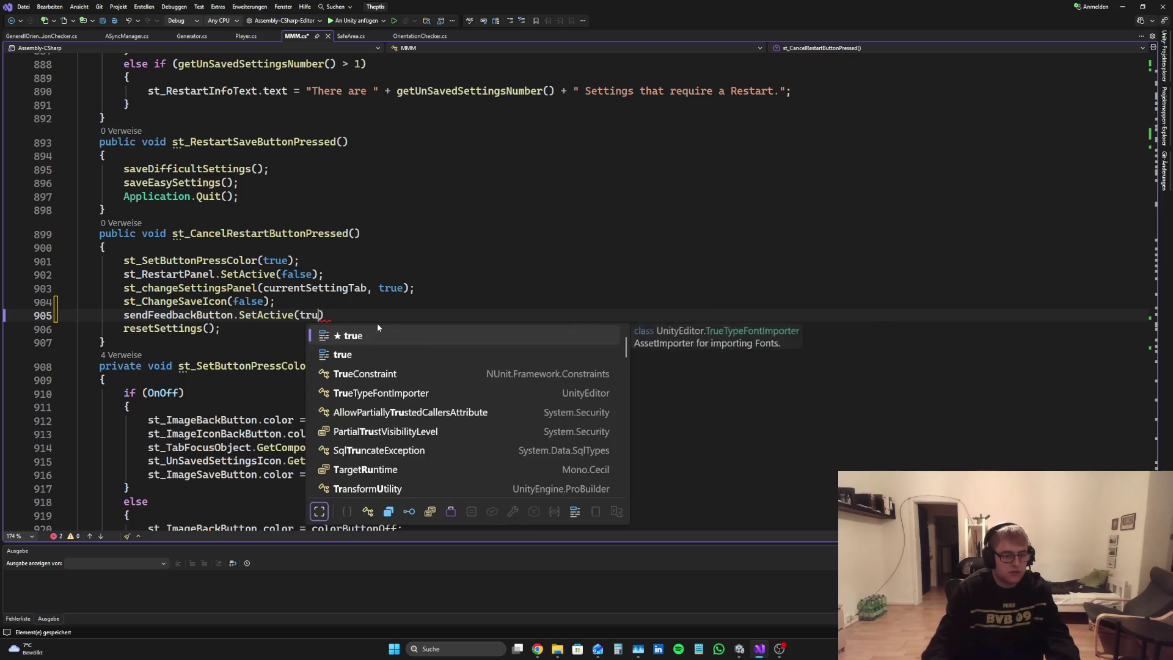
{"action": "type", "text": ";"}
{"action": "key", "text": "ctrl+s"}
Step: Switch back to the Unity editor
{"action": "scroll", "coordinate": [459, 333], "scroll_direction": "up", "scroll_amount": 10}
{"action": "scroll", "coordinate": [467, 343], "scroll_direction": "up", "scroll_amount": 6}
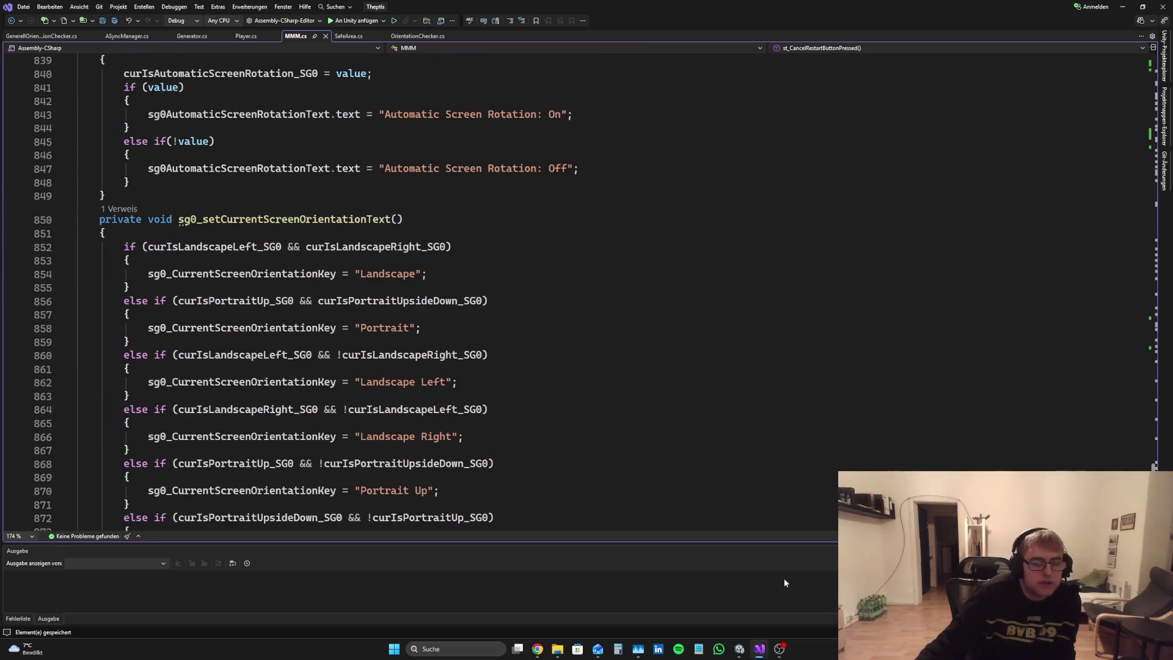
{"action": "left_click", "coordinate": [740, 652]}
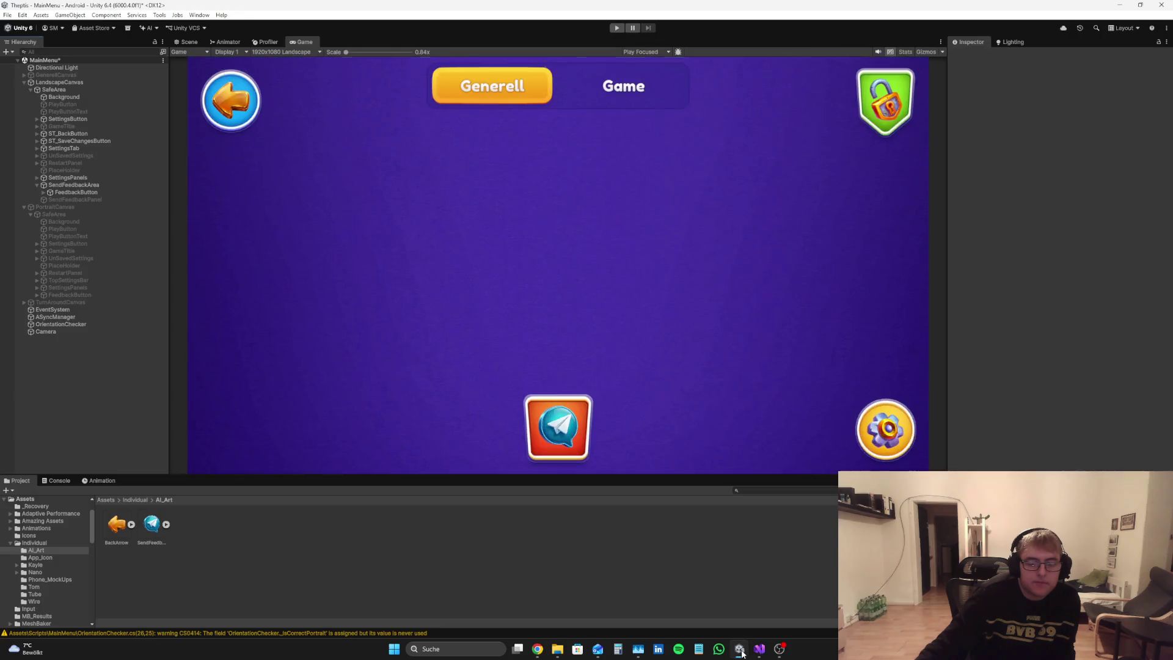
Step: Check the Console for errors, then play-test the feedback button opening the Send Feedback panel, ending in Play mode
{"action": "left_click", "coordinate": [53, 481]}
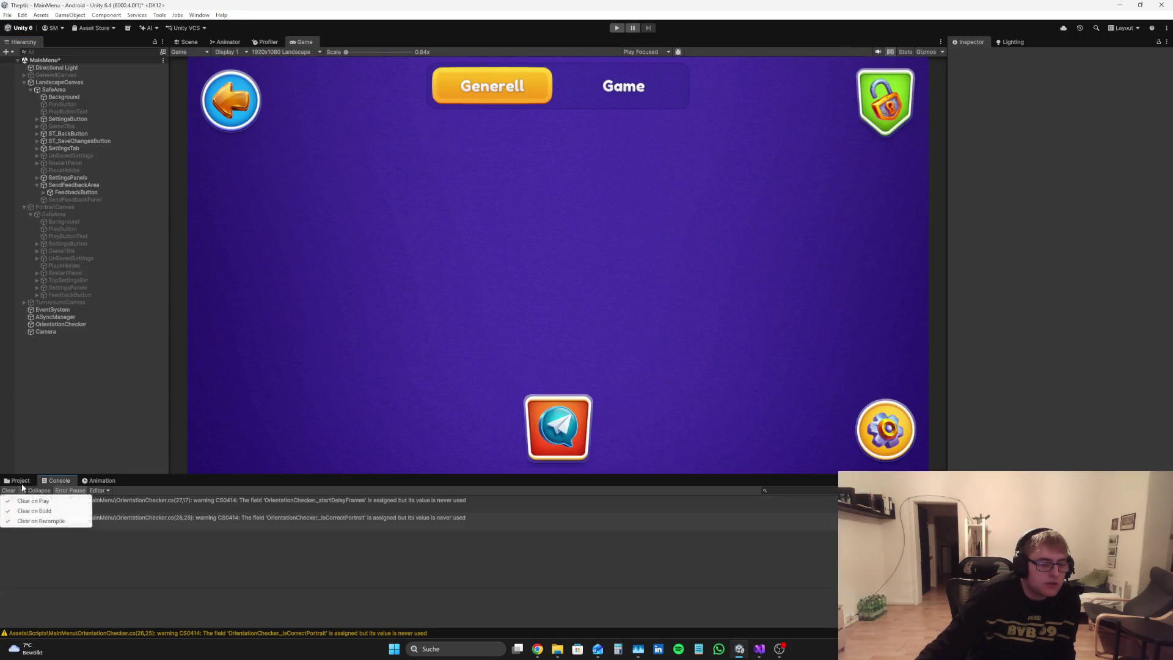
{"action": "left_click", "coordinate": [18, 480]}
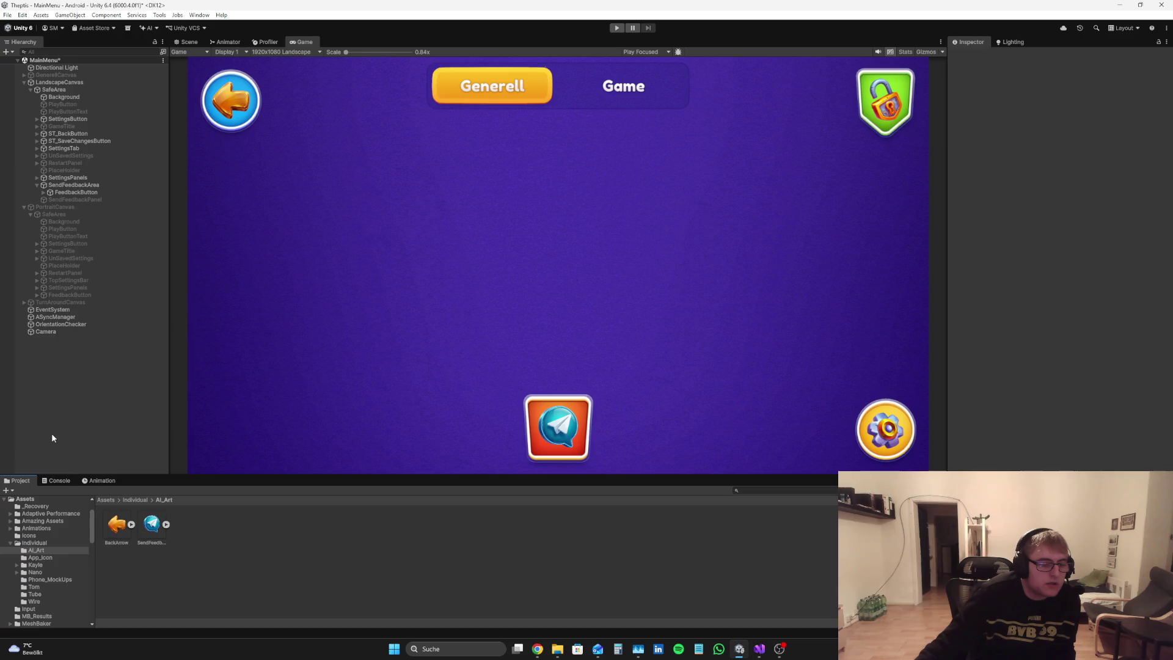
{"action": "left_click", "coordinate": [618, 29]}
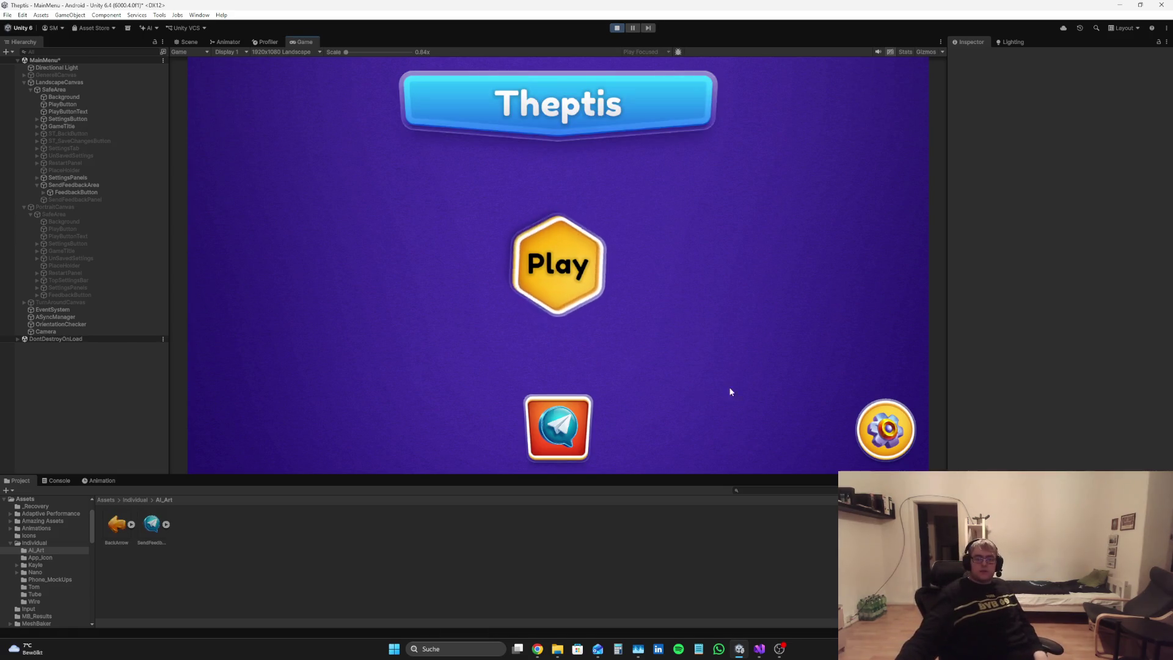
{"action": "left_click", "coordinate": [563, 444]}
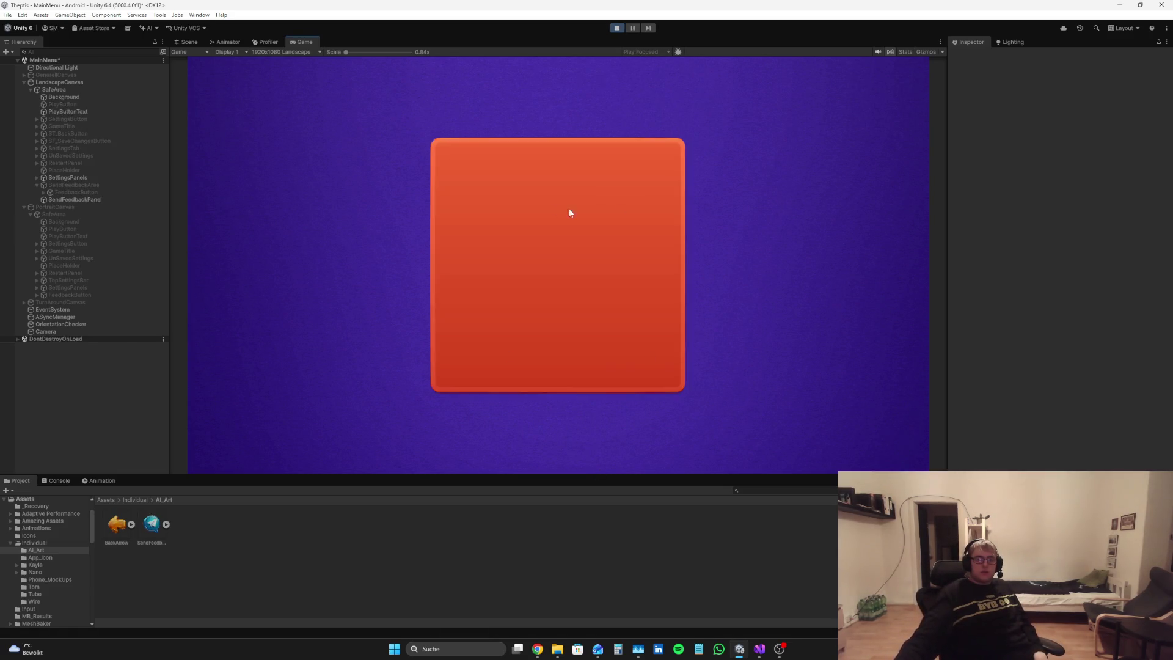
{"action": "left_click", "coordinate": [624, 29]}
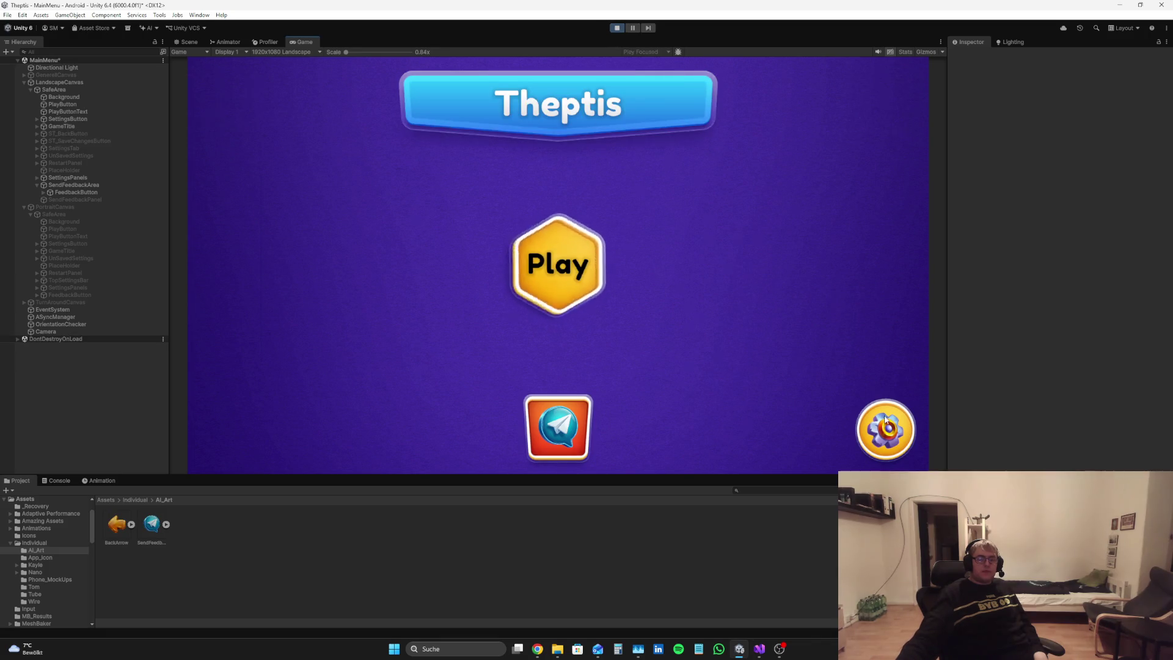
{"action": "left_click", "coordinate": [576, 429]}
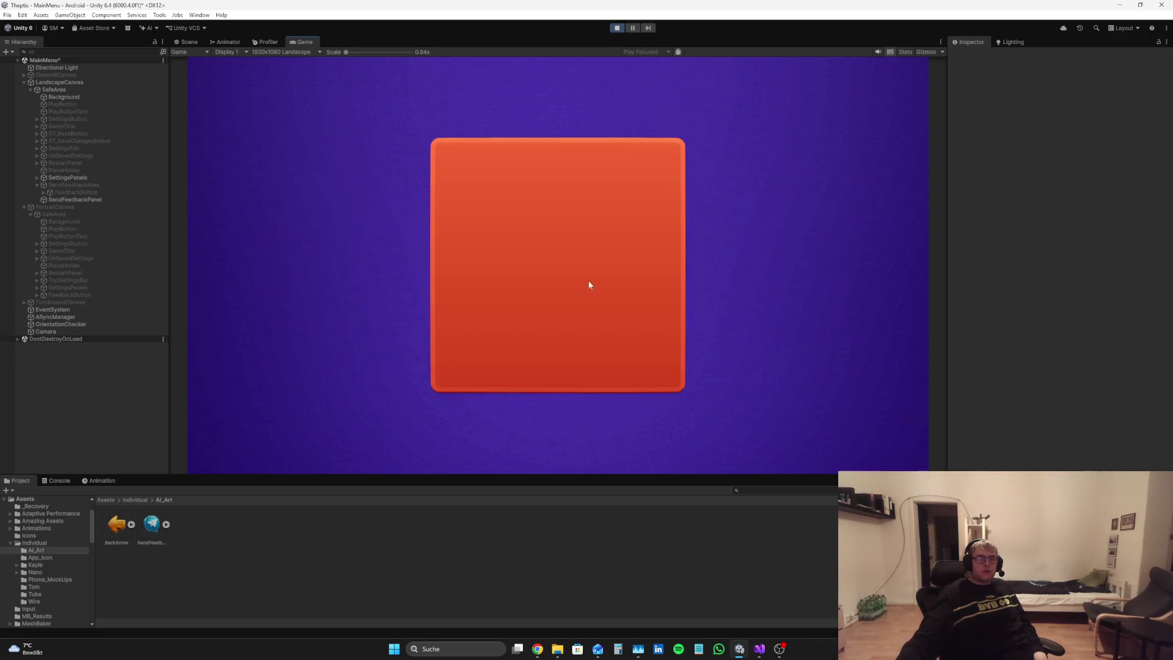
{"action": "left_click", "coordinate": [619, 29]}
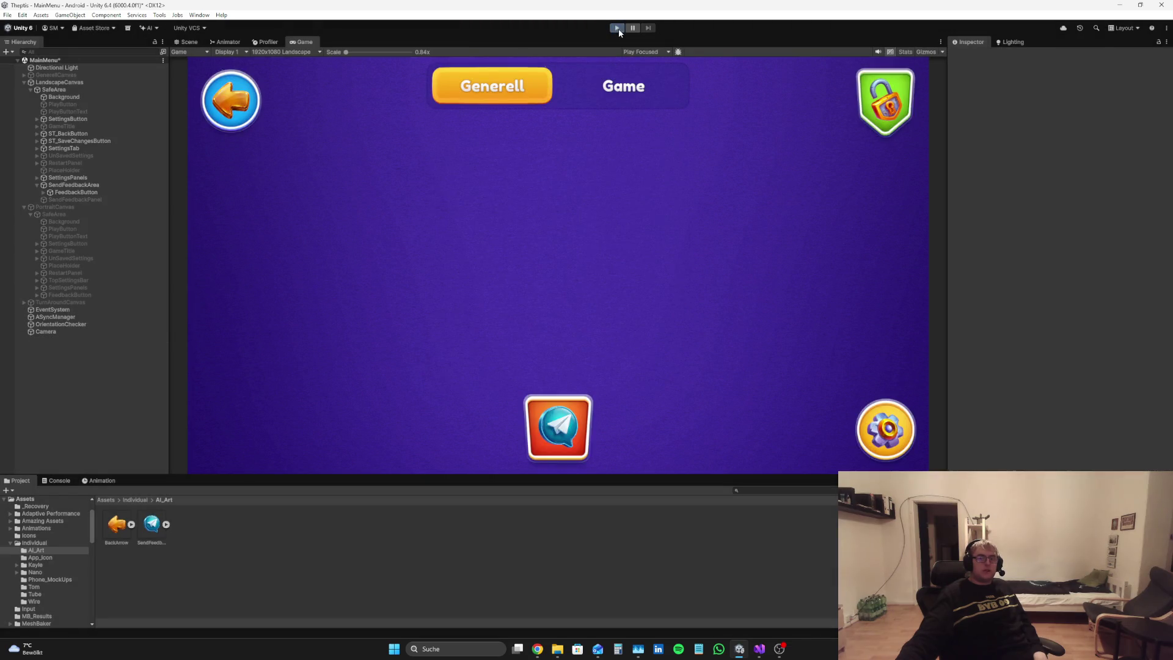
{"action": "left_click", "coordinate": [619, 28]}
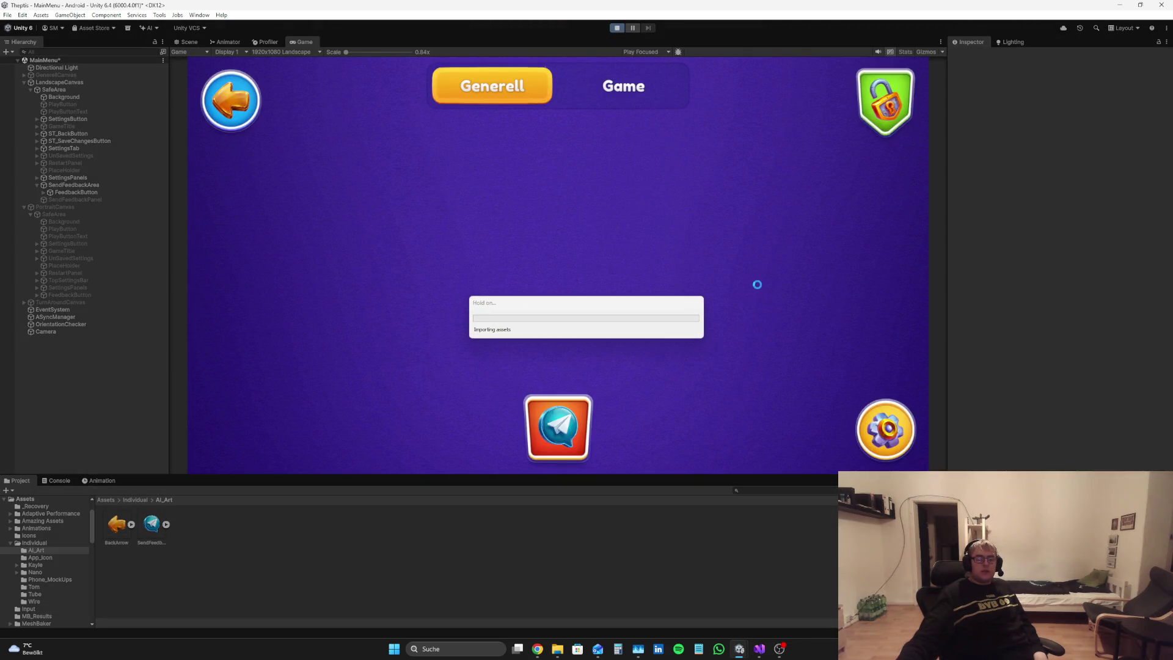
Step: Open settings, turn off Show FPS on the Game tab, then leave discarding the change
{"action": "left_click", "coordinate": [886, 428]}
{"action": "left_click", "coordinate": [637, 92]}
{"action": "left_click", "coordinate": [638, 93]}
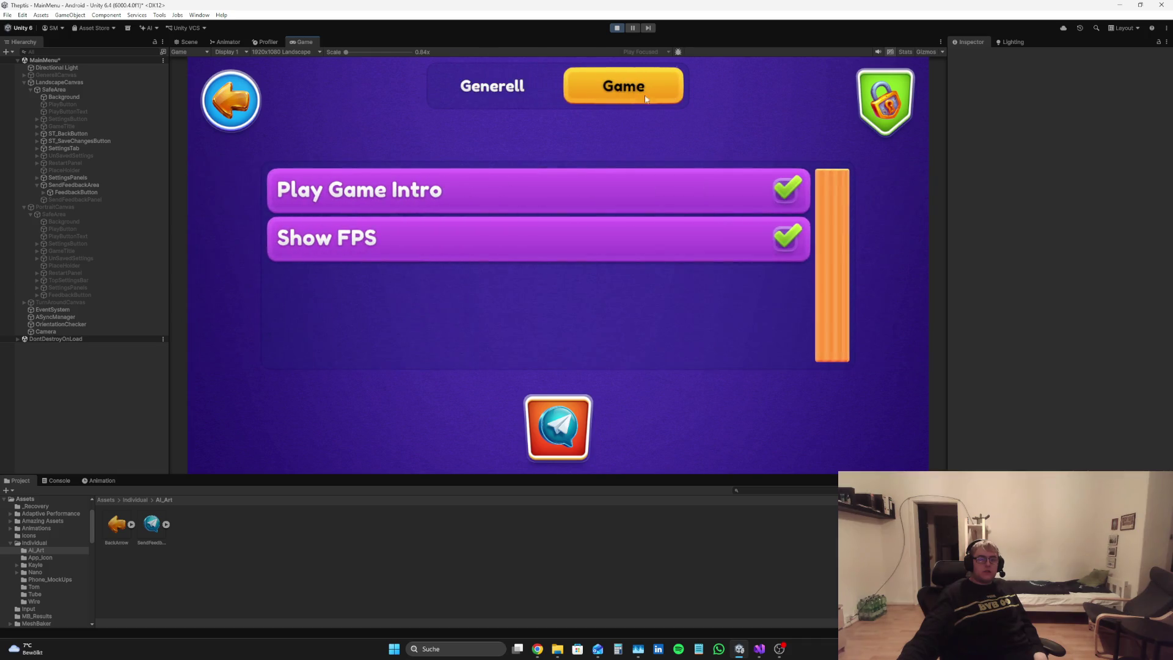
{"action": "left_click", "coordinate": [790, 236]}
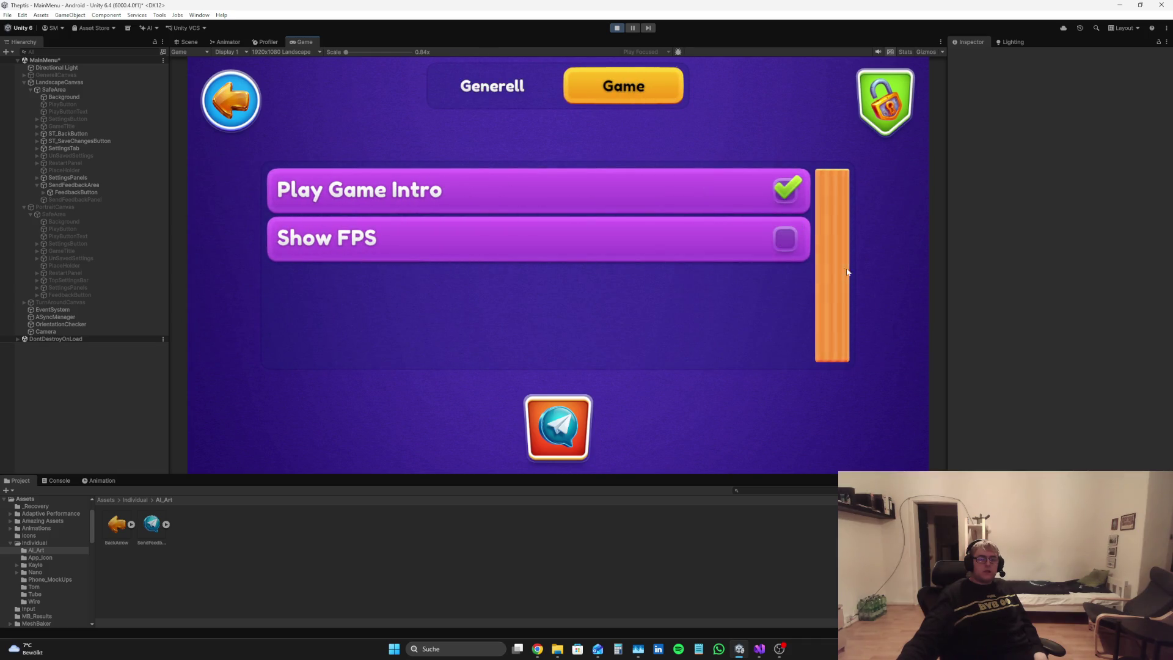
{"action": "left_click", "coordinate": [230, 109]}
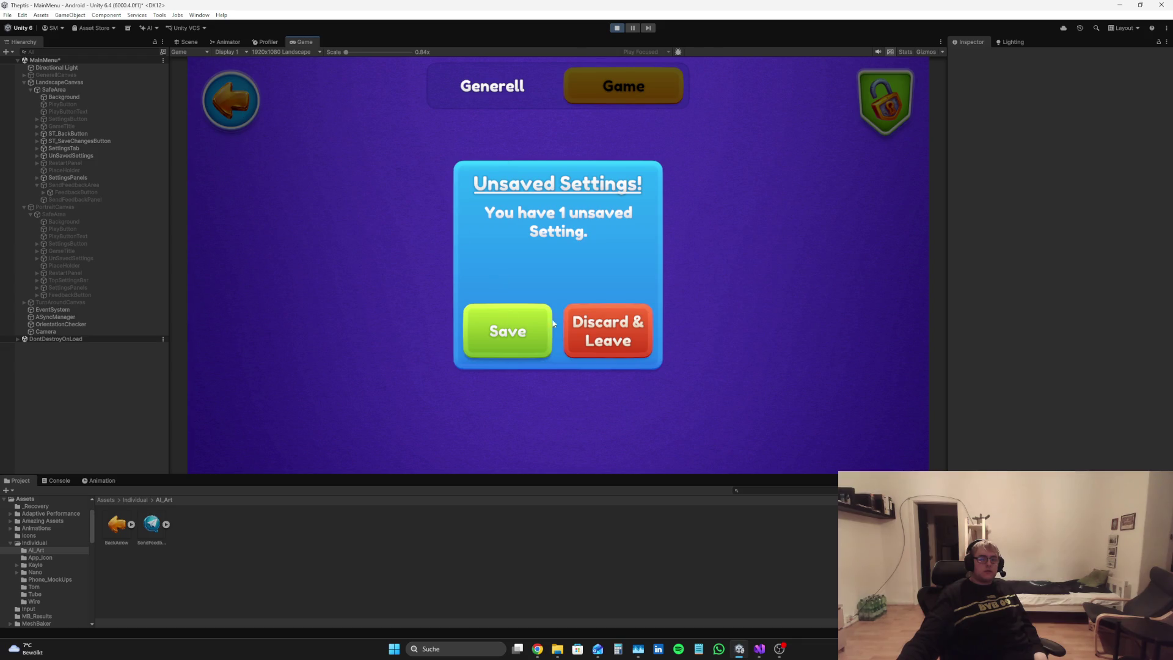
{"action": "left_click", "coordinate": [592, 330]}
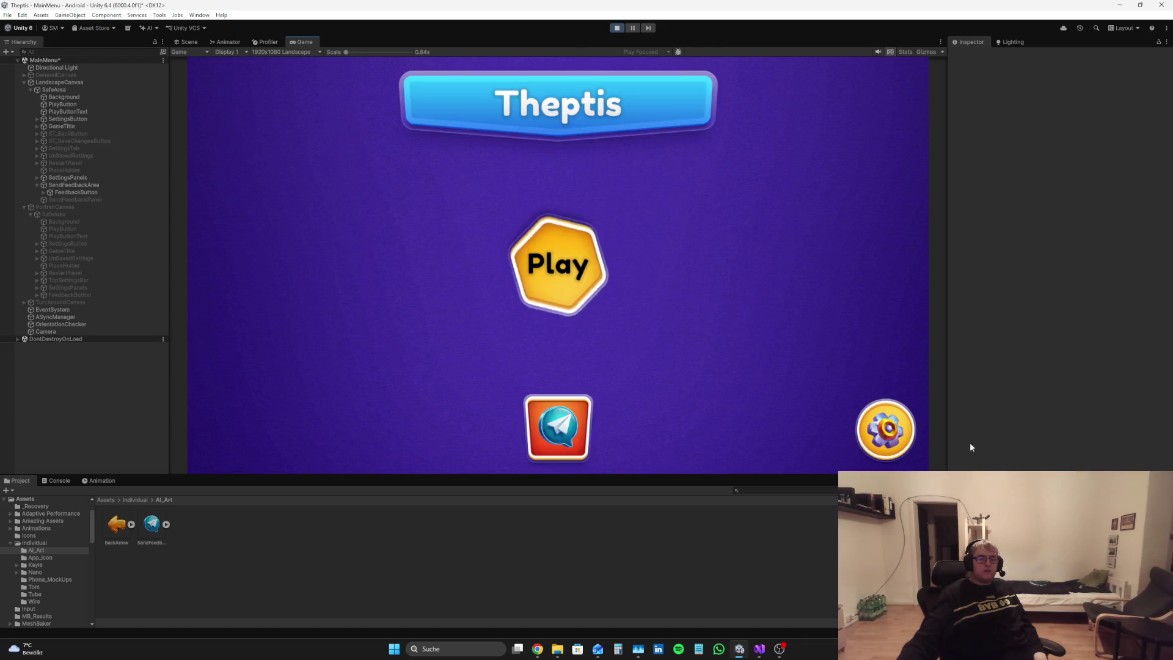
{"action": "left_click", "coordinate": [897, 430]}
Step: Expand Change Screen Orientation on the Generell tab, try portrait orientations, then discard and leave
{"action": "left_click", "coordinate": [498, 85]}
{"action": "left_click", "coordinate": [607, 87]}
{"action": "left_click", "coordinate": [500, 68]}
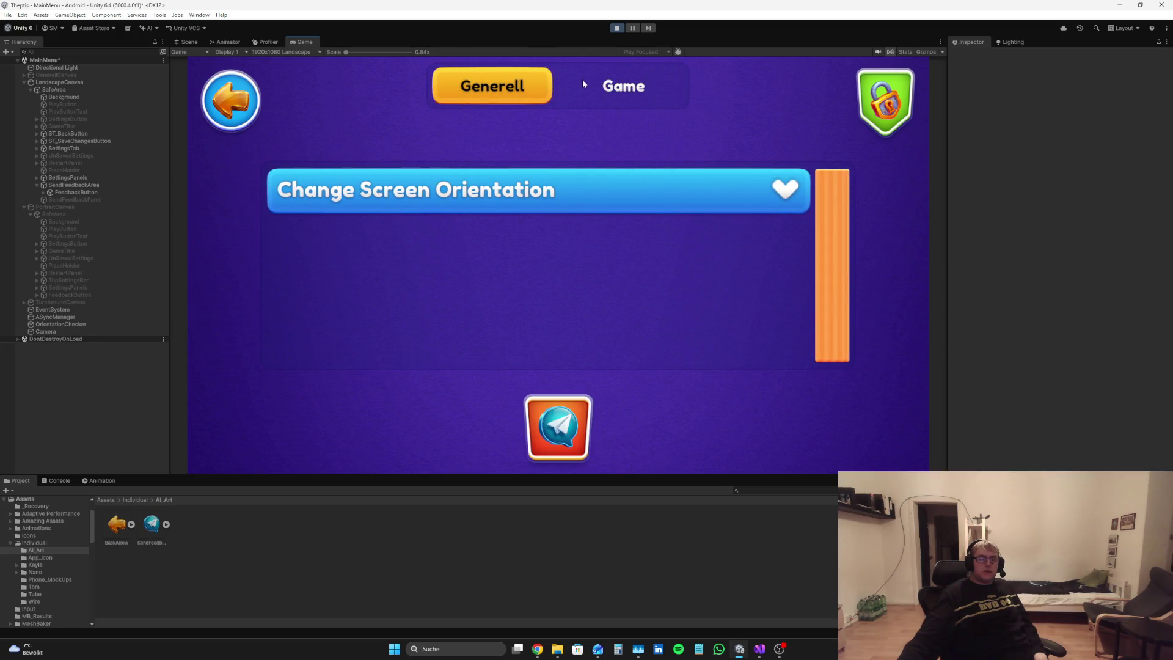
{"action": "left_click", "coordinate": [613, 91]}
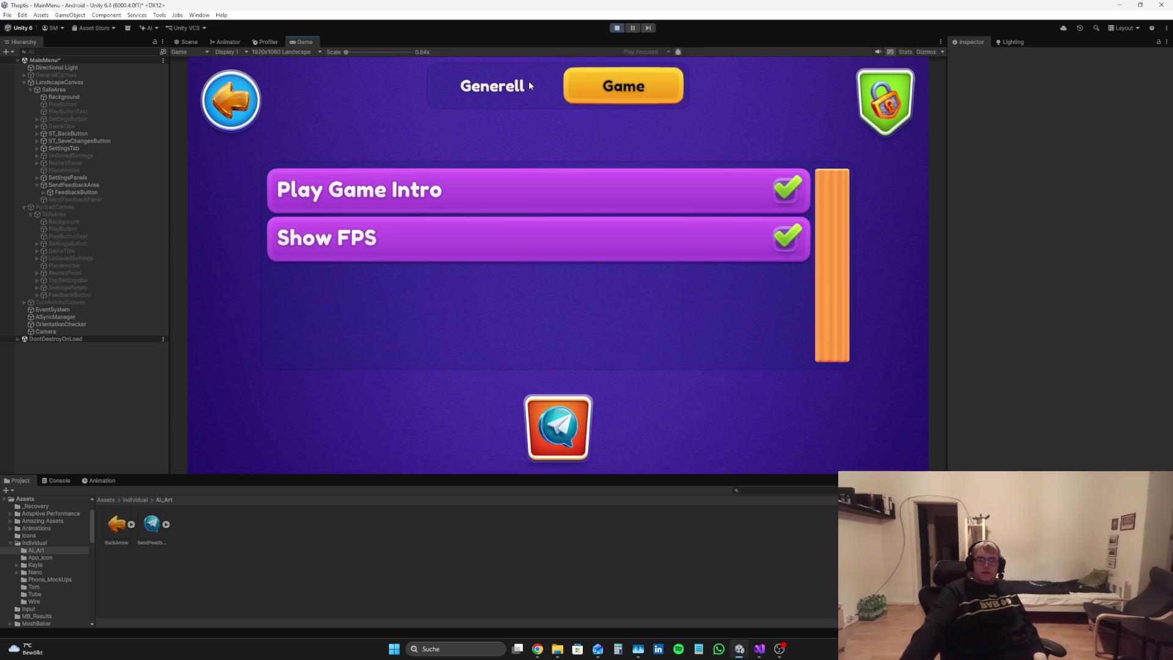
{"action": "left_click", "coordinate": [529, 82]}
{"action": "left_click", "coordinate": [788, 200]}
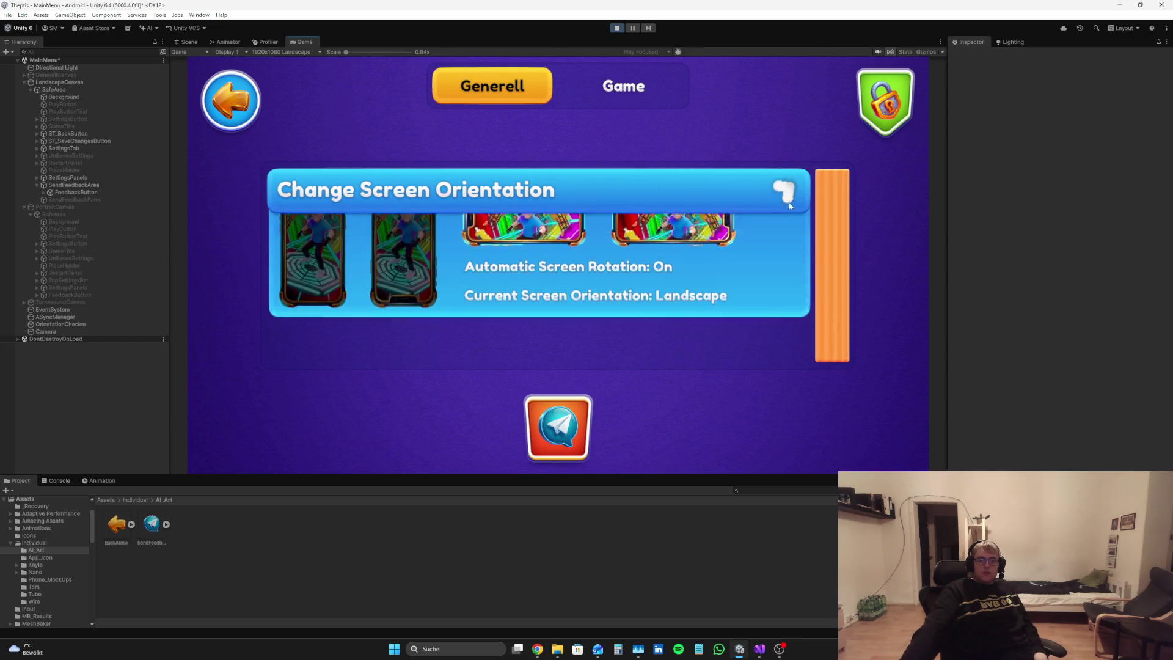
{"action": "left_click", "coordinate": [403, 282]}
{"action": "left_click", "coordinate": [340, 275]}
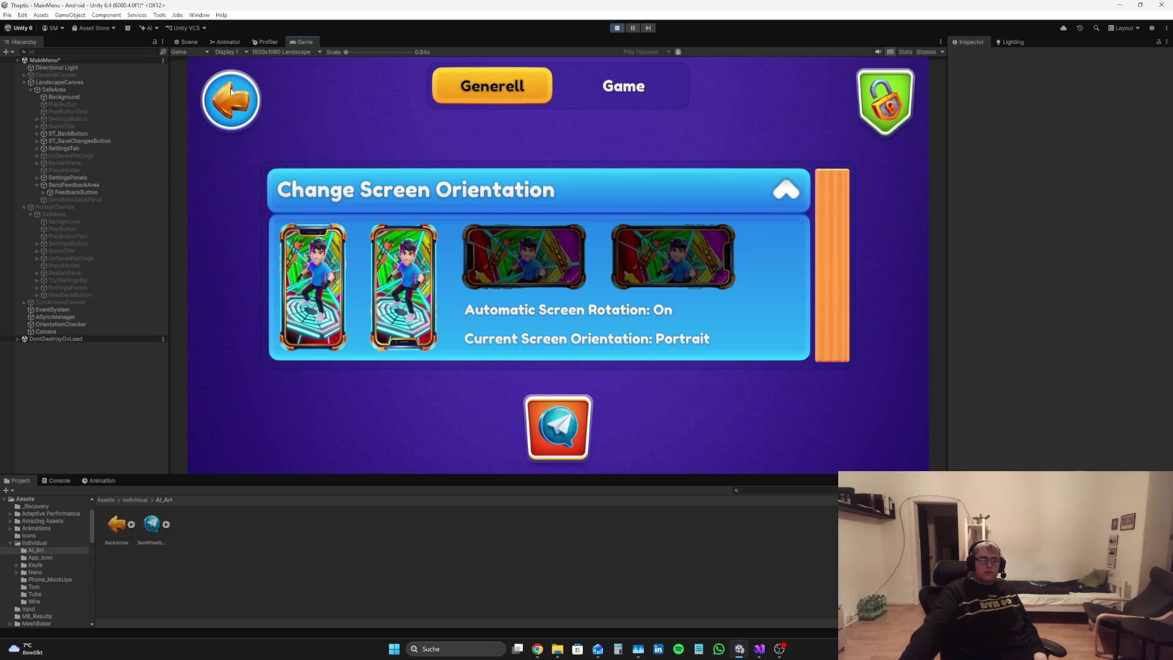
{"action": "left_click", "coordinate": [231, 92]}
{"action": "left_click", "coordinate": [640, 345]}
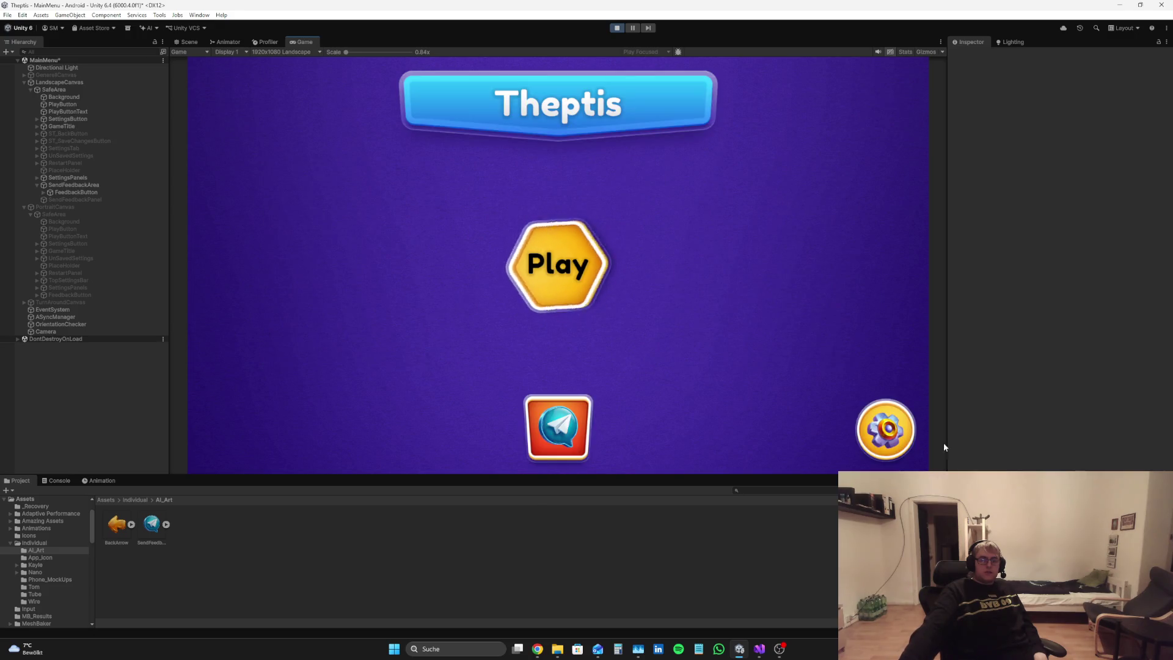
Step: Reopen settings, toggle Play Game Intro off and on, then discard and return to the main menu
{"action": "left_click", "coordinate": [884, 424]}
{"action": "left_click", "coordinate": [554, 78]}
{"action": "left_click", "coordinate": [554, 78]}
{"action": "left_click", "coordinate": [551, 77]}
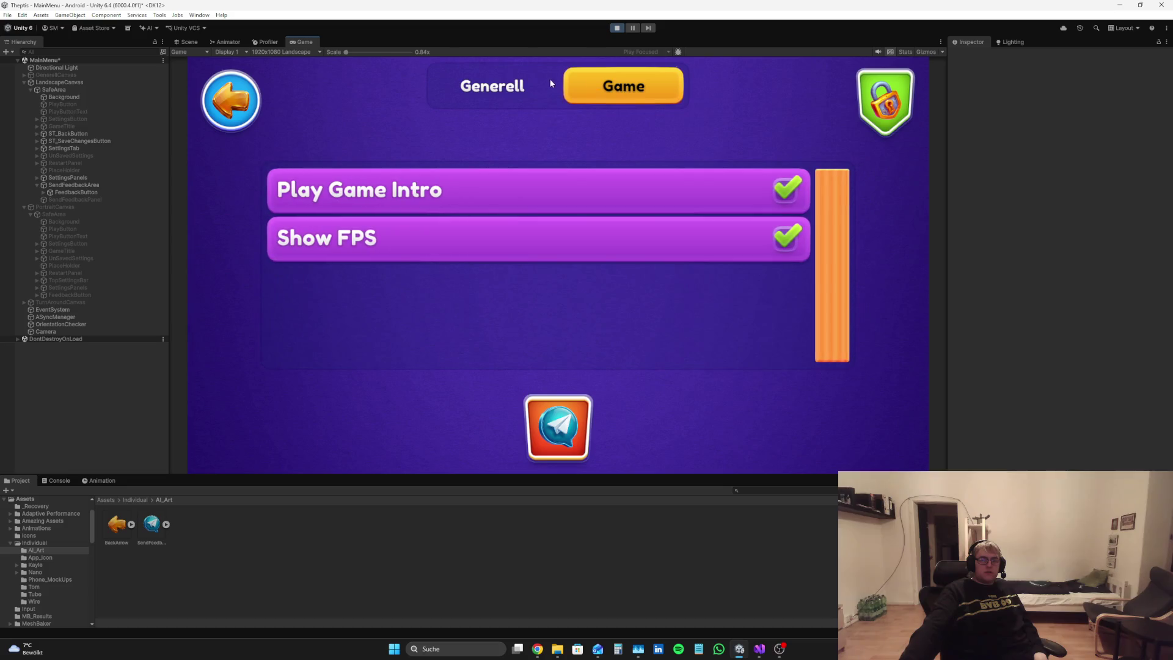
{"action": "left_click", "coordinate": [786, 198]}
{"action": "left_click", "coordinate": [787, 195]}
{"action": "left_click", "coordinate": [232, 101]}
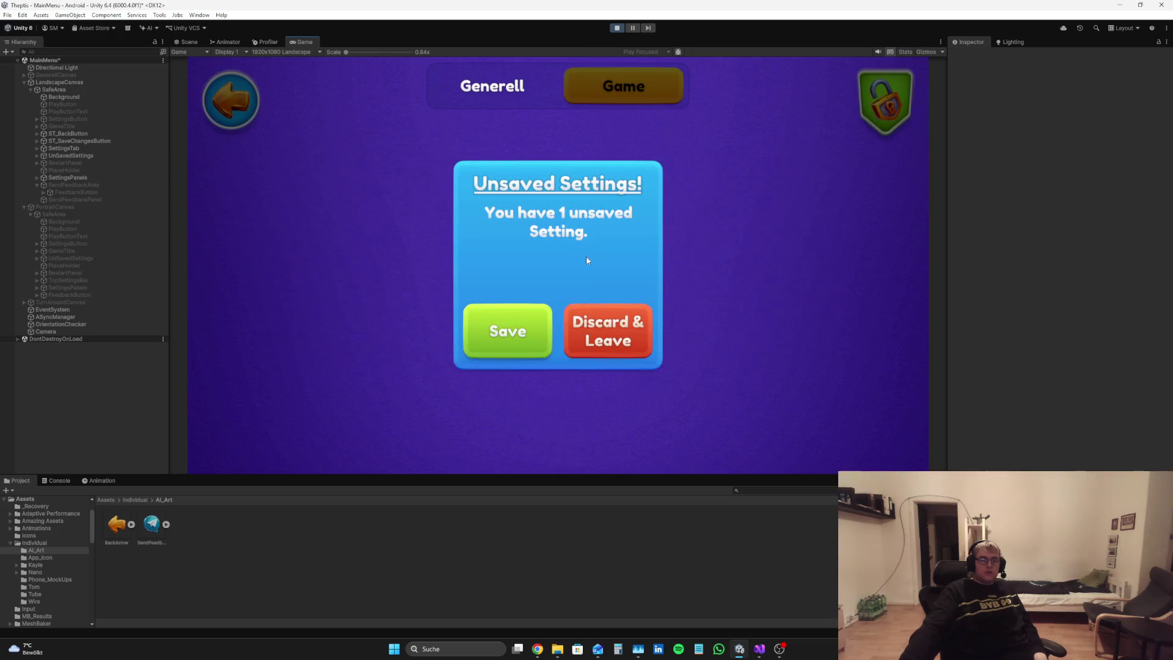
{"action": "left_click", "coordinate": [622, 330]}
Step: Reopen settings, switch back to the Generell tab, close to the main menu, and open settings again
{"action": "left_click", "coordinate": [872, 424]}
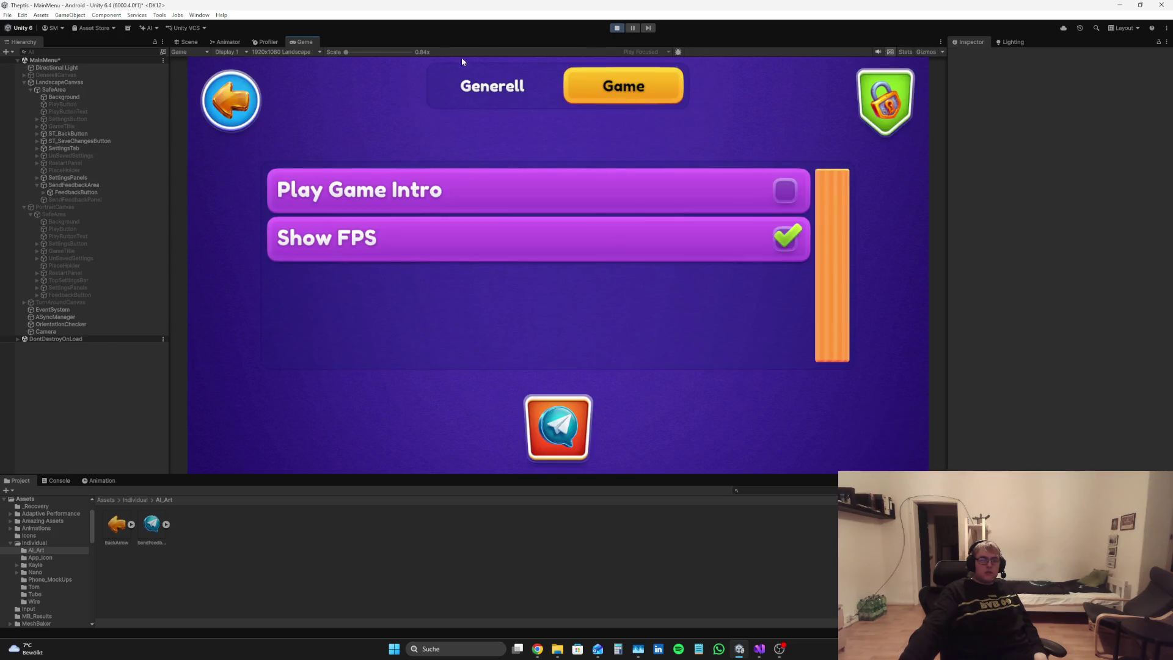
{"action": "left_click", "coordinate": [614, 90]}
{"action": "left_click", "coordinate": [492, 87]}
{"action": "left_click", "coordinate": [247, 101]}
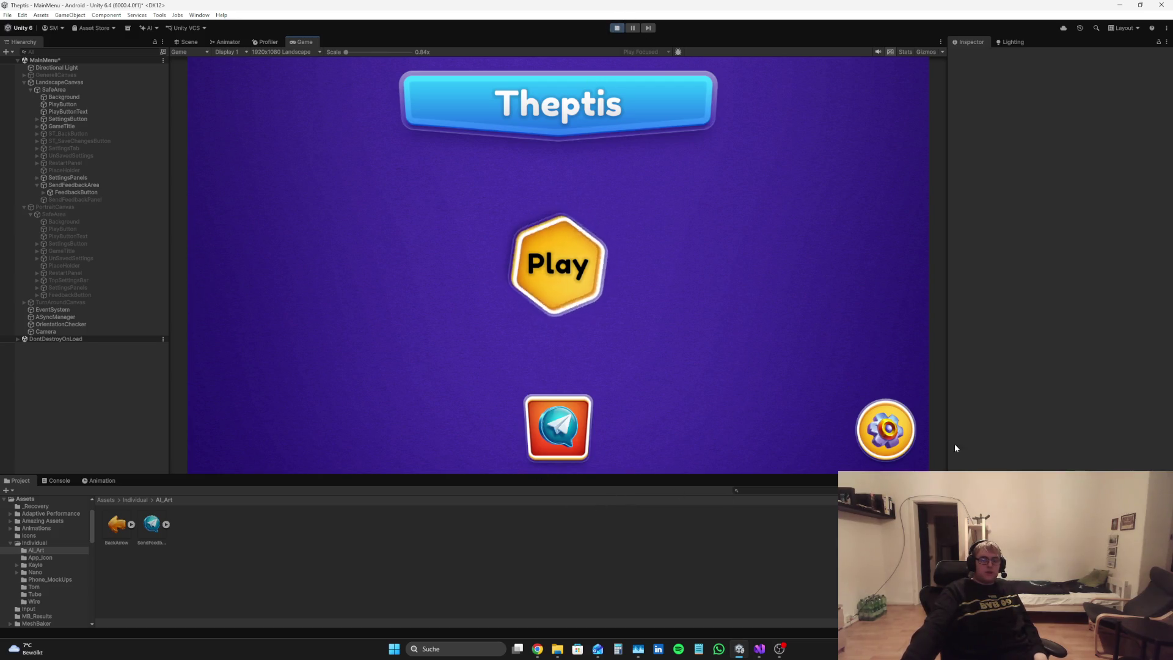
{"action": "left_click", "coordinate": [903, 441]}
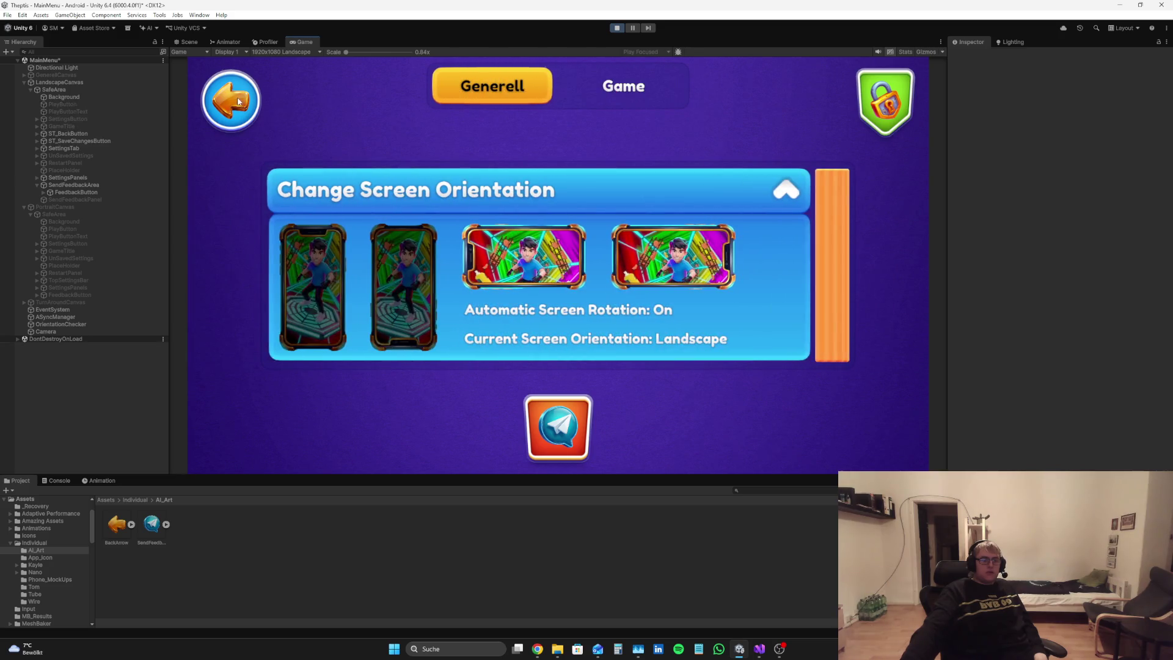
Step: Close settings, exit Play mode, glance at MMM.cs in Visual Studio, then return to Unity
{"action": "key", "text": "Escape"}
{"action": "left_click", "coordinate": [617, 27]}
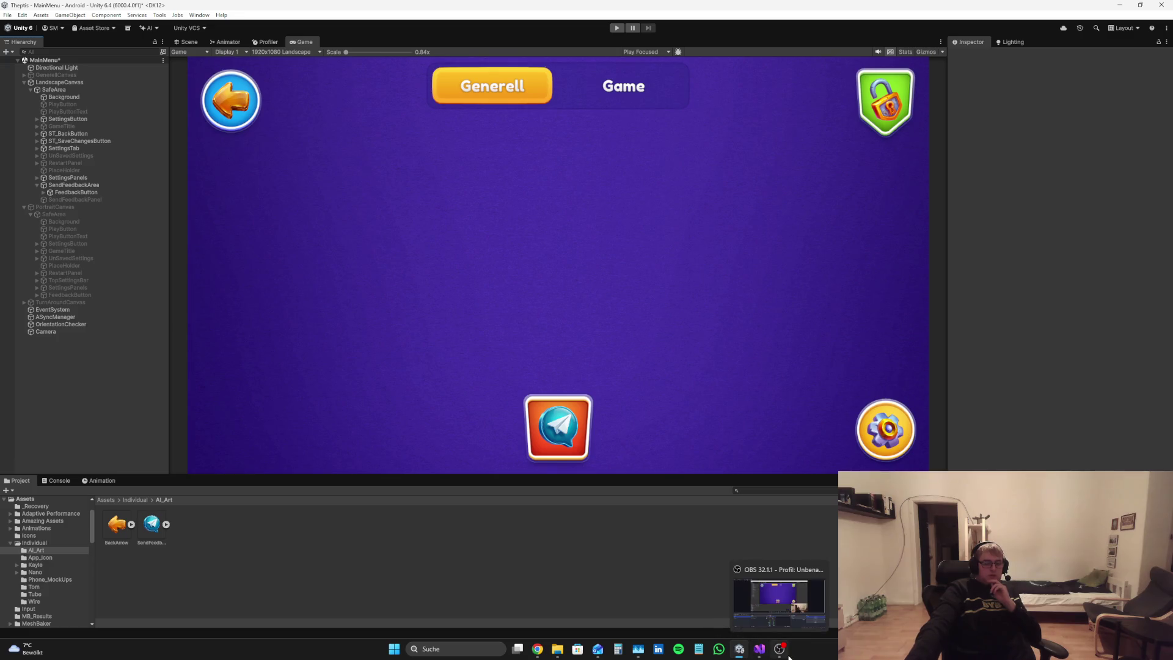
{"action": "left_click", "coordinate": [761, 652]}
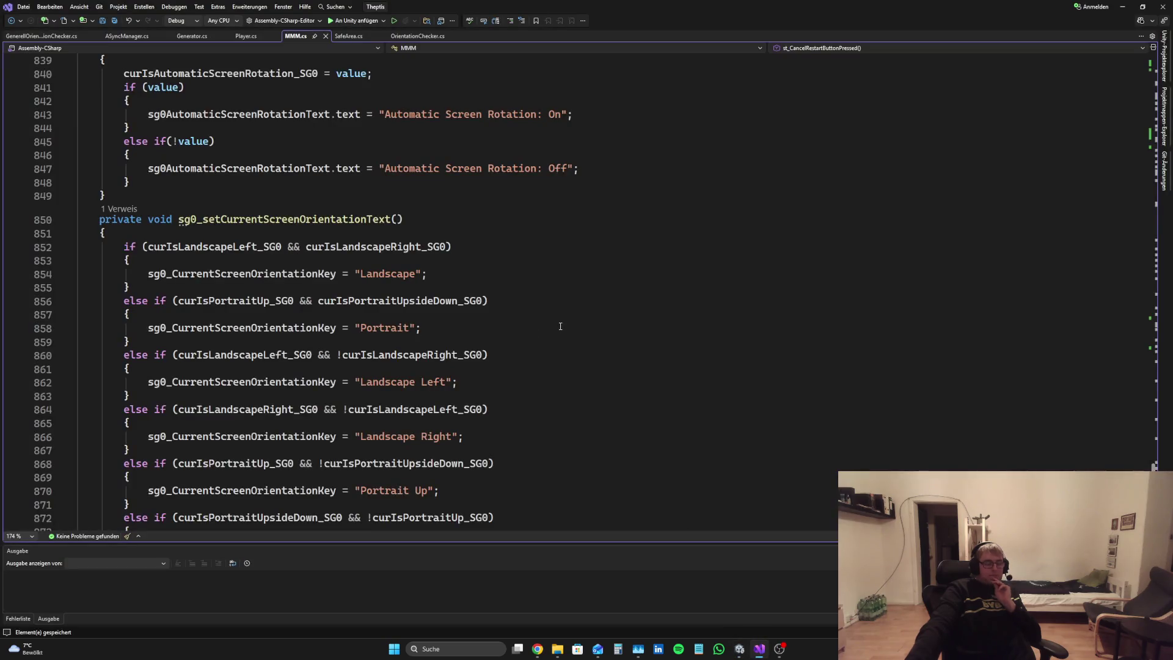
{"action": "scroll", "coordinate": [560, 326], "scroll_direction": "up", "scroll_amount": 20}
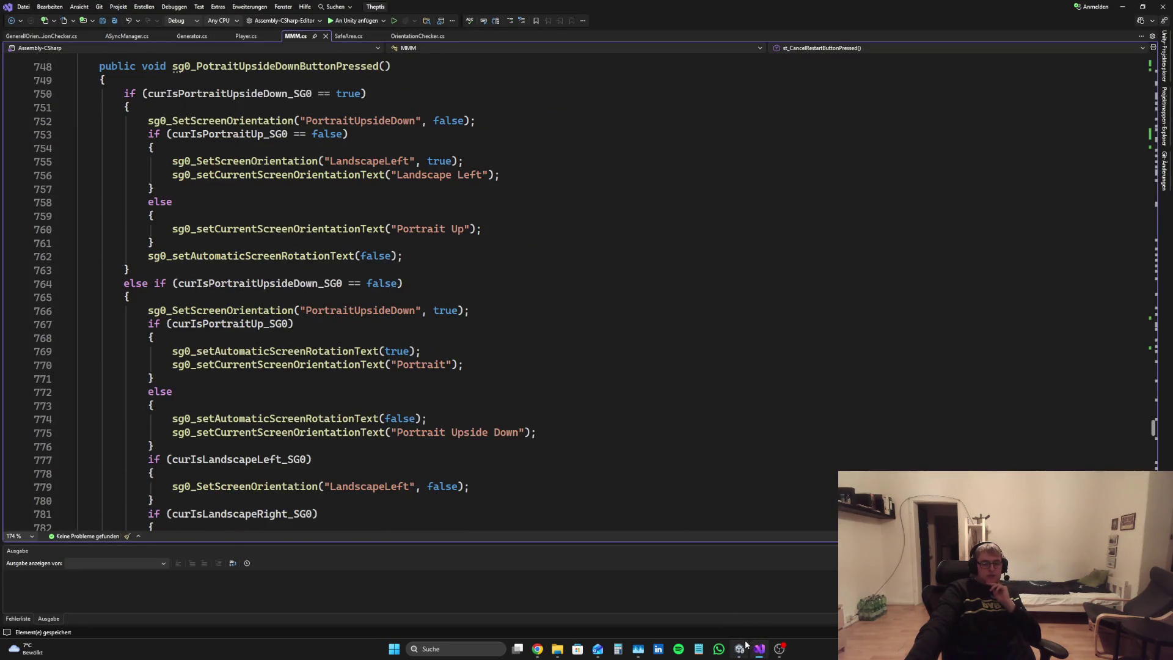
{"action": "left_click", "coordinate": [740, 643]}
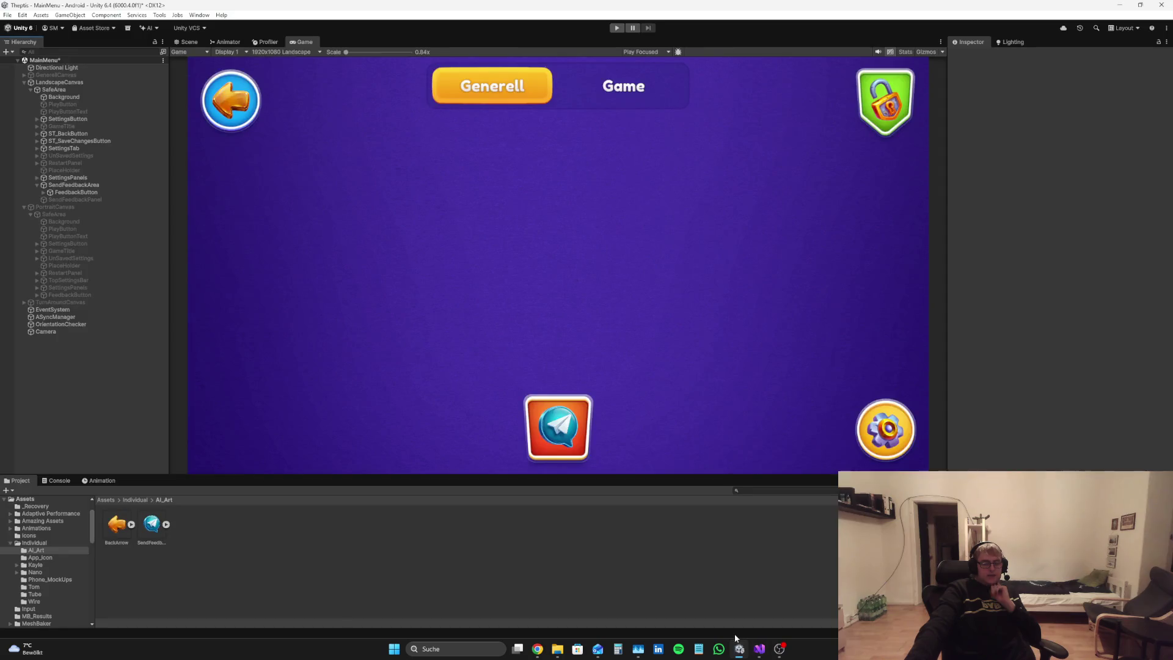
Step: Activate SendFeedbackPanel and try a Z rotation before resetting it to 0
{"action": "left_click", "coordinate": [90, 199]}
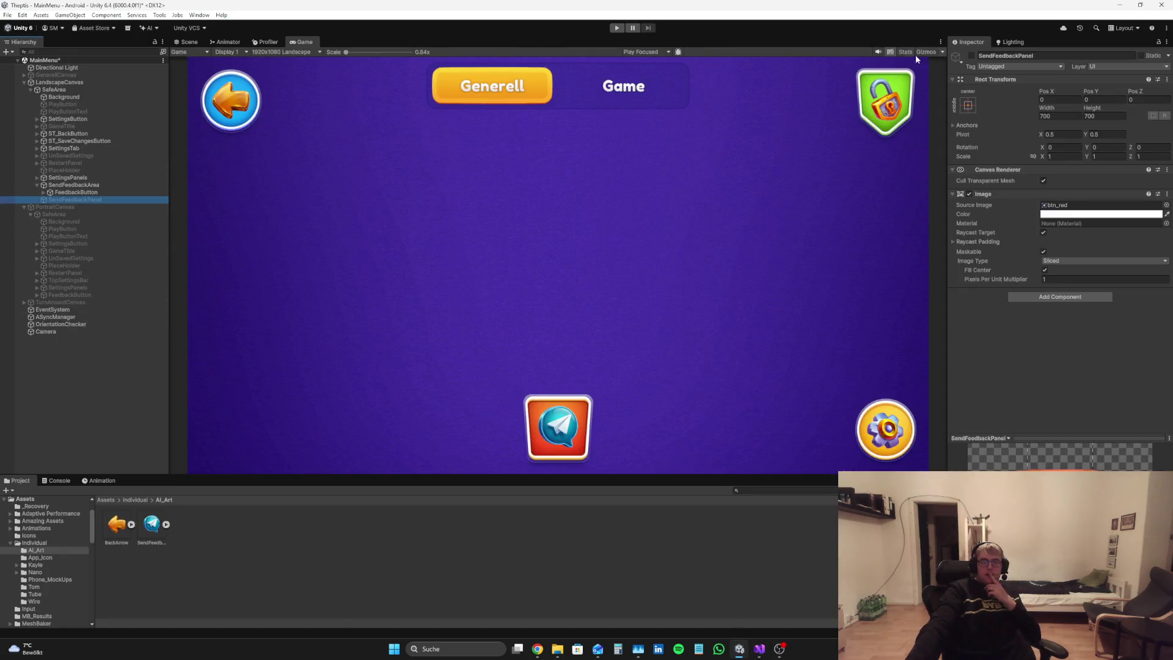
{"action": "left_click", "coordinate": [971, 55]}
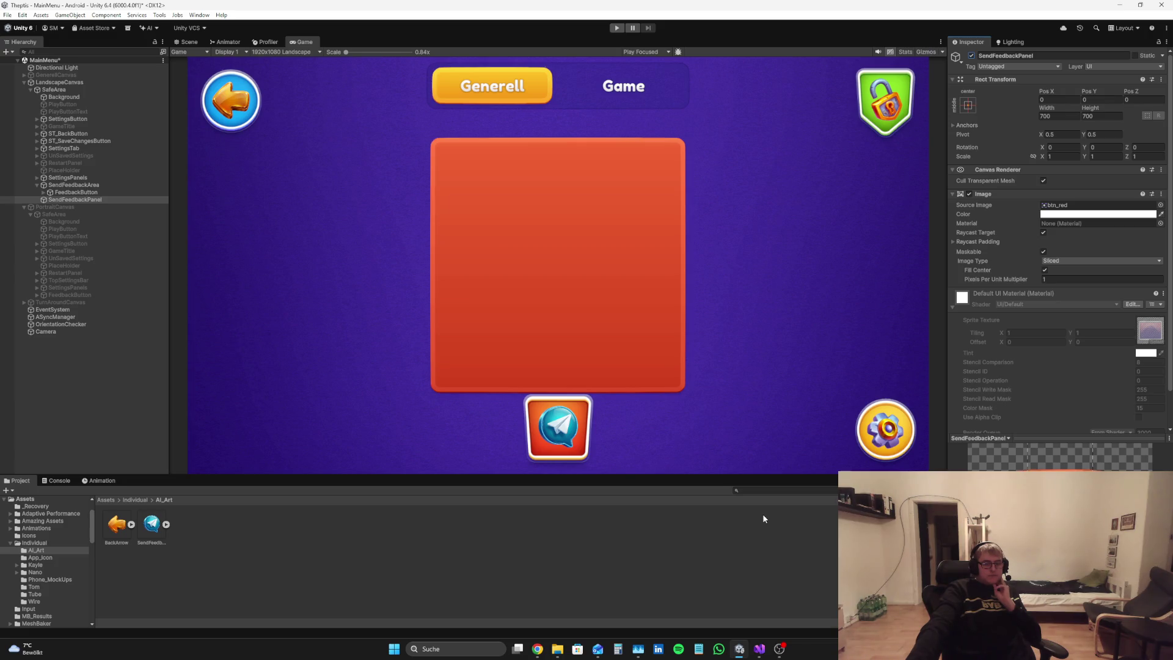
{"action": "left_click_drag", "start_coordinate": [1126, 147], "coordinate": [766, 146]}
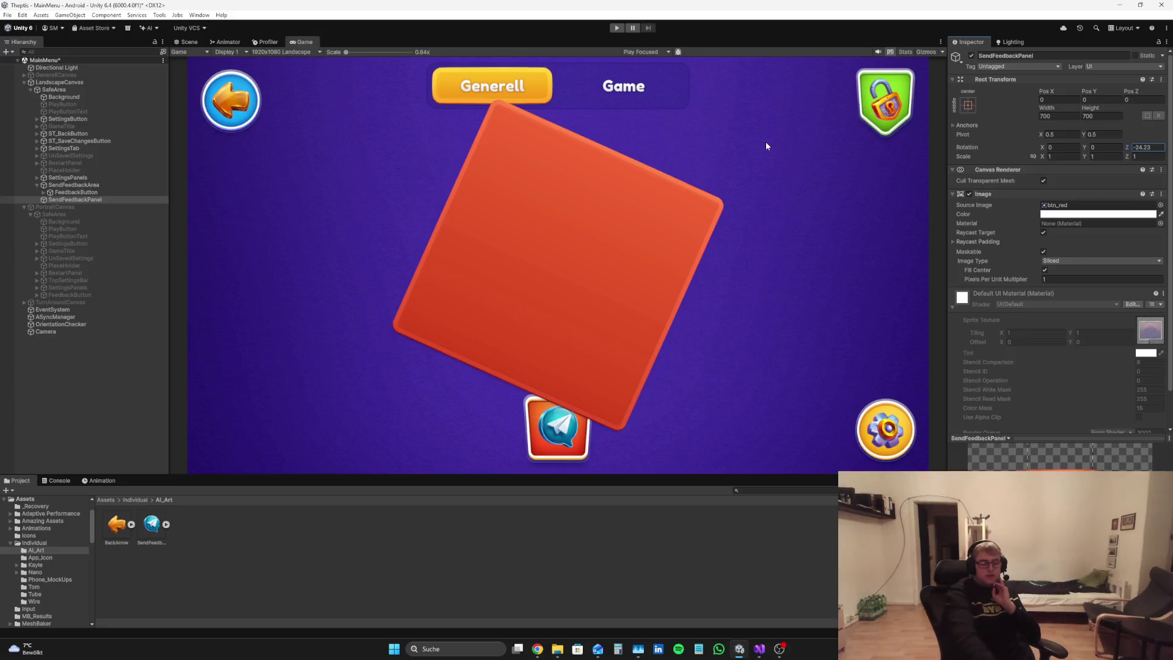
{"action": "type", "text": "0"}
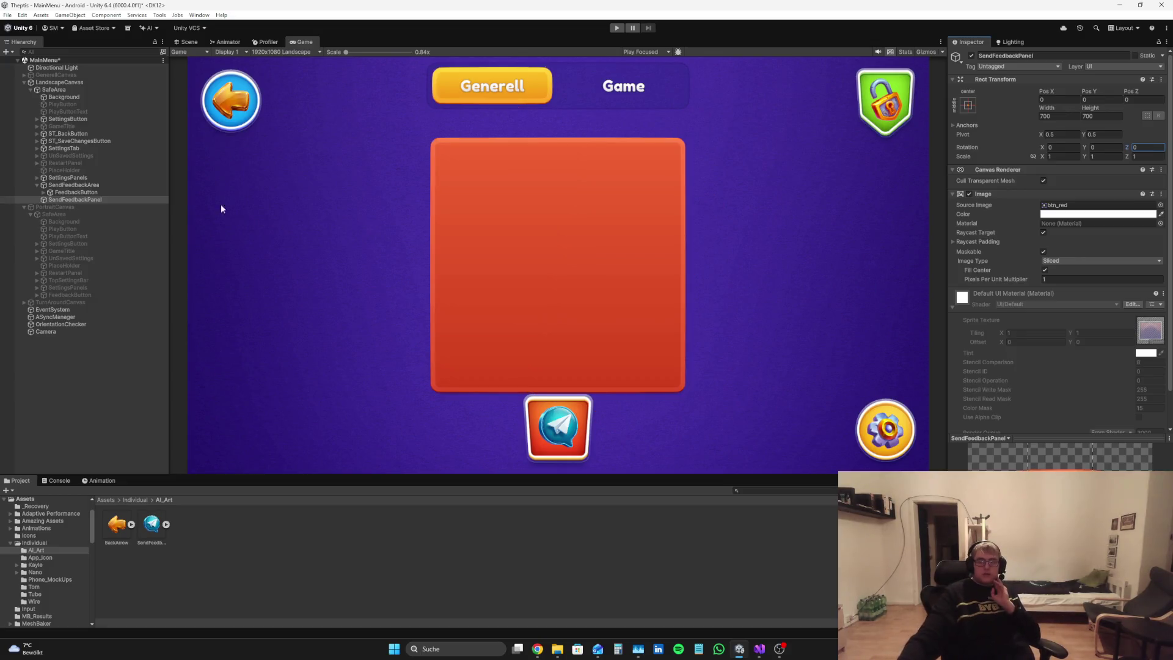
Step: Set FeedbackButton Z rotation to 180 and SendFeedbackIcon Z rotation to 80
{"action": "left_click", "coordinate": [61, 193]}
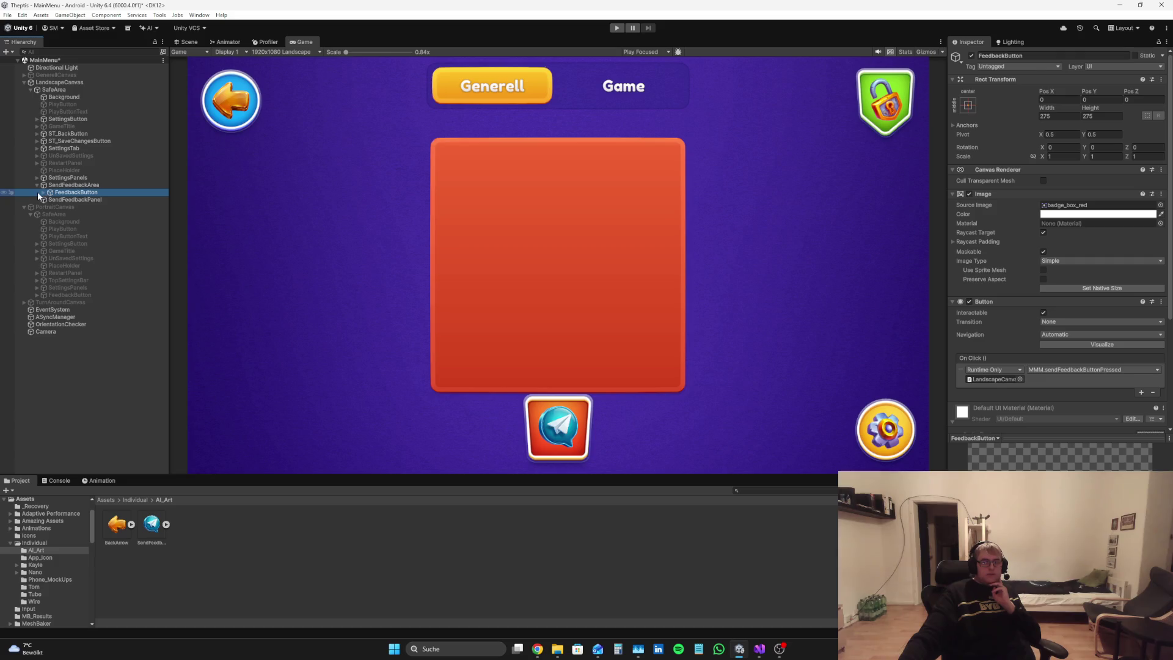
{"action": "left_click", "coordinate": [44, 192]}
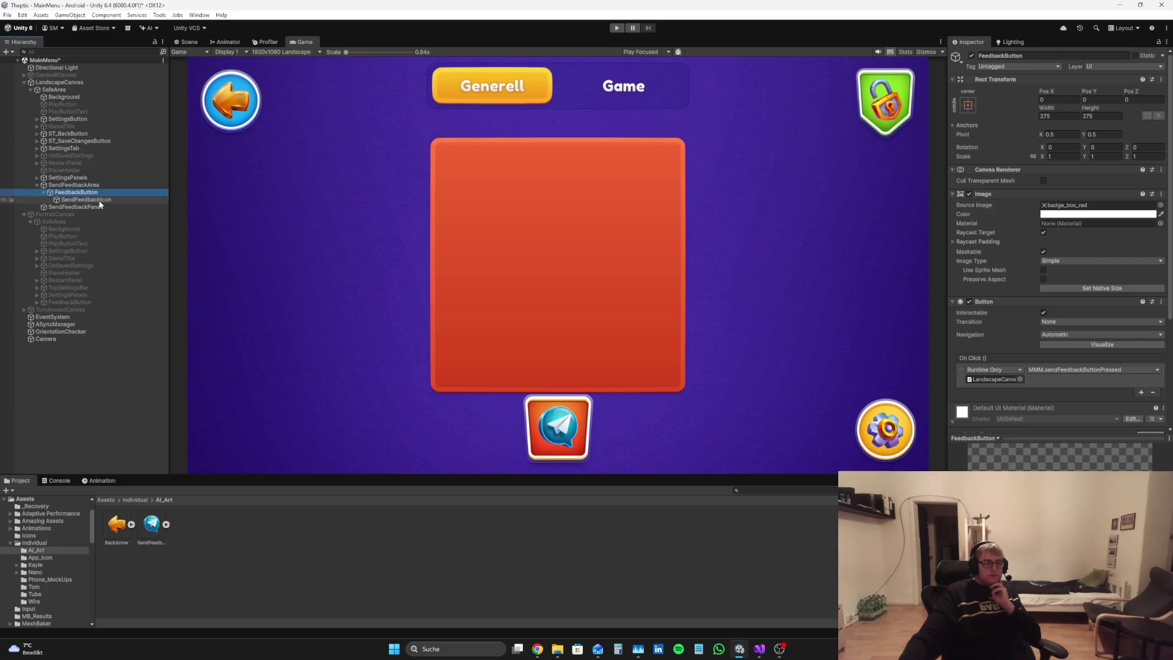
{"action": "left_click", "coordinate": [98, 201]}
{"action": "mouse_move", "coordinate": [1130, 146]}
{"action": "left_mouse_down"}
{"action": "mouse_move", "coordinate": [529, 162]}
{"action": "mouse_move", "coordinate": [490, 136]}
{"action": "mouse_move", "coordinate": [1139, 116]}
{"action": "left_mouse_up"}
{"action": "key", "text": "ctrl+z"}
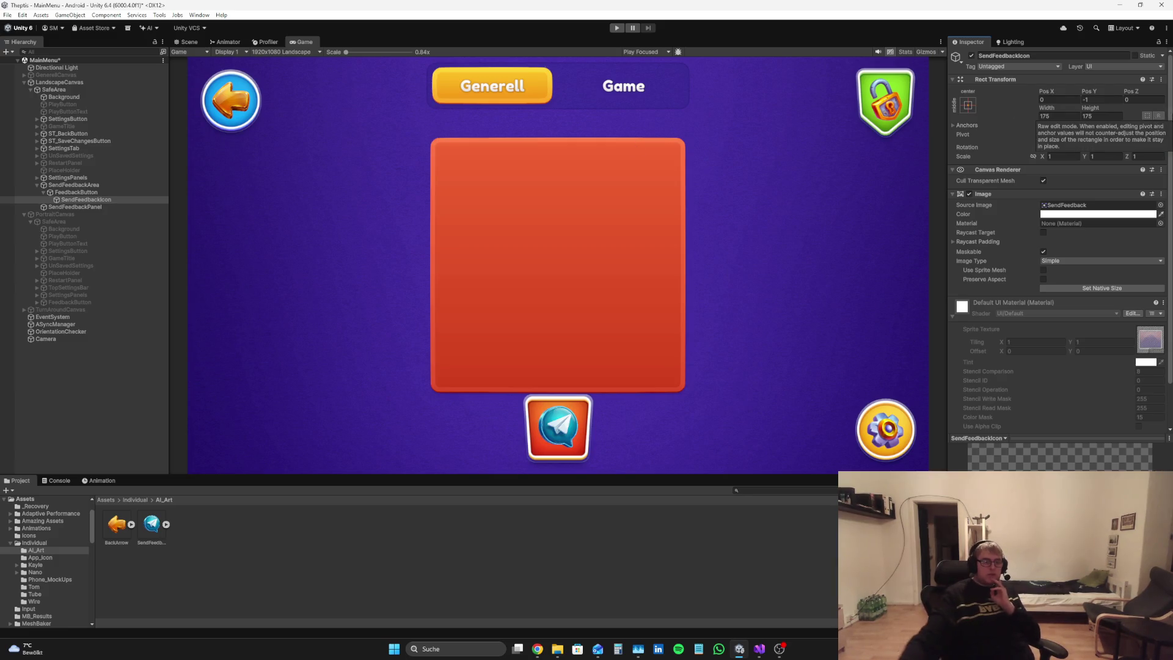
{"action": "left_click", "coordinate": [147, 192]}
{"action": "left_click", "coordinate": [1141, 147]}
{"action": "type", "text": "180"}
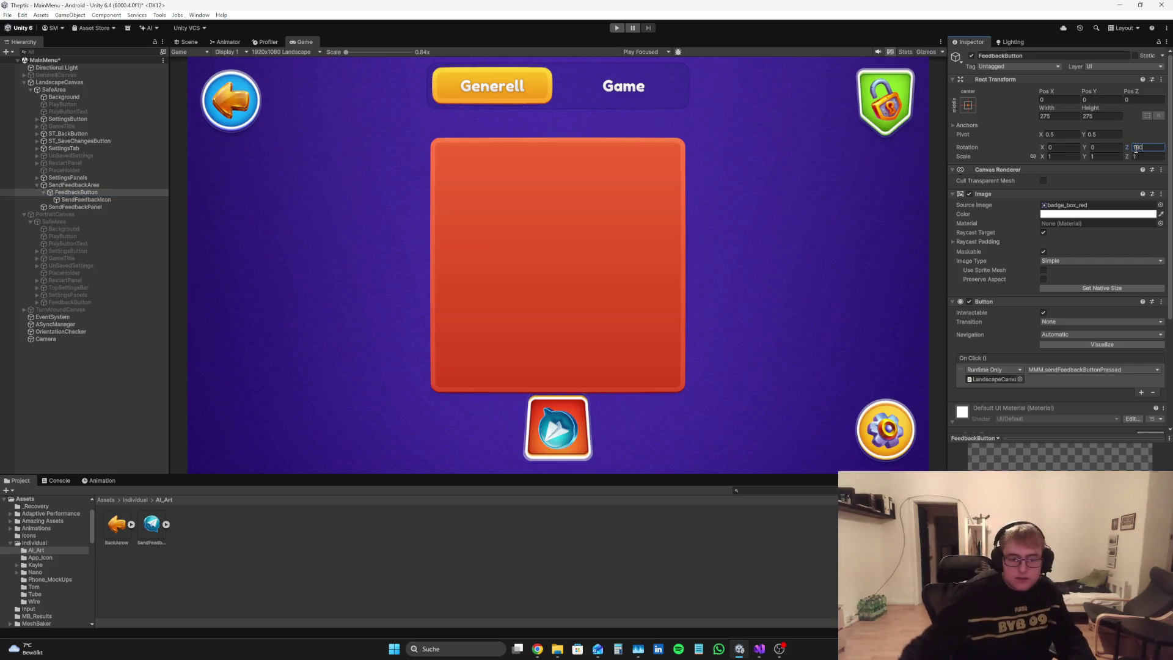
{"action": "left_click", "coordinate": [144, 199]}
{"action": "left_click", "coordinate": [1158, 148]}
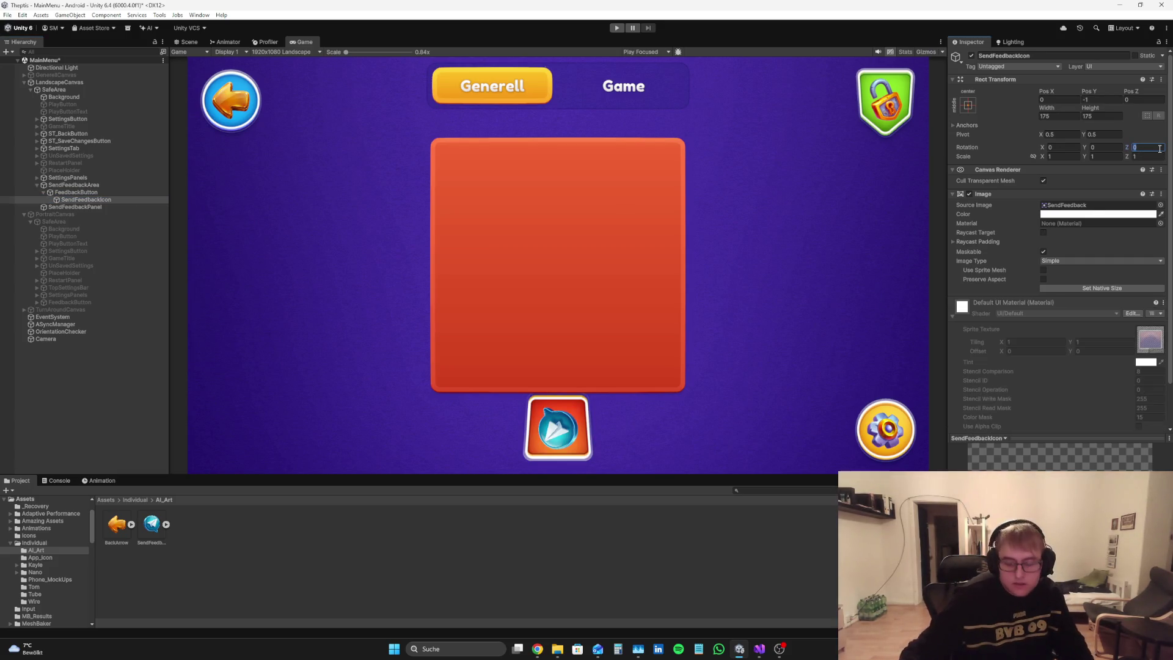
{"action": "type", "text": "80"}
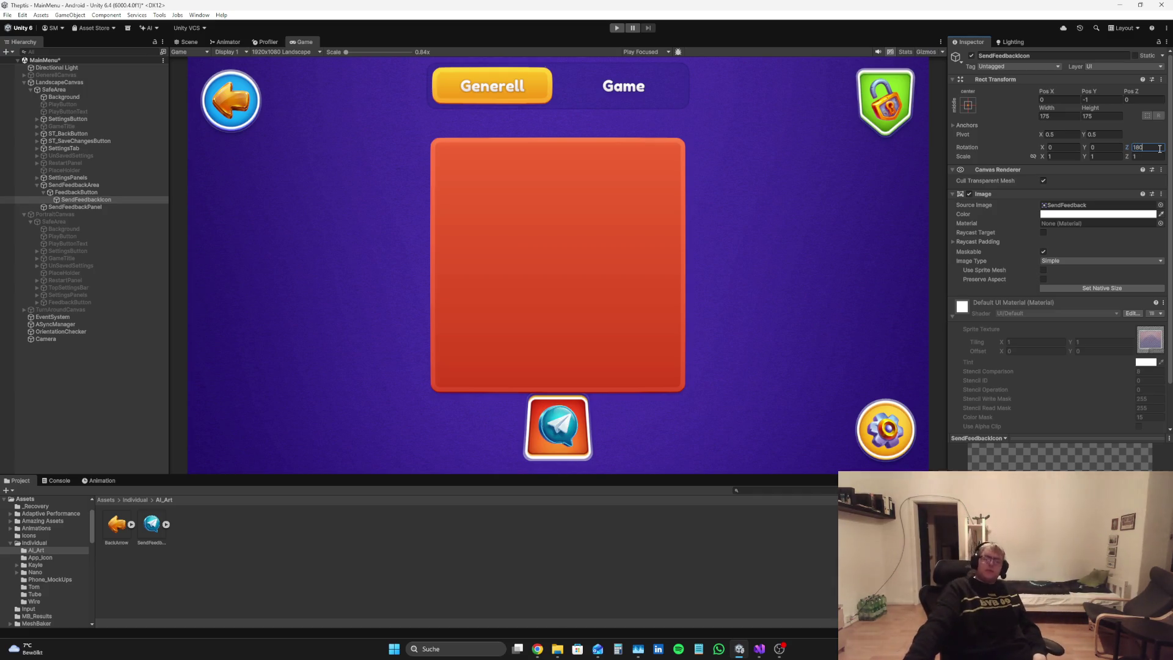
Step: Clear the selection, undo the last change, and reselect SendFeedbackPanel
{"action": "left_click", "coordinate": [53, 423]}
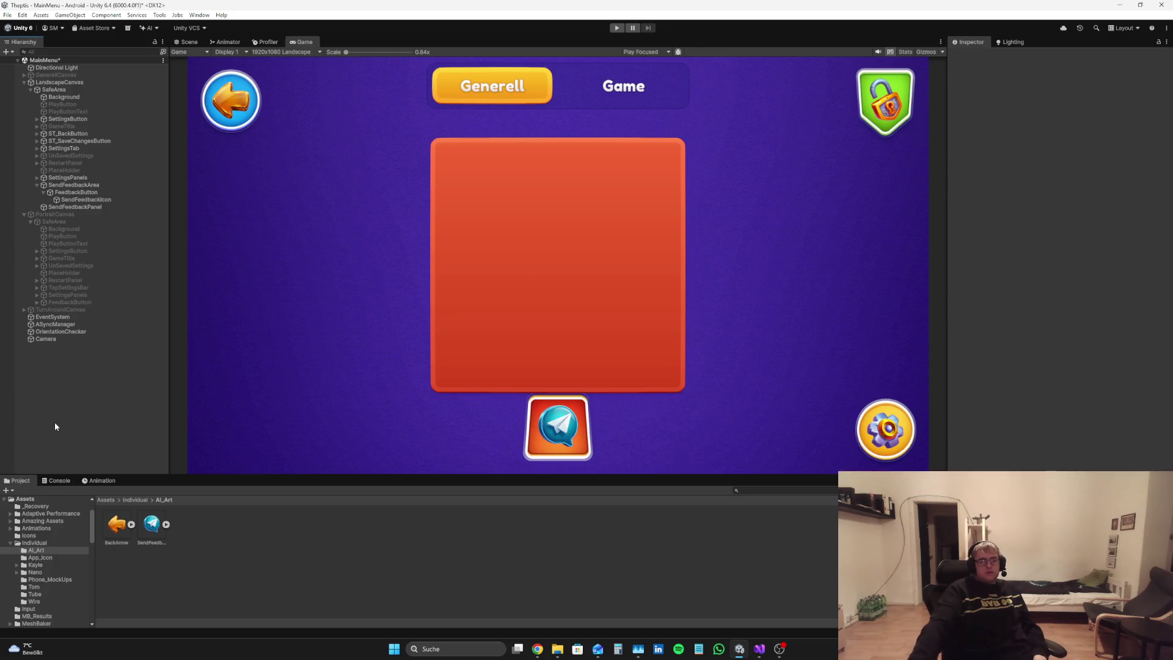
{"action": "key", "text": "Up"}
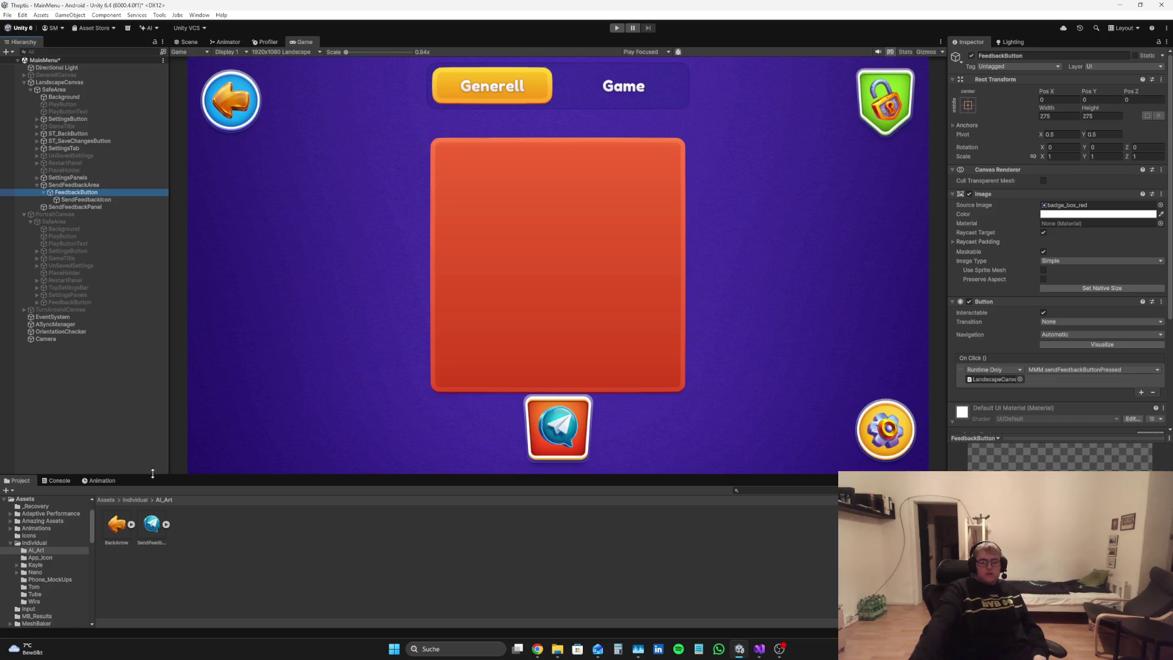
{"action": "left_click", "coordinate": [122, 397]}
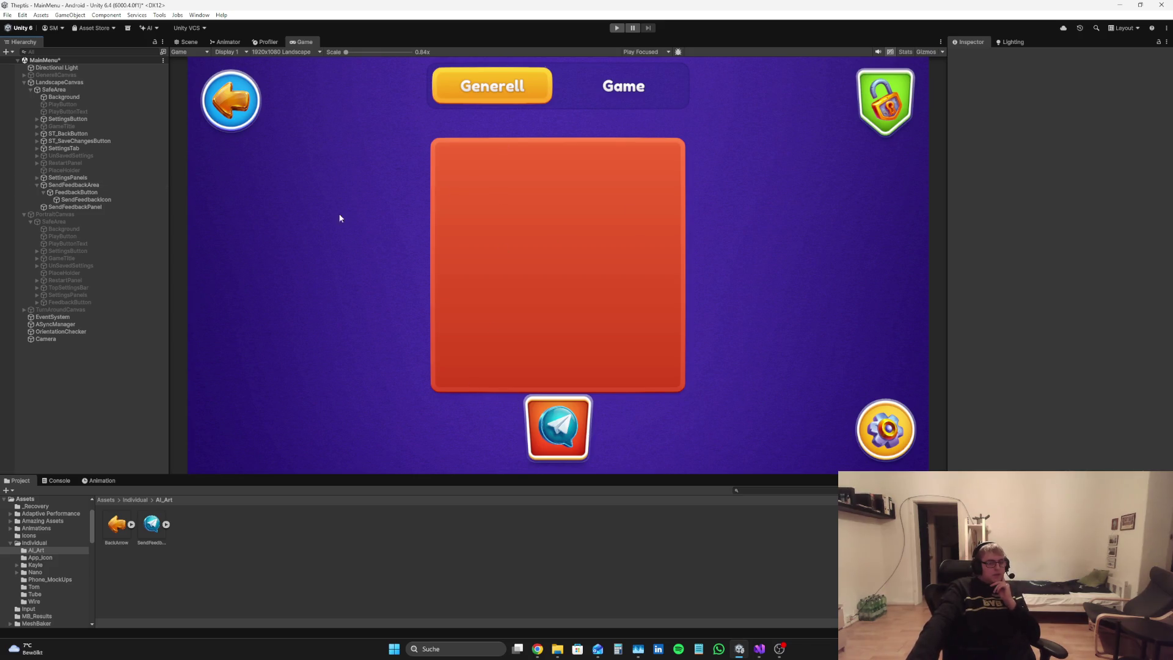
{"action": "left_click", "coordinate": [100, 207]}
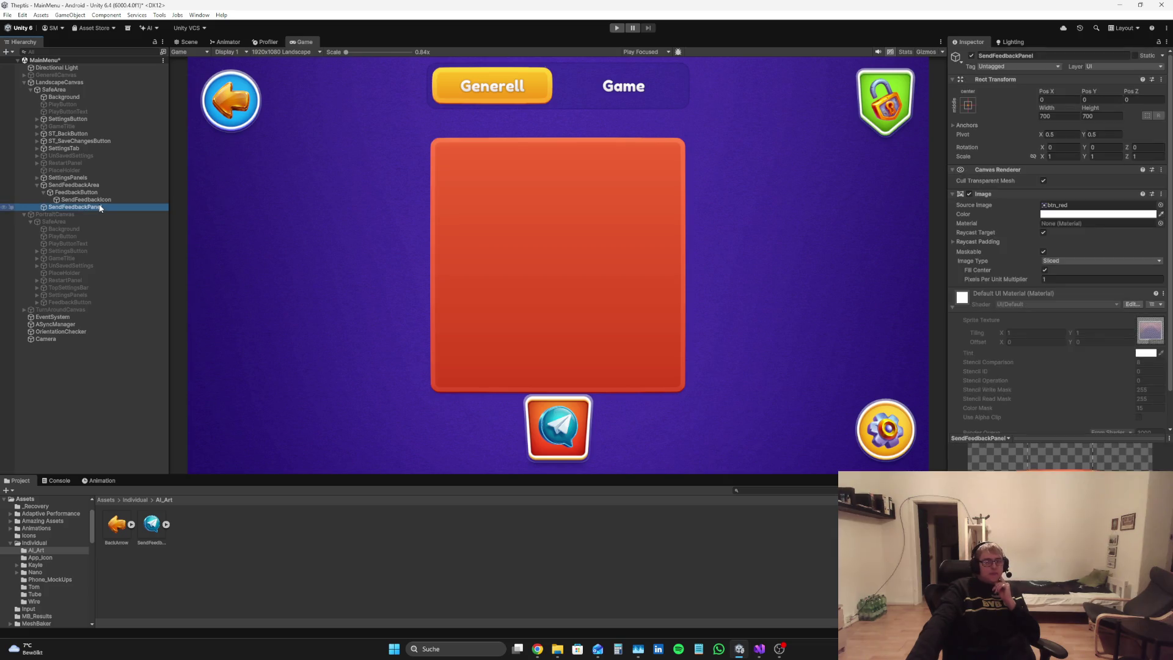
Step: Add a Text - TextMeshPro element under SendFeedbackPanel, keeping the default Text (TMP) name
{"action": "right_click", "coordinate": [102, 206]}
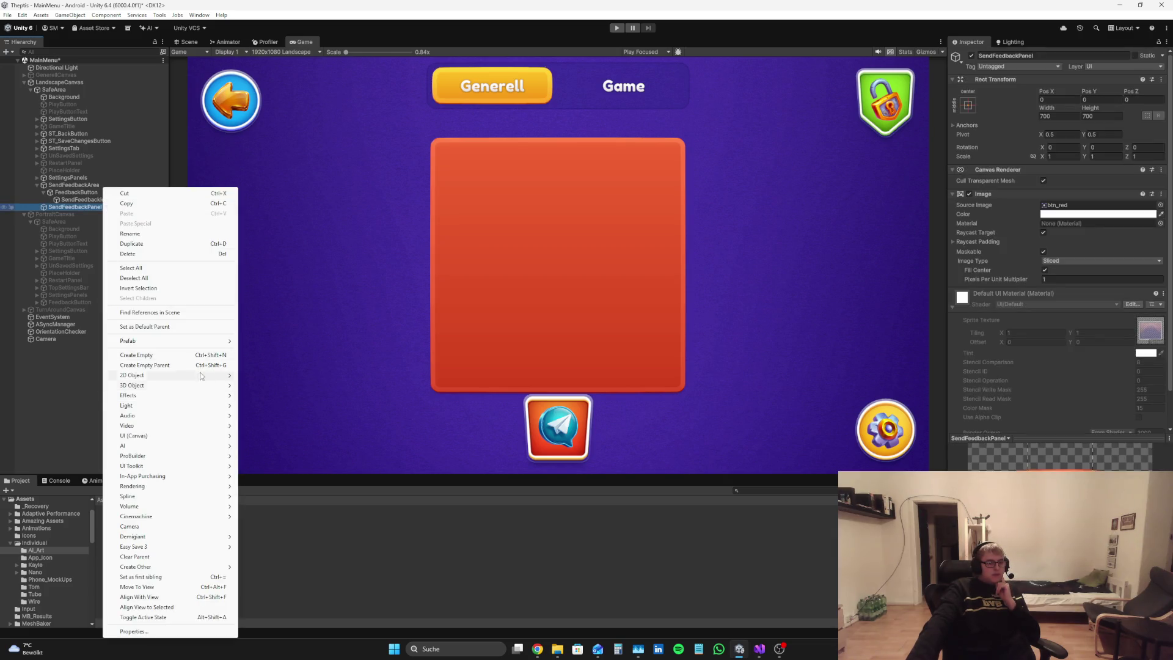
{"action": "mouse_move", "coordinate": [185, 339]}
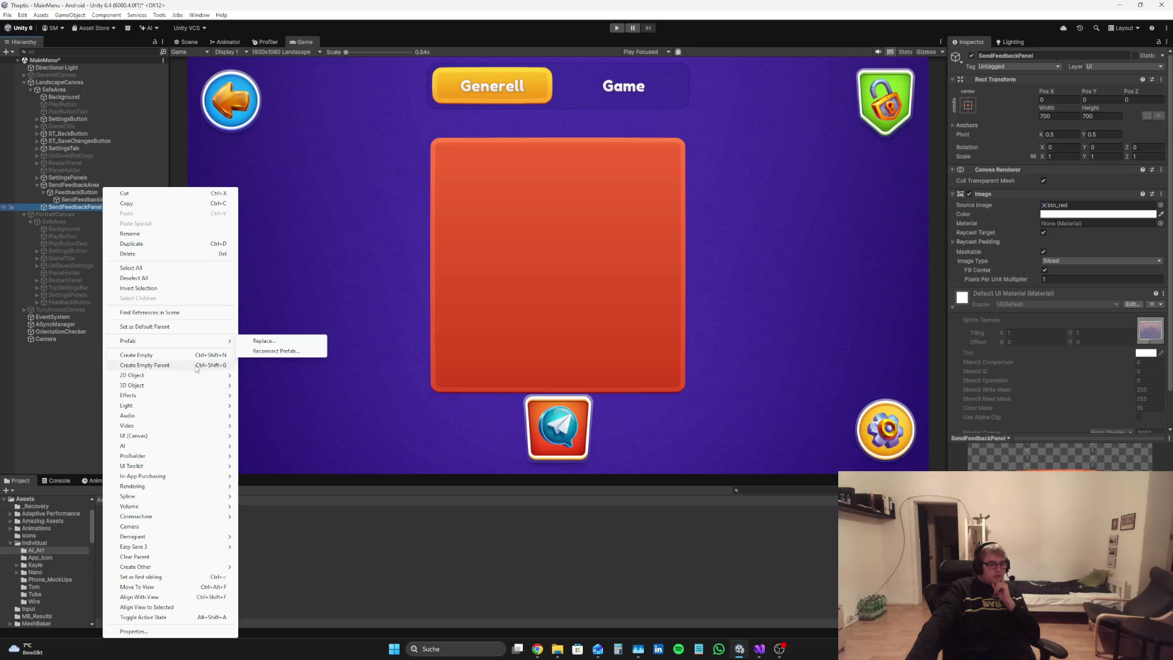
{"action": "mouse_move", "coordinate": [191, 436]}
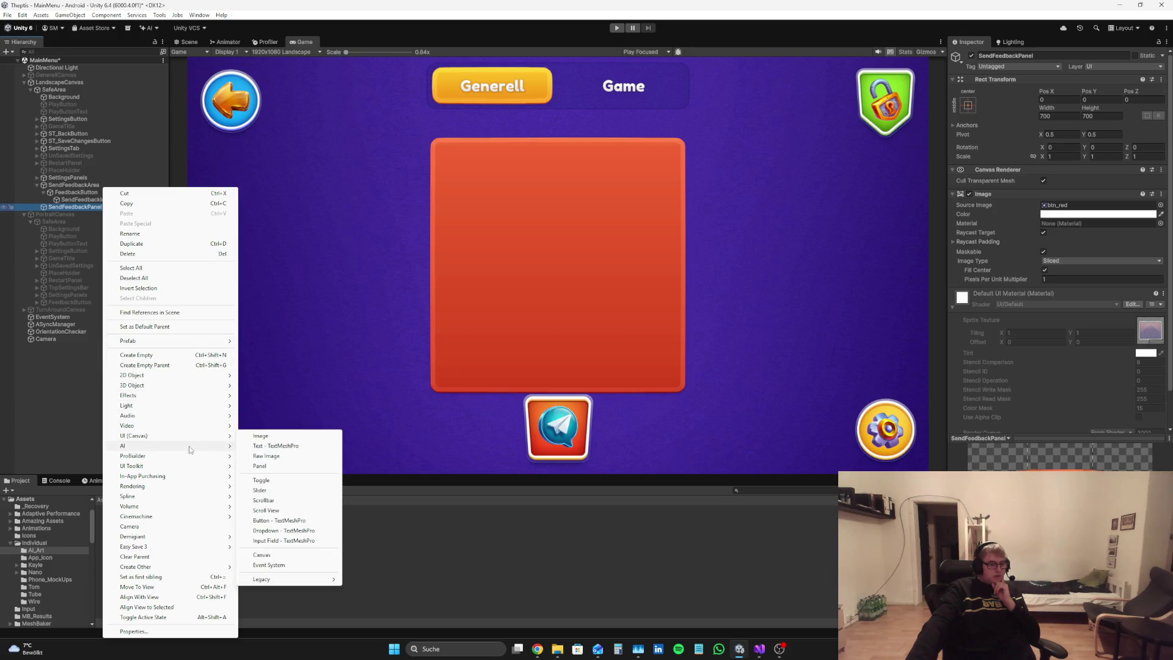
{"action": "mouse_move", "coordinate": [176, 466]}
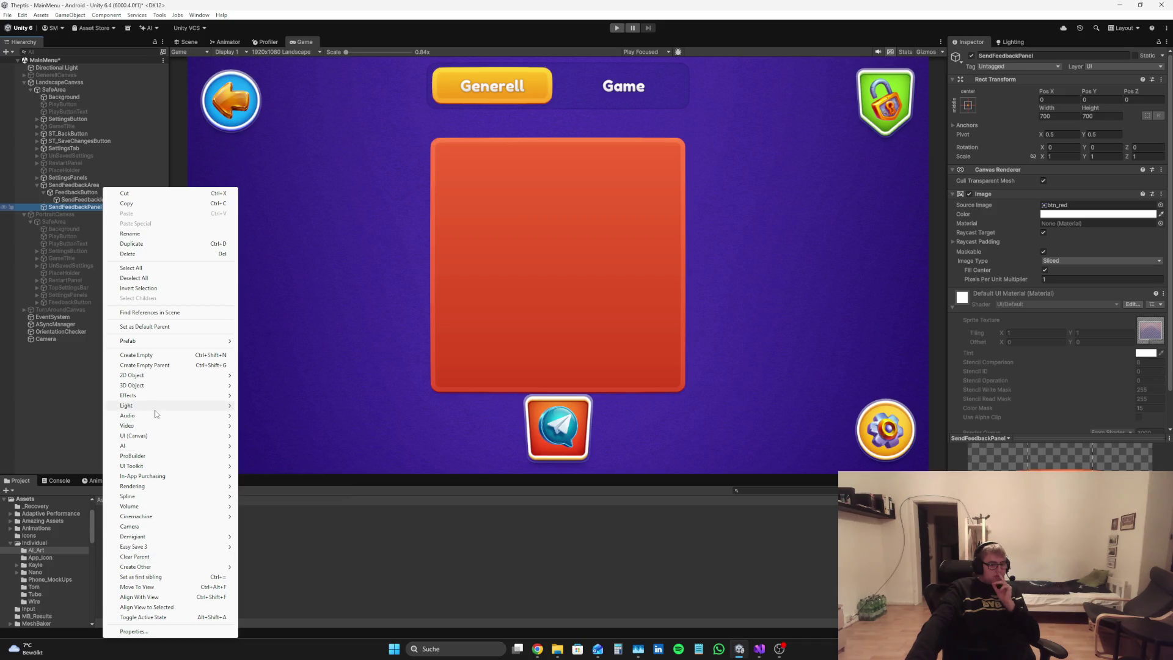
{"action": "mouse_move", "coordinate": [156, 410]}
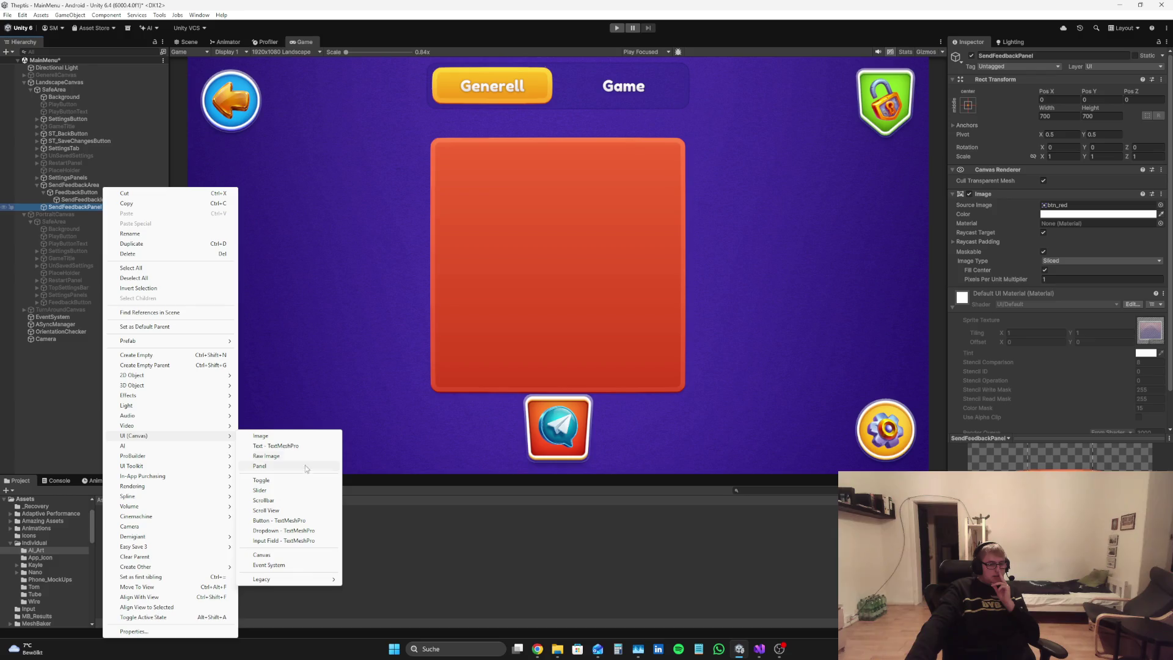
{"action": "left_click", "coordinate": [299, 445]}
{"action": "left_click", "coordinate": [92, 217]}
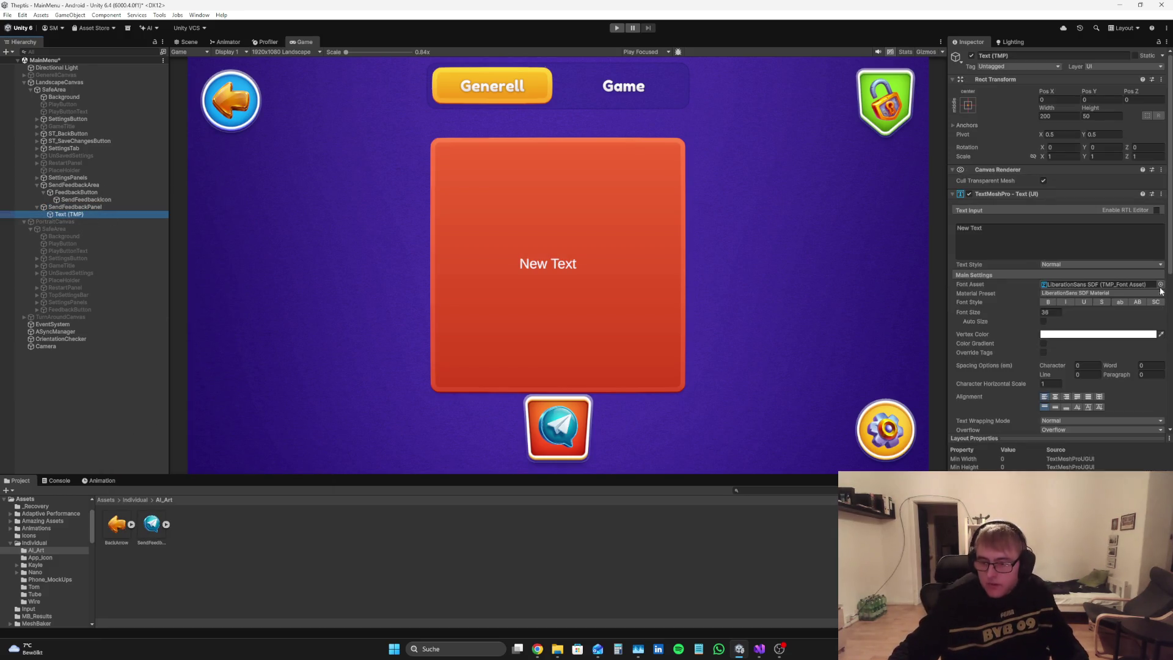
Step: Set the text's font asset to FredokaOne-Regular SDF border
{"action": "left_click", "coordinate": [1160, 284]}
{"action": "type", "text": "Fredoka"}
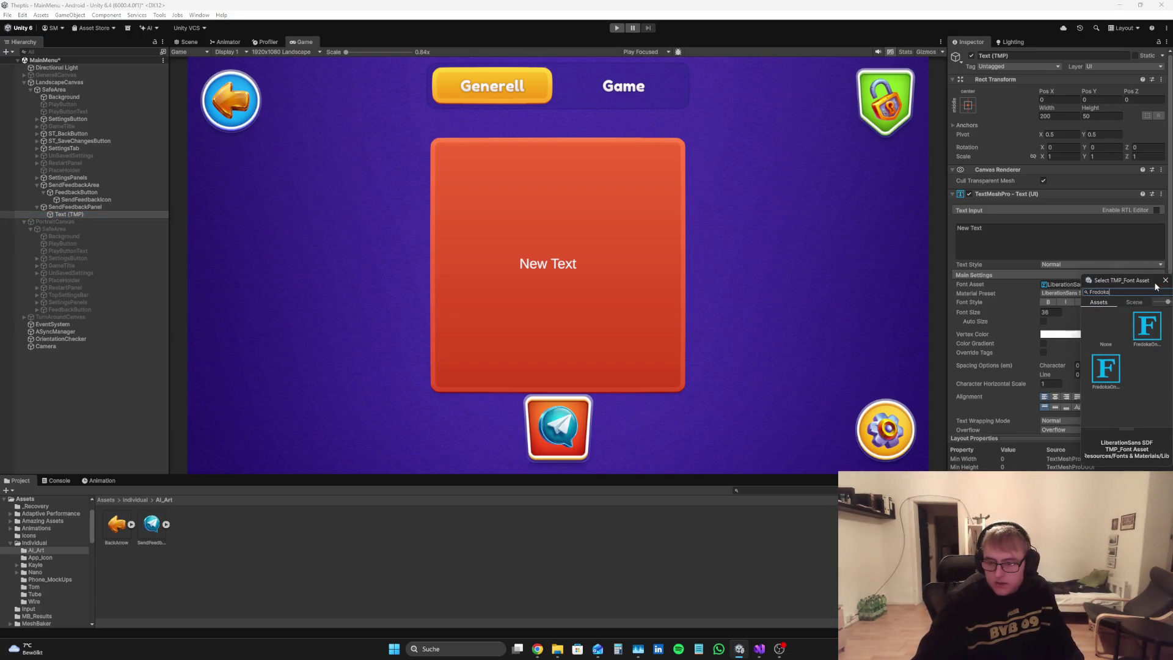
{"action": "left_click", "coordinate": [1157, 342]}
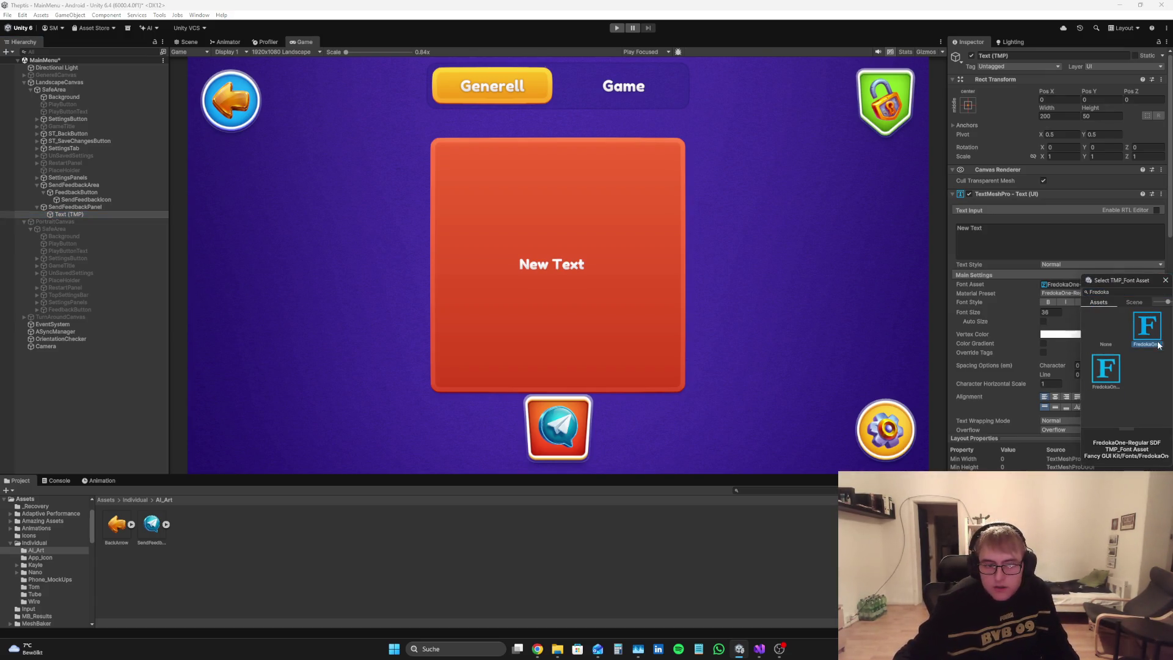
{"action": "double_click", "coordinate": [1112, 378]}
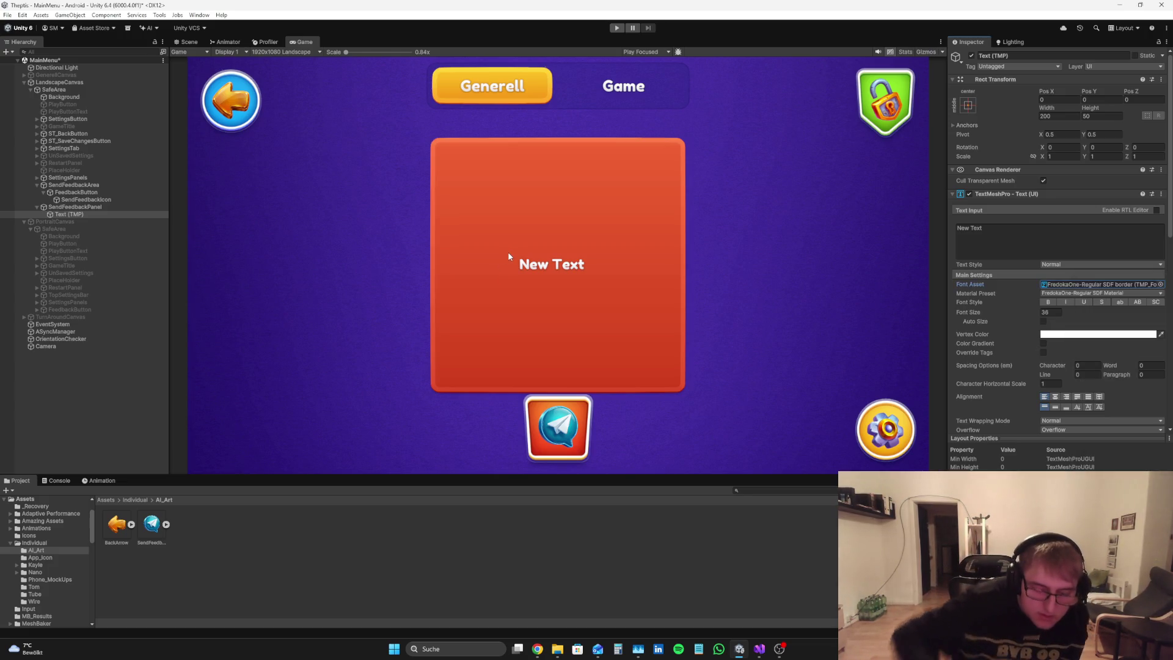
Step: Change the text to 'Send Feedback' and drag it up toward the panel's top
{"action": "left_click", "coordinate": [1052, 245]}
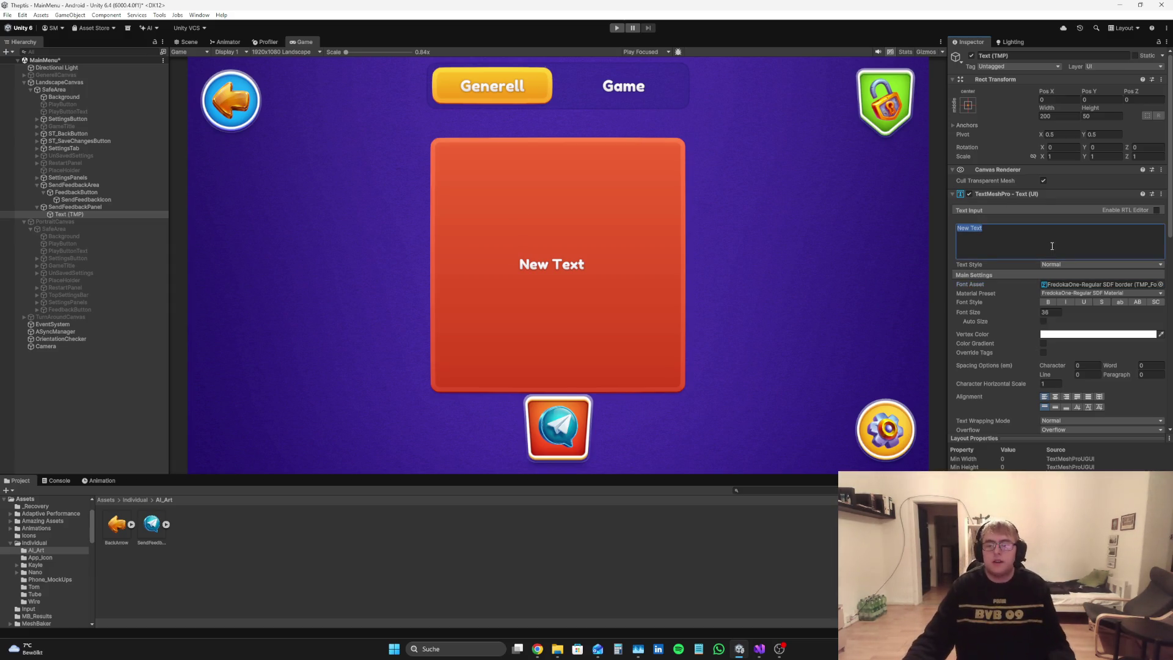
{"action": "type", "text": "Send Fedba"}
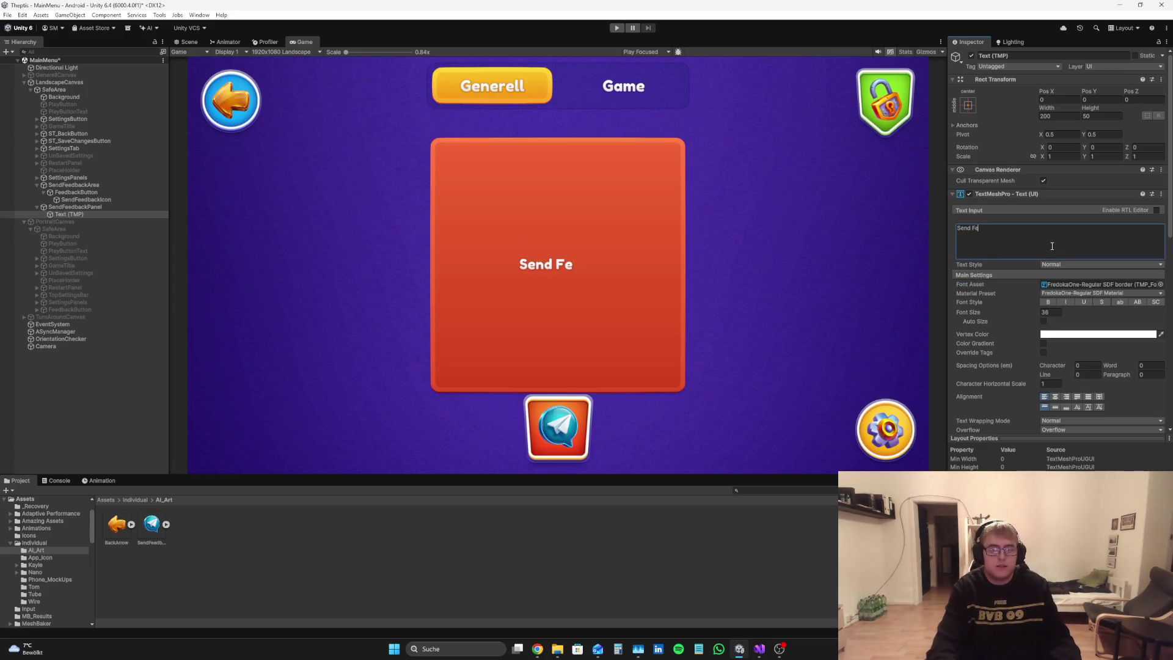
{"action": "key", "text": "BackSpace"}
{"action": "key", "text": "BackSpace"}
{"action": "key", "text": "BackSpace"}
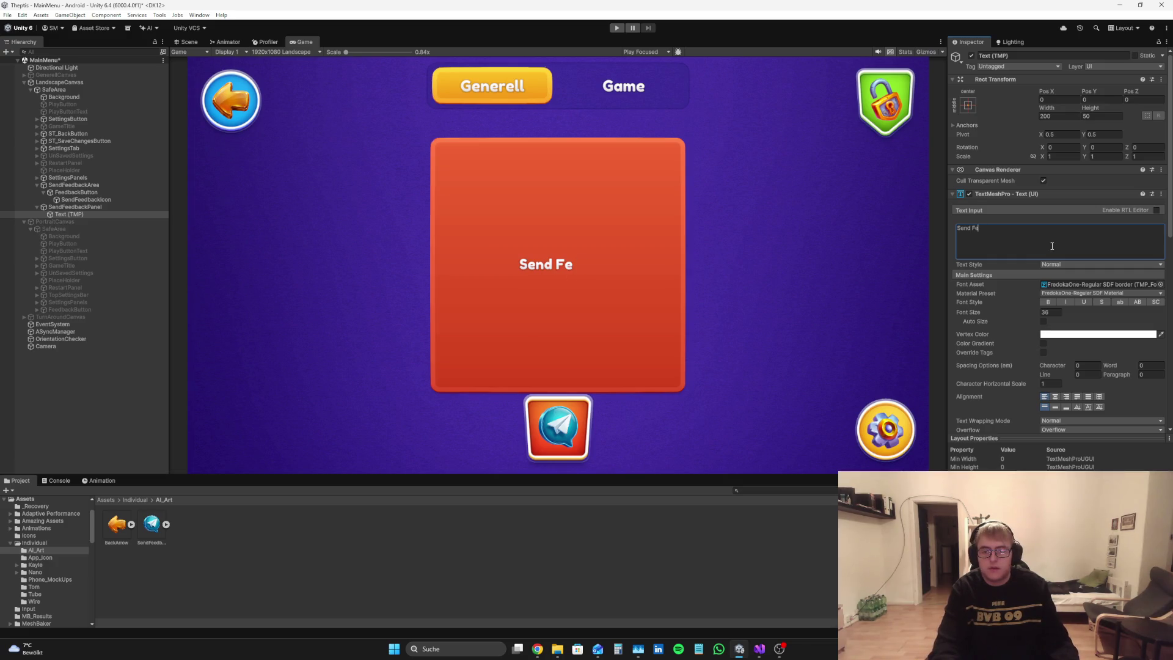
{"action": "type", "text": "edback"}
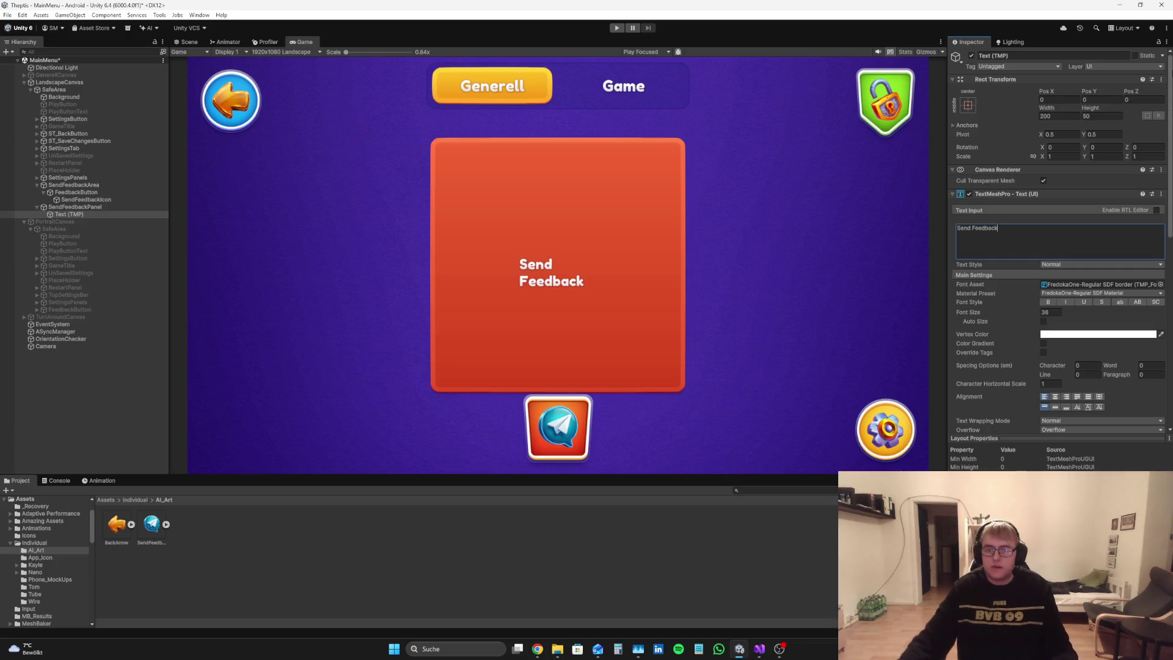
{"action": "mouse_move", "coordinate": [1090, 91]}
{"action": "left_mouse_down"}
{"action": "mouse_move", "coordinate": [1126, 379]}
{"action": "mouse_move", "coordinate": [1115, 338]}
{"action": "mouse_move", "coordinate": [336, 380]}
{"action": "left_mouse_up"}
Step: Collapse the extra text settings and reselect SendFeedbackPanel in the Hierarchy
{"action": "scroll", "coordinate": [1097, 174], "scroll_direction": "down", "scroll_amount": 10}
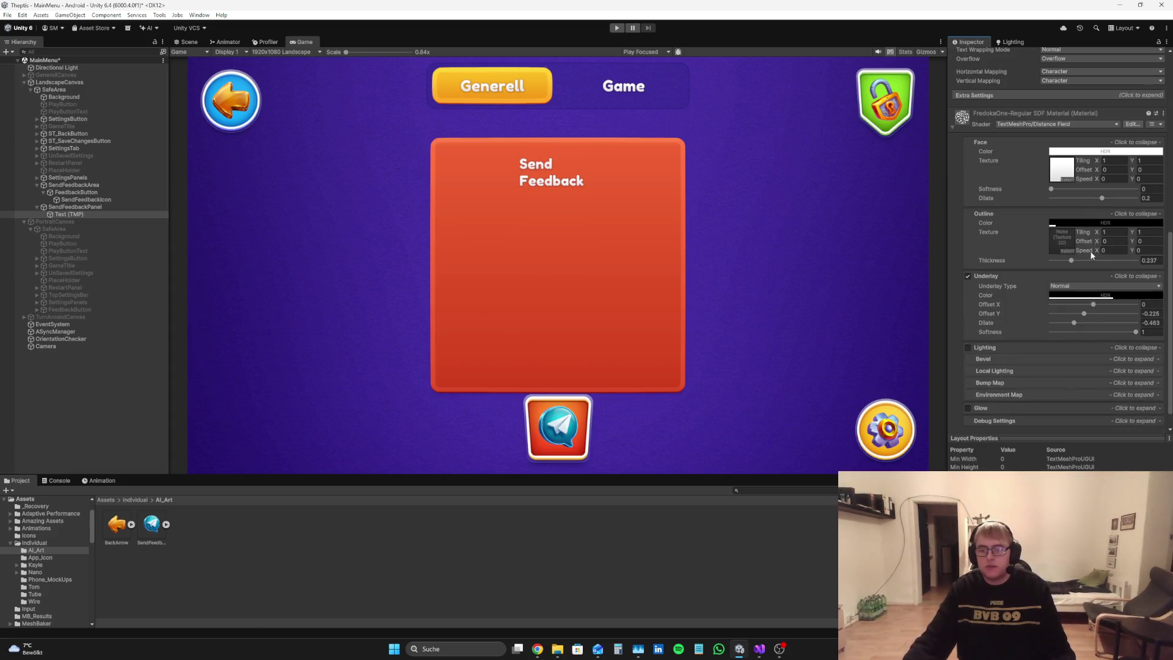
{"action": "scroll", "coordinate": [986, 324], "scroll_direction": "down", "scroll_amount": 1}
{"action": "scroll", "coordinate": [1007, 179], "scroll_direction": "up", "scroll_amount": 10}
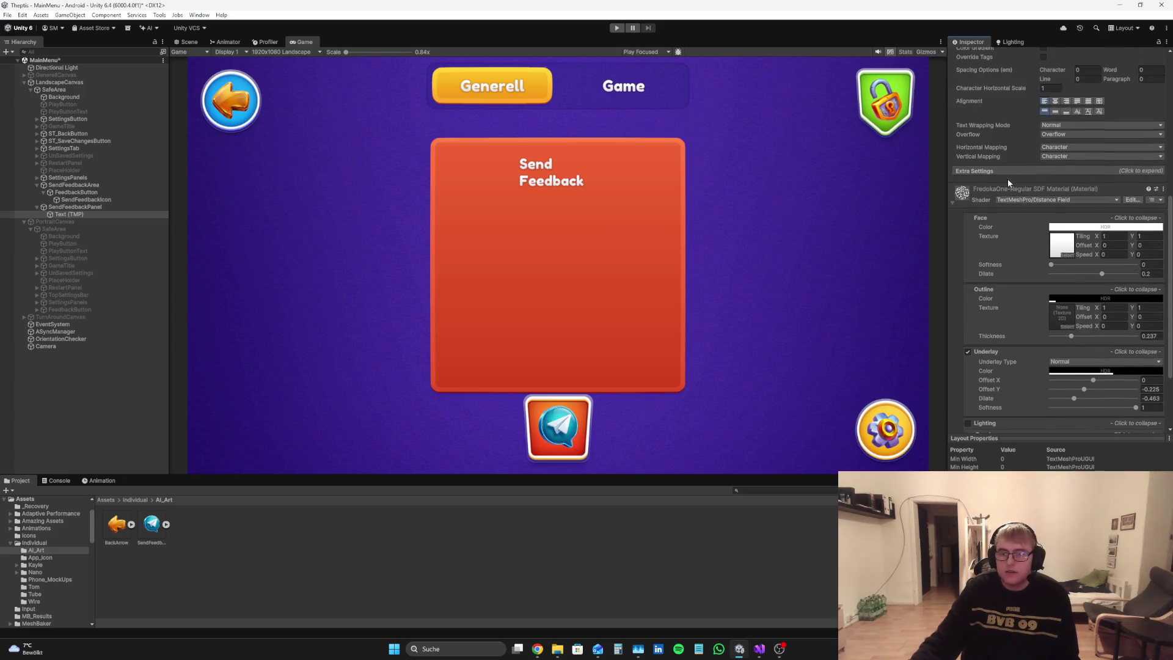
{"action": "scroll", "coordinate": [1032, 269], "scroll_direction": "up", "scroll_amount": 3}
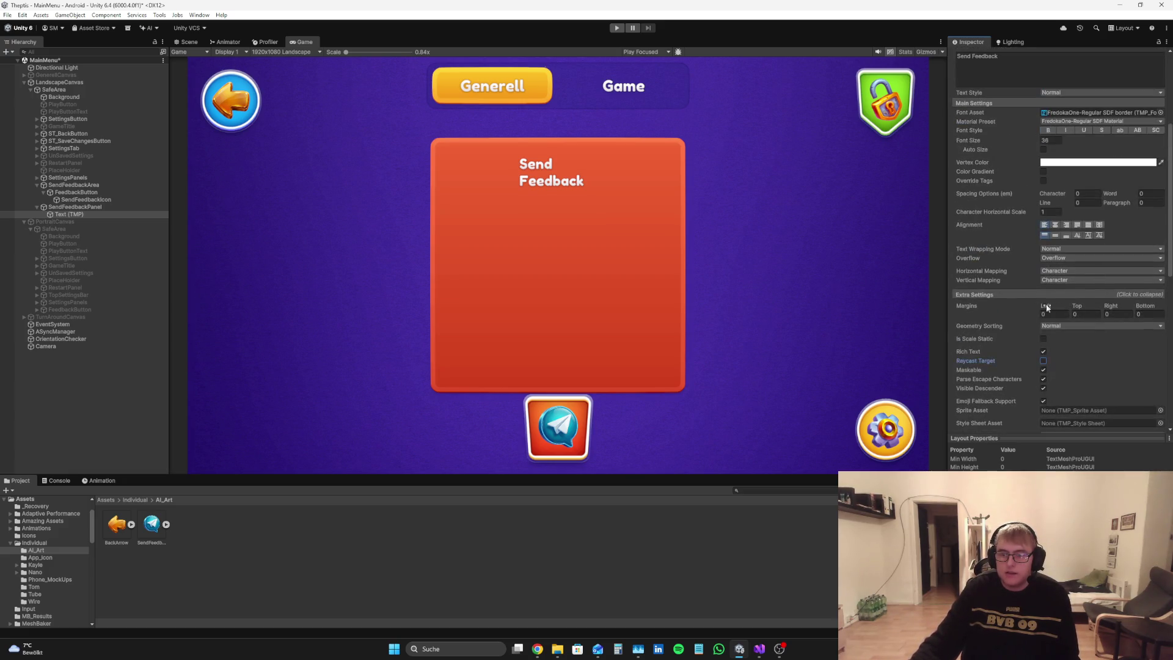
{"action": "left_click", "coordinate": [1025, 295]}
{"action": "left_click", "coordinate": [66, 207]}
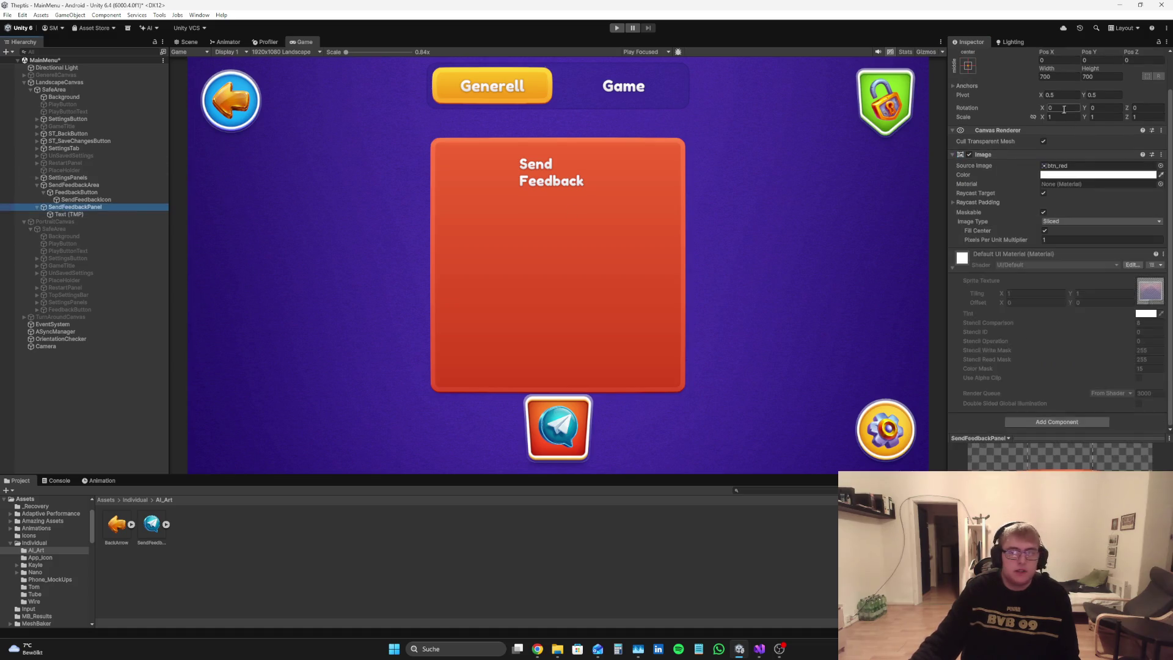
{"action": "left_click", "coordinate": [96, 375]}
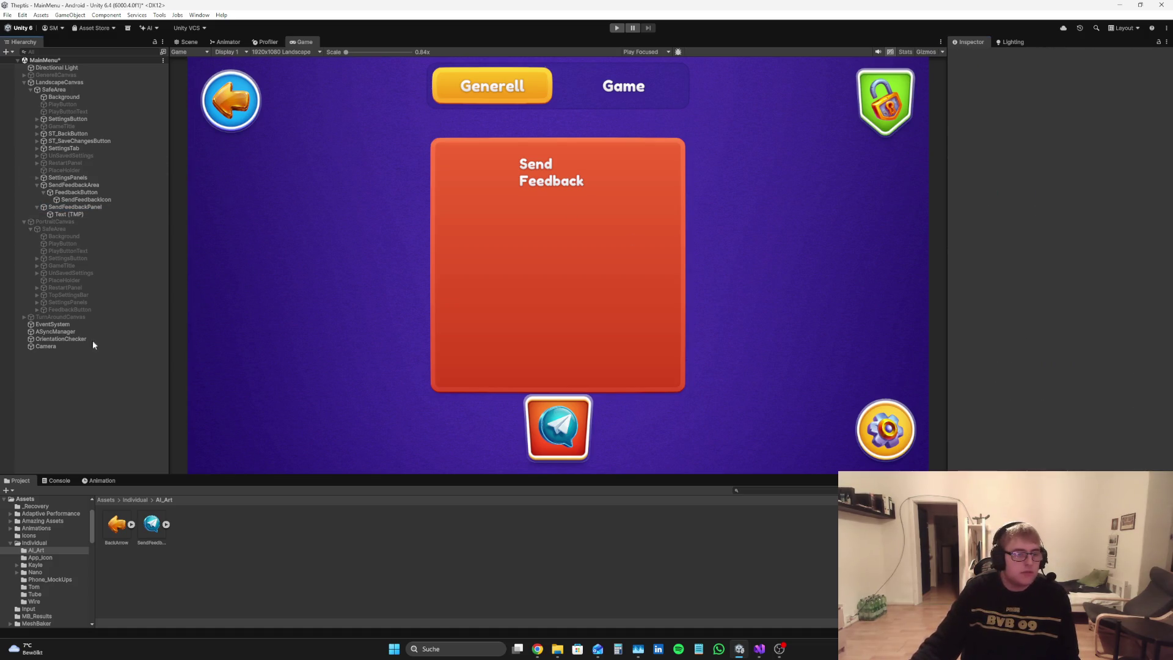
{"action": "left_click", "coordinate": [89, 208]}
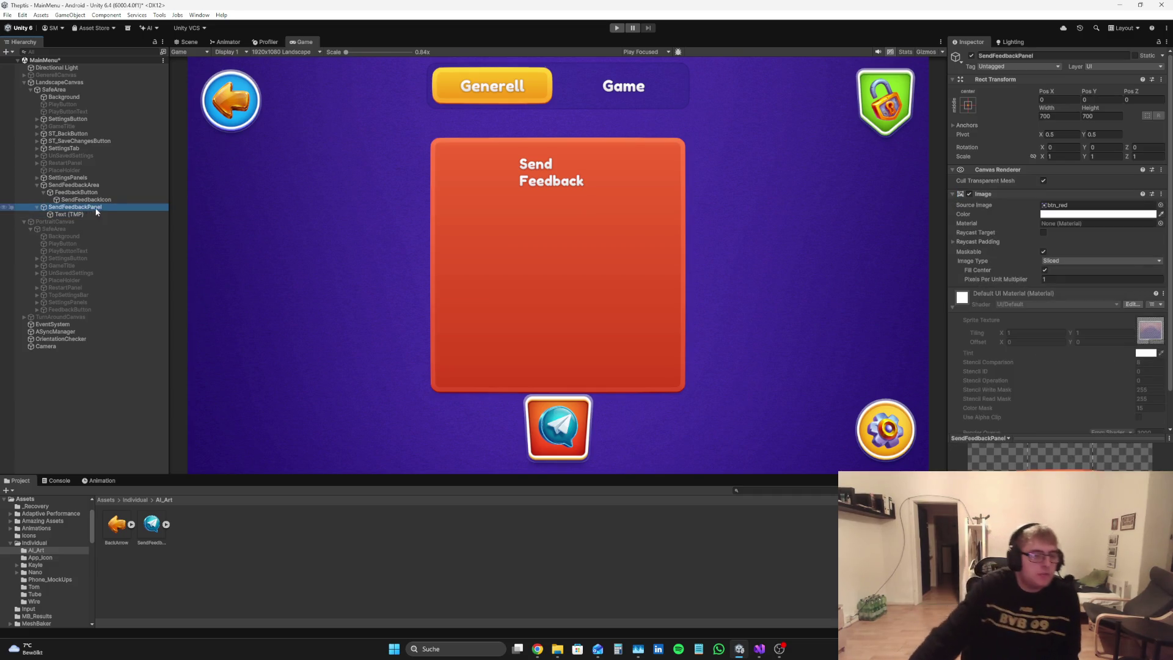
Step: Duplicate ST_BackButton, move the copy under SendFeedbackPanel and anchor it top-left
{"action": "left_click", "coordinate": [74, 134]}
{"action": "key", "text": "ctrl+d"}
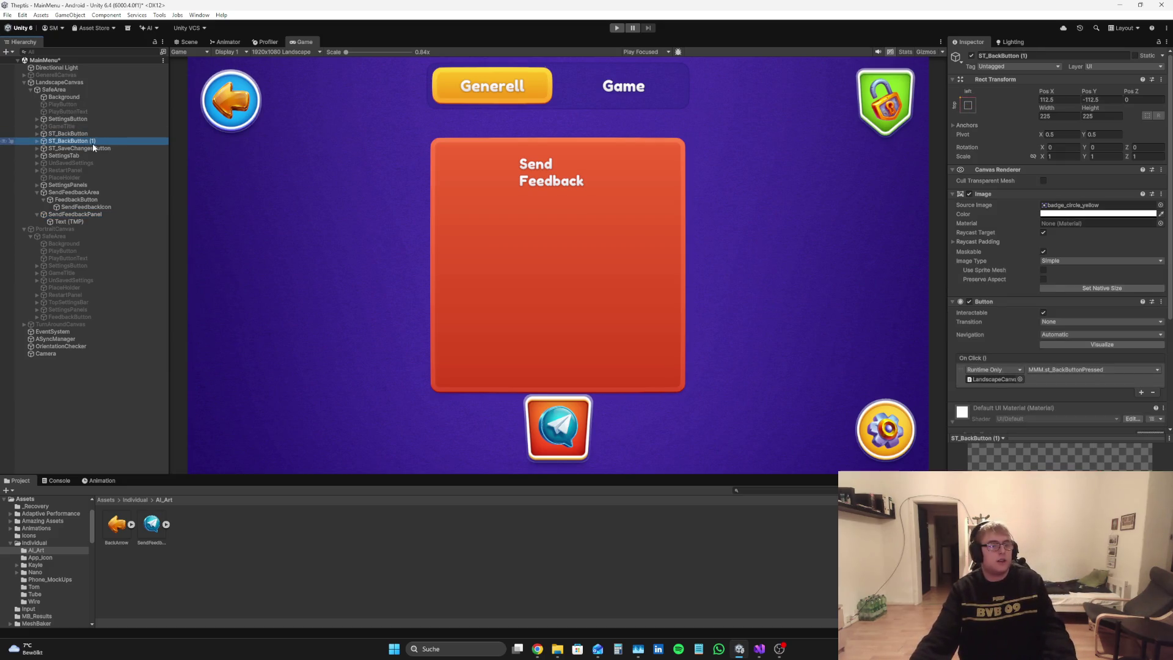
{"action": "left_click_drag", "start_coordinate": [95, 143], "coordinate": [90, 215]}
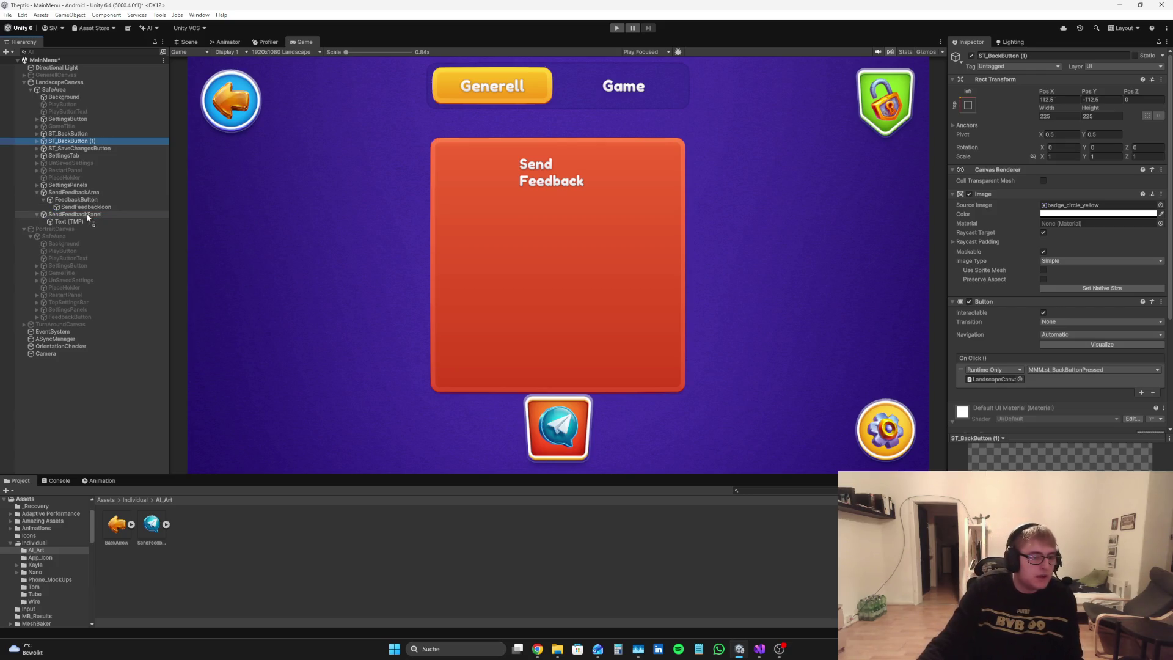
{"action": "left_click", "coordinate": [967, 104]}
{"action": "left_click", "coordinate": [1000, 177], "text": "alt"}
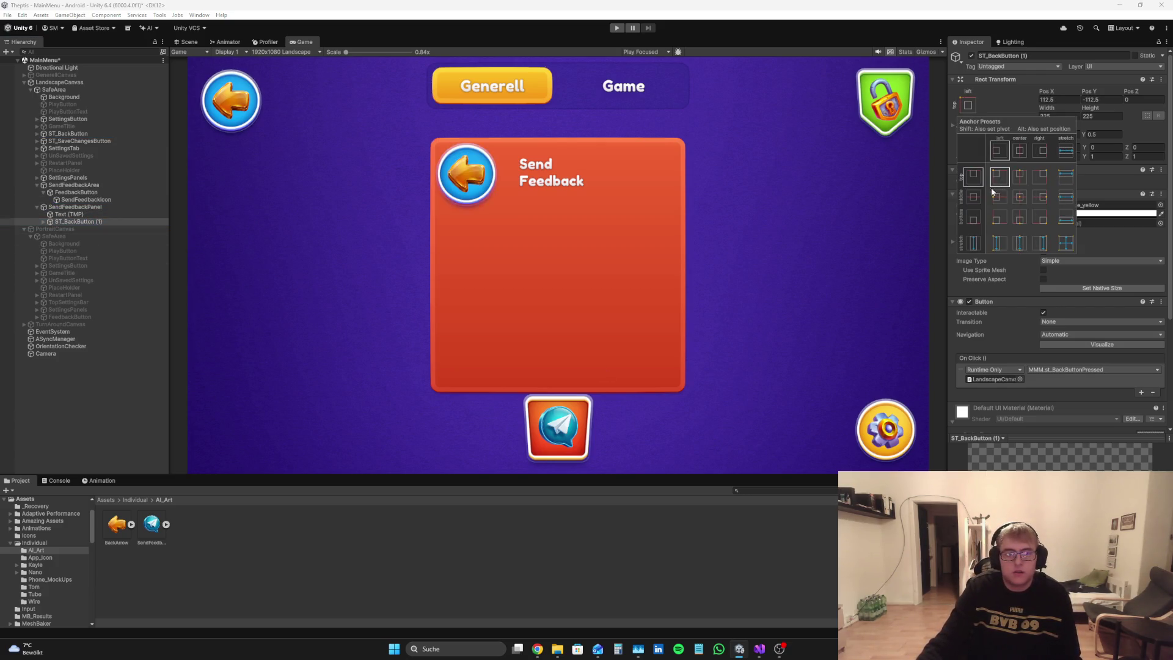
{"action": "left_click", "coordinate": [90, 383]}
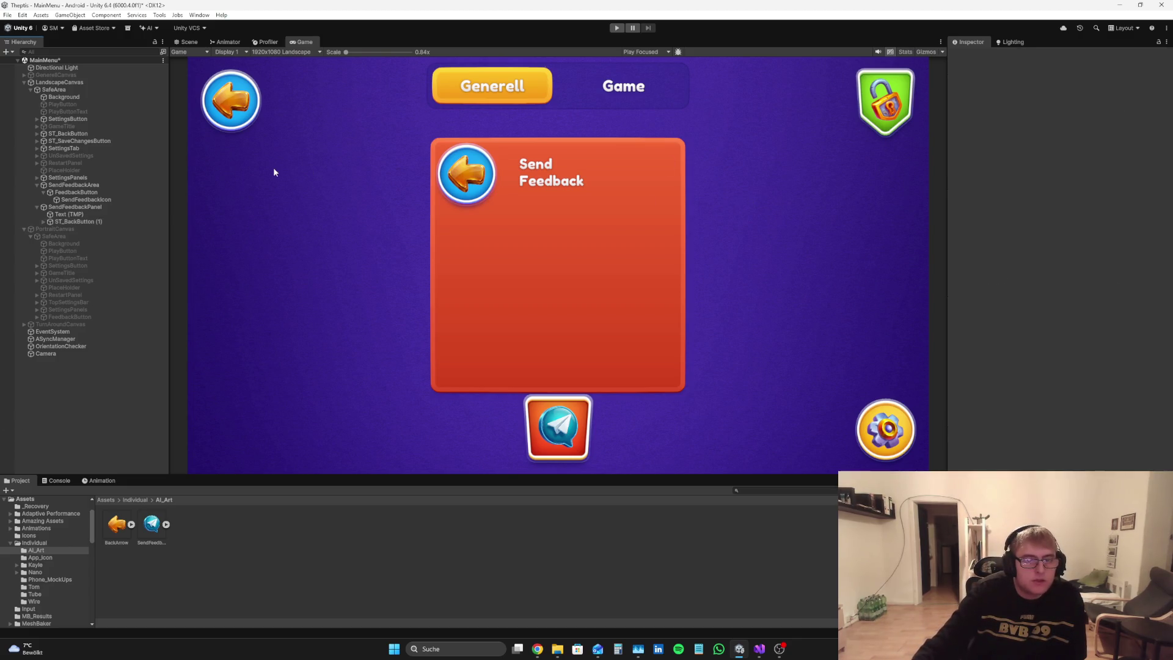
Step: Rename the copied back button to SF_BackButton
{"action": "left_click", "coordinate": [79, 221]}
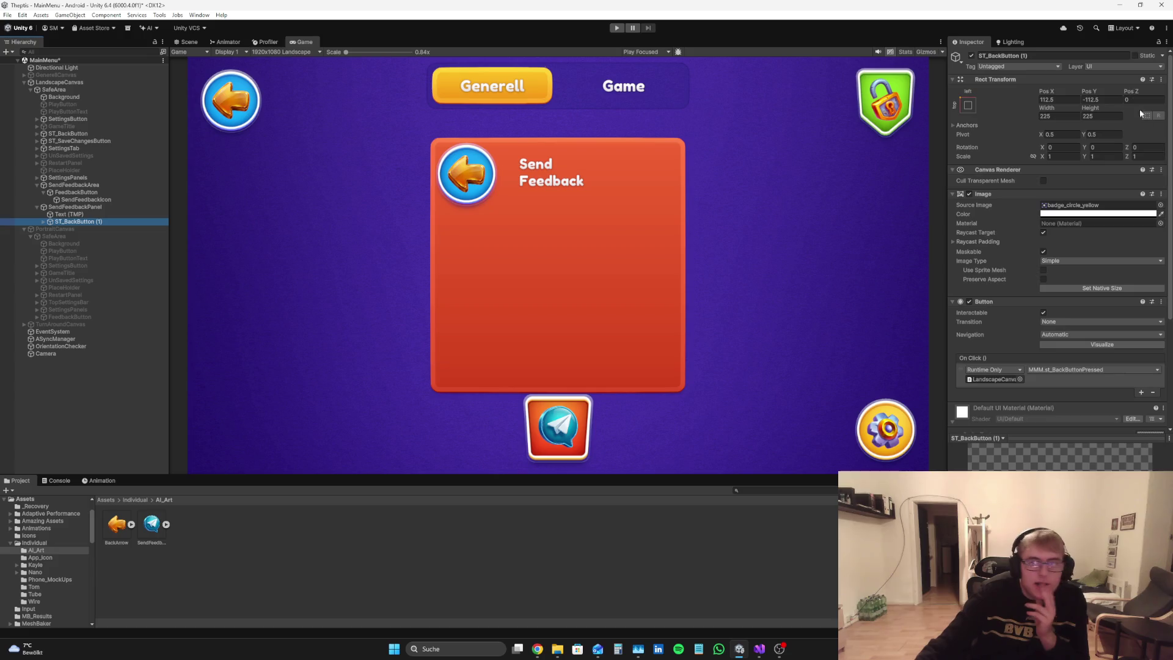
{"action": "left_click", "coordinate": [1084, 55]}
{"action": "type", "text": "Send"}
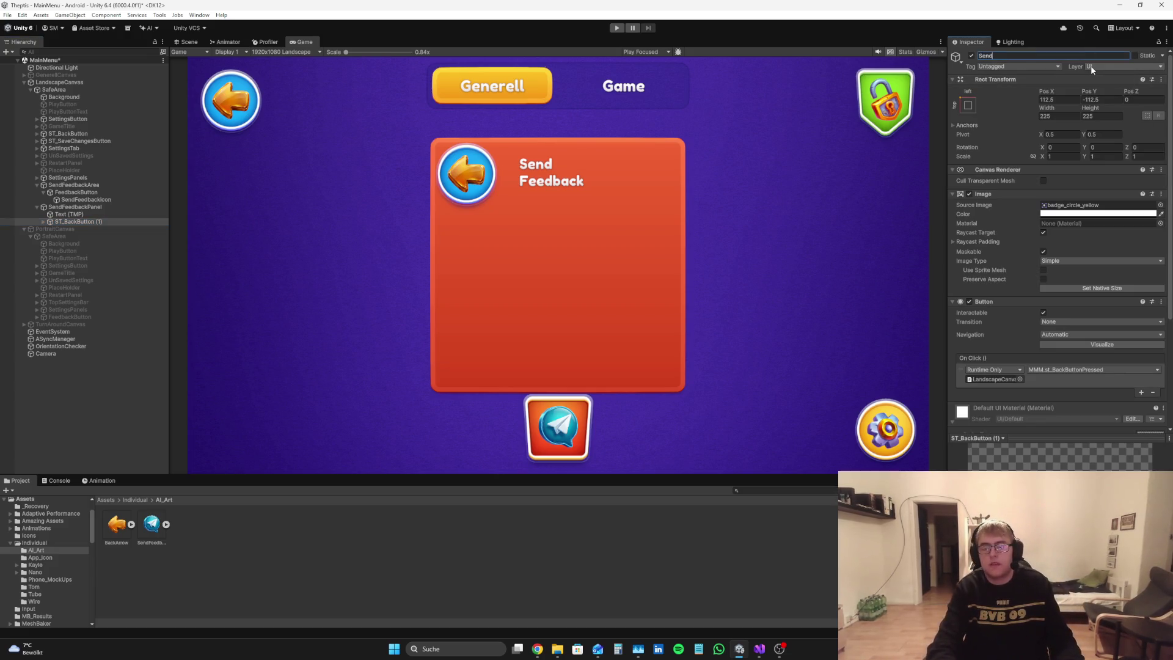
{"action": "type", "text": "Feedback"}
{"action": "type", "text": "BackButto"}
{"action": "type", "text": "n"}
{"action": "key", "text": "Return"}
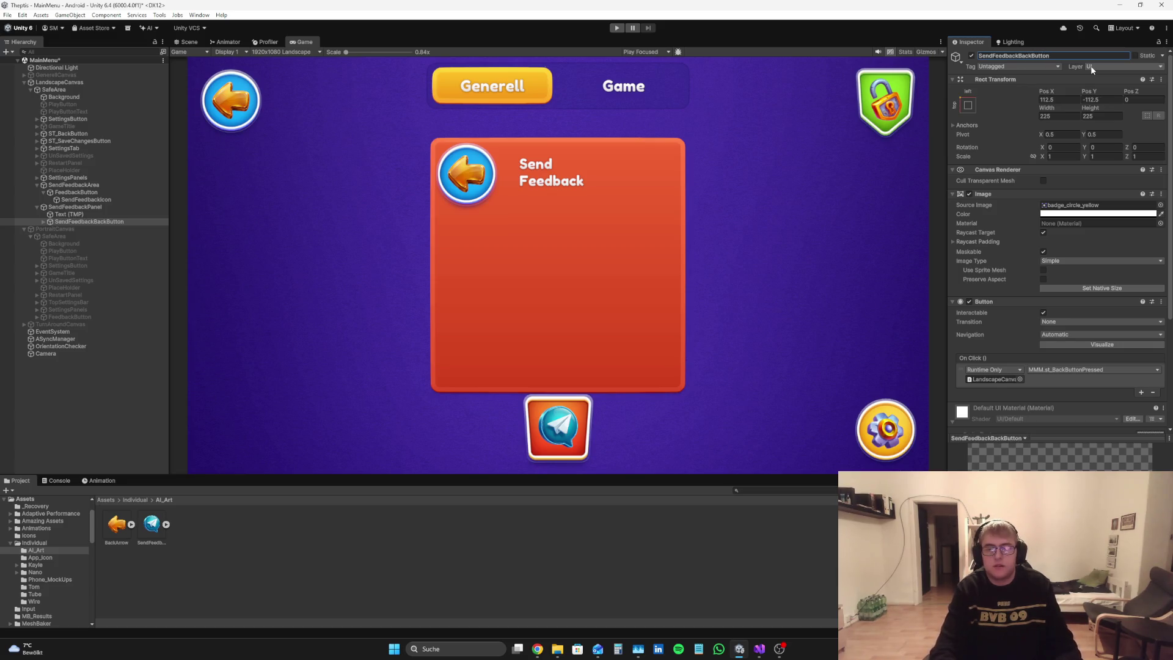
{"action": "left_click", "coordinate": [1020, 56]}
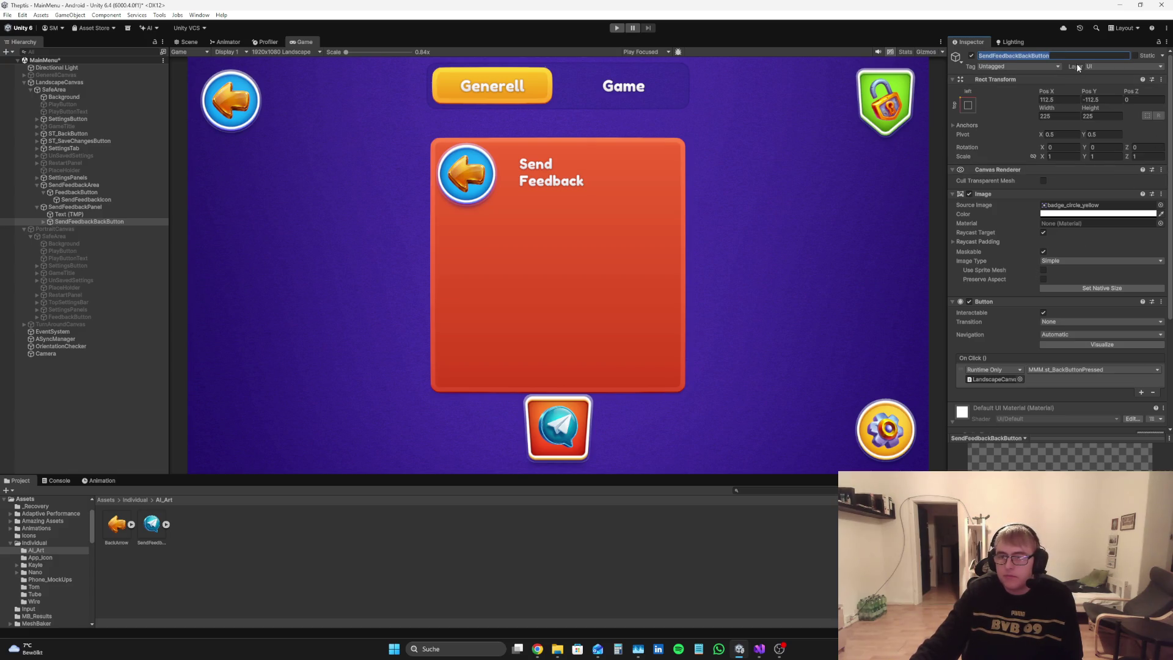
{"action": "key", "text": "BackSpace"}
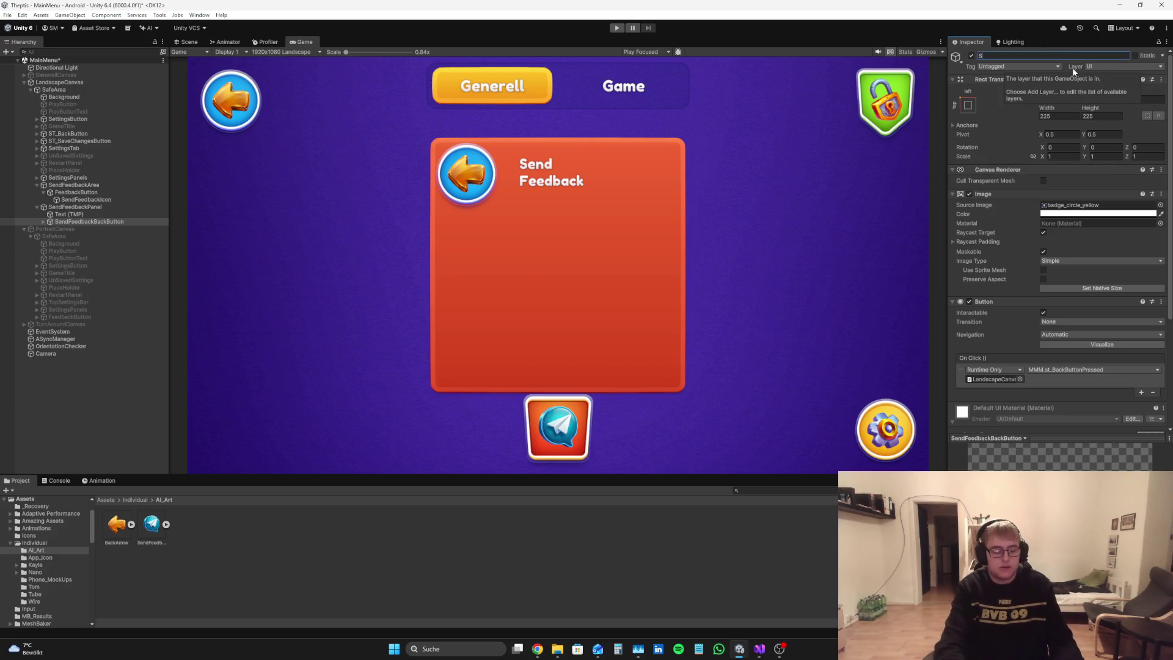
{"action": "type", "text": "a"}
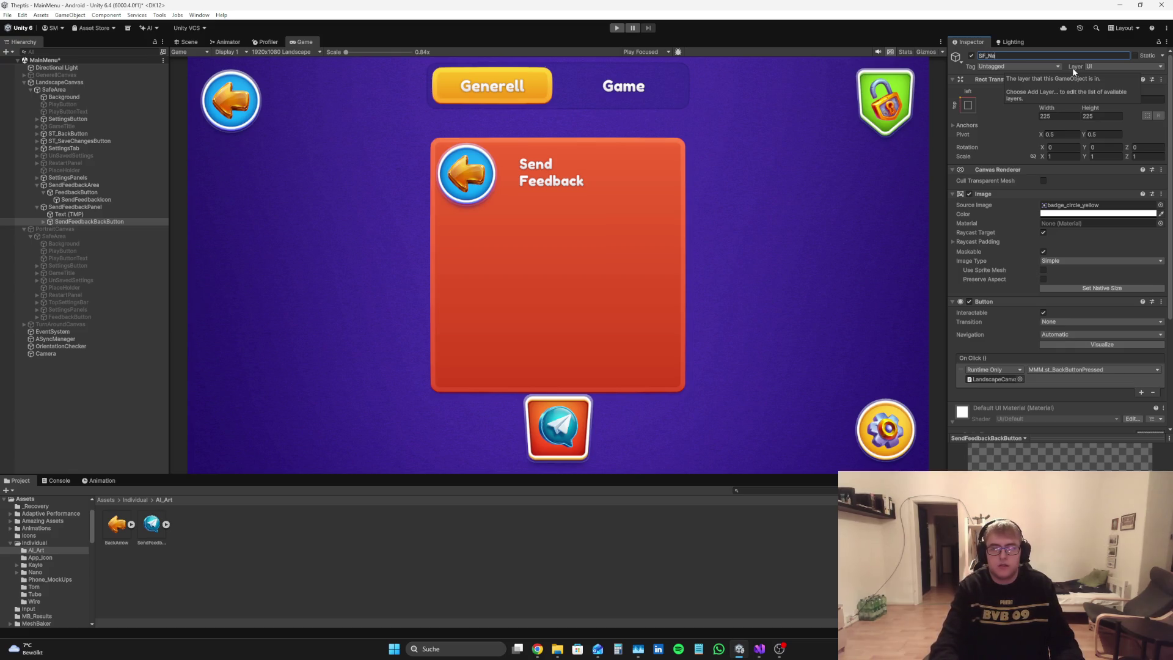
{"action": "type", "text": "Back"}
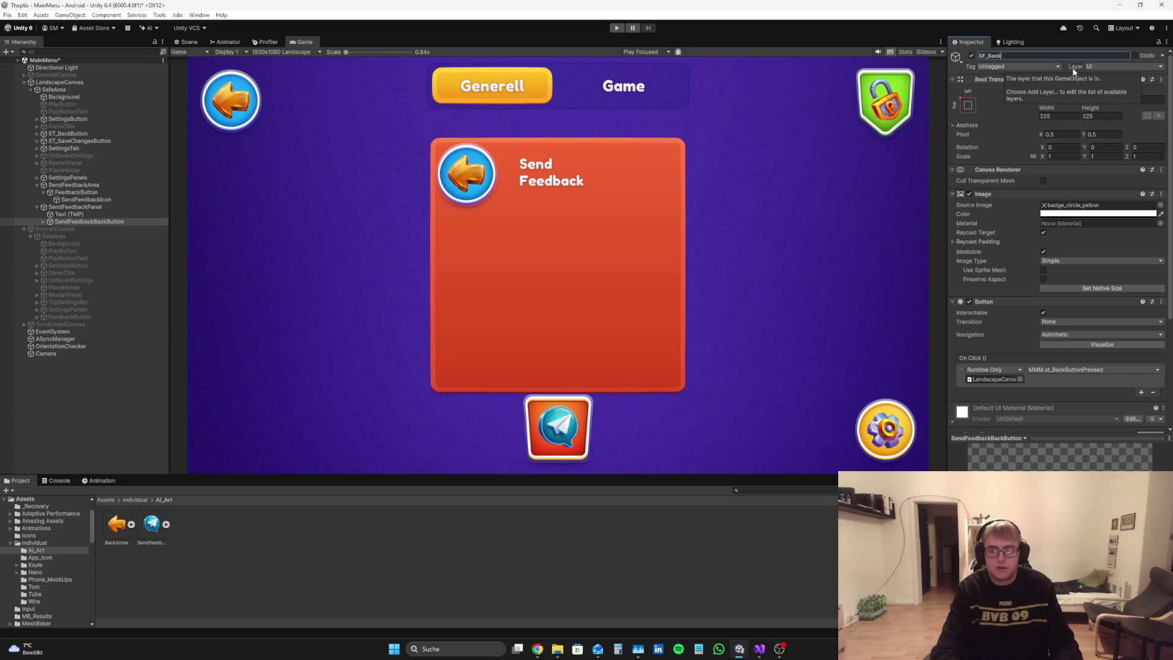
{"action": "type", "text": "Button"}
{"action": "key", "text": "Return"}
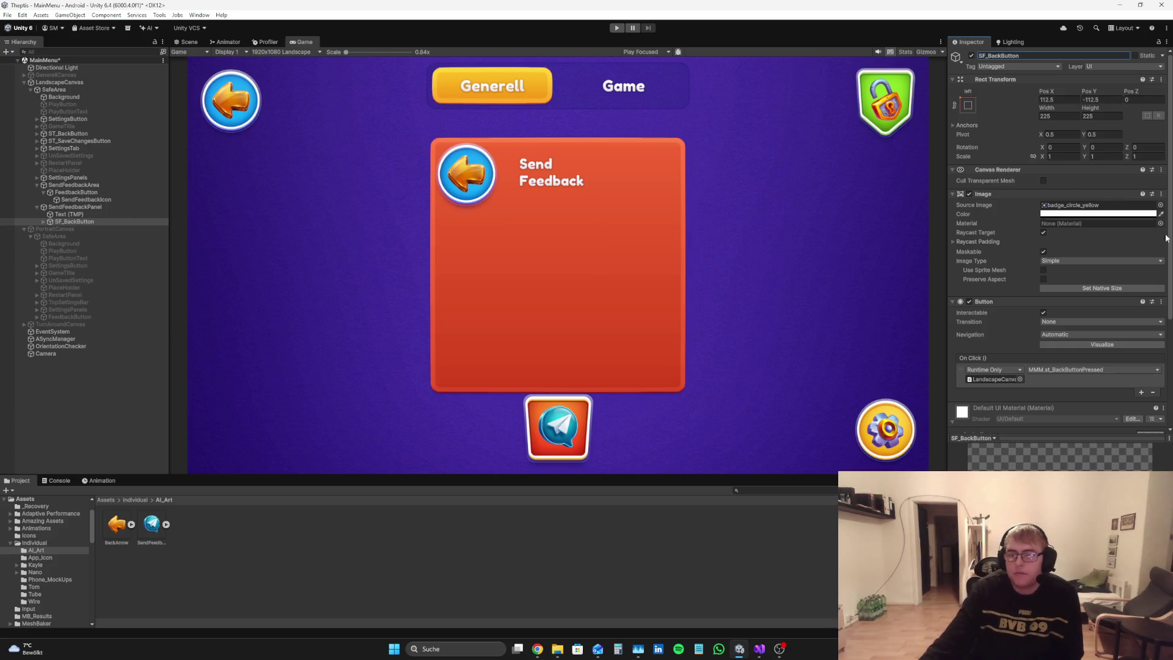
Step: Try SF_BackButton sizes of 200 then 250 and re-pin it top-left
{"action": "left_click", "coordinate": [104, 221]}
{"action": "left_click", "coordinate": [1073, 118]}
{"action": "type", "text": "200"}
{"action": "left_click", "coordinate": [1114, 117]}
{"action": "type", "text": "20"}
{"action": "left_click", "coordinate": [958, 106]}
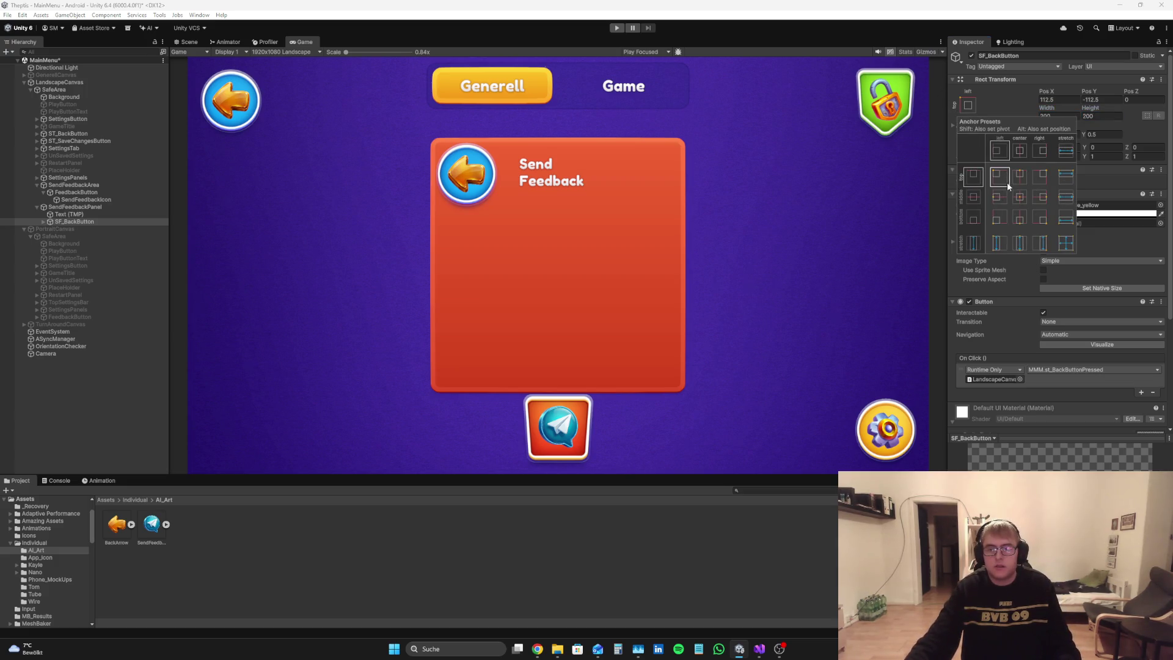
{"action": "left_click", "coordinate": [1060, 115]}
{"action": "key", "text": "BackSpace"}
{"action": "left_click", "coordinate": [1103, 115]}
{"action": "type", "text": "2"}
{"action": "left_click", "coordinate": [968, 105]}
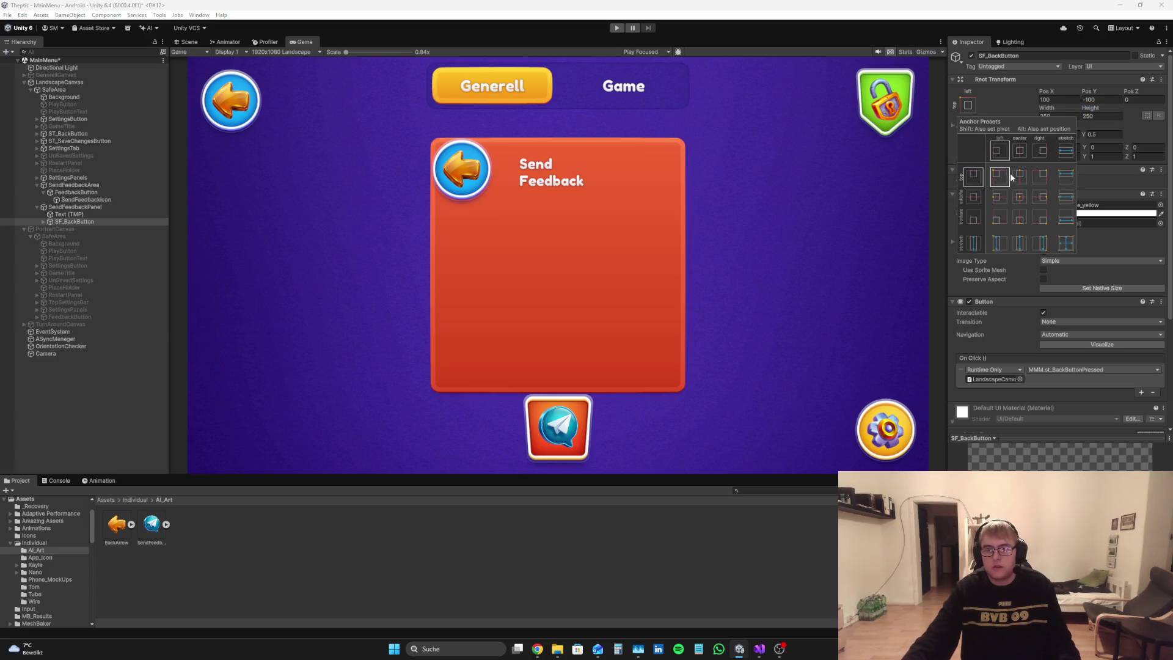
{"action": "left_click", "coordinate": [999, 173], "text": "alt"}
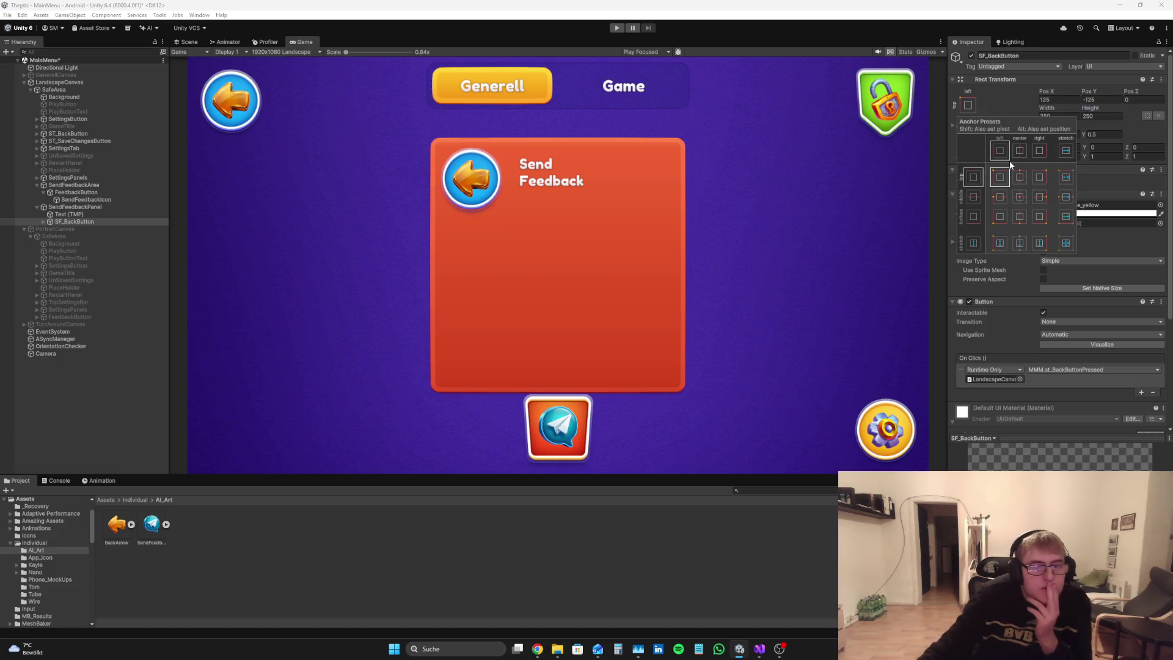
Step: Set the button's ButtonImage child to 200 × 200
{"action": "left_click", "coordinate": [42, 221]}
{"action": "left_click", "coordinate": [77, 228]}
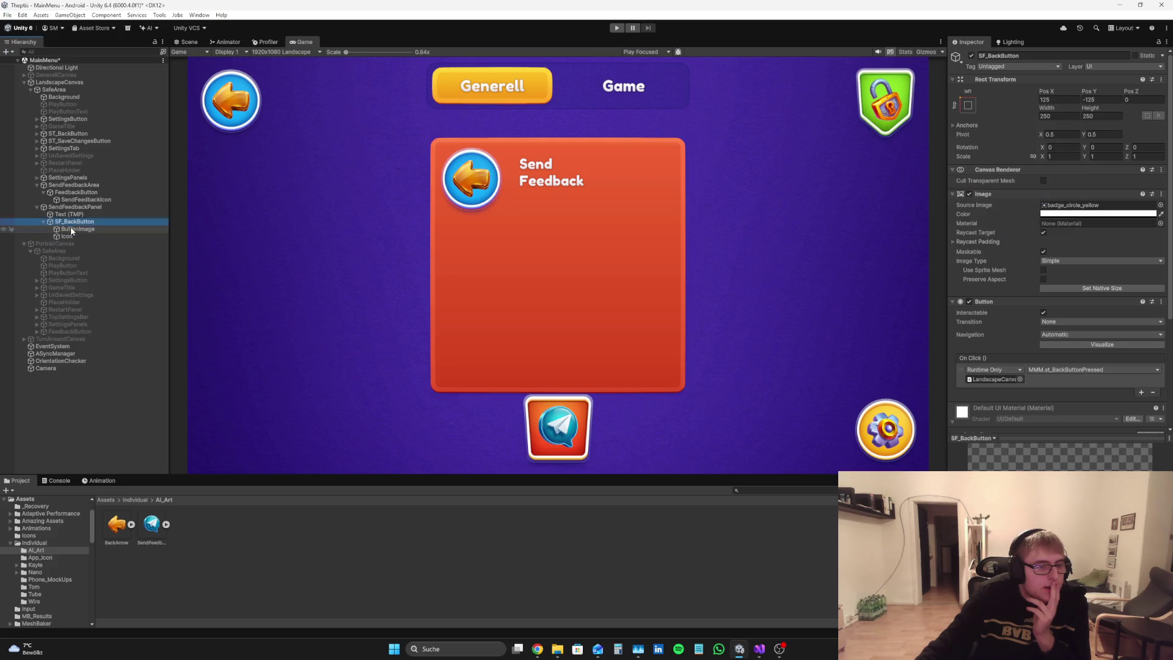
{"action": "left_click", "coordinate": [1067, 116]}
{"action": "type", "text": "200"}
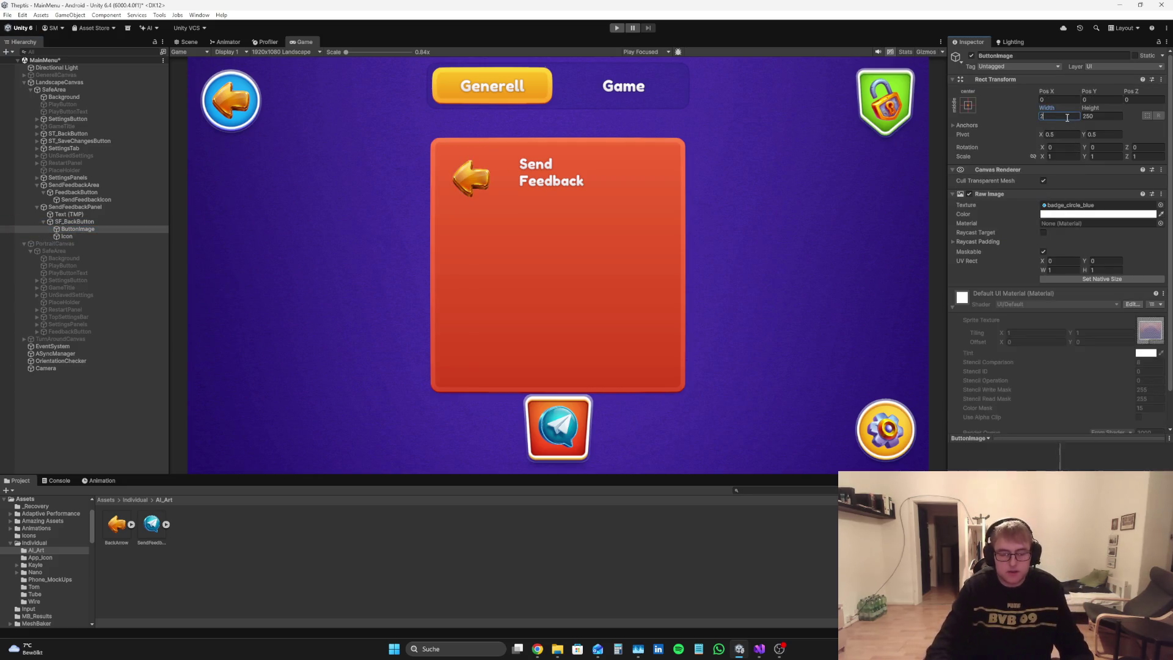
{"action": "left_click", "coordinate": [1108, 115]}
{"action": "type", "text": "200"}
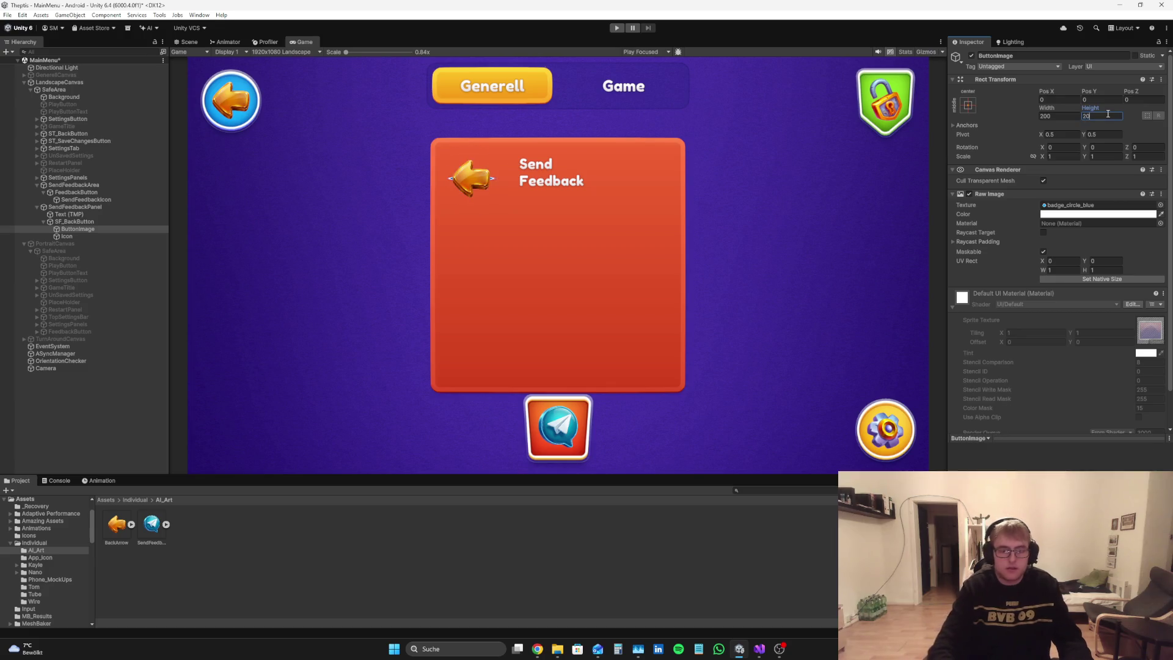
Step: Resize the back button's arrow Icon to 125 × 125
{"action": "left_click", "coordinate": [77, 237]}
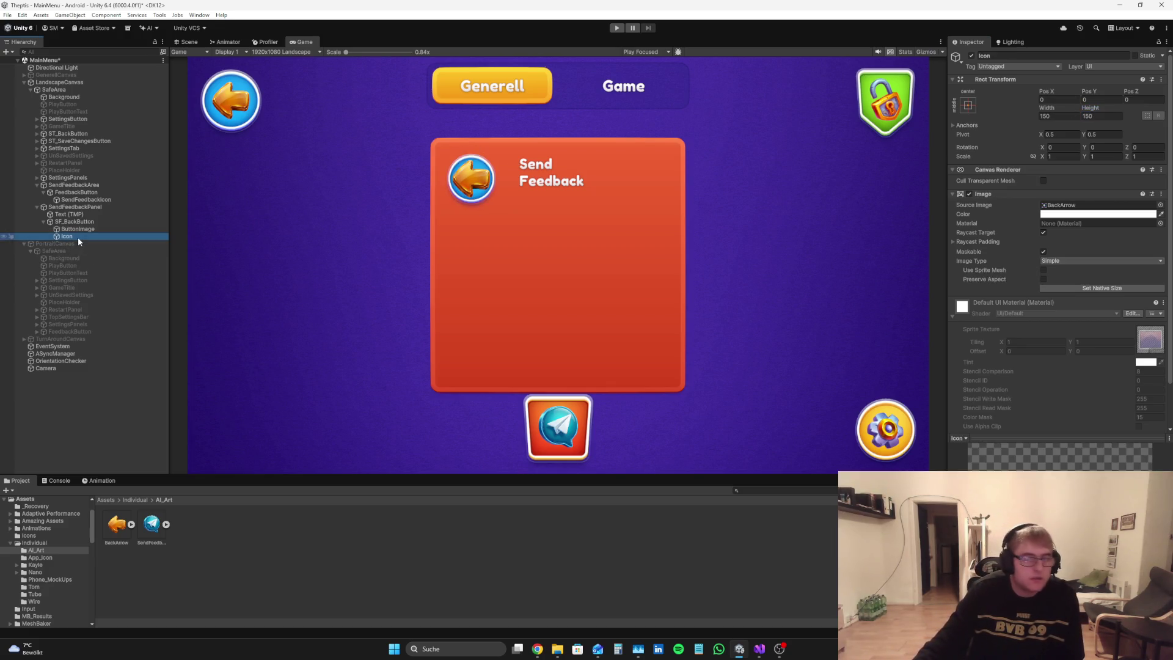
{"action": "left_click", "coordinate": [1049, 116]}
{"action": "type", "text": "100"}
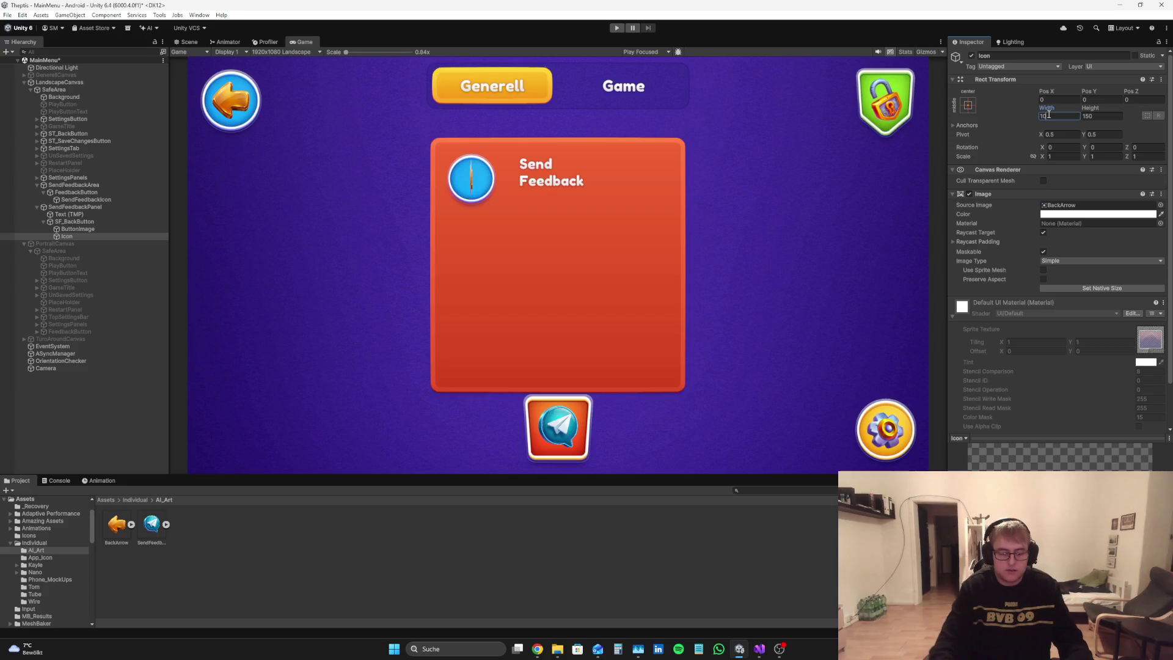
{"action": "left_click", "coordinate": [1101, 116]}
{"action": "type", "text": "100"}
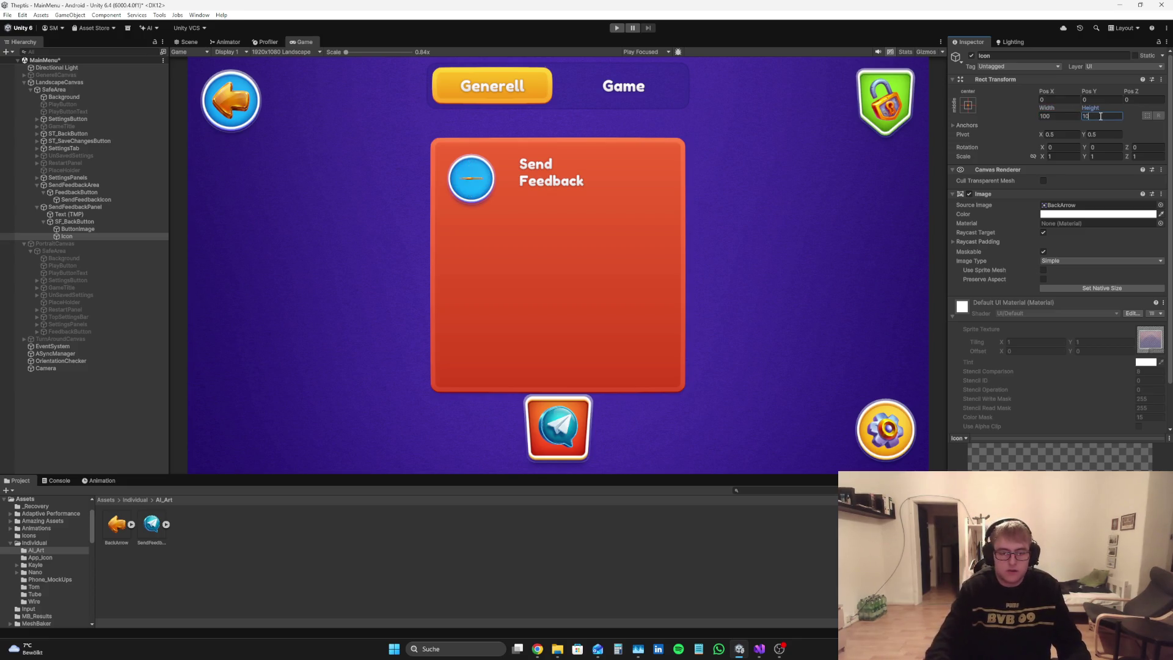
{"action": "left_click", "coordinate": [1069, 115]}
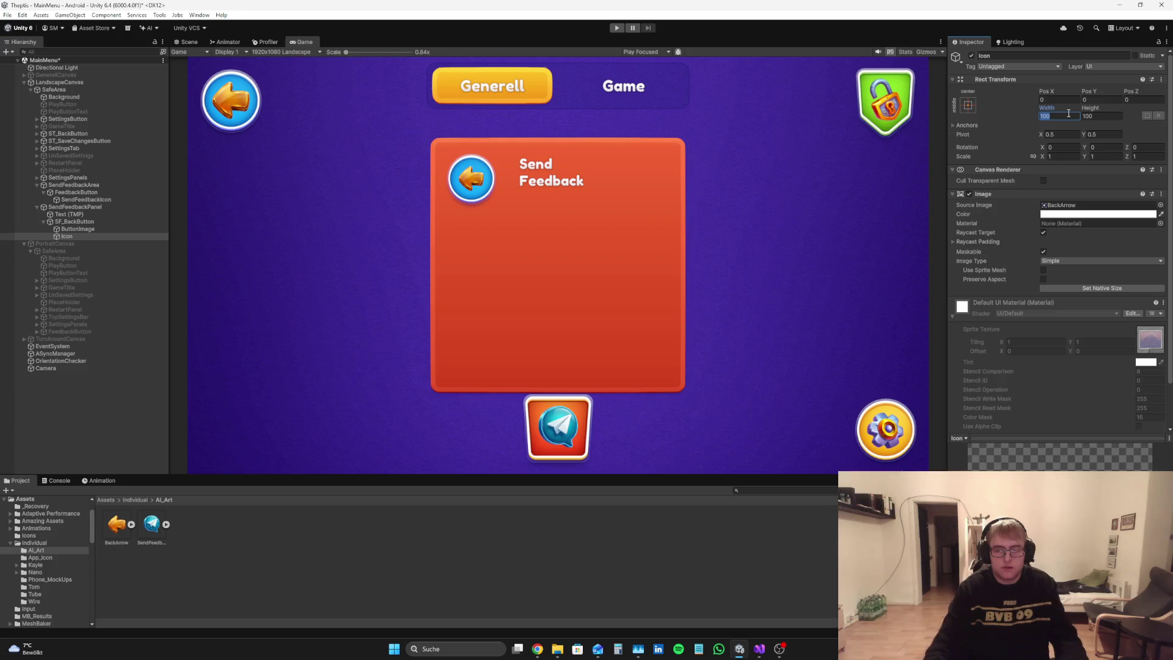
{"action": "type", "text": "125"}
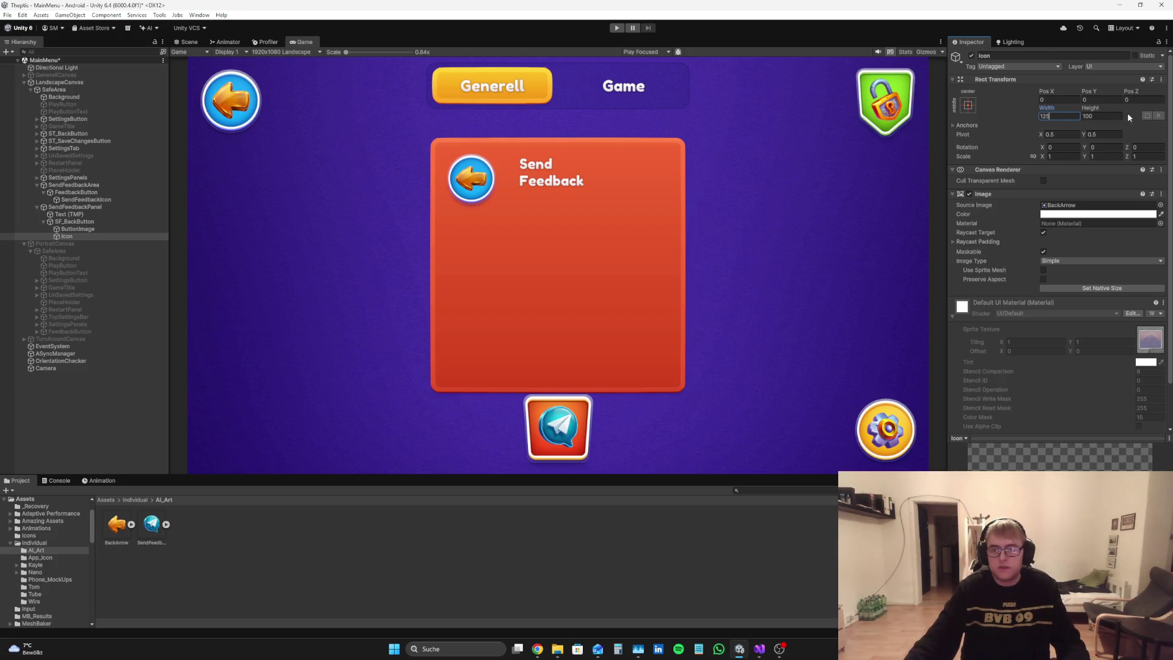
{"action": "key", "text": "Return"}
{"action": "type", "text": "125"}
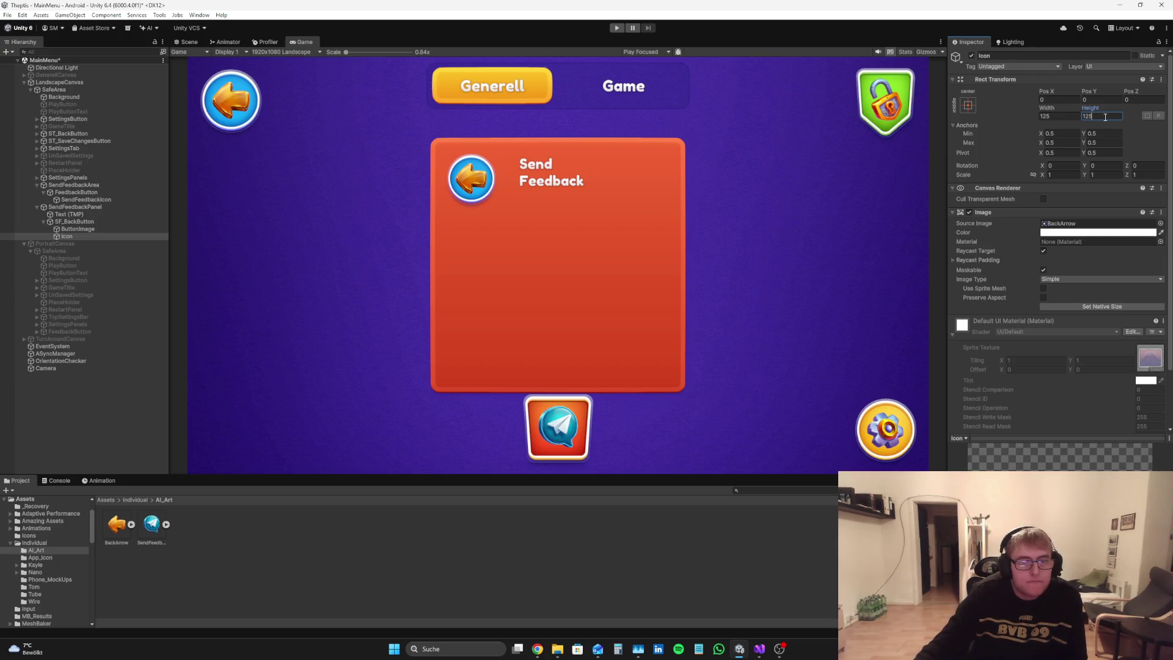
{"action": "left_click", "coordinate": [87, 416]}
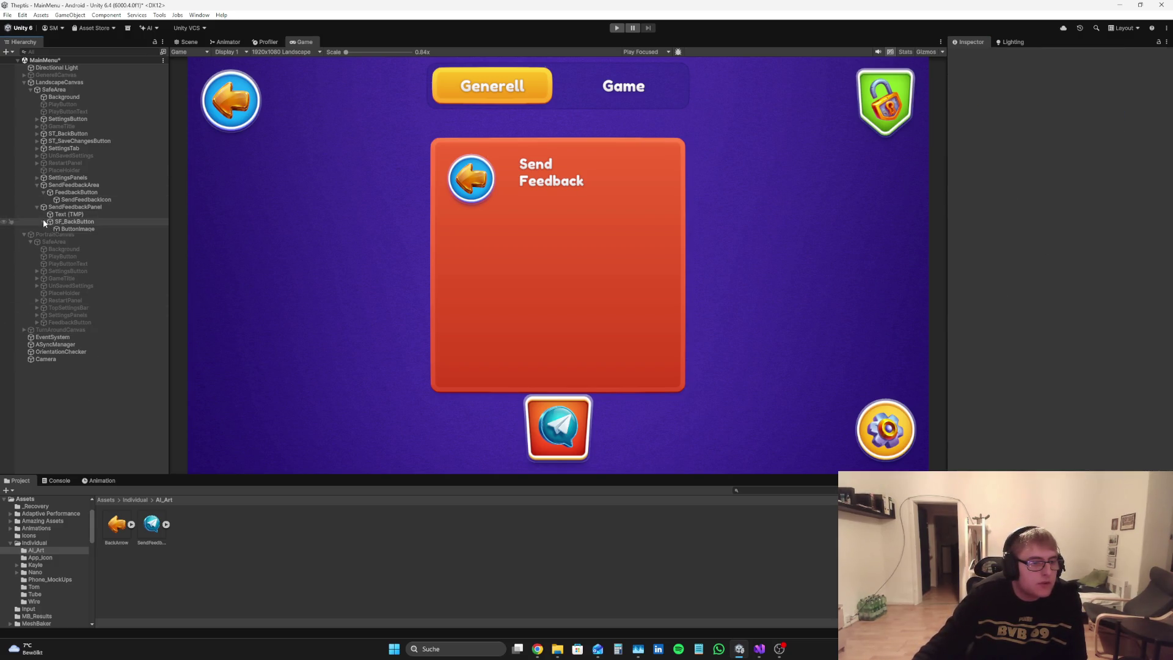
Step: Set SF_BackButton back to 200 wide and snap it into the top-left corner
{"action": "left_click", "coordinate": [43, 221]}
{"action": "left_click", "coordinate": [73, 207]}
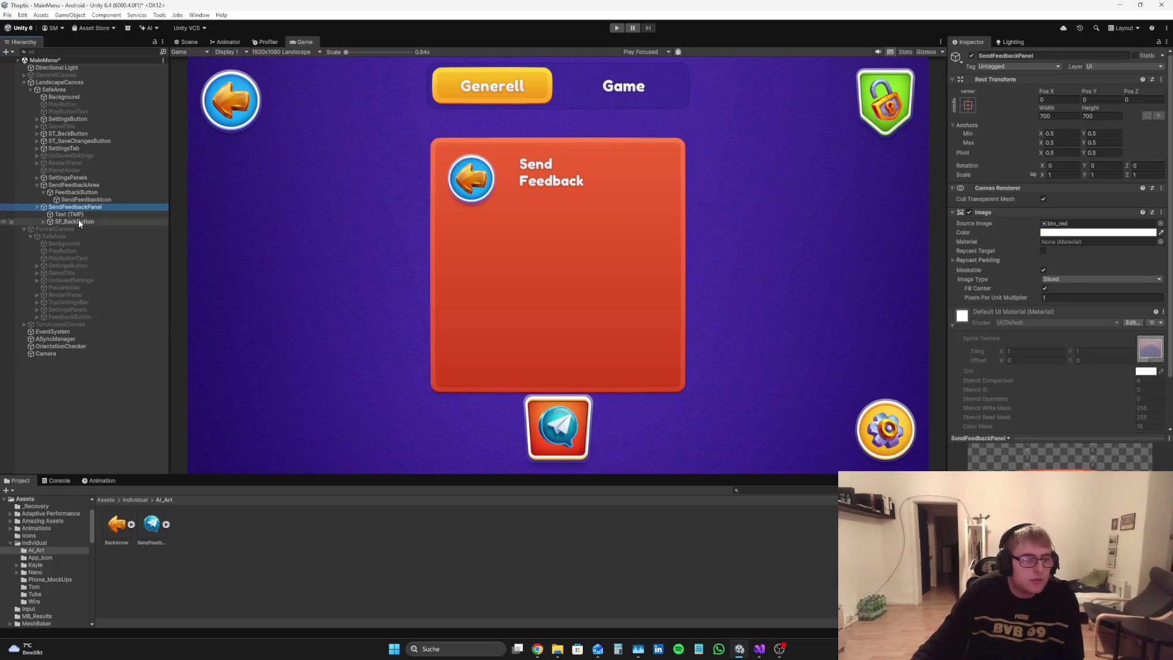
{"action": "left_click", "coordinate": [73, 221]}
{"action": "left_click", "coordinate": [968, 105]}
{"action": "left_click", "coordinate": [1074, 115]}
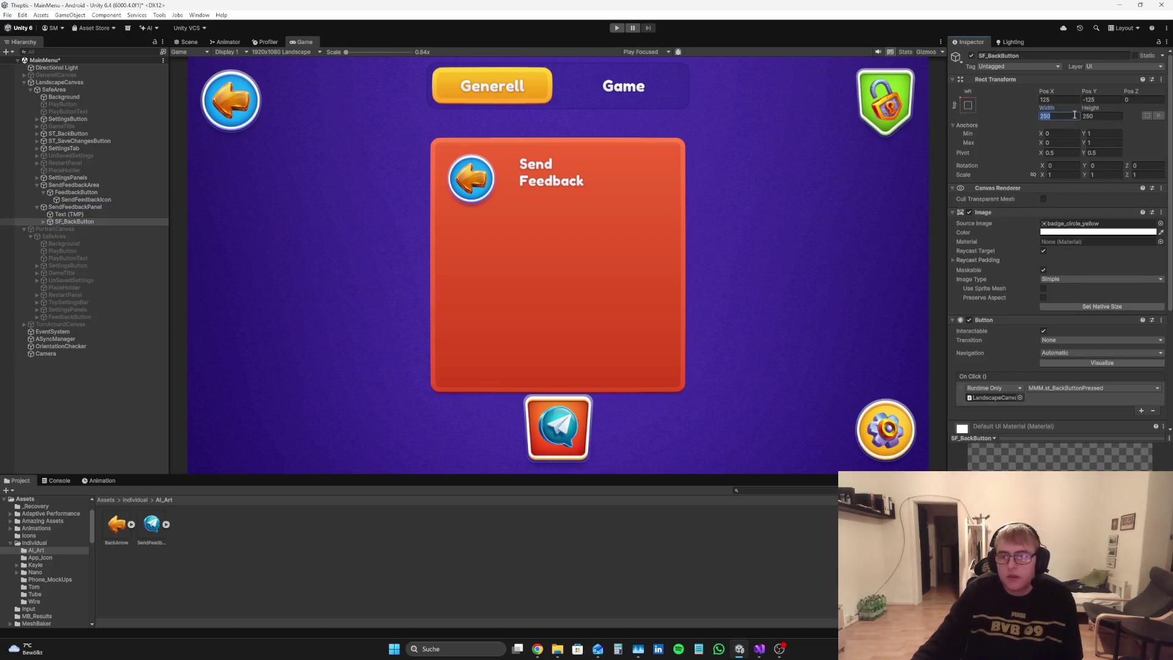
{"action": "type", "text": "200"}
{"action": "left_click", "coordinate": [1109, 114]}
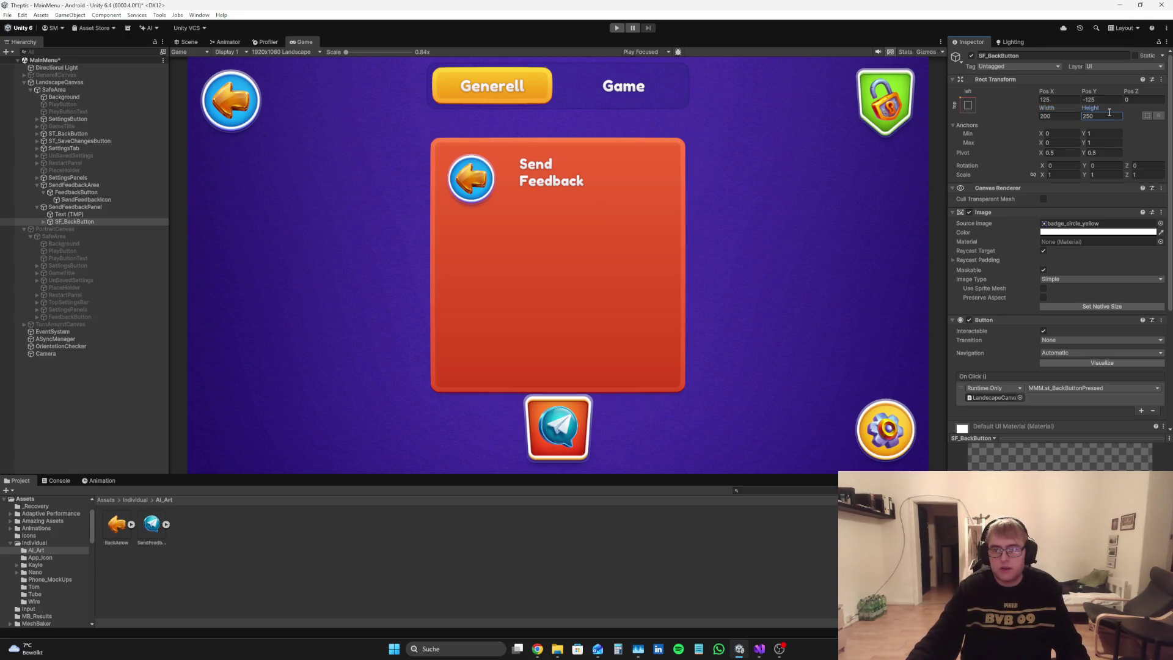
{"action": "type", "text": "20"}
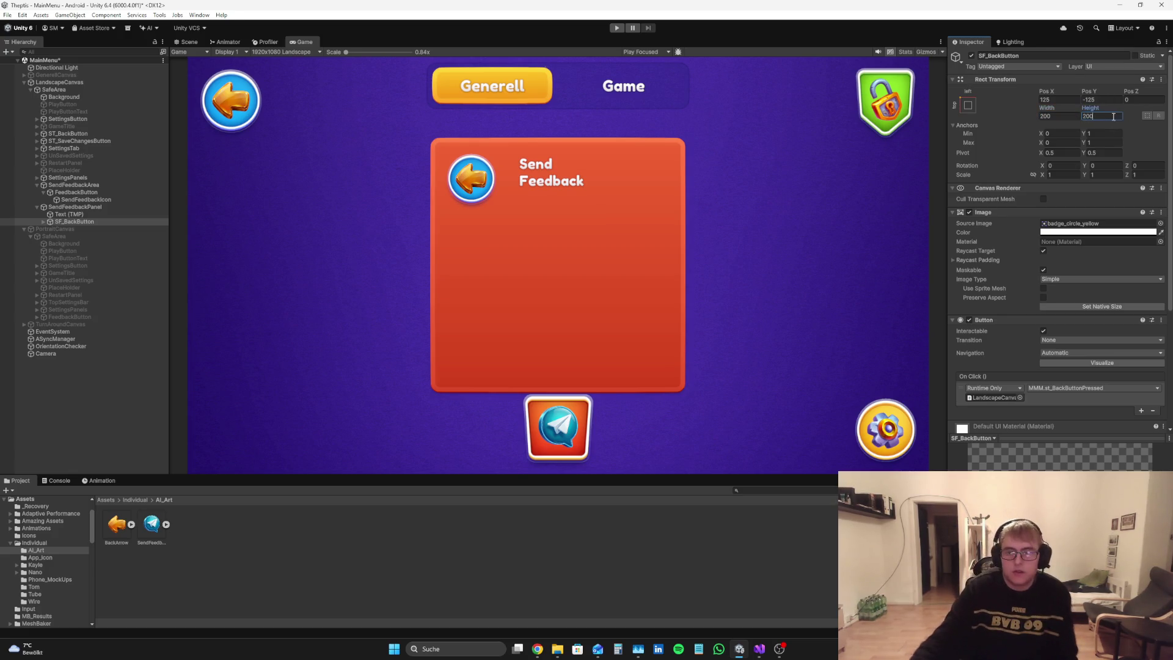
{"action": "left_click", "coordinate": [969, 105]}
{"action": "left_click", "coordinate": [1000, 178], "text": "alt"}
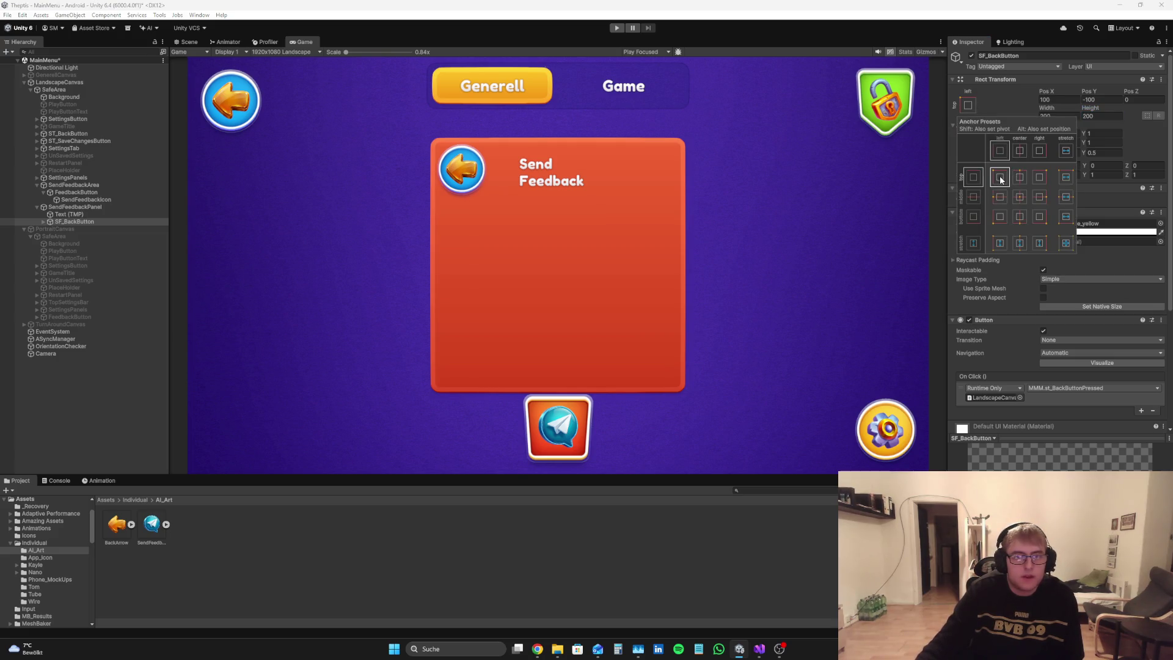
Step: Settle SF_BackButton at 210 × 210 in the top-left corner, then select the title text
{"action": "left_click", "coordinate": [1069, 115]}
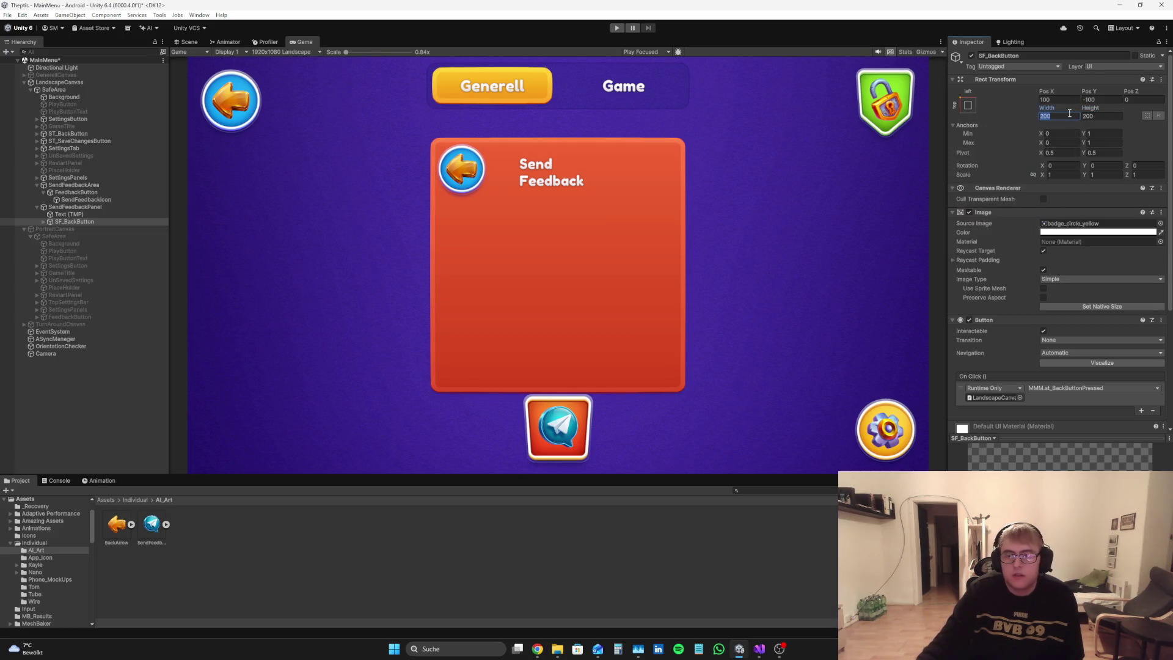
{"action": "type", "text": "225"}
{"action": "left_click", "coordinate": [1113, 116]}
{"action": "type", "text": "225"}
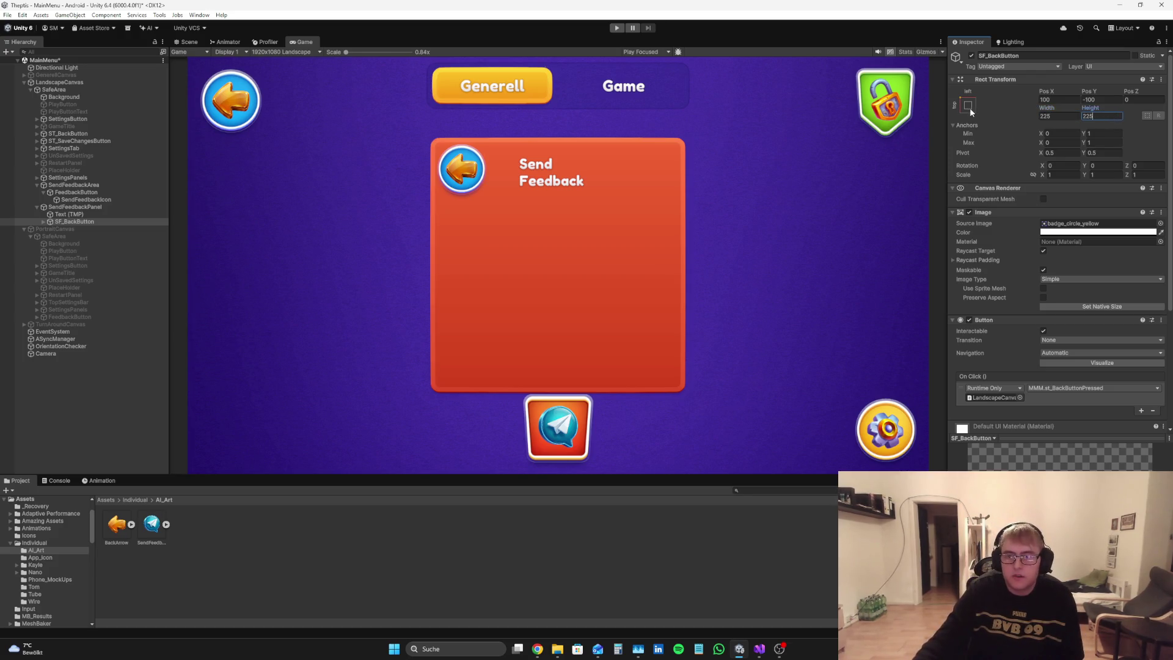
{"action": "left_click", "coordinate": [968, 105]}
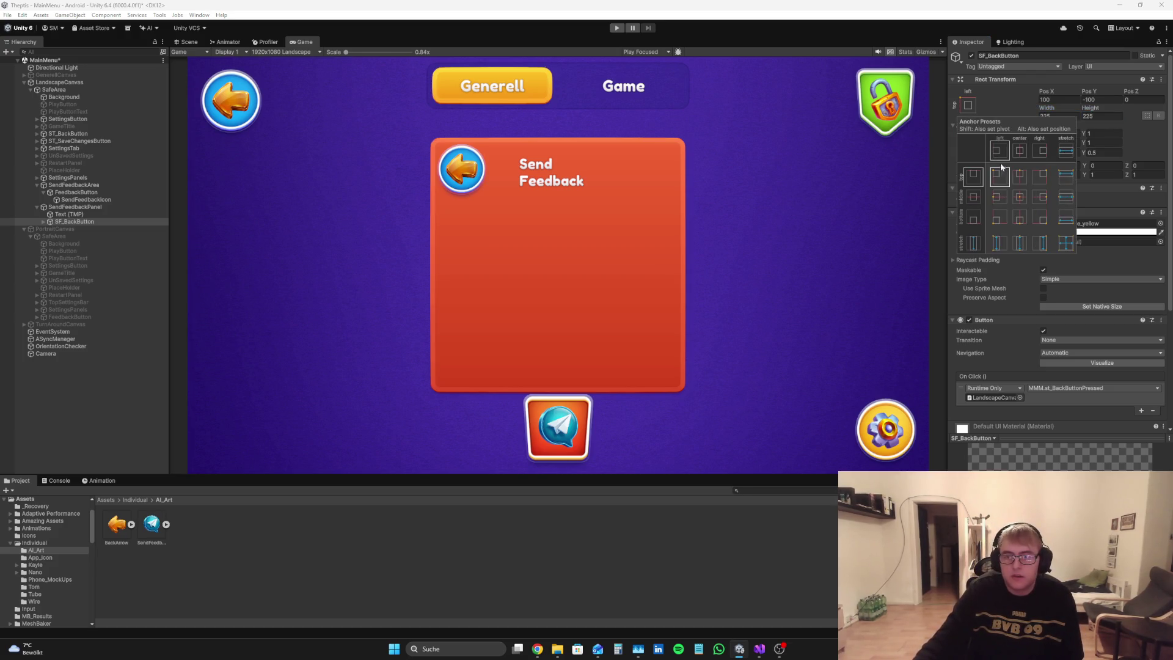
{"action": "left_click", "coordinate": [1063, 115]}
{"action": "type", "text": "2"}
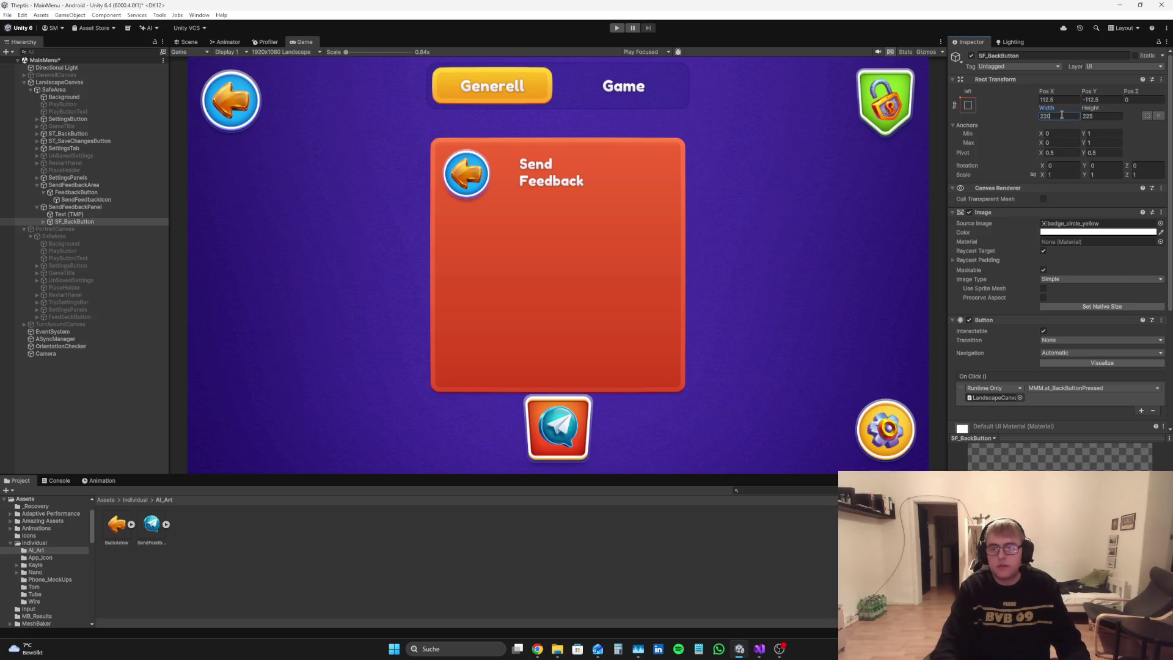
{"action": "left_click", "coordinate": [1097, 116]}
{"action": "type", "text": "210"}
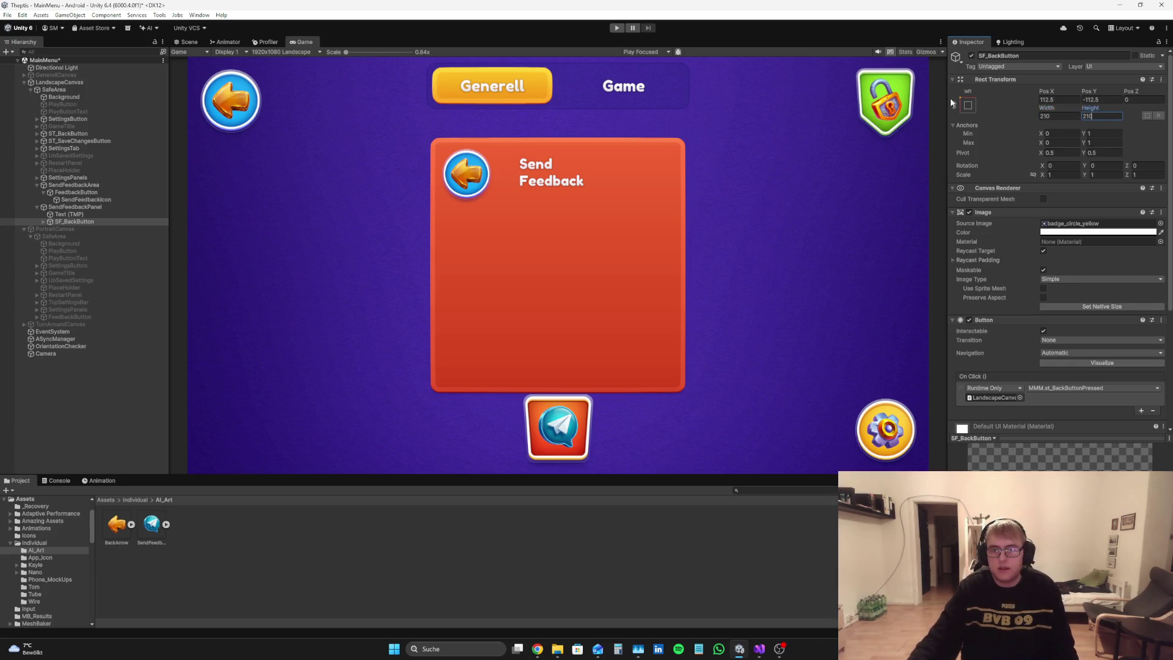
{"action": "left_click", "coordinate": [968, 105]}
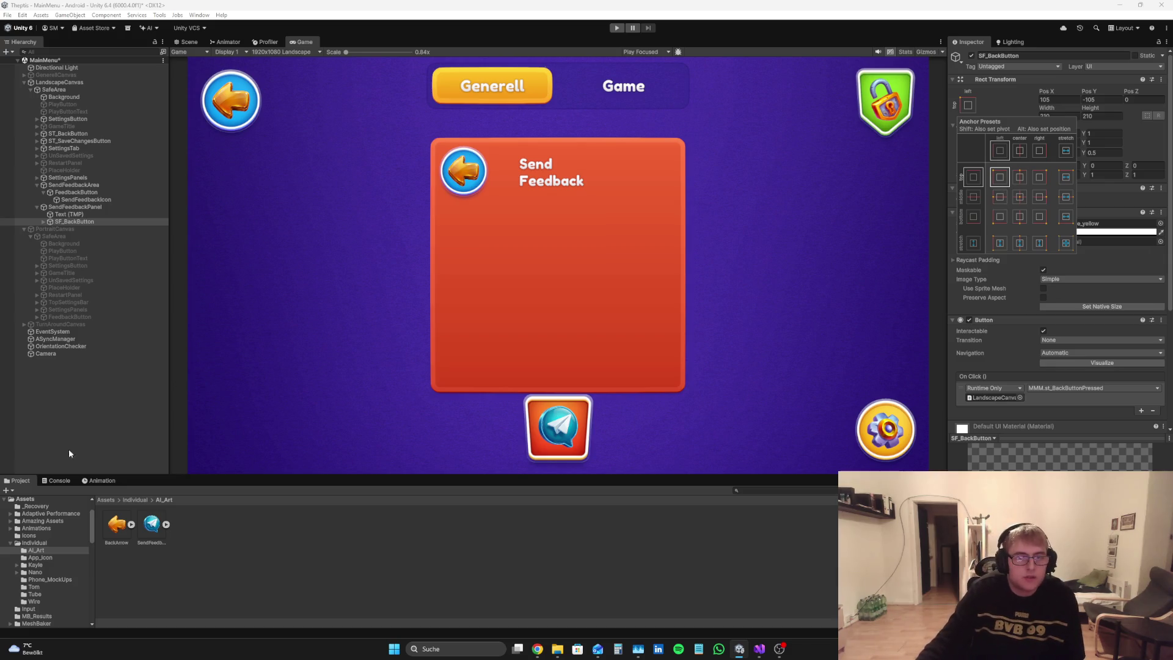
{"action": "left_click", "coordinate": [68, 214]}
{"action": "left_click", "coordinate": [1033, 56]}
Step: Rename the title text object to SendFeedbackTitle
{"action": "type", "text": "Send"}
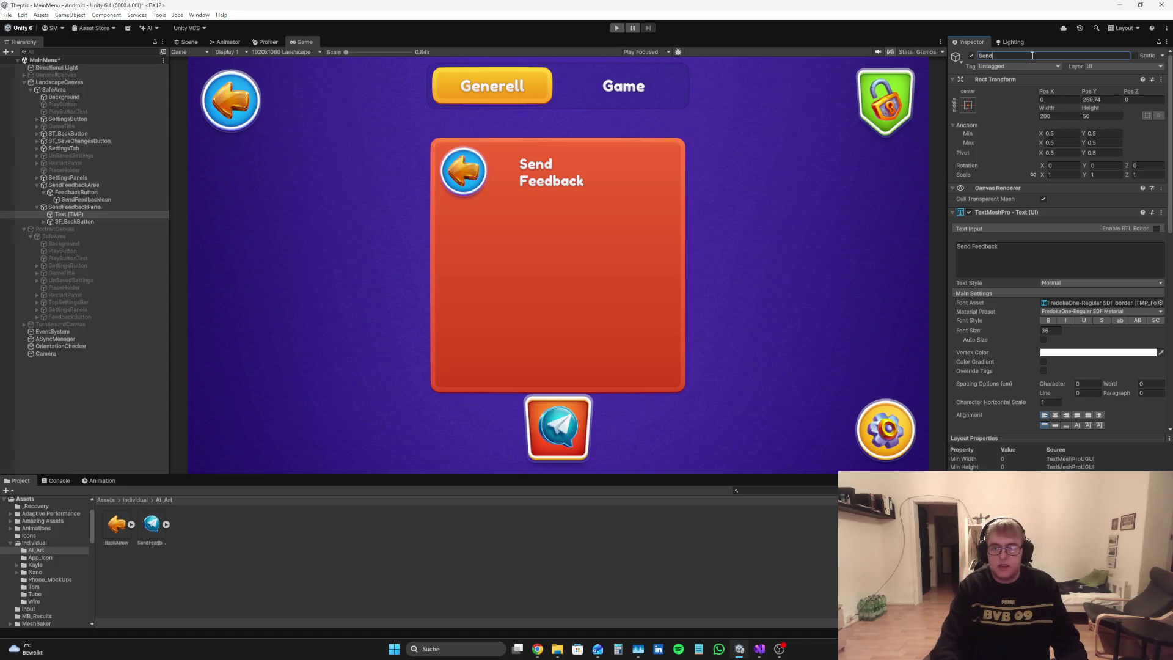
{"action": "key", "text": "BackSpace"}
{"action": "key", "text": "BackSpace"}
{"action": "type", "text": "eedbackTitle"}
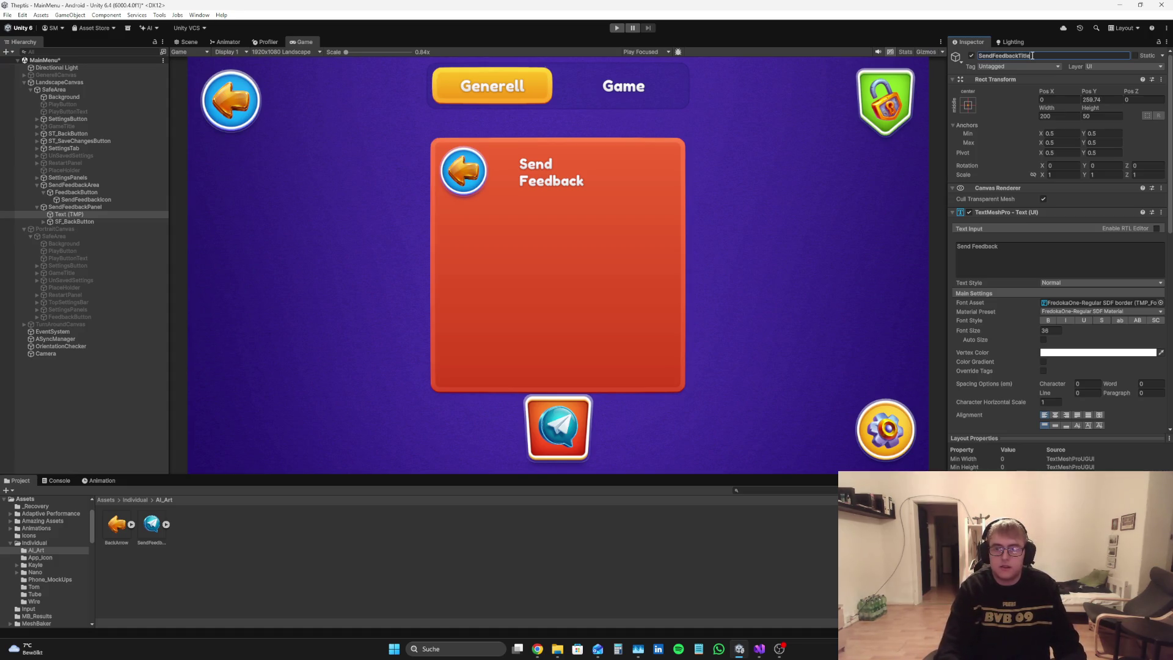
{"action": "key", "text": "Return"}
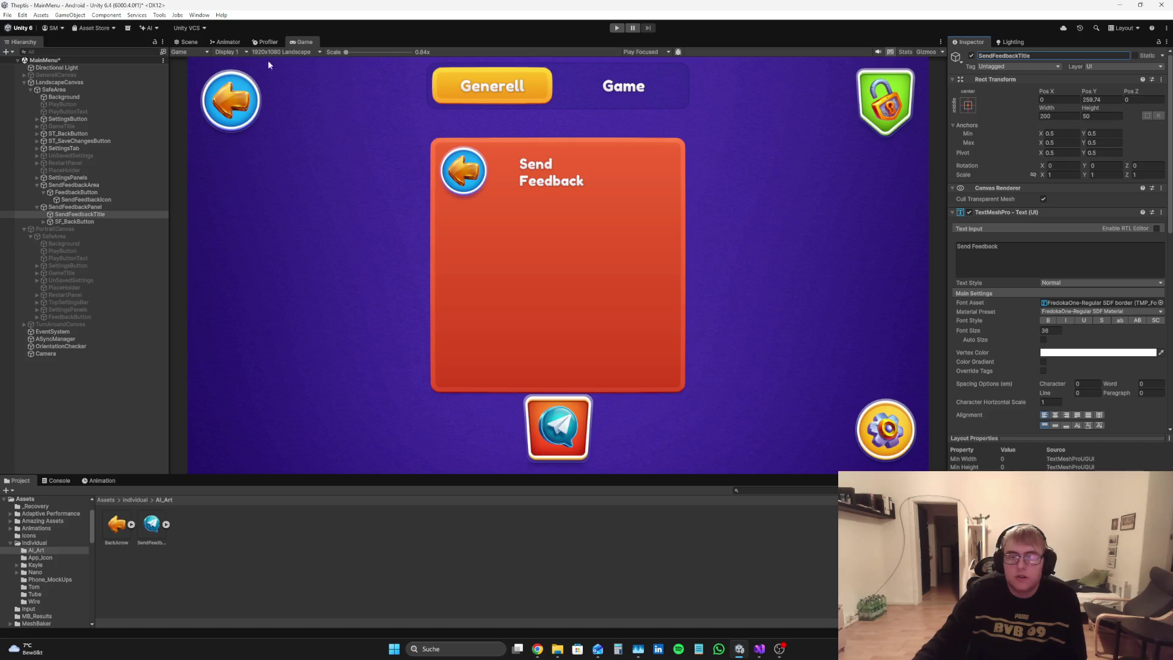
Step: In Scene view, widen the title box so 'Send Feedback' fits
{"action": "left_click", "coordinate": [186, 41]}
{"action": "scroll", "coordinate": [598, 139], "scroll_direction": "down", "scroll_amount": 5}
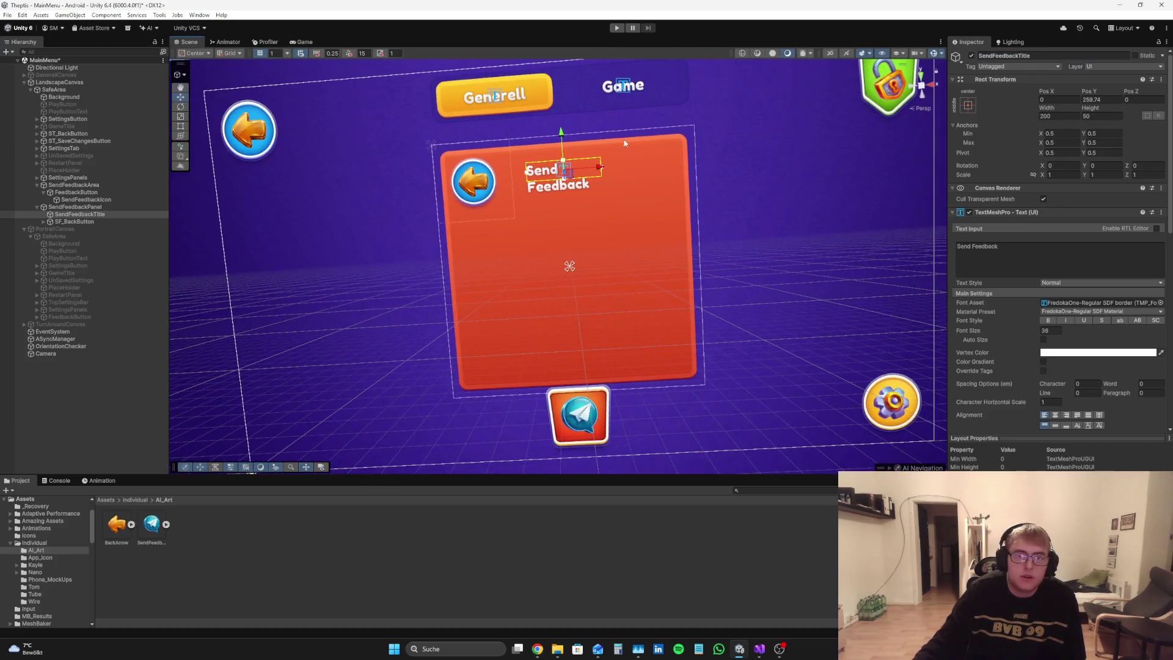
{"action": "left_click_drag", "start_coordinate": [1047, 108], "coordinate": [1097, 108]}
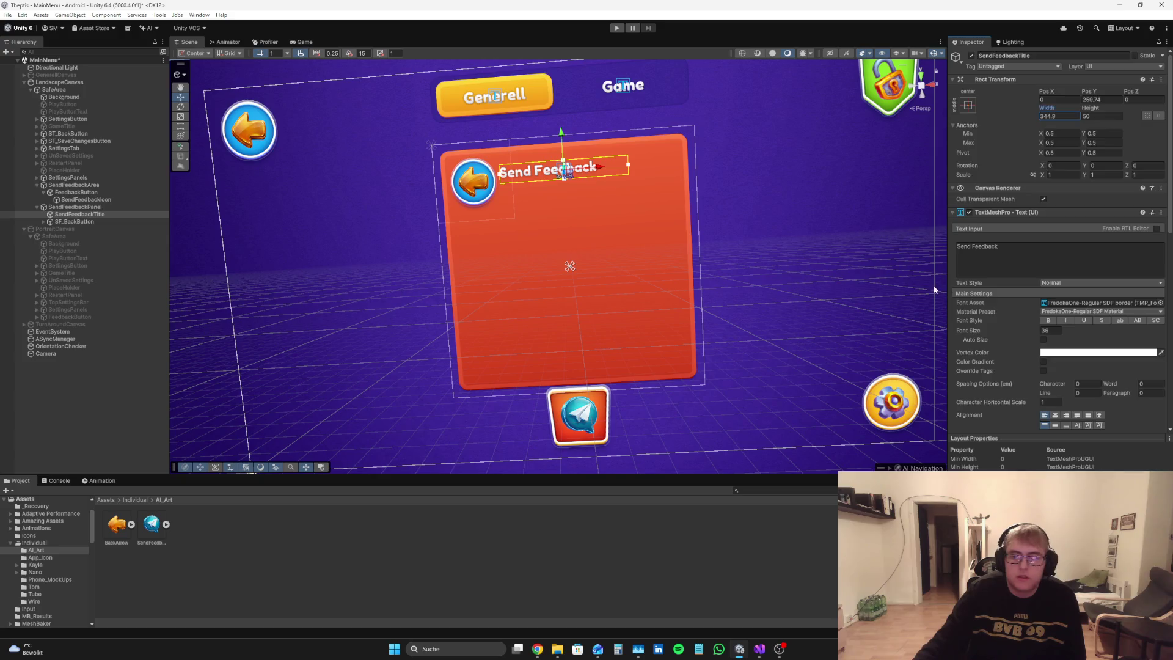
{"action": "scroll", "coordinate": [1038, 275], "scroll_direction": "down", "scroll_amount": 3}
{"action": "scroll", "coordinate": [638, 245], "scroll_direction": "down", "scroll_amount": 3}
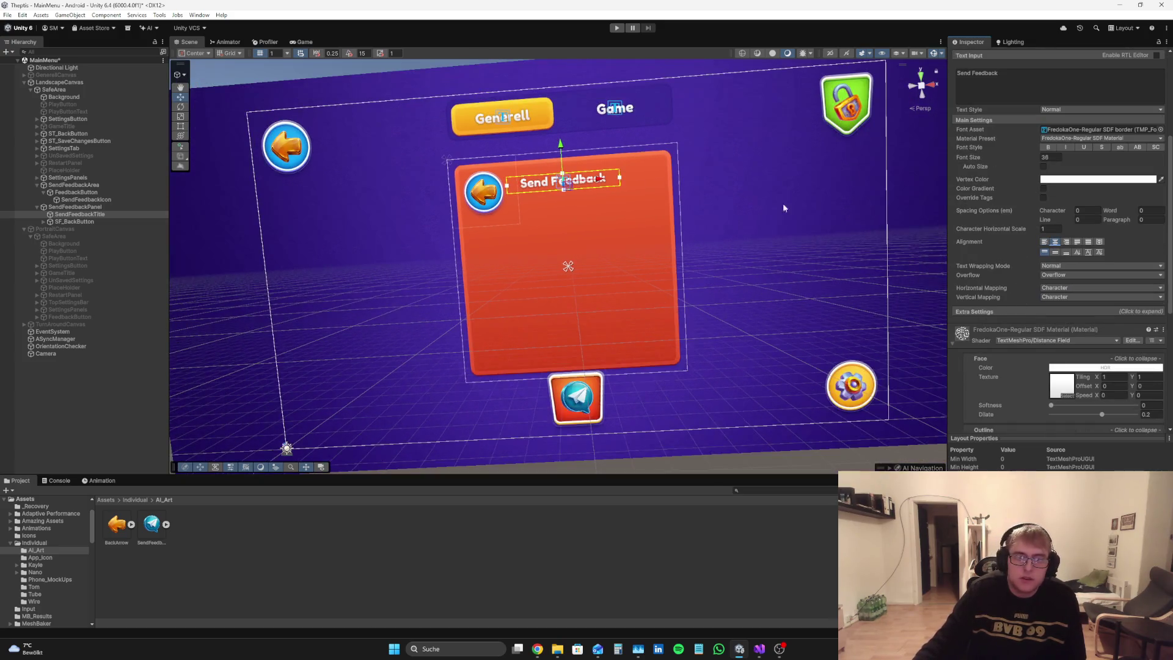
{"action": "scroll", "coordinate": [981, 204], "scroll_direction": "up", "scroll_amount": 4}
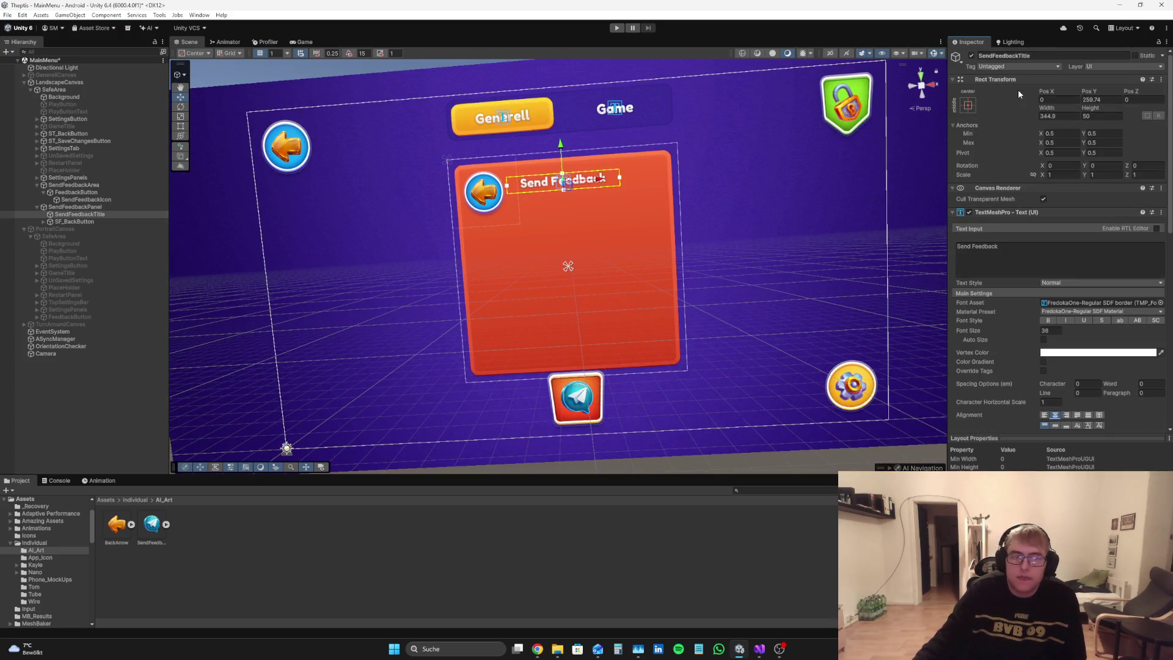
Step: Break the title onto two lines, set box height 100 and centre it vertically
{"action": "left_click", "coordinate": [970, 247]}
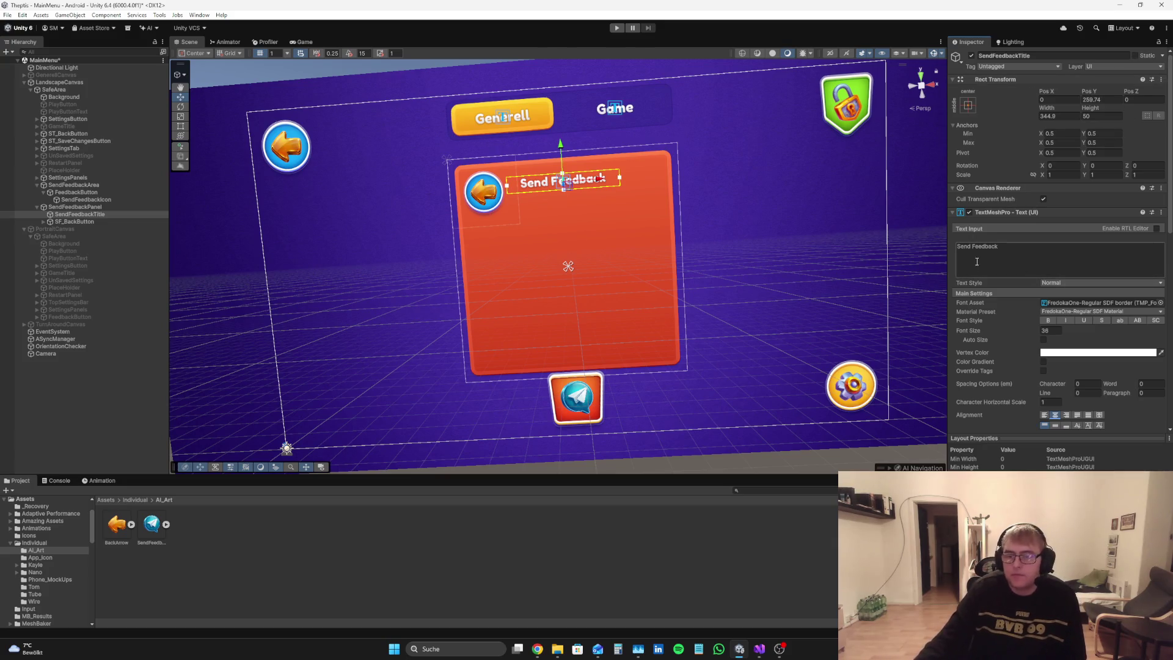
{"action": "key", "text": "Return"}
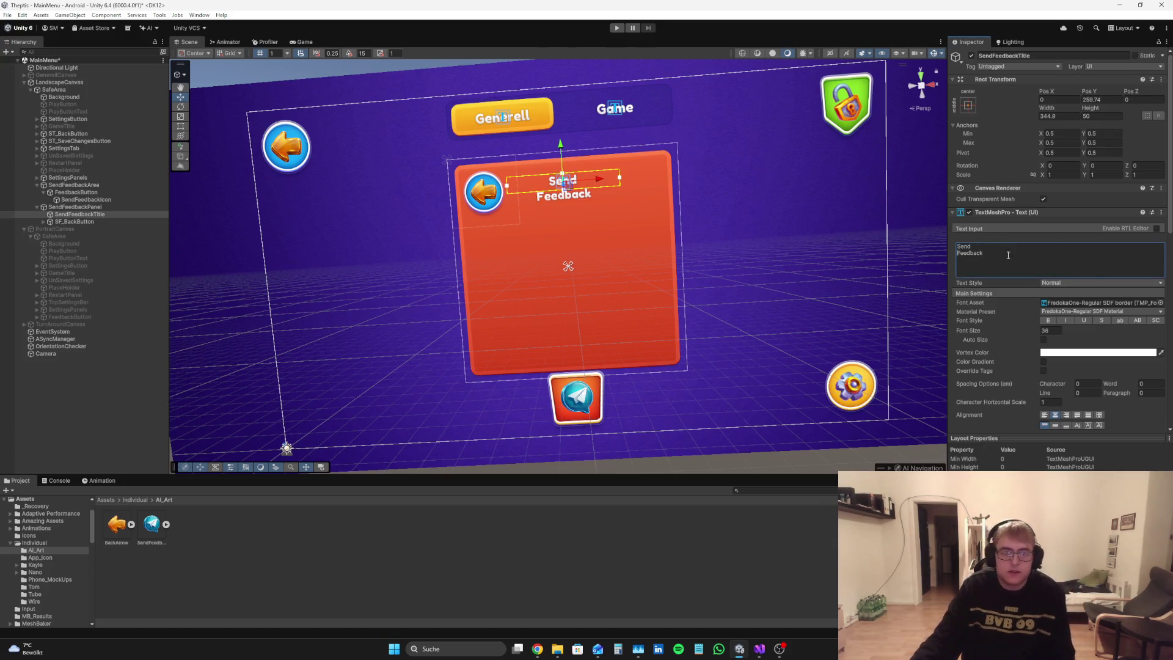
{"action": "left_click_drag", "start_coordinate": [1090, 108], "coordinate": [1159, 117]}
{"action": "left_click", "coordinate": [1107, 118]}
{"action": "type", "text": "100"}
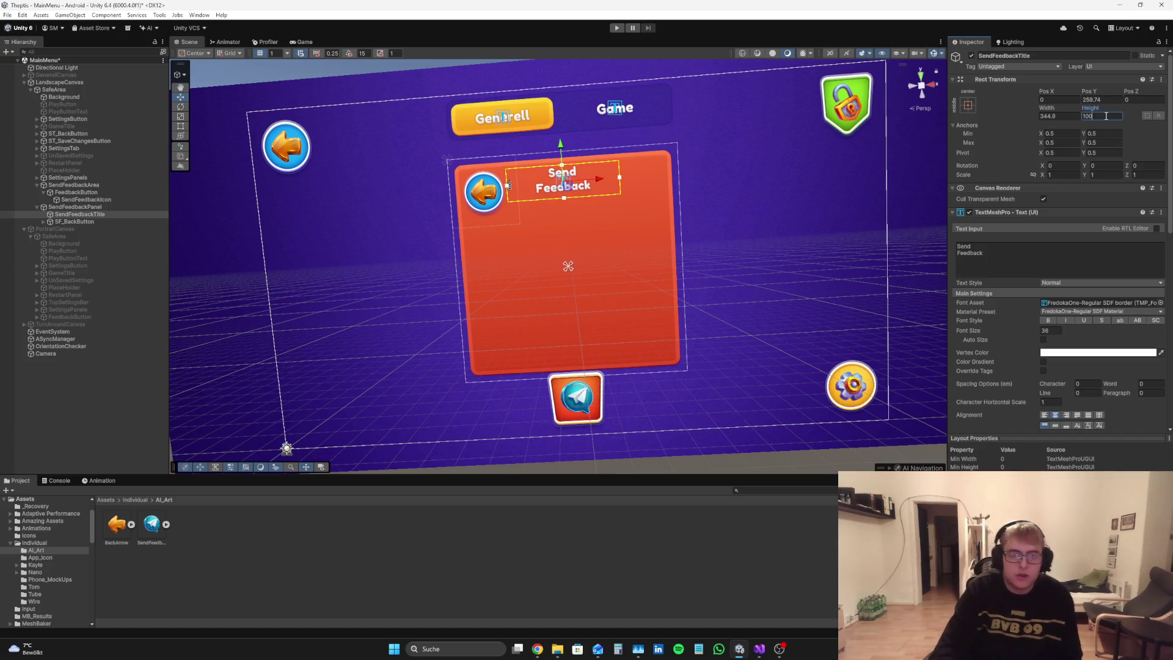
{"action": "scroll", "coordinate": [1088, 304], "scroll_direction": "down", "scroll_amount": 8}
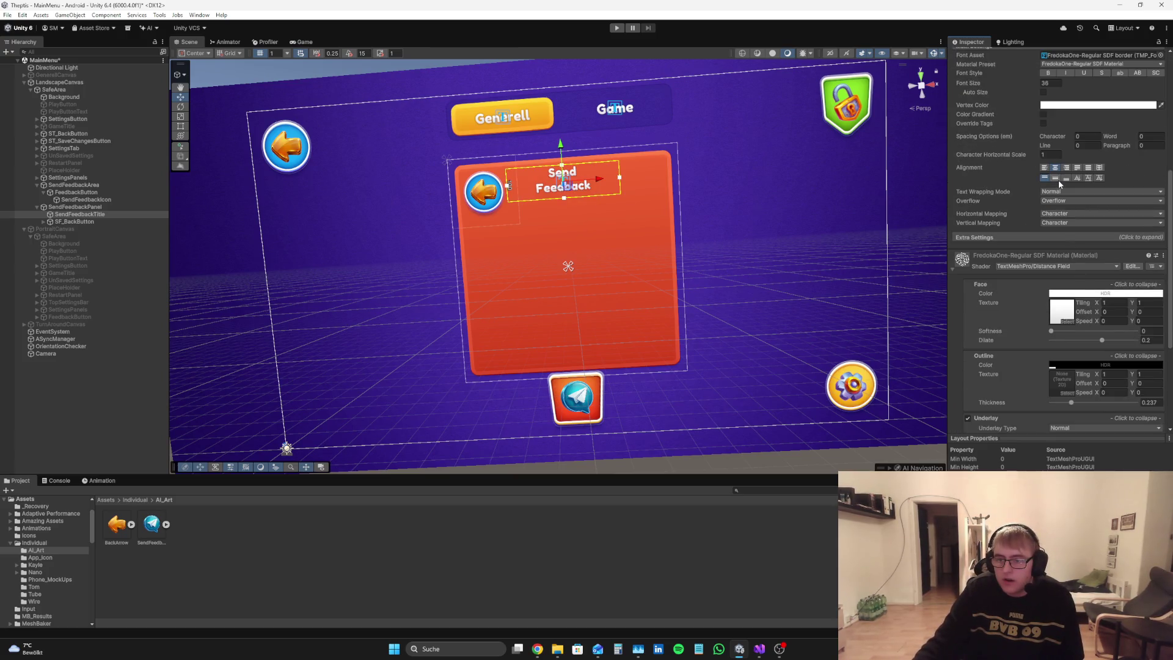
{"action": "left_click", "coordinate": [1055, 177]}
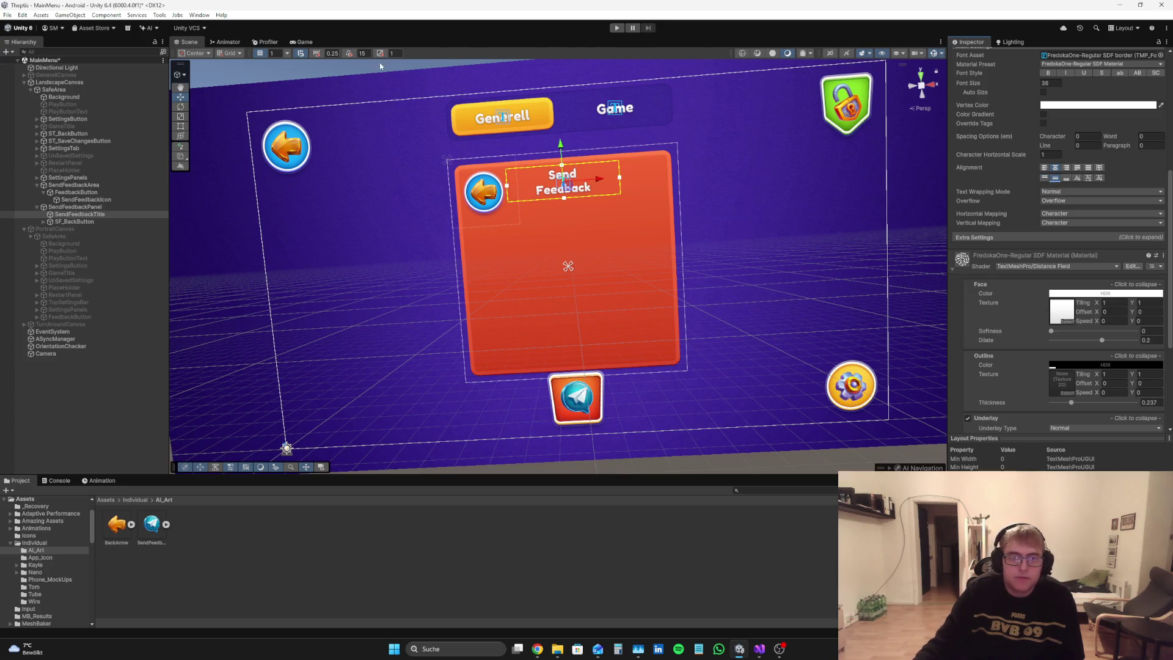
Step: Back in Game view, nudge the title down to about Pos Y 244.8
{"action": "left_click", "coordinate": [308, 42]}
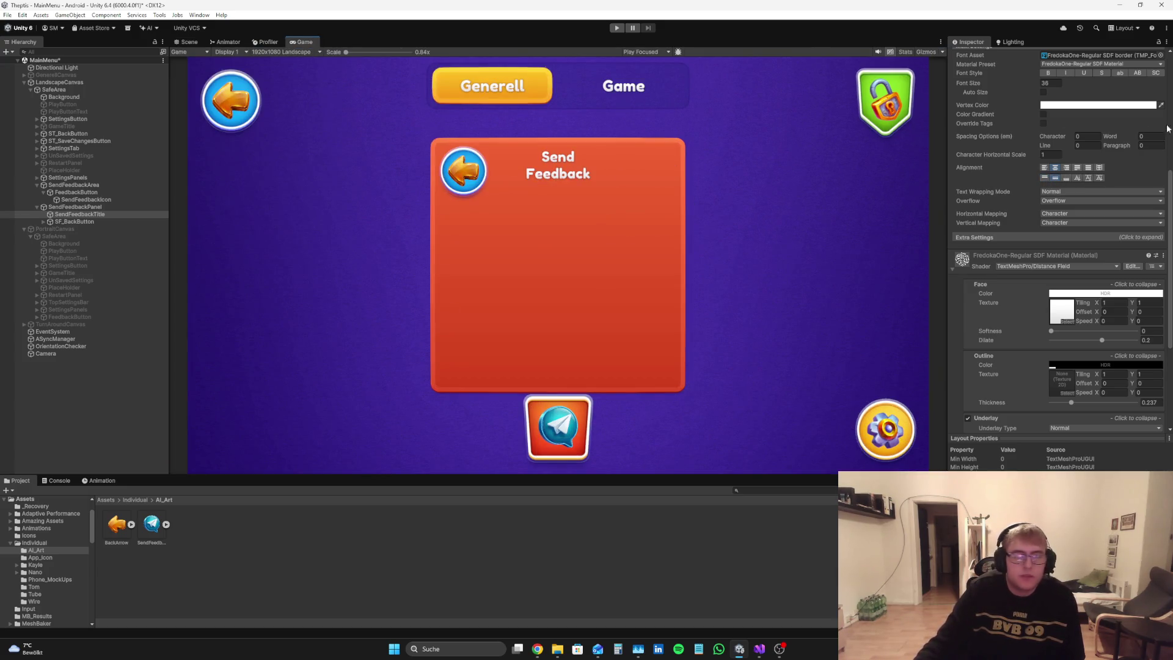
{"action": "scroll", "coordinate": [1151, 132], "scroll_direction": "up", "scroll_amount": 8}
{"action": "left_click_drag", "start_coordinate": [1089, 91], "coordinate": [1072, 112]}
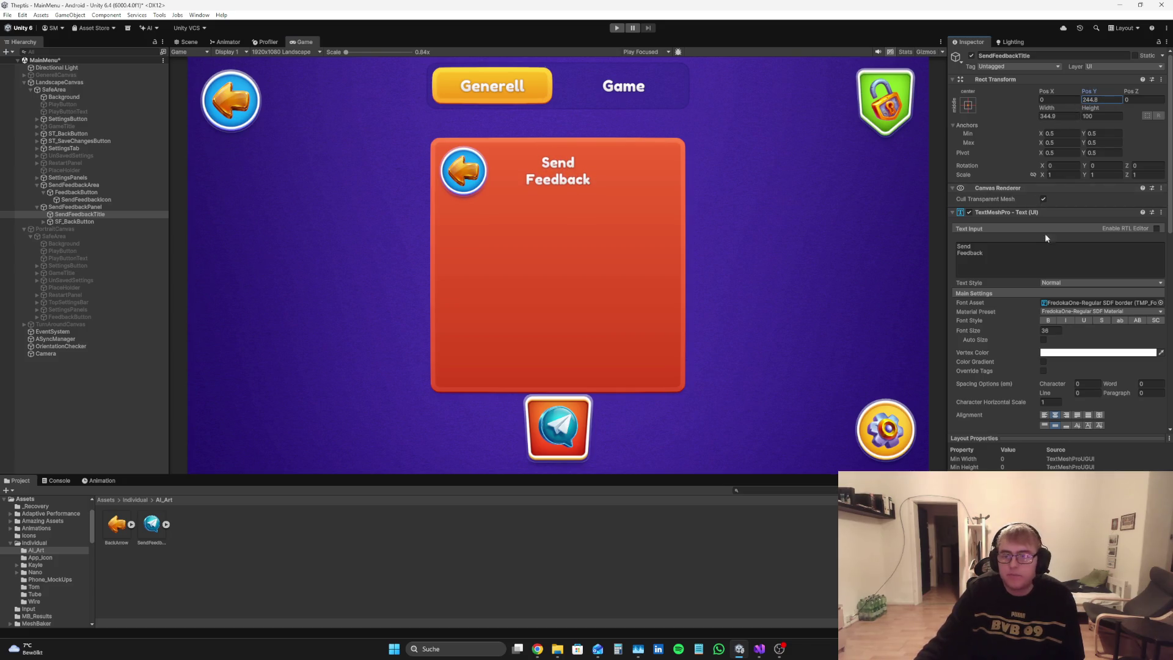
{"action": "scroll", "coordinate": [1043, 229], "scroll_direction": "down", "scroll_amount": 3}
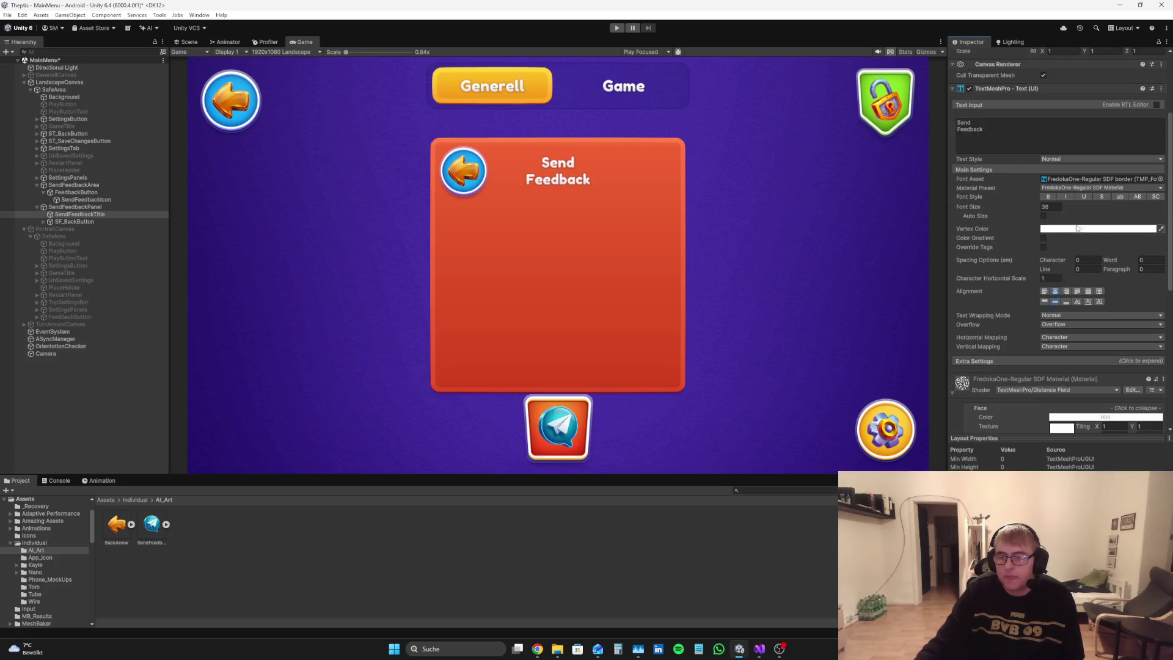
Step: Enable Auto Size on the title with a maximum font size of 50
{"action": "left_click", "coordinate": [1043, 217]}
{"action": "left_click", "coordinate": [1090, 225]}
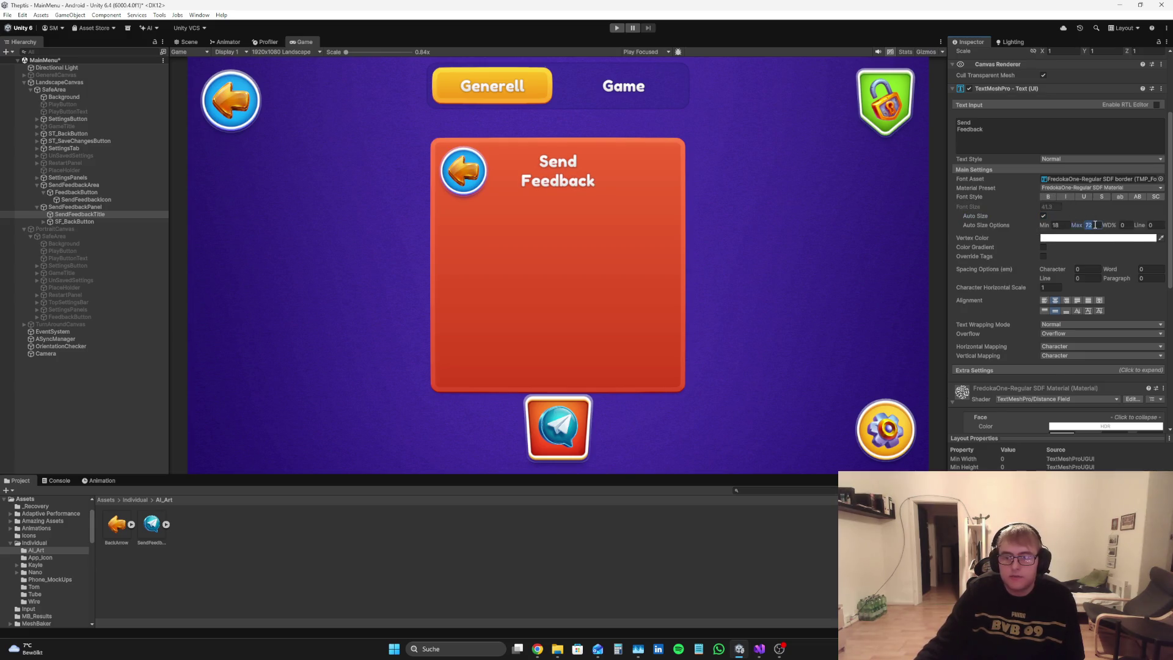
{"action": "type", "text": "50"}
{"action": "scroll", "coordinate": [1109, 234], "scroll_direction": "up", "scroll_amount": 3}
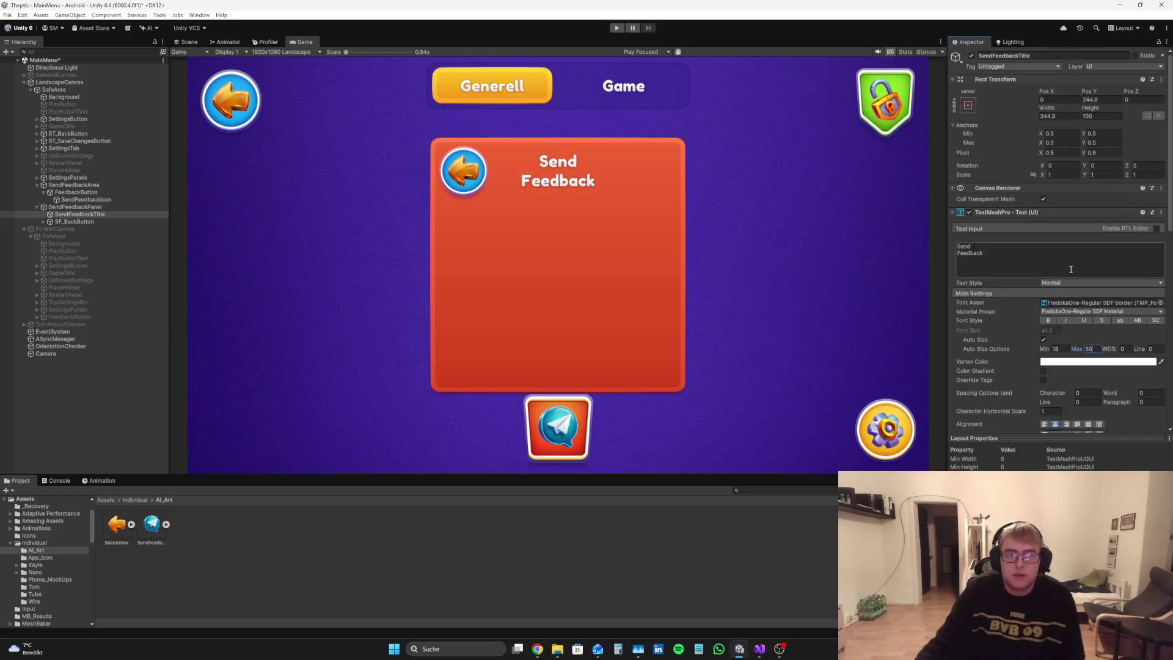
Step: Reposition the title box: height 125, Pos X 0, width 350, checked in Scene view
{"action": "mouse_move", "coordinate": [1047, 91]}
{"action": "left_mouse_down"}
{"action": "mouse_move", "coordinate": [701, 141]}
{"action": "mouse_move", "coordinate": [947, 143]}
{"action": "mouse_move", "coordinate": [892, 149]}
{"action": "mouse_move", "coordinate": [907, 155]}
{"action": "left_mouse_up"}
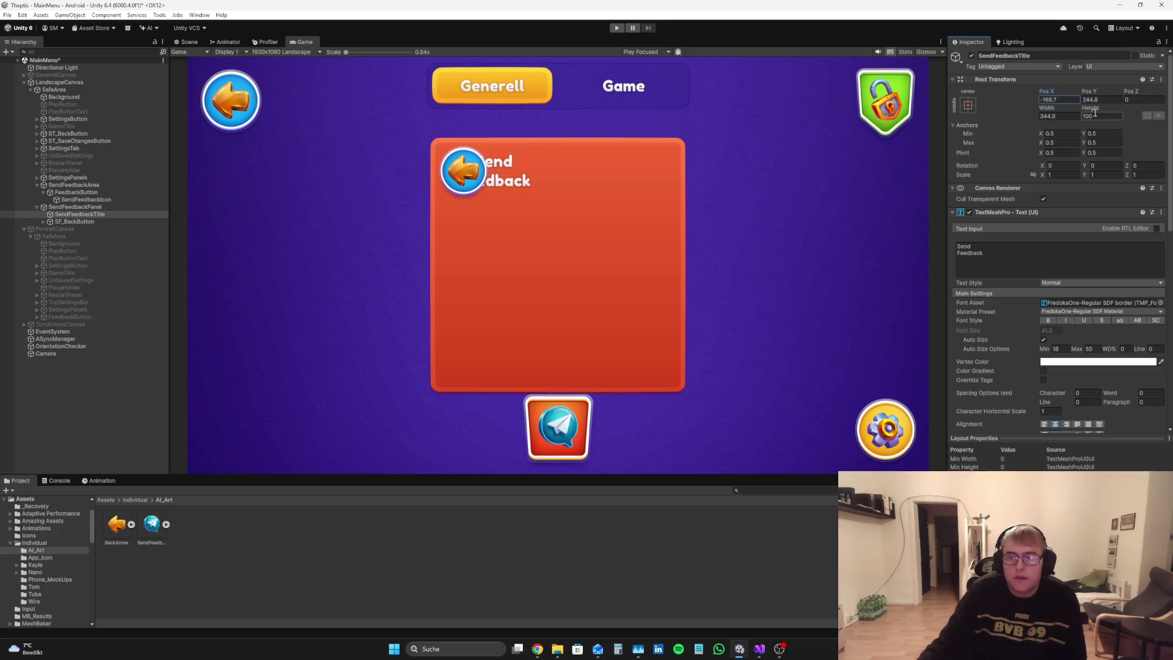
{"action": "type", "text": "125"}
{"action": "mouse_move", "coordinate": [1086, 91]}
{"action": "left_mouse_down"}
{"action": "mouse_move", "coordinate": [77, 122]}
{"action": "mouse_move", "coordinate": [233, 171]}
{"action": "left_mouse_up"}
{"action": "key", "text": "ctrl+z"}
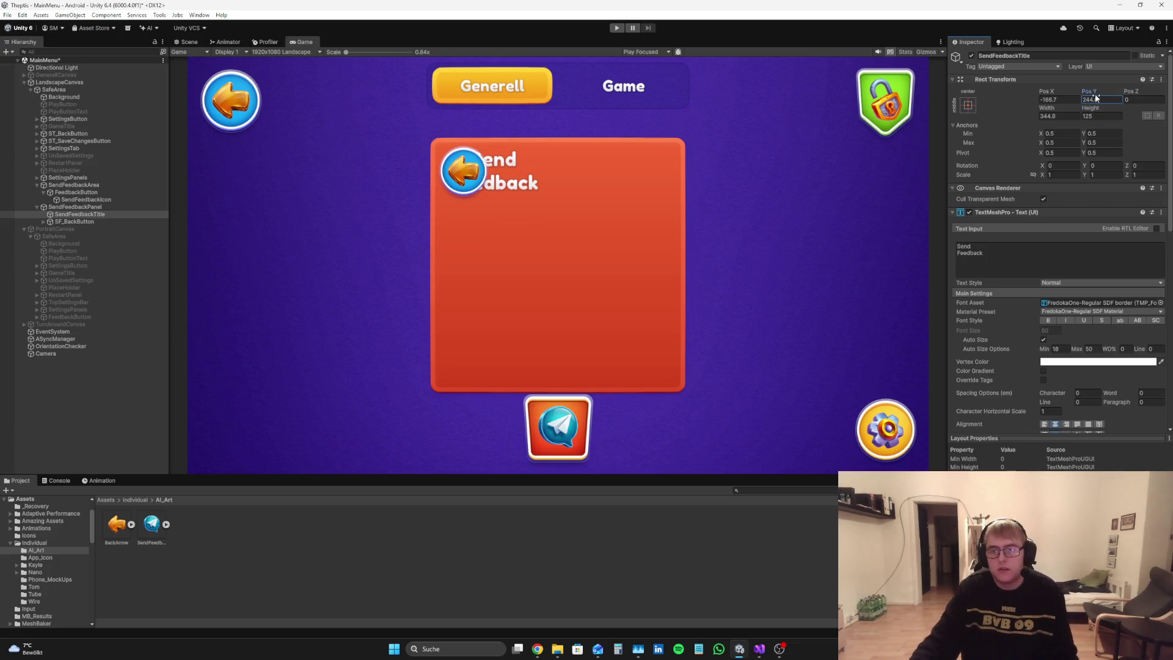
{"action": "mouse_move", "coordinate": [1047, 91]}
{"action": "left_mouse_down"}
{"action": "mouse_move", "coordinate": [24, 133]}
{"action": "mouse_move", "coordinate": [61, 151]}
{"action": "mouse_move", "coordinate": [58, 142]}
{"action": "mouse_move", "coordinate": [1102, 75]}
{"action": "mouse_move", "coordinate": [1068, 105]}
{"action": "left_mouse_up"}
{"action": "type", "text": "0"}
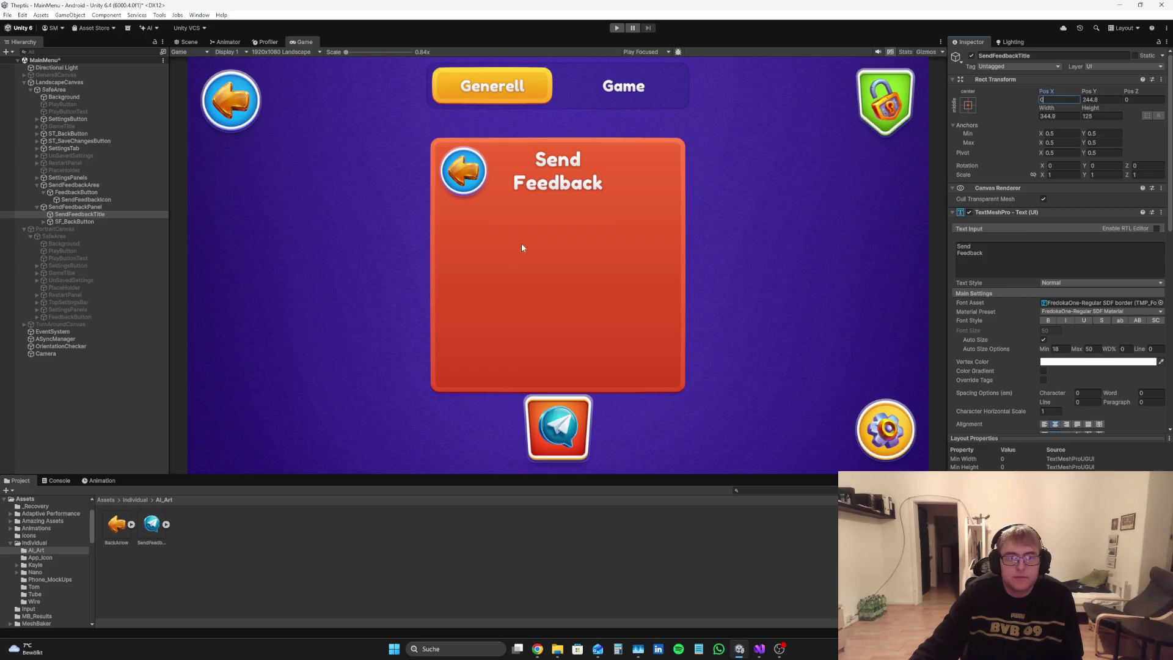
{"action": "type", "text": "350"}
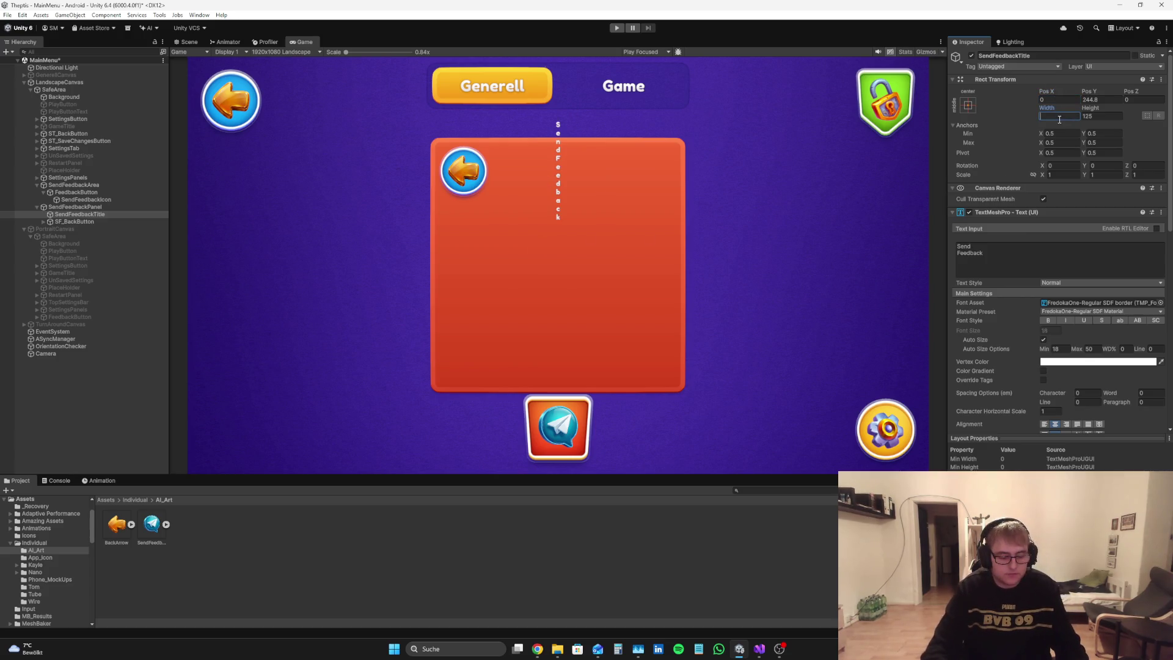
{"action": "left_click", "coordinate": [187, 41]}
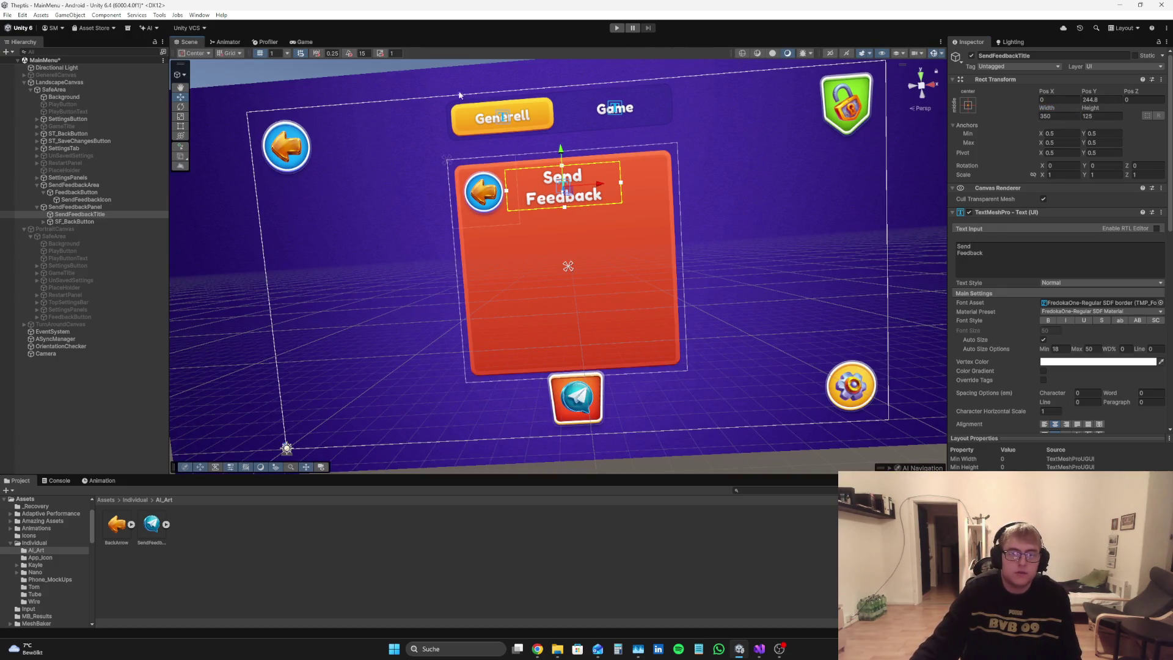
{"action": "left_click", "coordinate": [304, 42]}
Step: Append test digits 555555 to the title text and set the box width to 325
{"action": "left_click", "coordinate": [1025, 256]}
{"action": "type", "text": "555555"}
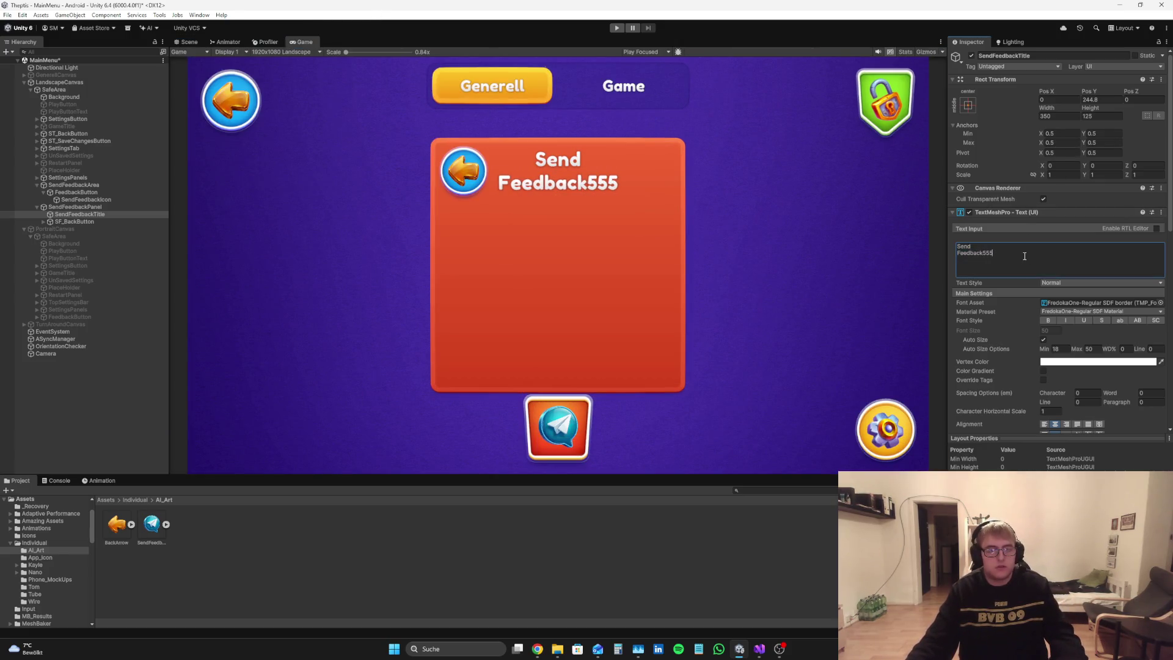
{"action": "left_click", "coordinate": [1066, 116]}
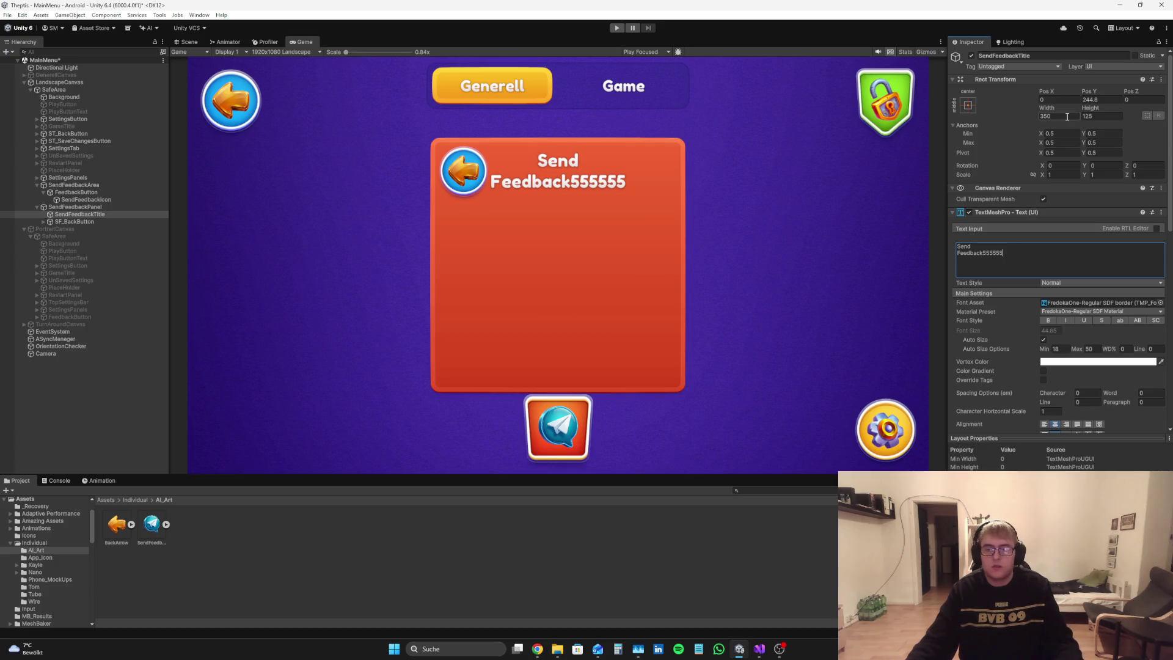
{"action": "type", "text": "325"}
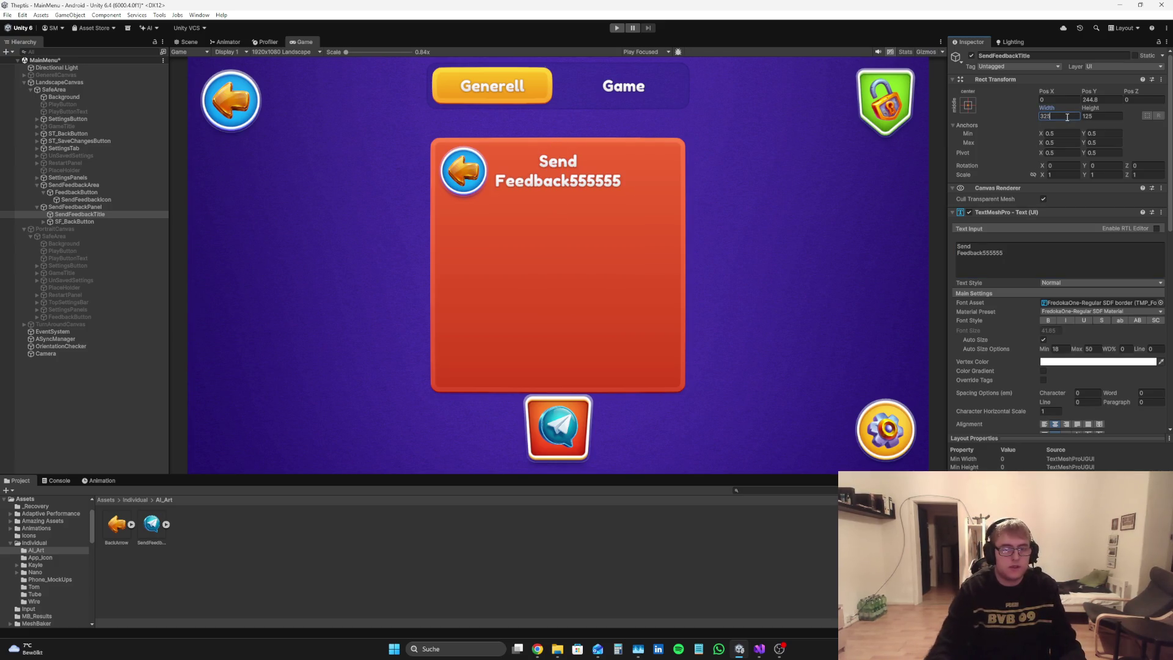
Step: Delete the 555555 test digits from the Send Feedback title's Text Input
{"action": "left_click", "coordinate": [1017, 253]}
{"action": "left_click", "coordinate": [1016, 253]}
{"action": "key", "text": "BackSpace"}
{"action": "key", "text": "BackSpace"}
{"action": "key", "text": "BackSpace"}
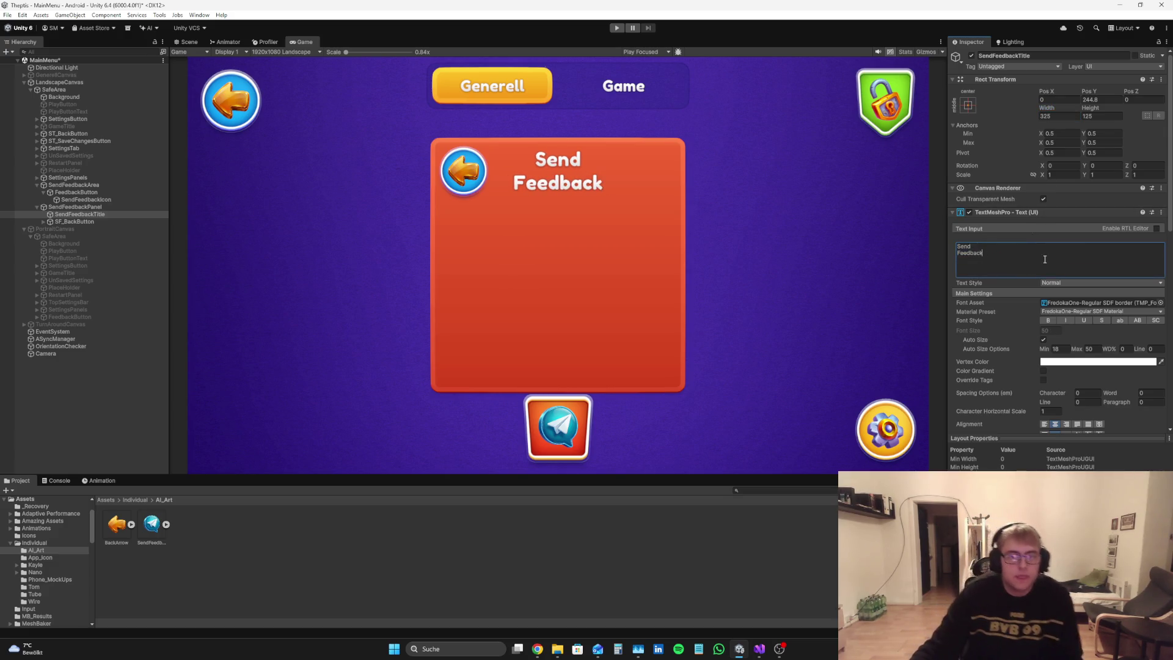
{"action": "scroll", "coordinate": [1044, 259], "scroll_direction": "down", "scroll_amount": 5}
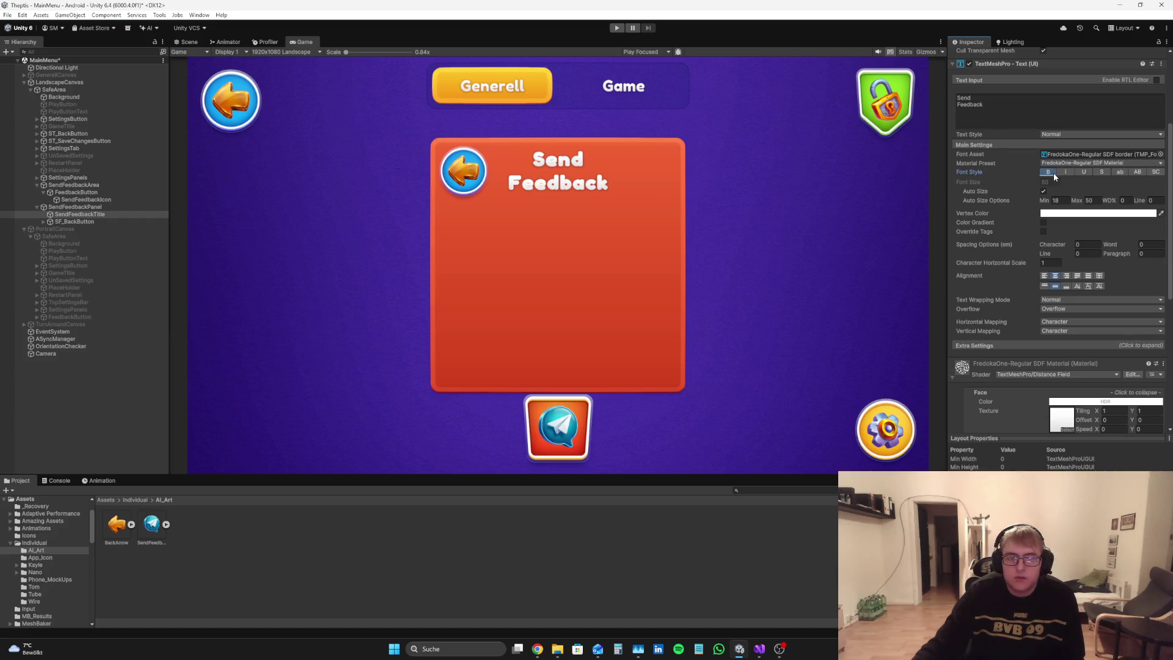
{"action": "scroll", "coordinate": [1053, 172], "scroll_direction": "up", "scroll_amount": 3}
Step: Try a FredokaOne border font on the title and set its vertex colour to black
{"action": "left_click", "coordinate": [1161, 254]}
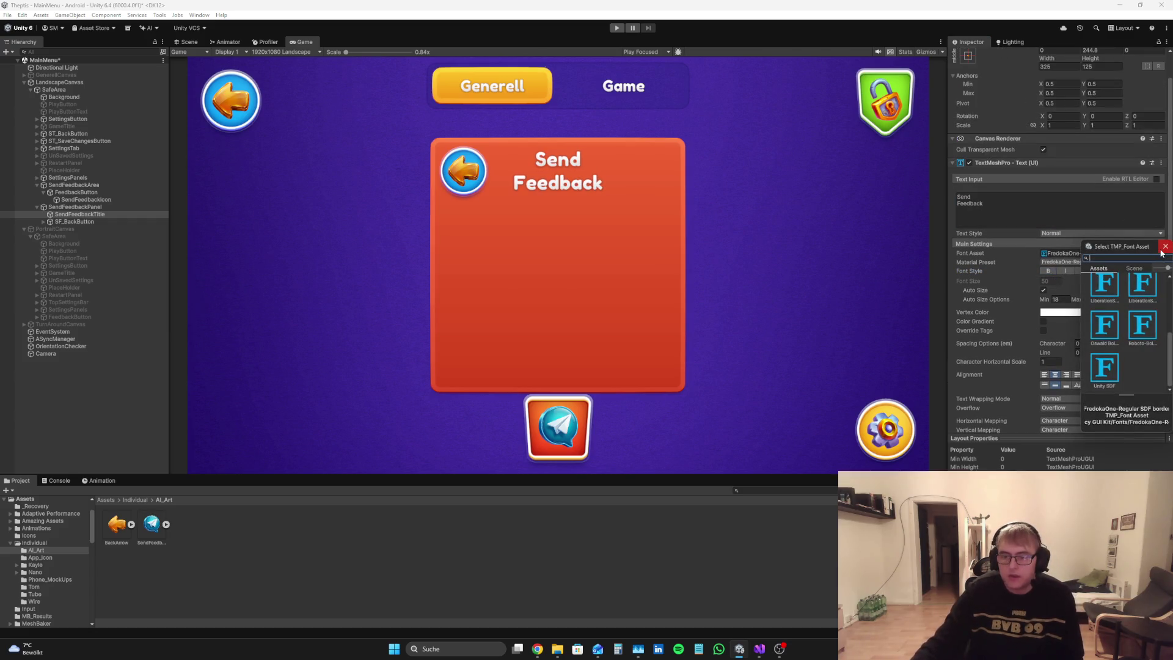
{"action": "type", "text": "fredoka"}
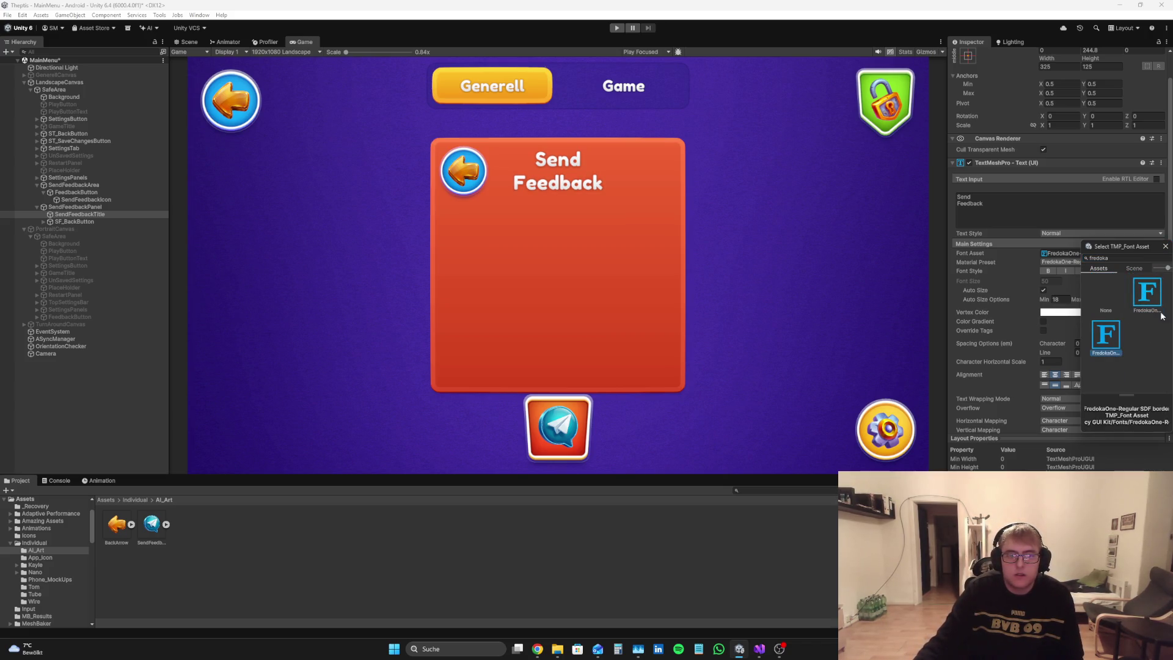
{"action": "double_click", "coordinate": [1117, 337]}
{"action": "left_click", "coordinate": [1073, 315]}
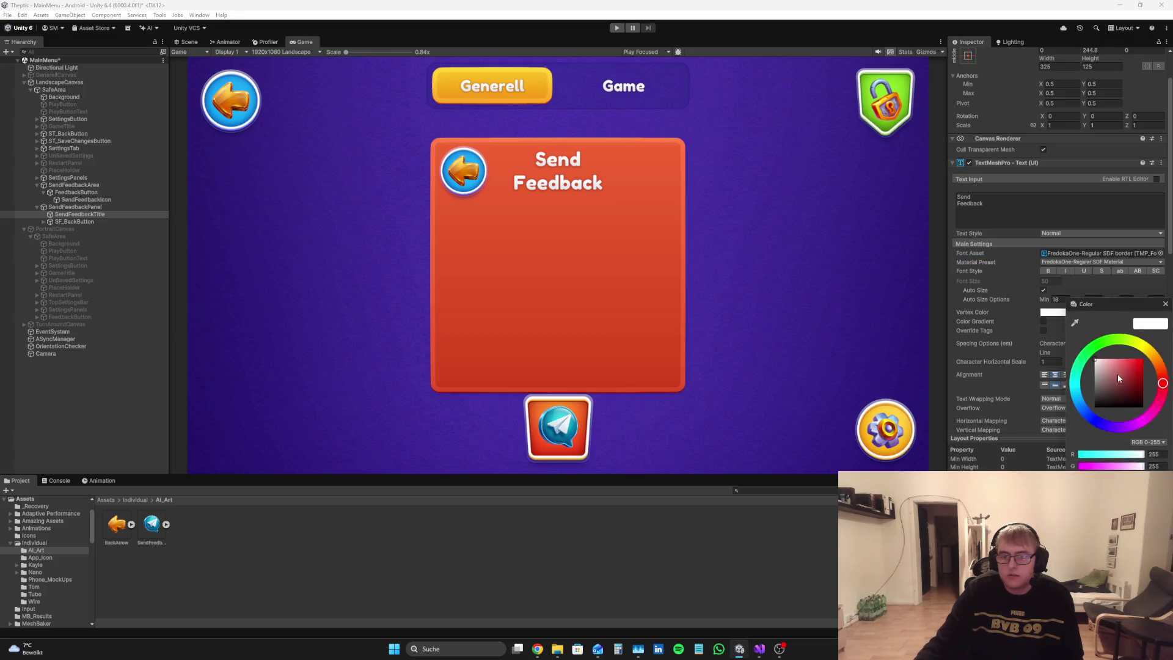
{"action": "left_click_drag", "start_coordinate": [1116, 374], "coordinate": [1095, 407]}
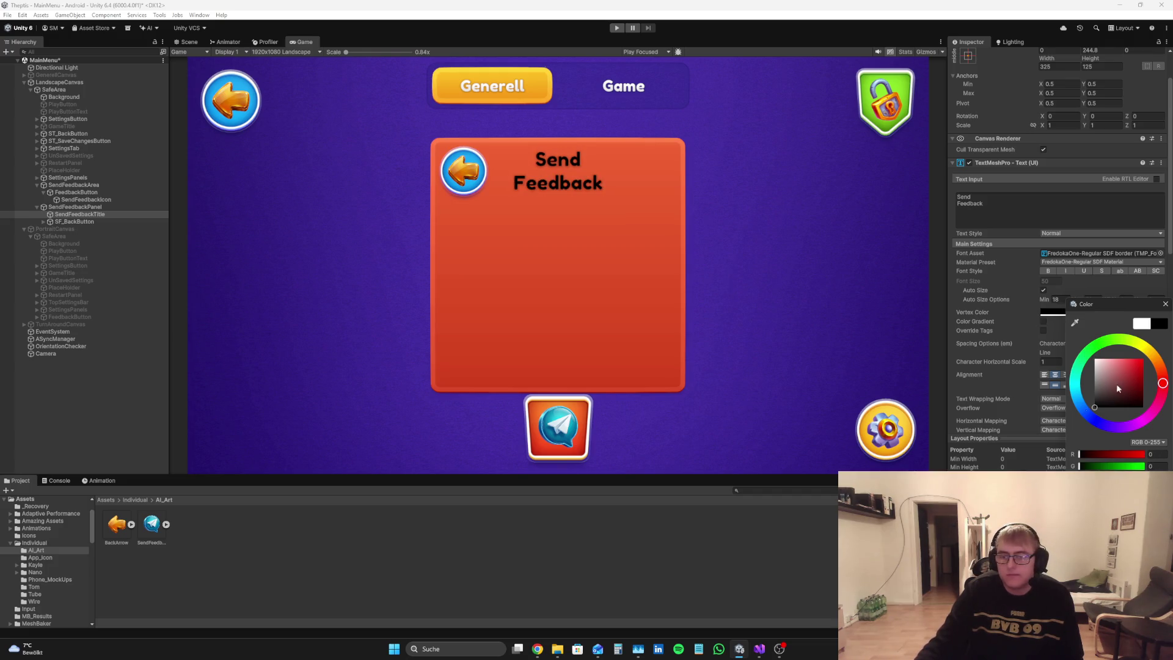
{"action": "left_click", "coordinate": [1165, 304]}
Step: Switch the title's Font Asset to the plain FredokaOne-Regular SDF font
{"action": "left_click", "coordinate": [1160, 252]}
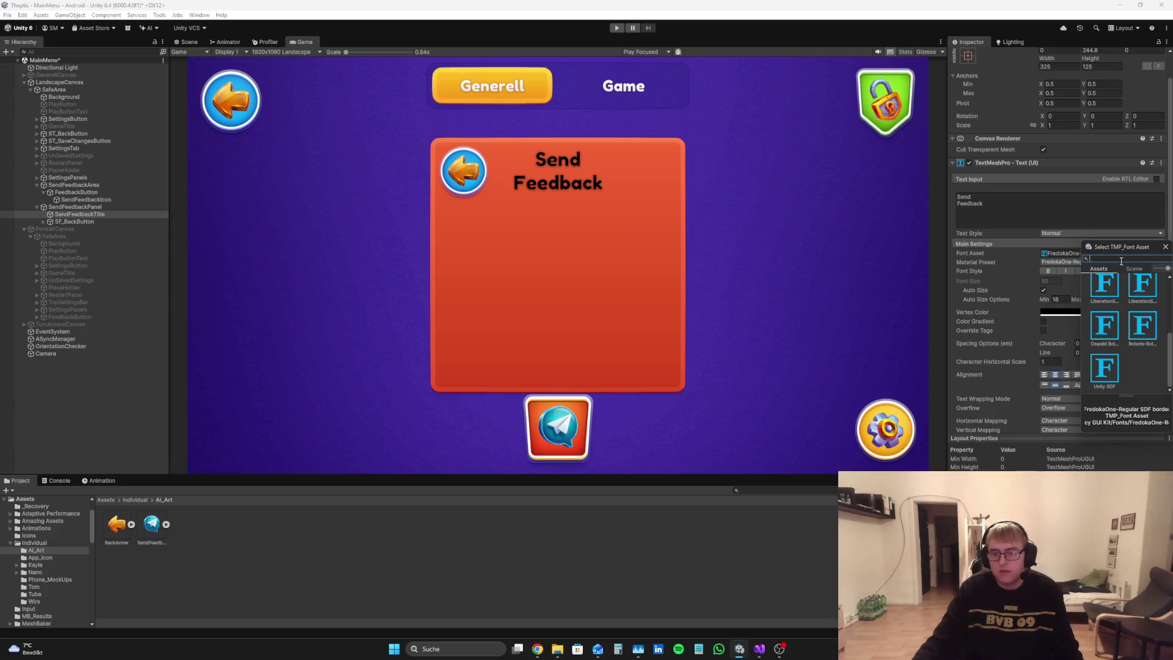
{"action": "type", "text": "fre"}
{"action": "left_click", "coordinate": [1149, 296]}
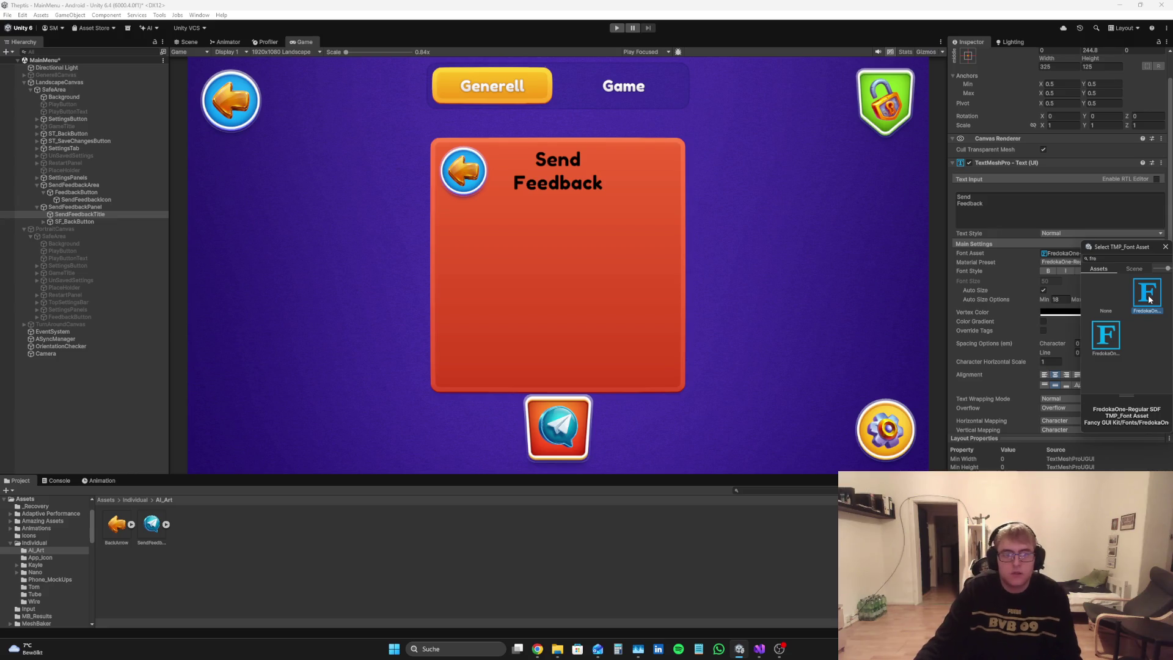
{"action": "double_click", "coordinate": [1151, 299]}
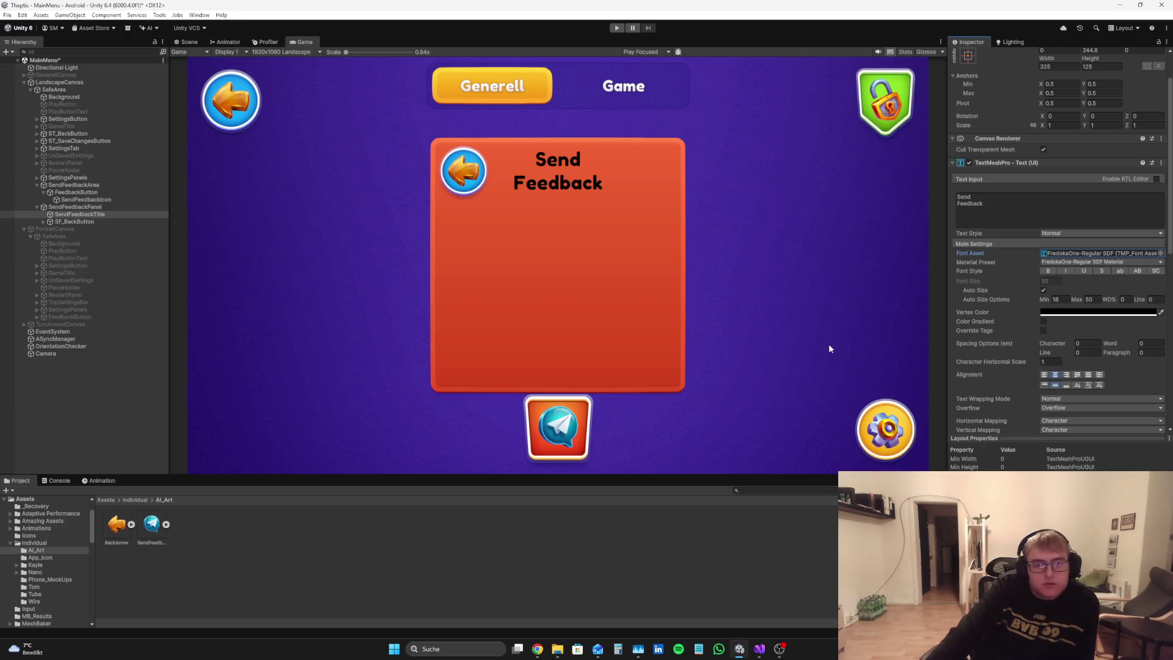
{"action": "scroll", "coordinate": [1075, 311], "scroll_direction": "up", "scroll_amount": 2}
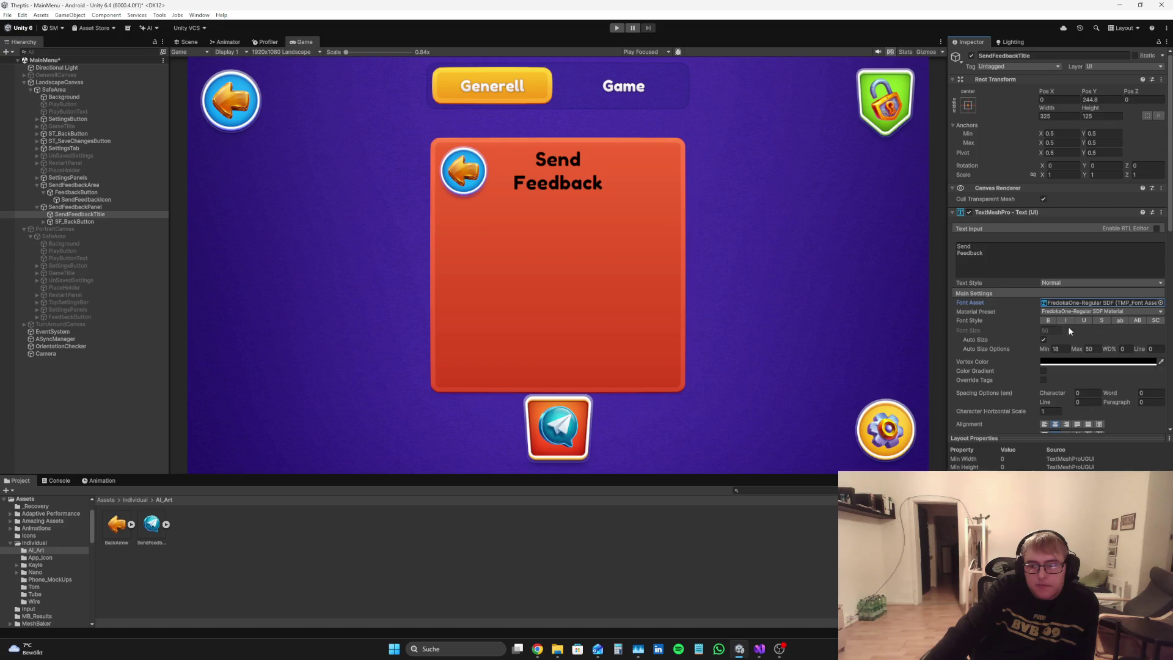
{"action": "left_click", "coordinate": [1070, 362]}
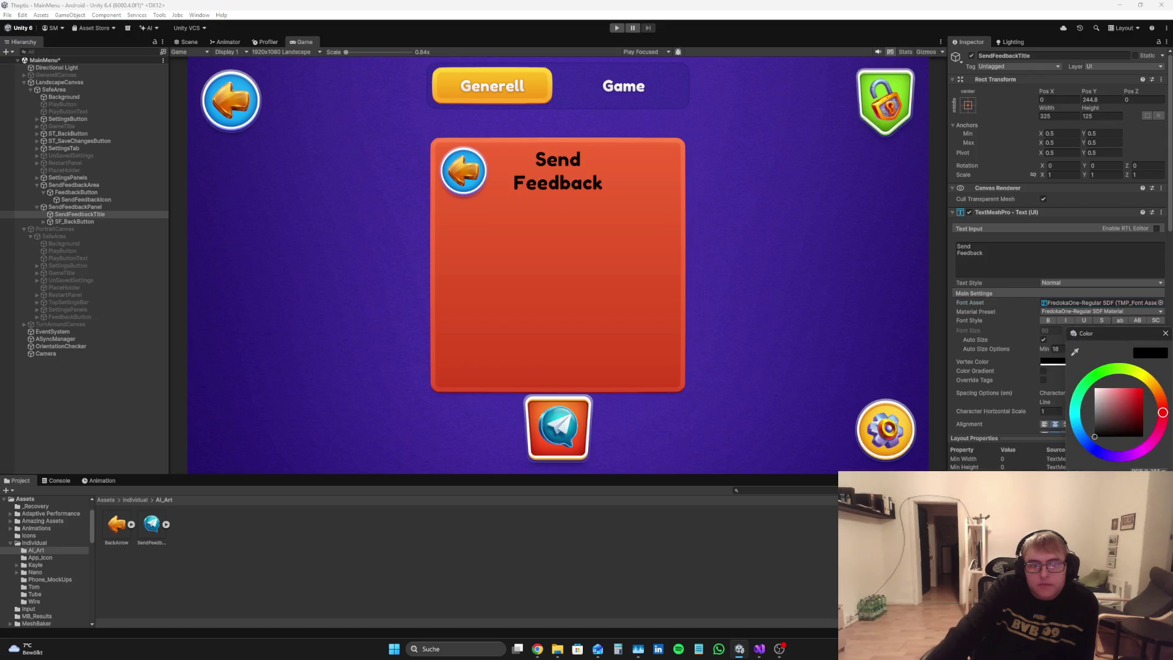
{"action": "left_click", "coordinate": [1165, 333]}
{"action": "scroll", "coordinate": [1132, 361], "scroll_direction": "down", "scroll_amount": 5}
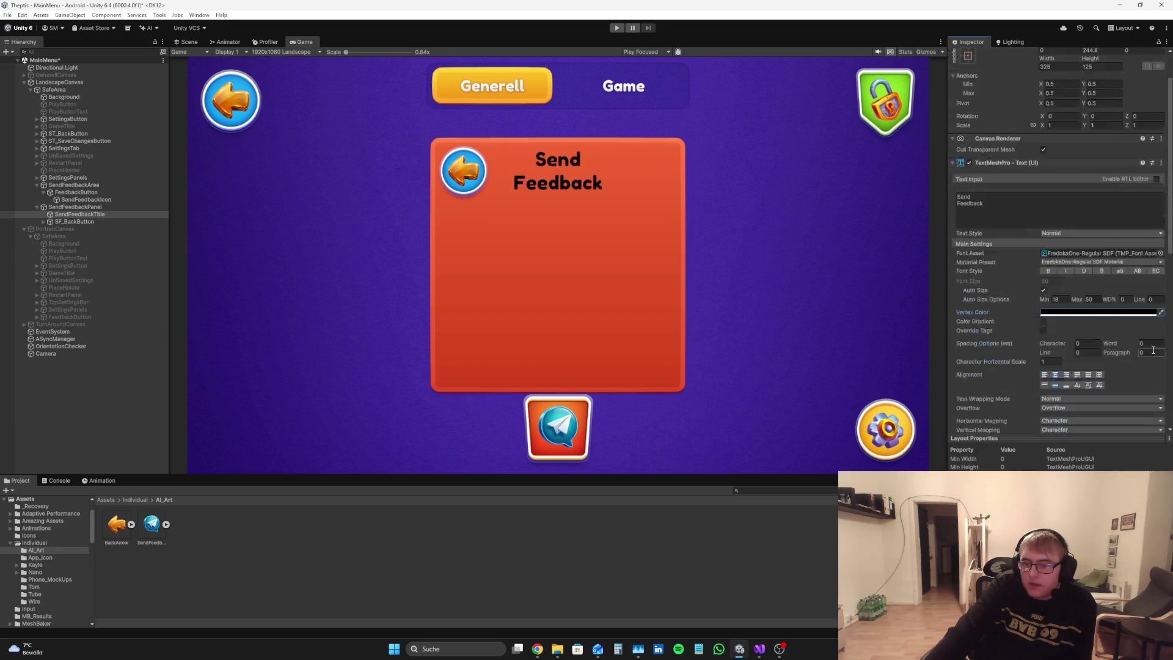
{"action": "left_click", "coordinate": [75, 207]}
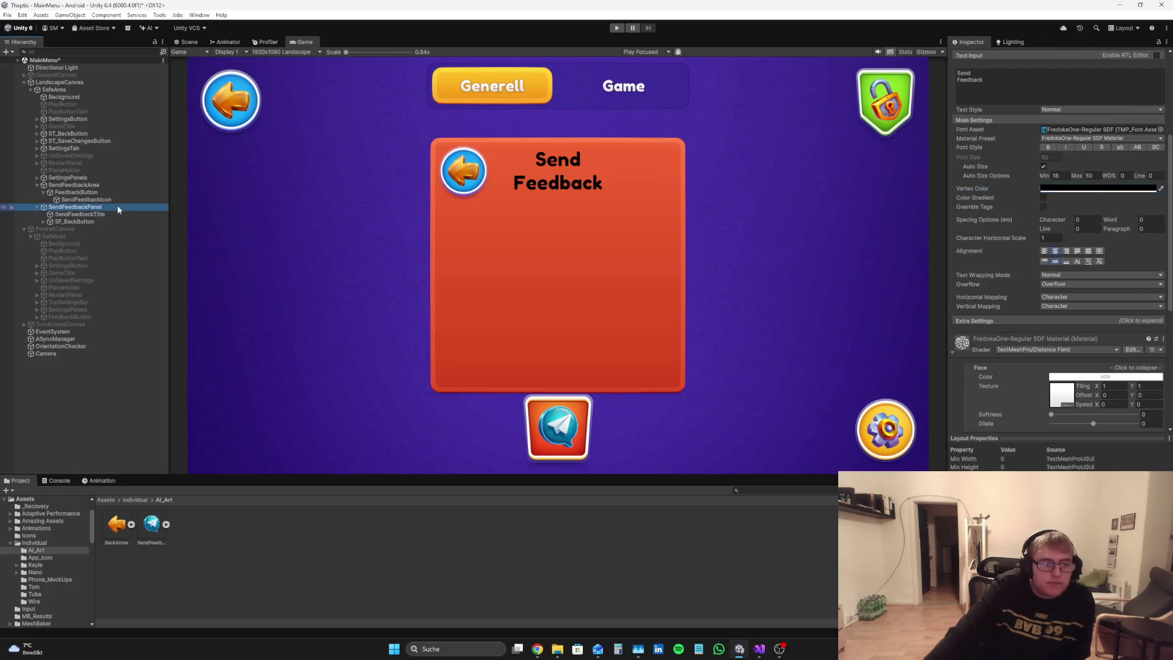
Step: Try black and yellow tints on the panel's Image colour, then undo to keep it red
{"action": "left_click", "coordinate": [1094, 174]}
{"action": "mouse_move", "coordinate": [1117, 243]}
{"action": "left_mouse_down"}
{"action": "mouse_move", "coordinate": [1054, 302]}
{"action": "mouse_move", "coordinate": [1102, 163]}
{"action": "mouse_move", "coordinate": [1116, 227]}
{"action": "mouse_move", "coordinate": [1141, 224]}
{"action": "mouse_move", "coordinate": [1141, 287]}
{"action": "mouse_move", "coordinate": [1056, 208]}
{"action": "mouse_move", "coordinate": [1097, 167]}
{"action": "mouse_move", "coordinate": [1155, 227]}
{"action": "mouse_move", "coordinate": [1145, 211]}
{"action": "mouse_move", "coordinate": [1074, 267]}
{"action": "mouse_move", "coordinate": [1146, 284]}
{"action": "mouse_move", "coordinate": [1164, 254]}
{"action": "mouse_move", "coordinate": [1152, 220]}
{"action": "mouse_move", "coordinate": [1101, 194]}
{"action": "mouse_move", "coordinate": [1117, 196]}
{"action": "left_mouse_up"}
{"action": "left_click", "coordinate": [1163, 169]}
{"action": "left_click", "coordinate": [1160, 166]}
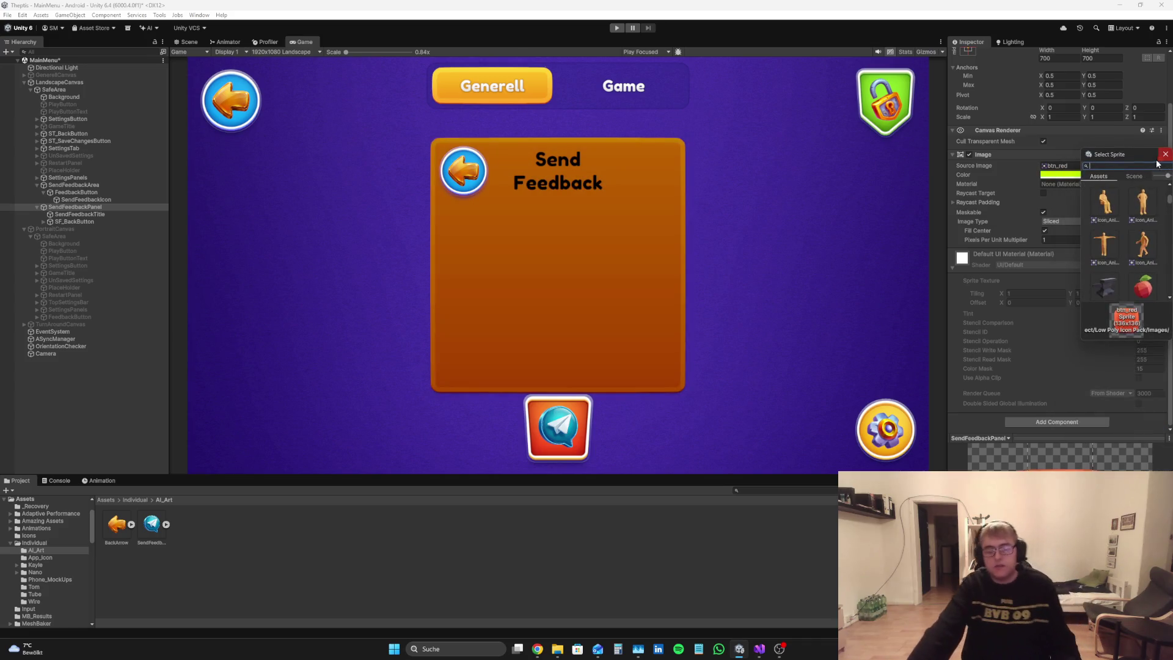
{"action": "left_click", "coordinate": [1165, 154]}
{"action": "key", "text": "ctrl+z"}
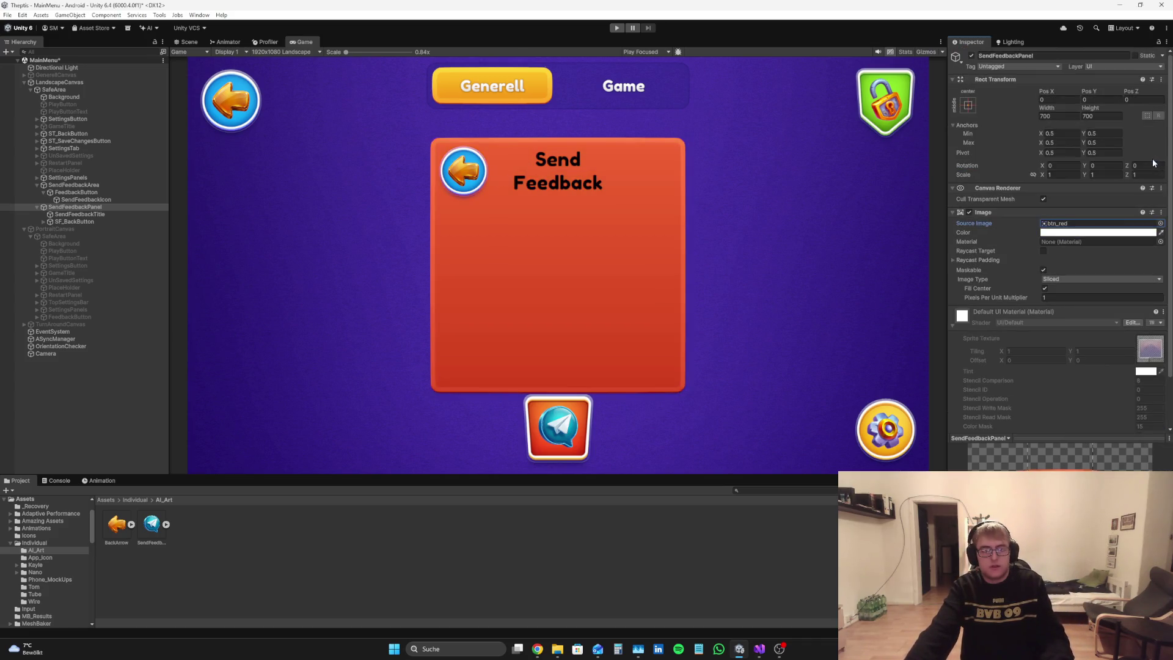
Step: Reselect SendFeedbackPanel and bring up the Canva paper-plane design in Chrome
{"action": "left_click", "coordinate": [81, 438]}
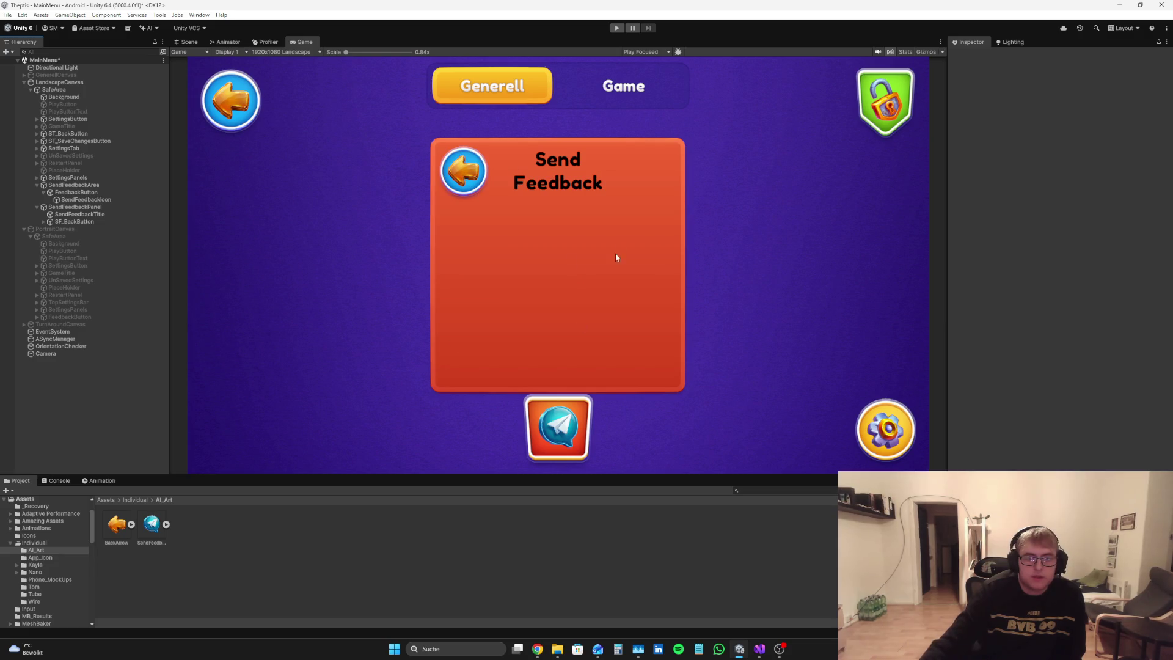
{"action": "left_click", "coordinate": [75, 208]}
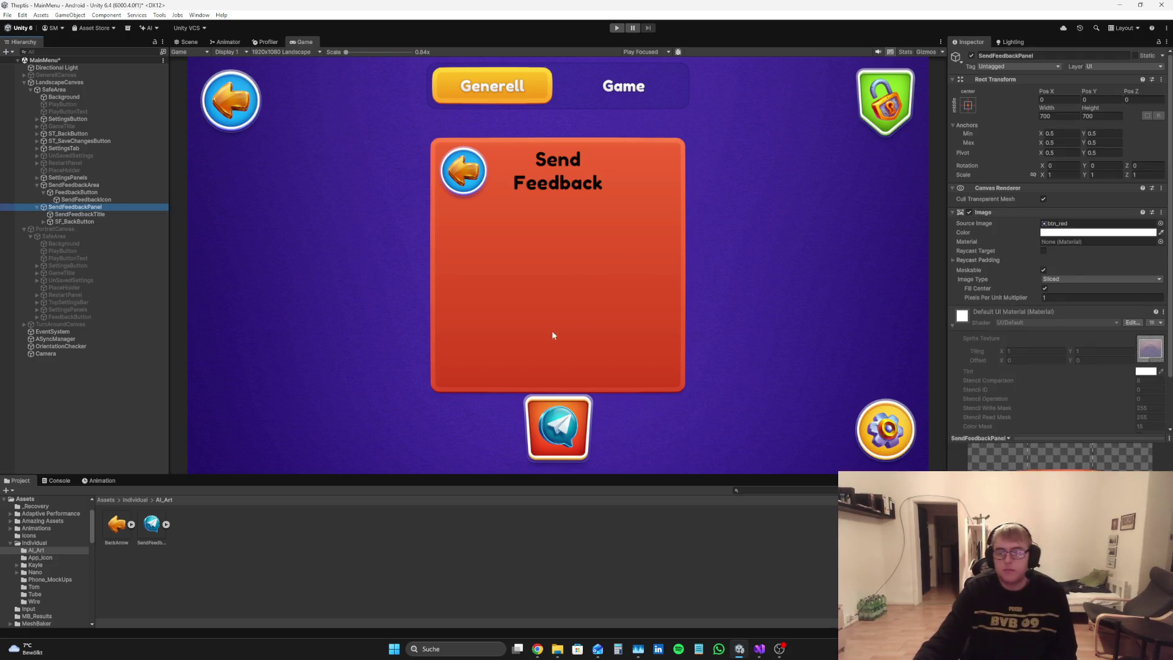
{"action": "left_click", "coordinate": [538, 649]}
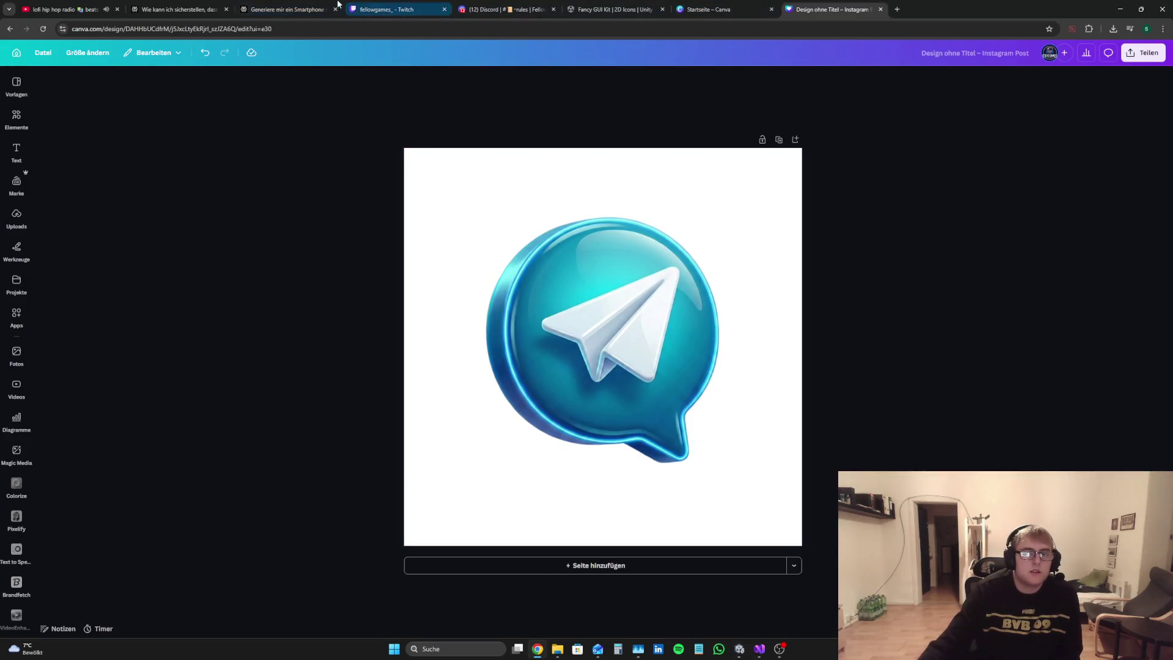
Step: Close the Canva tabs and view the Fancy GUI Kit's Inputs preview image on the Asset Store
{"action": "left_click", "coordinate": [881, 9]}
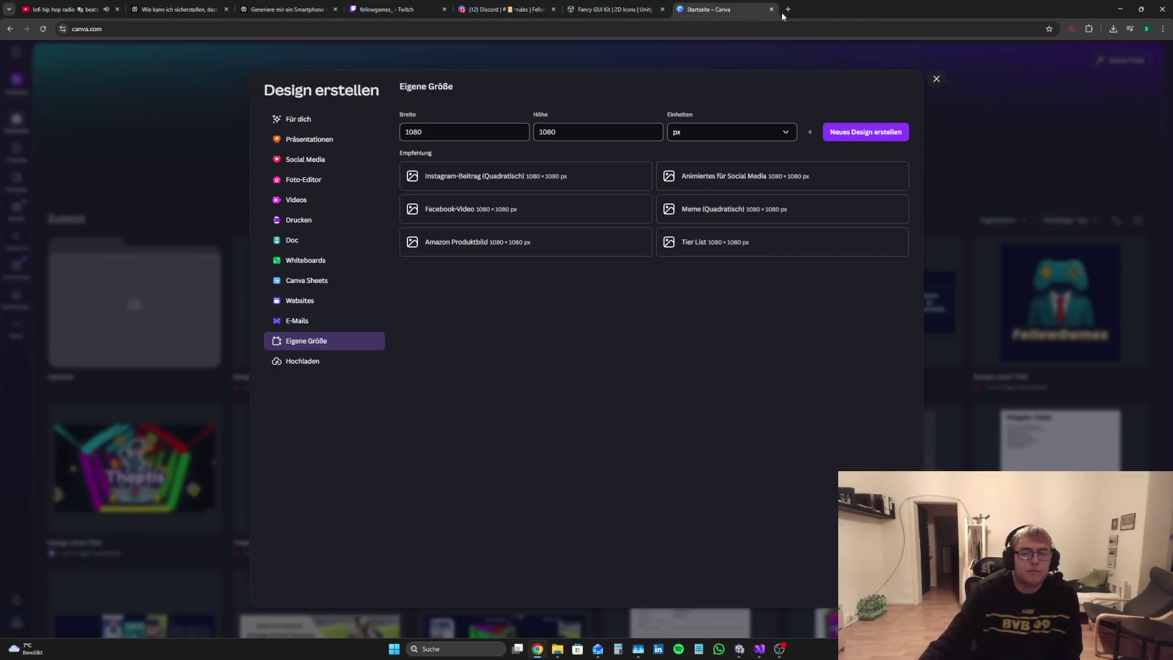
{"action": "left_click", "coordinate": [771, 9]}
{"action": "left_click", "coordinate": [230, 619]}
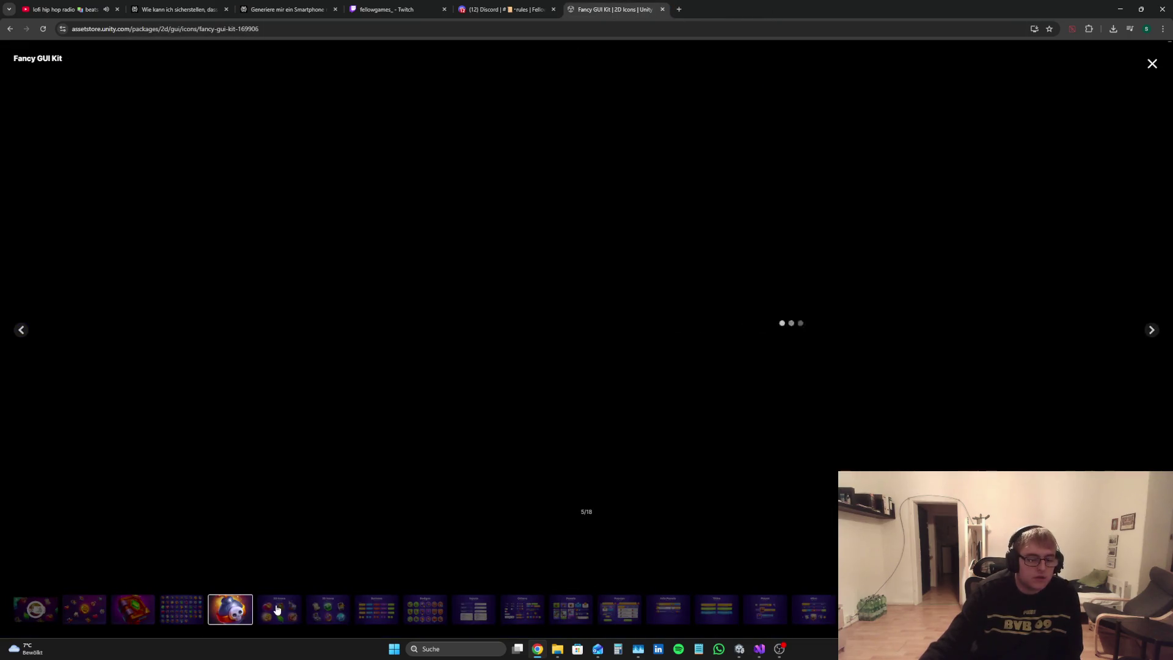
{"action": "left_click", "coordinate": [480, 613]}
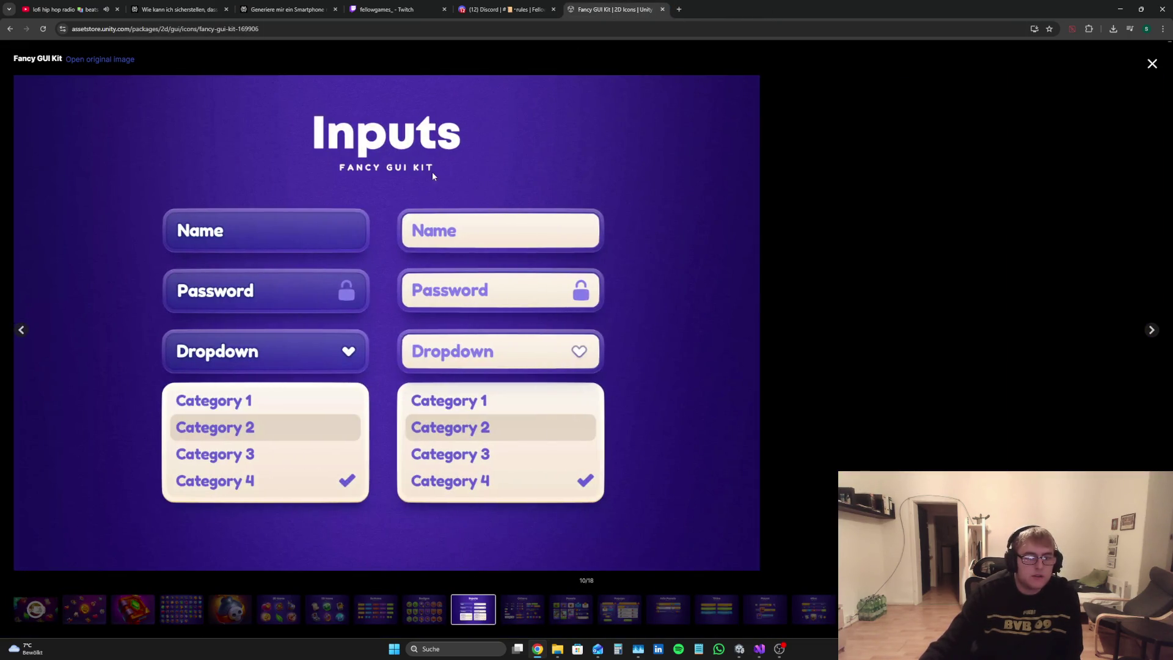
{"action": "left_click", "coordinate": [742, 653]}
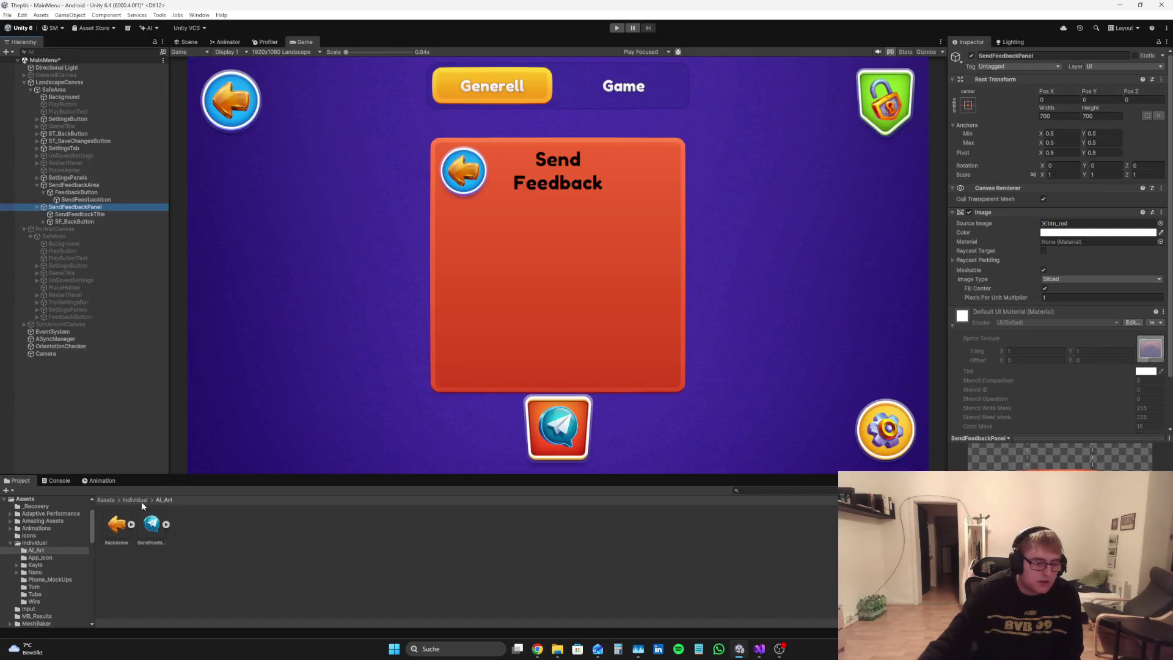
Step: Browse Assets > polyperfect > Fancy GUI Kit > Prefabs > UI > Inputs and select the Input prefab
{"action": "left_click", "coordinate": [106, 500]}
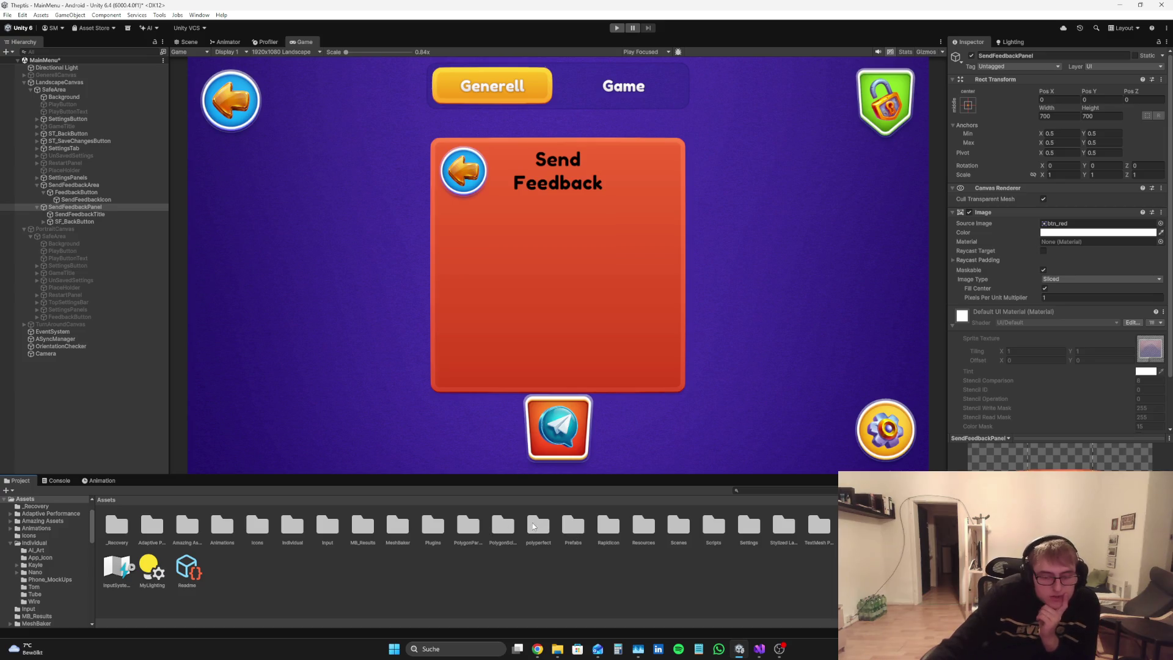
{"action": "left_click", "coordinate": [499, 527]}
{"action": "double_click", "coordinate": [537, 526]}
{"action": "left_click", "coordinate": [115, 524]}
{"action": "double_click", "coordinate": [114, 522]}
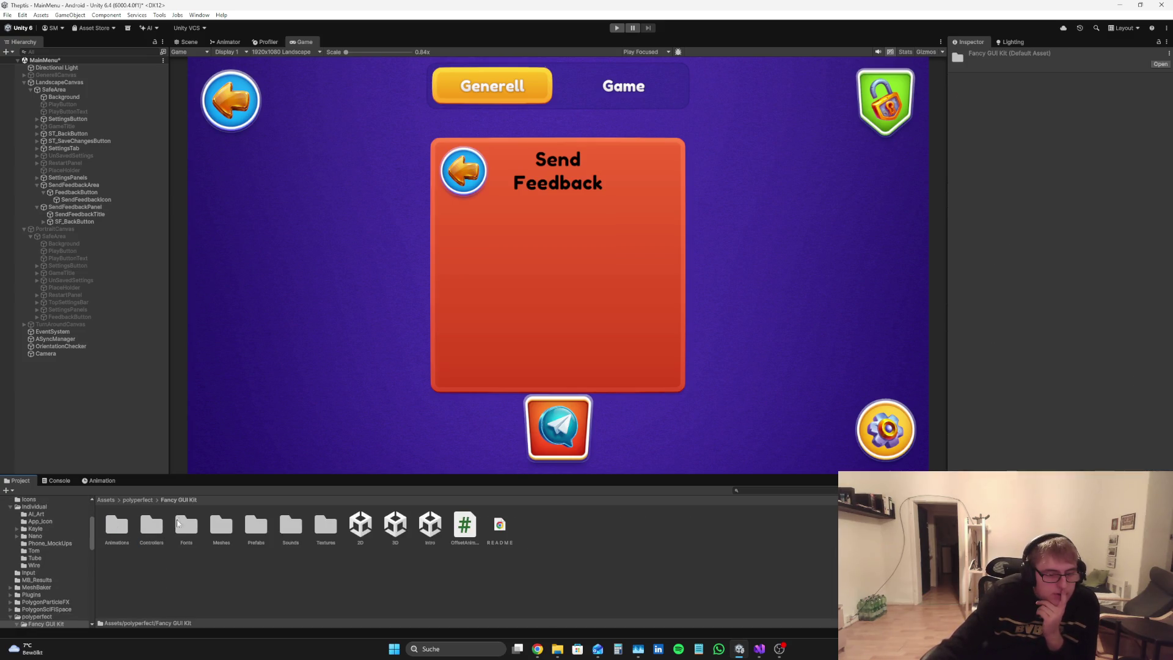
{"action": "double_click", "coordinate": [256, 527]}
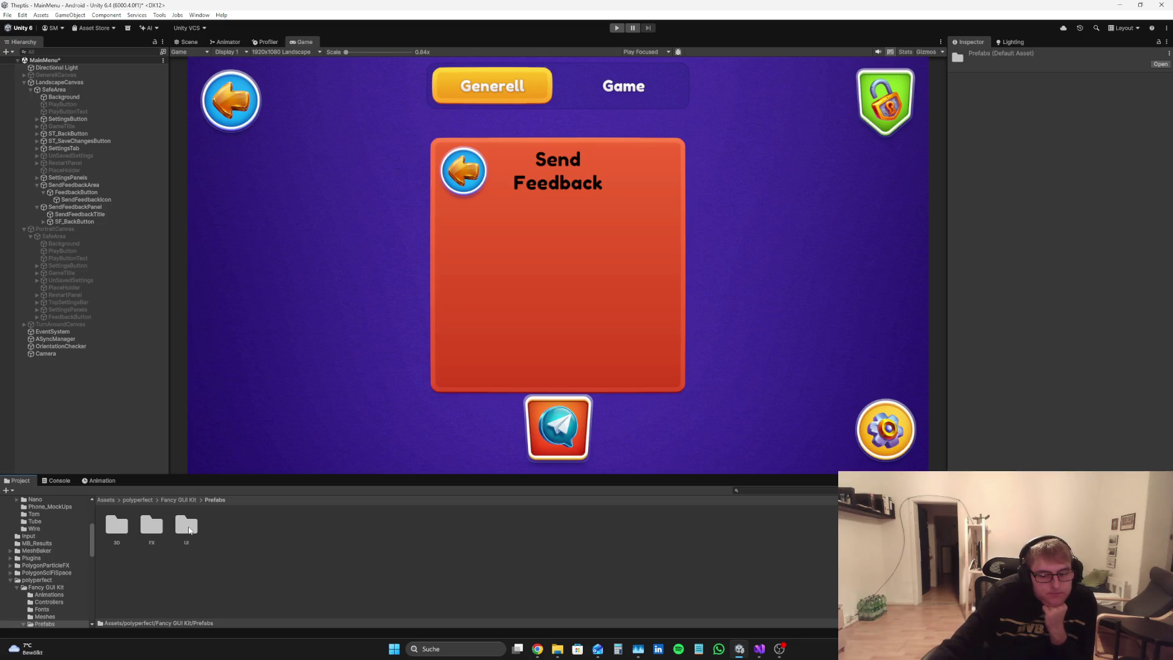
{"action": "double_click", "coordinate": [189, 532]}
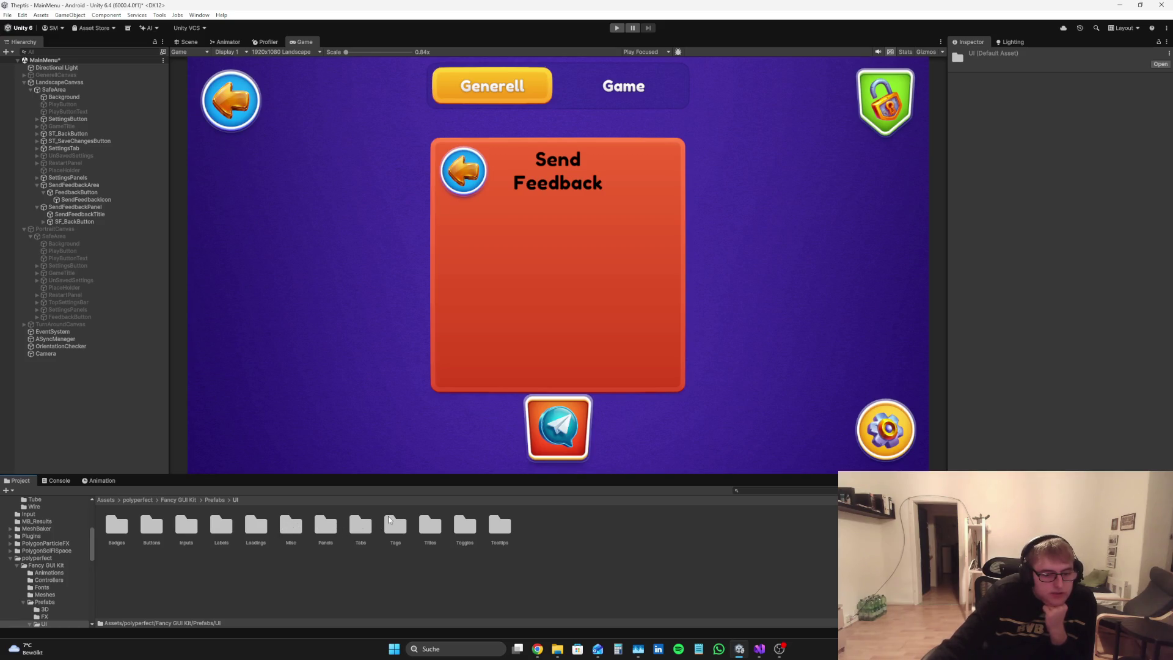
{"action": "double_click", "coordinate": [186, 526]}
{"action": "left_click", "coordinate": [192, 532]}
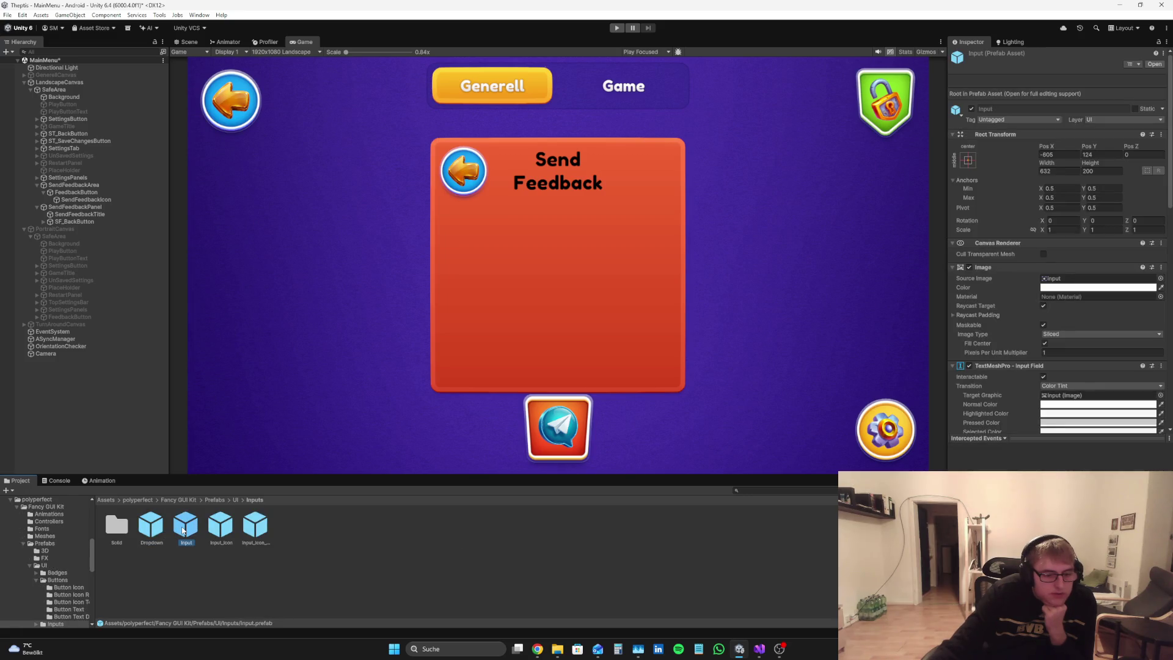
Step: Add the Input prefab under SendFeedbackPanel, centred with Pos Z 0
{"action": "left_click_drag", "start_coordinate": [184, 533], "coordinate": [95, 211]}
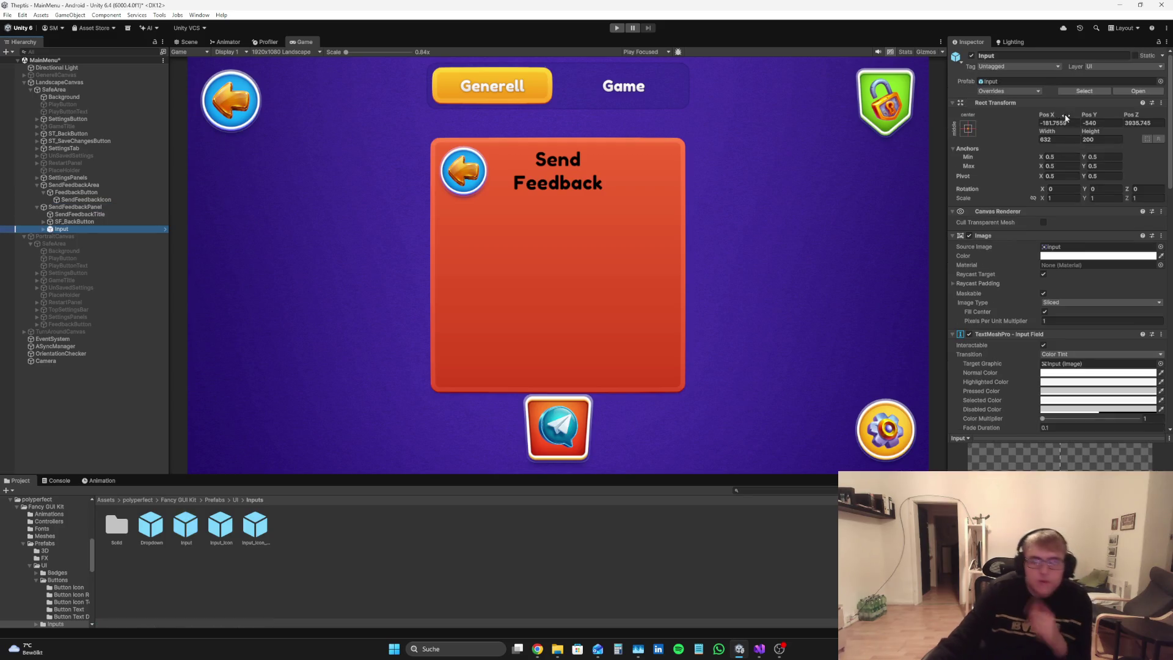
{"action": "left_click", "coordinate": [968, 127]}
{"action": "left_click", "coordinate": [1138, 123]}
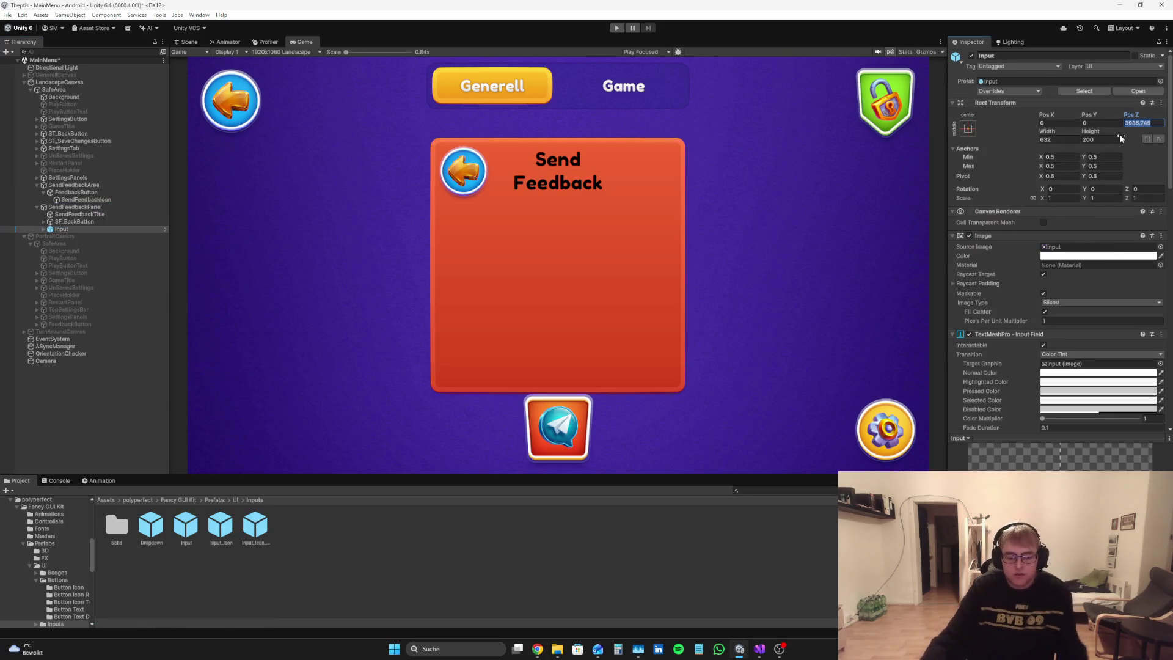
{"action": "type", "text": "0"}
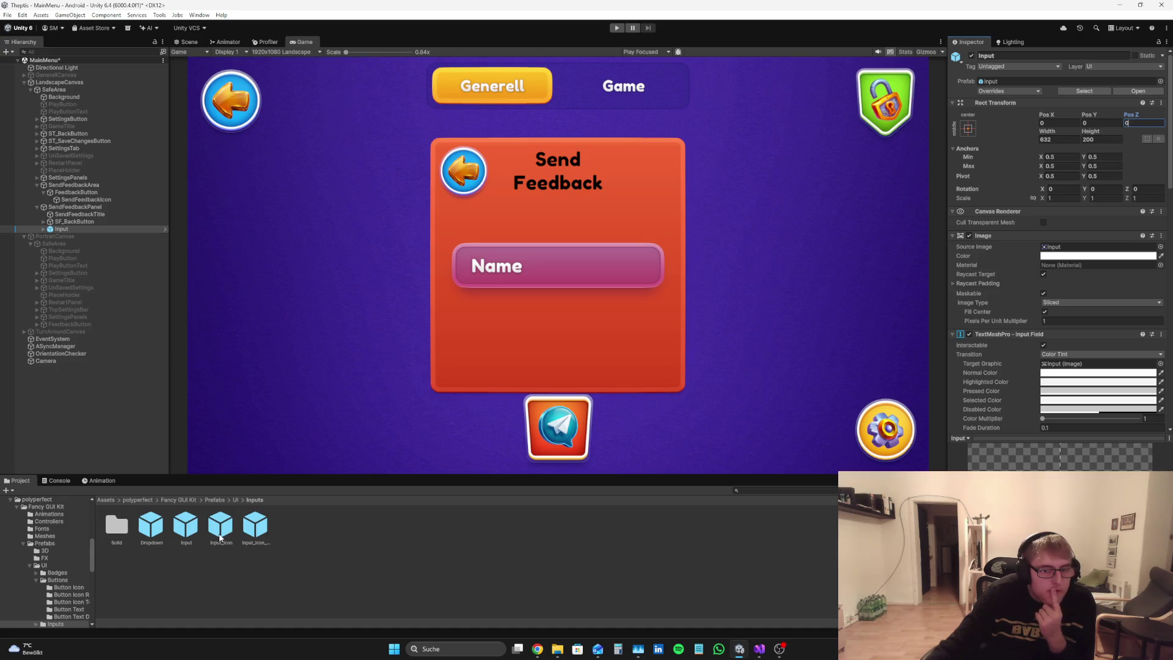
Step: Try an Input_Icon prefab centred at Pos Z 0, then delete it
{"action": "mouse_move", "coordinate": [221, 537]}
{"action": "left_mouse_down"}
{"action": "mouse_move", "coordinate": [125, 236]}
{"action": "mouse_move", "coordinate": [94, 228]}
{"action": "left_mouse_up"}
{"action": "left_click", "coordinate": [1141, 123]}
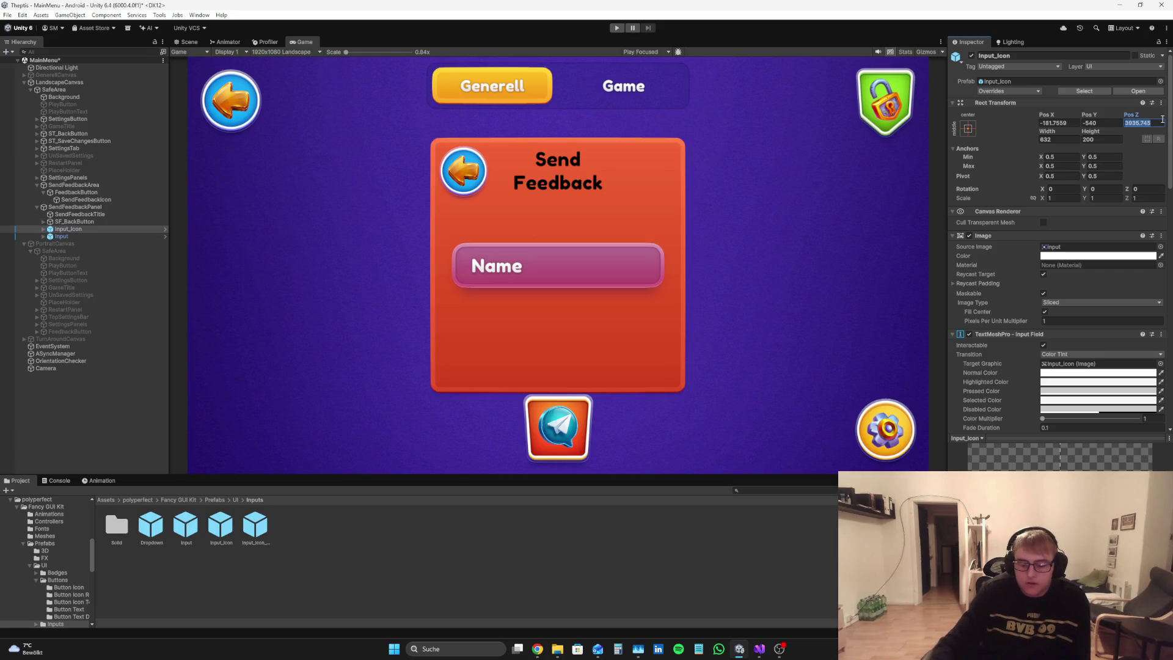
{"action": "type", "text": "0"}
{"action": "left_click", "coordinate": [967, 128]}
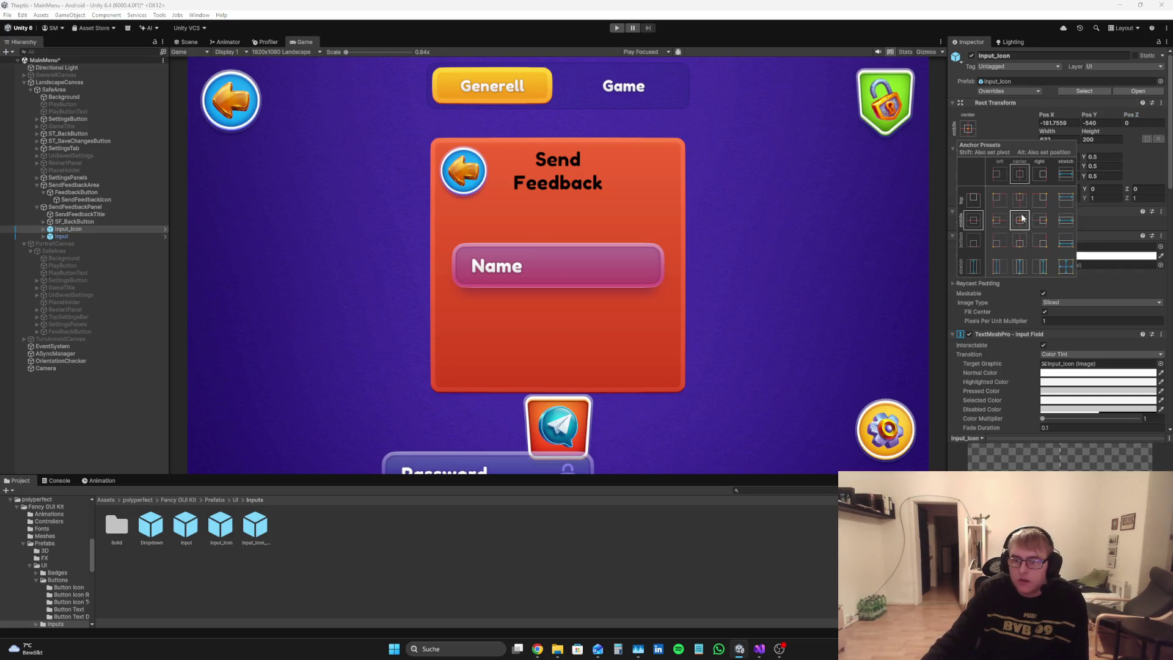
{"action": "left_click", "coordinate": [1019, 220], "text": "alt"}
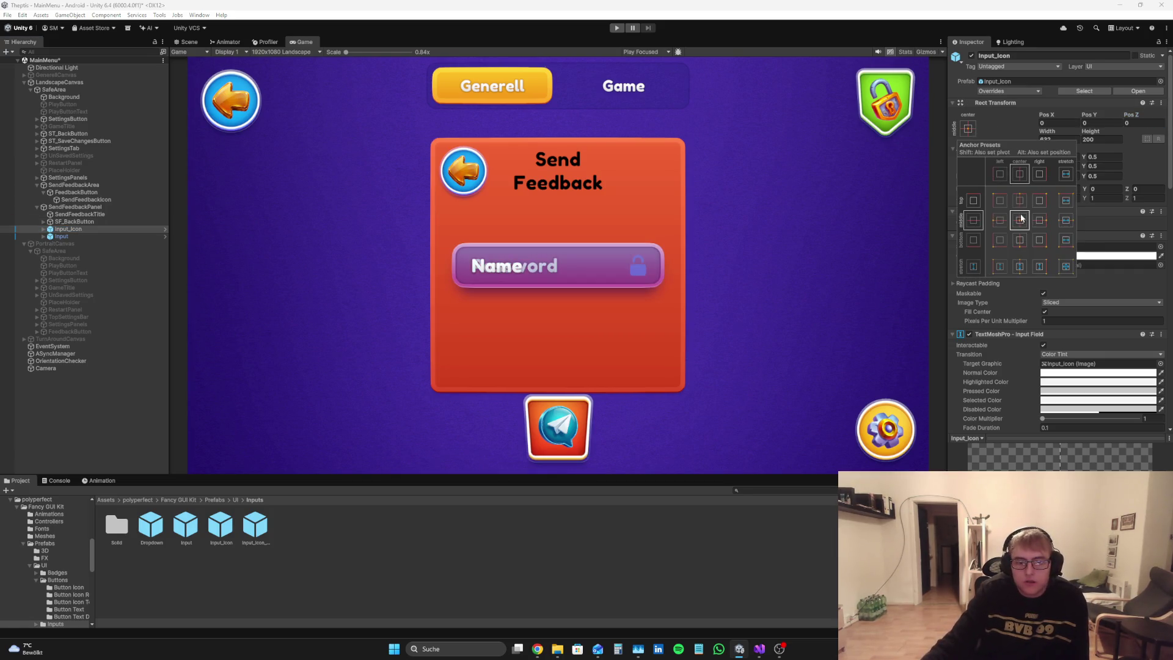
{"action": "right_click", "coordinate": [83, 230]}
{"action": "left_click", "coordinate": [117, 242]}
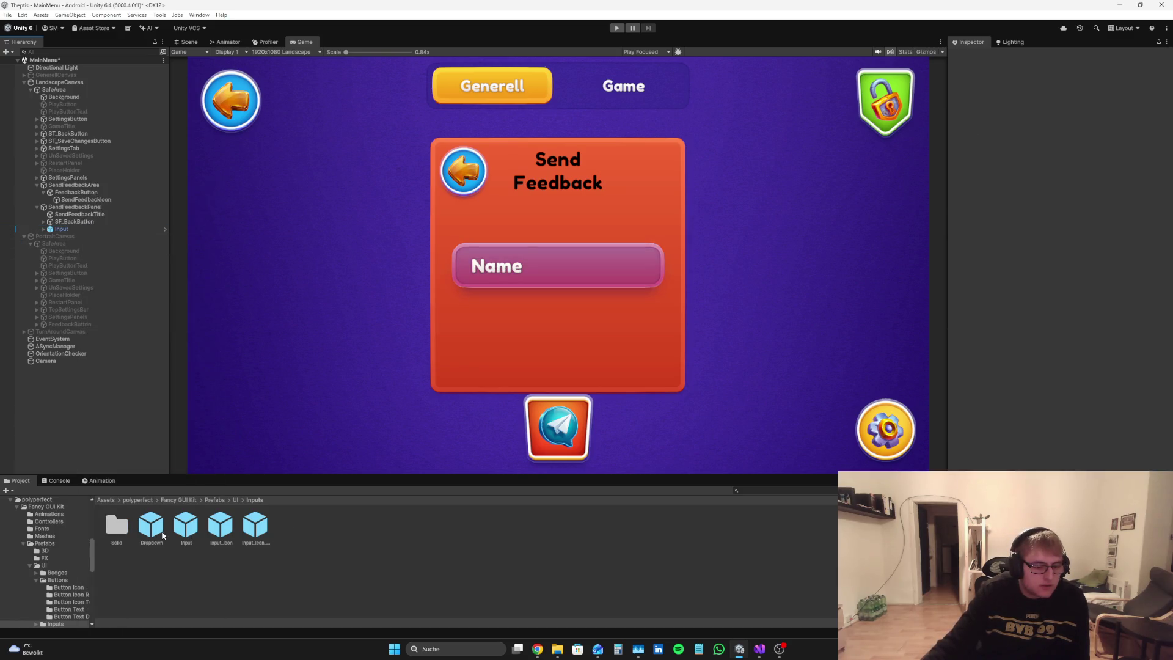
Step: Try a Dropdown prefab centred at Pos Z 0, then delete it
{"action": "left_click_drag", "start_coordinate": [32, 179], "coordinate": [80, 230]}
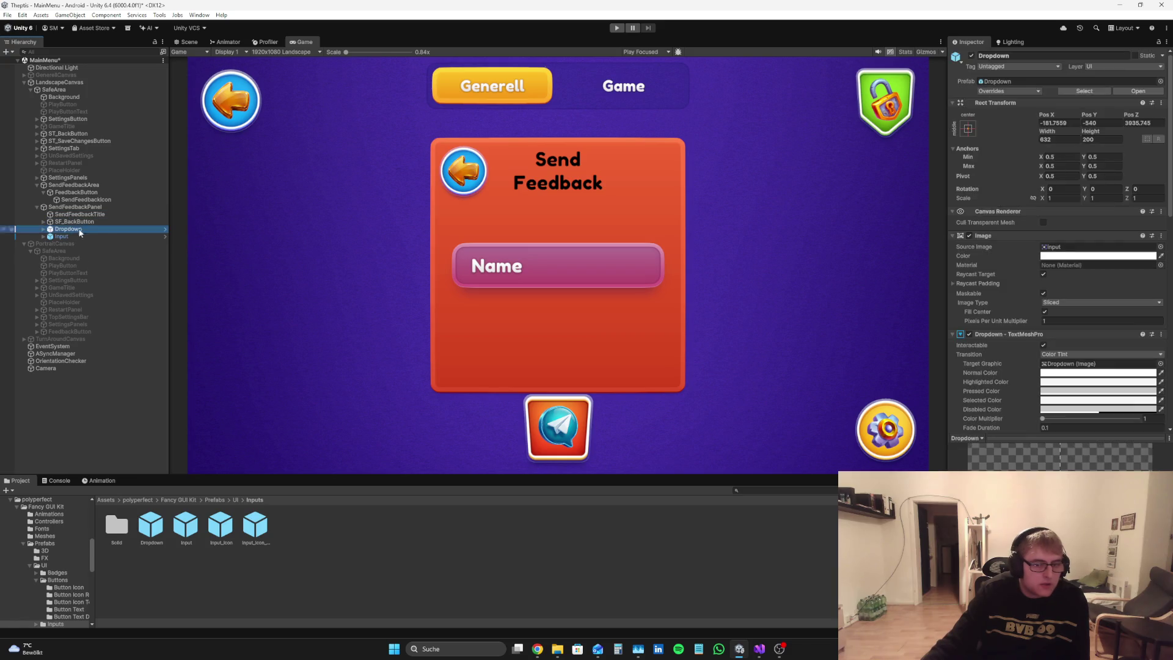
{"action": "left_click", "coordinate": [969, 129]}
{"action": "left_click", "coordinate": [1025, 227], "text": "alt"}
{"action": "left_click", "coordinate": [1142, 122]}
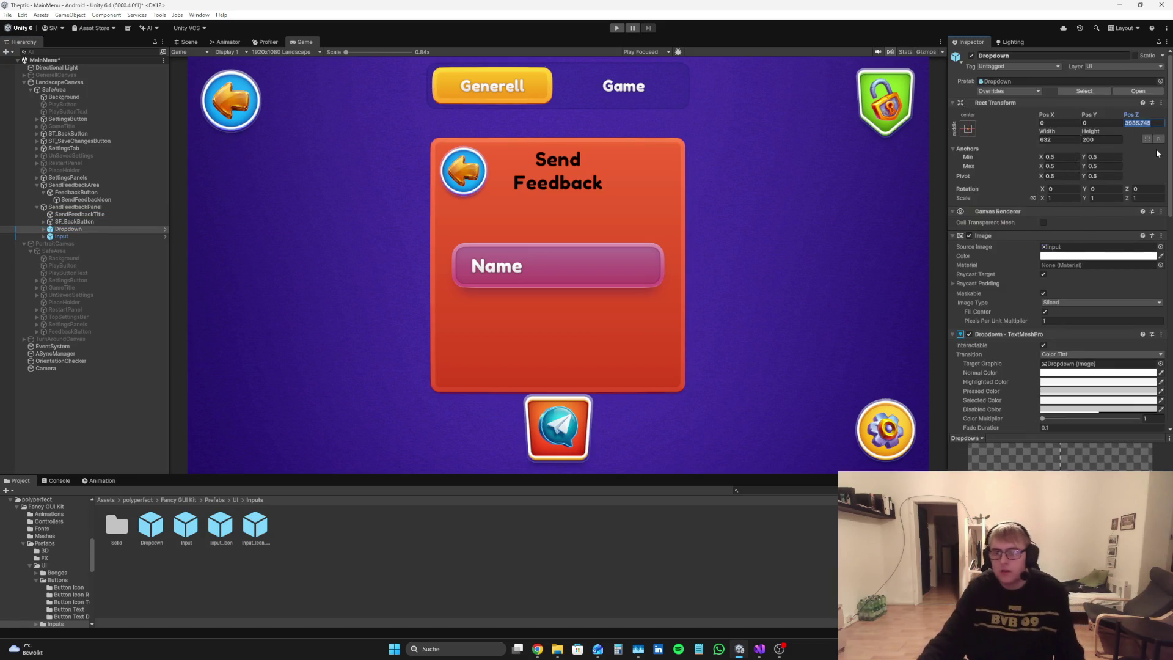
{"action": "type", "text": "0"}
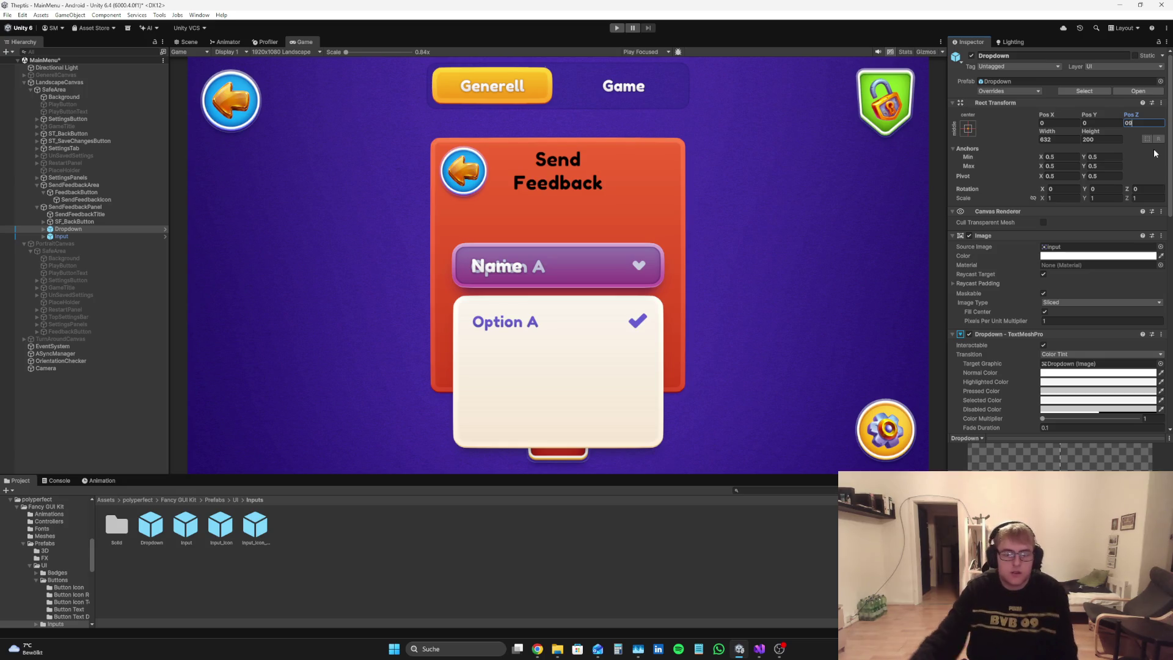
{"action": "right_click", "coordinate": [76, 229]}
{"action": "left_click", "coordinate": [122, 257]}
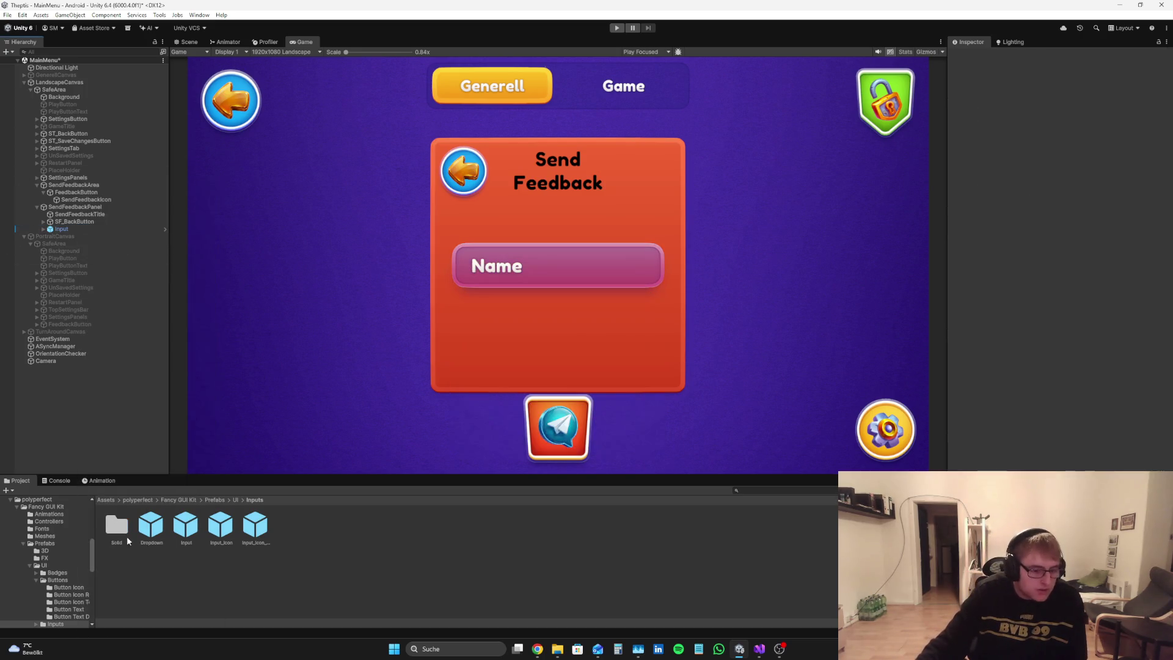
Step: Compare the prefabs in the Inputs/Solid folder
{"action": "double_click", "coordinate": [119, 529]}
{"action": "left_click", "coordinate": [127, 533]}
{"action": "left_click", "coordinate": [153, 527]}
{"action": "left_click", "coordinate": [190, 532]}
{"action": "left_click", "coordinate": [154, 530]}
Step: Add Input_Solid_White to the panel, middle-center anchored at Pos Z 0, and delete the old Input
{"action": "mouse_move", "coordinate": [187, 522]}
{"action": "left_mouse_down"}
{"action": "mouse_move", "coordinate": [86, 214]}
{"action": "mouse_move", "coordinate": [80, 232]}
{"action": "left_mouse_up"}
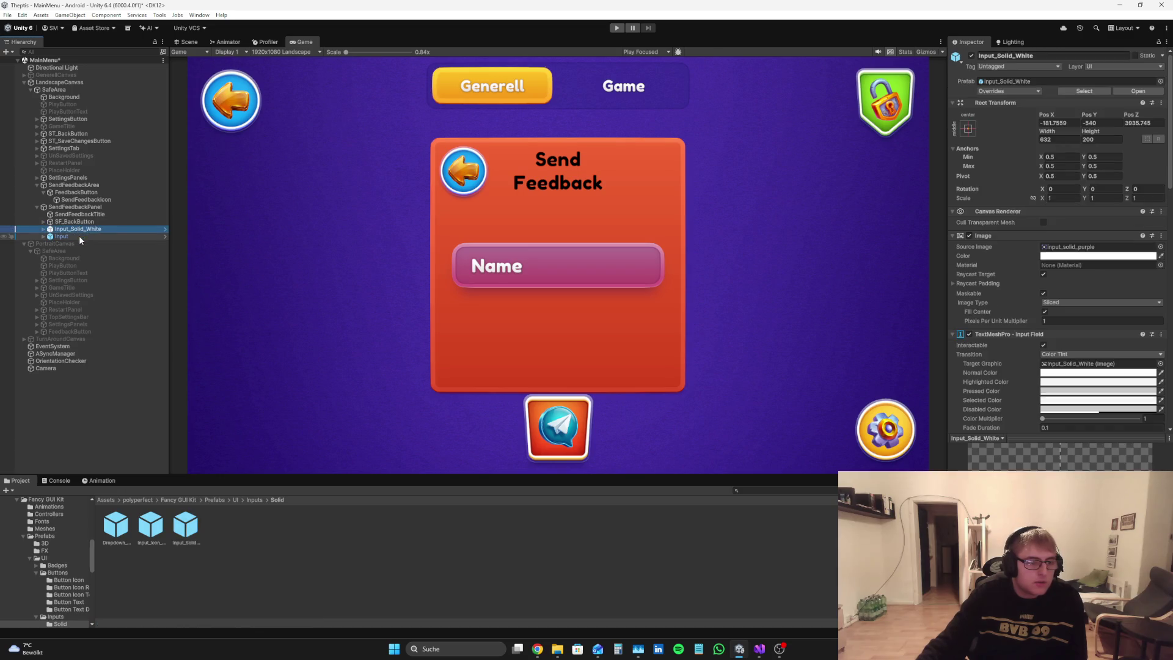
{"action": "left_click", "coordinate": [968, 128]}
{"action": "left_click", "coordinate": [1019, 224], "text": "alt"}
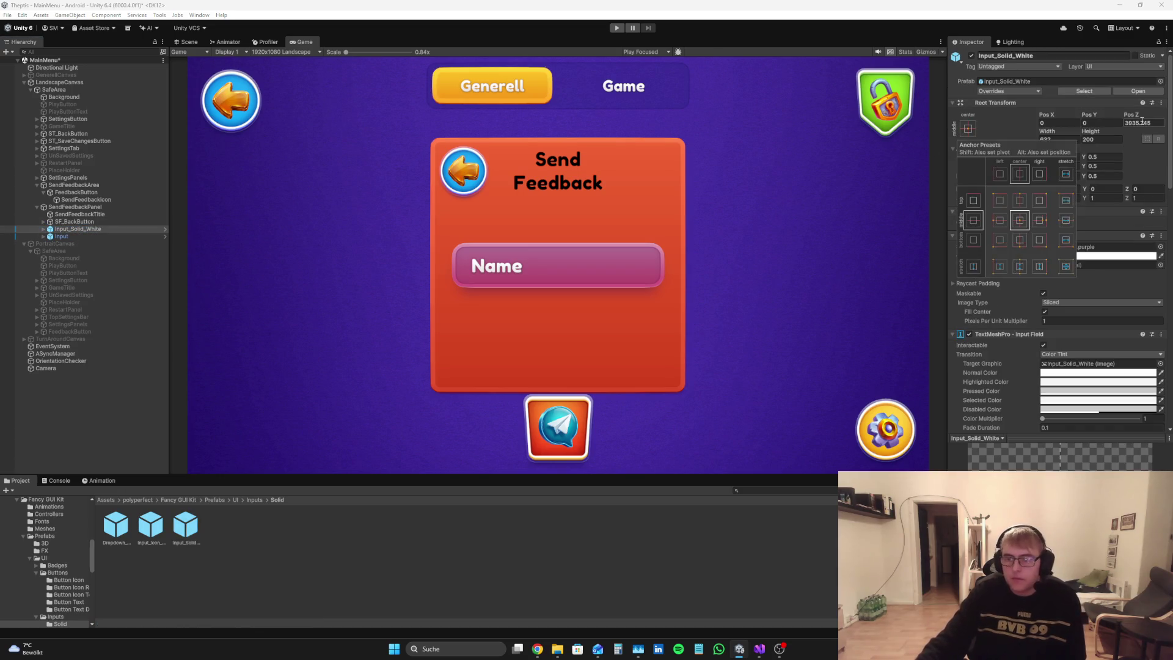
{"action": "double_click", "coordinate": [1142, 123]}
{"action": "type", "text": "0"}
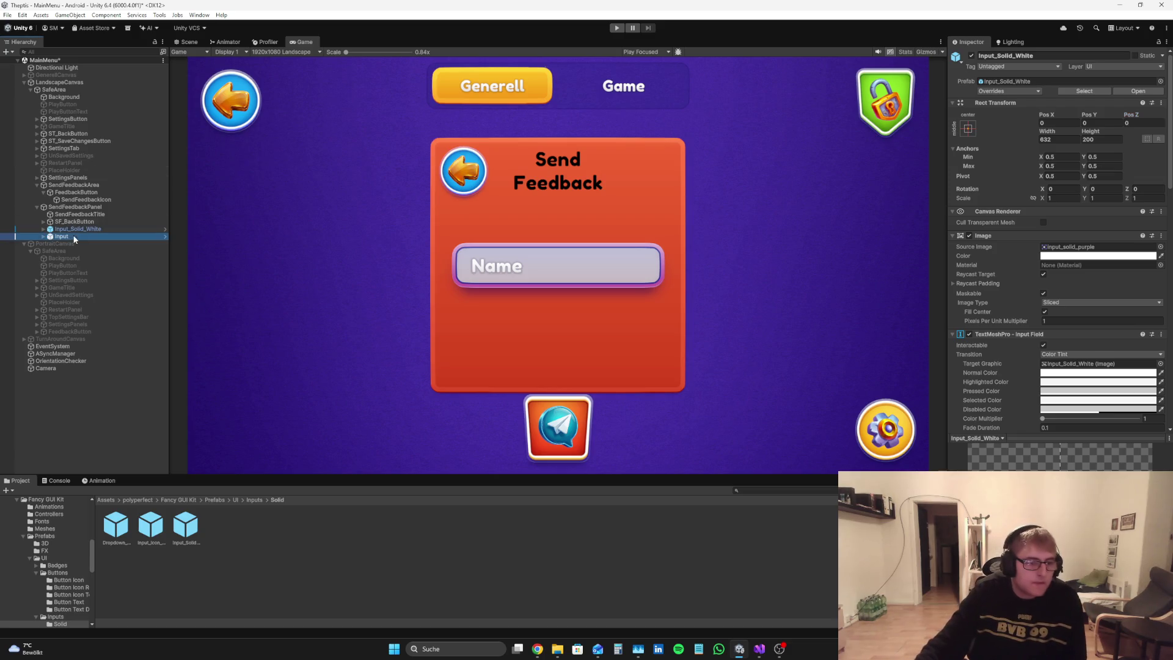
{"action": "right_click", "coordinate": [87, 237]}
{"action": "left_click", "coordinate": [125, 255]}
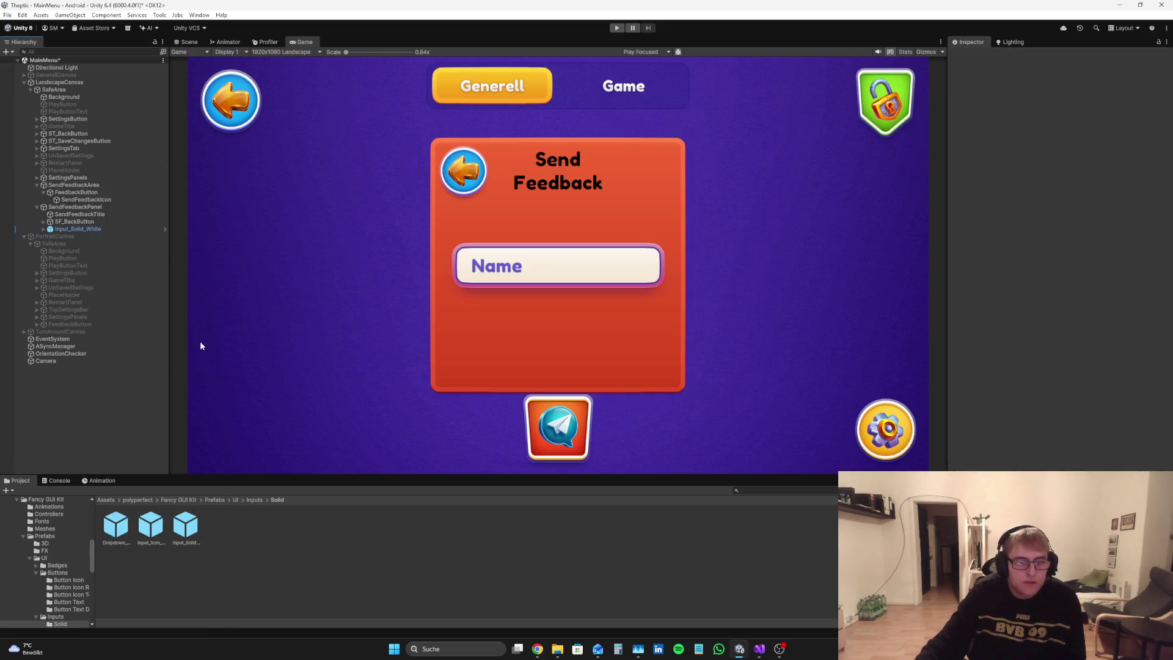
Step: Fully unpack the Input_Solid_White prefab and expand its children
{"action": "left_click", "coordinate": [72, 229]}
{"action": "right_click", "coordinate": [52, 230]}
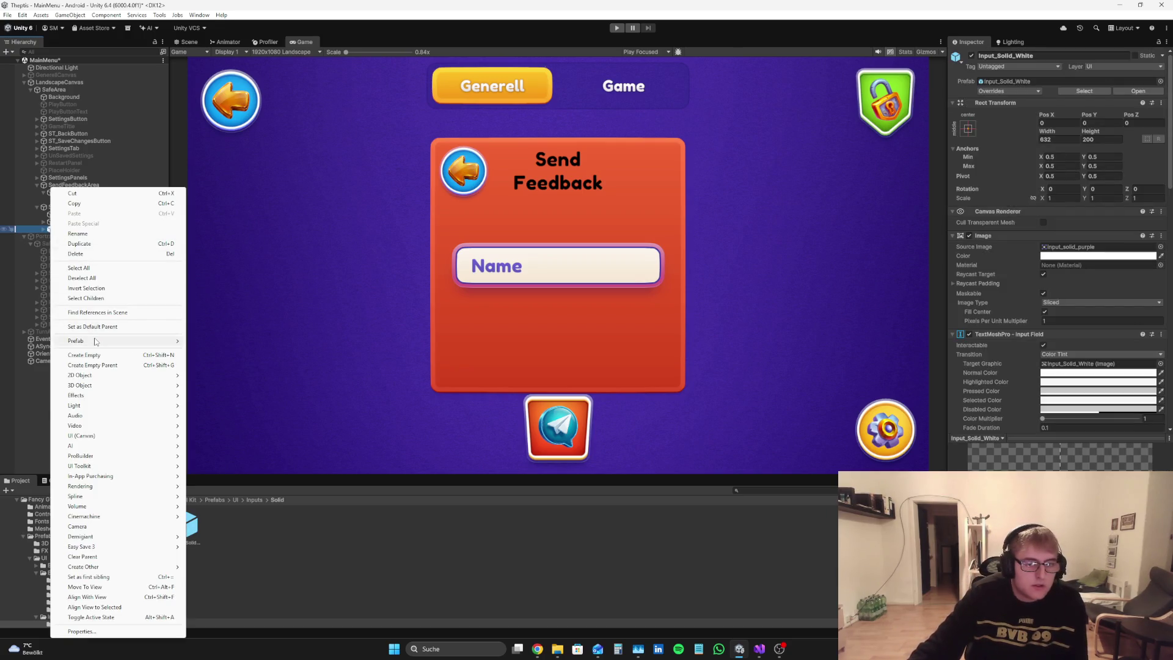
{"action": "mouse_move", "coordinate": [95, 341]}
{"action": "left_click", "coordinate": [224, 424]}
{"action": "left_click", "coordinate": [44, 230]}
Step: Delete the icon_lock_small child from the input field
{"action": "left_click", "coordinate": [51, 235]}
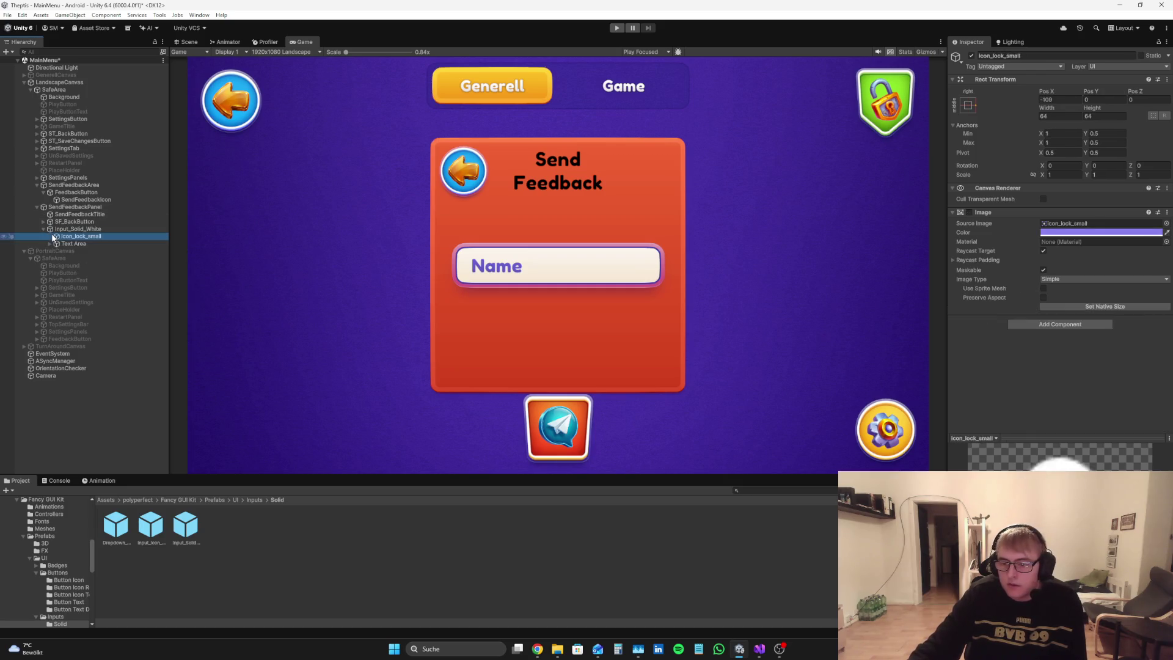
{"action": "left_click", "coordinate": [1051, 232]}
{"action": "left_click", "coordinate": [1166, 225]}
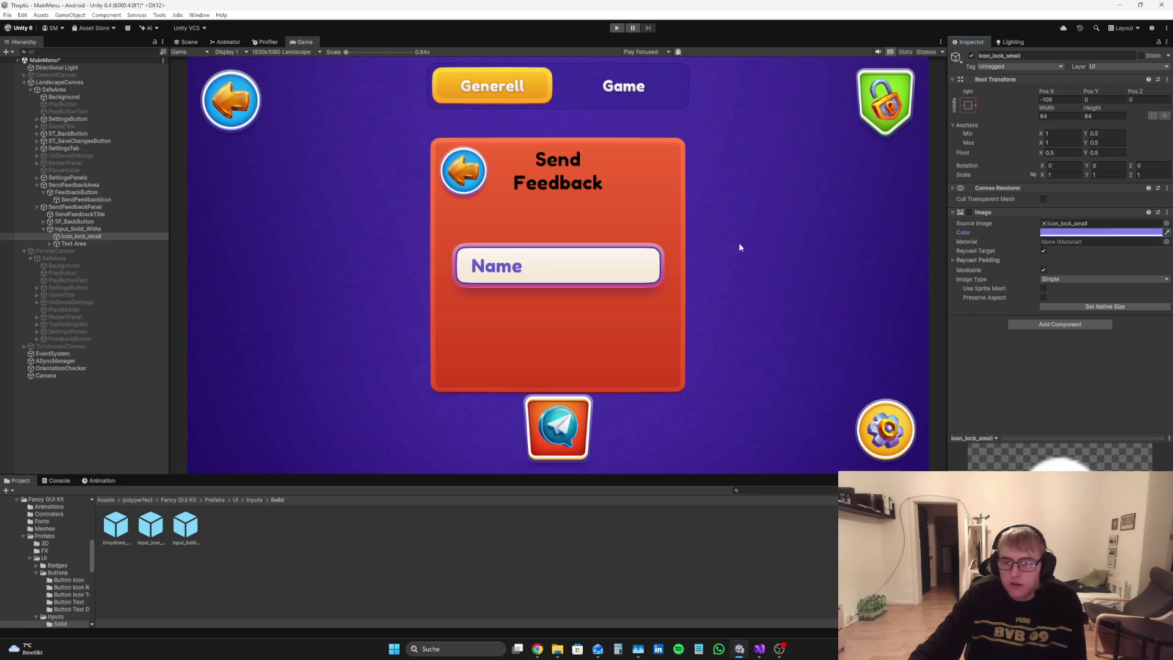
{"action": "left_click", "coordinate": [127, 236]}
{"action": "right_click", "coordinate": [127, 236]}
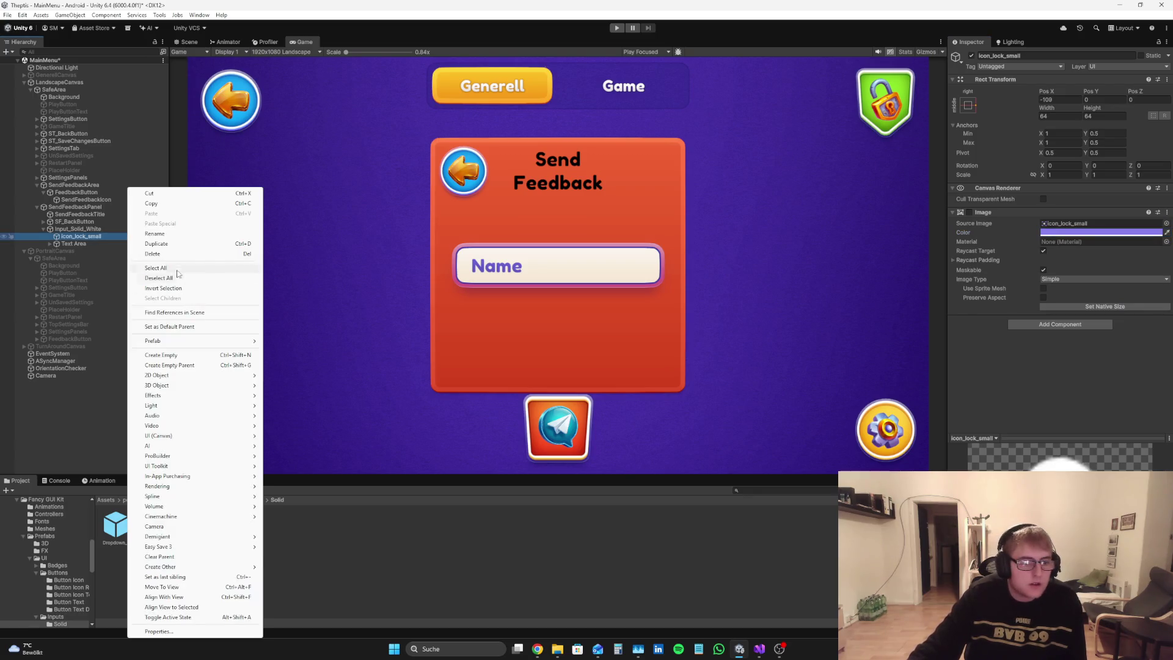
{"action": "left_click", "coordinate": [183, 254]}
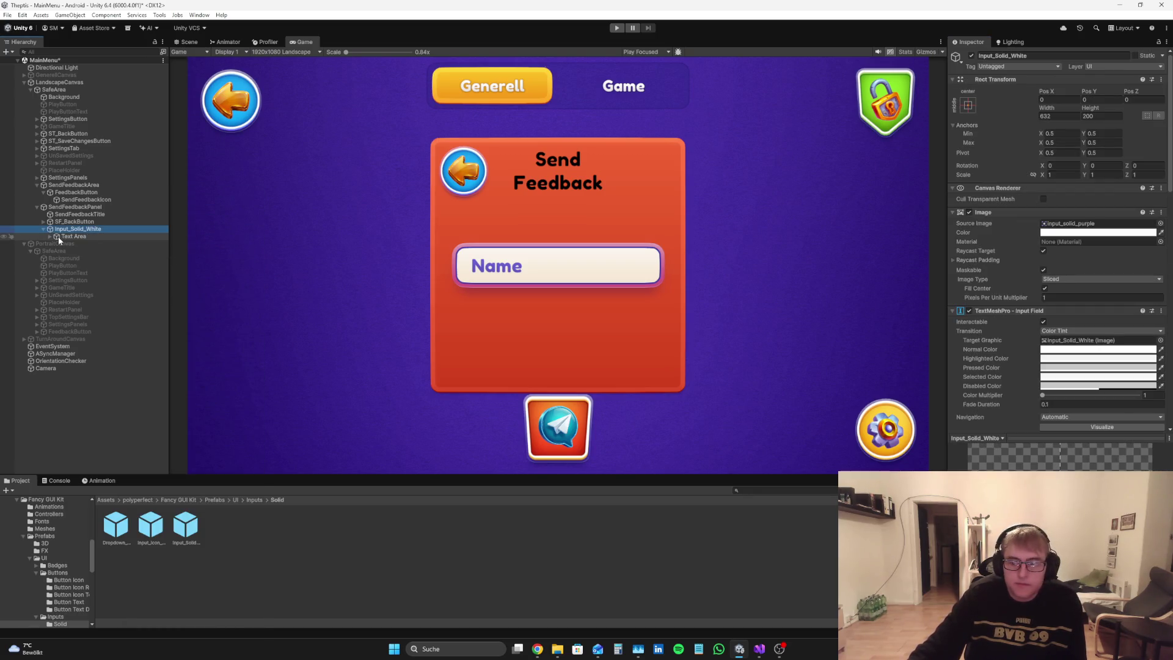
Step: Set the input's Source Image to the purple-outlined input_solid_purple sprite
{"action": "scroll", "coordinate": [1124, 366], "scroll_direction": "down", "scroll_amount": 5}
{"action": "scroll", "coordinate": [1123, 365], "scroll_direction": "up", "scroll_amount": 2}
{"action": "left_click", "coordinate": [1078, 207]}
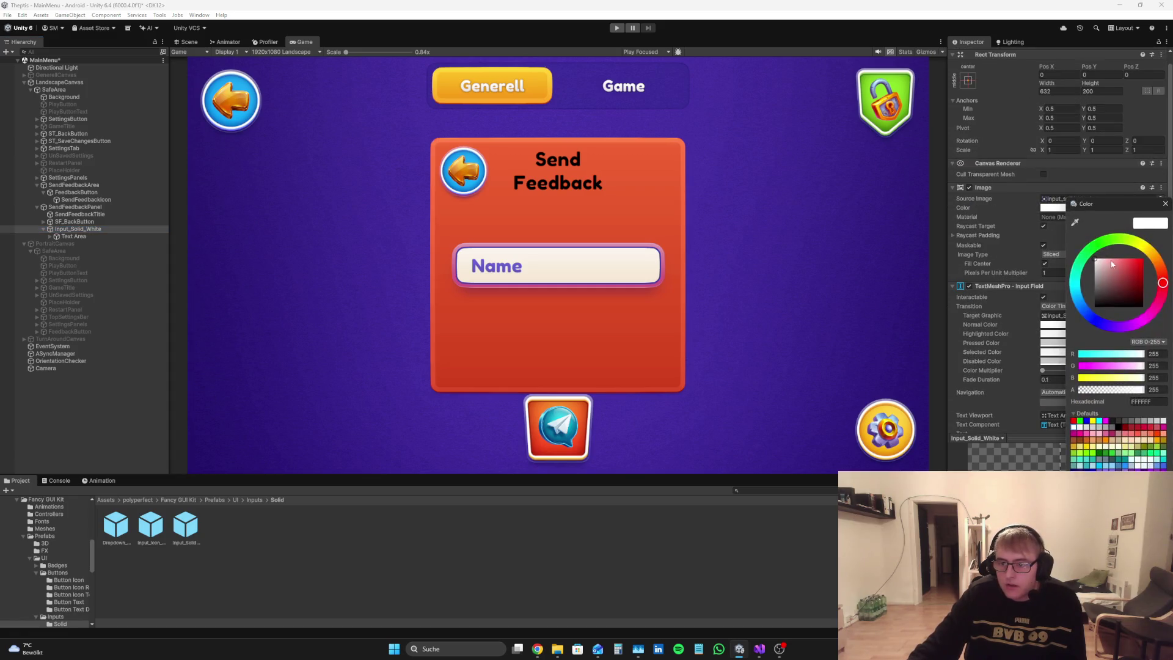
{"action": "left_click", "coordinate": [1165, 203]}
{"action": "left_click", "coordinate": [1161, 200]}
{"action": "type", "text": "Inp"}
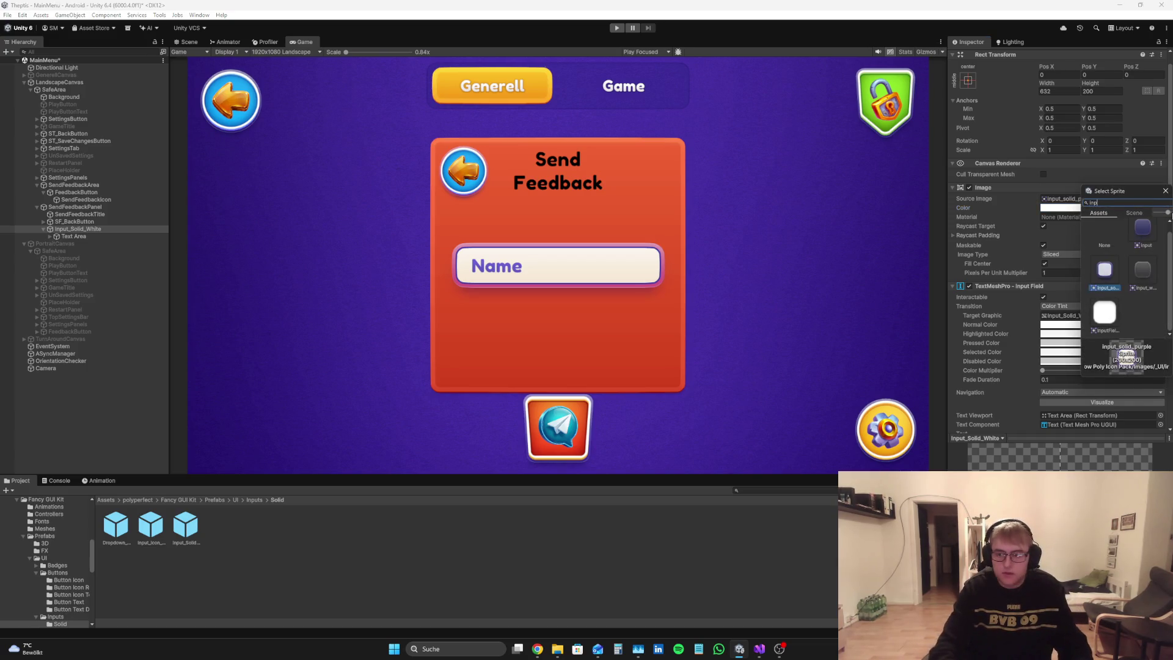
{"action": "type", "text": "ut"}
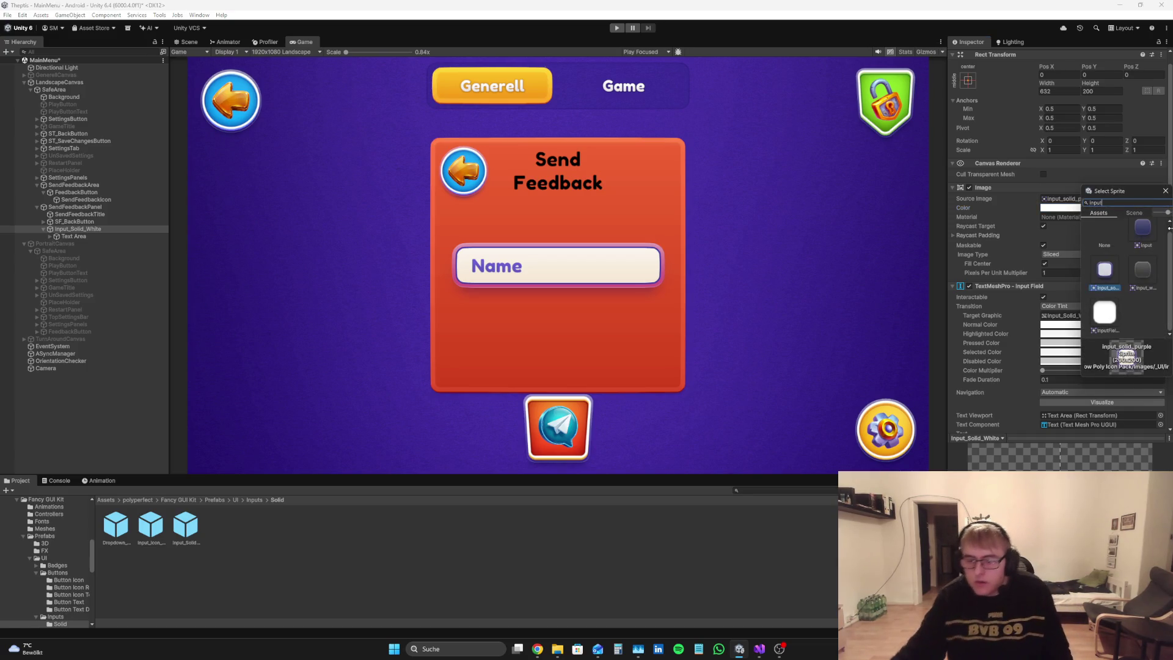
{"action": "left_click", "coordinate": [1143, 229]}
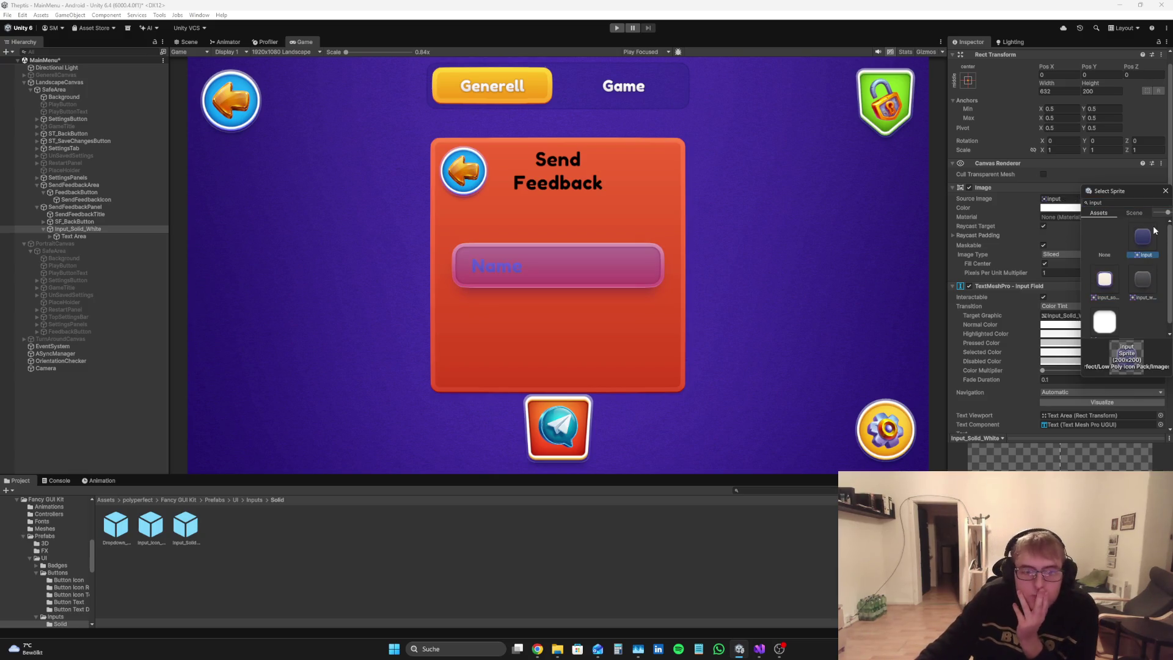
{"action": "left_click", "coordinate": [1105, 280]}
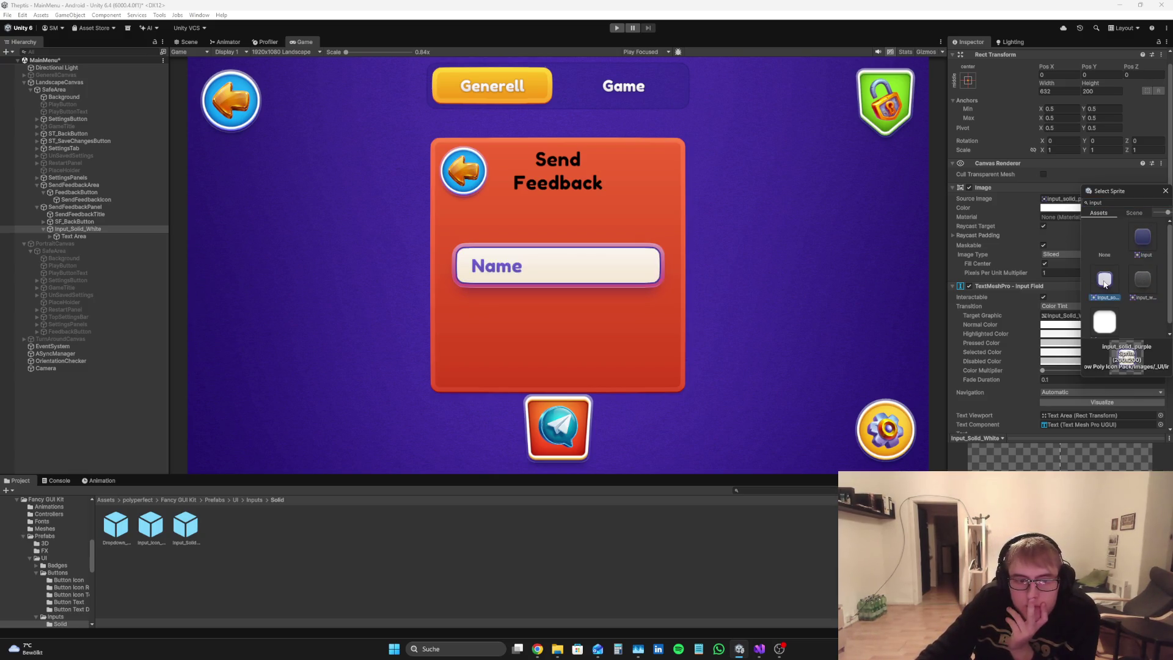
Step: Try black, yellow, pink, 000080 and orange fills, then return the input box to white
{"action": "left_click", "coordinate": [1165, 190]}
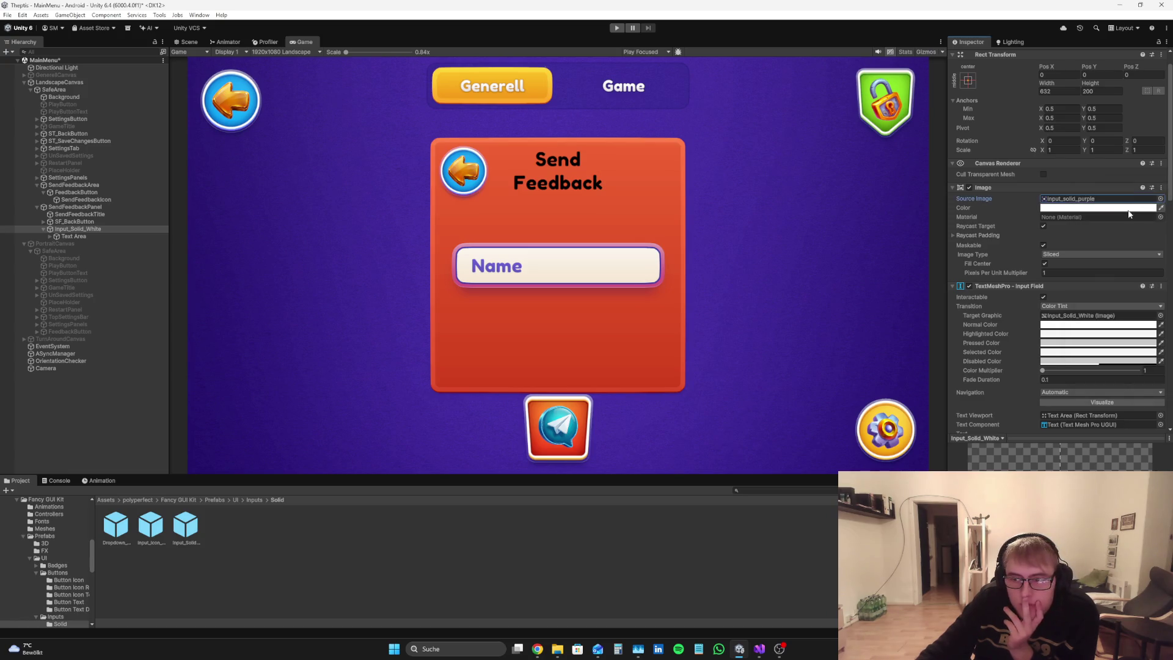
{"action": "left_click", "coordinate": [1060, 207]}
{"action": "left_click_drag", "start_coordinate": [1120, 284], "coordinate": [959, 358]}
{"action": "key", "text": "ctrl+z"}
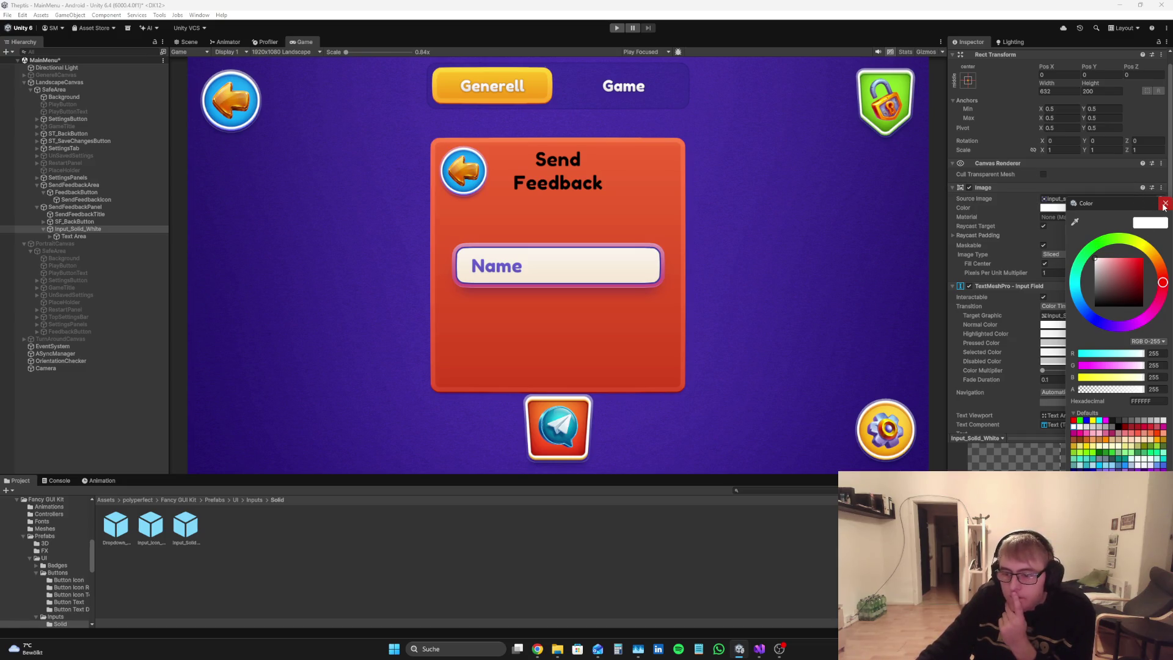
{"action": "left_click", "coordinate": [1122, 448]}
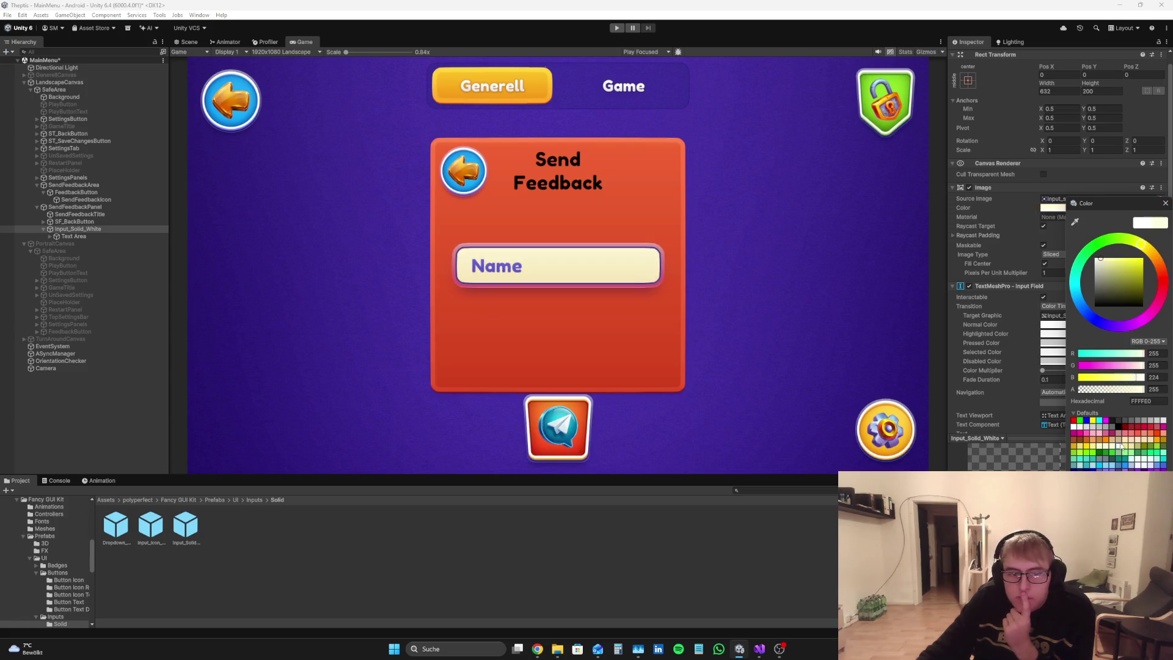
{"action": "left_click", "coordinate": [1111, 434]}
{"action": "type", "text": "000080"}
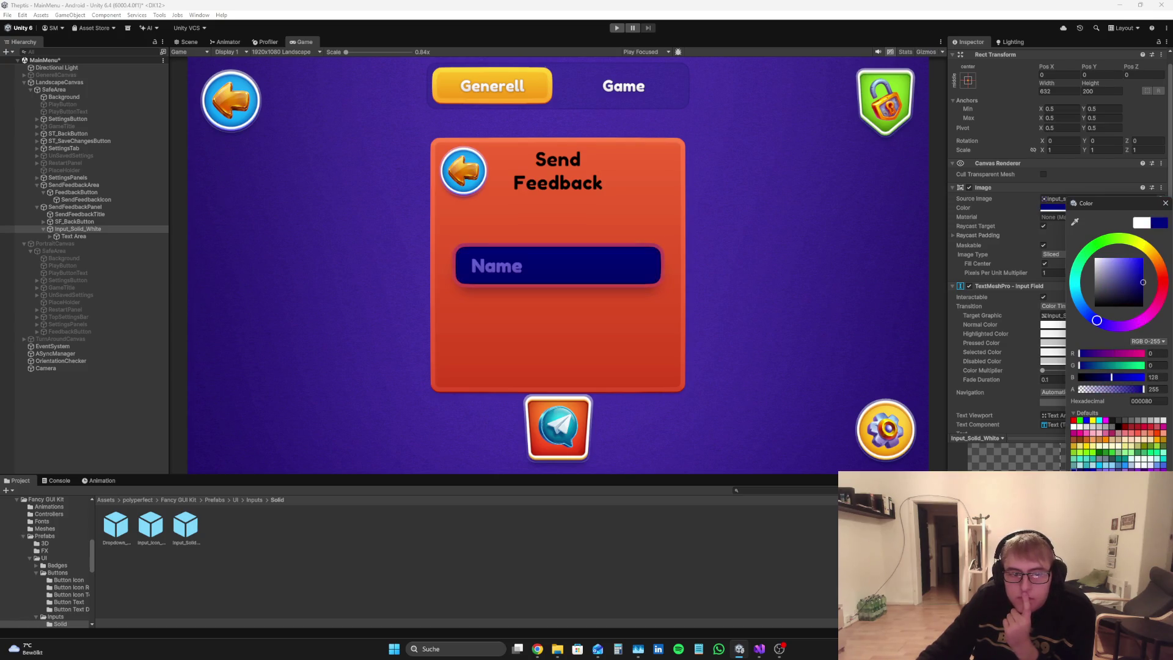
{"action": "left_click", "coordinate": [1119, 426]}
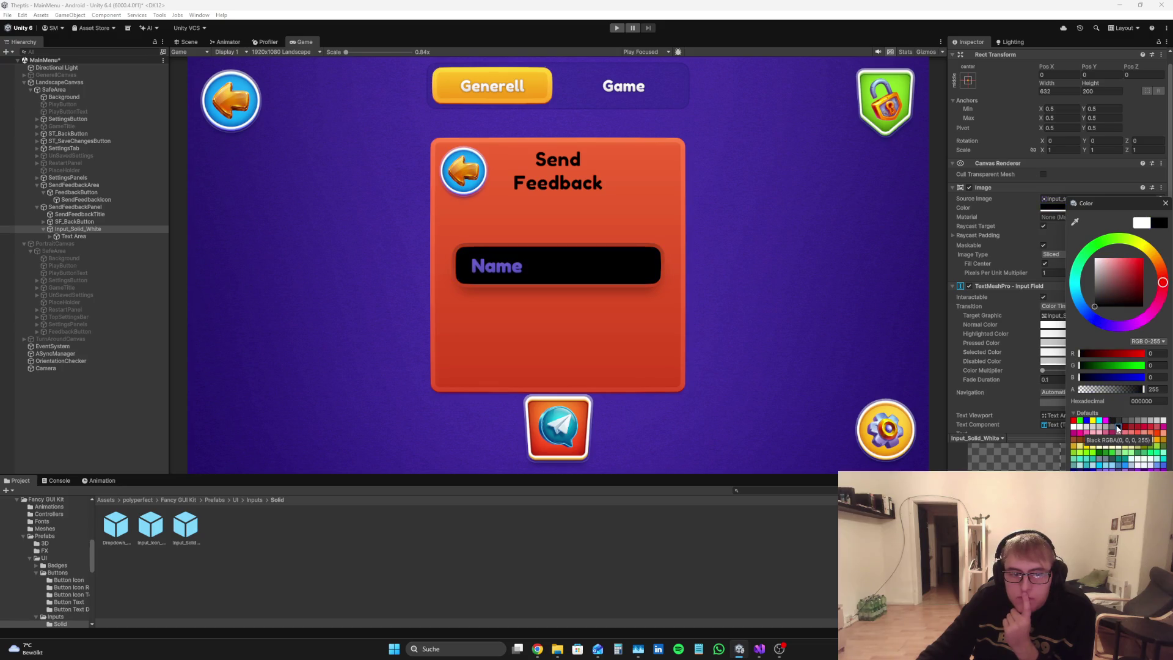
{"action": "left_click", "coordinate": [1095, 259]}
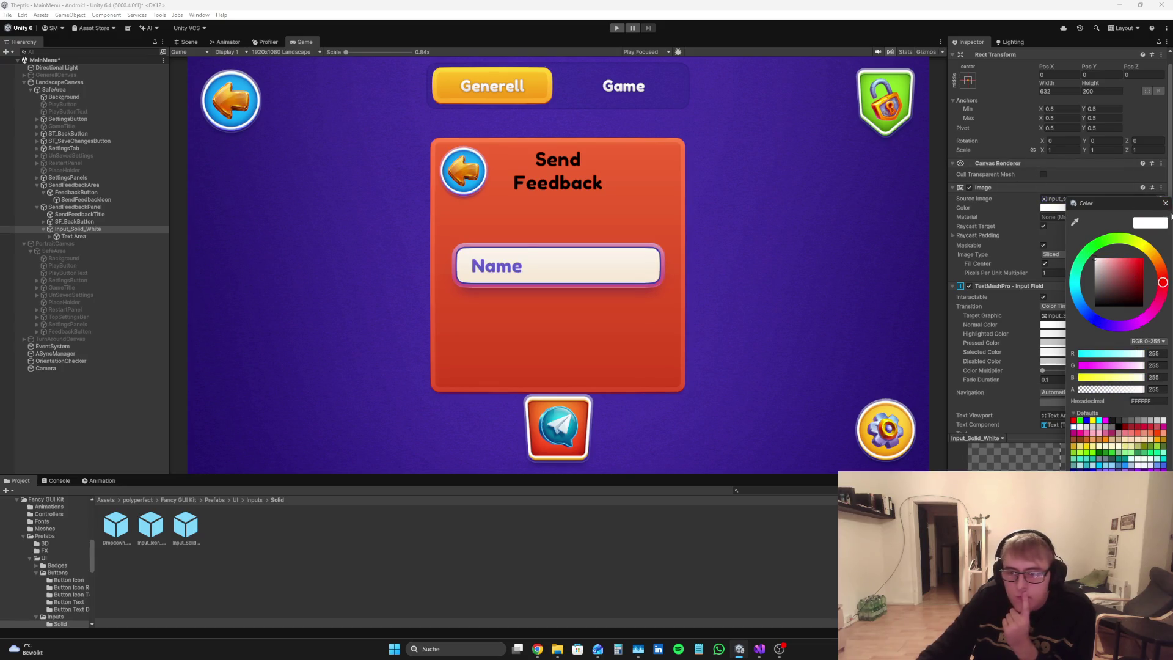
{"action": "left_click", "coordinate": [1147, 443]}
{"action": "left_click", "coordinate": [1161, 446]}
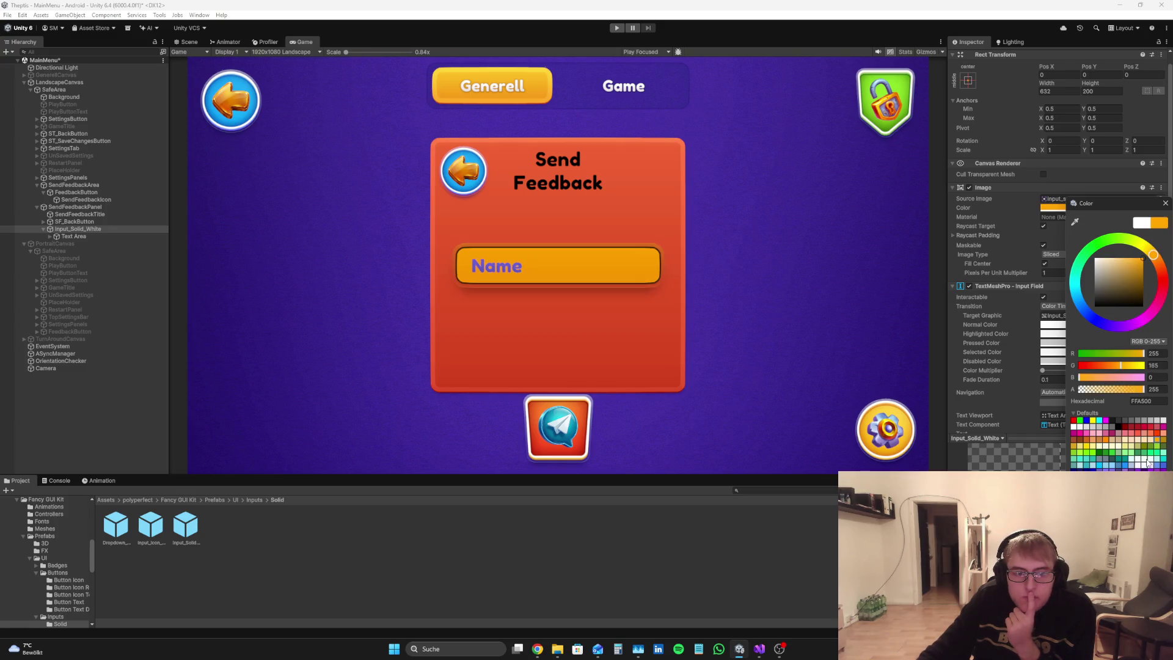
{"action": "left_click", "coordinate": [1099, 262]}
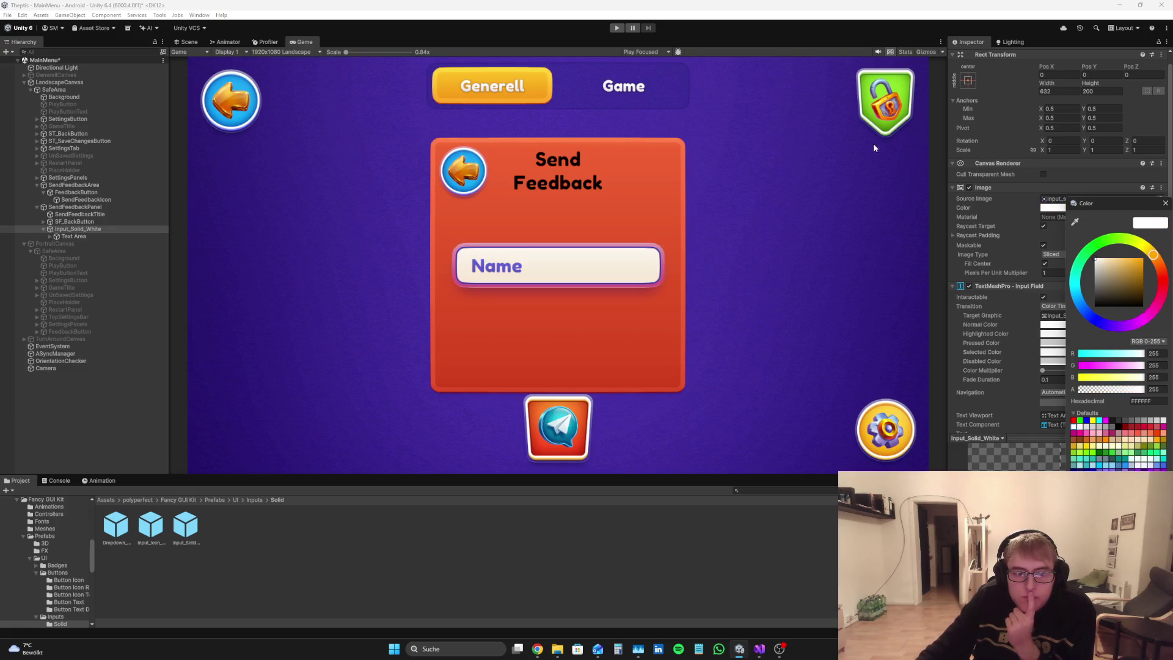
{"action": "left_click", "coordinate": [1165, 203]}
Step: Expand the Text Area to reveal its Placeholder and Text children
{"action": "left_click", "coordinate": [108, 237]}
{"action": "left_click", "coordinate": [50, 237]}
{"action": "left_click", "coordinate": [71, 251]}
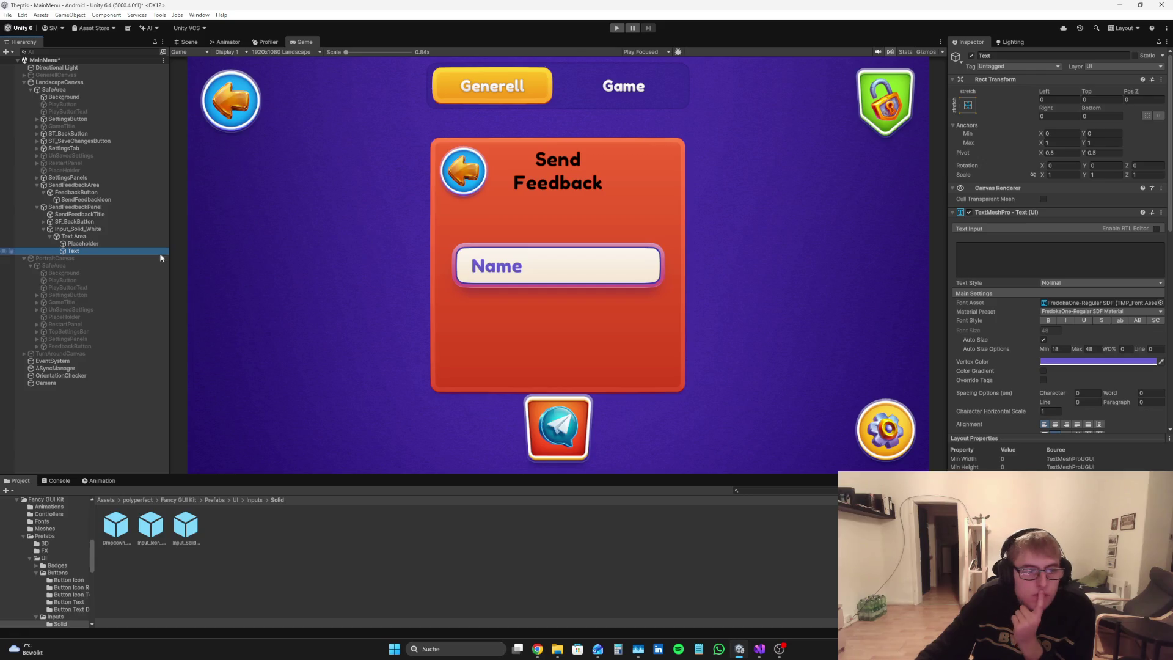
Step: Clear the stray test text from the input's Text object
{"action": "left_click", "coordinate": [1021, 267]}
{"action": "type", "text": "gdfgfdg"}
{"action": "key", "text": "ctrl+a"}
{"action": "key", "text": "BackSpace"}
Step: Replace the placeholder text 'Name' with 'Write Feedback'
{"action": "left_click", "coordinate": [83, 243]}
{"action": "left_click", "coordinate": [978, 255]}
{"action": "type", "text": "S"}
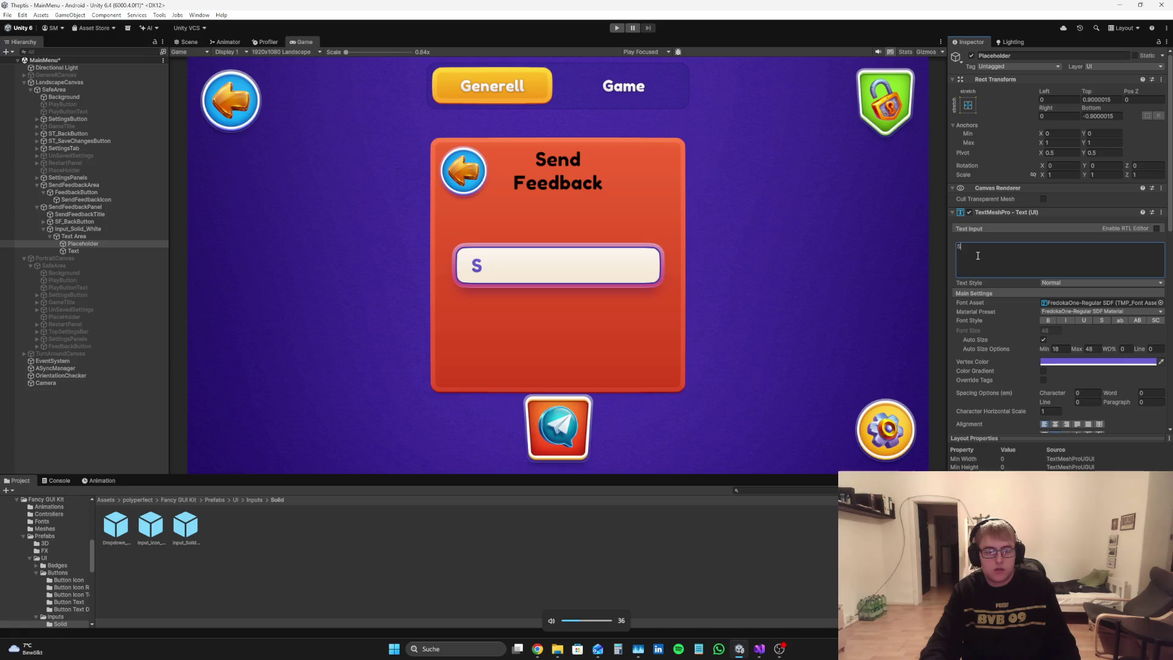
{"action": "key", "text": "BackSpace"}
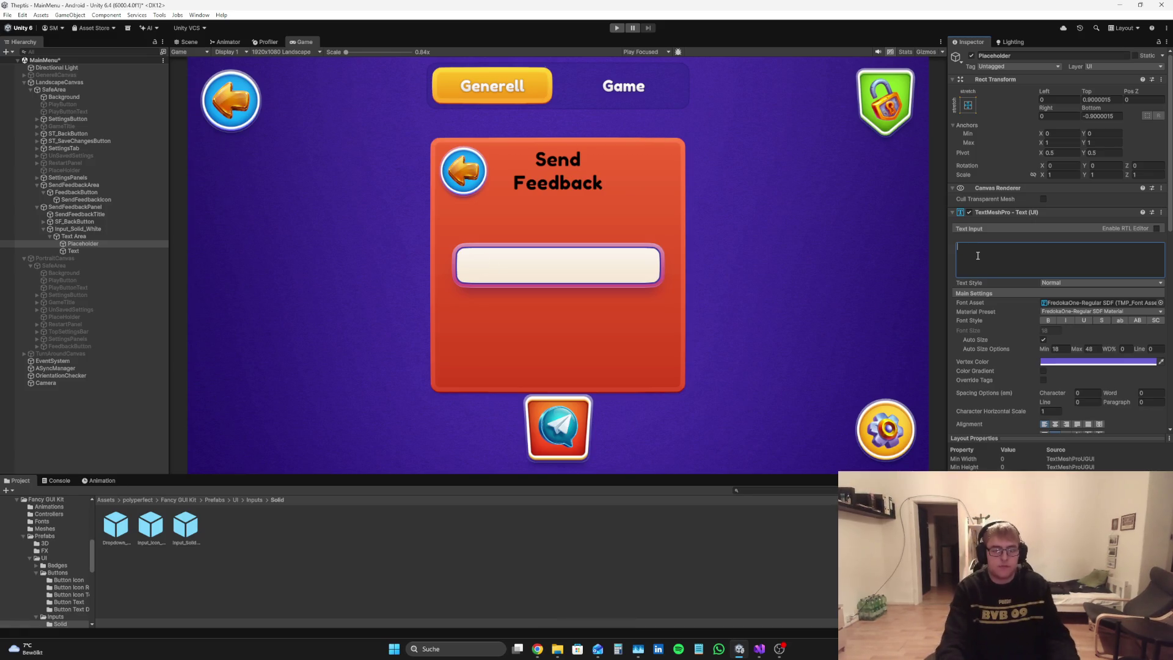
{"action": "type", "text": "Write"}
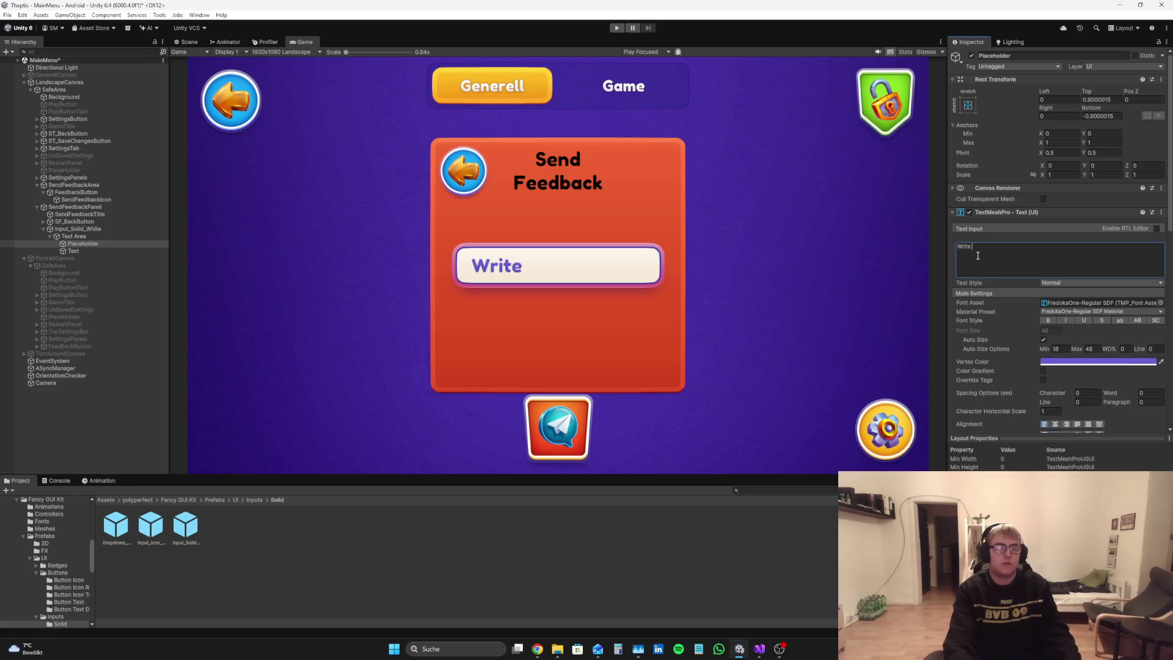
{"action": "type", "text": " Feedback"}
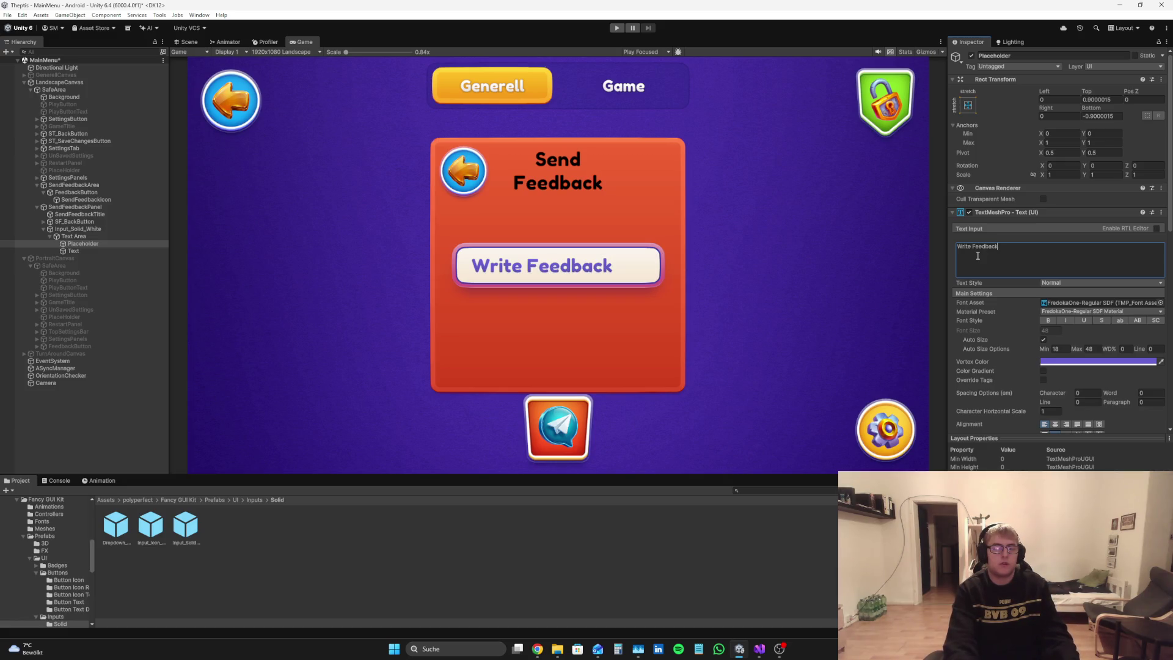
{"action": "key", "text": "BackSpace"}
{"action": "key", "text": "BackSpace"}
{"action": "key", "text": "BackSpace"}
{"action": "key", "text": "BackSpace"}
{"action": "type", "text": "Wirt"}
{"action": "key", "text": "BackSpace"}
{"action": "key", "text": "BackSpace"}
{"action": "key", "text": "BackSpace"}
{"action": "type", "text": "rite Feedback"}
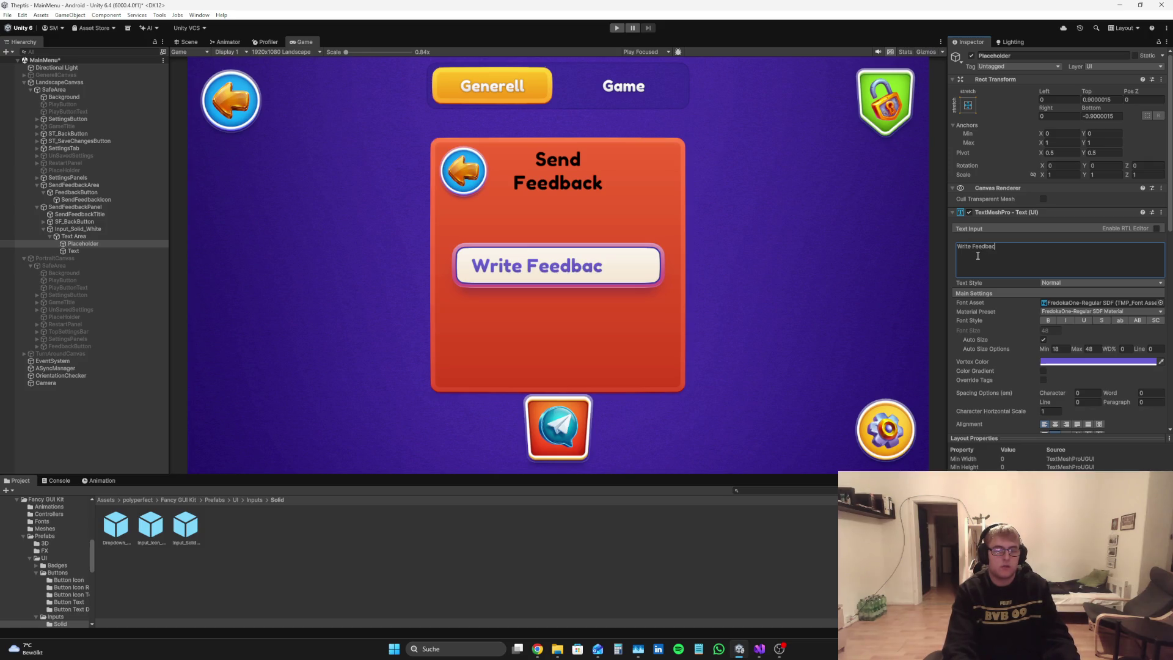
Step: Make the placeholder's vertex colour black and anchor it middle-center
{"action": "left_click", "coordinate": [1098, 361]}
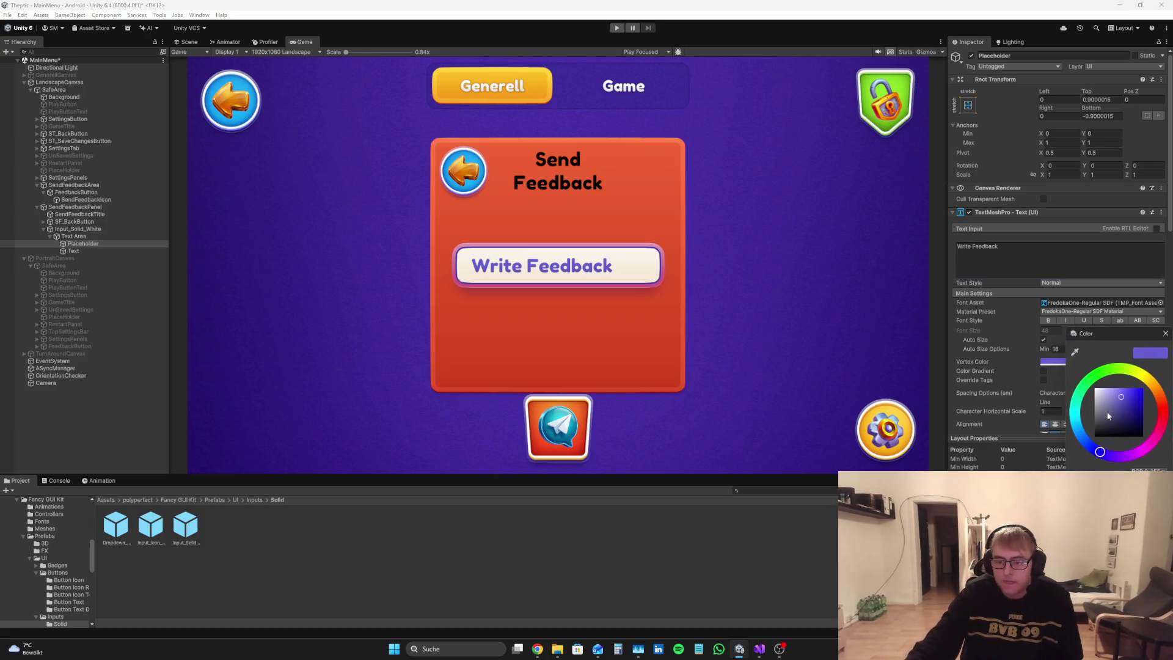
{"action": "left_click_drag", "start_coordinate": [1101, 406], "coordinate": [1095, 389]}
{"action": "mouse_move", "coordinate": [685, 200]}
{"action": "left_mouse_down"}
{"action": "mouse_move", "coordinate": [620, 426]}
{"action": "mouse_move", "coordinate": [532, 656]}
{"action": "left_mouse_up"}
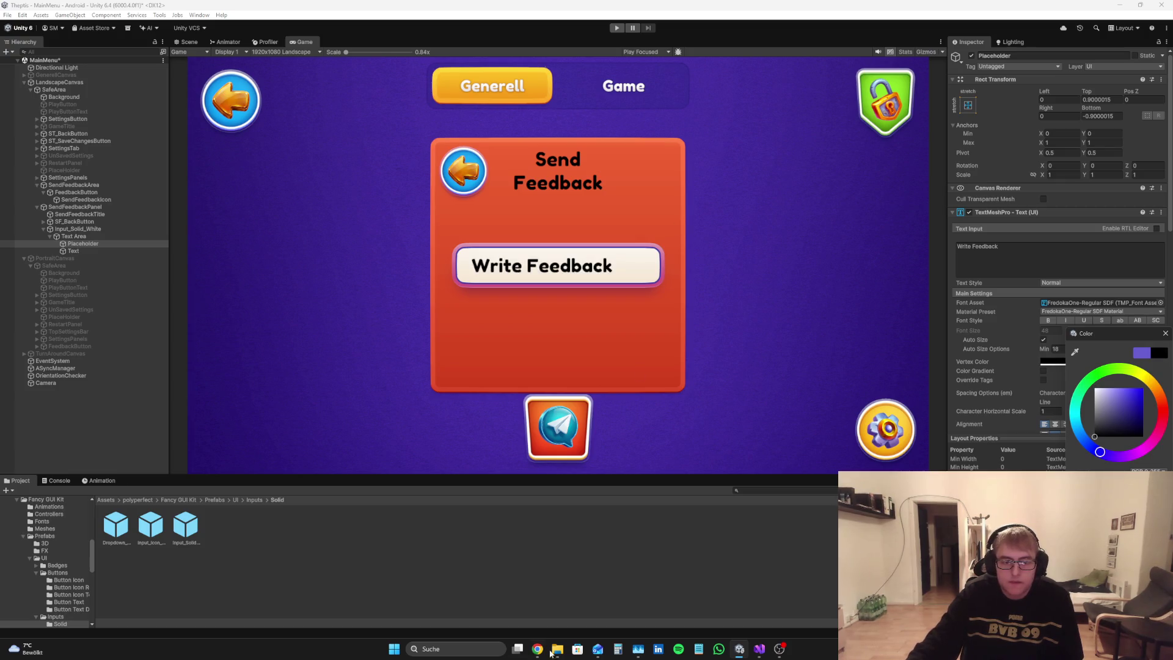
{"action": "left_click", "coordinate": [1166, 333]}
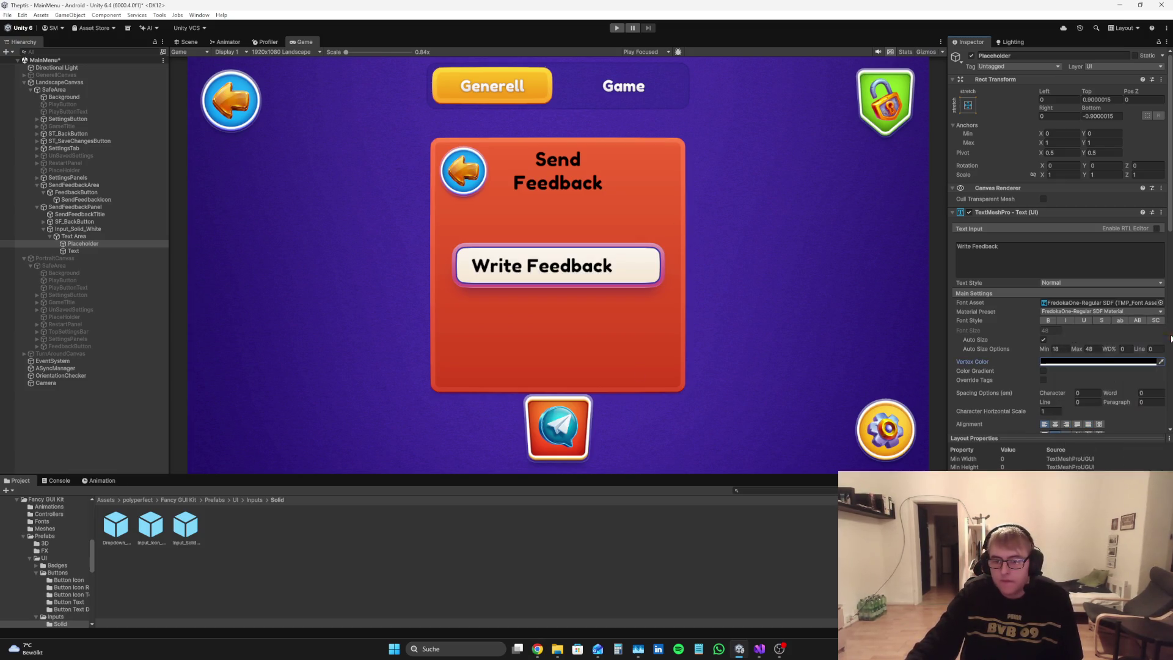
{"action": "left_click", "coordinate": [1112, 101]}
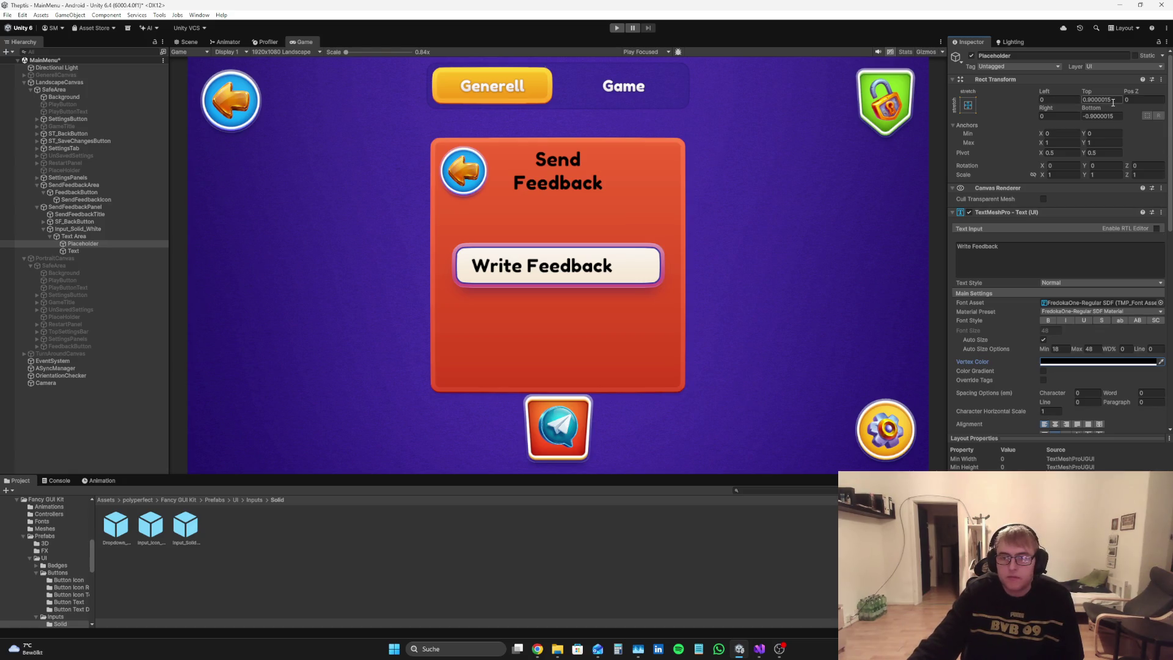
{"action": "left_click", "coordinate": [969, 105]}
{"action": "left_click", "coordinate": [1019, 197]}
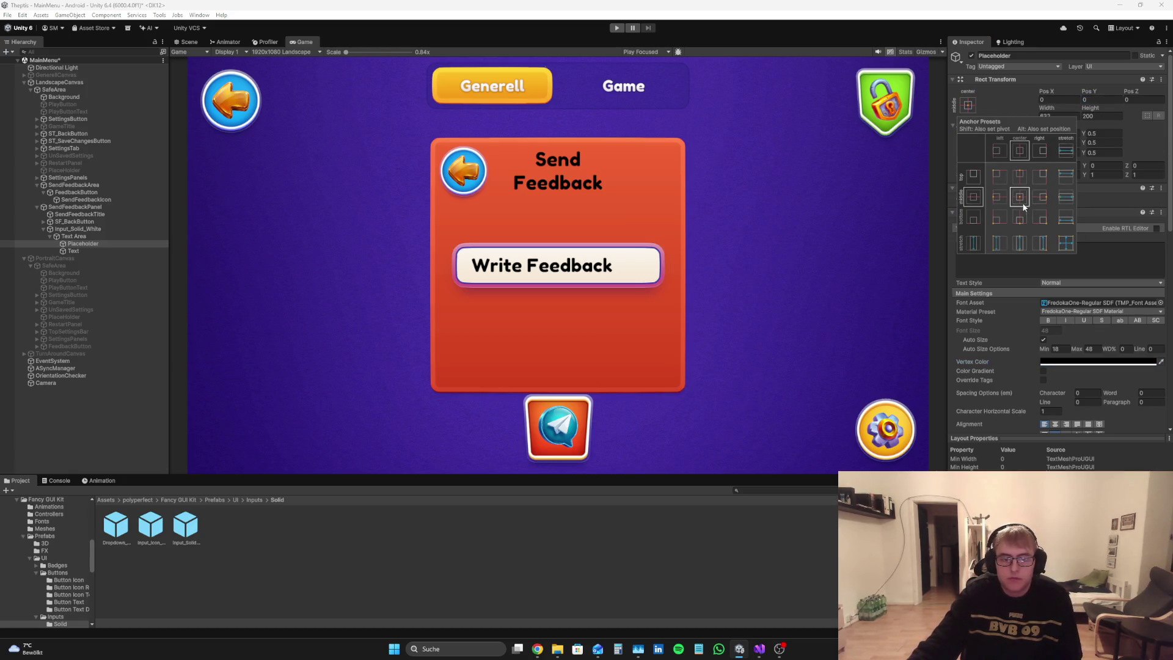
Step: Check the Text object's colour and collapse the Text Area
{"action": "left_click", "coordinate": [38, 429]}
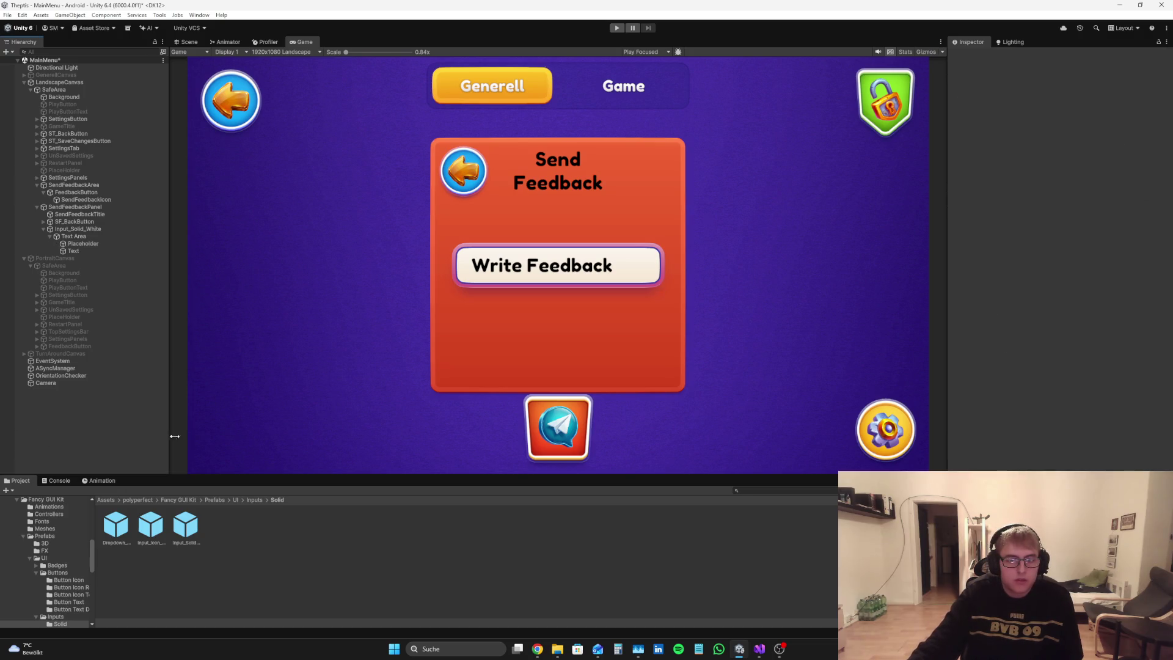
{"action": "left_click", "coordinate": [69, 251]}
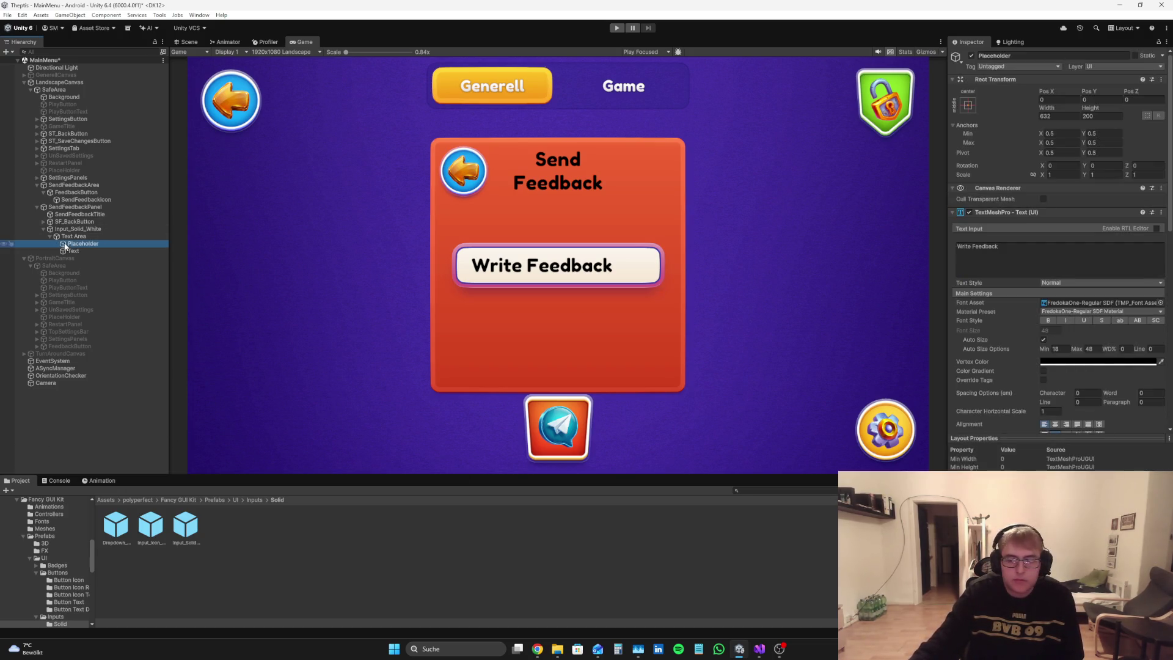
{"action": "left_click", "coordinate": [1040, 362]}
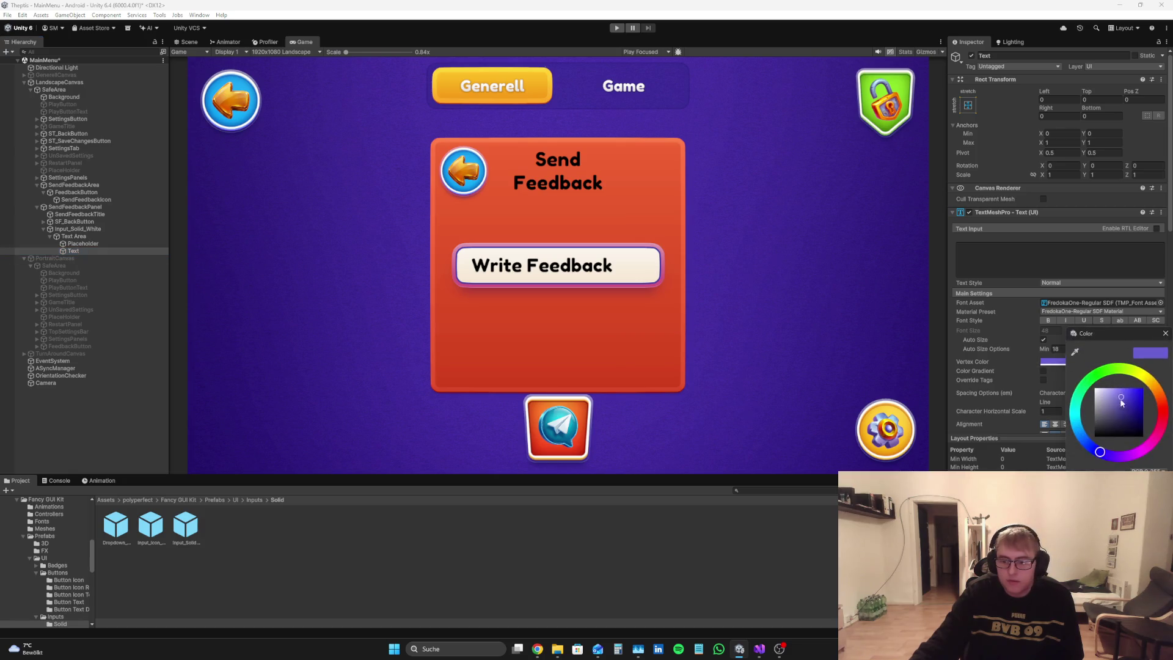
{"action": "left_click", "coordinate": [1167, 331]}
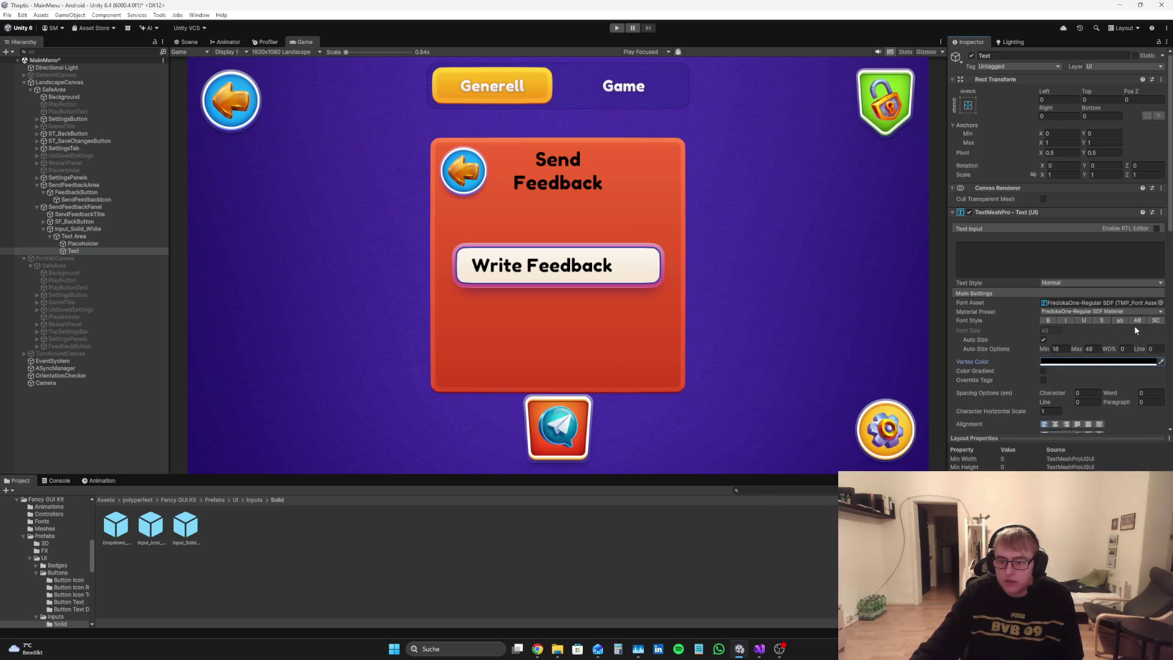
{"action": "left_click", "coordinate": [68, 453]}
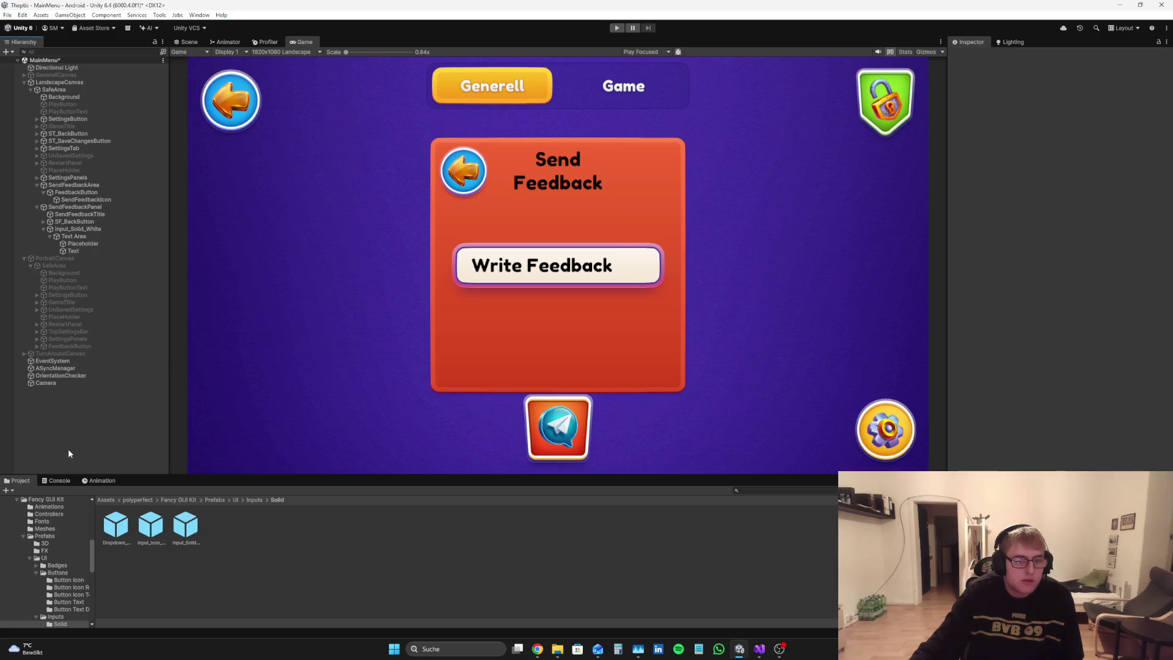
{"action": "left_click", "coordinate": [89, 236]}
{"action": "left_click", "coordinate": [49, 236]}
Step: Raise Input_Solid_White's height to about 404 and anchor it bottom-center at Pos Y 191.05
{"action": "left_click", "coordinate": [56, 231]}
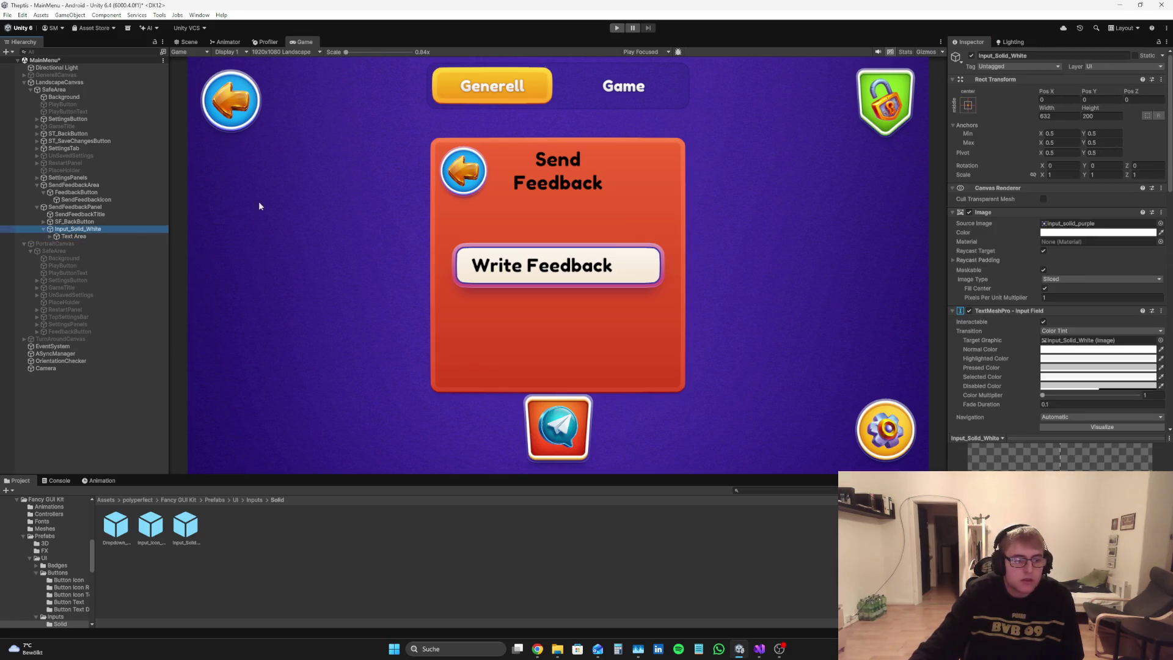
{"action": "mouse_move", "coordinate": [1090, 108]}
{"action": "left_mouse_down"}
{"action": "mouse_move", "coordinate": [1124, 108]}
{"action": "mouse_move", "coordinate": [87, 82]}
{"action": "mouse_move", "coordinate": [112, 61]}
{"action": "left_mouse_up"}
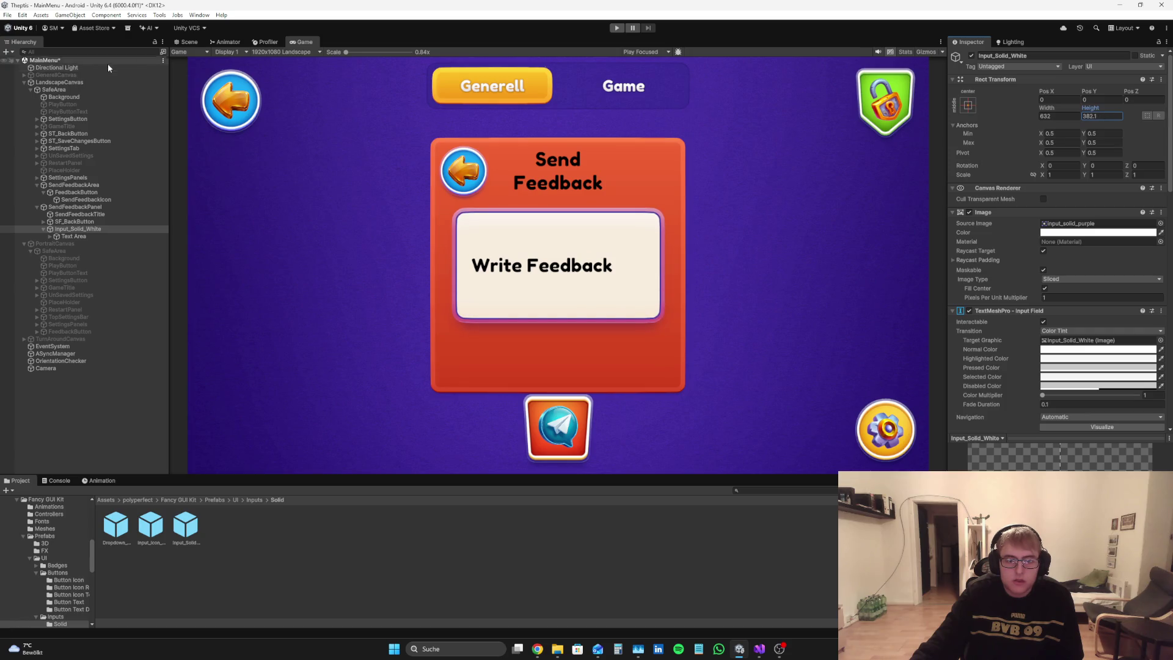
{"action": "left_click", "coordinate": [968, 105]}
{"action": "left_click", "coordinate": [1018, 218], "text": "alt"}
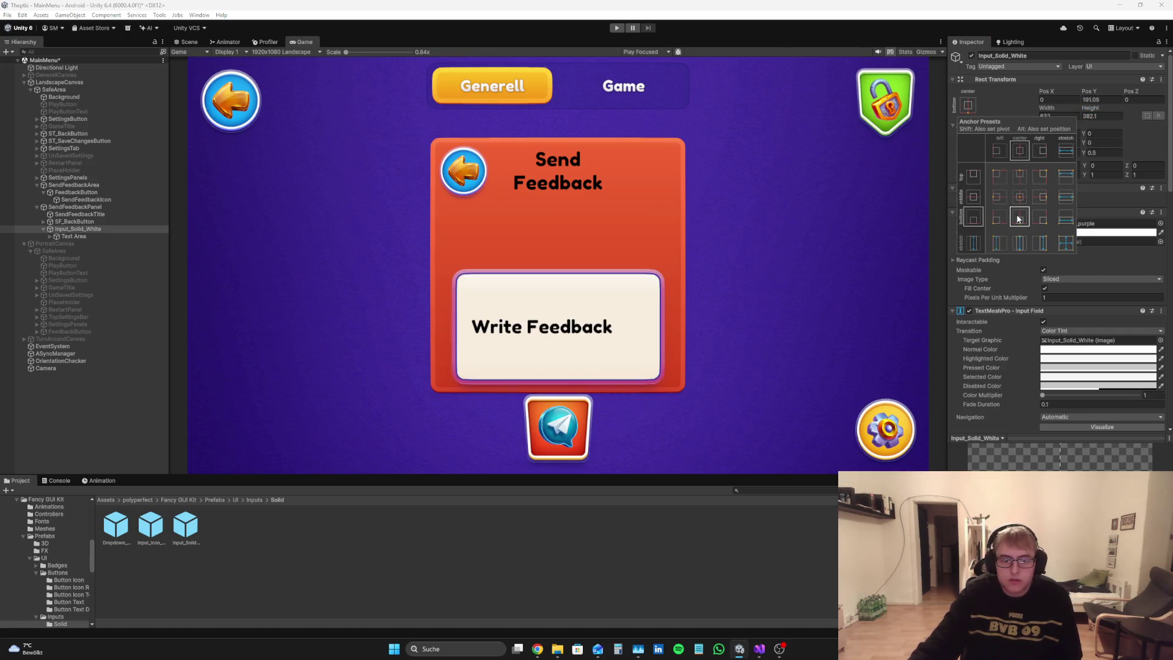
{"action": "left_click_drag", "start_coordinate": [1091, 108], "coordinate": [1117, 99]}
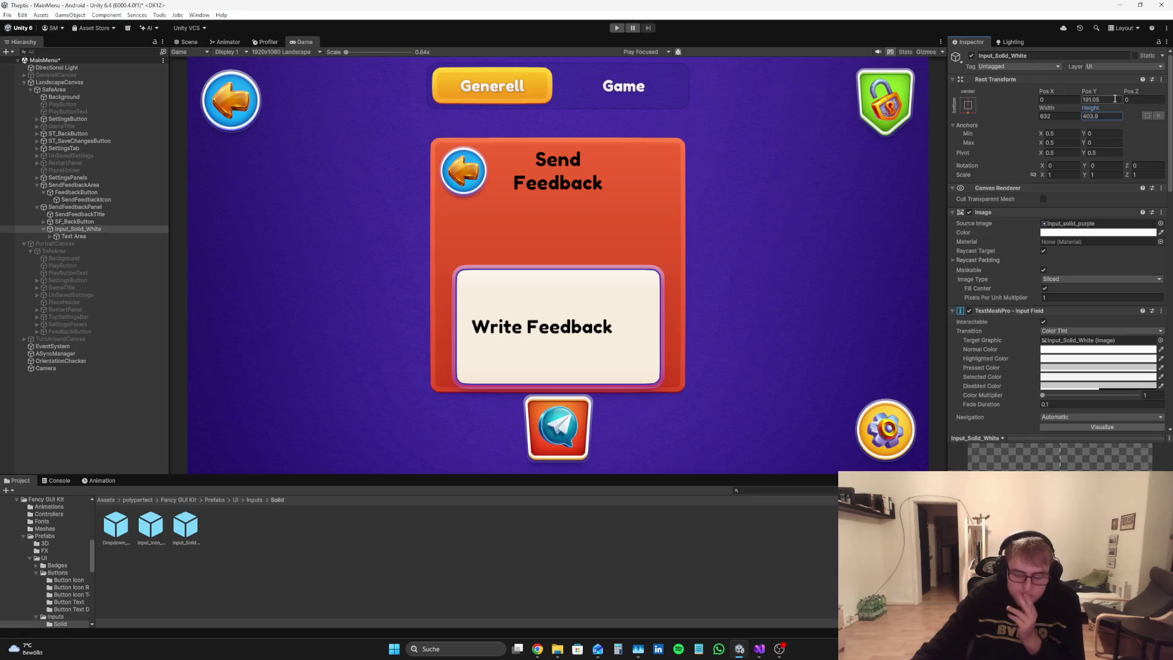
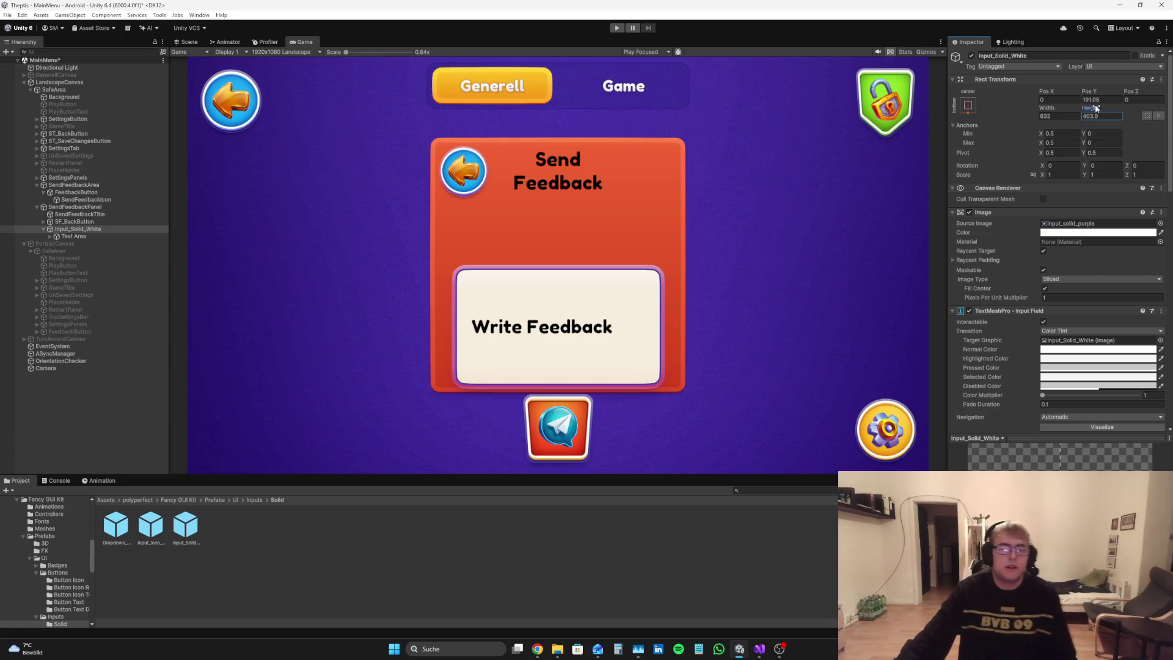
Step: Raise the feedback input box's Pos Y and set its width to 680
{"action": "left_click_drag", "start_coordinate": [1090, 91], "coordinate": [1118, 89]}
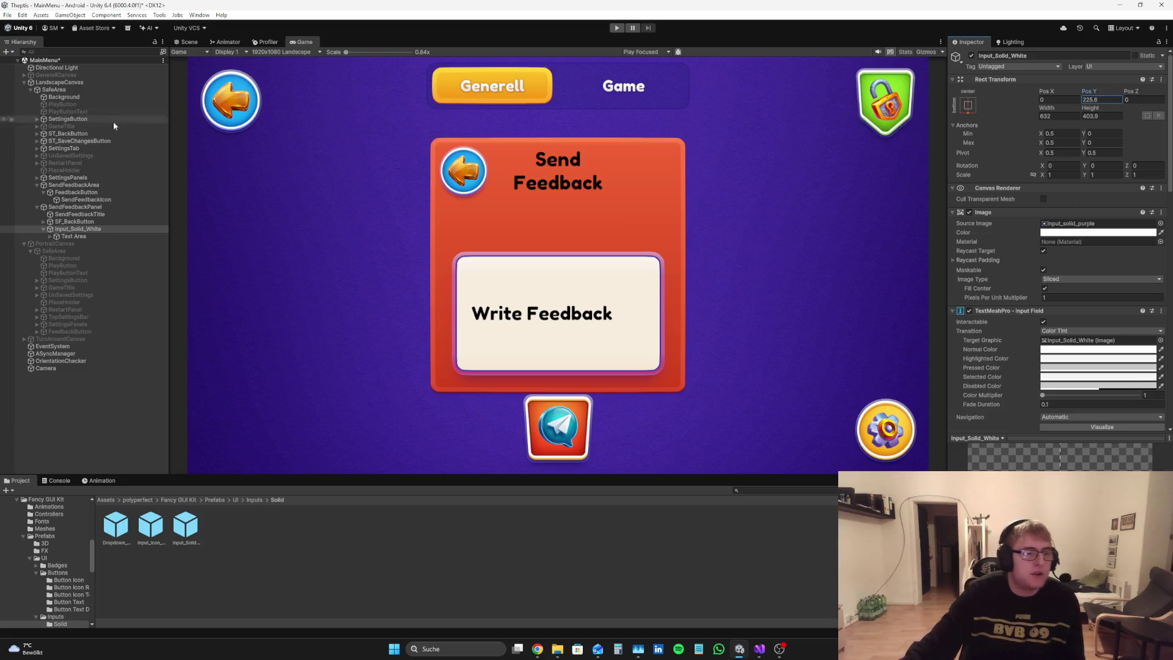
{"action": "left_click", "coordinate": [1049, 114]}
{"action": "mouse_move", "coordinate": [1049, 113]}
{"action": "left_mouse_down"}
{"action": "mouse_move", "coordinate": [1120, 124]}
{"action": "mouse_move", "coordinate": [1098, 122]}
{"action": "left_mouse_up"}
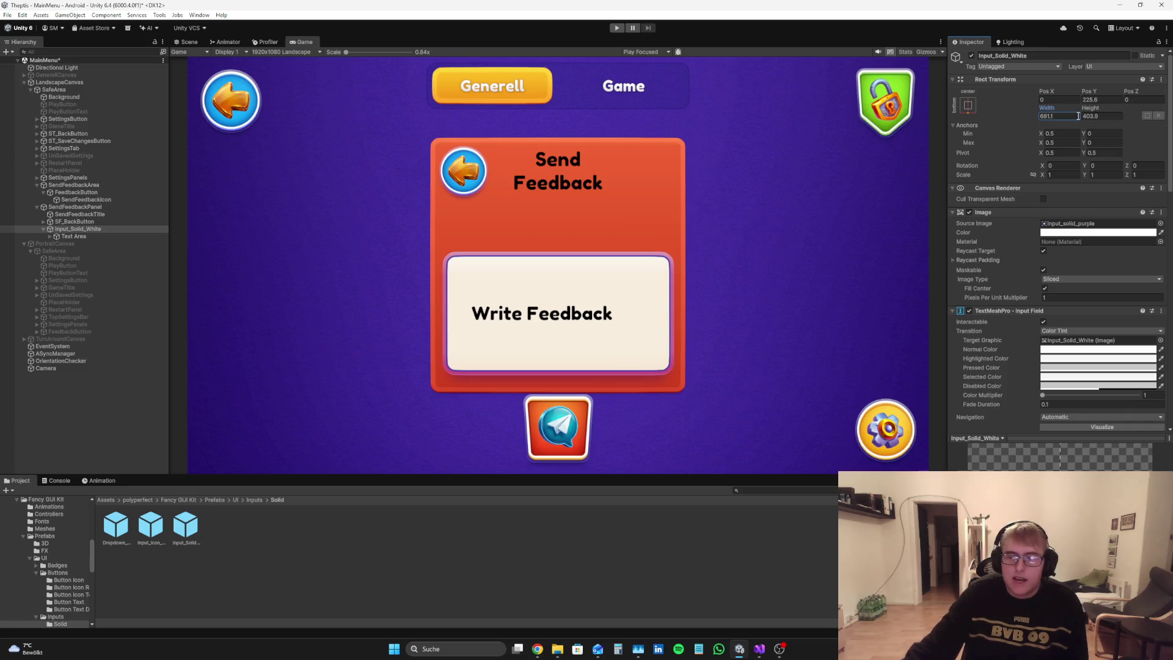
{"action": "key", "text": "ctrl+a"}
{"action": "key", "text": "BackSpace"}
{"action": "type", "text": "600"}
{"action": "key", "text": "BackSpace"}
{"action": "key", "text": "BackSpace"}
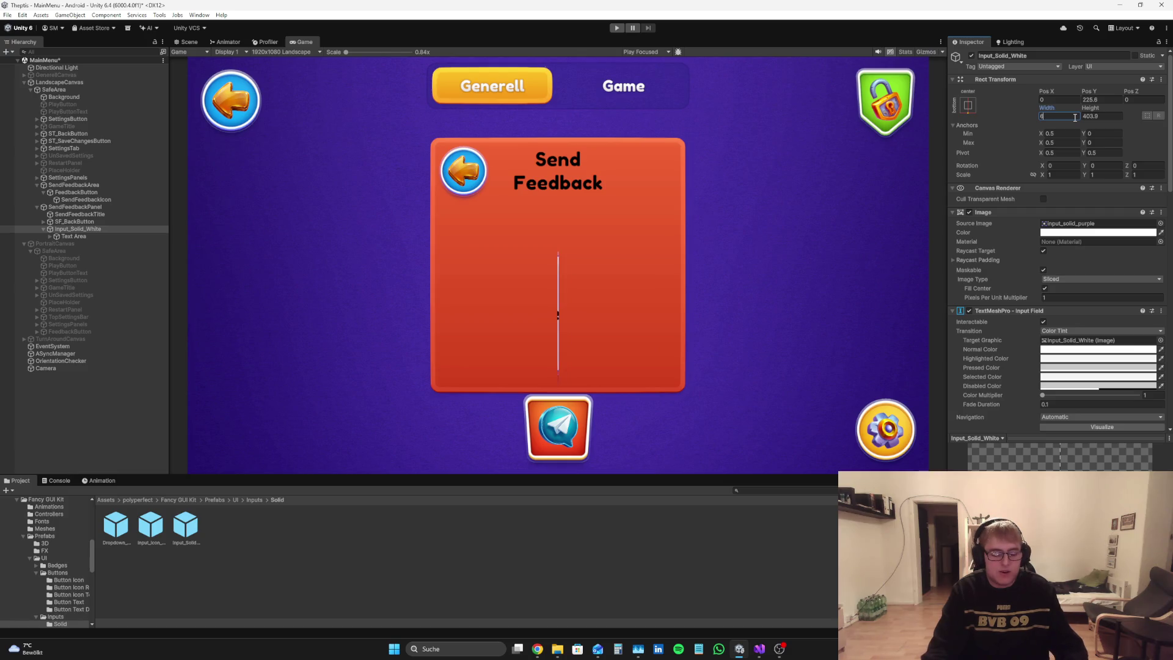
{"action": "type", "text": "80"}
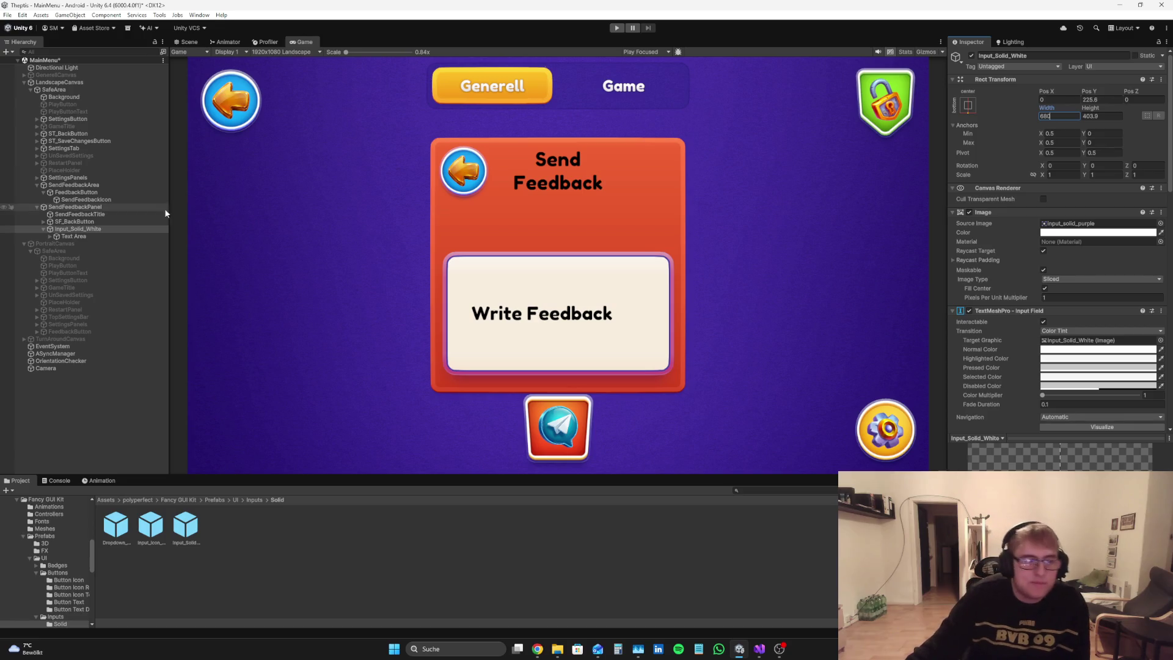
Step: Test a left inset on the Text Area in the Scene view, then undo it
{"action": "left_click", "coordinate": [90, 237]}
{"action": "left_click", "coordinate": [188, 42]}
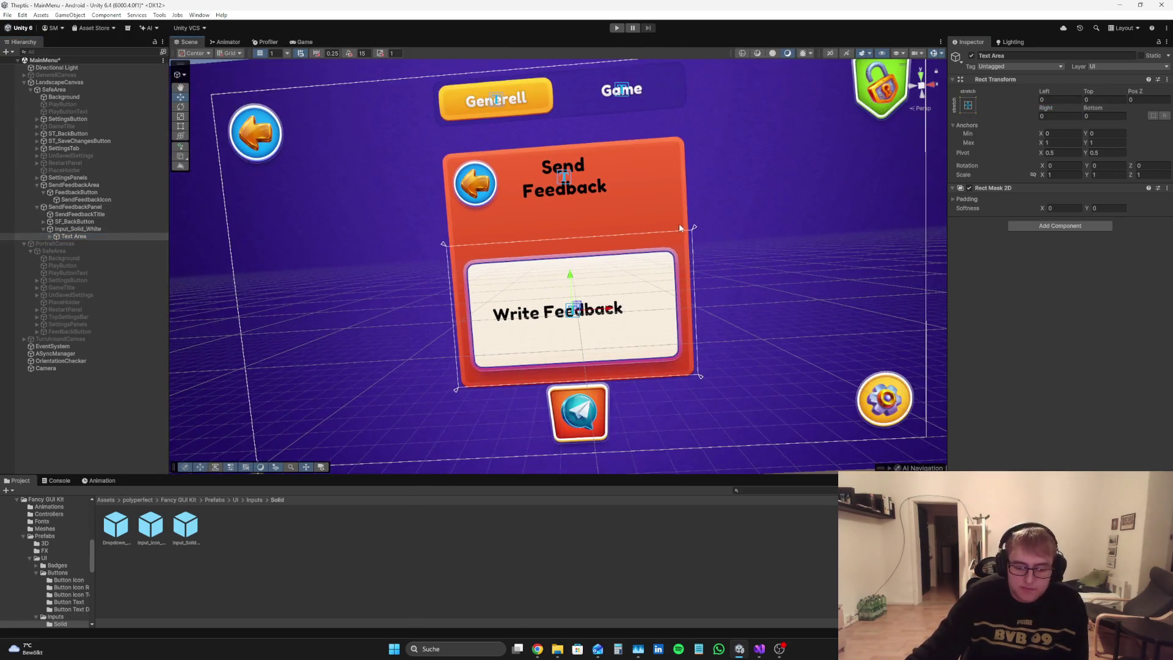
{"action": "scroll", "coordinate": [681, 224], "scroll_direction": "down", "scroll_amount": 5}
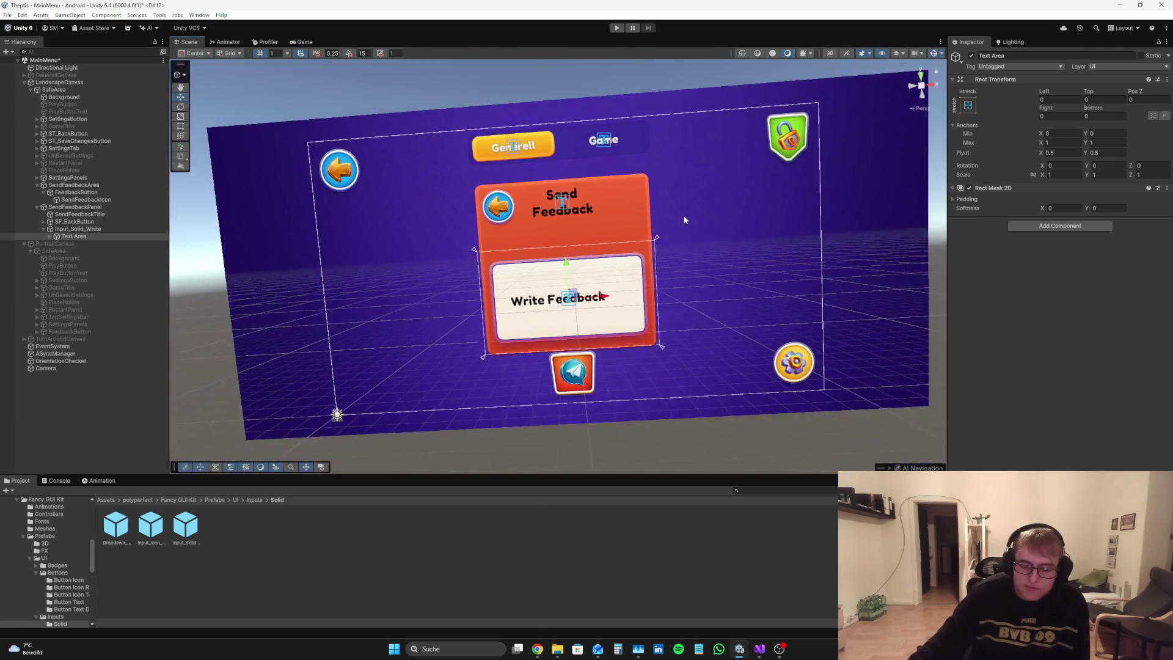
{"action": "scroll", "coordinate": [684, 222], "scroll_direction": "up", "scroll_amount": 6}
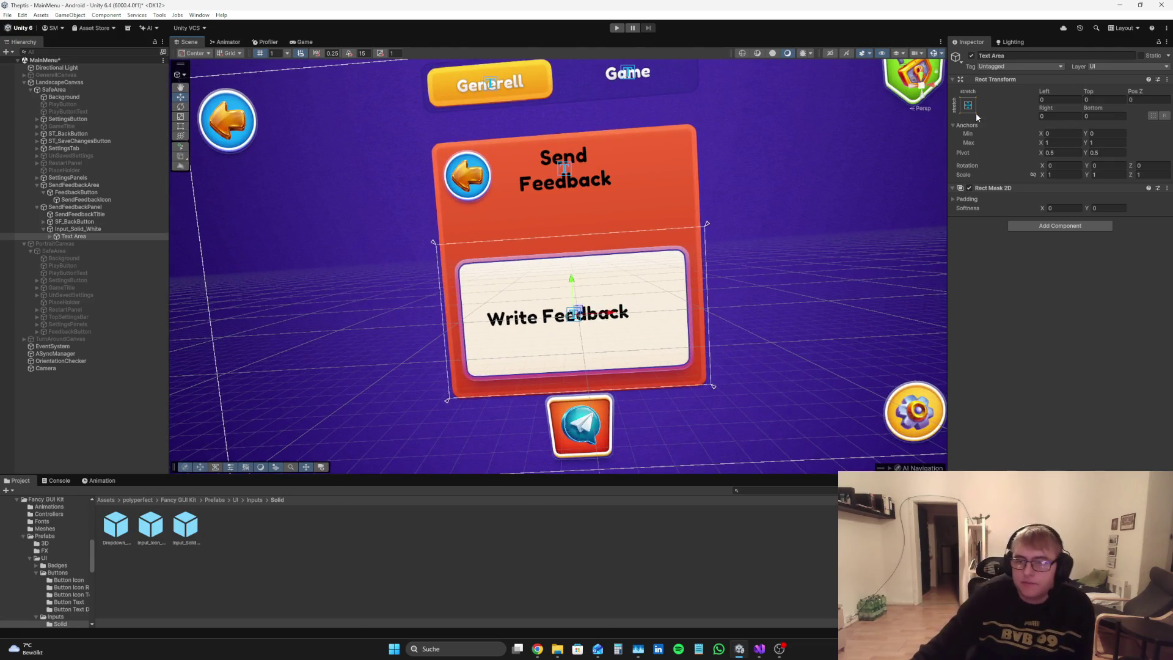
{"action": "mouse_move", "coordinate": [1044, 91]}
{"action": "left_mouse_down"}
{"action": "mouse_move", "coordinate": [1138, 98]}
{"action": "mouse_move", "coordinate": [1069, 107]}
{"action": "left_mouse_up"}
{"action": "key", "text": "ctrl+z"}
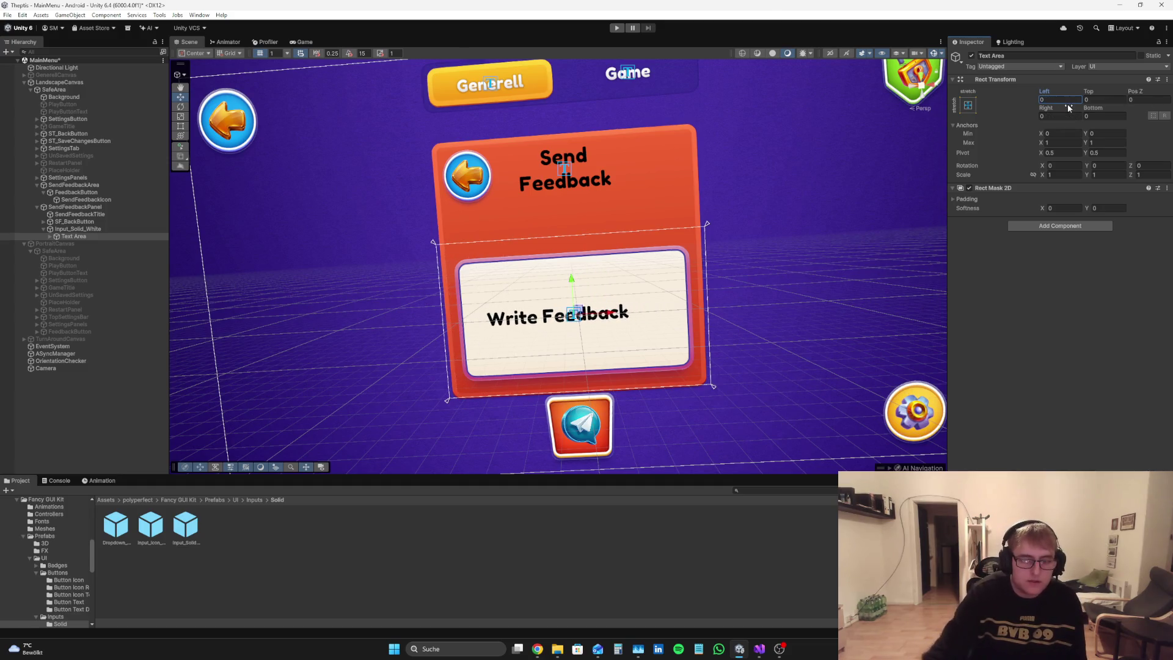
{"action": "left_click", "coordinate": [305, 42]}
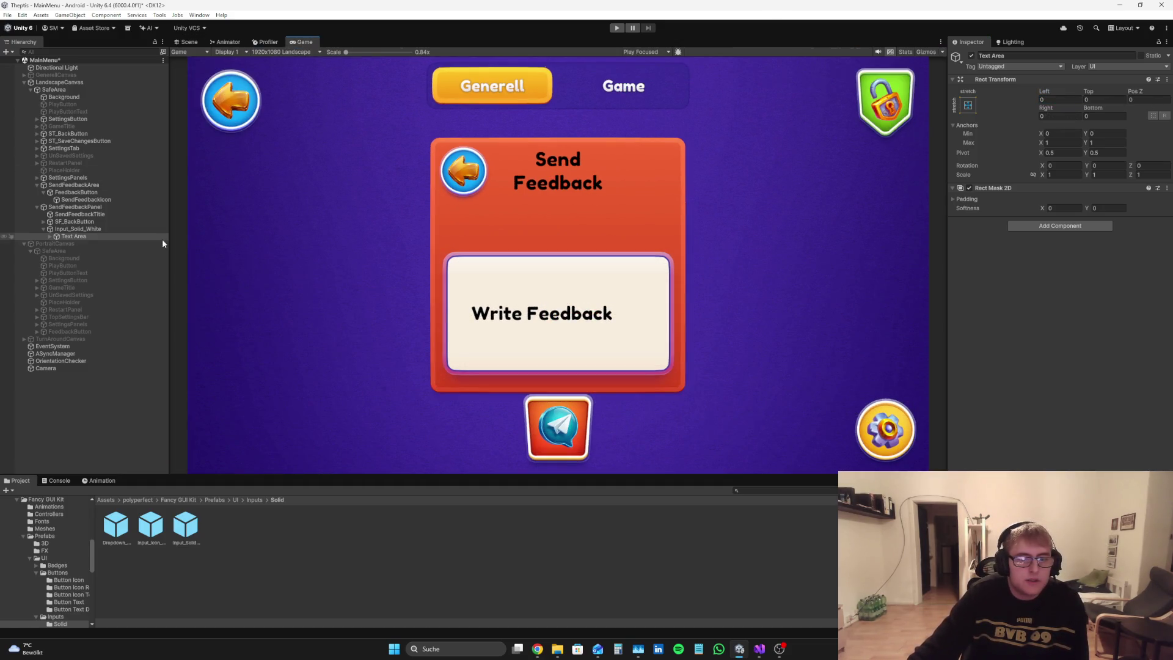
{"action": "left_click", "coordinate": [62, 237]}
Step: Move the Placeholder text to Pos X -39.35 and Pos Y 98.95, the box's top-left
{"action": "left_click", "coordinate": [50, 237]}
{"action": "left_click", "coordinate": [83, 243]}
{"action": "mouse_move", "coordinate": [1084, 97]}
{"action": "left_mouse_down"}
{"action": "mouse_move", "coordinate": [1170, 141]}
{"action": "mouse_move", "coordinate": [218, 354]}
{"action": "left_mouse_up"}
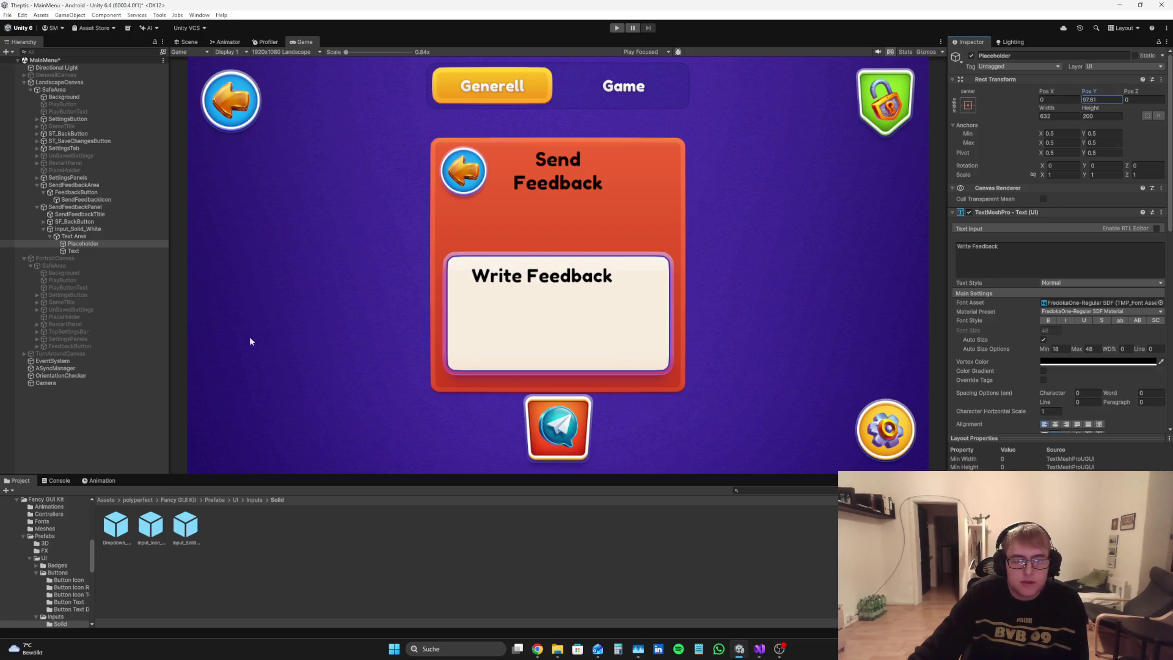
{"action": "mouse_move", "coordinate": [1046, 92]}
{"action": "left_mouse_down"}
{"action": "mouse_move", "coordinate": [406, 205]}
{"action": "mouse_move", "coordinate": [456, 205]}
{"action": "left_mouse_up"}
{"action": "left_click_drag", "start_coordinate": [1088, 93], "coordinate": [1106, 86]}
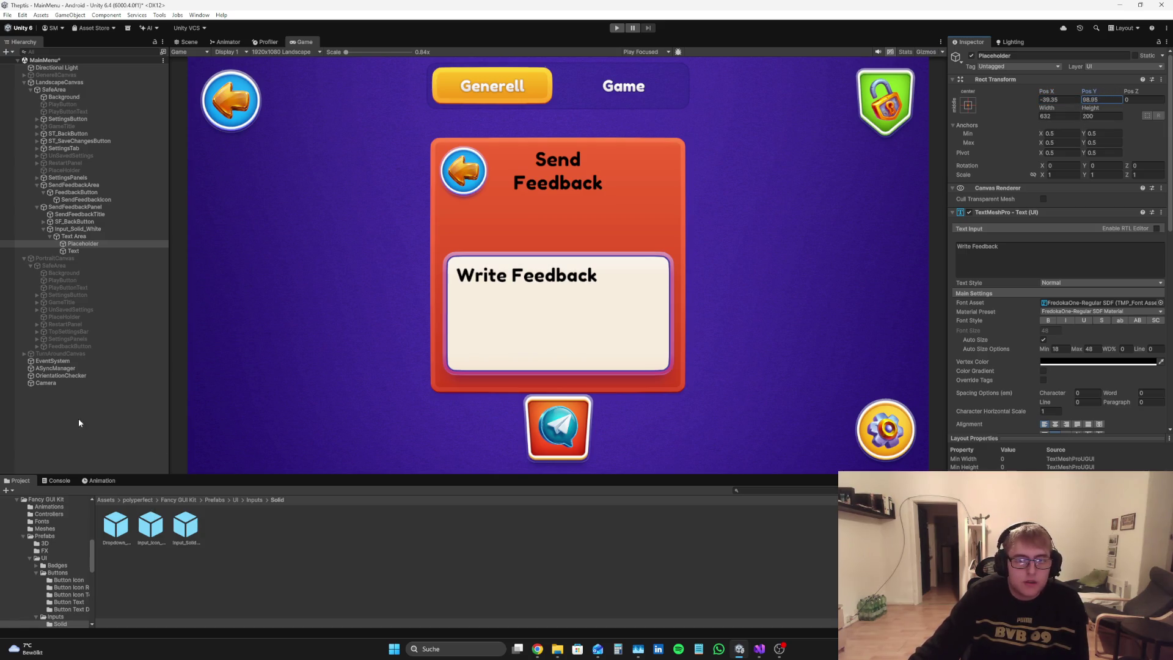
{"action": "left_click", "coordinate": [91, 244]}
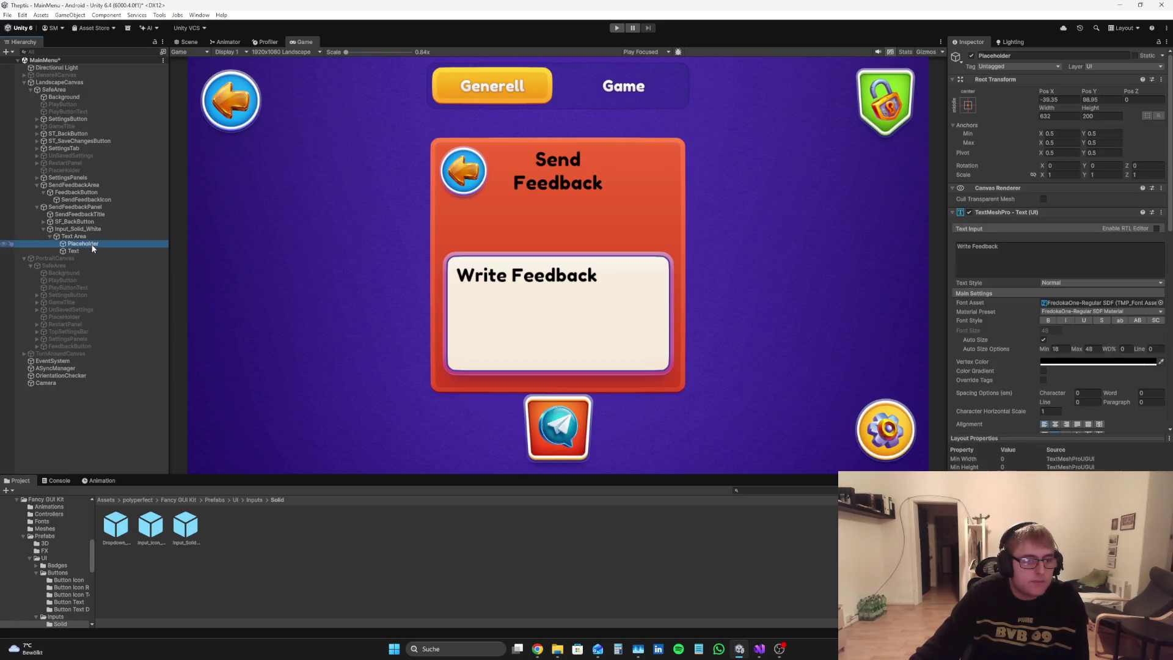
Step: Set the Placeholder's Vertex Color alpha back to 255, then collapse the Text Area
{"action": "left_click", "coordinate": [1098, 362]}
{"action": "left_click_drag", "start_coordinate": [1137, 521], "coordinate": [1078, 520]}
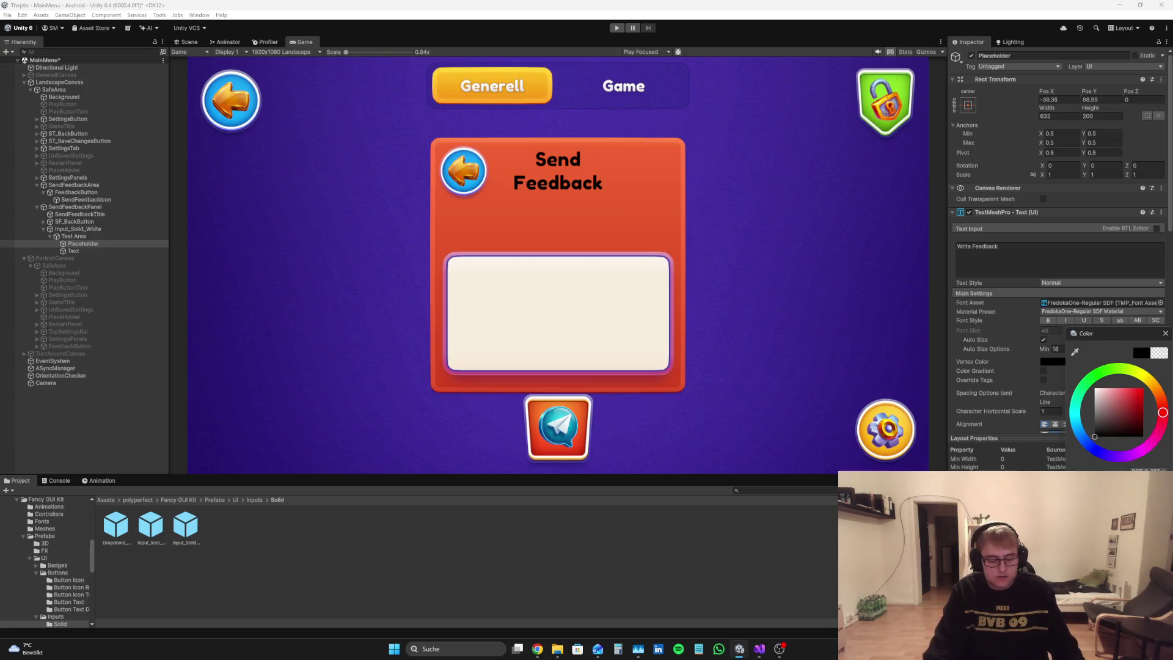
{"action": "type", "text": "255"}
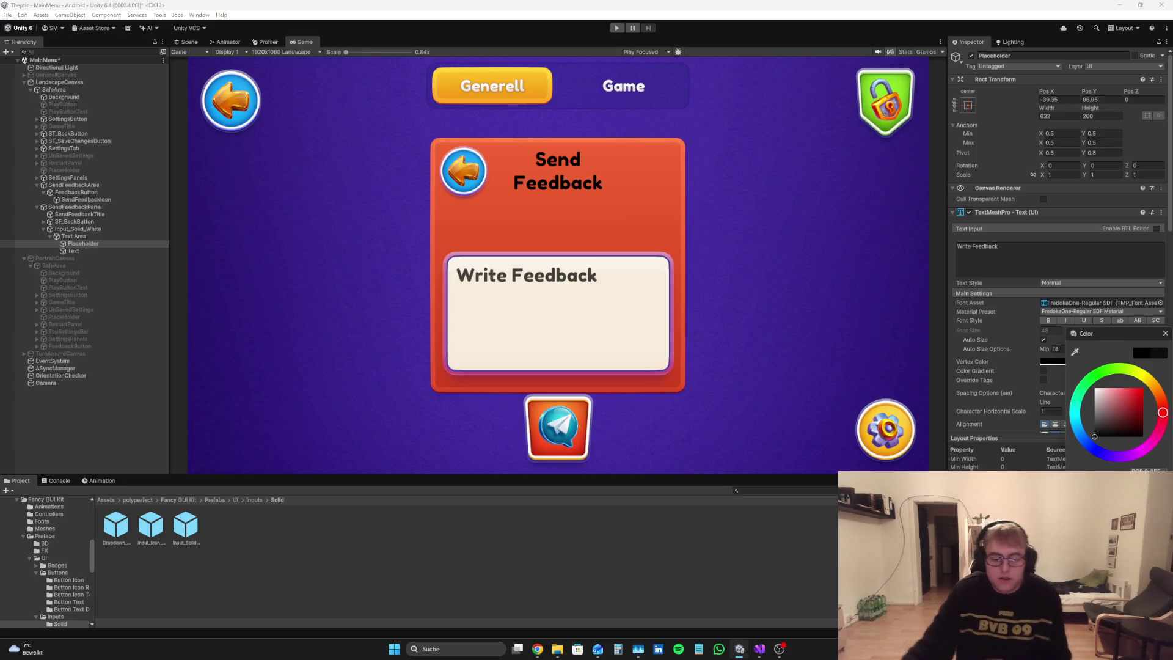
{"action": "left_click", "coordinate": [1168, 316]}
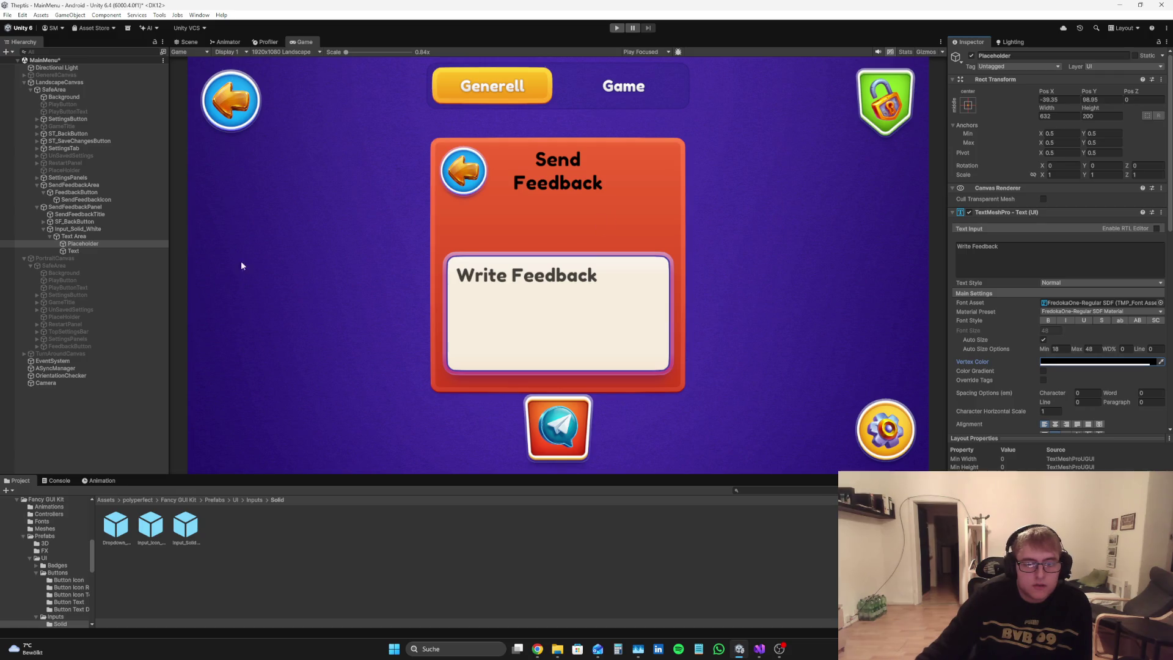
{"action": "left_click", "coordinate": [73, 236]}
{"action": "left_click", "coordinate": [50, 236]}
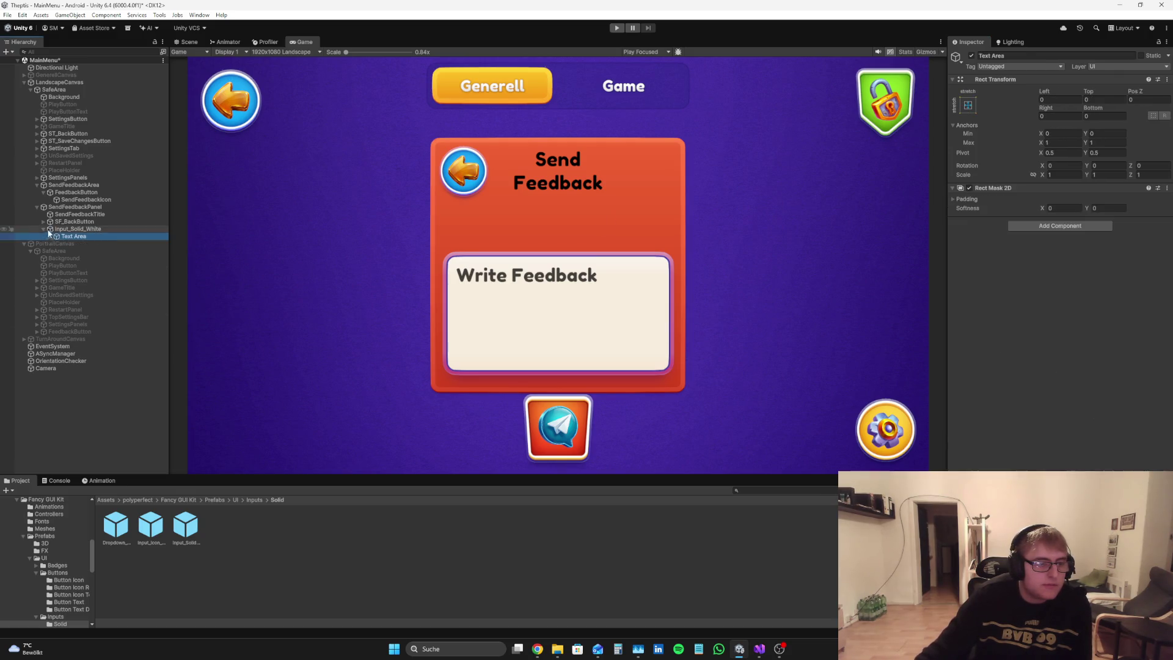
Step: Set the Input_Solid_White box's Pos Y to 215
{"action": "left_click", "coordinate": [48, 229]}
{"action": "left_click_drag", "start_coordinate": [1089, 92], "coordinate": [1075, 104]}
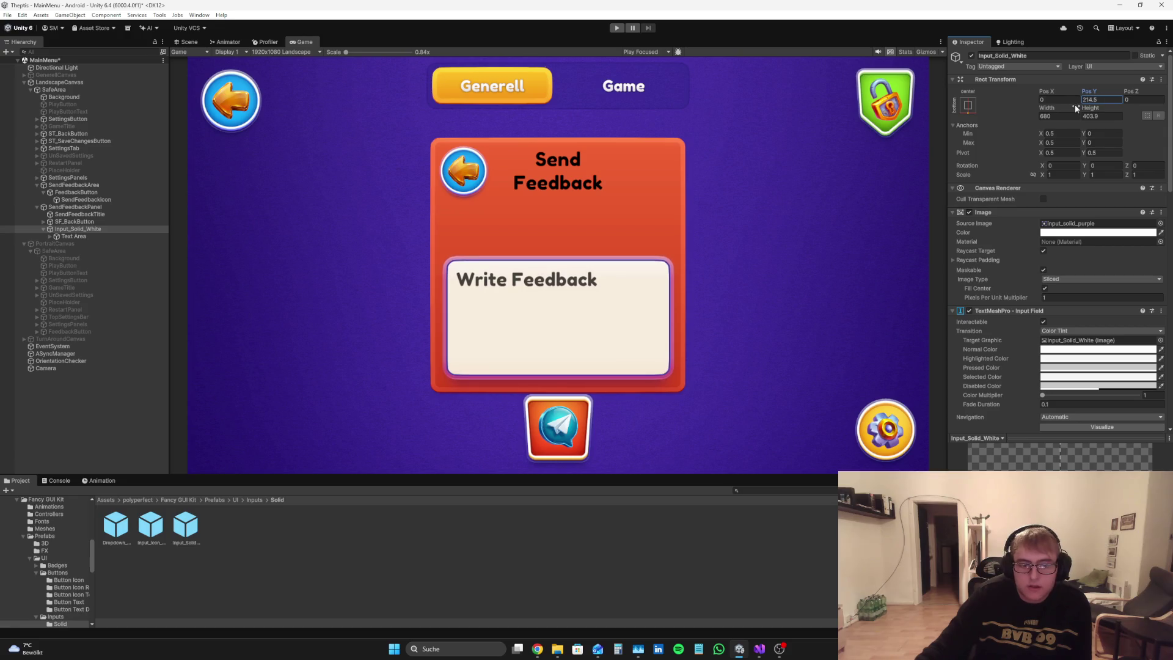
{"action": "key", "text": "BackSpace"}
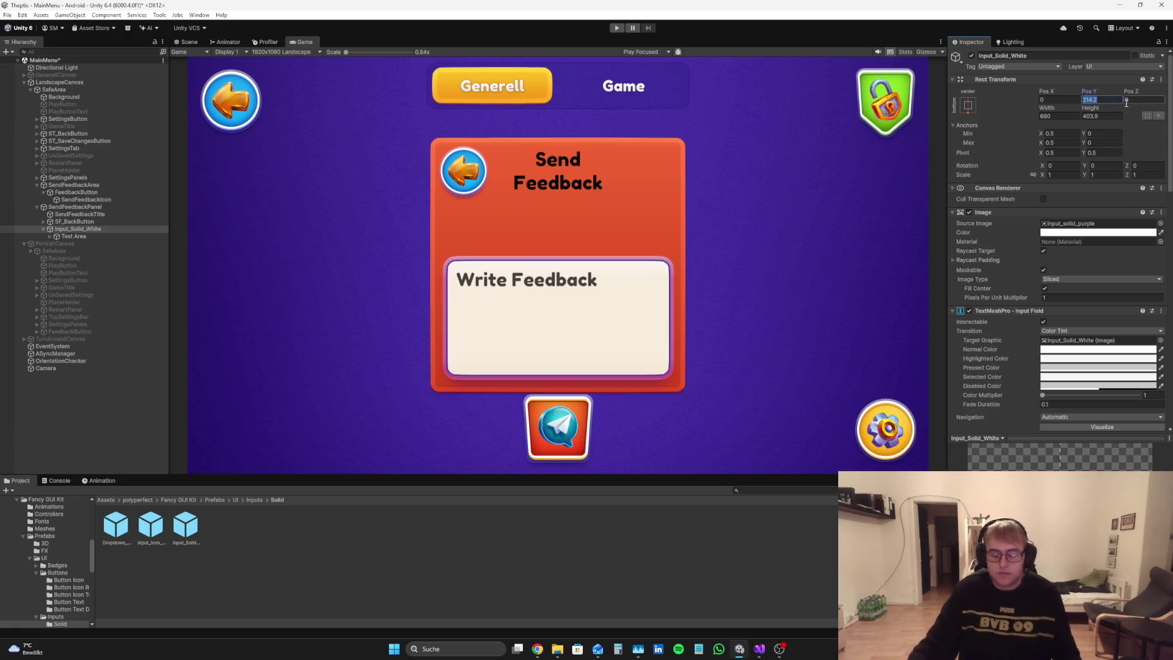
{"action": "type", "text": "215"}
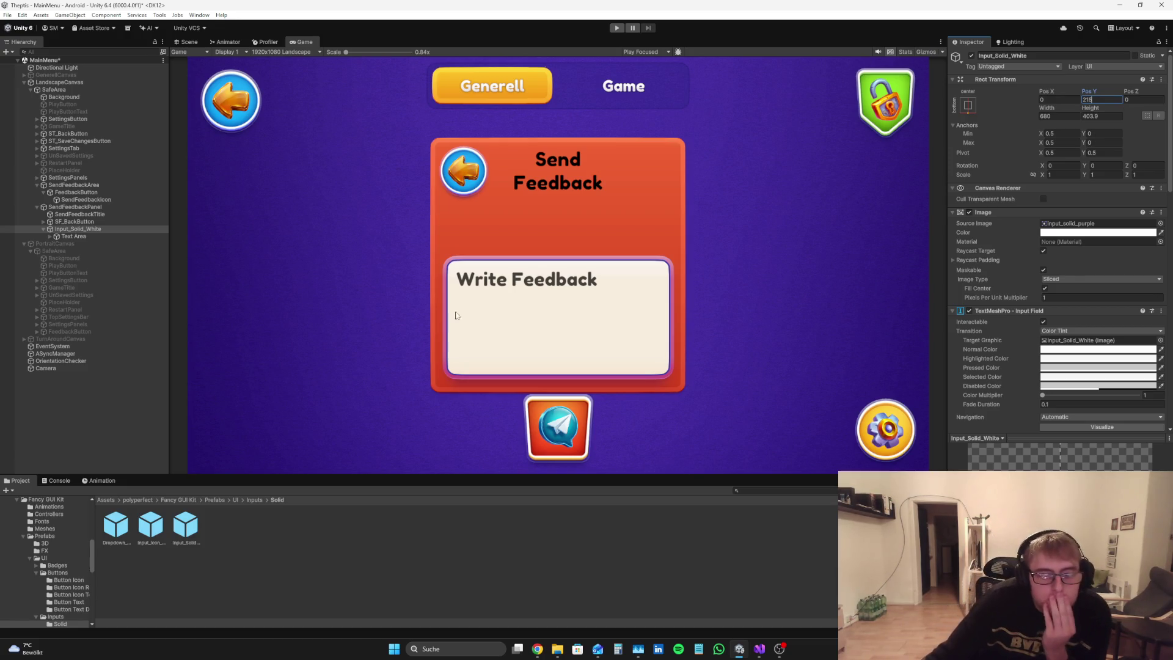
Step: Clear the selection and collapse Input_Solid_White in the Hierarchy
{"action": "left_click", "coordinate": [68, 402]}
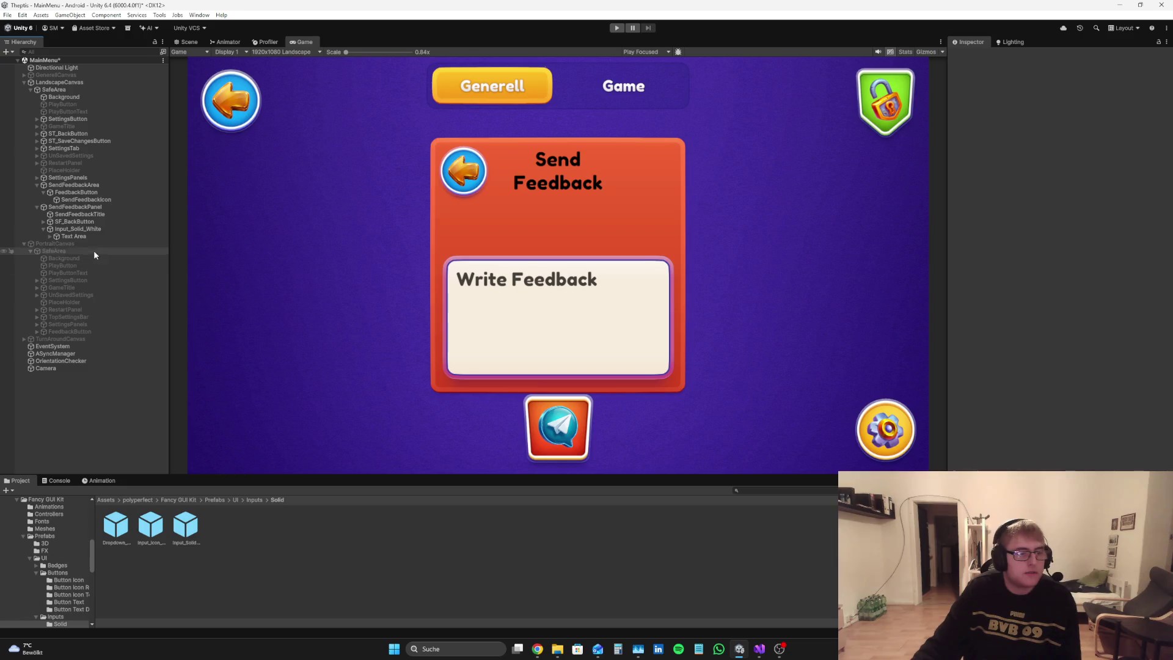
{"action": "left_click", "coordinate": [95, 229]}
{"action": "left_click", "coordinate": [101, 220]}
{"action": "left_click", "coordinate": [91, 397]}
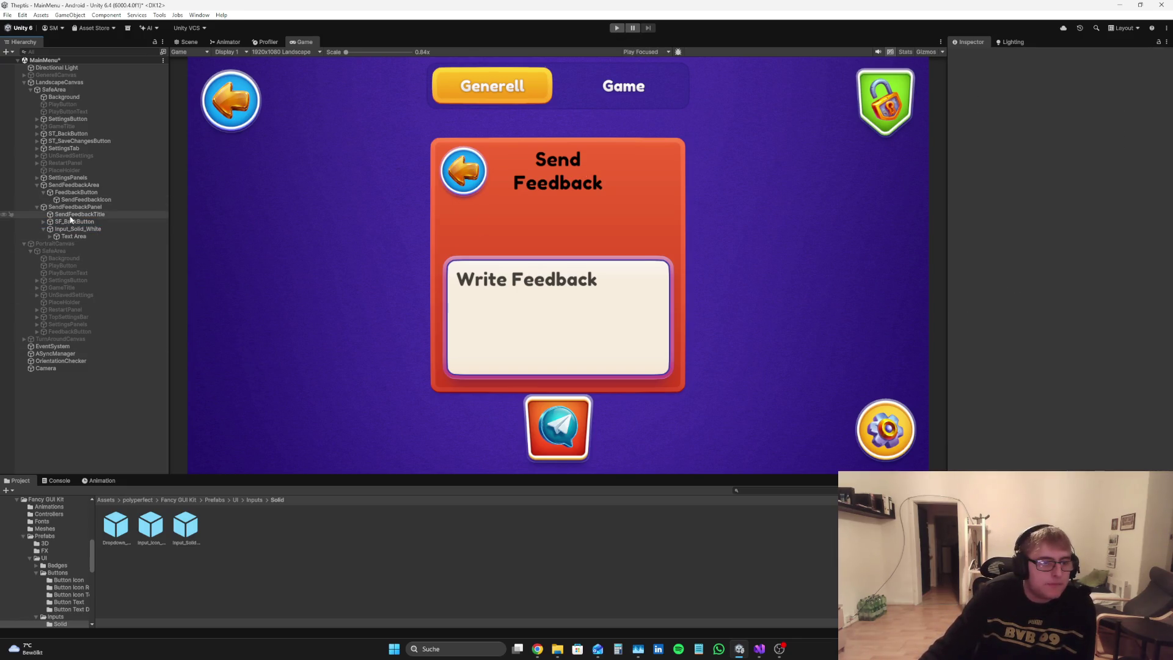
{"action": "left_click", "coordinate": [42, 229]}
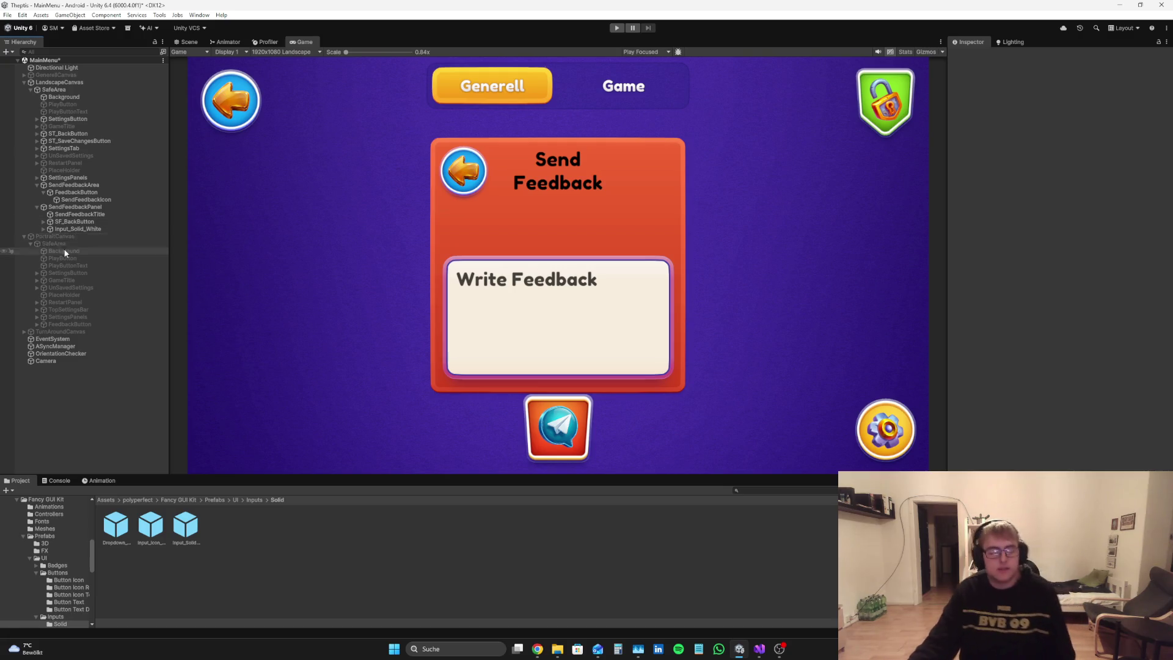
{"action": "right_click", "coordinate": [56, 207]}
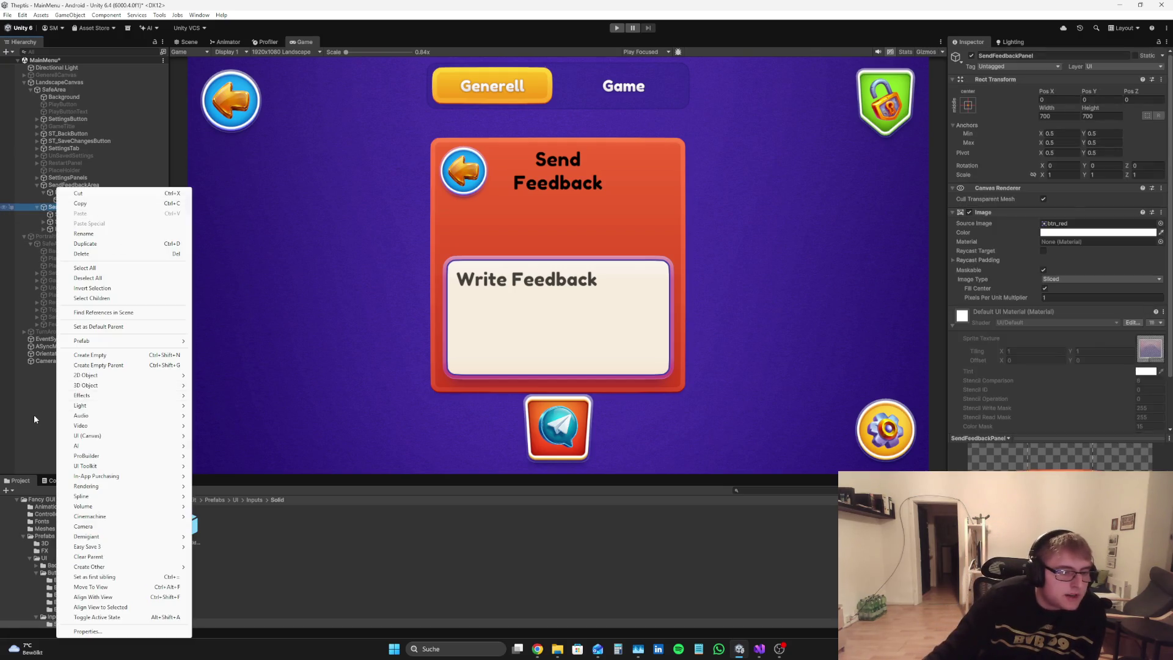
{"action": "key", "text": "Escape"}
{"action": "right_click", "coordinate": [93, 207]}
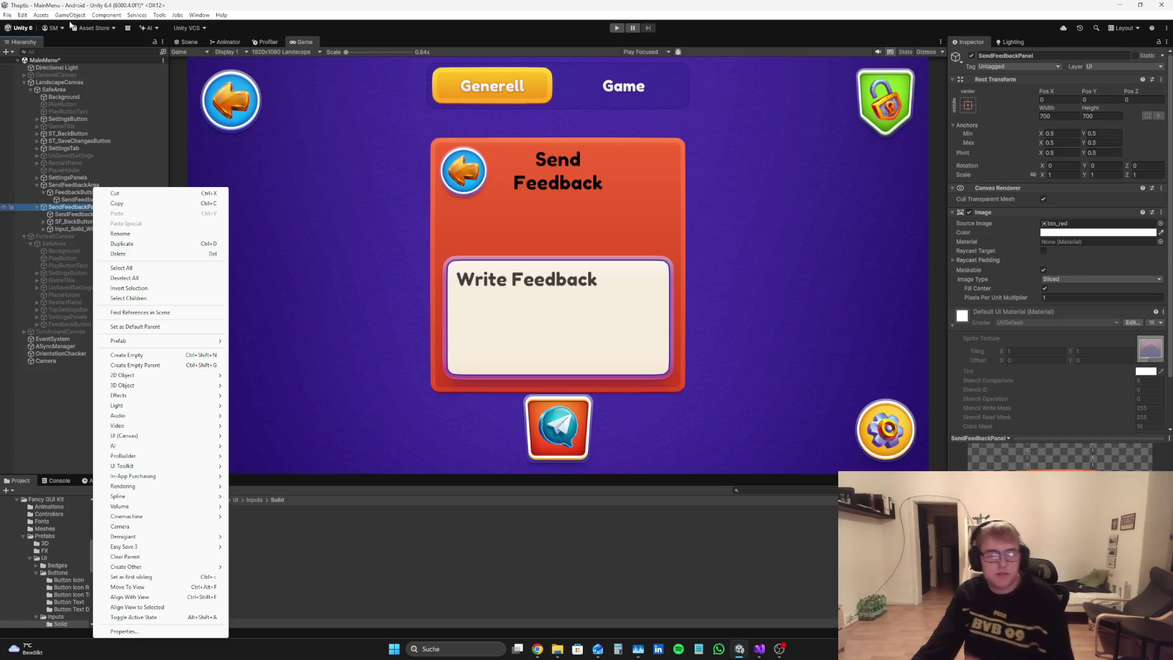
{"action": "left_click", "coordinate": [44, 418]}
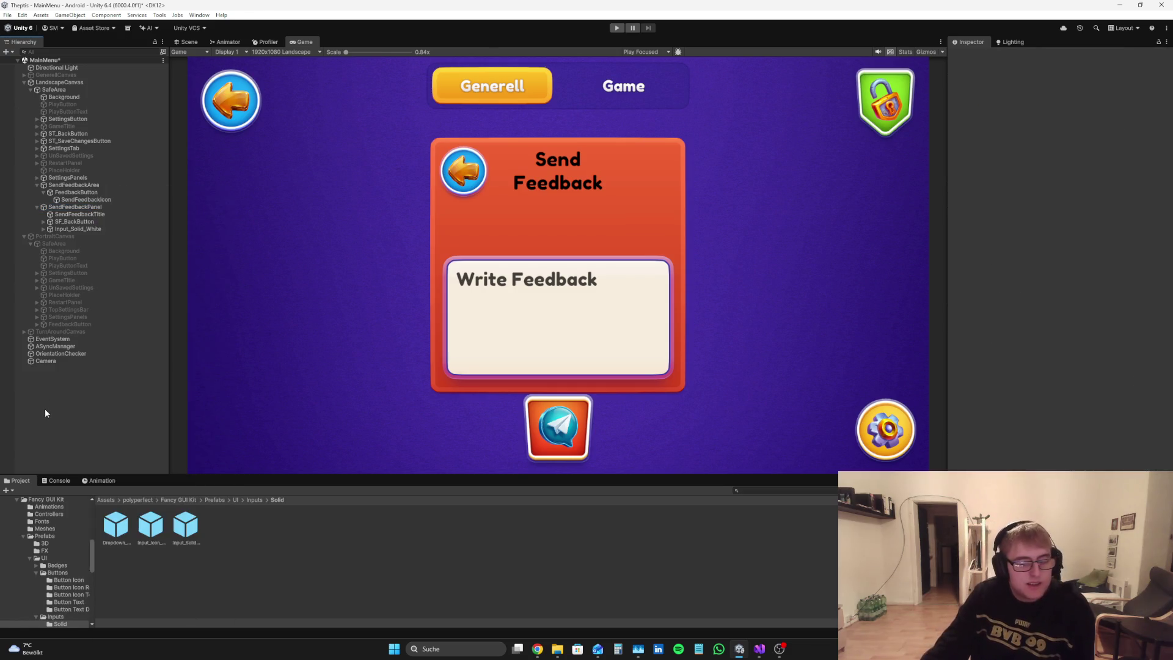
{"action": "left_click", "coordinate": [86, 206]}
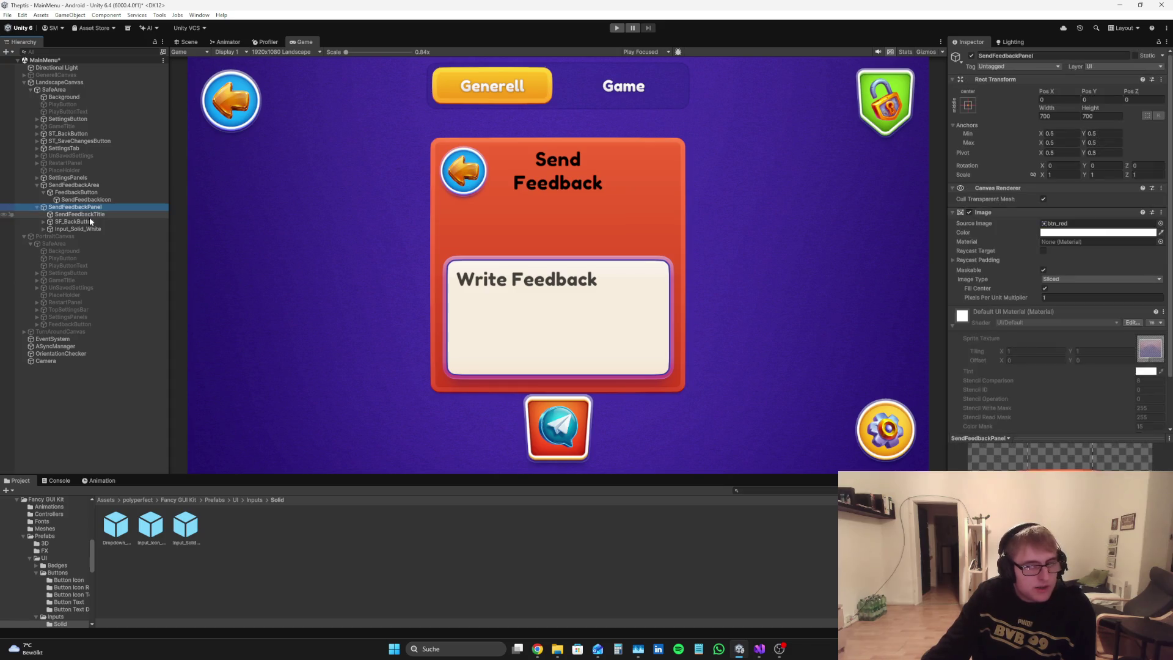
{"action": "left_click", "coordinate": [95, 216]}
{"action": "left_click", "coordinate": [96, 207]}
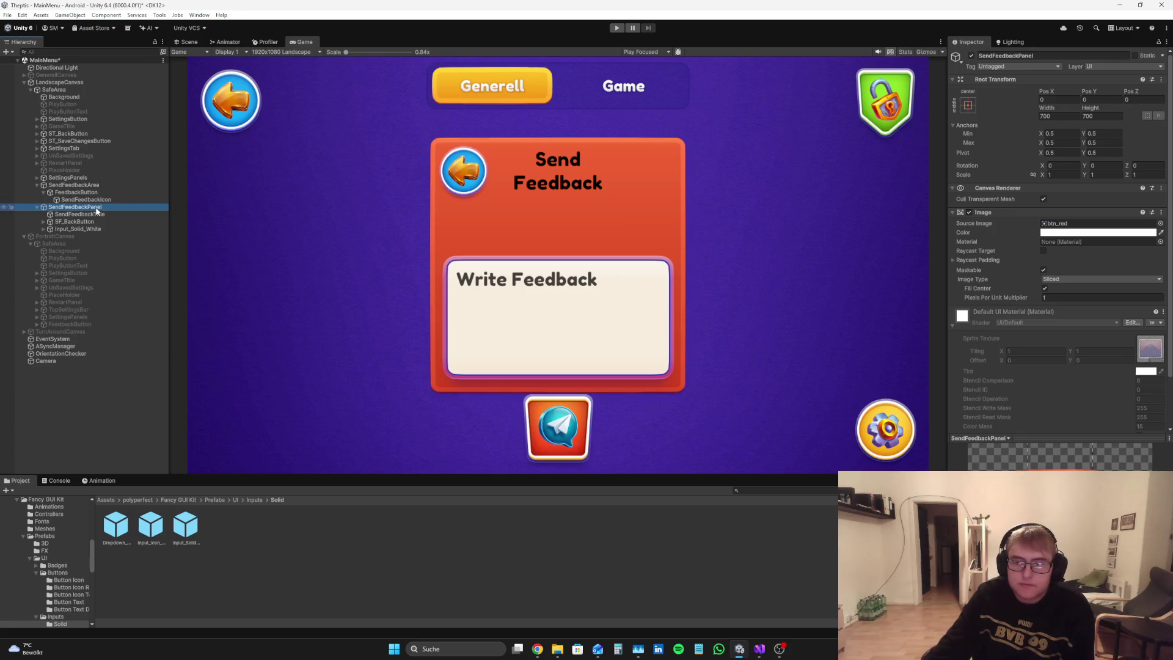
{"action": "left_click", "coordinate": [96, 215]}
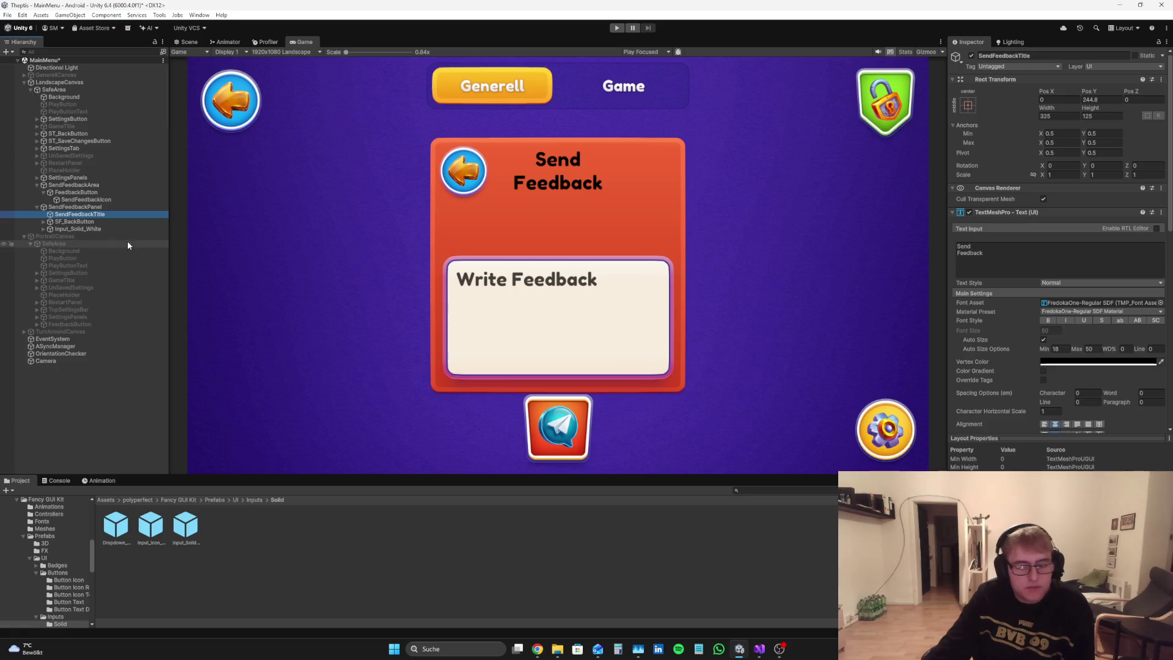
{"action": "left_click", "coordinate": [99, 208]}
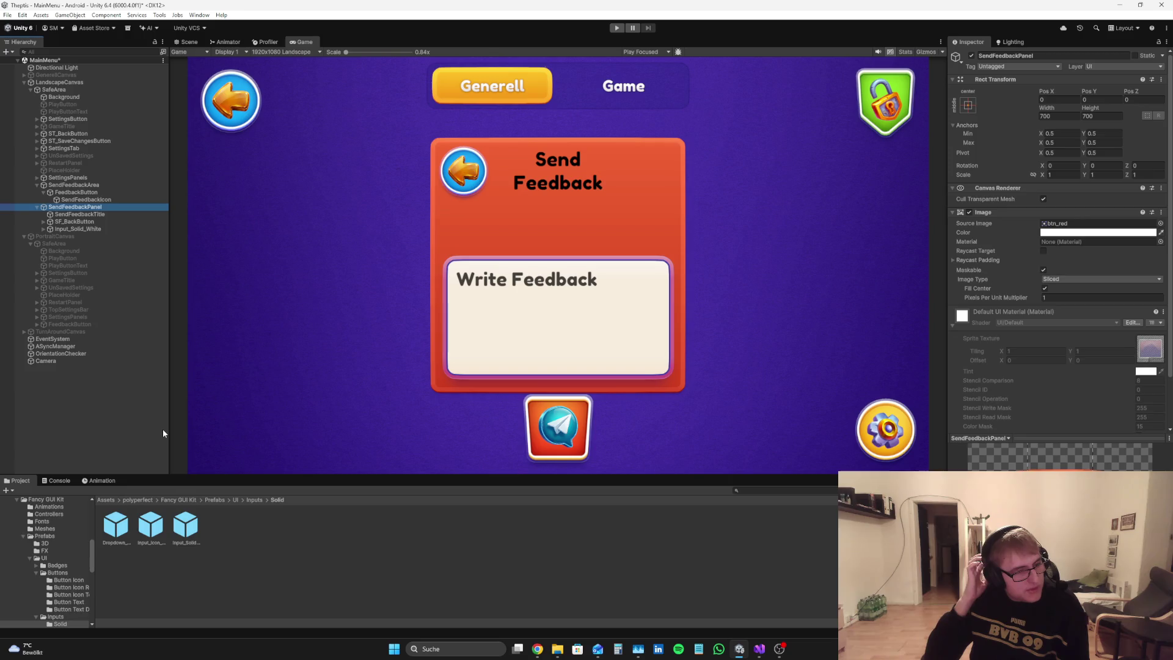
{"action": "left_click", "coordinate": [140, 394]}
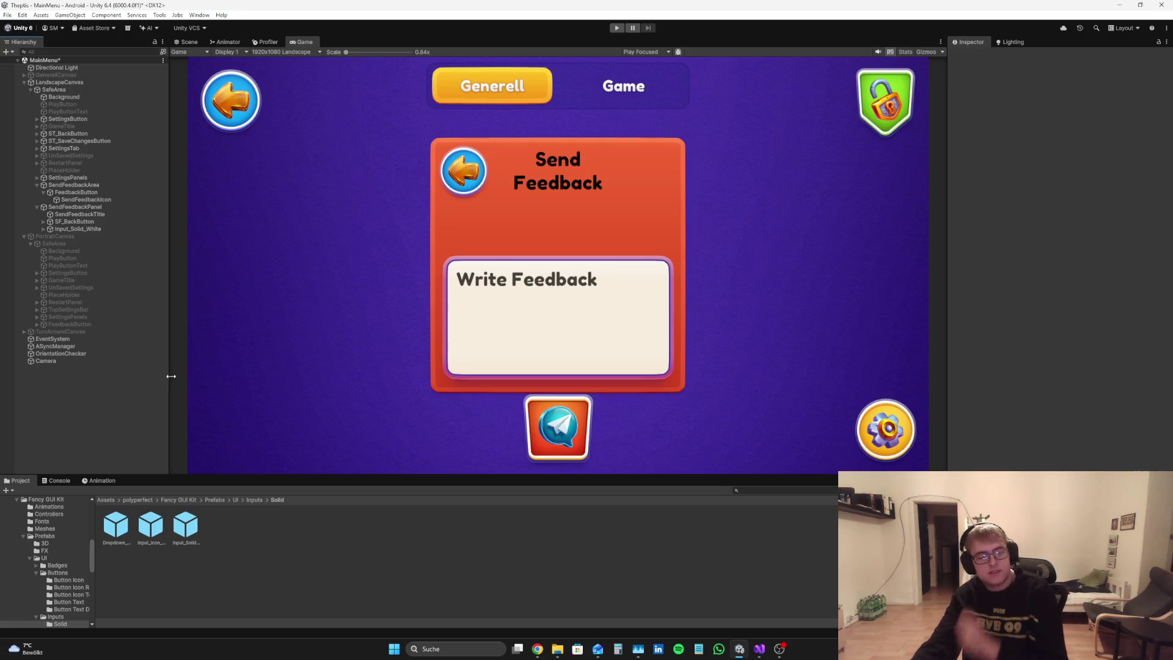
{"action": "mouse_move", "coordinate": [168, 377]}
{"action": "left_mouse_down"}
{"action": "mouse_move", "coordinate": [184, 379]}
{"action": "mouse_move", "coordinate": [173, 378]}
{"action": "left_mouse_up"}
{"action": "left_click", "coordinate": [101, 208]}
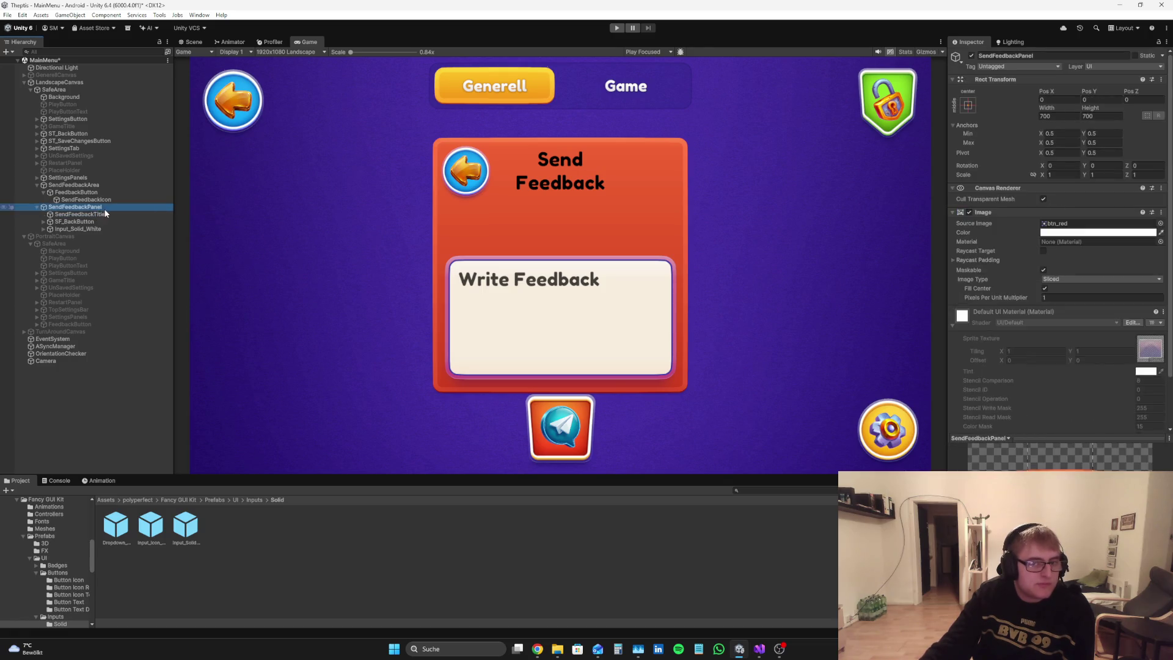
{"action": "left_click", "coordinate": [103, 214]}
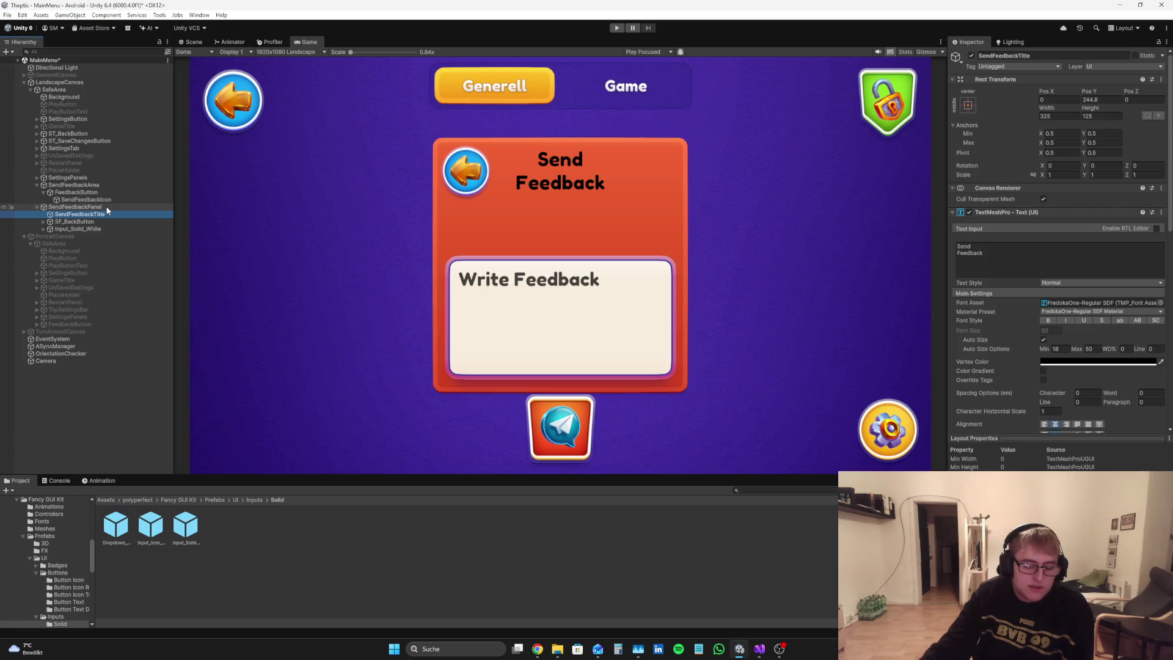
{"action": "left_click", "coordinate": [108, 401]}
{"action": "left_click", "coordinate": [76, 213]}
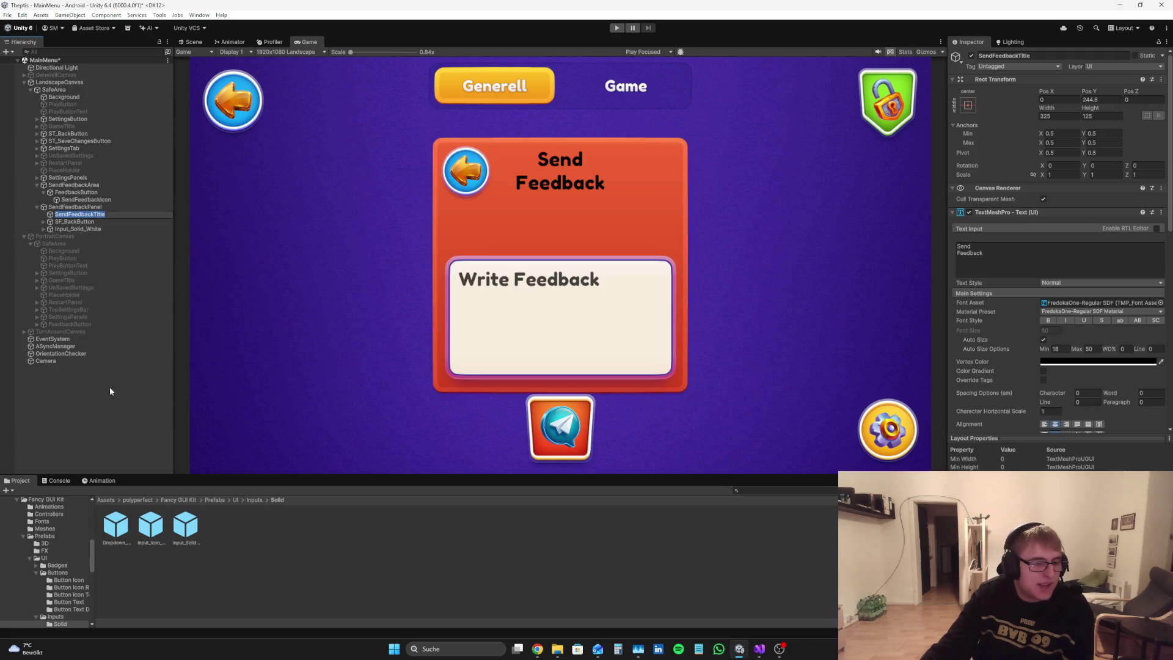
{"action": "left_click", "coordinate": [67, 207]}
{"action": "key", "text": "Down"}
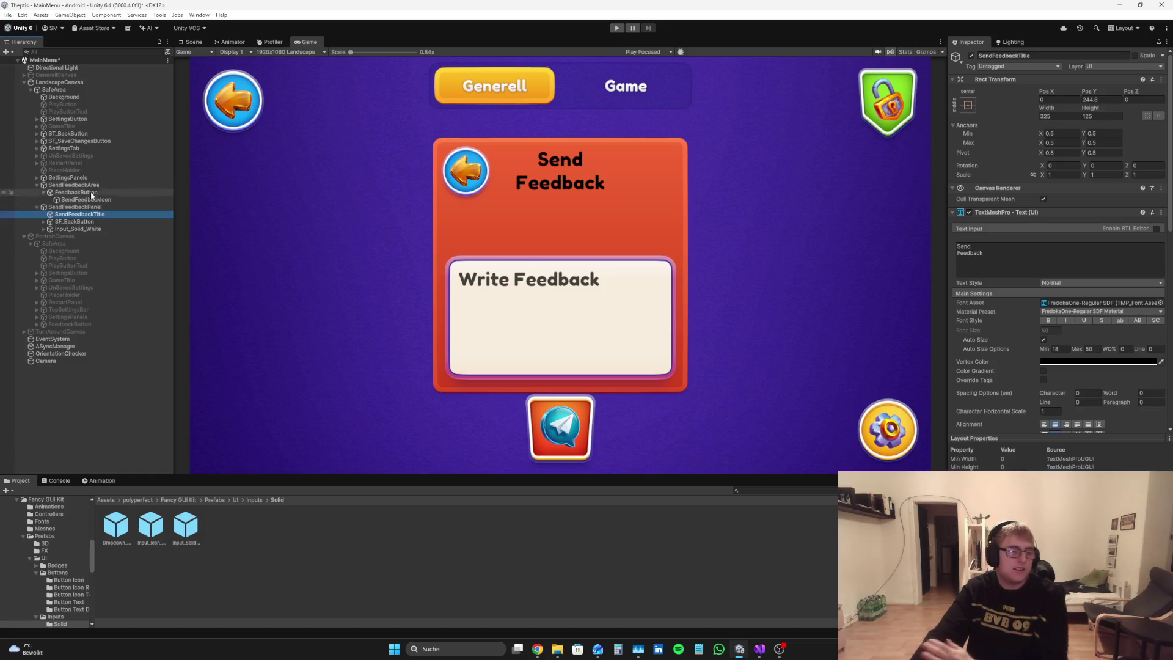
{"action": "key", "text": "Down"}
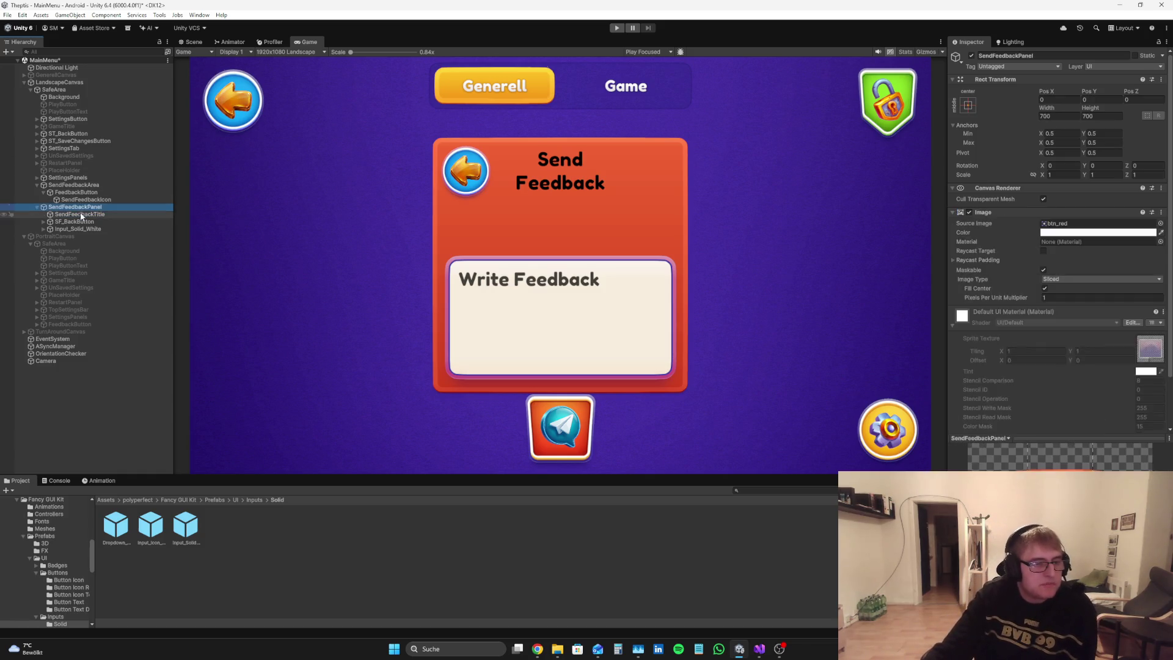
{"action": "left_click", "coordinate": [84, 207]}
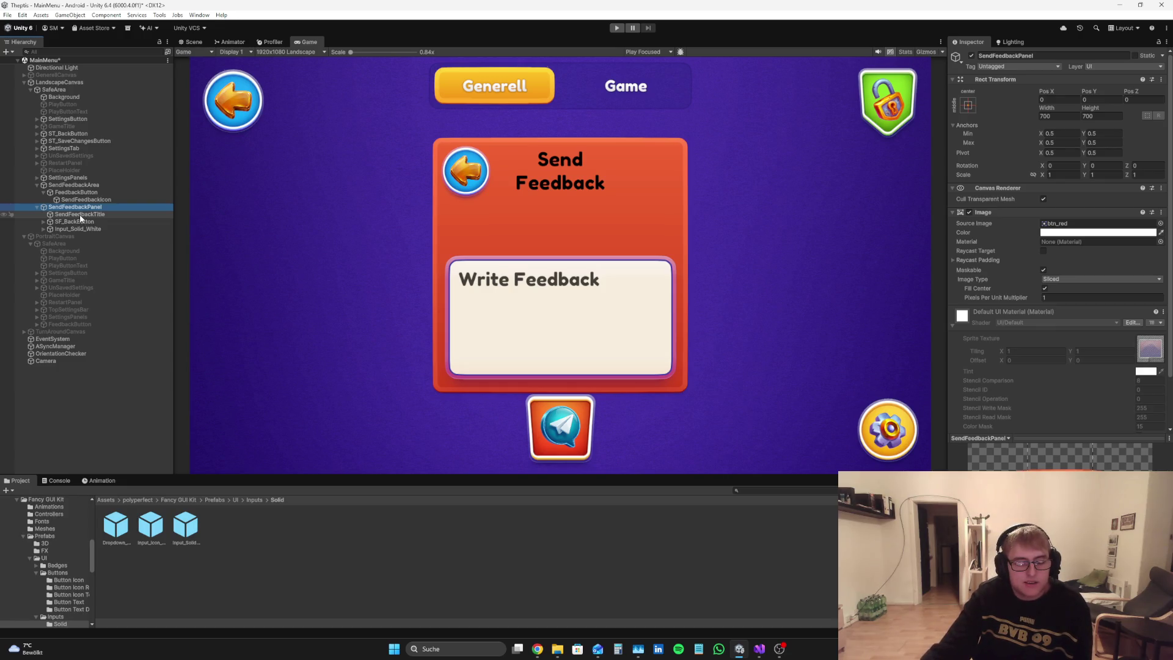
{"action": "left_click", "coordinate": [85, 215]}
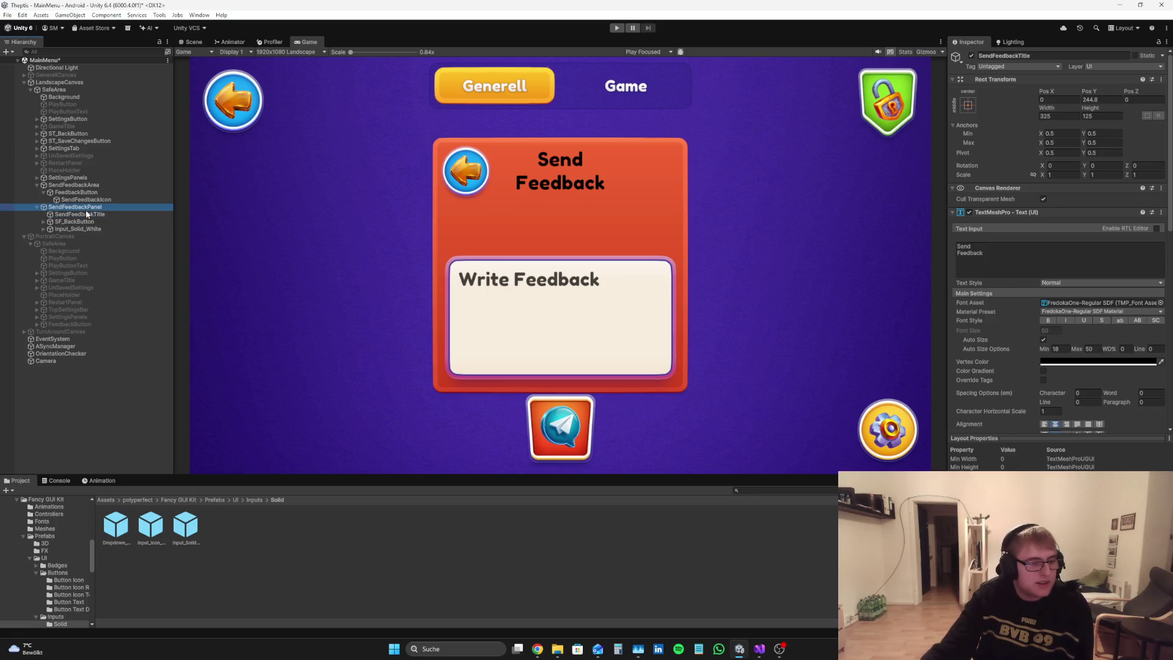
{"action": "left_click", "coordinate": [84, 209]}
{"action": "left_click", "coordinate": [86, 215]}
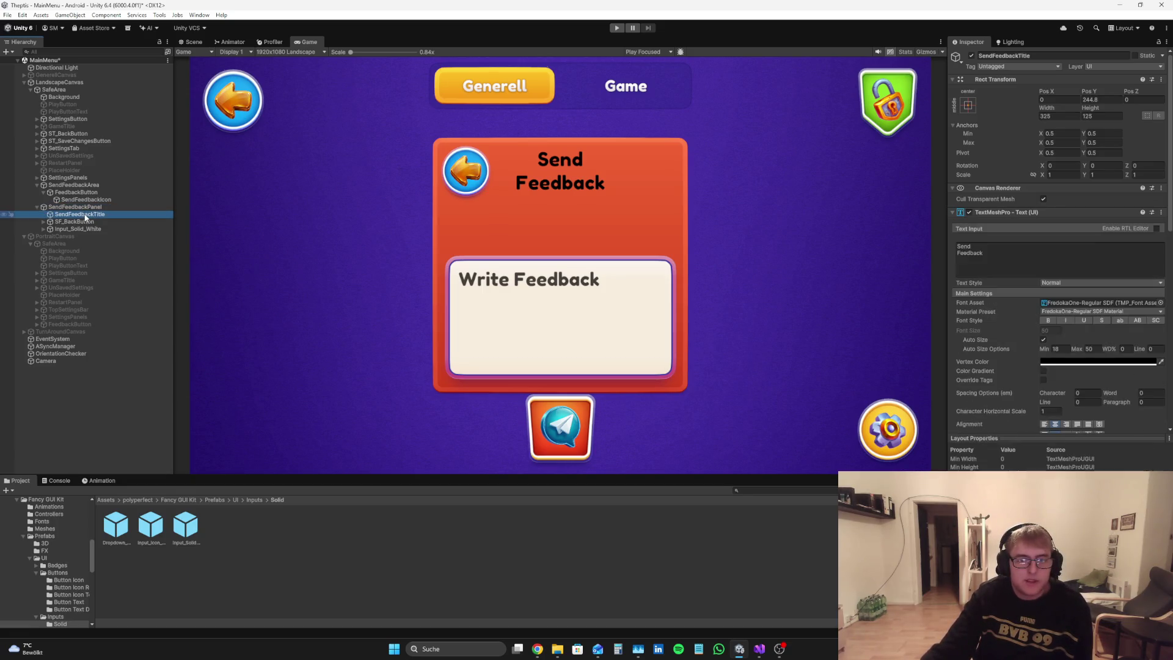
{"action": "left_click", "coordinate": [85, 208]}
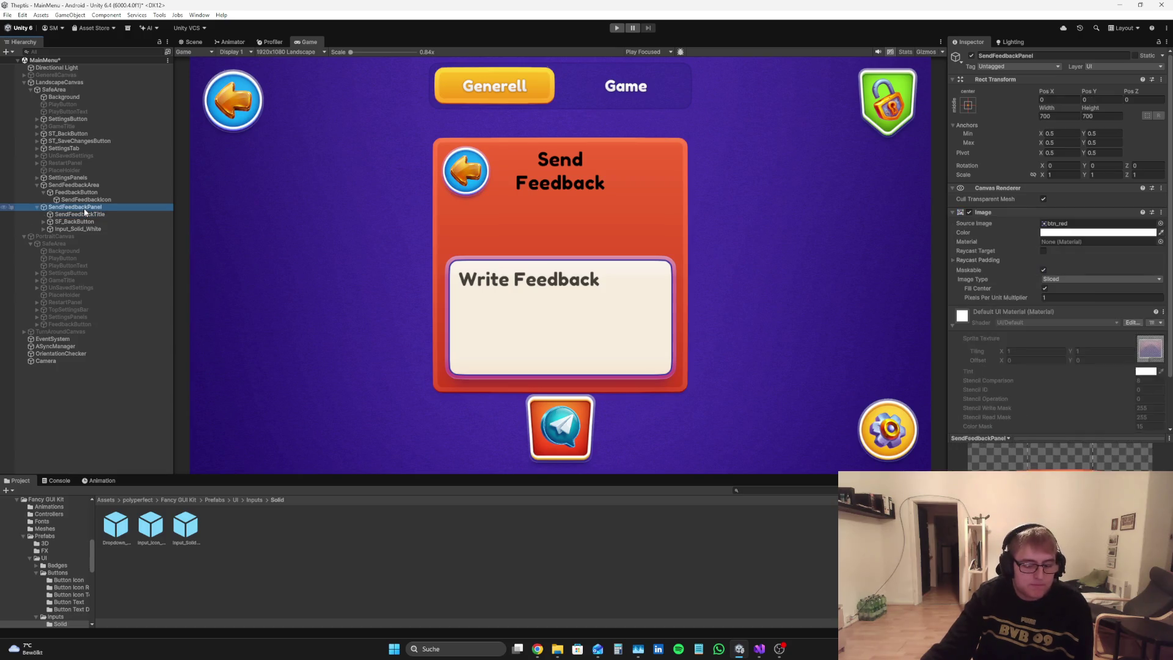
{"action": "right_click", "coordinate": [85, 209]}
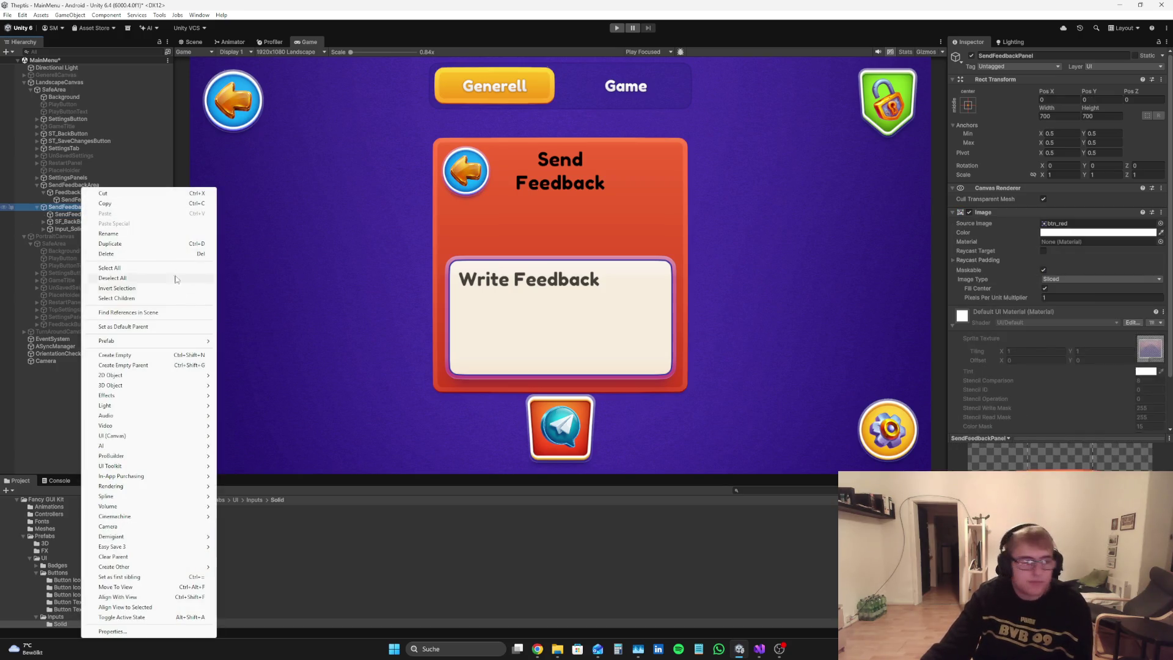
{"action": "left_click", "coordinate": [255, 501]}
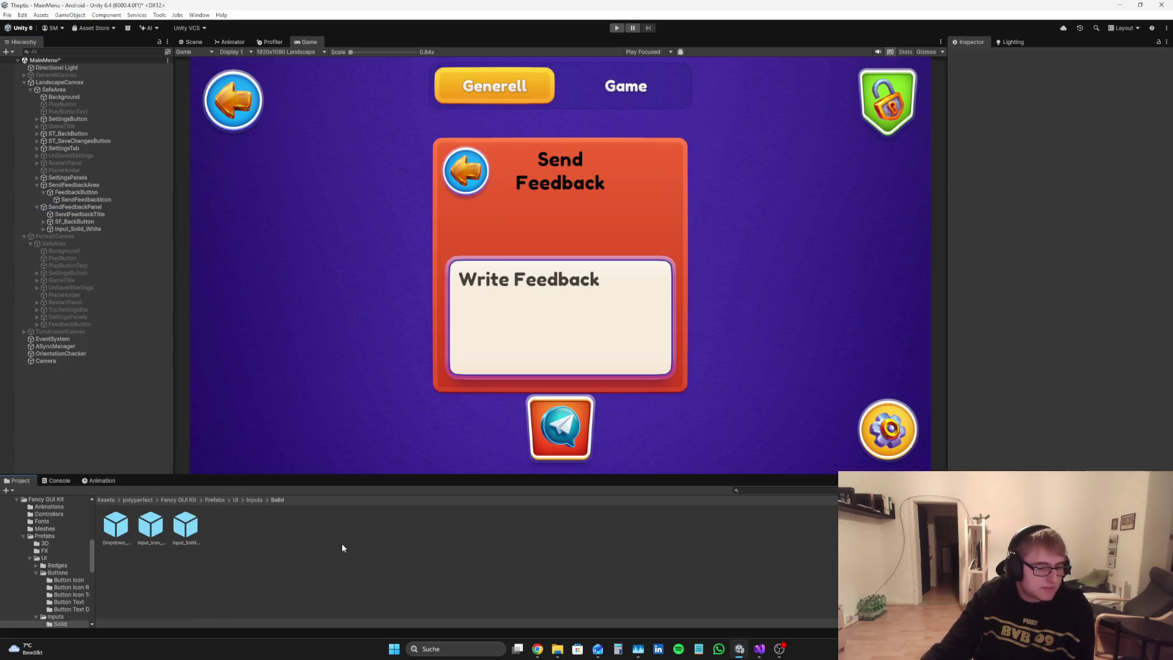
Step: Add the Toggle_On prefab from Prefabs/UI/Toggles to SendFeedbackPanel, anchored middle-center
{"action": "left_click", "coordinate": [236, 500]}
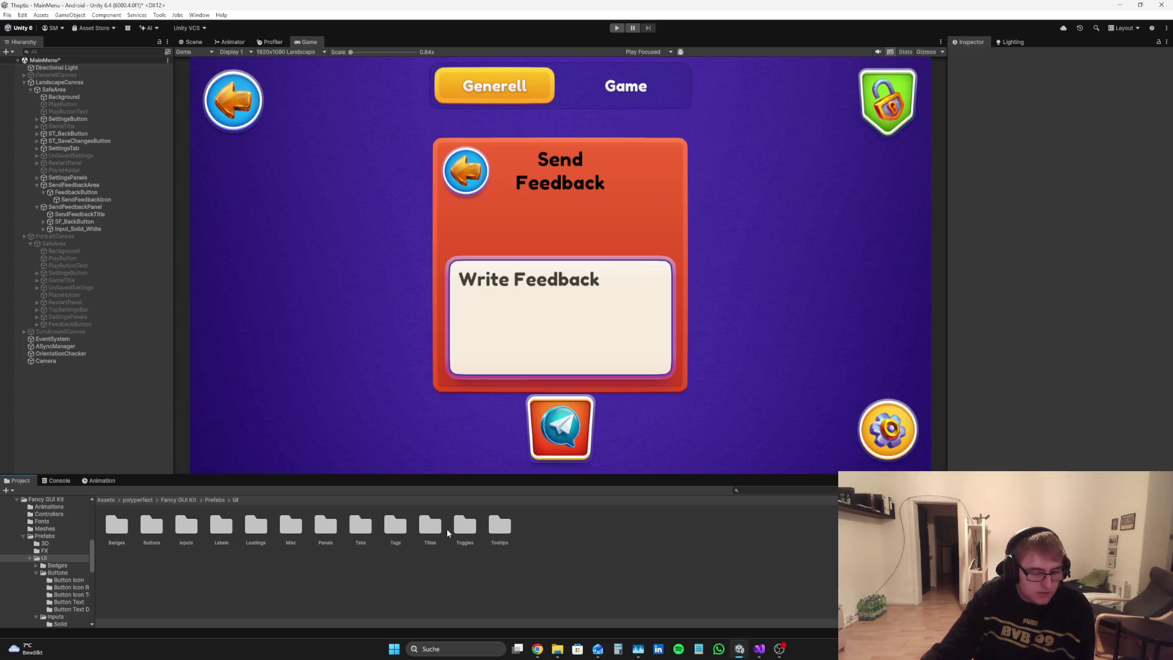
{"action": "double_click", "coordinate": [457, 530]}
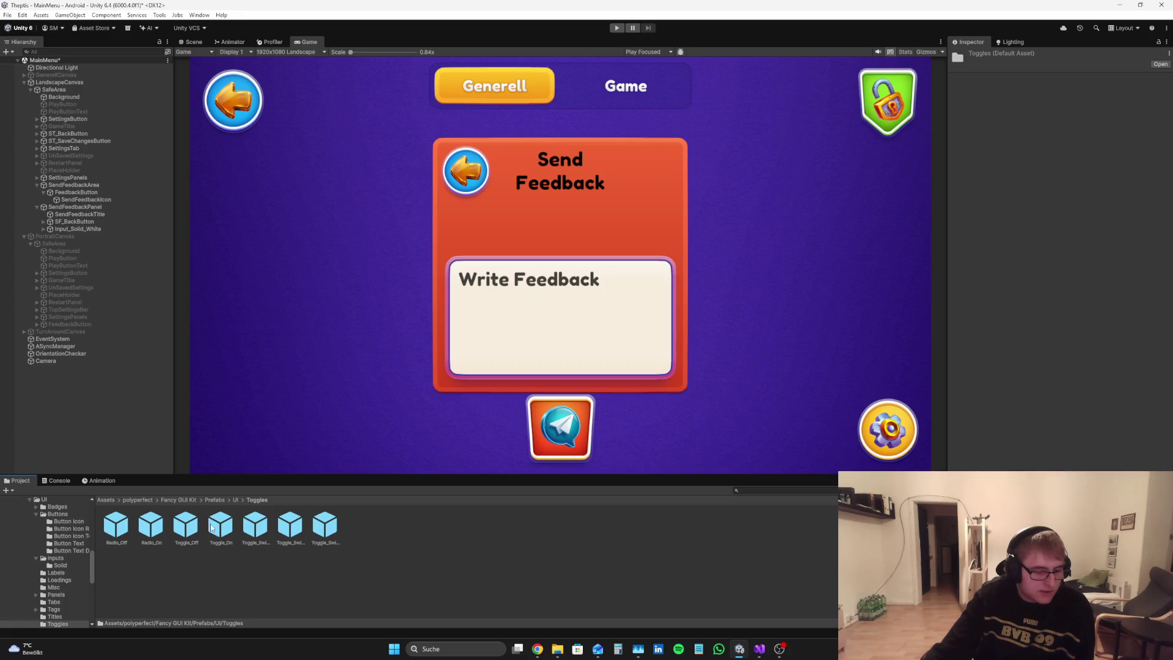
{"action": "mouse_move", "coordinate": [220, 525]}
{"action": "left_mouse_down"}
{"action": "mouse_move", "coordinate": [88, 294]}
{"action": "mouse_move", "coordinate": [72, 211]}
{"action": "left_mouse_up"}
{"action": "left_click", "coordinate": [968, 128]}
{"action": "left_click", "coordinate": [1022, 240], "text": "alt"}
{"action": "left_click", "coordinate": [1020, 220], "text": "alt"}
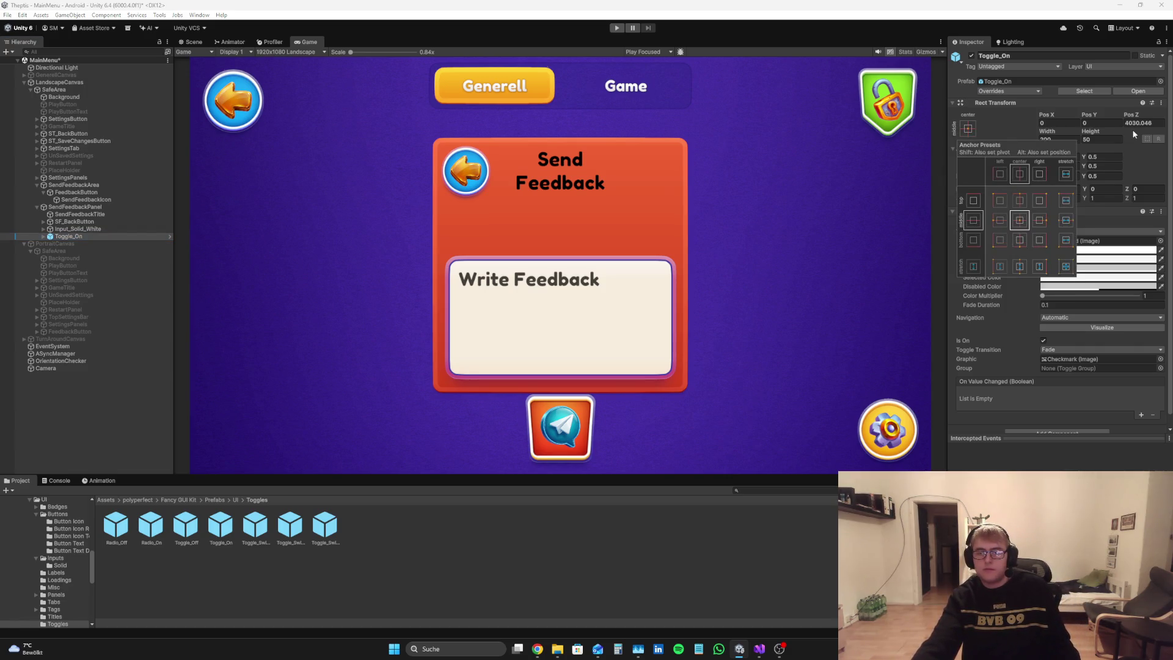
Step: Set the toggle's Pos Z to 0 and Pos Y to 101, above the Write Feedback box
{"action": "left_click", "coordinate": [1141, 122]}
{"action": "type", "text": "0"}
{"action": "key", "text": "shift+Tab"}
{"action": "type", "text": "239.1"}
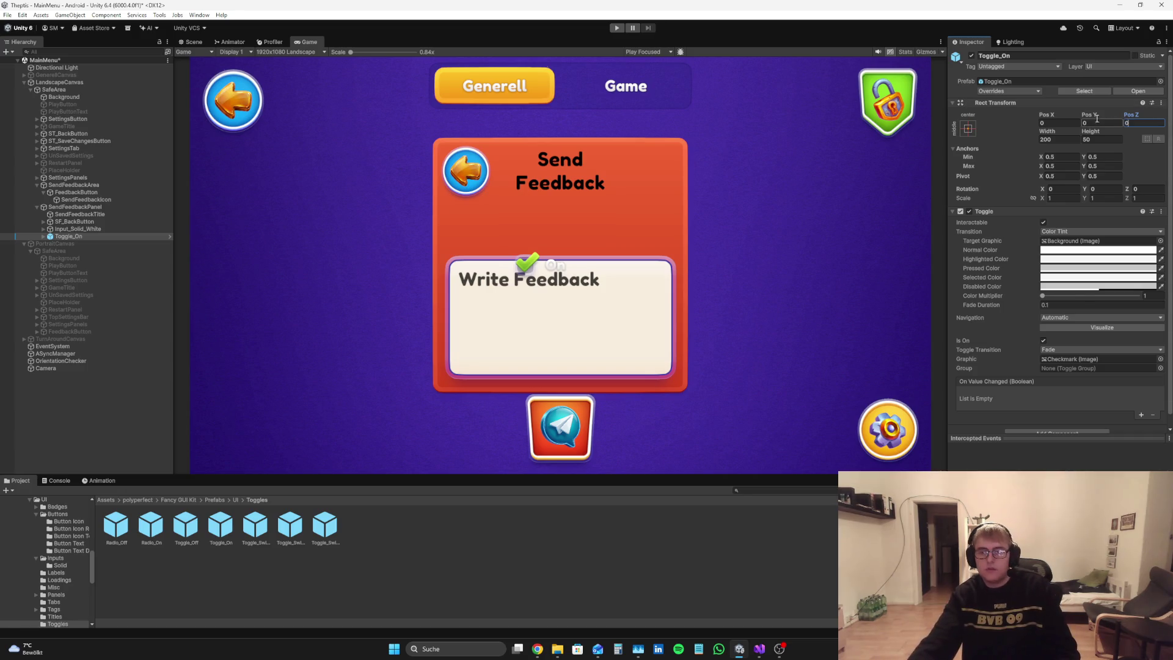
{"action": "type", "text": "-41.2"}
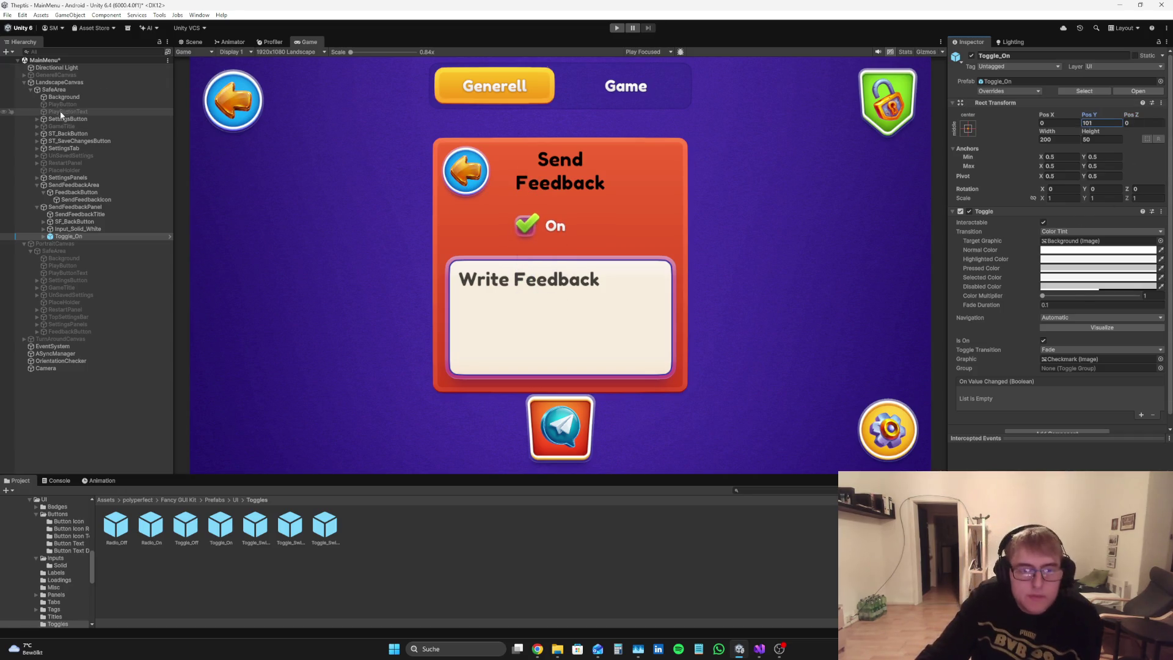
Step: Unpack the toggle from its prefab and expand it in the Hierarchy
{"action": "right_click", "coordinate": [50, 236]}
{"action": "mouse_move", "coordinate": [128, 341]}
{"action": "left_click", "coordinate": [214, 426]}
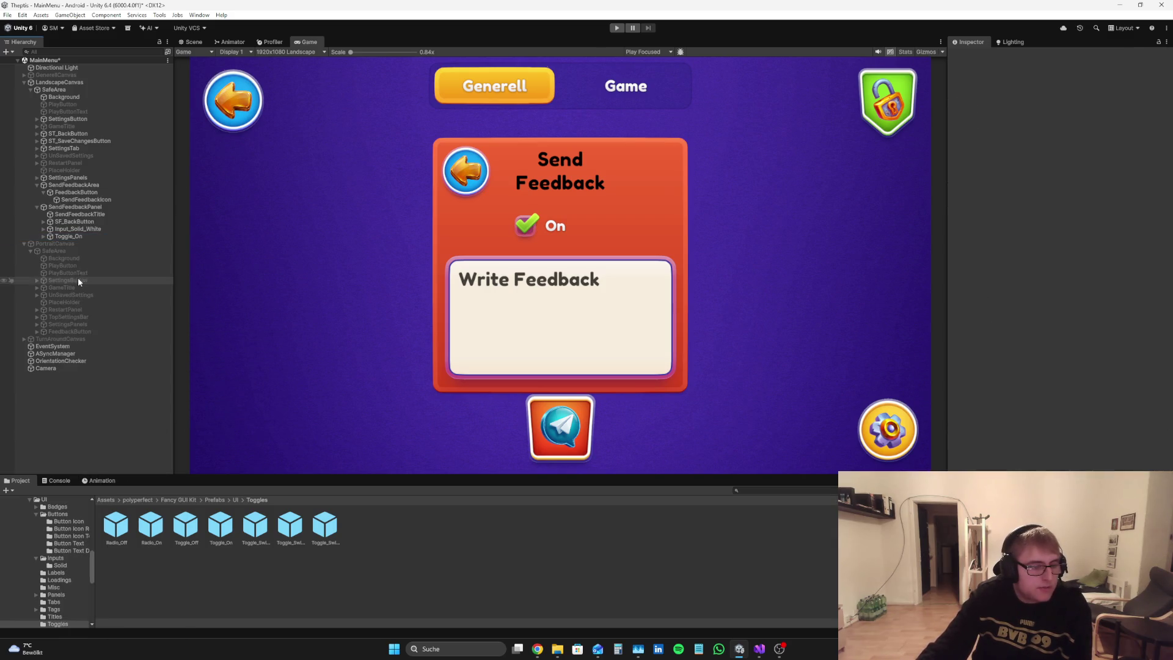
{"action": "left_click", "coordinate": [44, 236]}
Step: Rename Toggle_On to AttachScreenshotToggle
{"action": "left_click", "coordinate": [60, 239]}
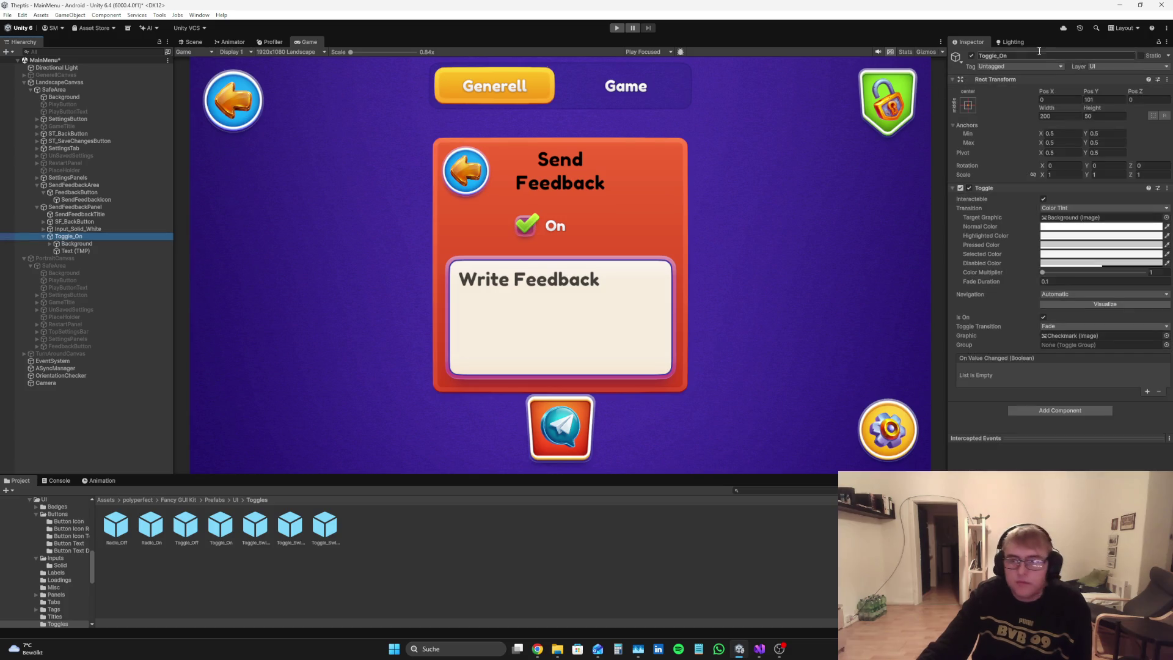
{"action": "left_click", "coordinate": [1038, 54]}
{"action": "key", "text": "BackSpace"}
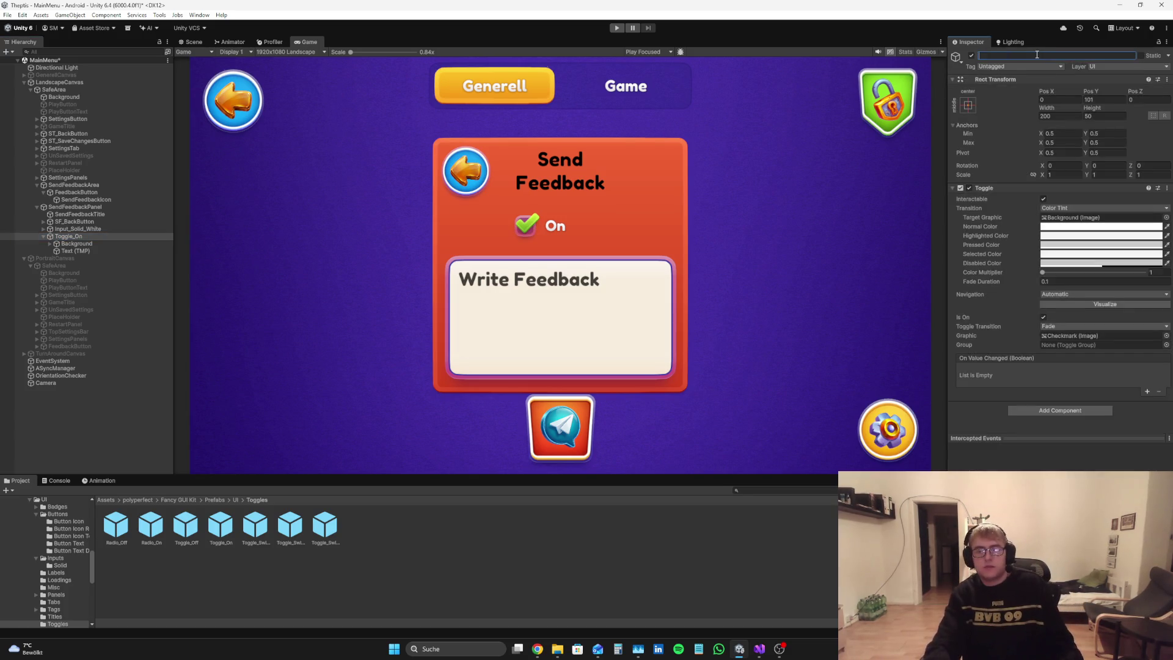
{"action": "type", "text": "Tog"}
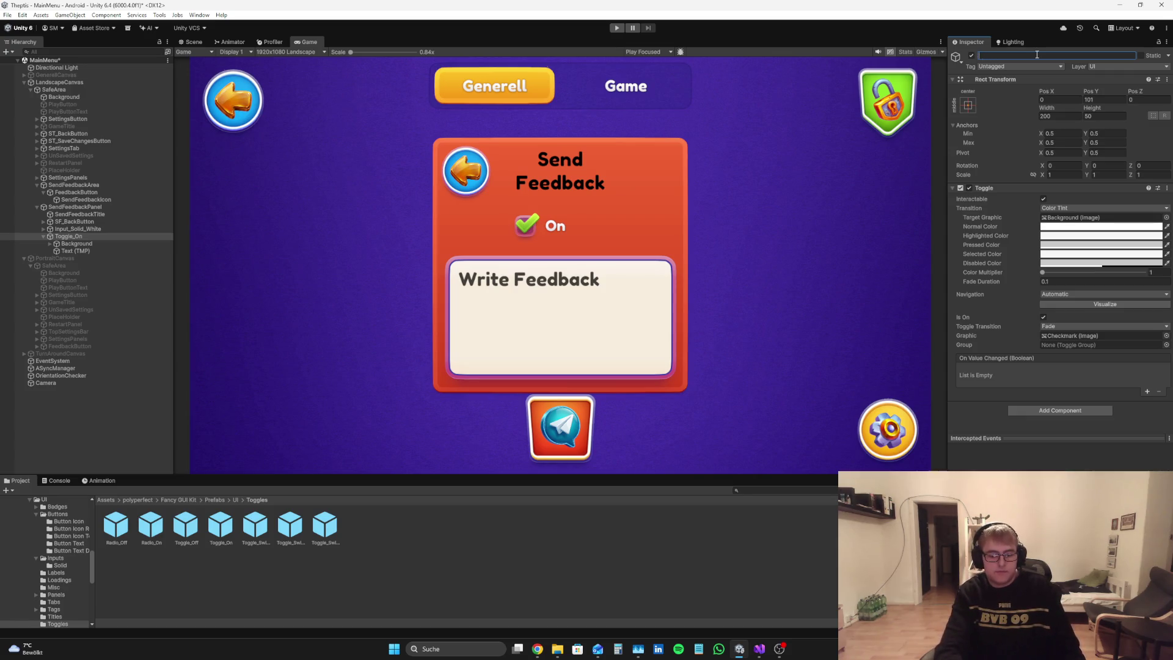
{"action": "type", "text": "chScreenS"}
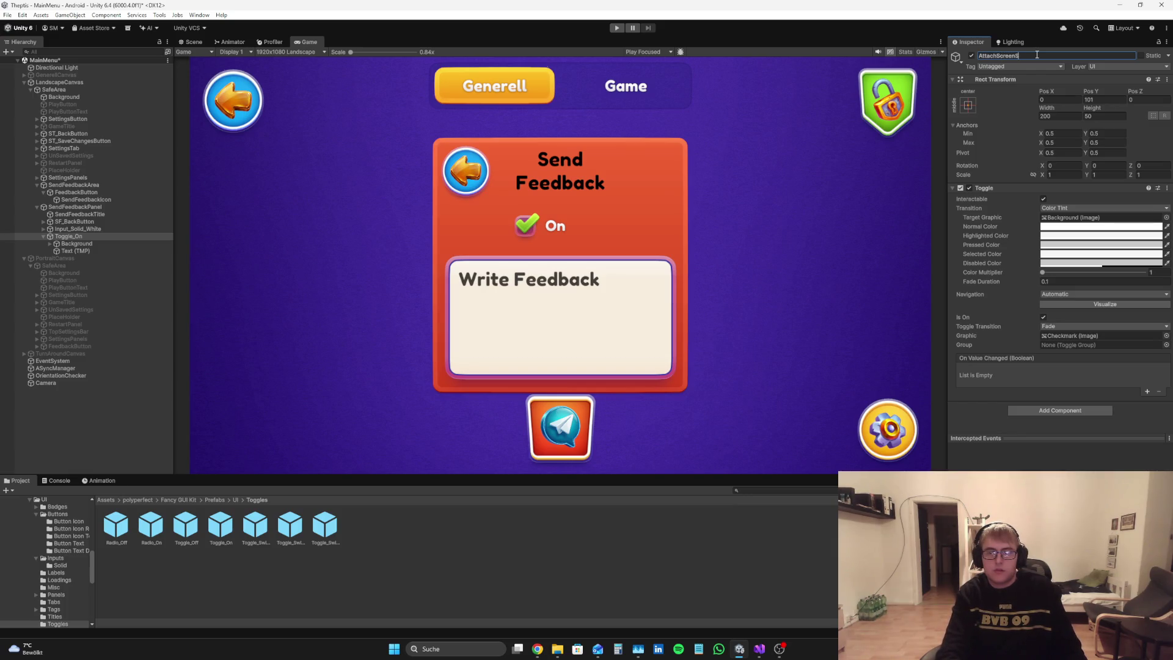
{"action": "key", "text": "BackSpace"}
{"action": "key", "text": "BackSpace"}
{"action": "key", "text": "BackSpace"}
{"action": "type", "text": "shotTog"}
{"action": "key", "text": "Return"}
{"action": "left_click", "coordinate": [1067, 54]}
{"action": "left_click", "coordinate": [1063, 59]}
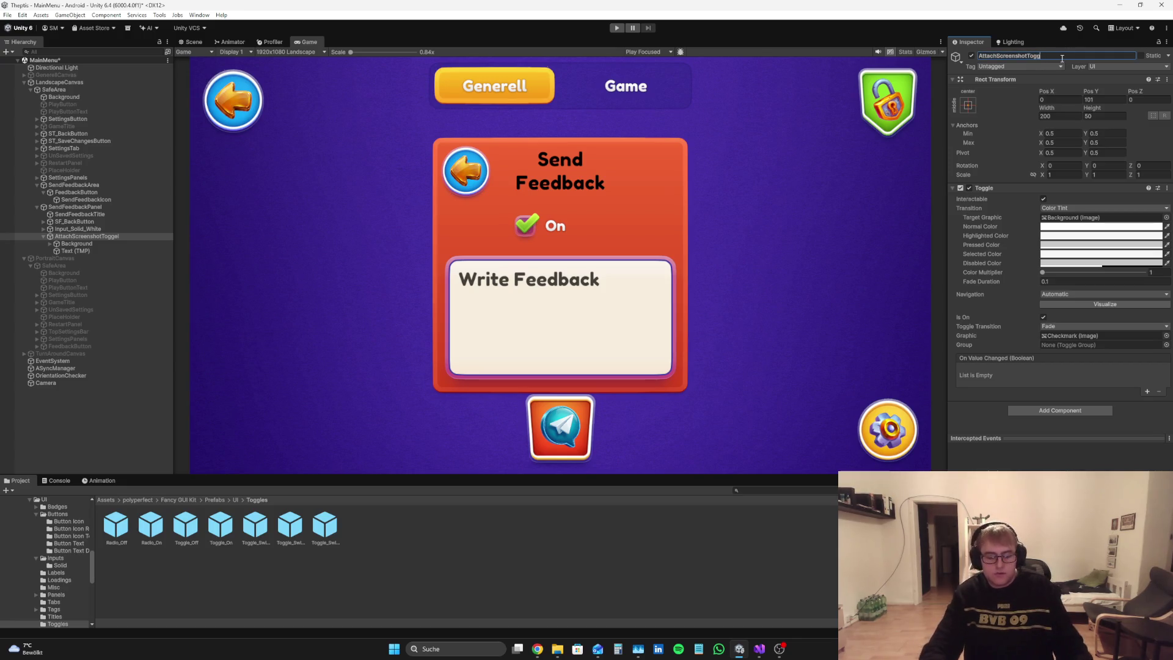
Step: Make the toggle's Text (TMP) label black and remove its Mesh Filter
{"action": "left_click", "coordinate": [72, 250]}
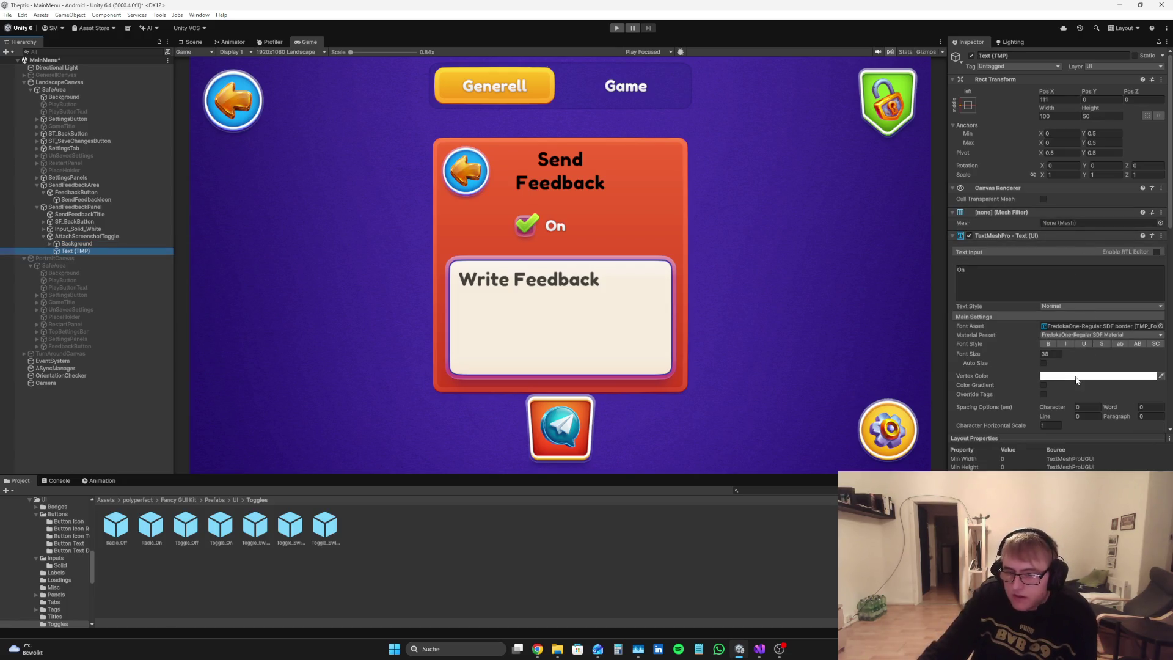
{"action": "left_click", "coordinate": [1094, 376]}
{"action": "left_click_drag", "start_coordinate": [1115, 418], "coordinate": [1094, 437]}
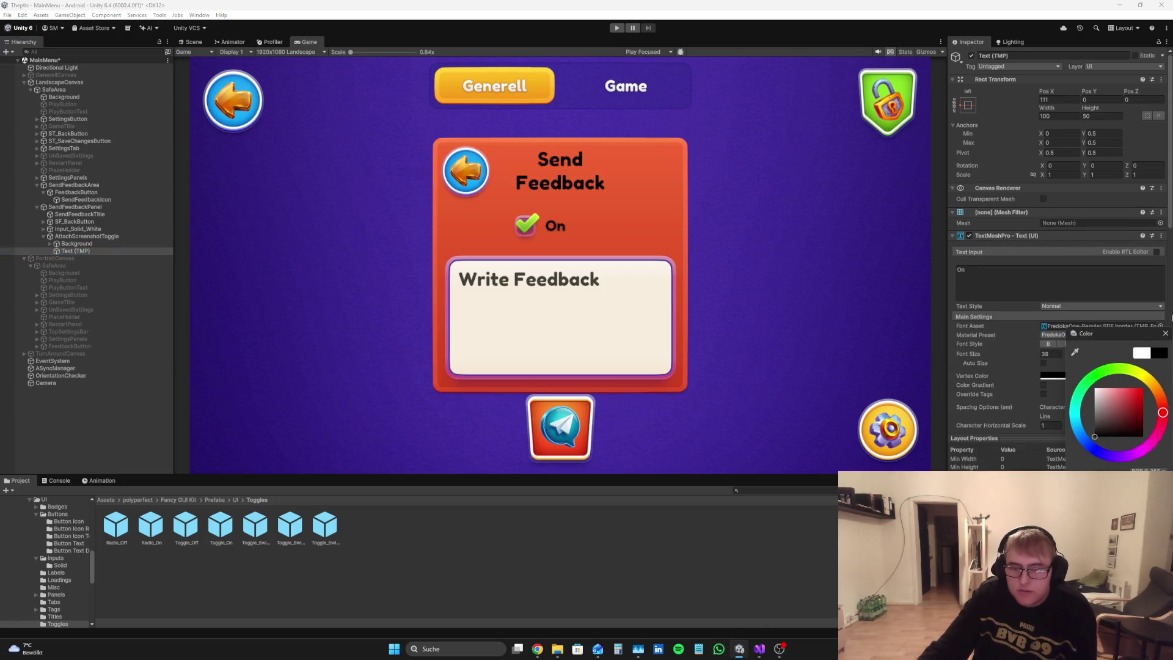
{"action": "left_click", "coordinate": [1013, 197]}
{"action": "right_click", "coordinate": [1013, 212]}
{"action": "left_click", "coordinate": [1065, 243]}
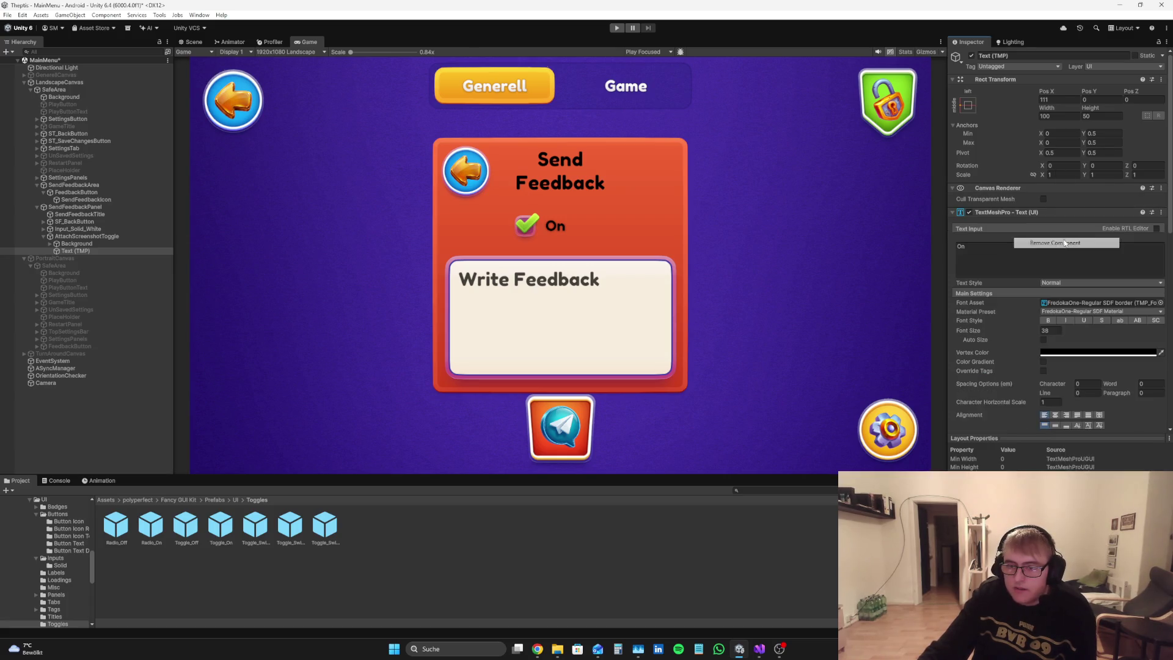
Step: Replace the label text 'On' with 'Attach Screenshot'
{"action": "left_click", "coordinate": [50, 251]}
{"action": "left_click", "coordinate": [1025, 261]}
{"action": "key", "text": "ctrl+a"}
{"action": "key", "text": "BackSpace"}
{"action": "type", "text": "Attach Scre"}
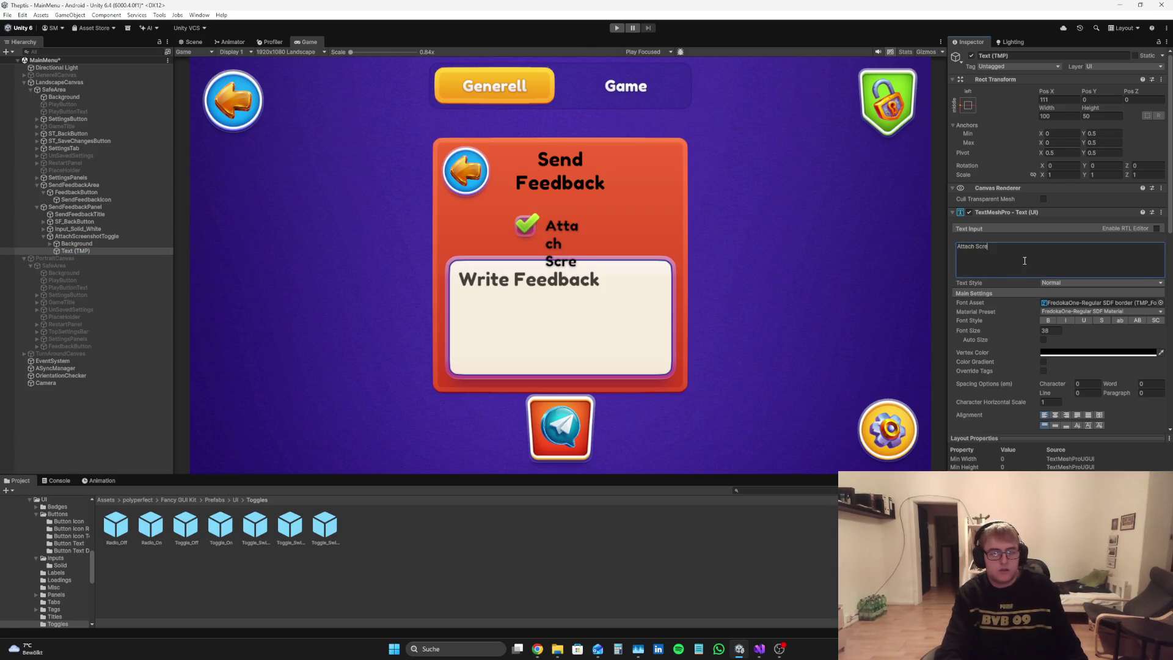